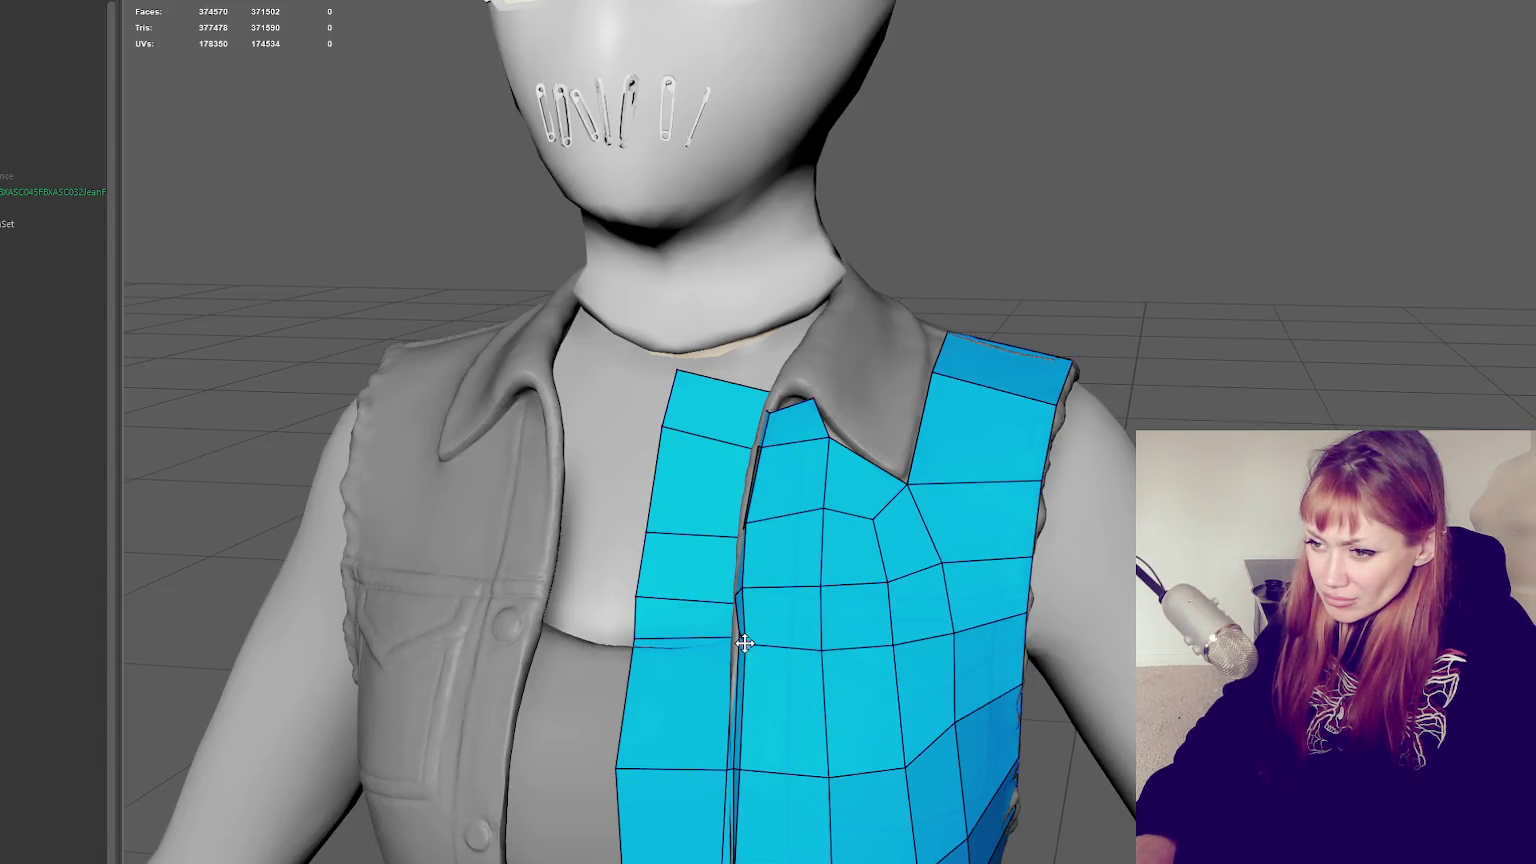
# Relax the vest faces on the chest, orbiting to check them from the side and above
pyautogui.keyDown('alt'); pyautogui.moveTo(754, 637); pyautogui.dragTo(820, 653); pyautogui.keyUp('alt')
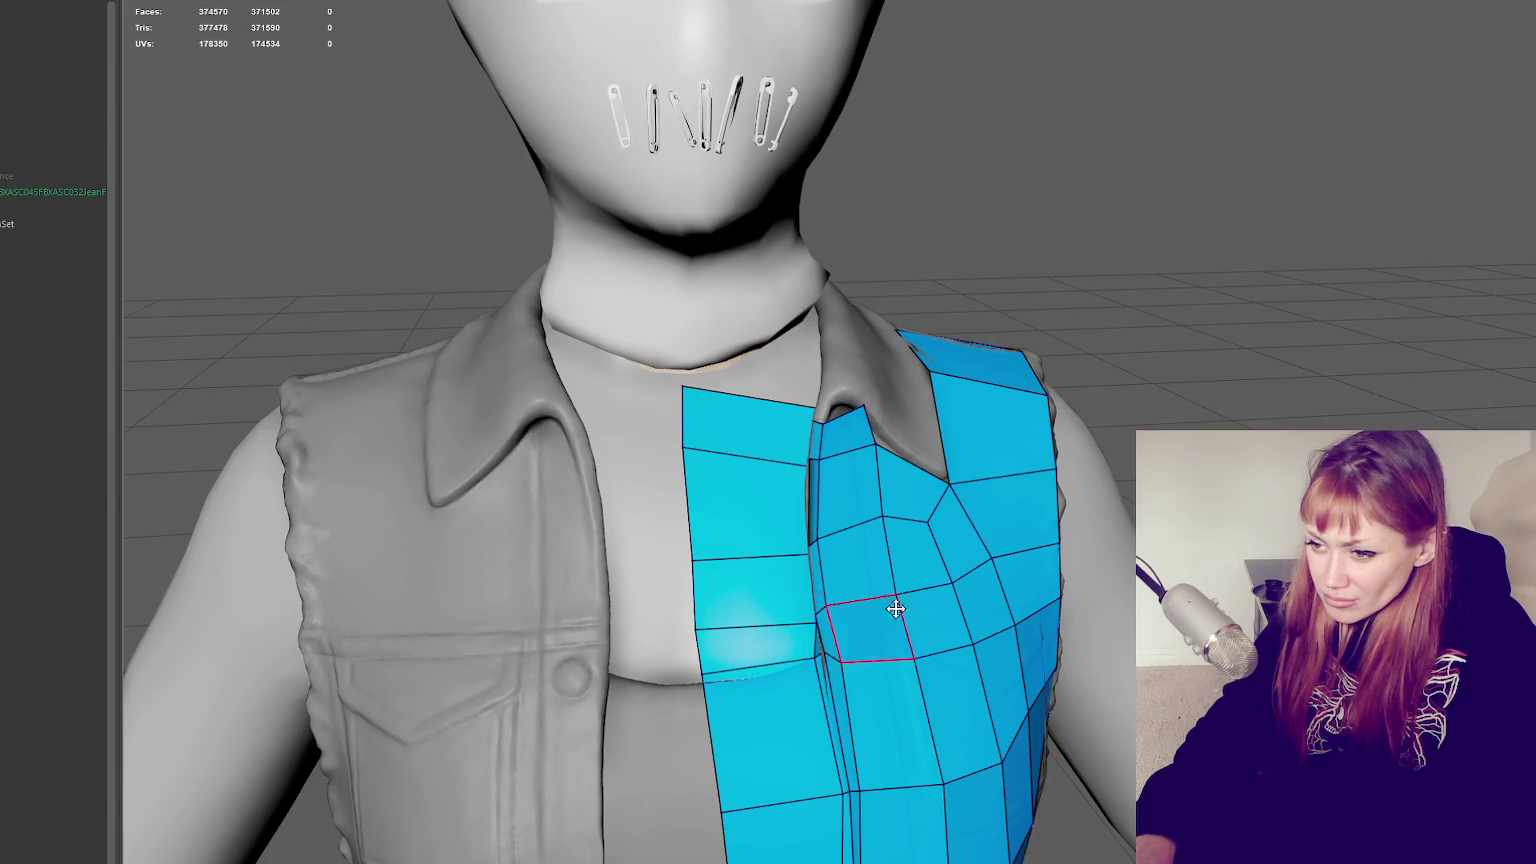
pyautogui.moveTo(895, 609)
pyautogui.keyDown('alt'); pyautogui.mouseDown()
pyautogui.moveTo(898, 641)
pyautogui.moveTo(976, 627)
pyautogui.mouseUp(); pyautogui.keyUp('alt')
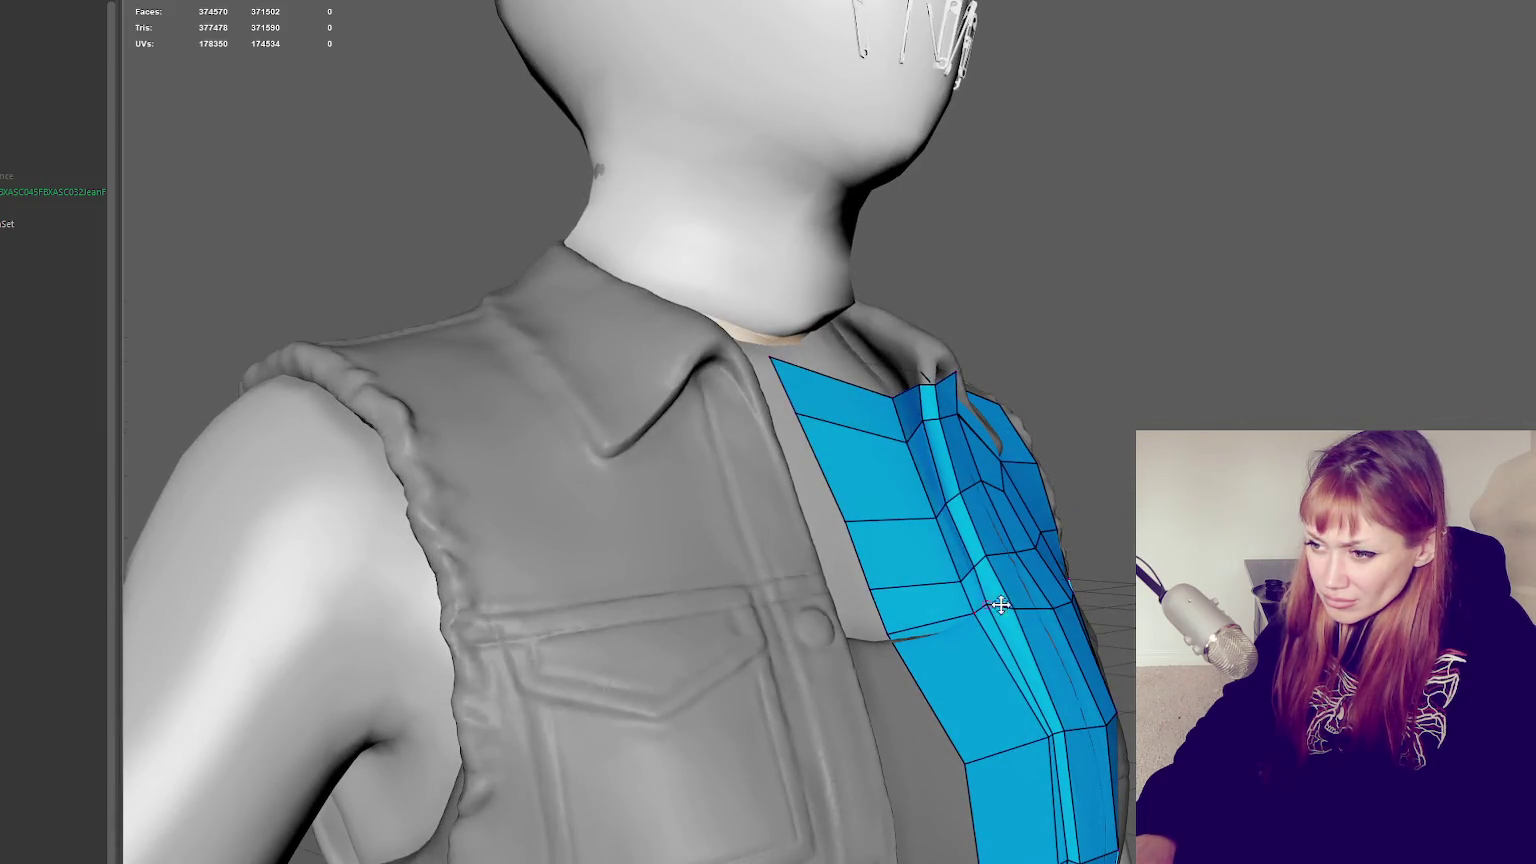
pyautogui.keyDown('shift'); pyautogui.moveTo(973, 567); pyautogui.dragTo(960, 555); pyautogui.keyUp('shift')
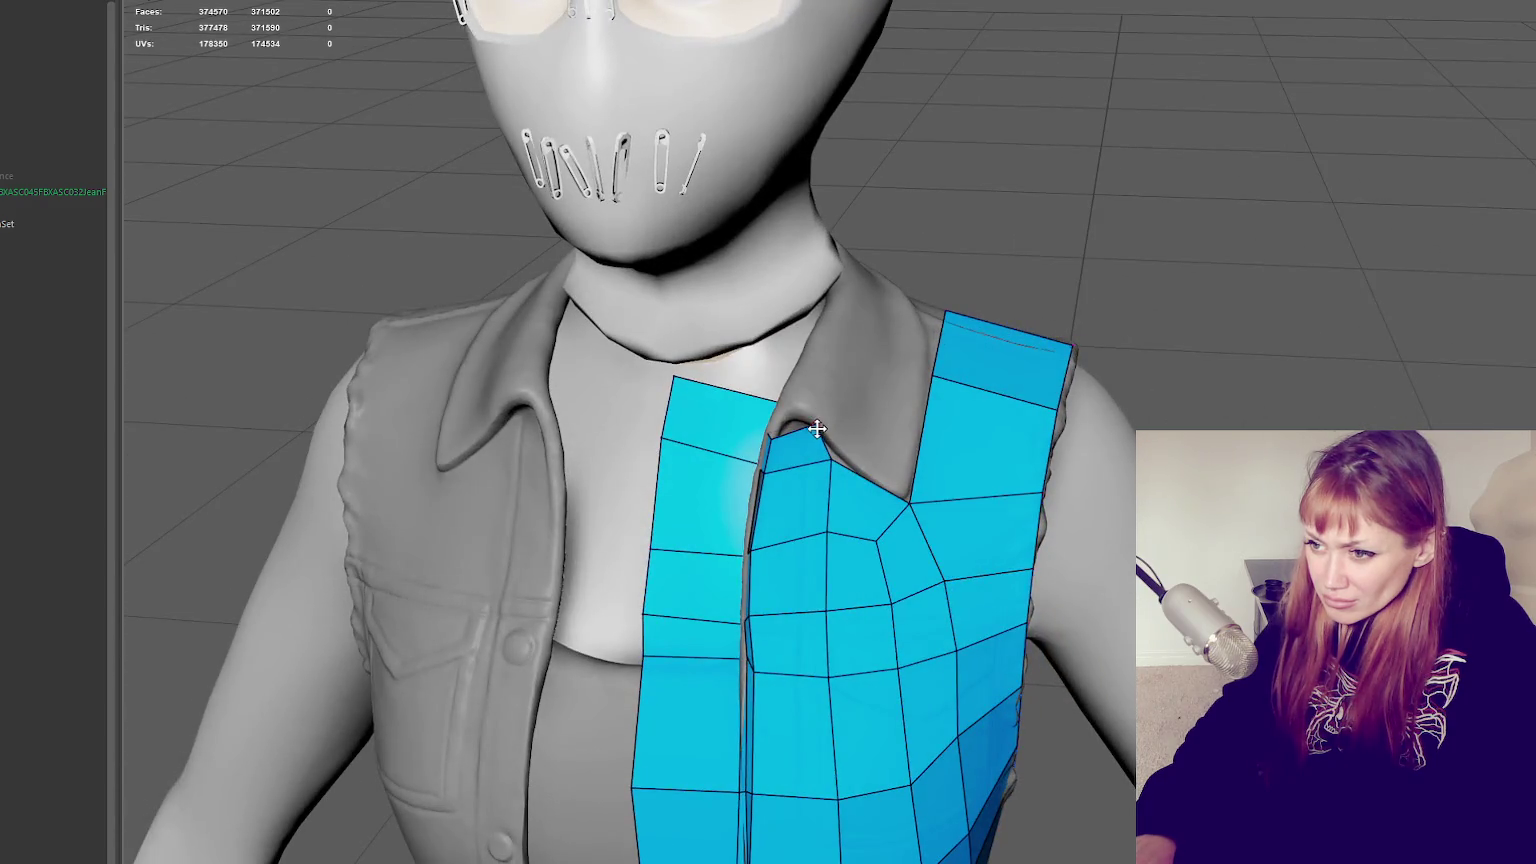
pyautogui.moveTo(813, 440)
pyautogui.keyDown('alt'); pyautogui.mouseDown()
pyautogui.moveTo(984, 425)
pyautogui.moveTo(904, 432)
pyautogui.moveTo(841, 466)
pyautogui.mouseUp(); pyautogui.keyUp('alt')
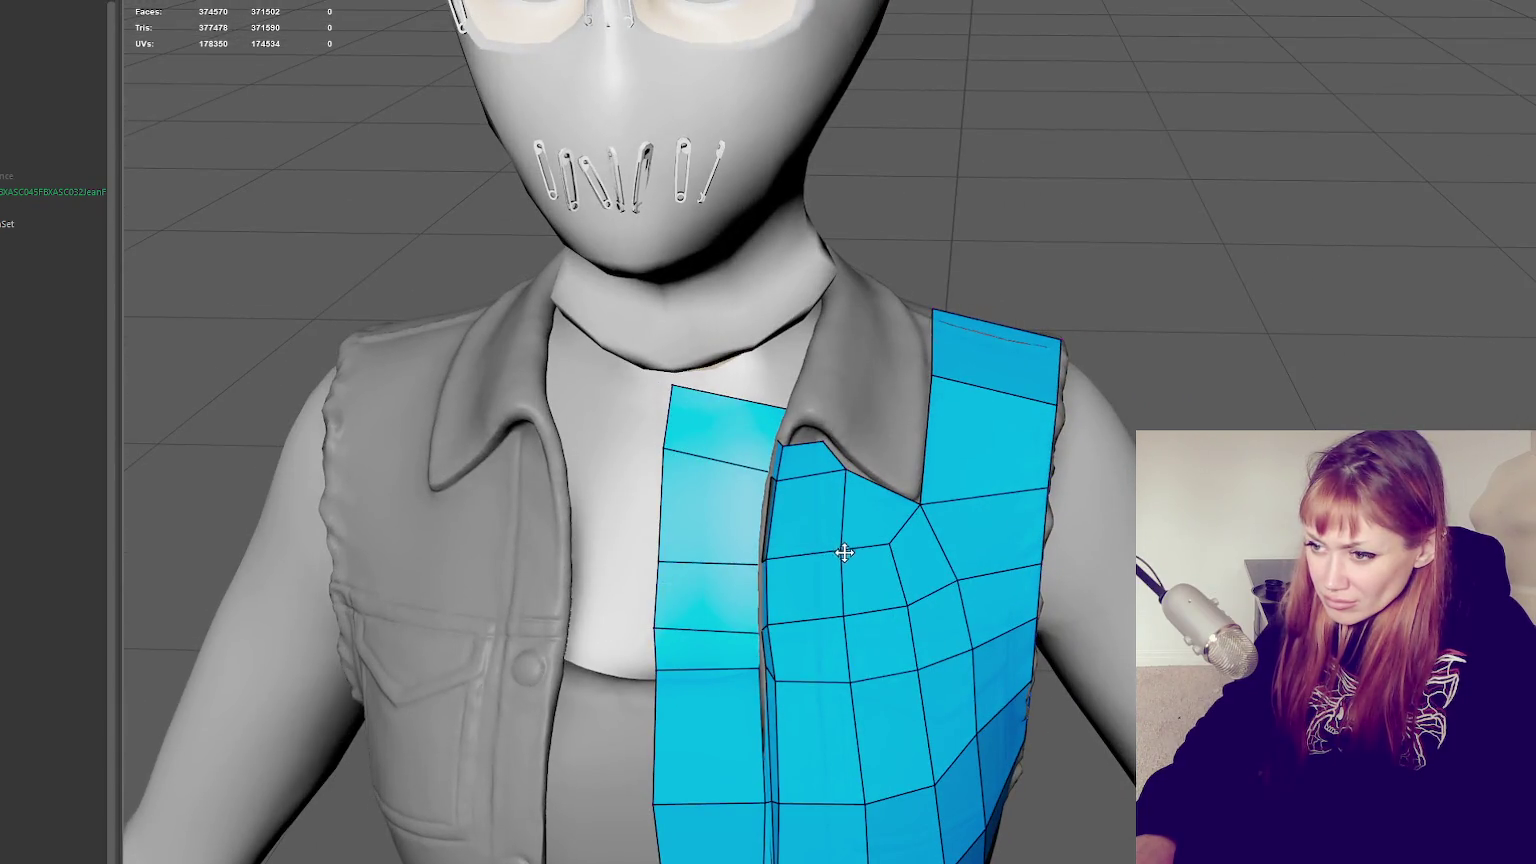
pyautogui.keyDown('alt'); pyautogui.moveTo(901, 560); pyautogui.dragTo(960, 521); pyautogui.keyUp('alt')
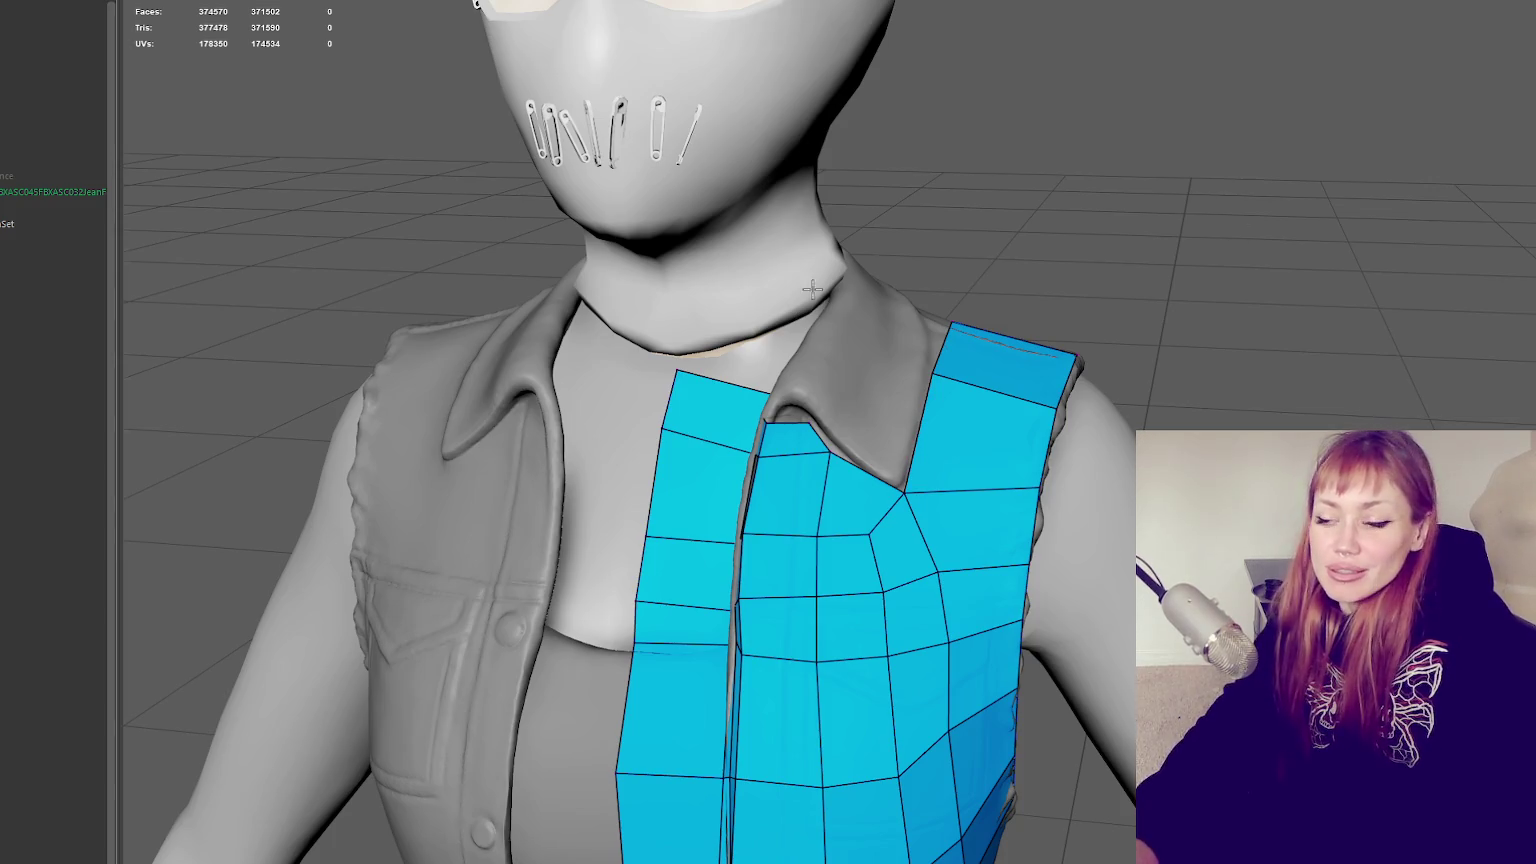
pyautogui.keyDown('alt'); pyautogui.moveTo(800, 400); pyautogui.dragTo(789, 368); pyautogui.keyUp('alt')
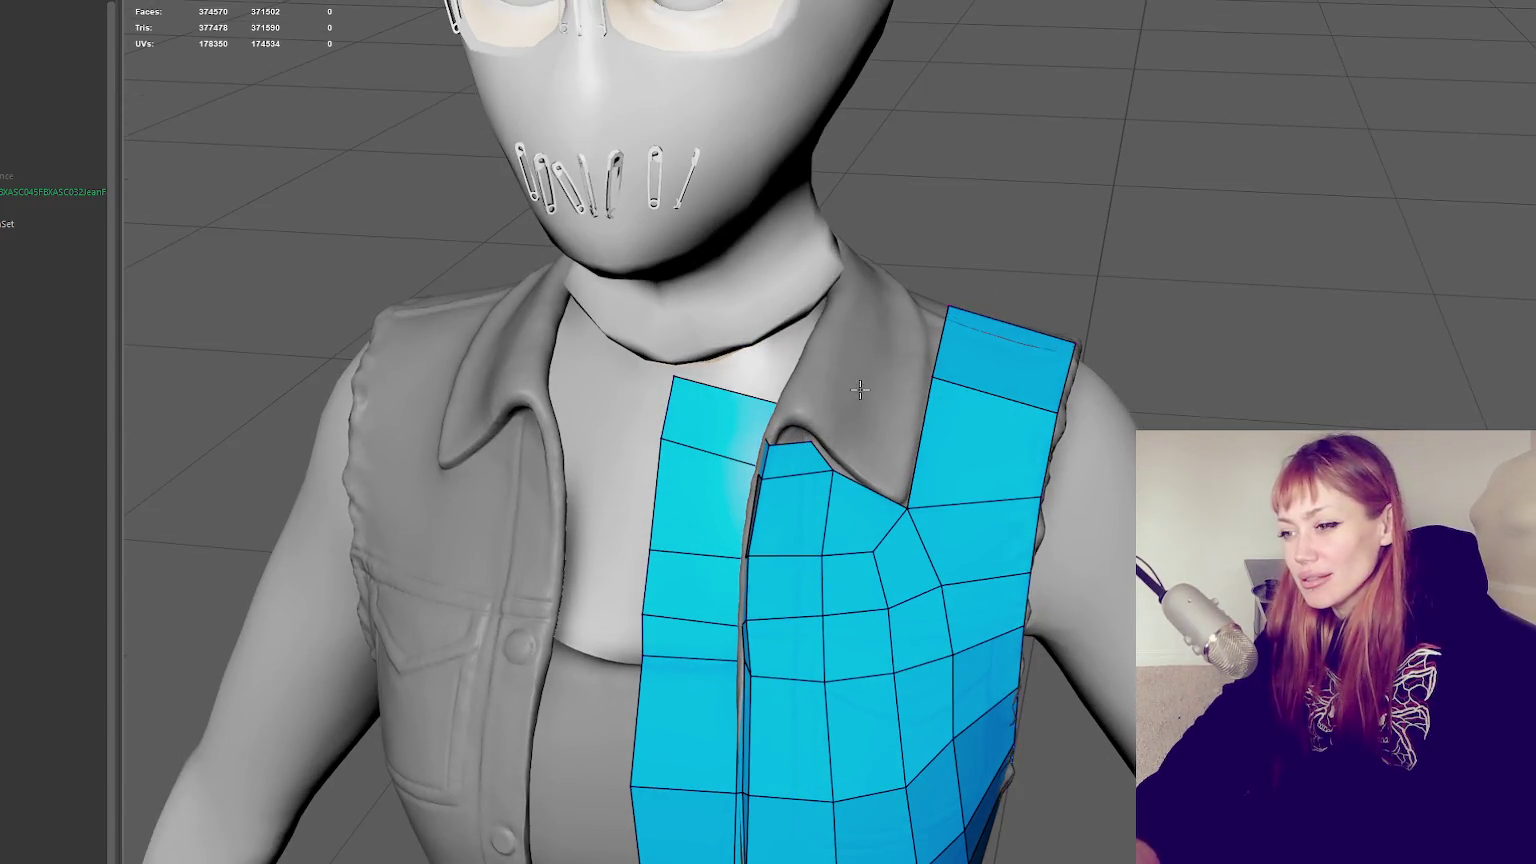
# Fill the collar gap between the vest strips with a quad and fit its corner vertices
pyautogui.keyDown('shift'); pyautogui.click(877, 441); pyautogui.keyUp('shift')
pyautogui.moveTo(810, 443)
pyautogui.mouseDown()
pyautogui.moveTo(802, 422)
pyautogui.moveTo(927, 452)
pyautogui.moveTo(917, 413)
pyautogui.moveTo(804, 395)
pyautogui.moveTo(823, 424)
pyautogui.mouseUp()
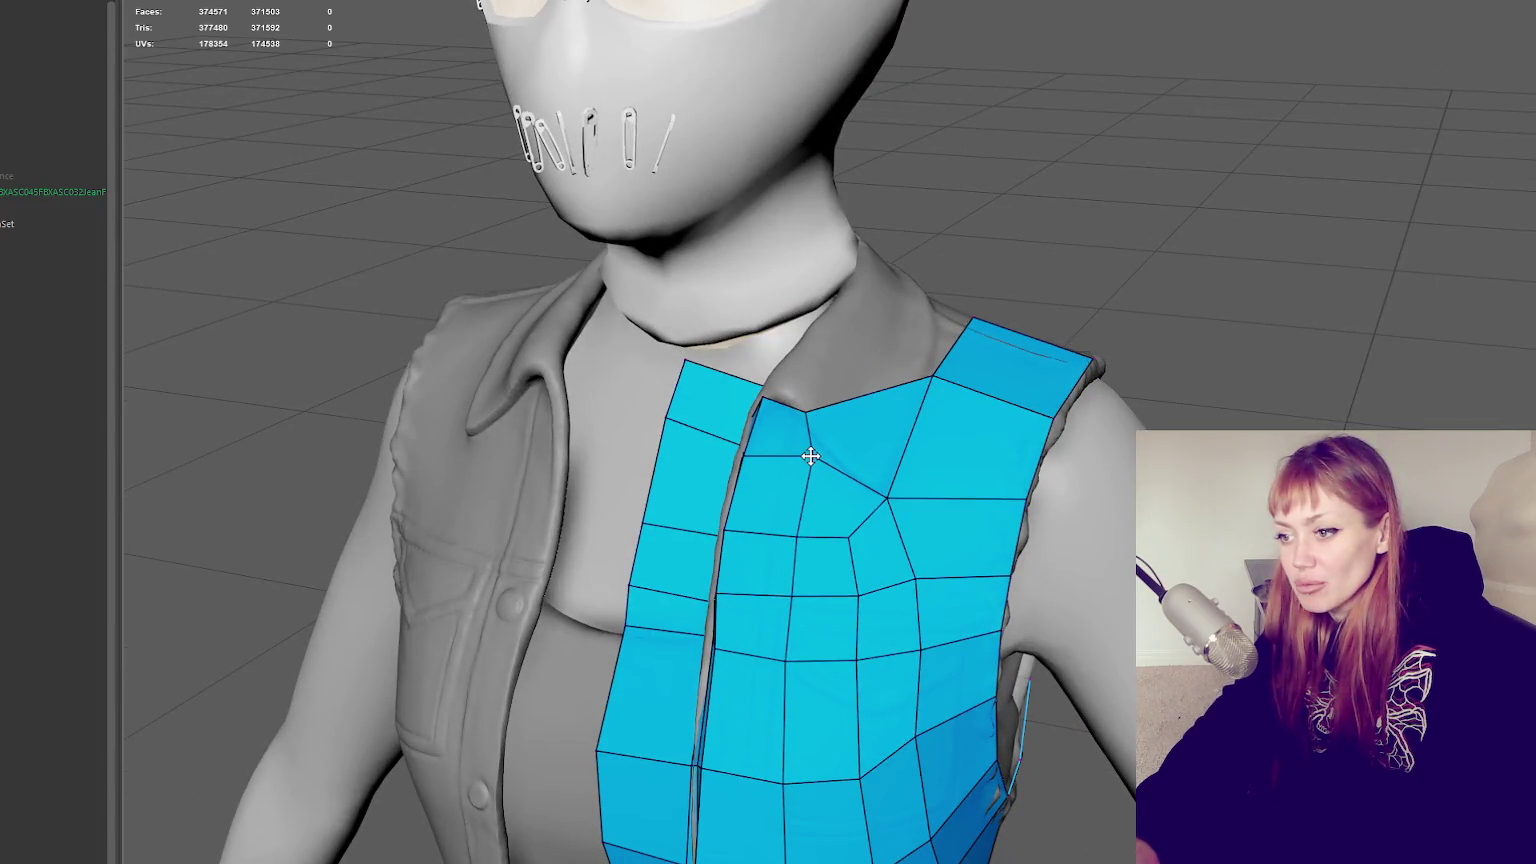
pyautogui.moveTo(890, 502)
pyautogui.mouseDown()
pyautogui.moveTo(1004, 456)
pyautogui.moveTo(954, 483)
pyautogui.mouseUp()
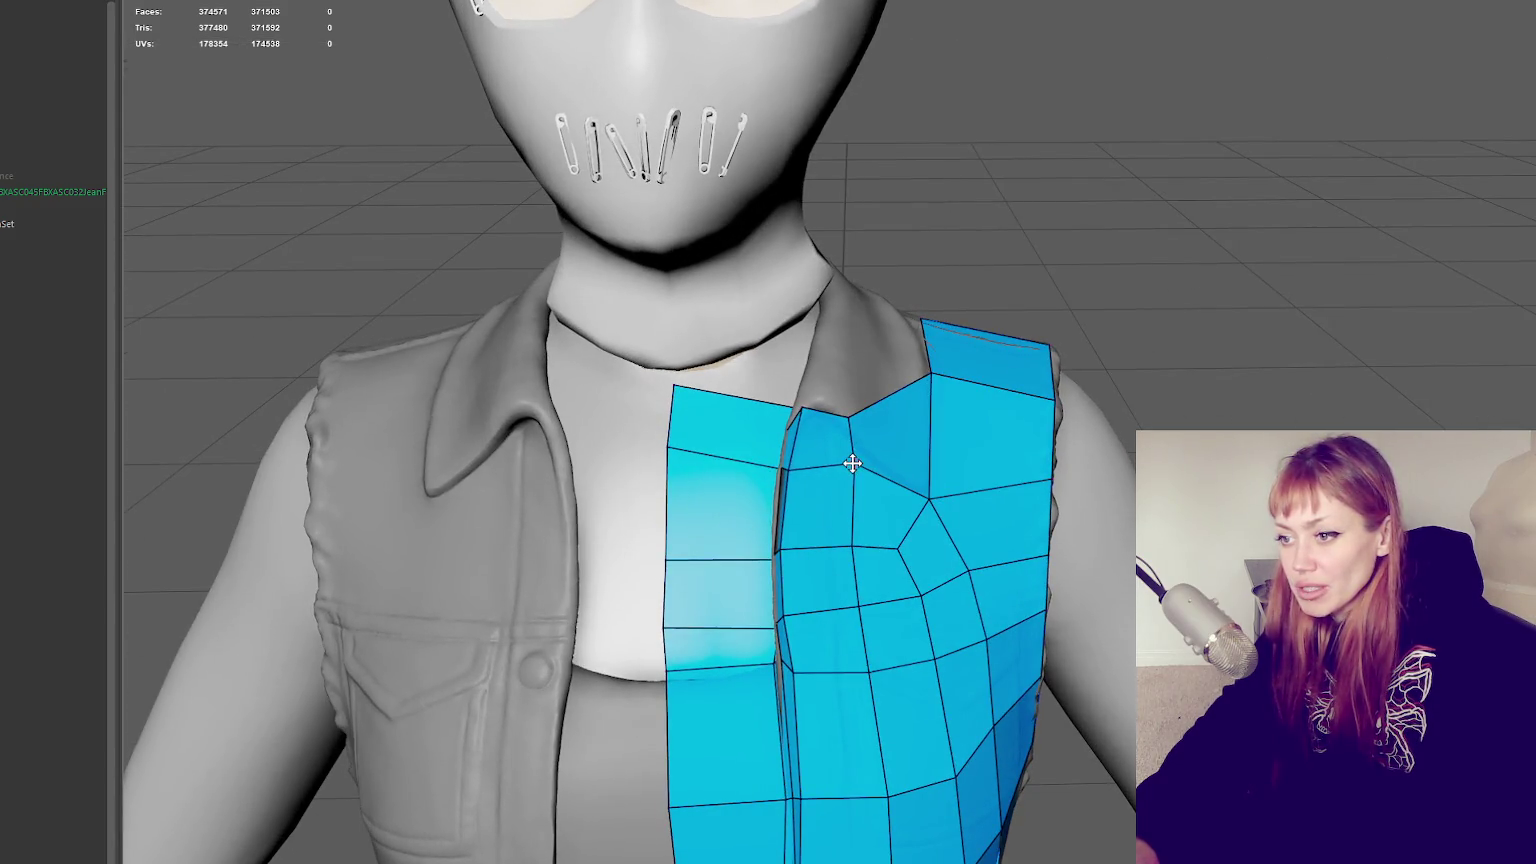
# Insert an edge loop along the shoulder strap
pyautogui.moveTo(890, 360)
pyautogui.keyDown('alt'); pyautogui.mouseDown()
pyautogui.moveTo(900, 440)
pyautogui.moveTo(926, 387)
pyautogui.mouseUp(); pyautogui.keyUp('alt')
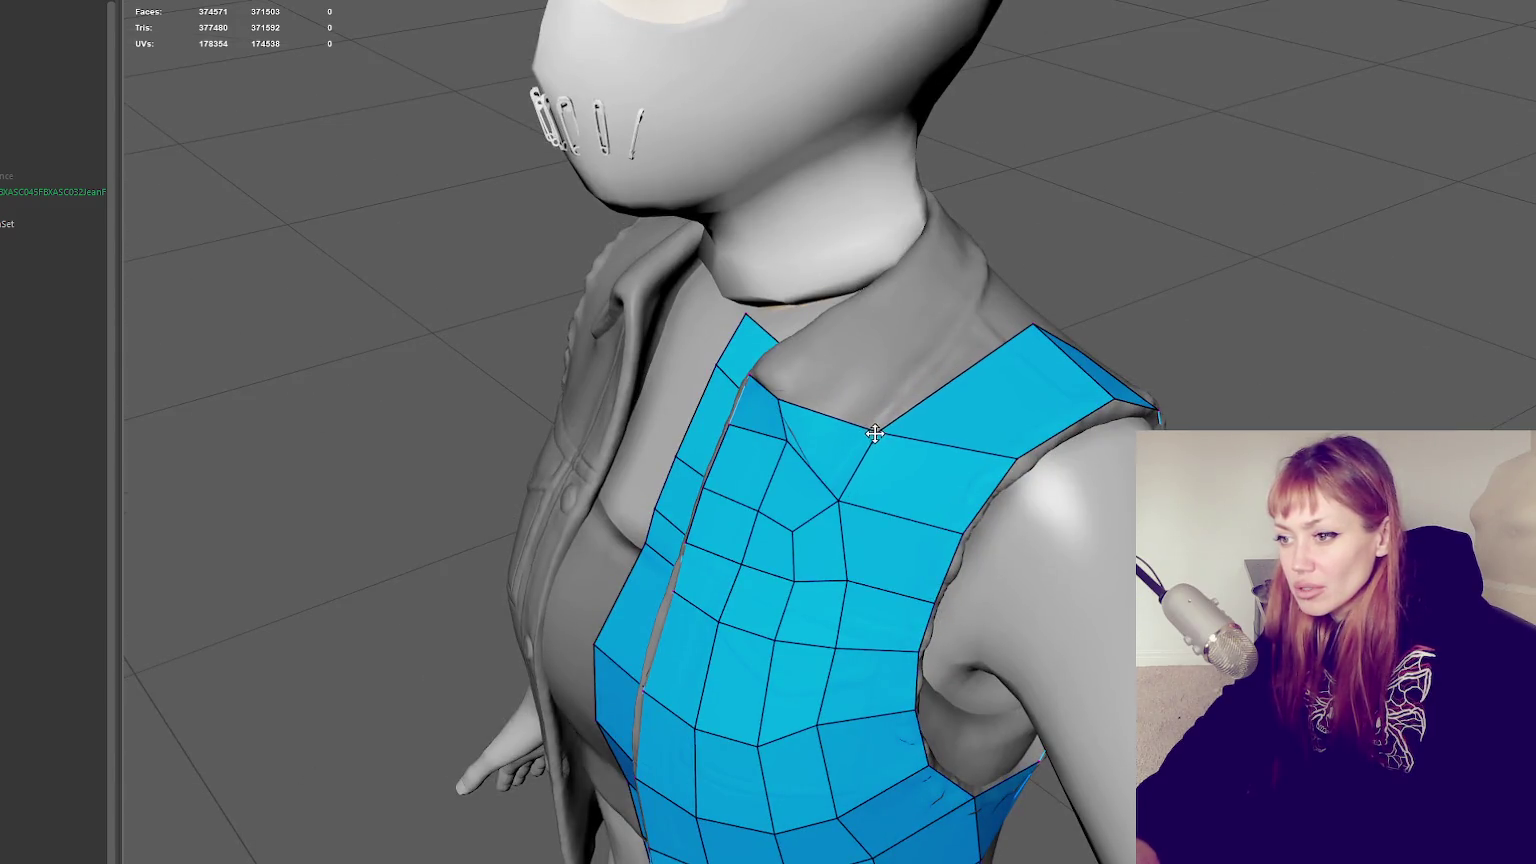
pyautogui.moveTo(984, 497)
pyautogui.keyDown('alt'); pyautogui.mouseDown()
pyautogui.moveTo(970, 456)
pyautogui.moveTo(910, 473)
pyautogui.moveTo(927, 450)
pyautogui.mouseUp(); pyautogui.keyUp('alt')
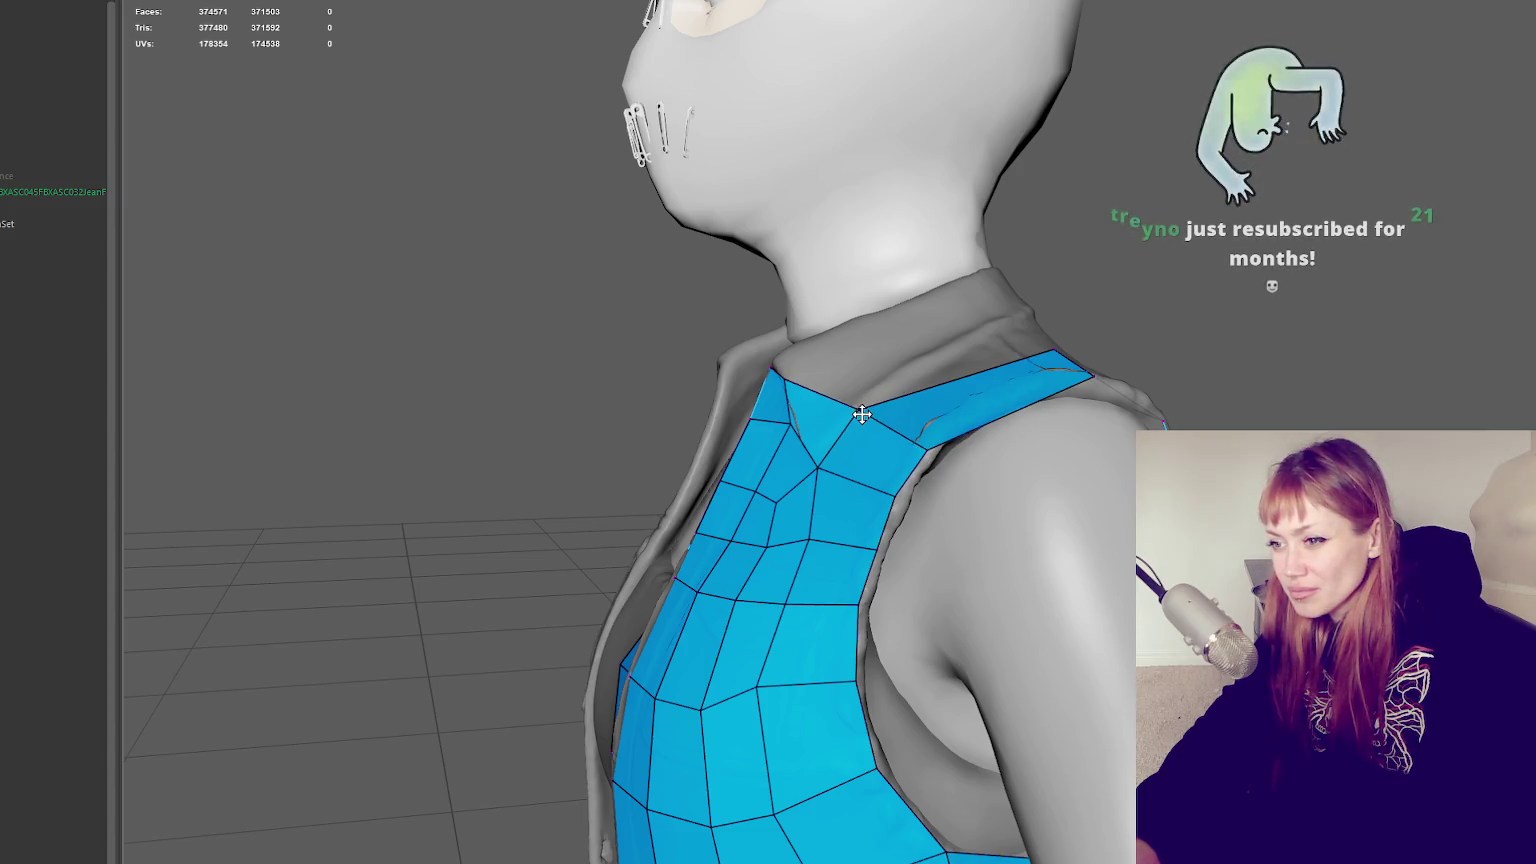
pyautogui.keyDown('ctrl'); pyautogui.click(983, 427); pyautogui.keyUp('ctrl')
pyautogui.keyDown('alt'); pyautogui.moveTo(862, 322); pyautogui.dragTo(817, 334); pyautogui.keyUp('alt')
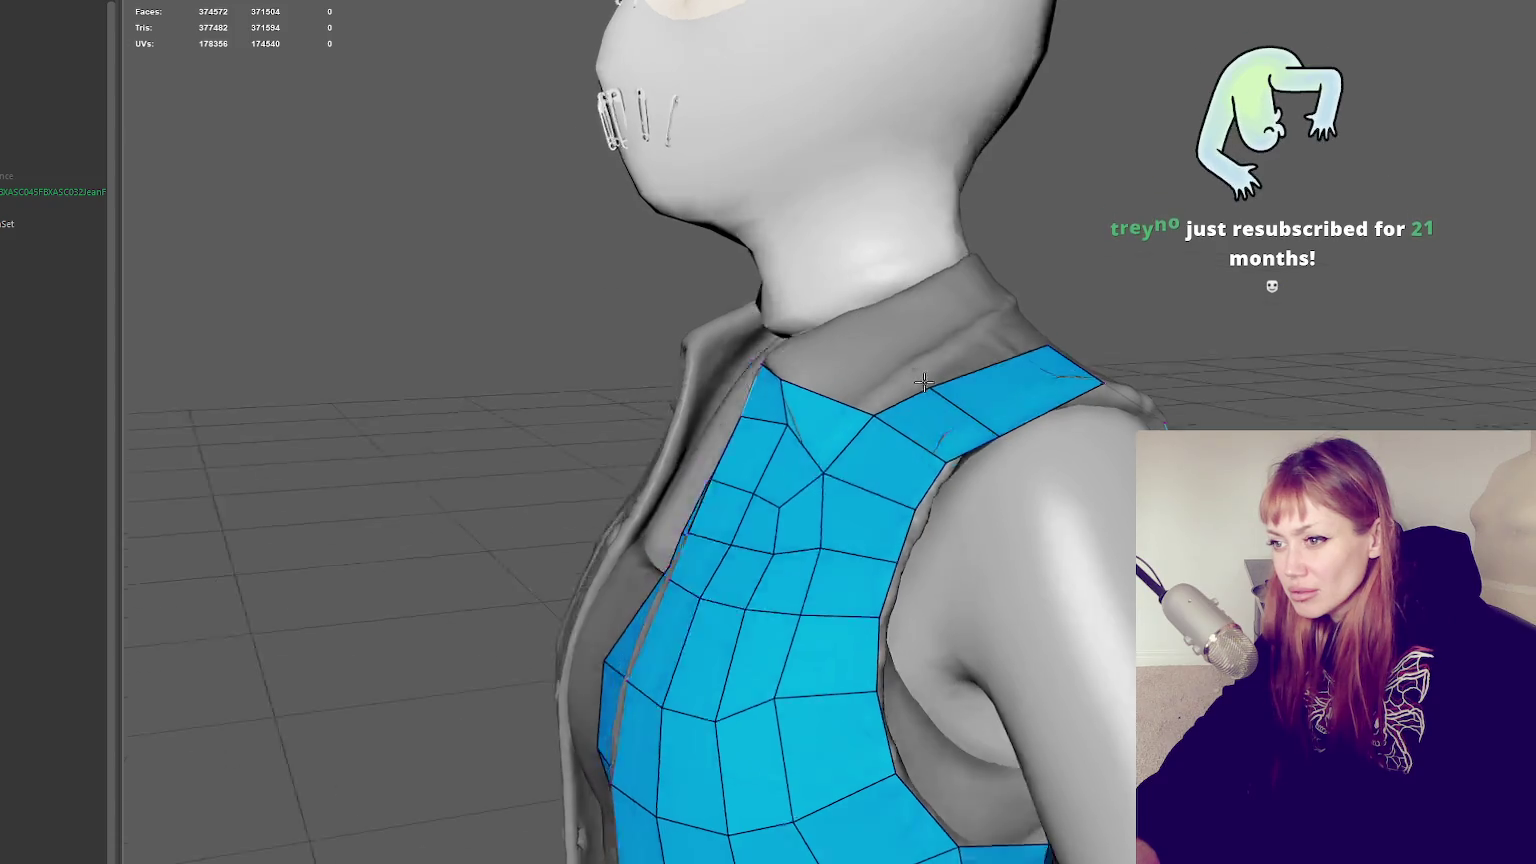
# Place a new vertex at the neck and commit a quad on the shoulder beside the collar
pyautogui.click(850, 335)
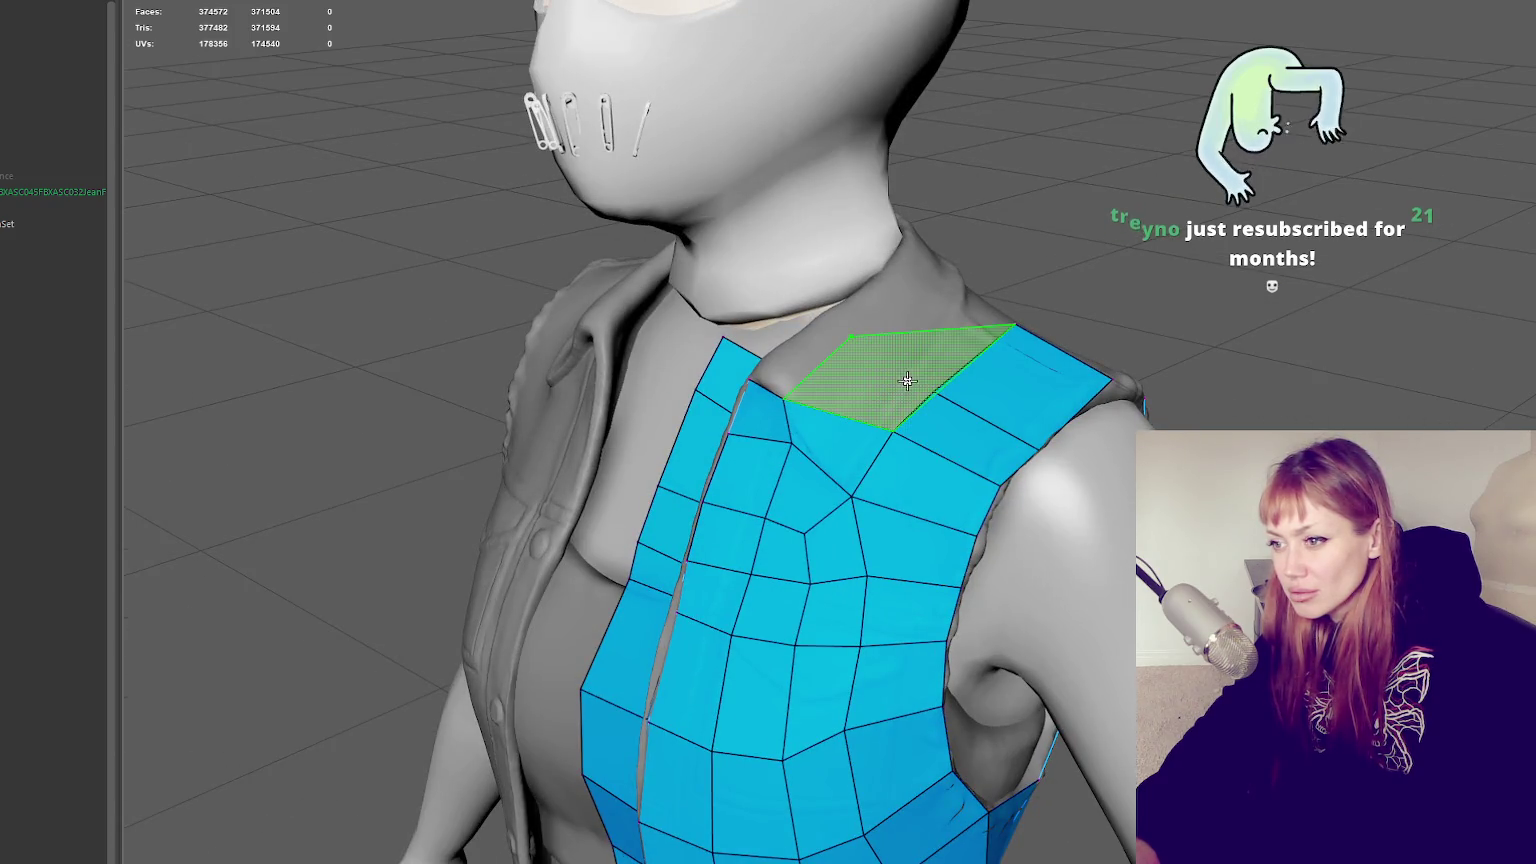
pyautogui.keyDown('alt'); pyautogui.moveTo(935, 428); pyautogui.dragTo(880, 410); pyautogui.keyUp('alt')
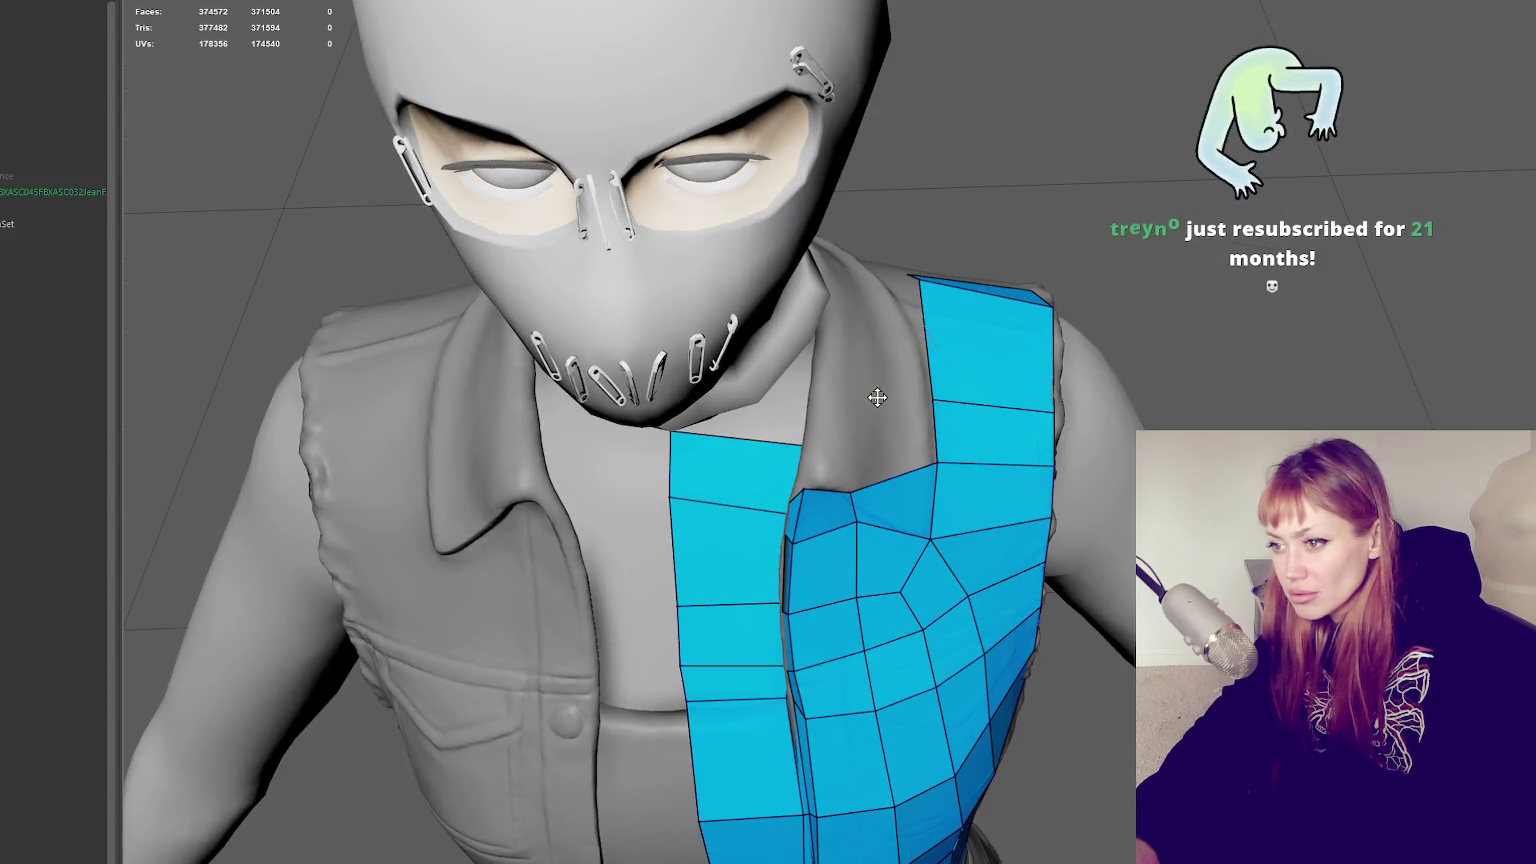
pyautogui.keyDown('alt'); pyautogui.moveTo(877, 405); pyautogui.dragTo(875, 423); pyautogui.keyUp('alt')
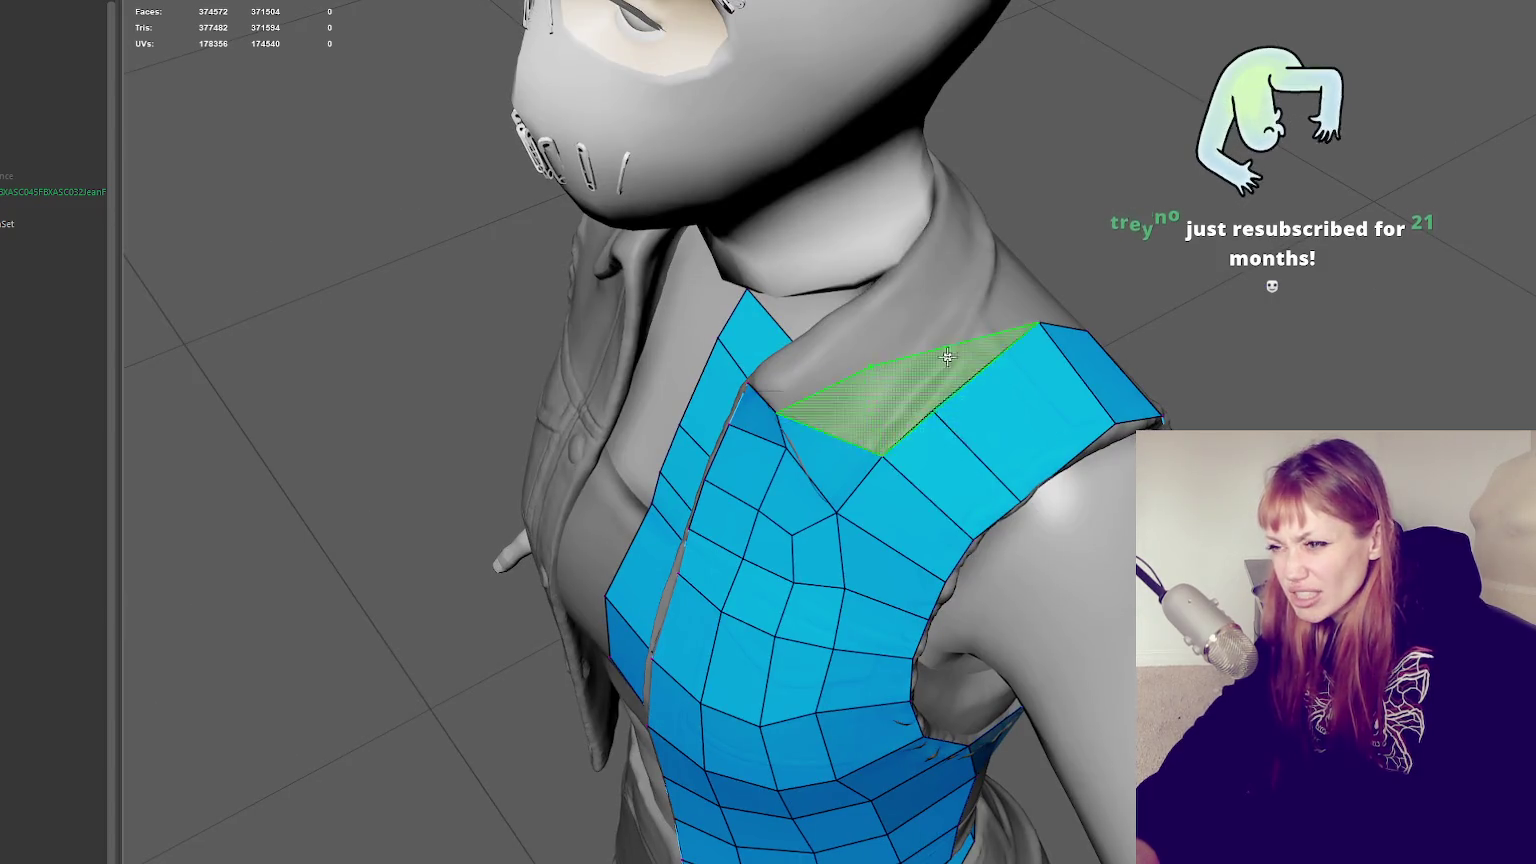
pyautogui.moveTo(947, 357)
pyautogui.keyDown('alt'); pyautogui.mouseDown()
pyautogui.moveTo(879, 390)
pyautogui.moveTo(962, 415)
pyautogui.mouseUp(); pyautogui.keyUp('alt')
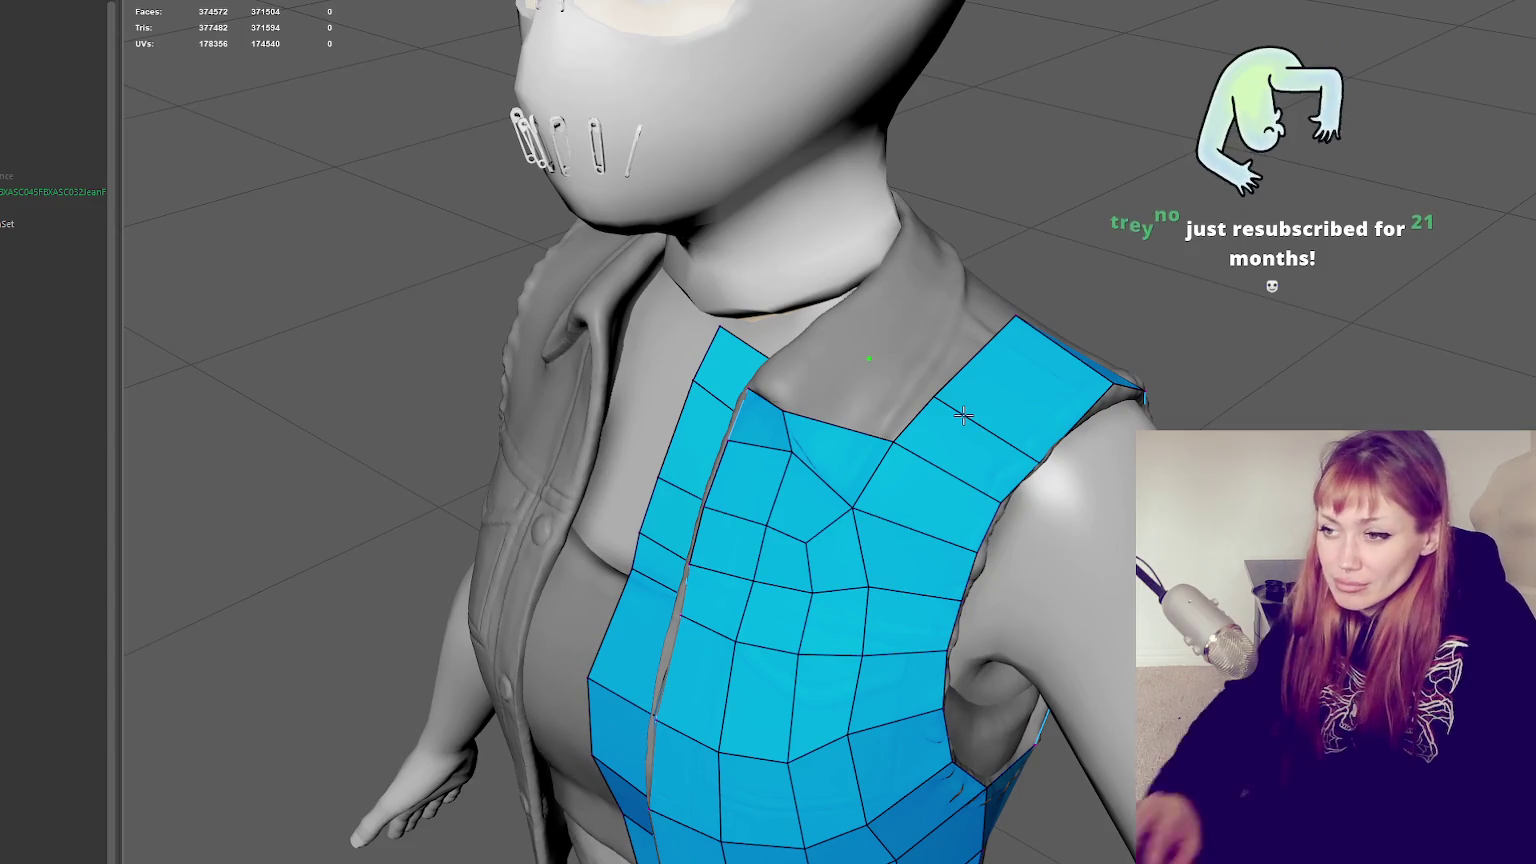
pyautogui.scroll(1, 962, 415)
pyautogui.scroll(1, 1029, 408)
pyautogui.scroll(1, 1029, 408)
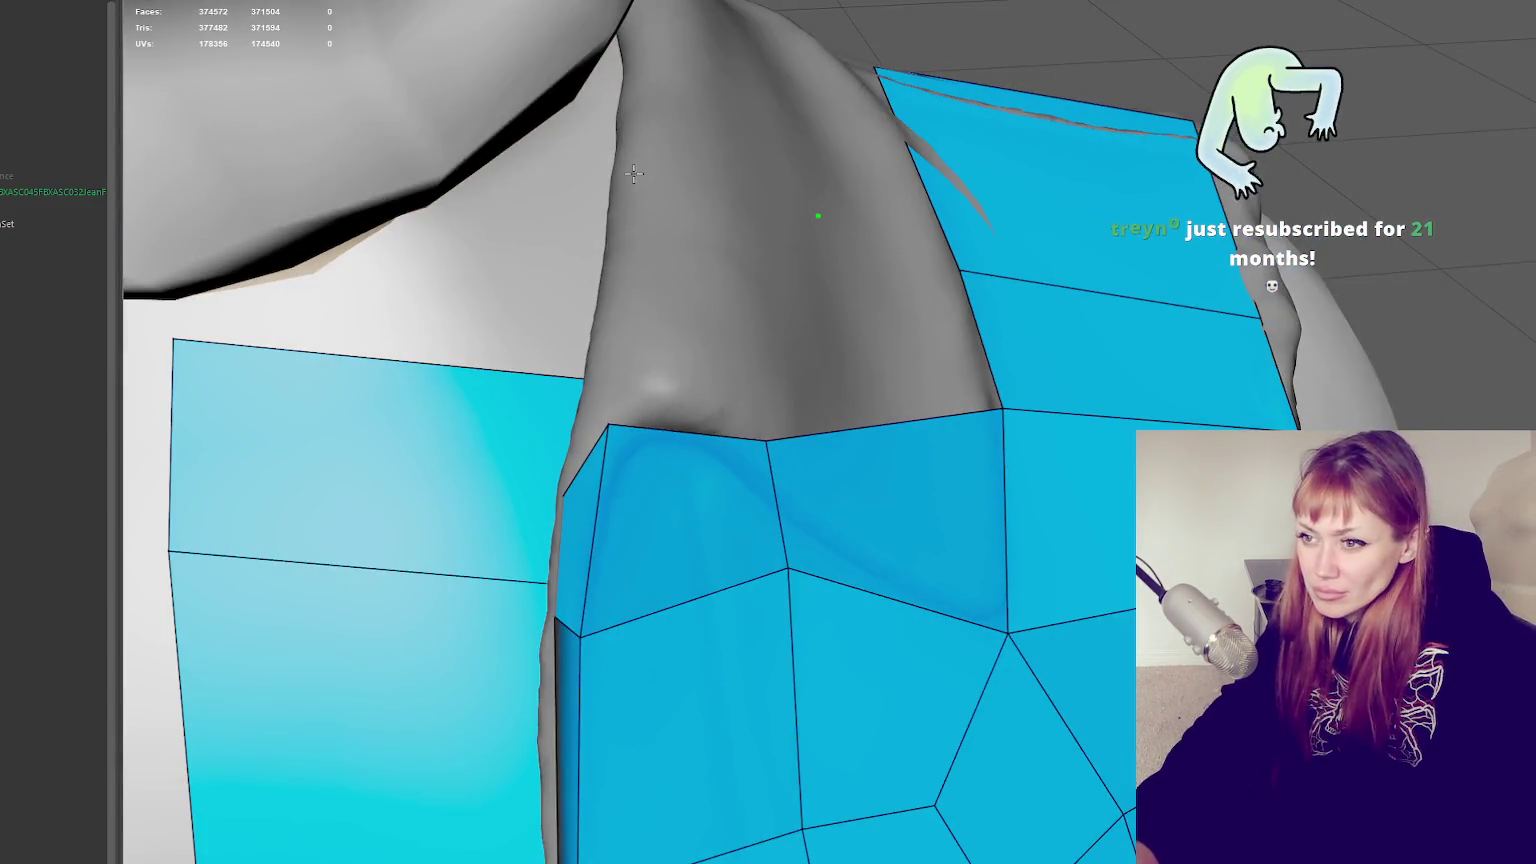
pyautogui.keyDown('shift'); pyautogui.click(686, 309); pyautogui.keyUp('shift')
pyautogui.moveTo(919, 302)
pyautogui.keyDown('alt'); pyautogui.mouseDown()
pyautogui.moveTo(908, 354)
pyautogui.moveTo(885, 295)
pyautogui.mouseUp(); pyautogui.keyUp('alt')
pyautogui.moveTo(898, 363)
pyautogui.keyDown('alt'); pyautogui.mouseDown()
pyautogui.moveTo(1055, 301)
pyautogui.moveTo(1029, 301)
pyautogui.mouseUp(); pyautogui.keyUp('alt')
pyautogui.moveTo(945, 260)
pyautogui.keyDown('alt'); pyautogui.mouseDown()
pyautogui.moveTo(1138, 230)
pyautogui.moveTo(1087, 274)
pyautogui.moveTo(1238, 265)
pyautogui.moveTo(1042, 281)
pyautogui.moveTo(1035, 340)
pyautogui.mouseUp(); pyautogui.keyUp('alt')
# Frame the character, zoom in on the chest, and leave Quad Draw to select scene objects
pyautogui.press('a')
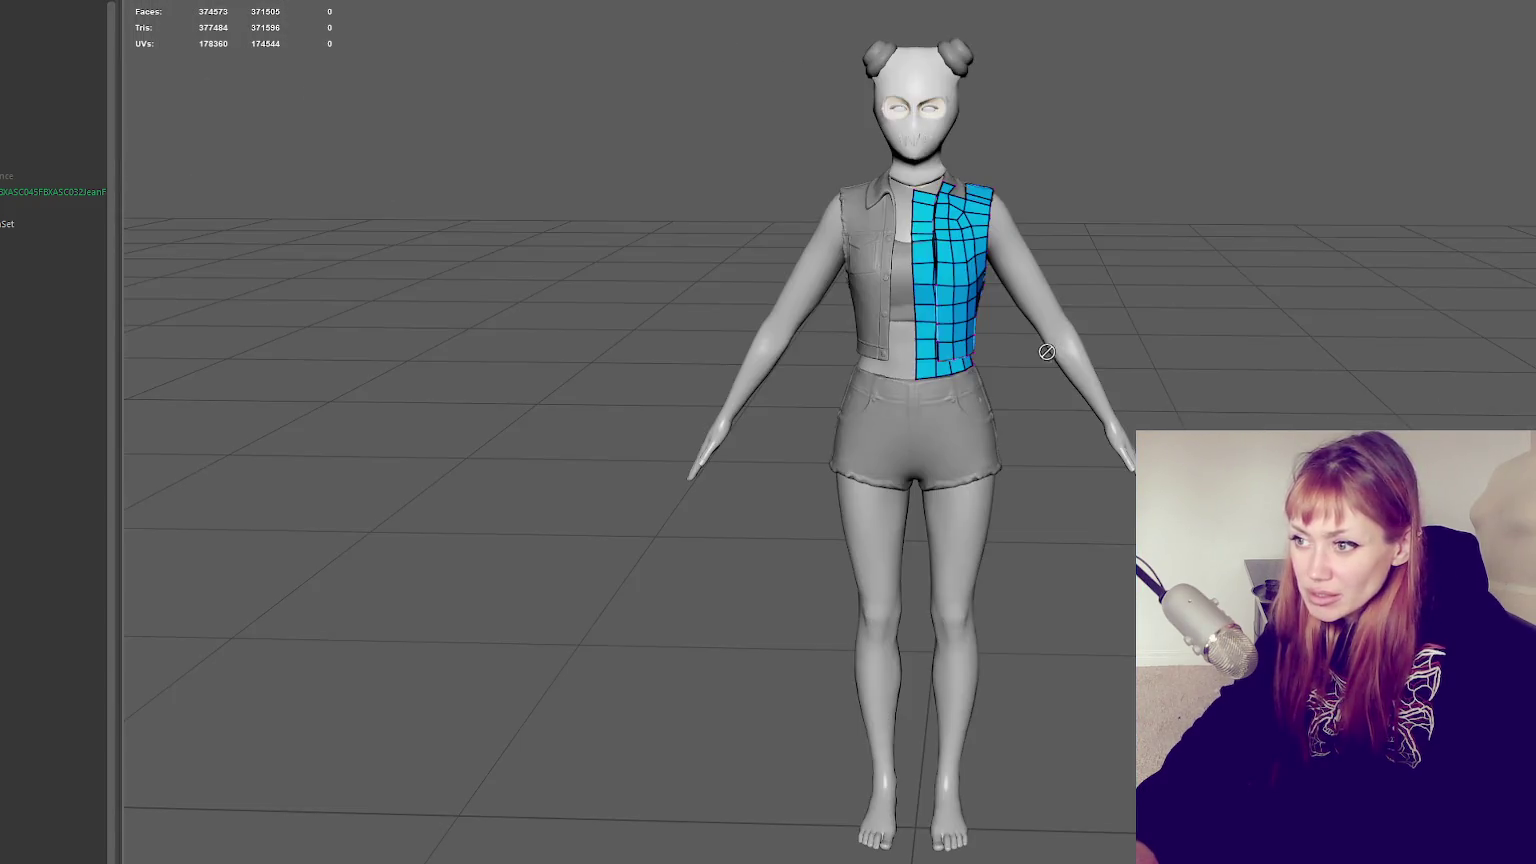
pyautogui.scroll(3, 1100, 235)
pyautogui.scroll(3, 1100, 235)
pyautogui.scroll(3, 1100, 235)
pyautogui.moveTo(1224, 222); pyautogui.dragTo(1290, 200, button='right')
pyautogui.press('q')
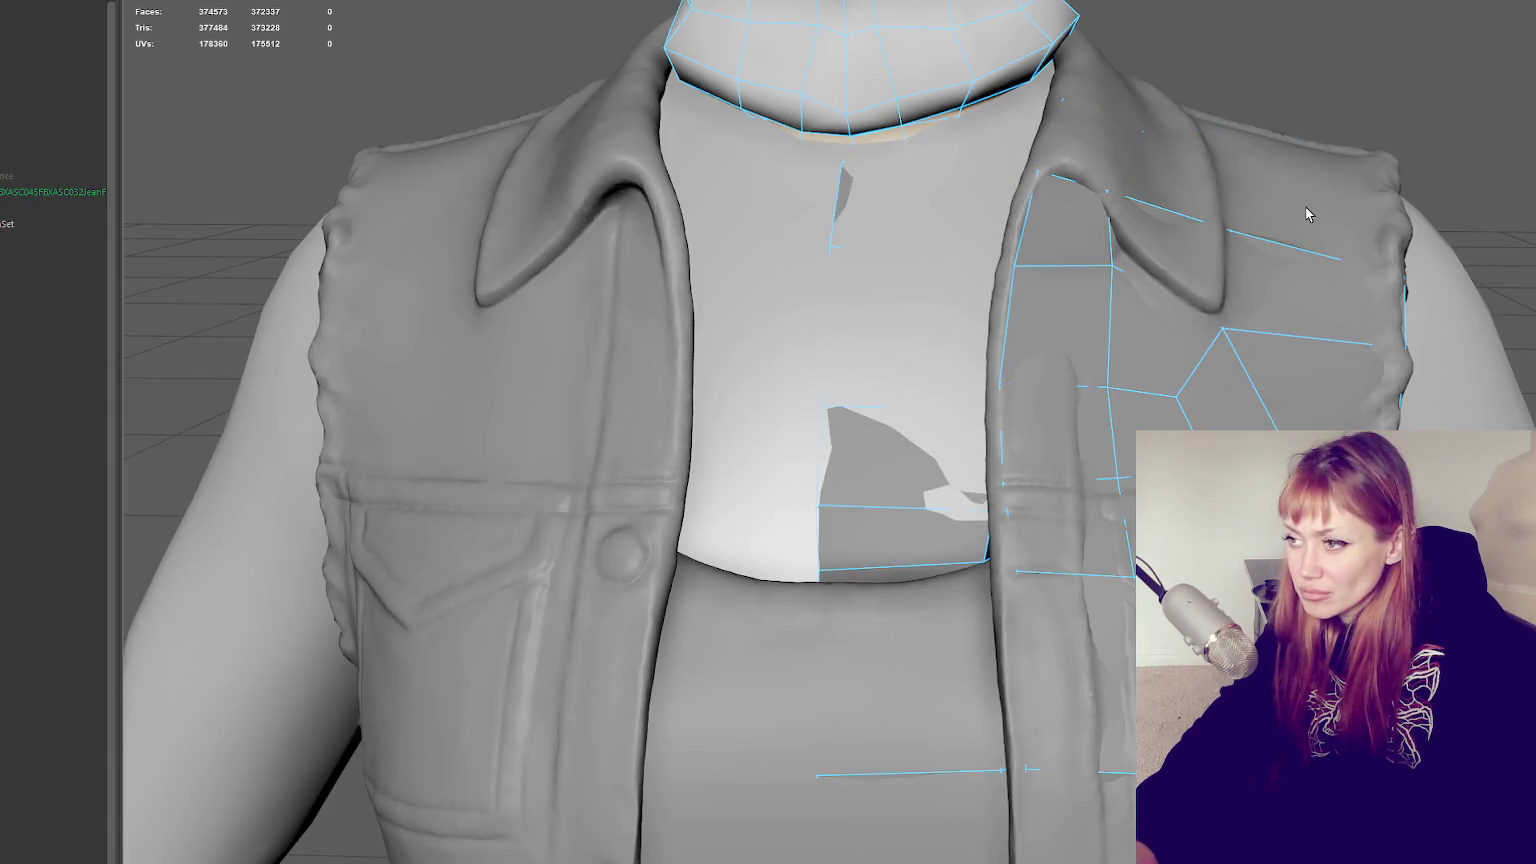
pyautogui.click(1298, 214)
pyautogui.click(1342, 216)
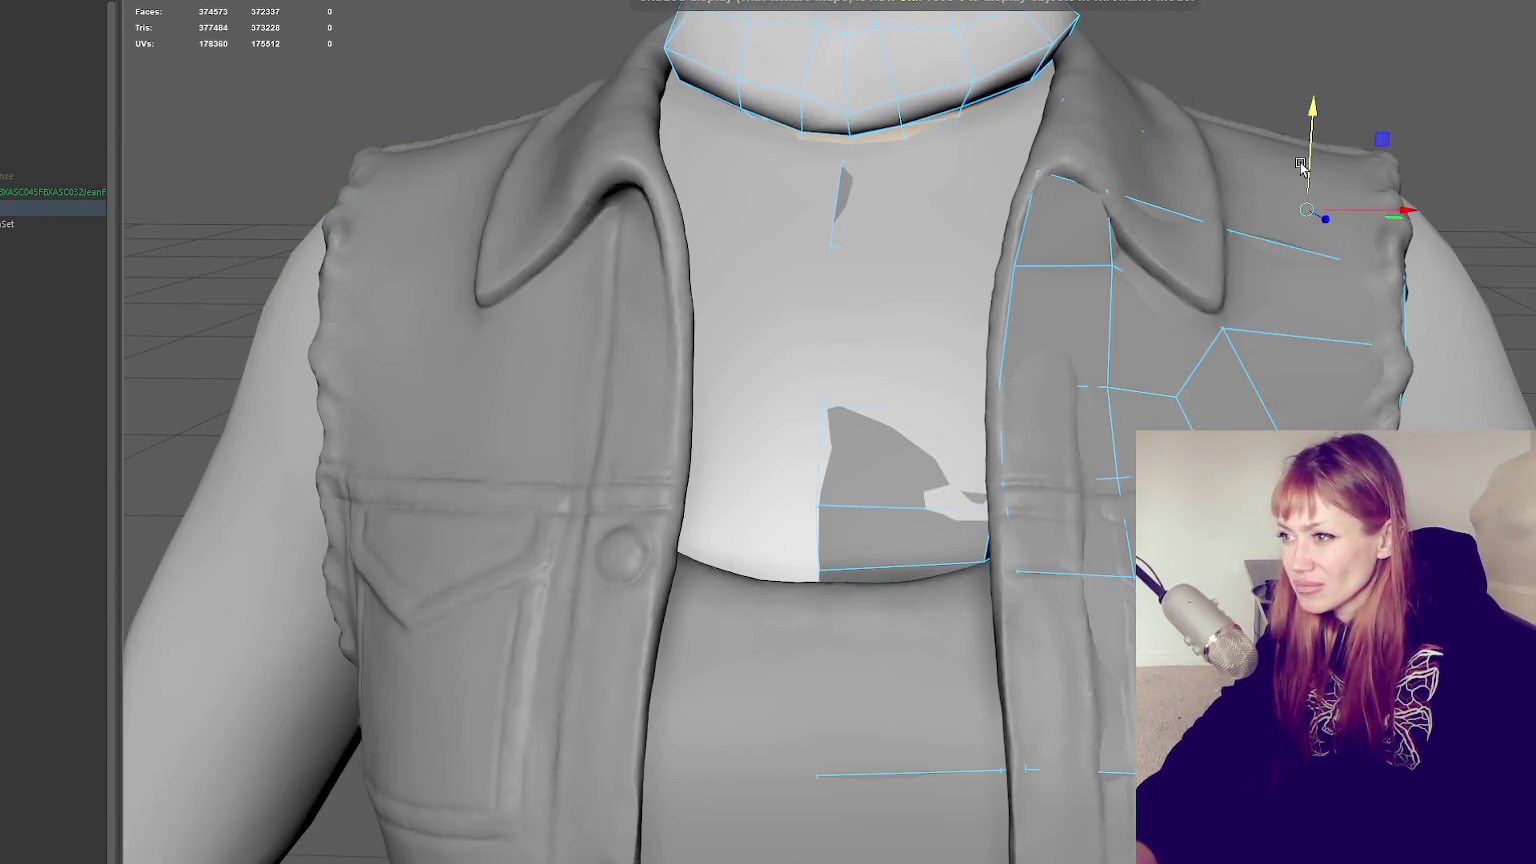
# Delete the neck and chin retopology faces, then reselect the vest retopology mesh
pyautogui.moveTo(1313, 150)
pyautogui.keyDown('alt'); pyautogui.mouseDown()
pyautogui.moveTo(1362, 160)
pyautogui.moveTo(1326, 163)
pyautogui.mouseUp(); pyautogui.keyUp('alt')
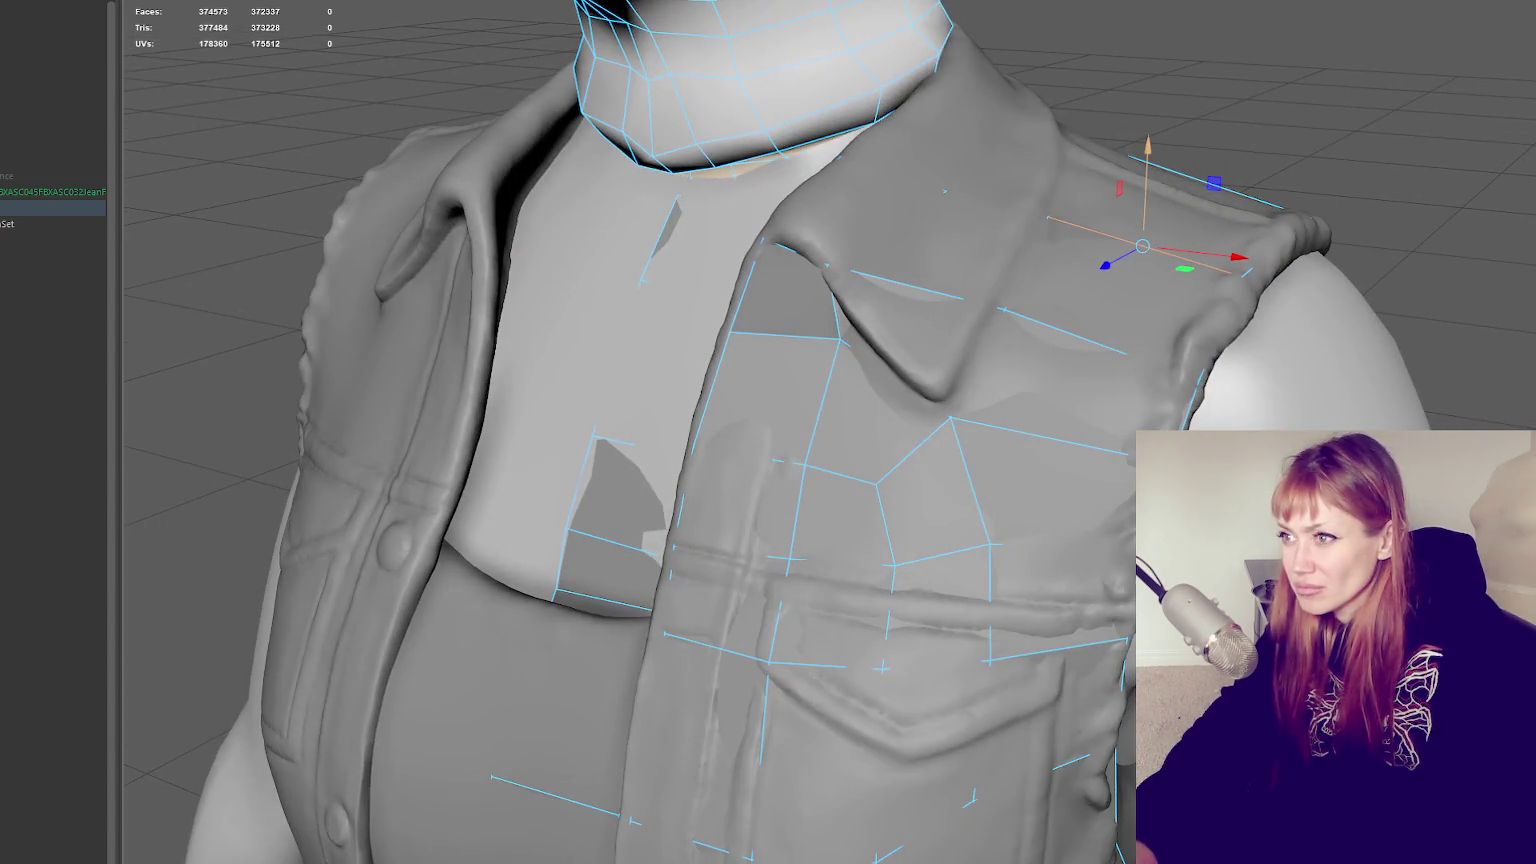
pyautogui.click(1214, 250)
pyautogui.keyDown('alt'); pyautogui.moveTo(1271, 244); pyautogui.dragTo(1340, 267); pyautogui.keyUp('alt')
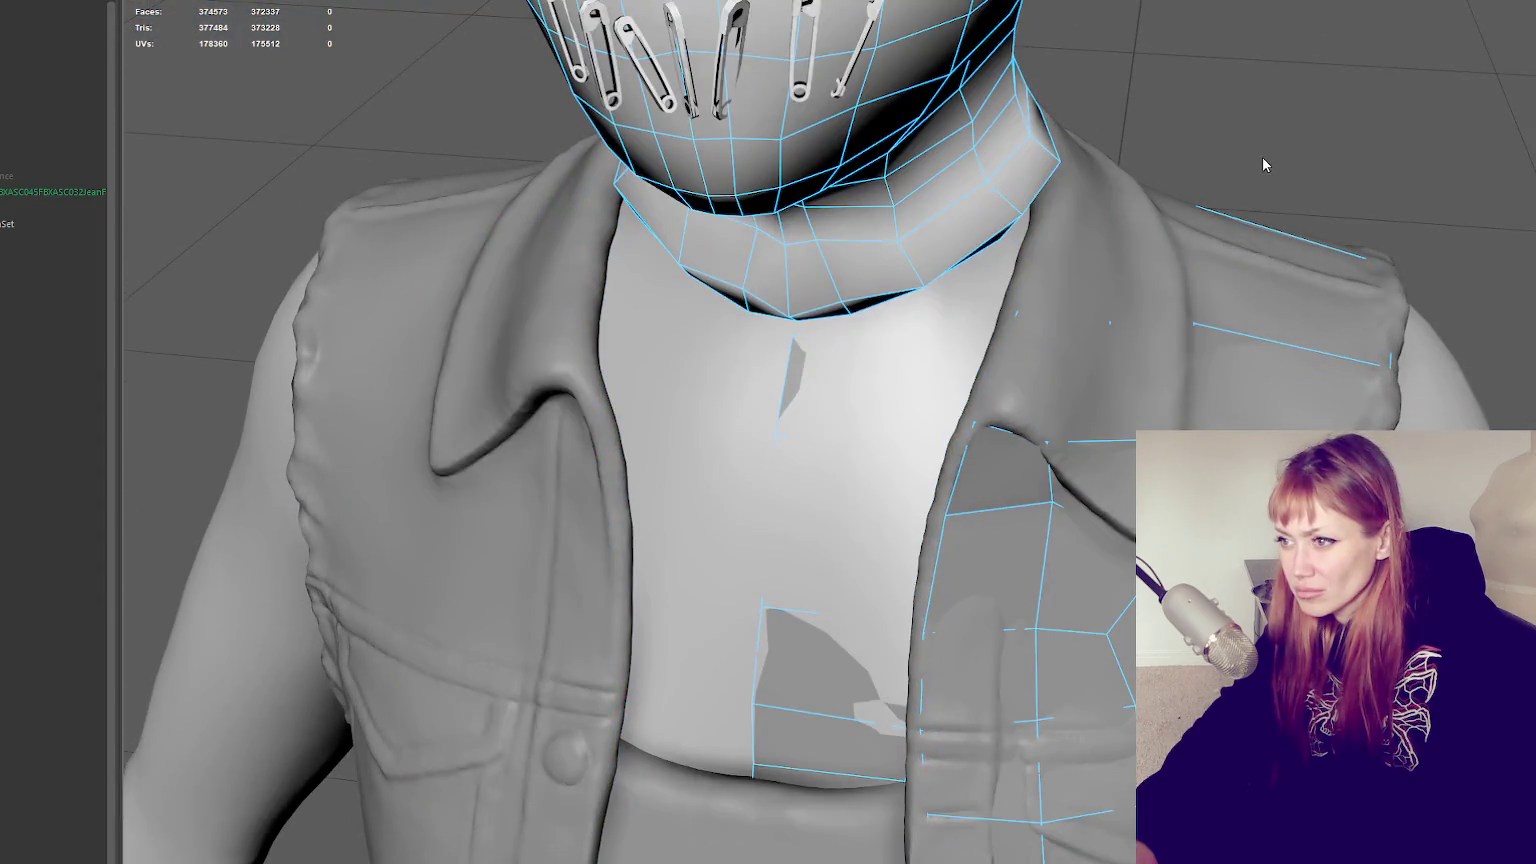
pyautogui.press('Delete')
pyautogui.click(1006, 503)
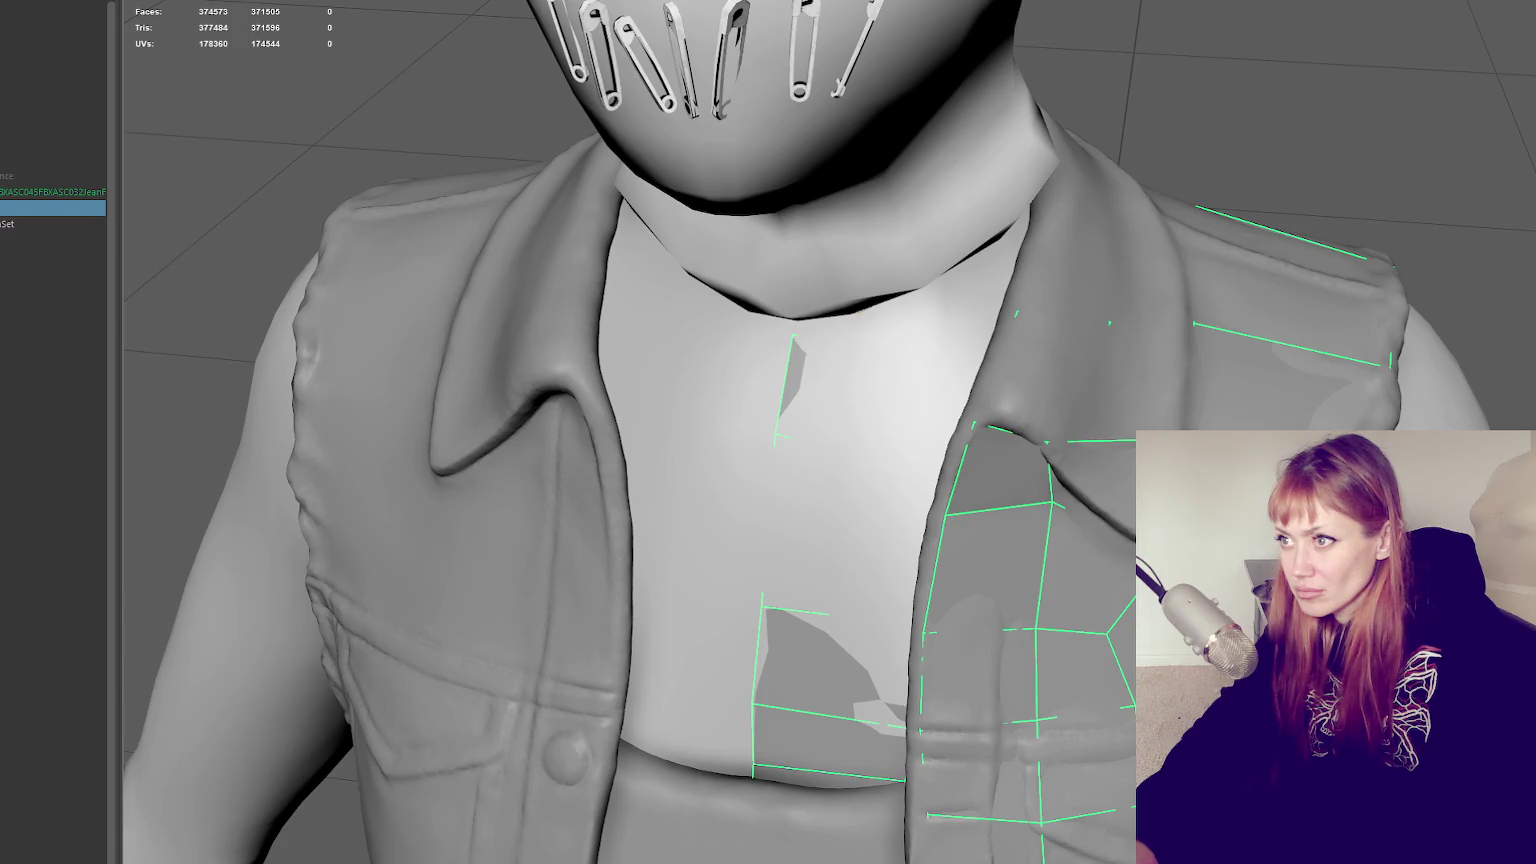
pyautogui.keyDown('alt'); pyautogui.moveTo(1360, 292); pyautogui.dragTo(1320, 286); pyautogui.keyUp('alt')
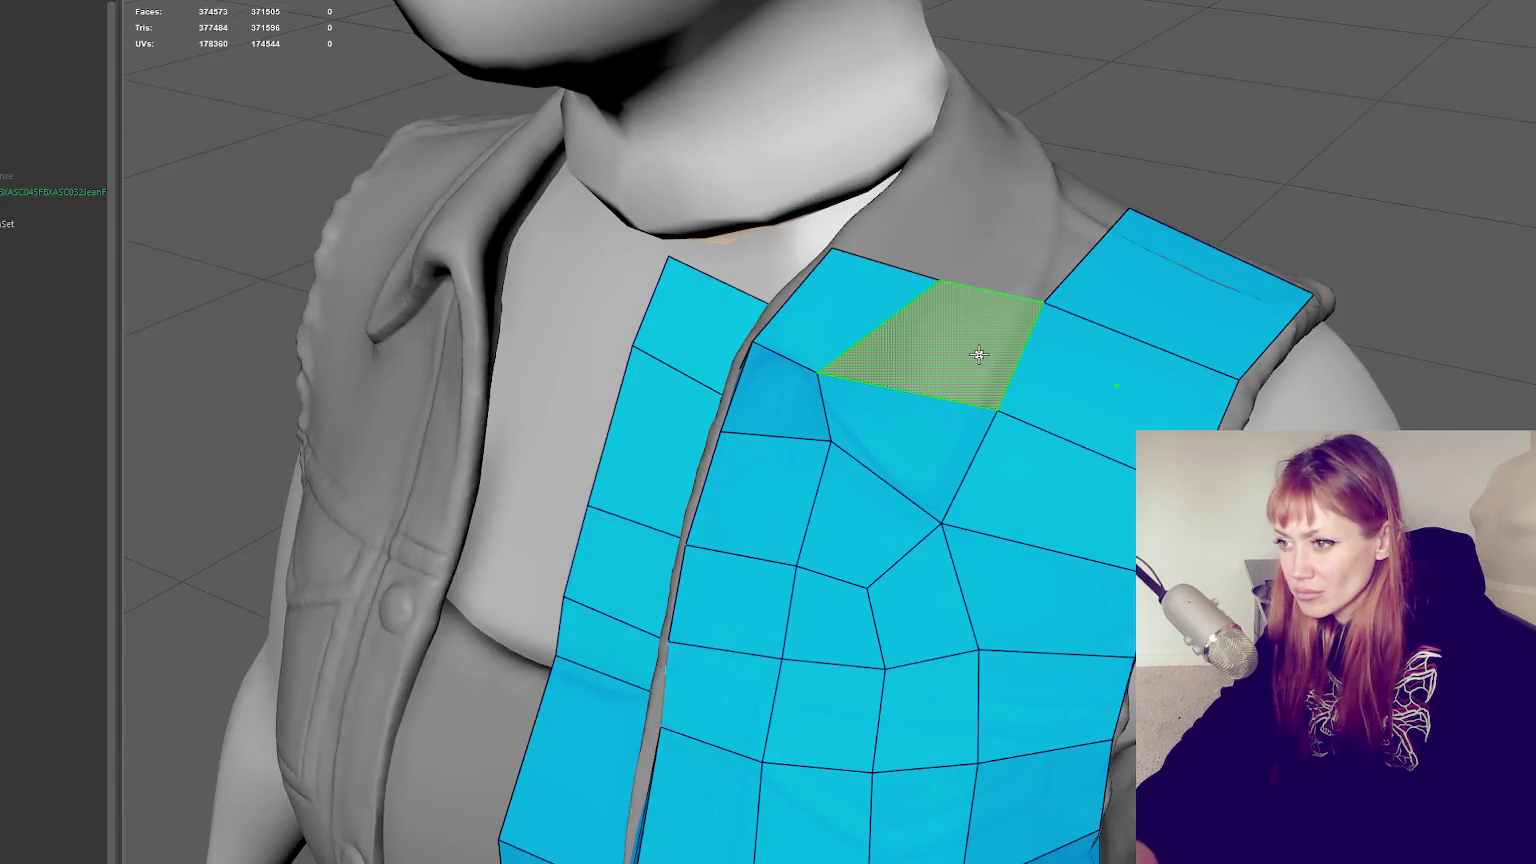
# Undo the collar quad and neck deletion, then fill quads at the collar and shoulder
pyautogui.keyDown('shift'); pyautogui.click(1106, 390); pyautogui.keyUp('shift')
pyautogui.hotkey('ctrl', 'z')
pyautogui.hotkey('ctrl', 'z')
pyautogui.hotkey('ctrl', 'z')
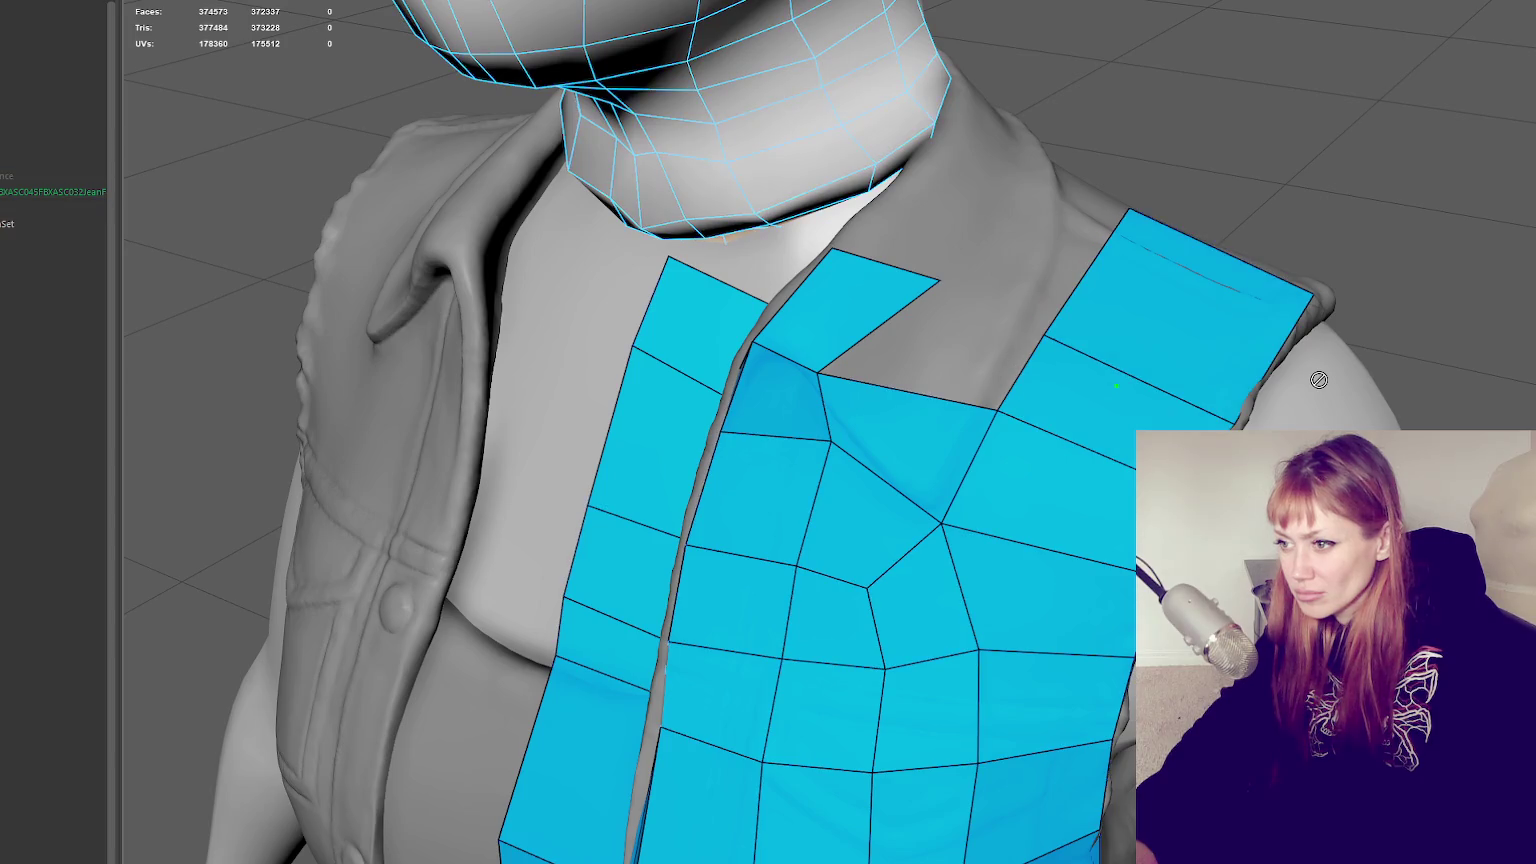
pyautogui.click(40, 0)
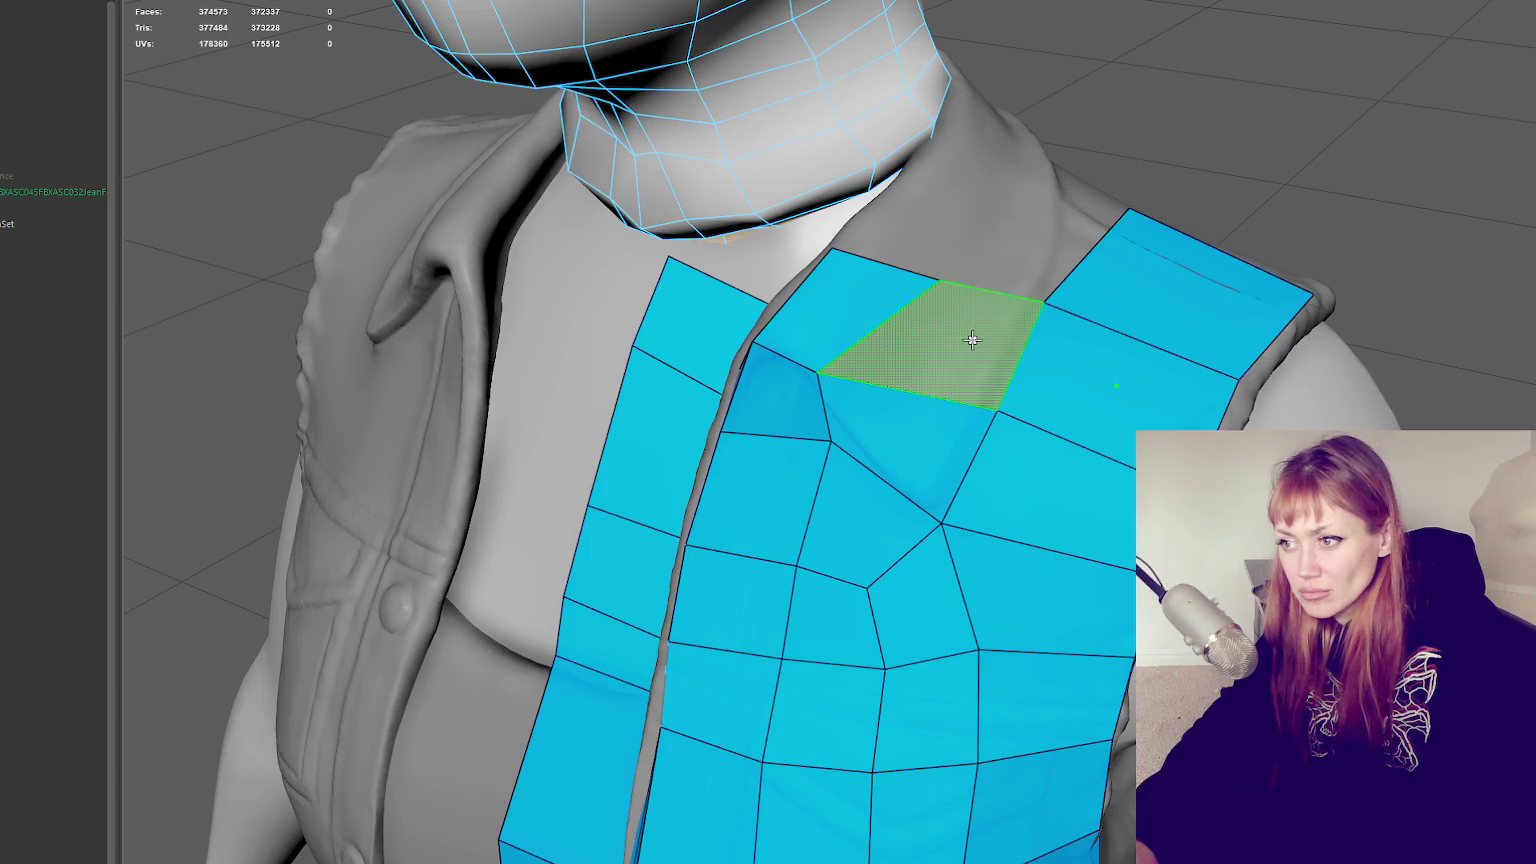
pyautogui.keyDown('shift'); pyautogui.click(975, 333); pyautogui.keyUp('shift')
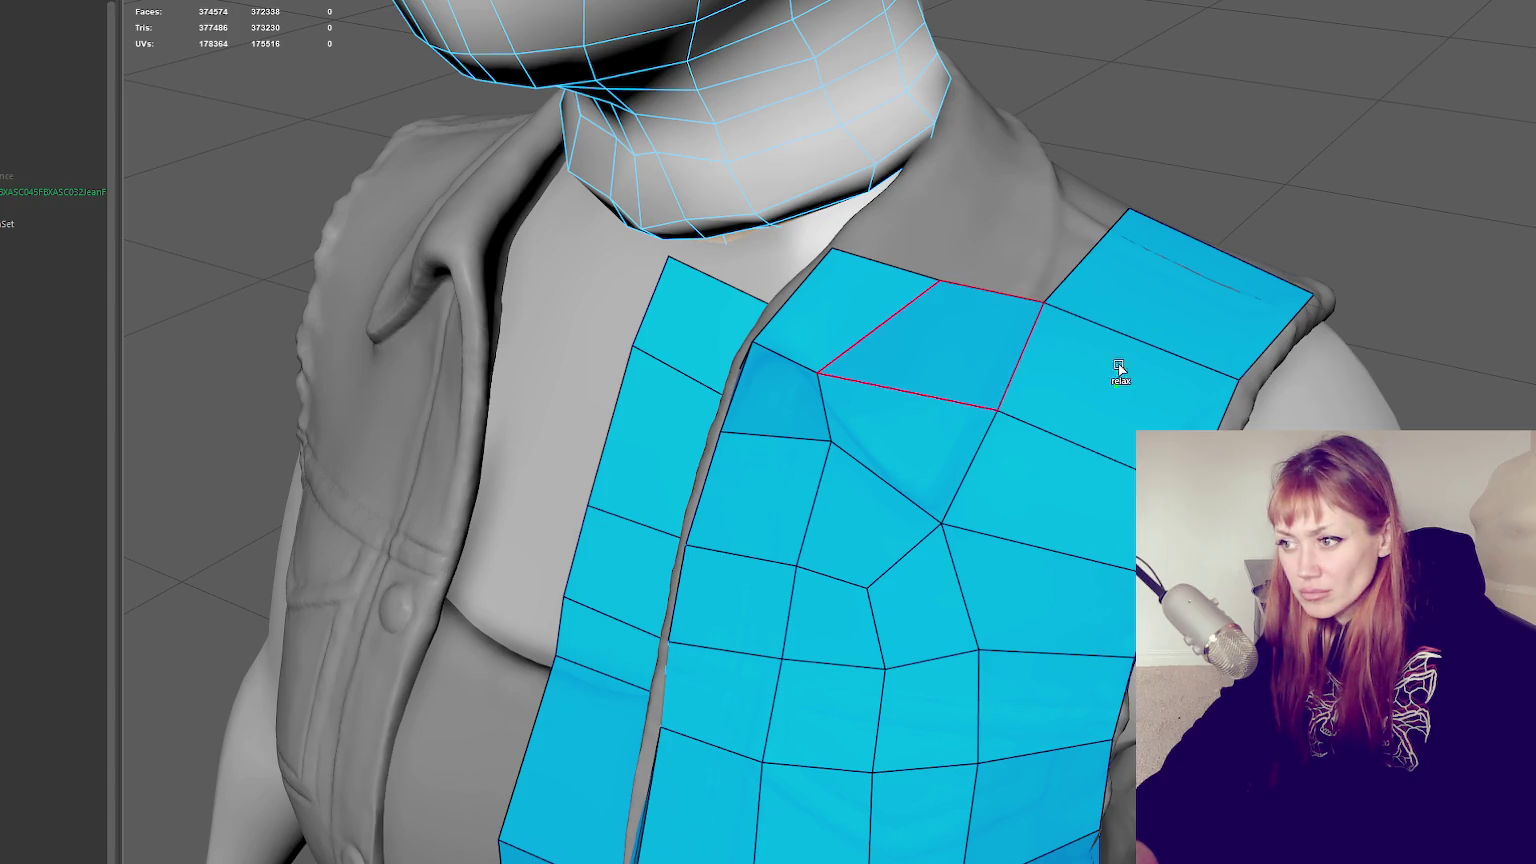
pyautogui.keyDown('shift'); pyautogui.click(1016, 207); pyautogui.keyUp('shift')
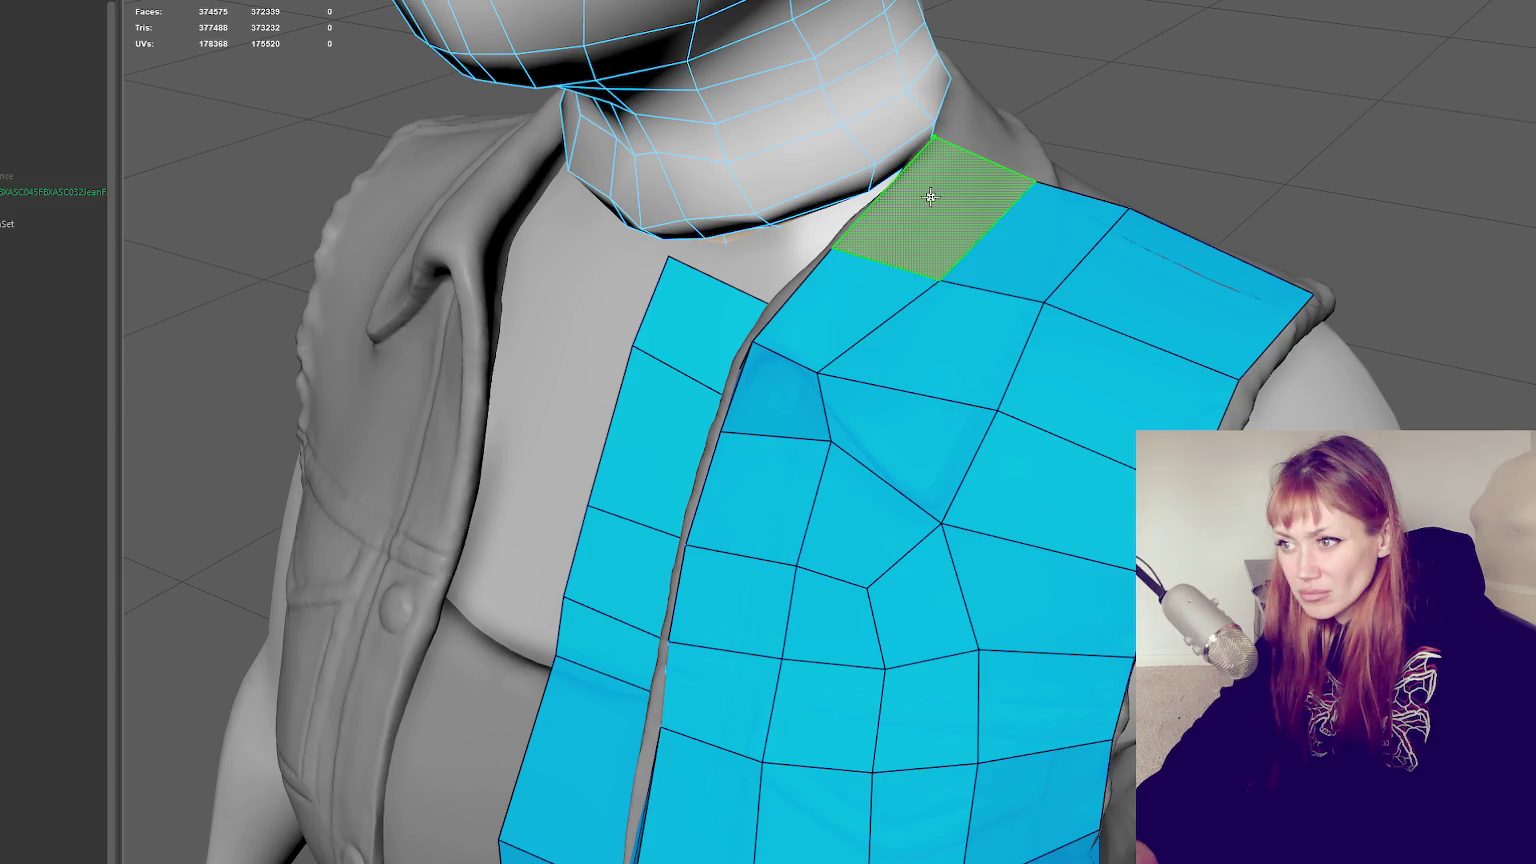
pyautogui.keyDown('shift'); pyautogui.click(935, 190); pyautogui.keyUp('shift')
# Commit the previewed quad near the neck ring after checking the collar from several angles
pyautogui.moveTo(940, 200)
pyautogui.keyDown('alt'); pyautogui.mouseDown()
pyautogui.moveTo(1069, 291)
pyautogui.moveTo(1161, 255)
pyautogui.moveTo(1227, 274)
pyautogui.mouseUp(); pyautogui.keyUp('alt')
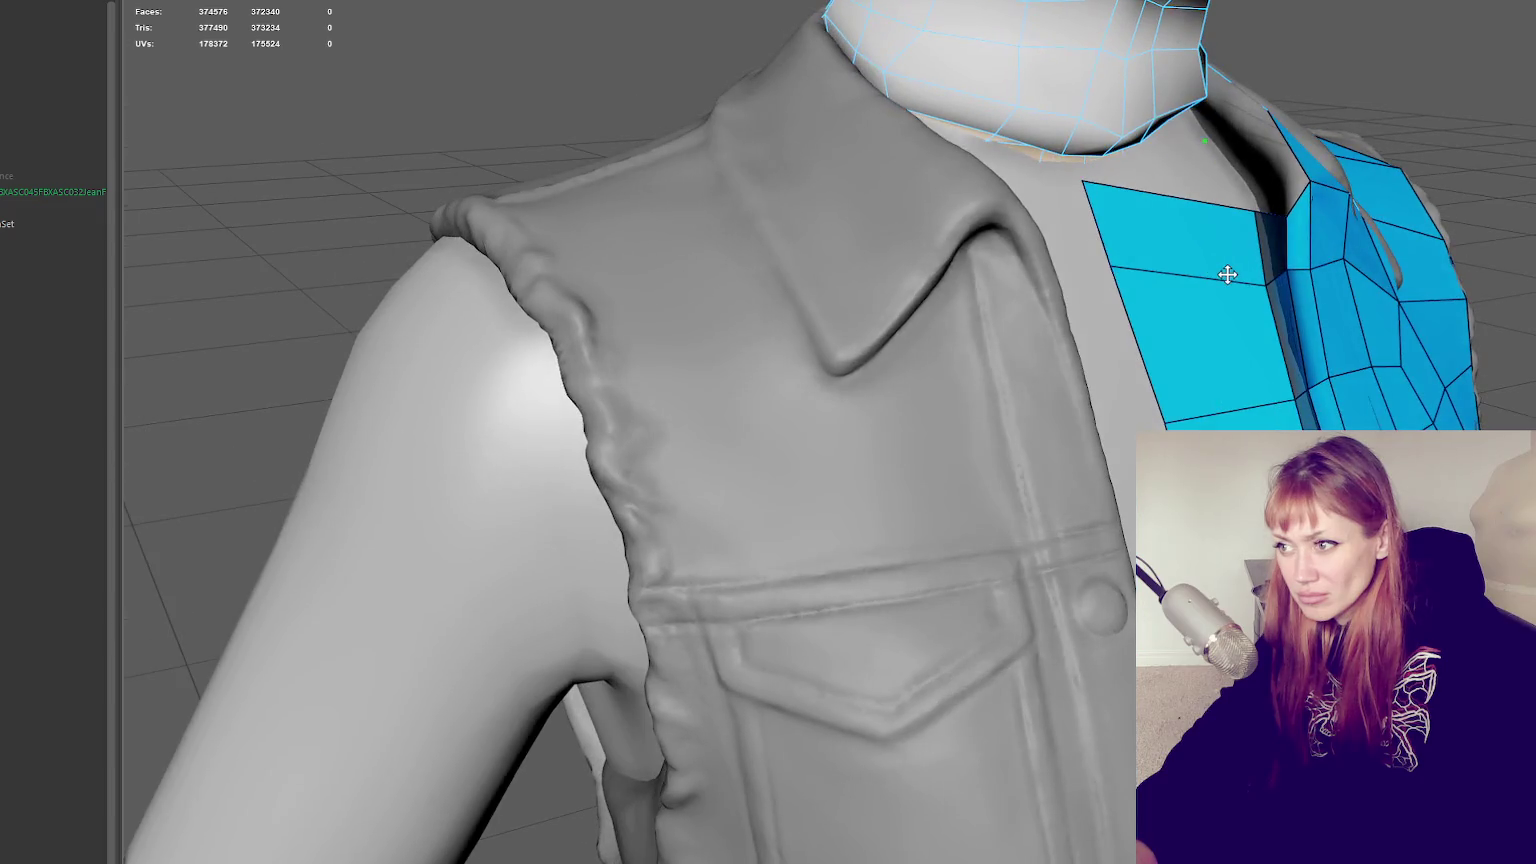
pyautogui.moveTo(1268, 194)
pyautogui.keyDown('alt'); pyautogui.mouseDown()
pyautogui.moveTo(1236, 161)
pyautogui.moveTo(1118, 176)
pyautogui.mouseUp(); pyautogui.keyUp('alt')
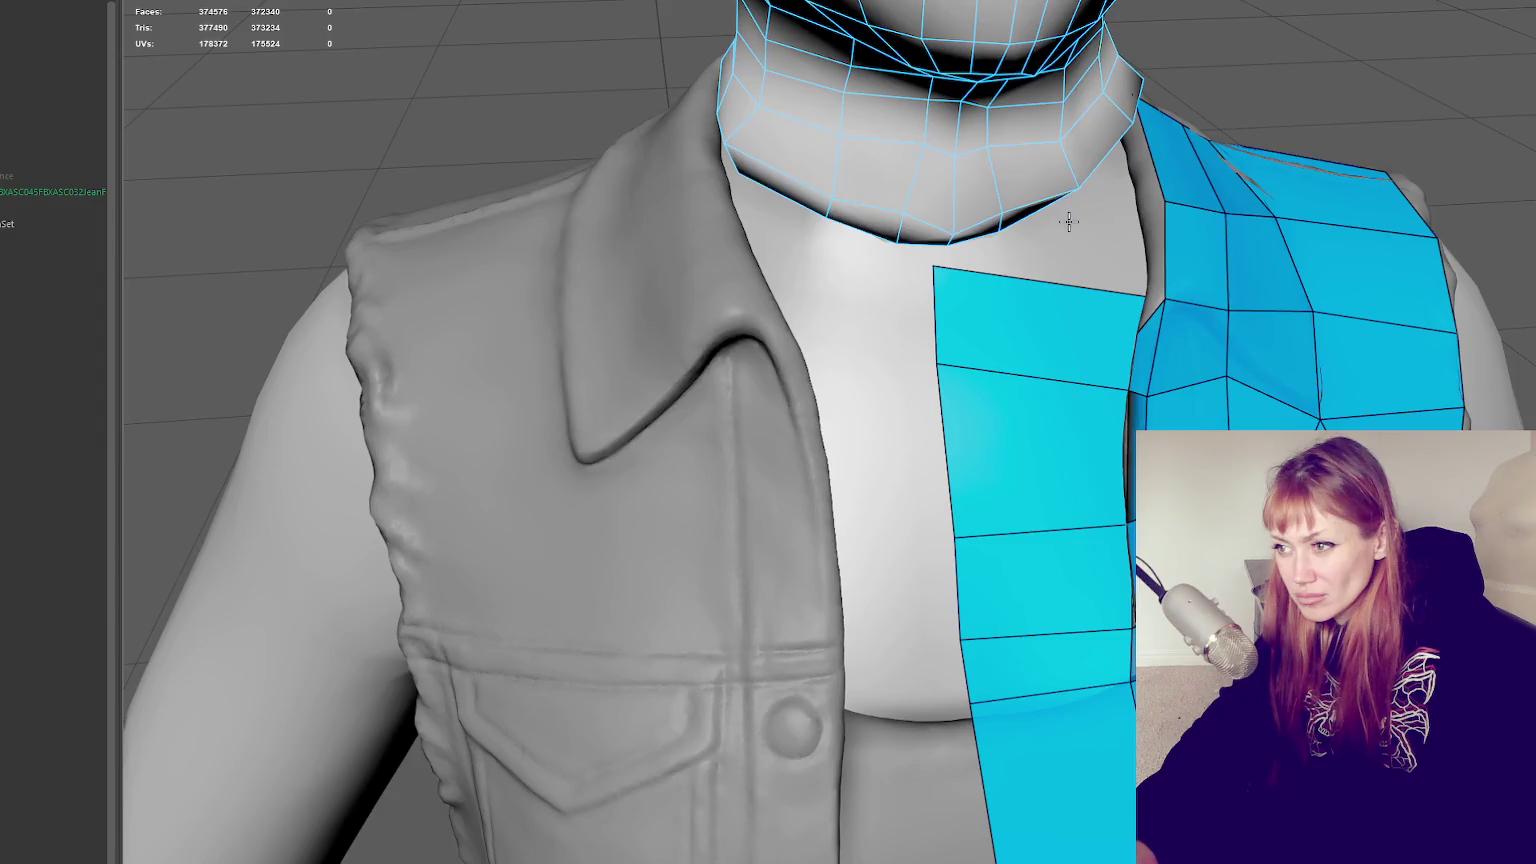
pyautogui.keyDown('alt'); pyautogui.moveTo(1068, 222); pyautogui.dragTo(1089, 133); pyautogui.keyUp('alt')
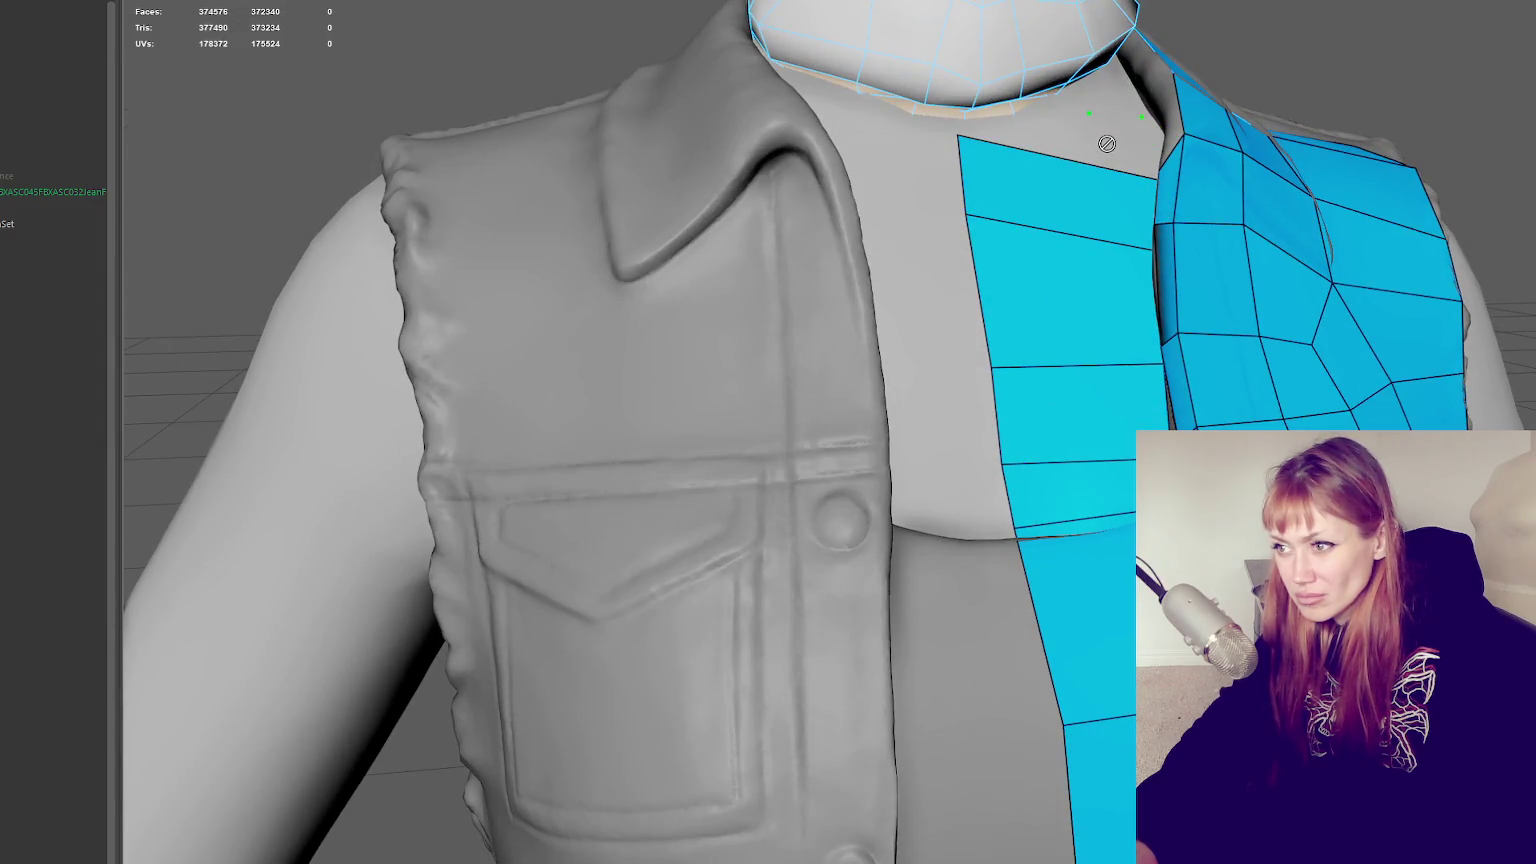
pyautogui.scroll(5, 1217, 138)
pyautogui.keyDown('alt'); pyautogui.moveTo(1262, 144); pyautogui.dragTo(1217, 247, button='middle'); pyautogui.keyUp('alt')
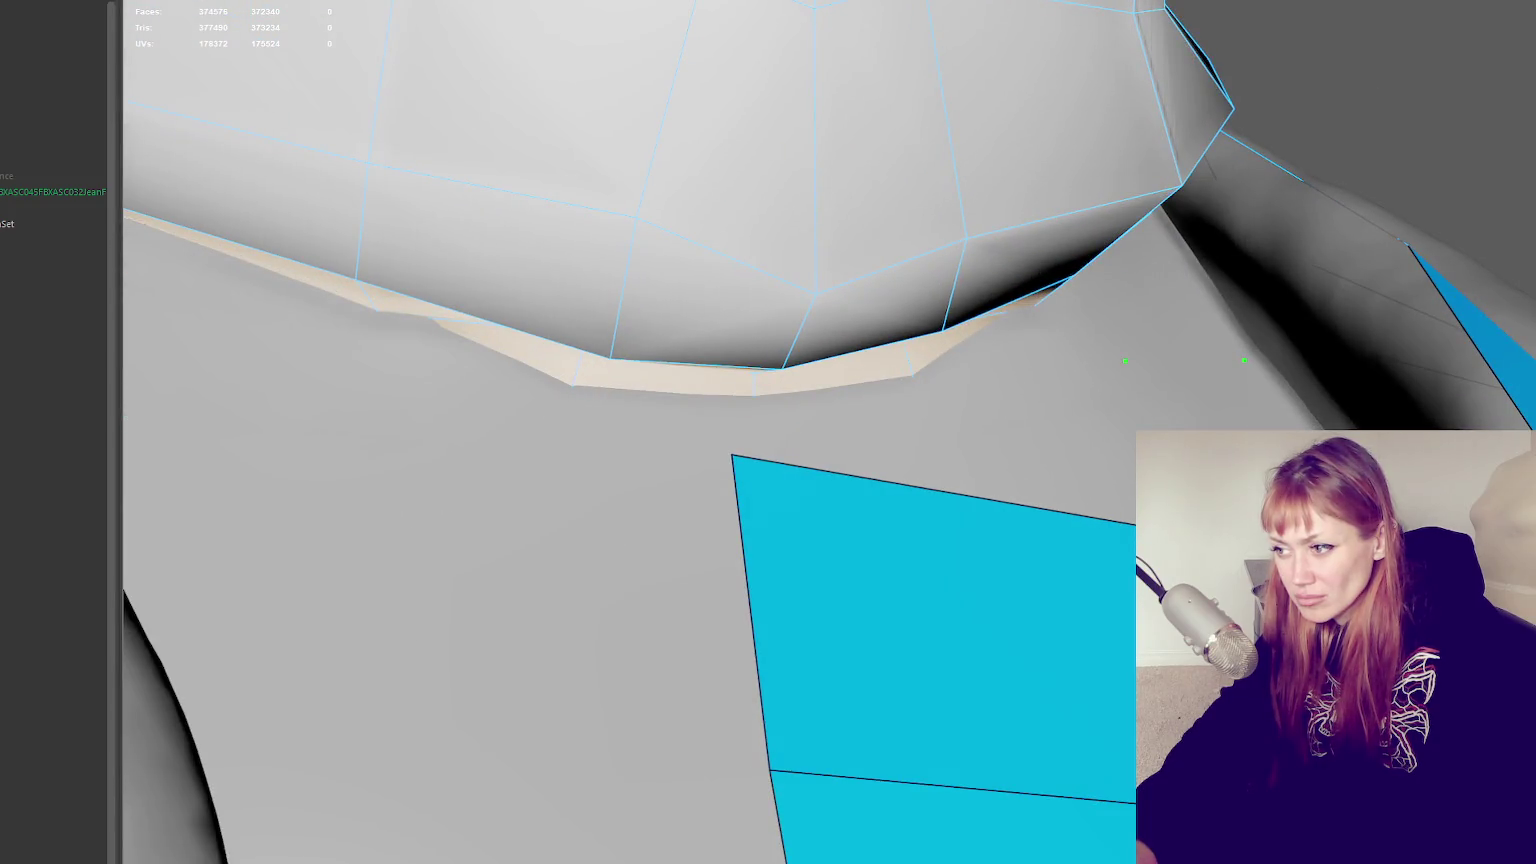
pyautogui.keyDown('shift'); pyautogui.click(1091, 413); pyautogui.keyUp('shift')
# Fill another quad in the shoulder gap and tuck its corners up toward the collar
pyautogui.keyDown('shift'); pyautogui.click(1410, 322); pyautogui.keyUp('shift')
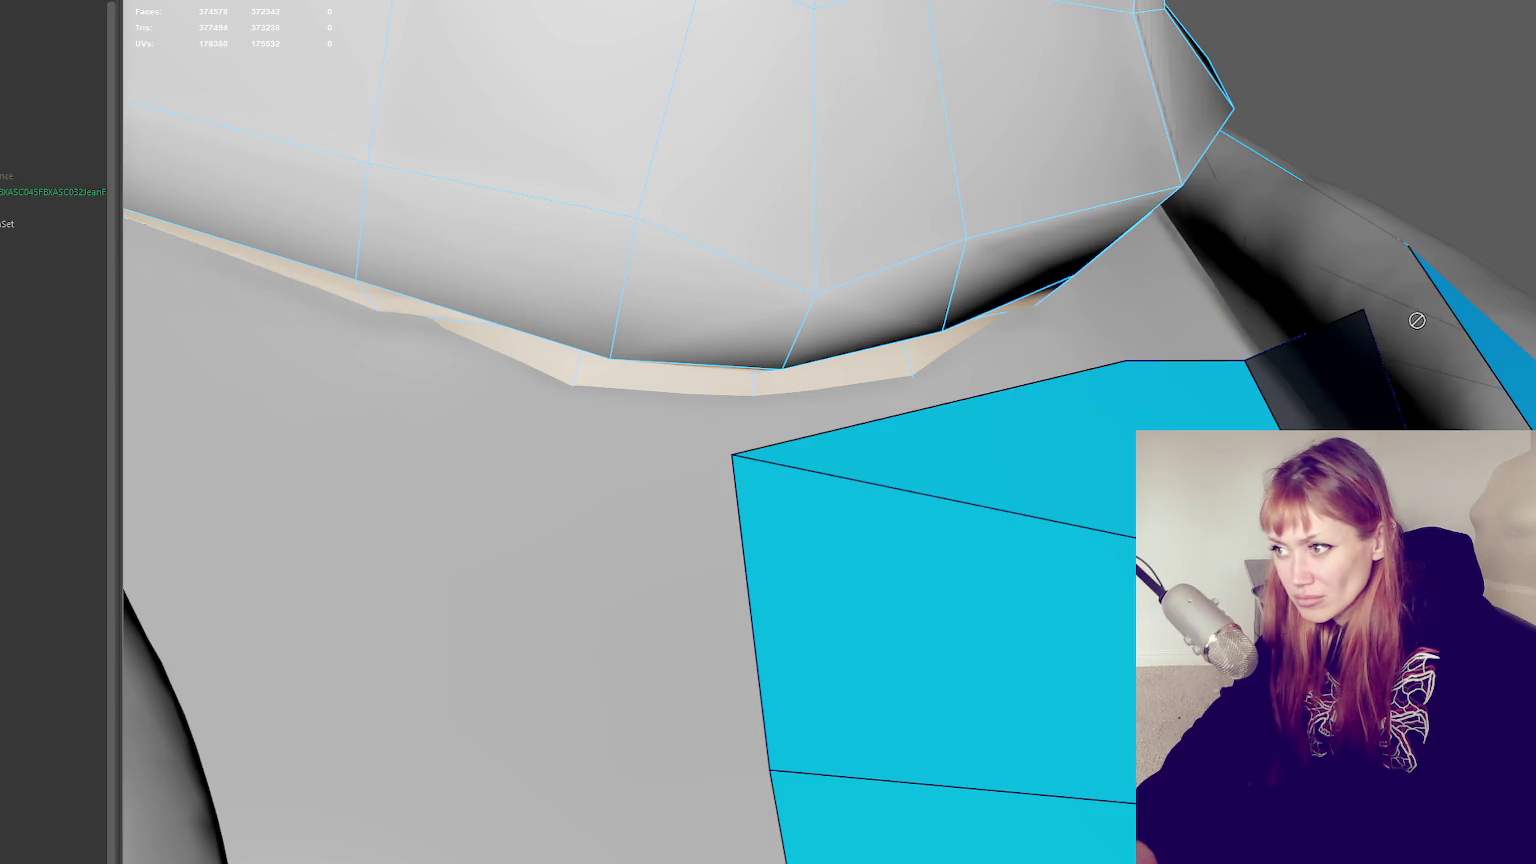
pyautogui.keyDown('shift'); pyautogui.click(1410, 325); pyautogui.keyUp('shift')
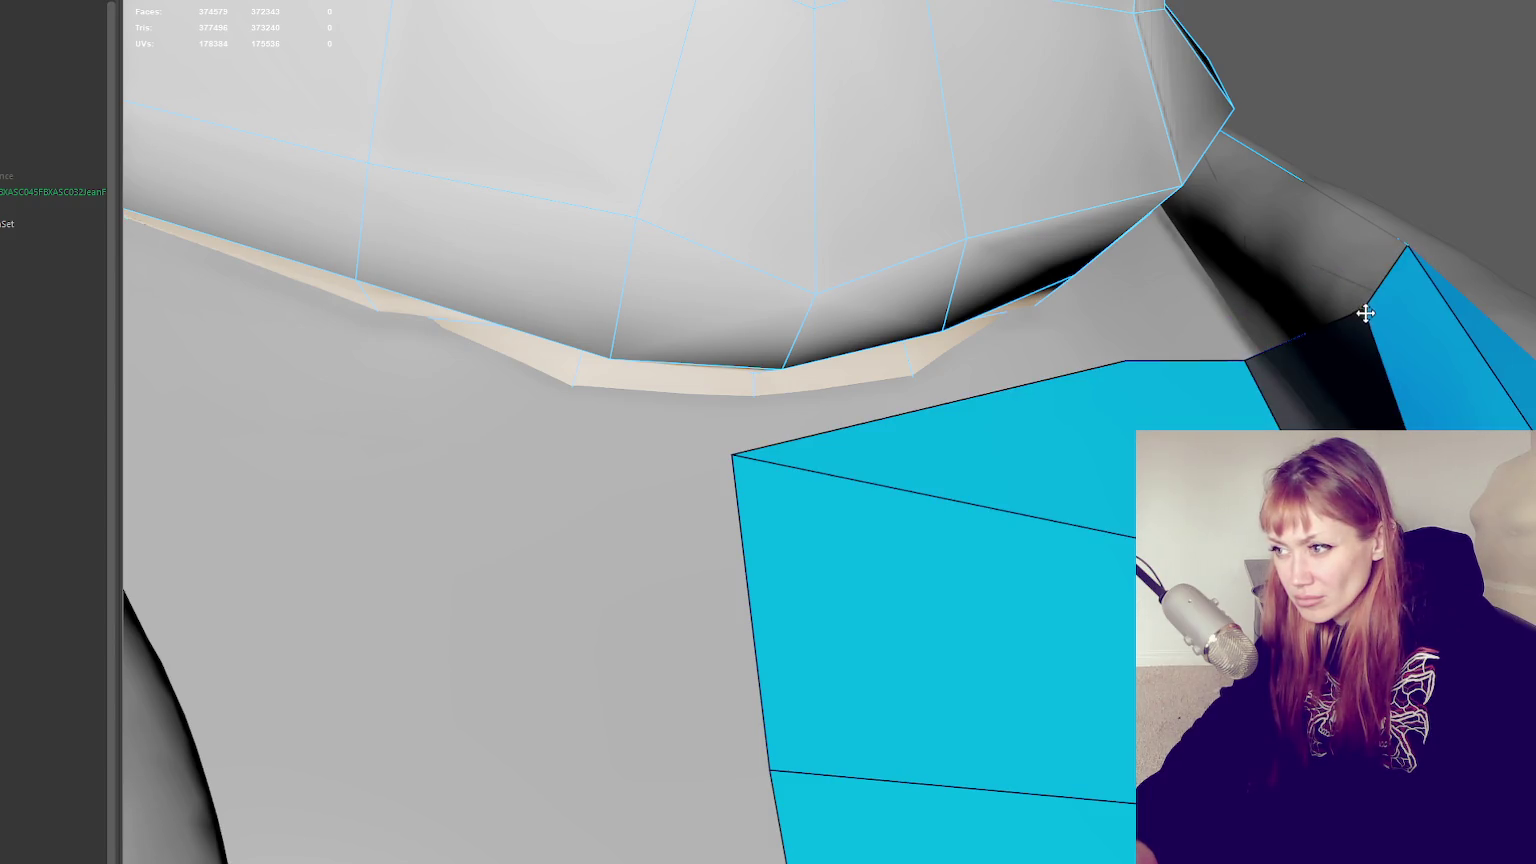
pyautogui.moveTo(1365, 313); pyautogui.dragTo(1324, 289)
pyautogui.moveTo(1404, 248); pyautogui.dragTo(1373, 229)
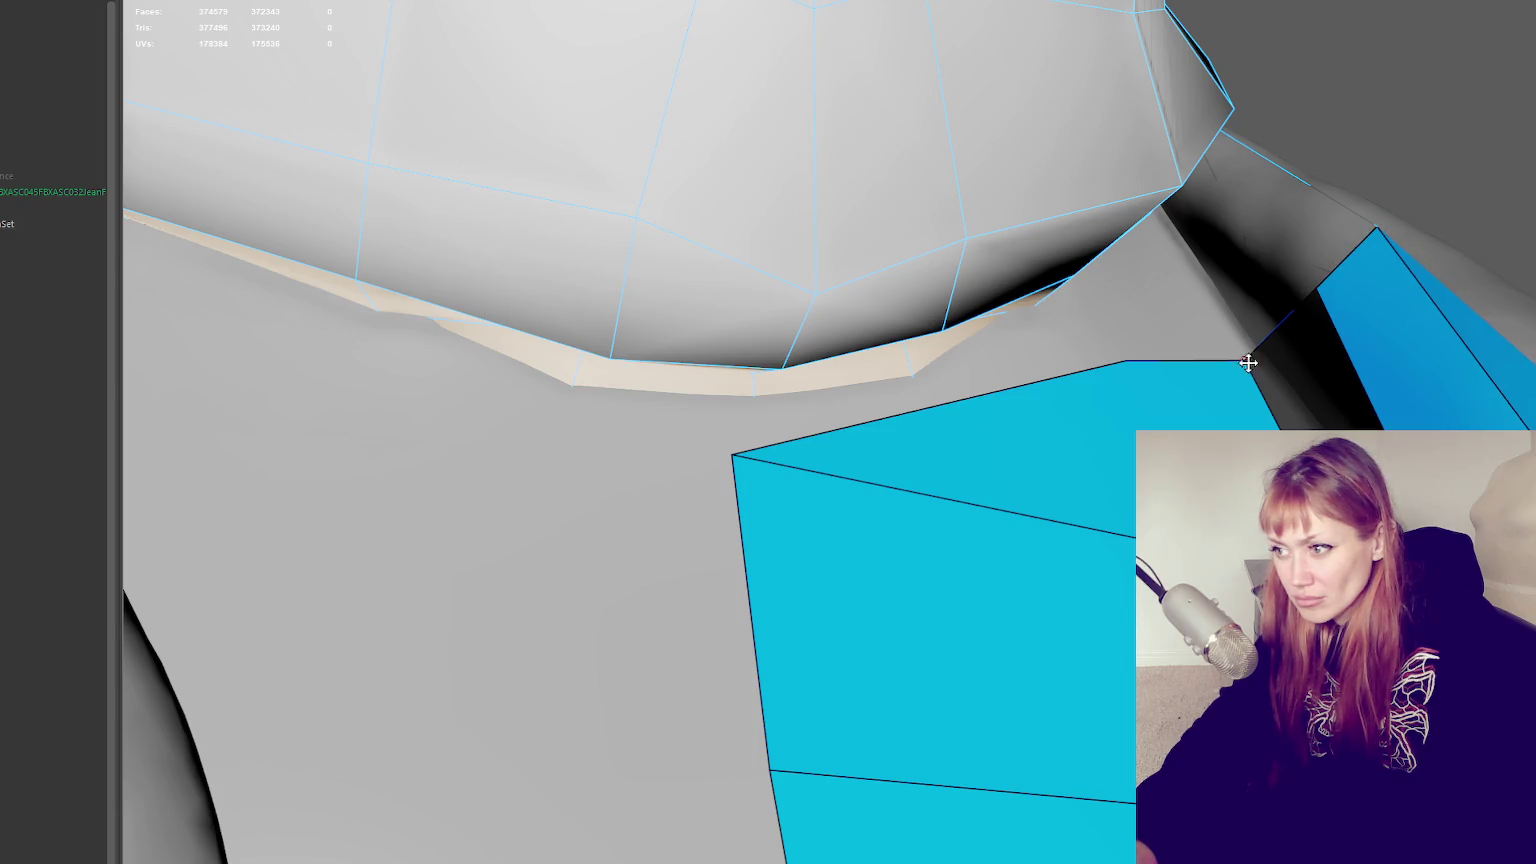
# Nudge two front vest vertices to fit the sculpt
pyautogui.scroll(-5, 1262, 346)
pyautogui.moveTo(1228, 487)
pyautogui.keyDown('alt'); pyautogui.mouseDown()
pyautogui.moveTo(1344, 416)
pyautogui.moveTo(1300, 440)
pyautogui.mouseUp(); pyautogui.keyUp('alt')
pyautogui.moveTo(1046, 722); pyautogui.dragTo(1036, 735)
pyautogui.moveTo(873, 713); pyautogui.dragTo(1029, 645)
# Pull a shoulder vertex up toward the neck and move front vest vertices down onto the sculpt
pyautogui.scroll(2, 994, 374)
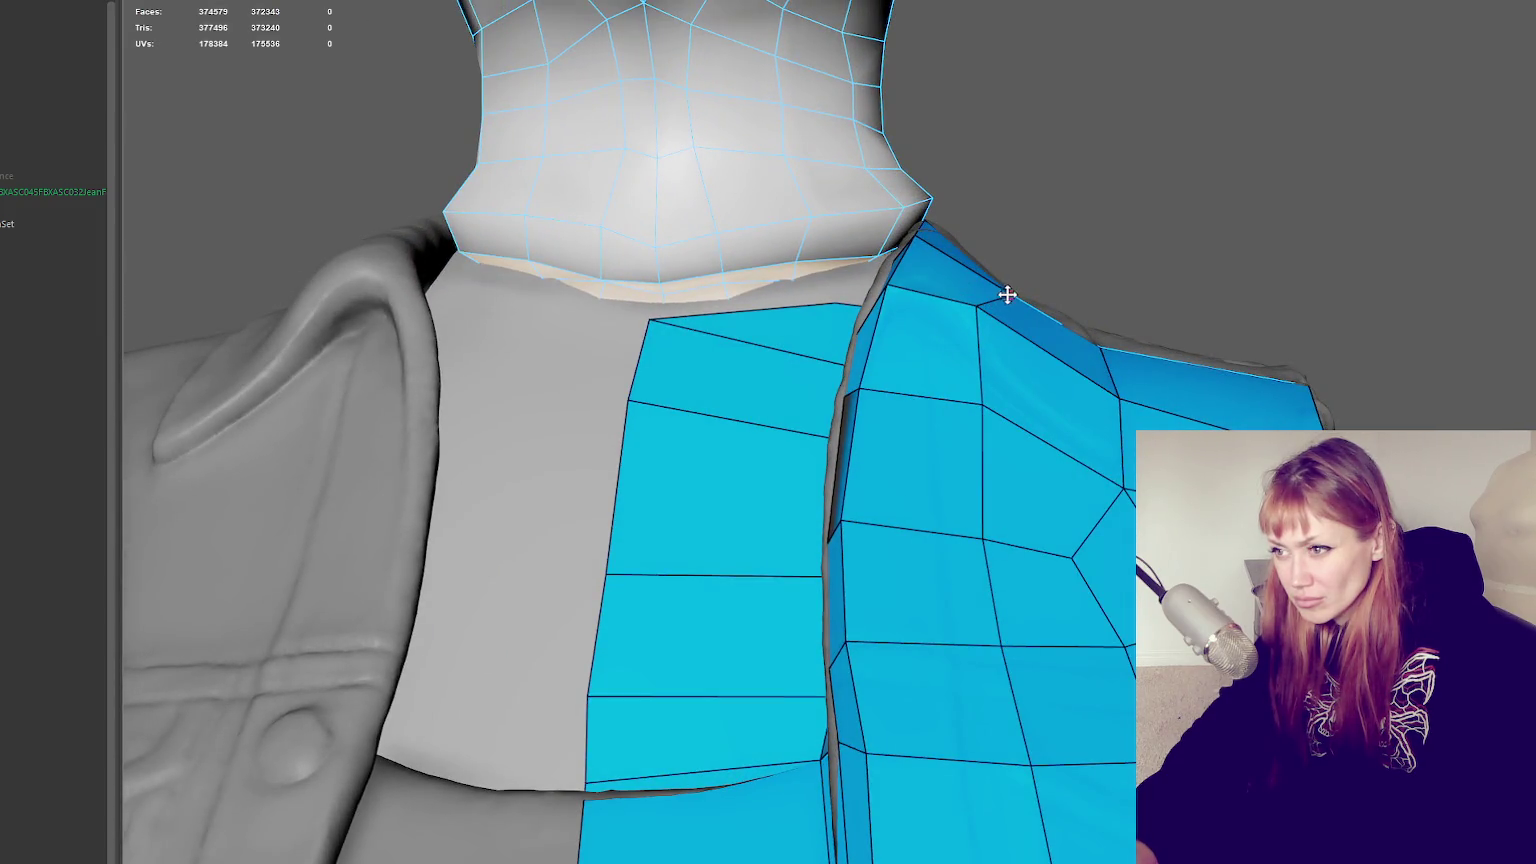
pyautogui.keyDown('alt'); pyautogui.moveTo(997, 270); pyautogui.dragTo(833, 288); pyautogui.keyUp('alt')
pyautogui.moveTo(478, 400)
pyautogui.mouseDown()
pyautogui.moveTo(463, 384)
pyautogui.moveTo(497, 353)
pyautogui.mouseUp()
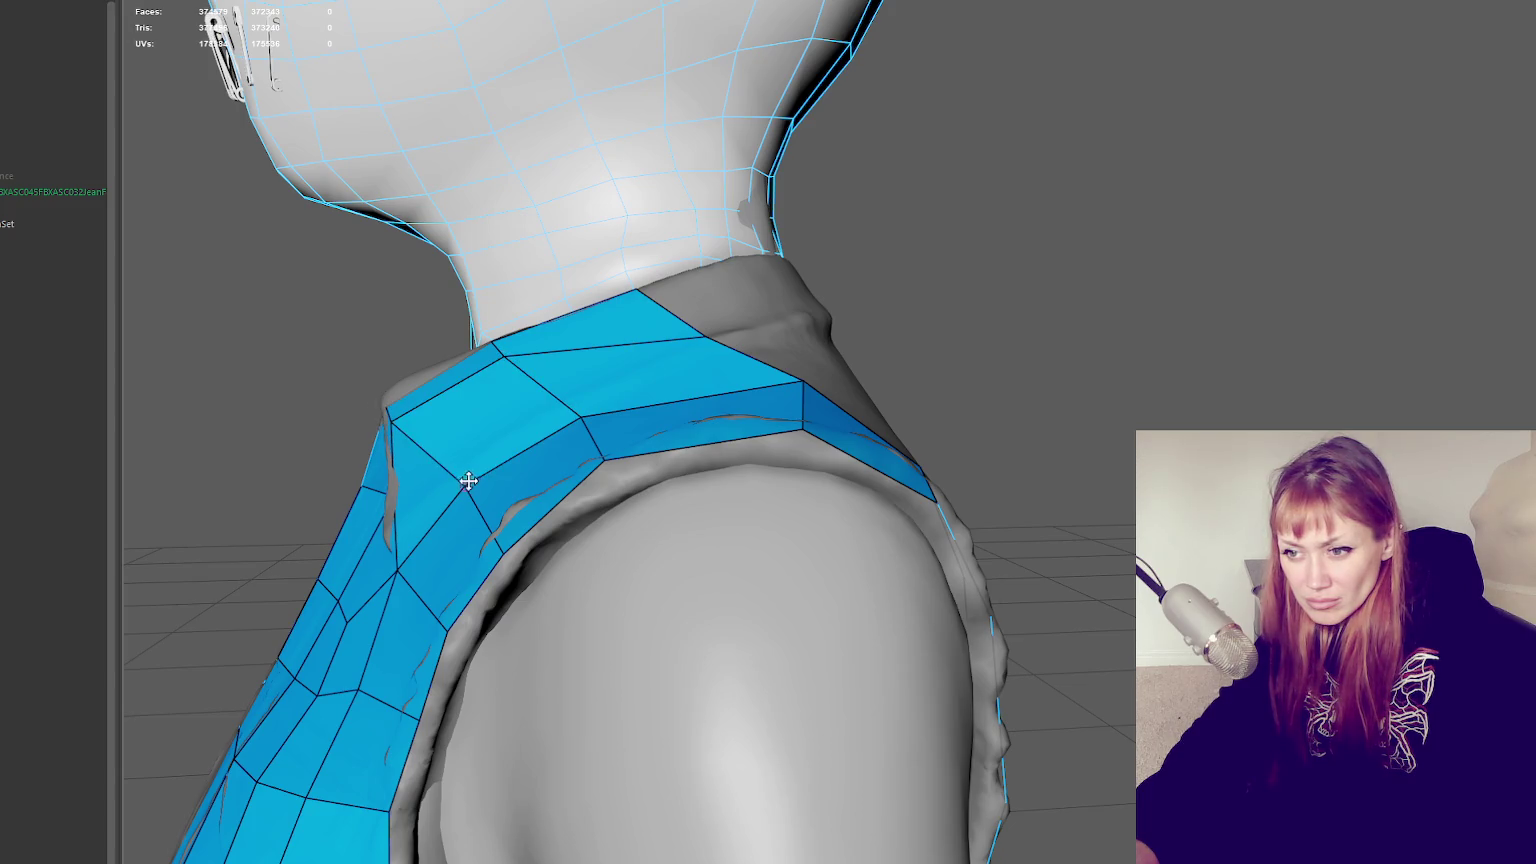
pyautogui.moveTo(456, 490)
pyautogui.keyDown('alt'); pyautogui.mouseDown()
pyautogui.moveTo(490, 473)
pyautogui.moveTo(469, 493)
pyautogui.moveTo(500, 473)
pyautogui.moveTo(528, 497)
pyautogui.moveTo(666, 489)
pyautogui.mouseUp(); pyautogui.keyUp('alt')
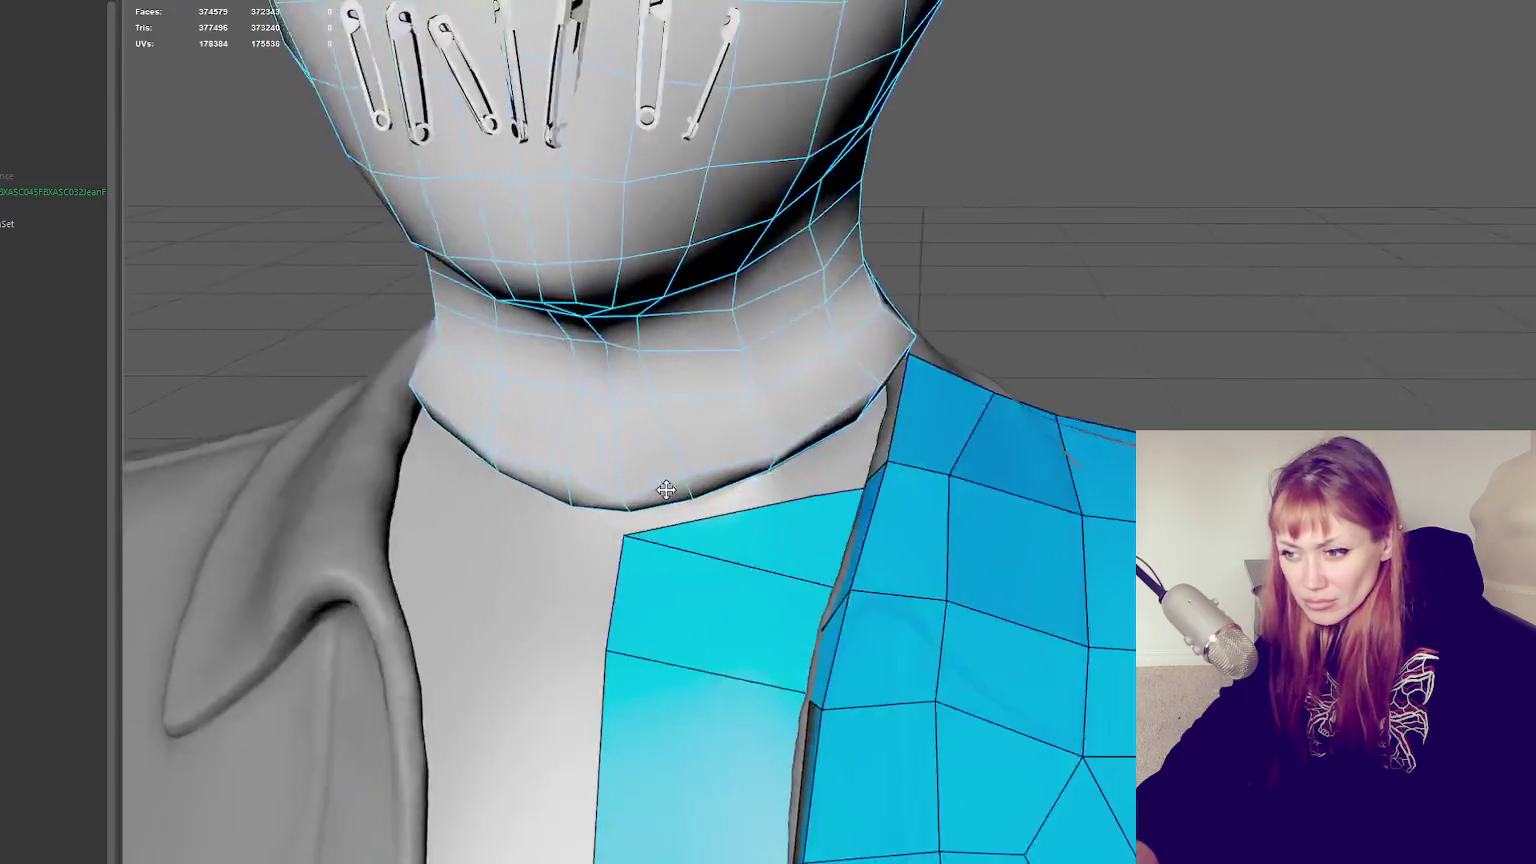
pyautogui.scroll(-3, 666, 489)
pyautogui.scroll(4, 1083, 710)
pyautogui.moveTo(862, 643); pyautogui.dragTo(864, 666)
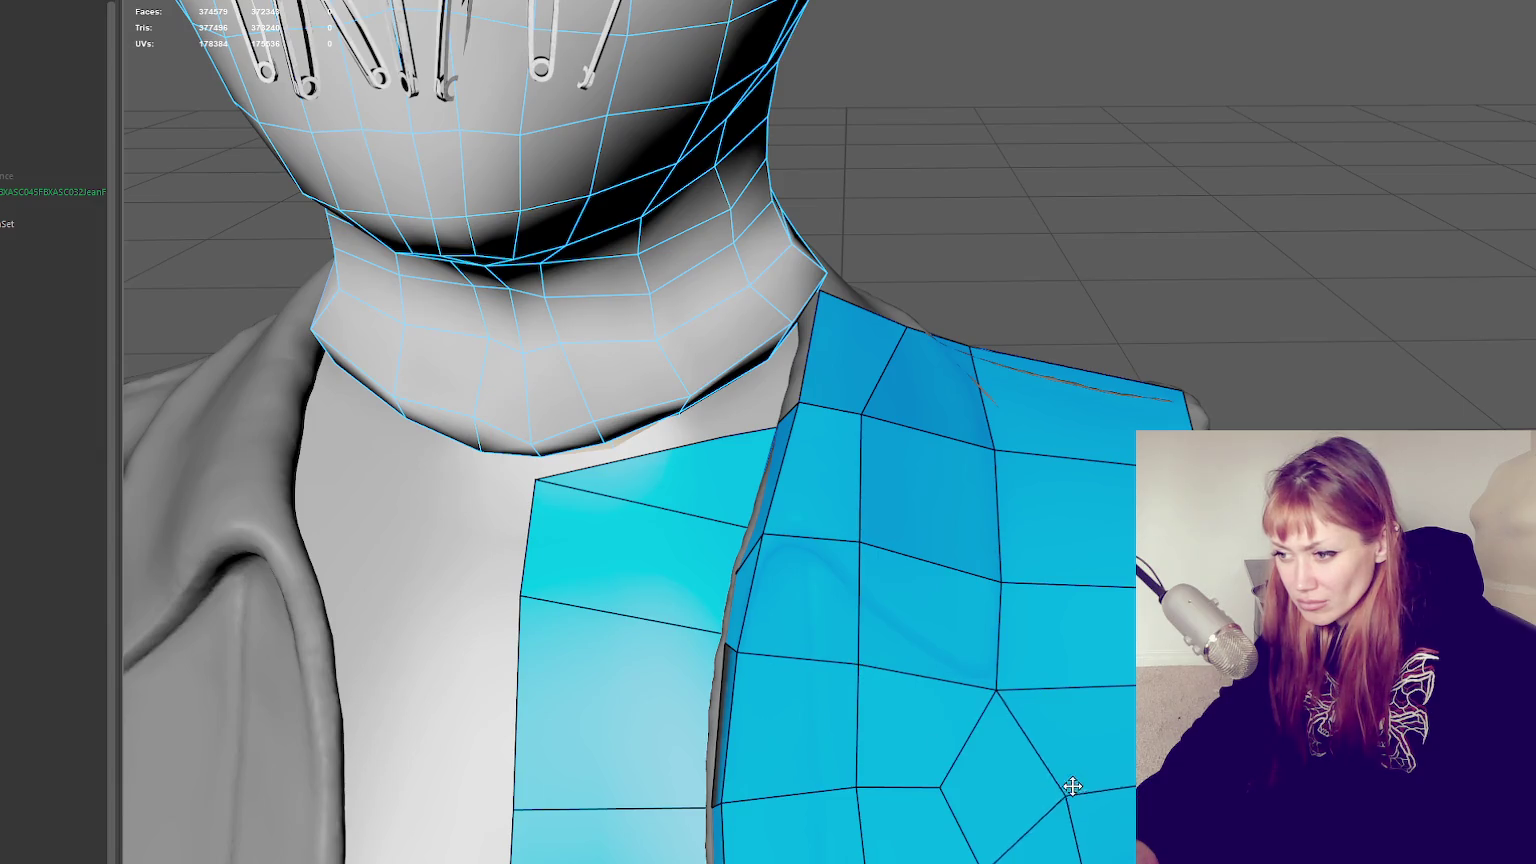
pyautogui.moveTo(999, 684)
pyautogui.mouseDown()
pyautogui.moveTo(1013, 697)
pyautogui.moveTo(881, 713)
pyautogui.moveTo(898, 689)
pyautogui.moveTo(708, 705)
pyautogui.moveTo(920, 517)
pyautogui.mouseUp()
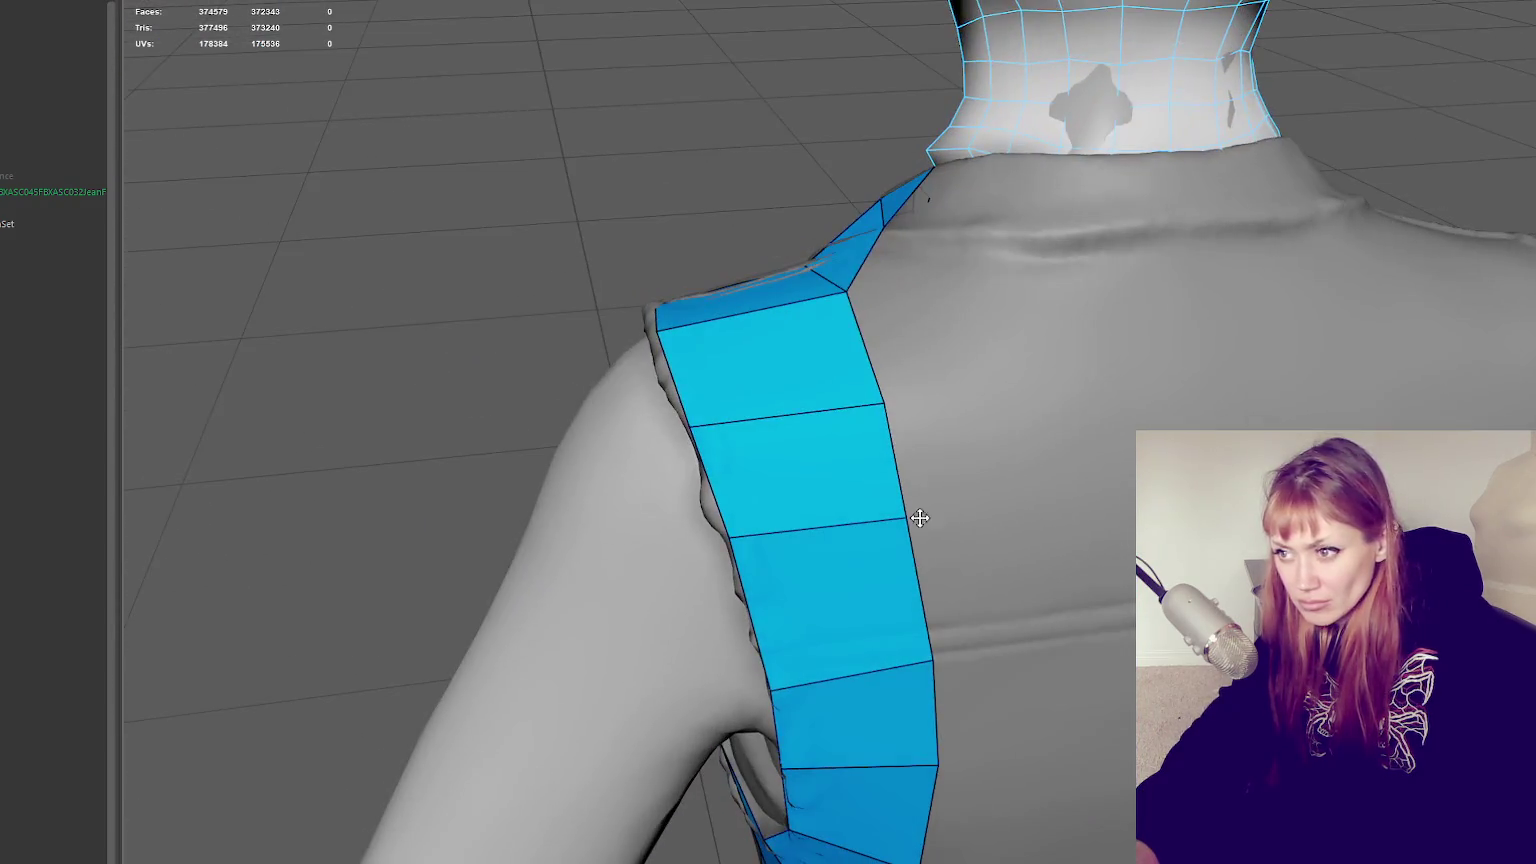
# Fit the back shoulder-strap vertices to the sculpt, straightening the strap's right edge
pyautogui.moveTo(960, 326)
pyautogui.keyDown('alt'); pyautogui.mouseDown()
pyautogui.moveTo(787, 233)
pyautogui.moveTo(776, 245)
pyautogui.mouseUp(); pyautogui.keyUp('alt')
pyautogui.moveTo(633, 192); pyautogui.dragTo(641, 251)
pyautogui.moveTo(780, 254); pyautogui.dragTo(770, 272)
pyautogui.moveTo(738, 152); pyautogui.dragTo(763, 152)
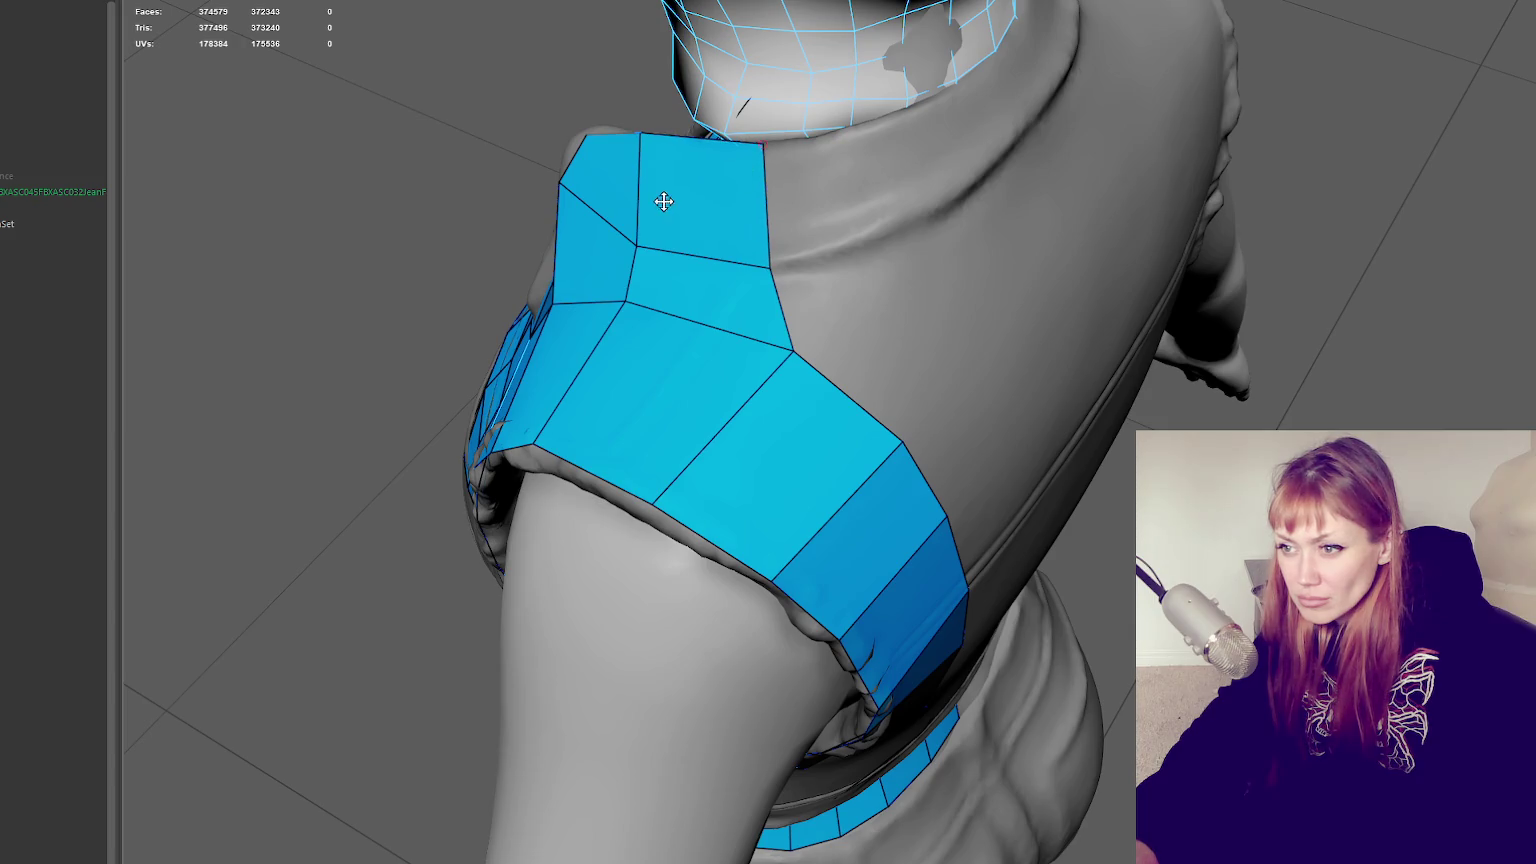
pyautogui.keyDown('alt'); pyautogui.moveTo(663, 202); pyautogui.dragTo(780, 195); pyautogui.keyUp('alt')
pyautogui.moveTo(490, 370)
pyautogui.keyDown('alt'); pyautogui.mouseDown()
pyautogui.moveTo(480, 387)
pyautogui.moveTo(519, 171)
pyautogui.mouseUp(); pyautogui.keyUp('alt')
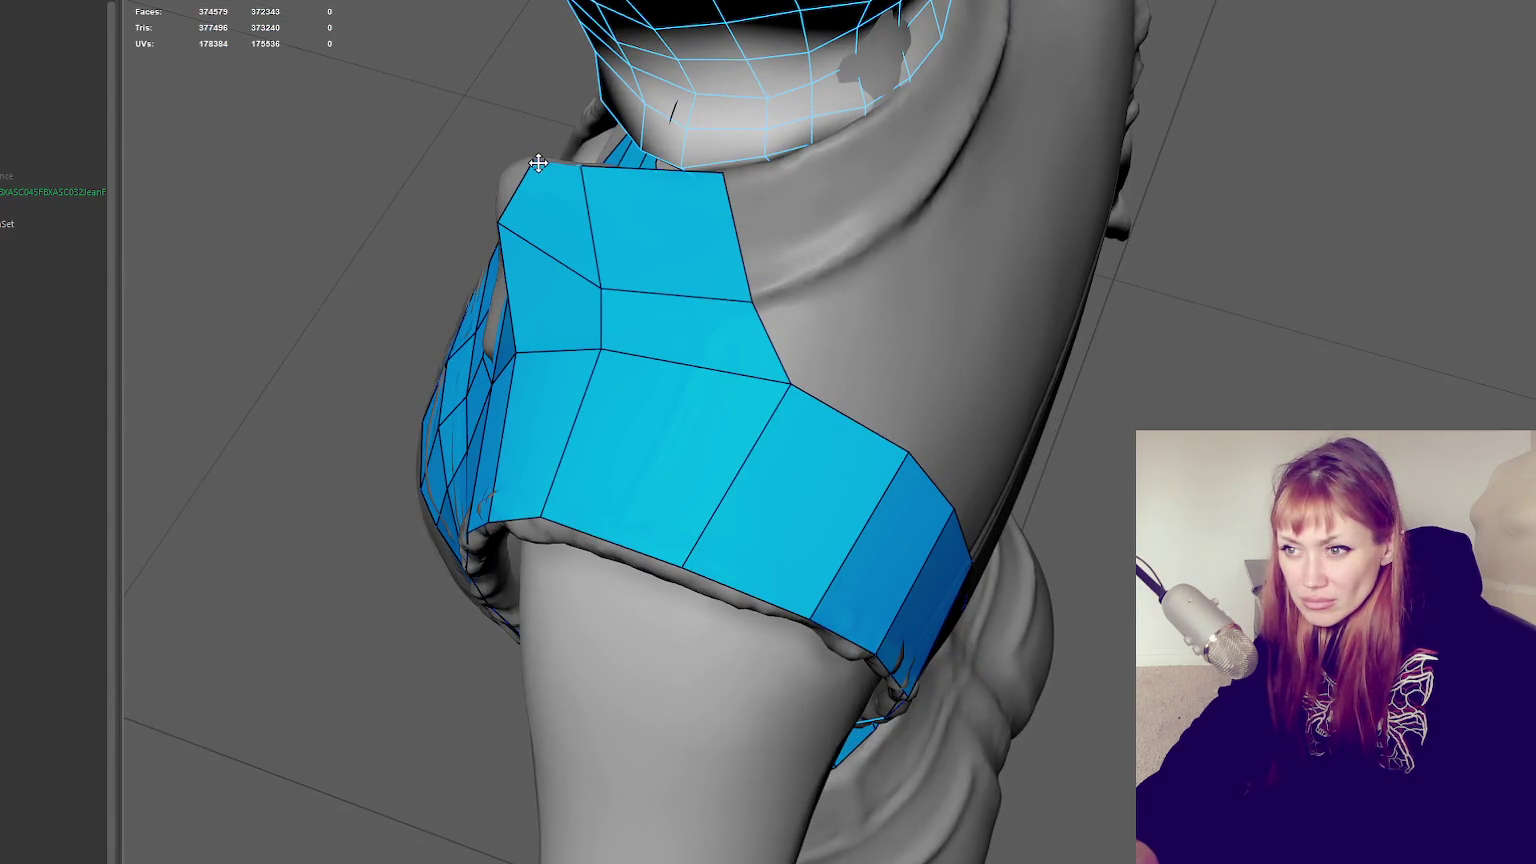
pyautogui.moveTo(502, 224)
pyautogui.mouseDown()
pyautogui.moveTo(703, 161)
pyautogui.moveTo(696, 401)
pyautogui.mouseUp()
pyautogui.moveTo(555, 450)
pyautogui.mouseDown()
pyautogui.moveTo(593, 514)
pyautogui.moveTo(586, 535)
pyautogui.moveTo(586, 476)
pyautogui.mouseUp()
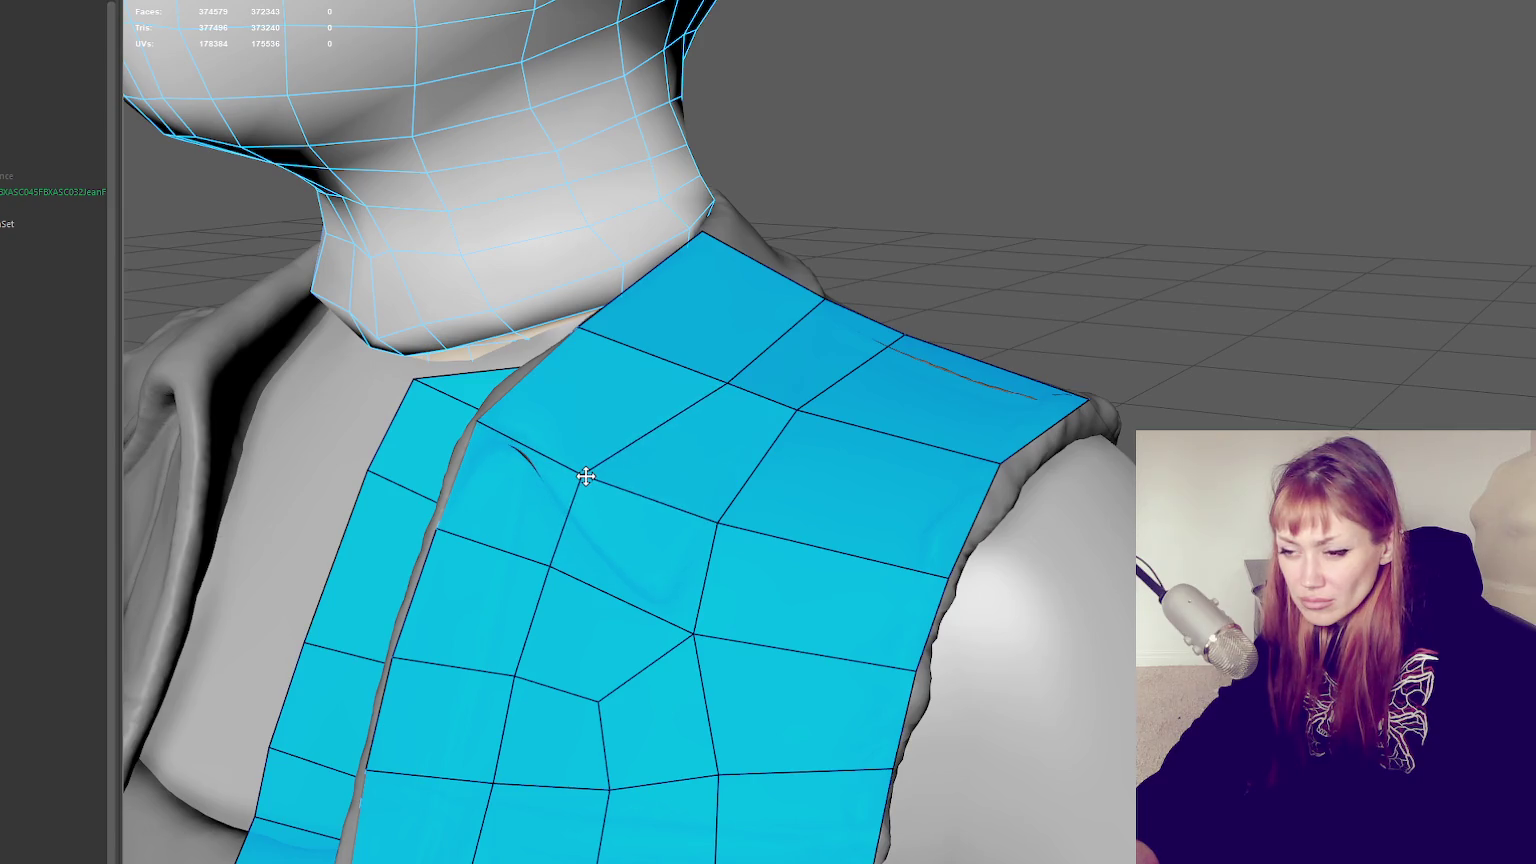
pyautogui.moveTo(735, 388)
pyautogui.mouseDown()
pyautogui.moveTo(699, 367)
pyautogui.moveTo(766, 367)
pyautogui.mouseUp()
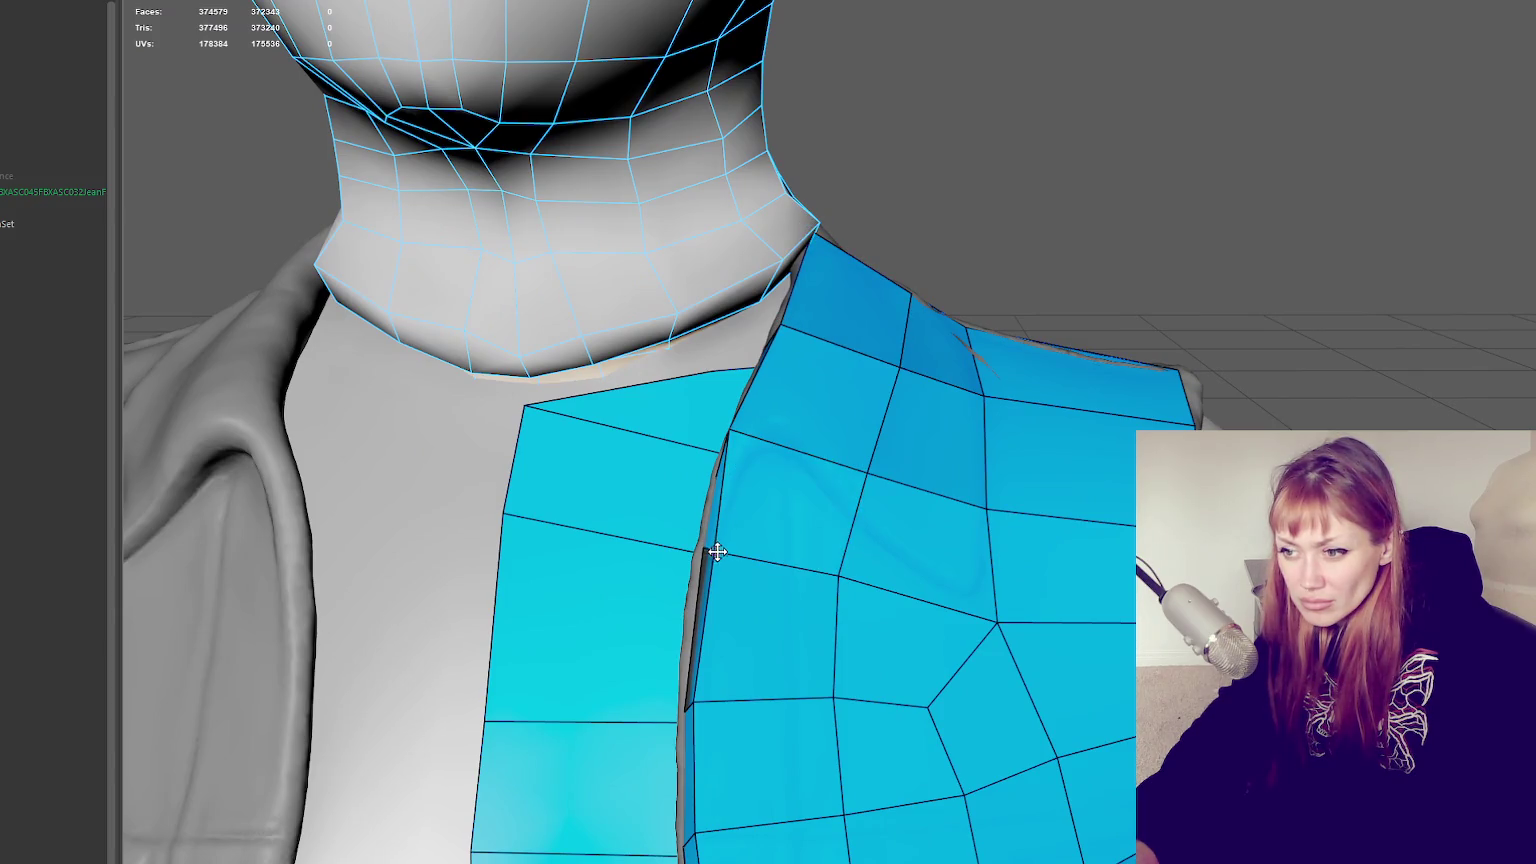
# Orbit around the neck and shoulder to check the fitted strap
pyautogui.keyDown('alt'); pyautogui.moveTo(712, 548); pyautogui.dragTo(779, 543); pyautogui.keyUp('alt')
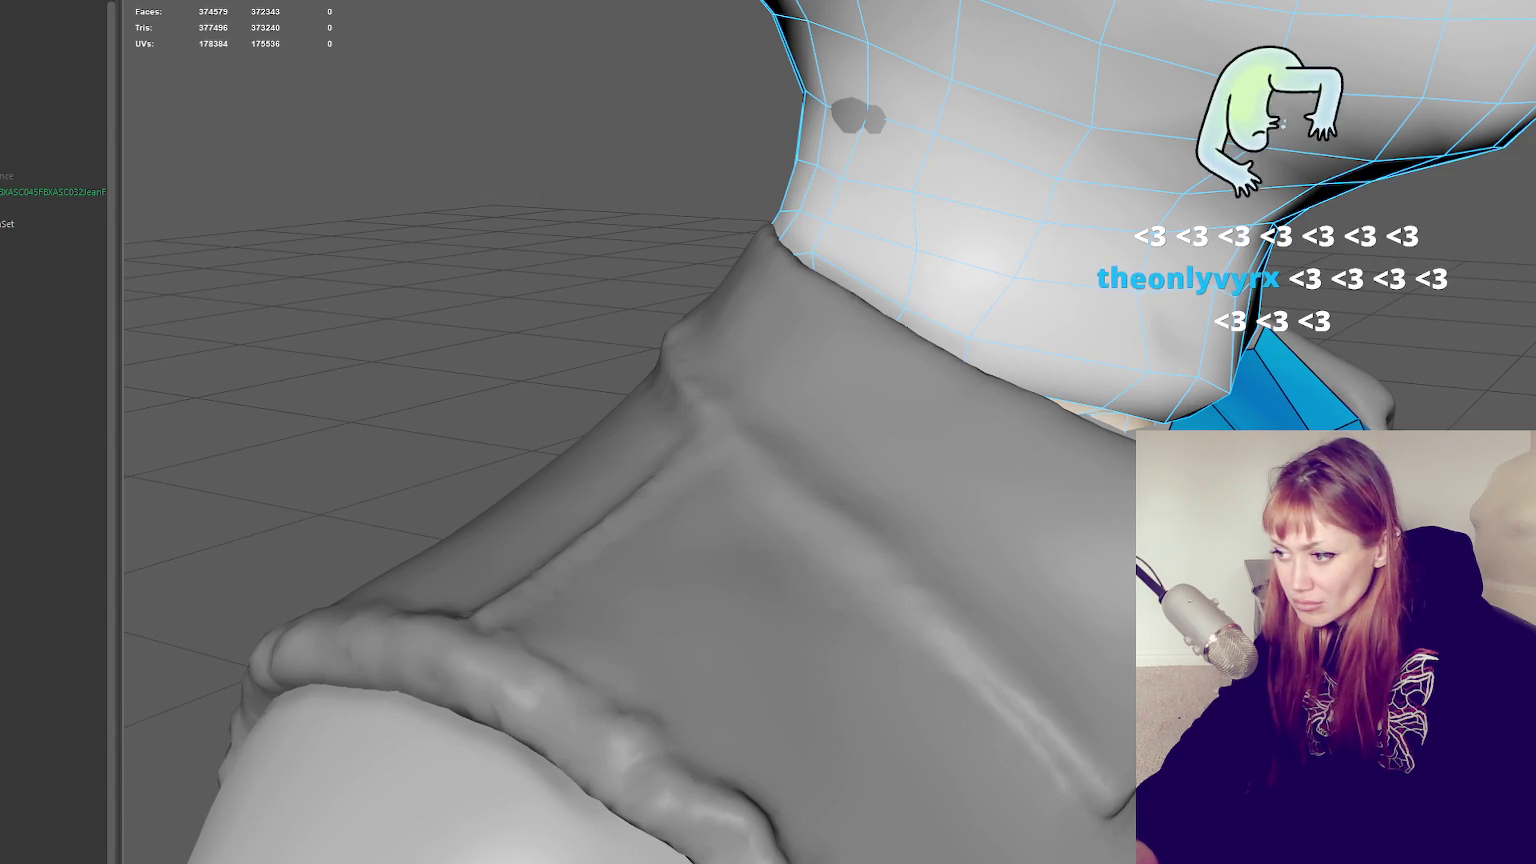
pyautogui.keyDown('alt'); pyautogui.moveTo(1000, 520); pyautogui.dragTo(1022, 538); pyautogui.keyUp('alt')
pyautogui.scroll(2, 1022, 538)
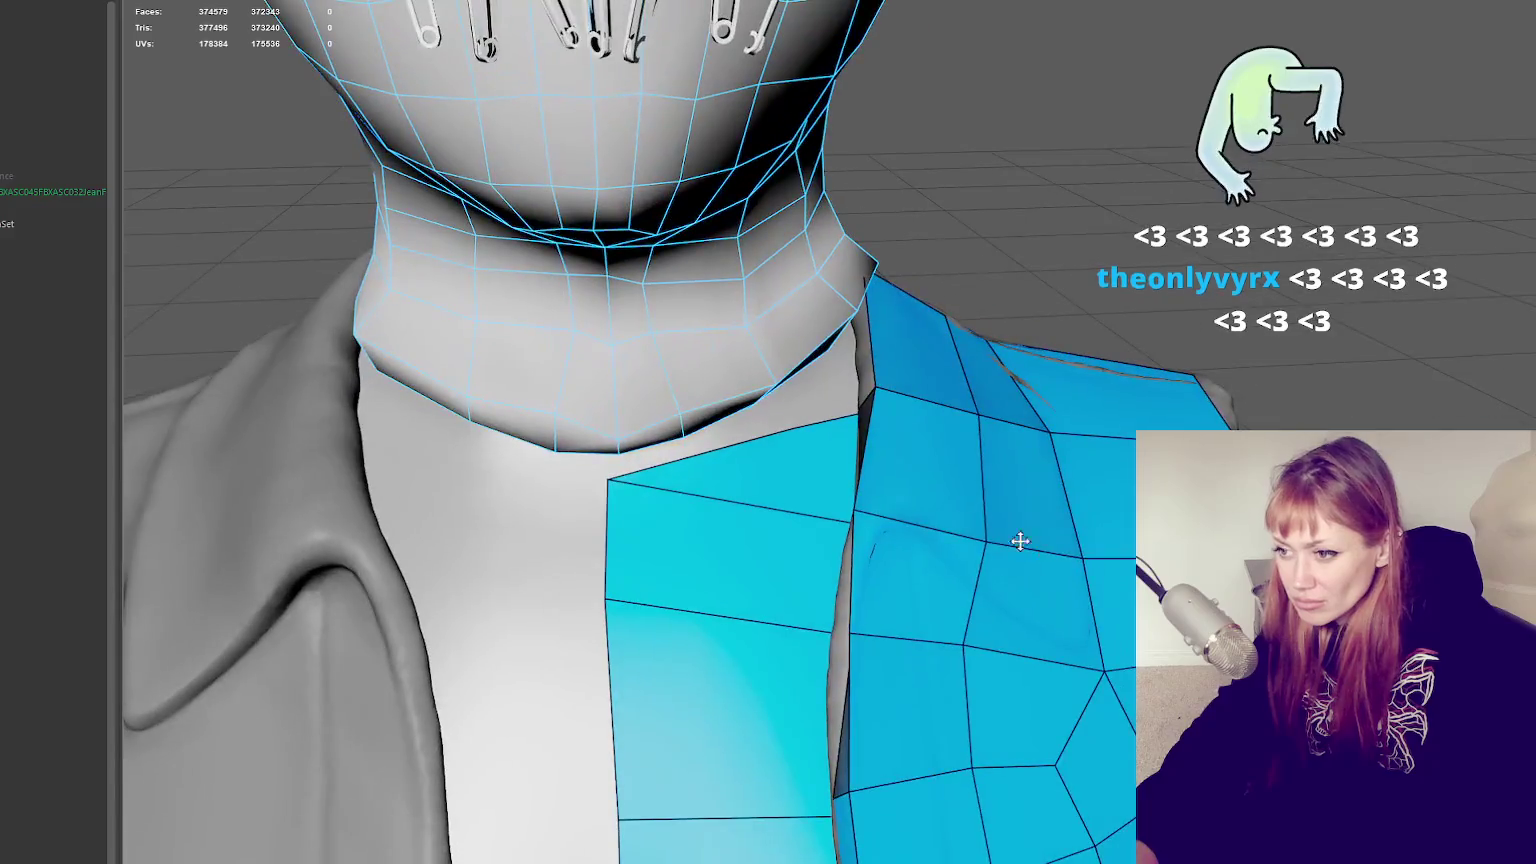
pyautogui.scroll(-1, 1005, 518)
pyautogui.scroll(2, 1029, 525)
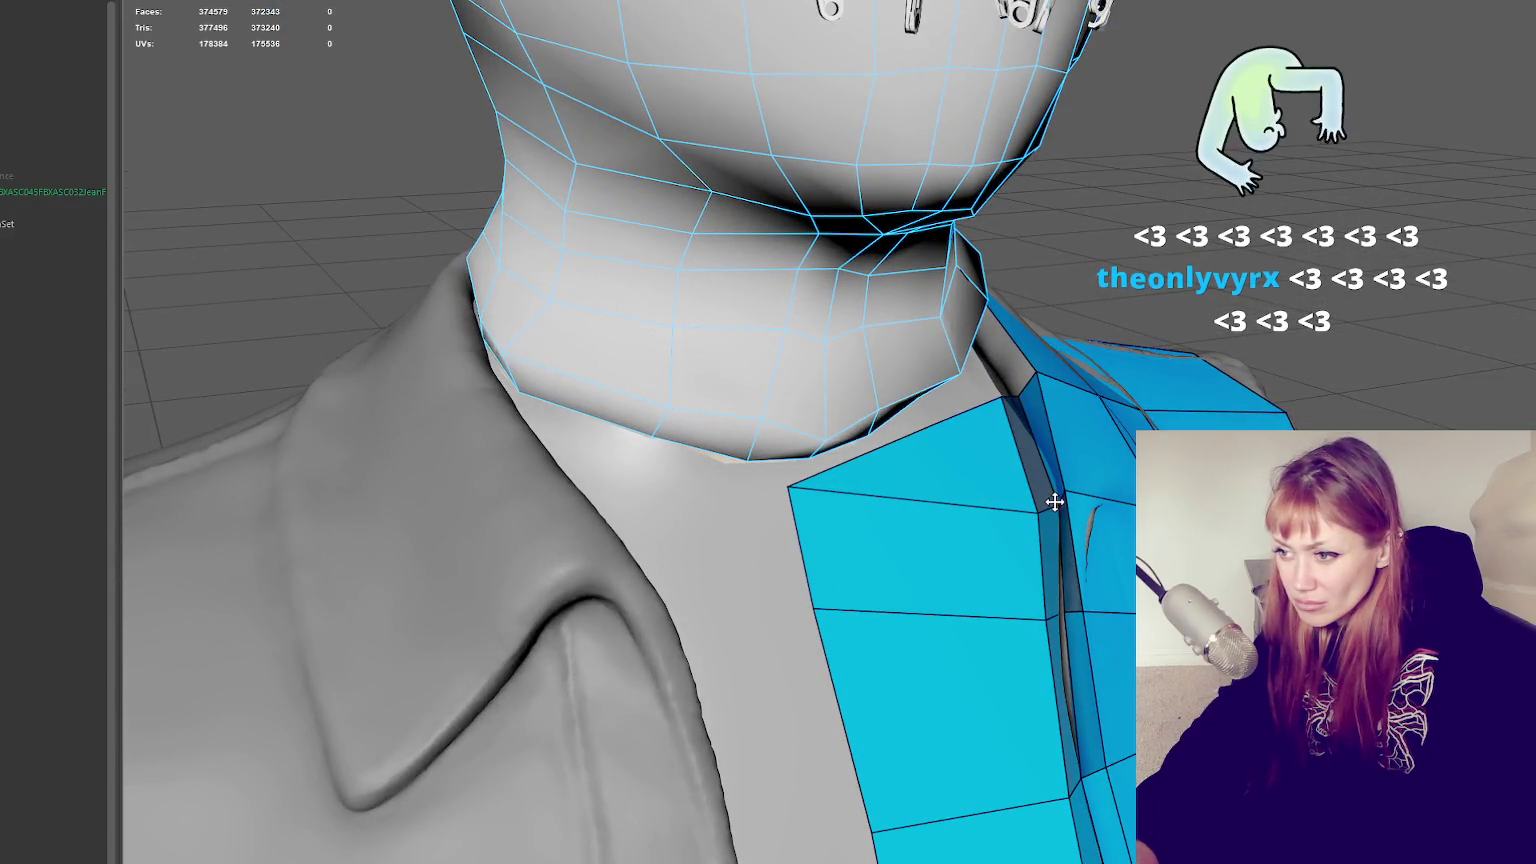
pyautogui.keyDown('alt'); pyautogui.moveTo(1042, 500); pyautogui.dragTo(1090, 507); pyautogui.keyUp('alt')
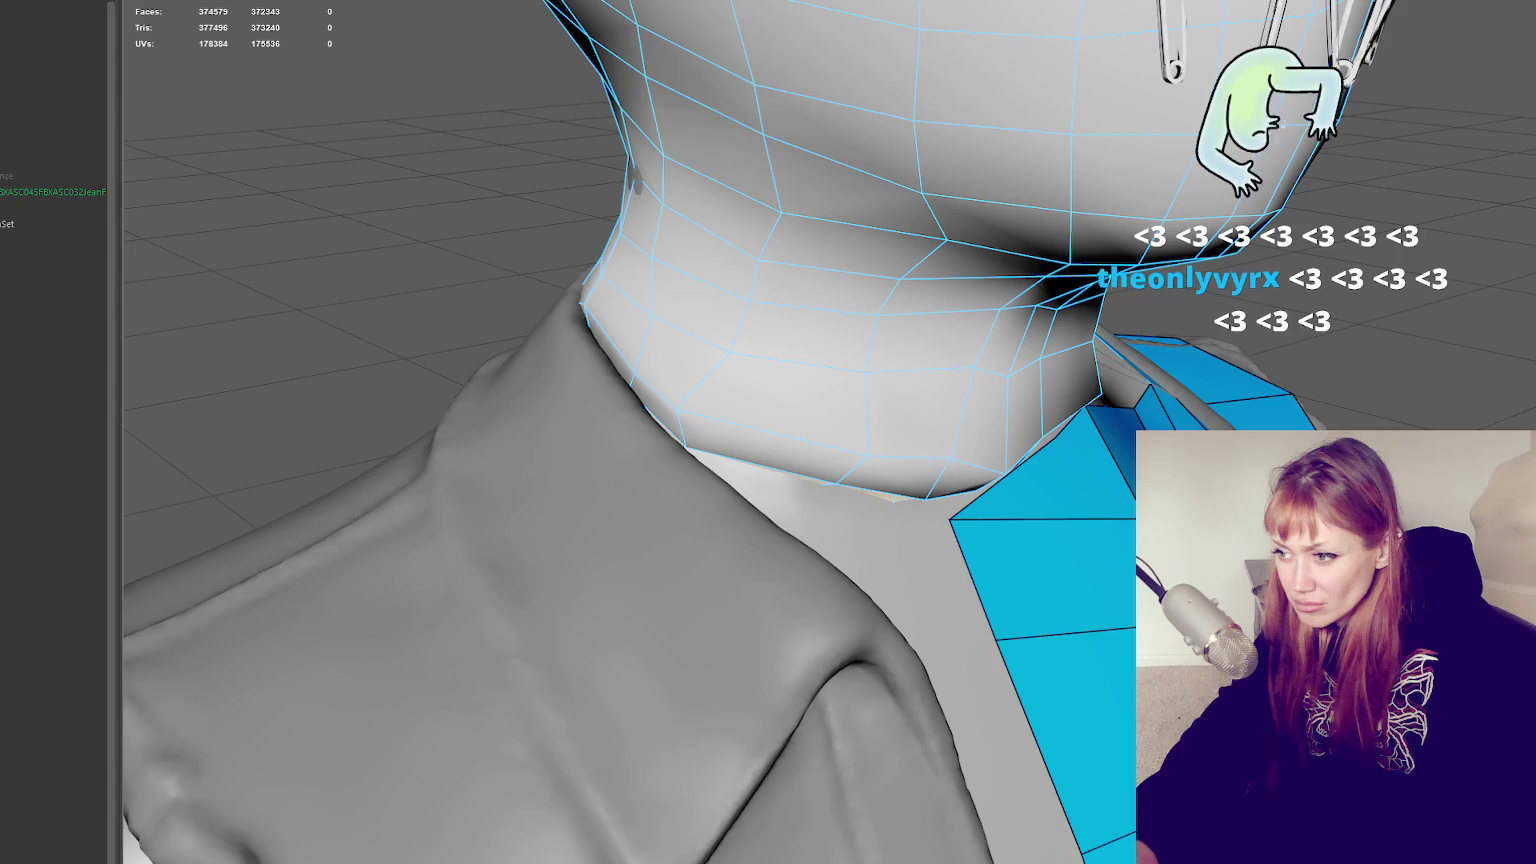
pyautogui.moveTo(620, 470)
pyautogui.keyDown('alt'); pyautogui.mouseDown()
pyautogui.moveTo(651, 487)
pyautogui.moveTo(600, 450)
pyautogui.mouseUp(); pyautogui.keyUp('alt')
pyautogui.scroll(2, 459, 387)
# Add three quads from the back strap toward the neck, one beside the strap, and nudge a corner down
pyautogui.keyDown('alt'); pyautogui.moveTo(459, 387); pyautogui.dragTo(960, 281); pyautogui.keyUp('alt')
pyautogui.keyDown('alt'); pyautogui.moveTo(1143, 262); pyautogui.dragTo(1023, 244); pyautogui.keyUp('alt')
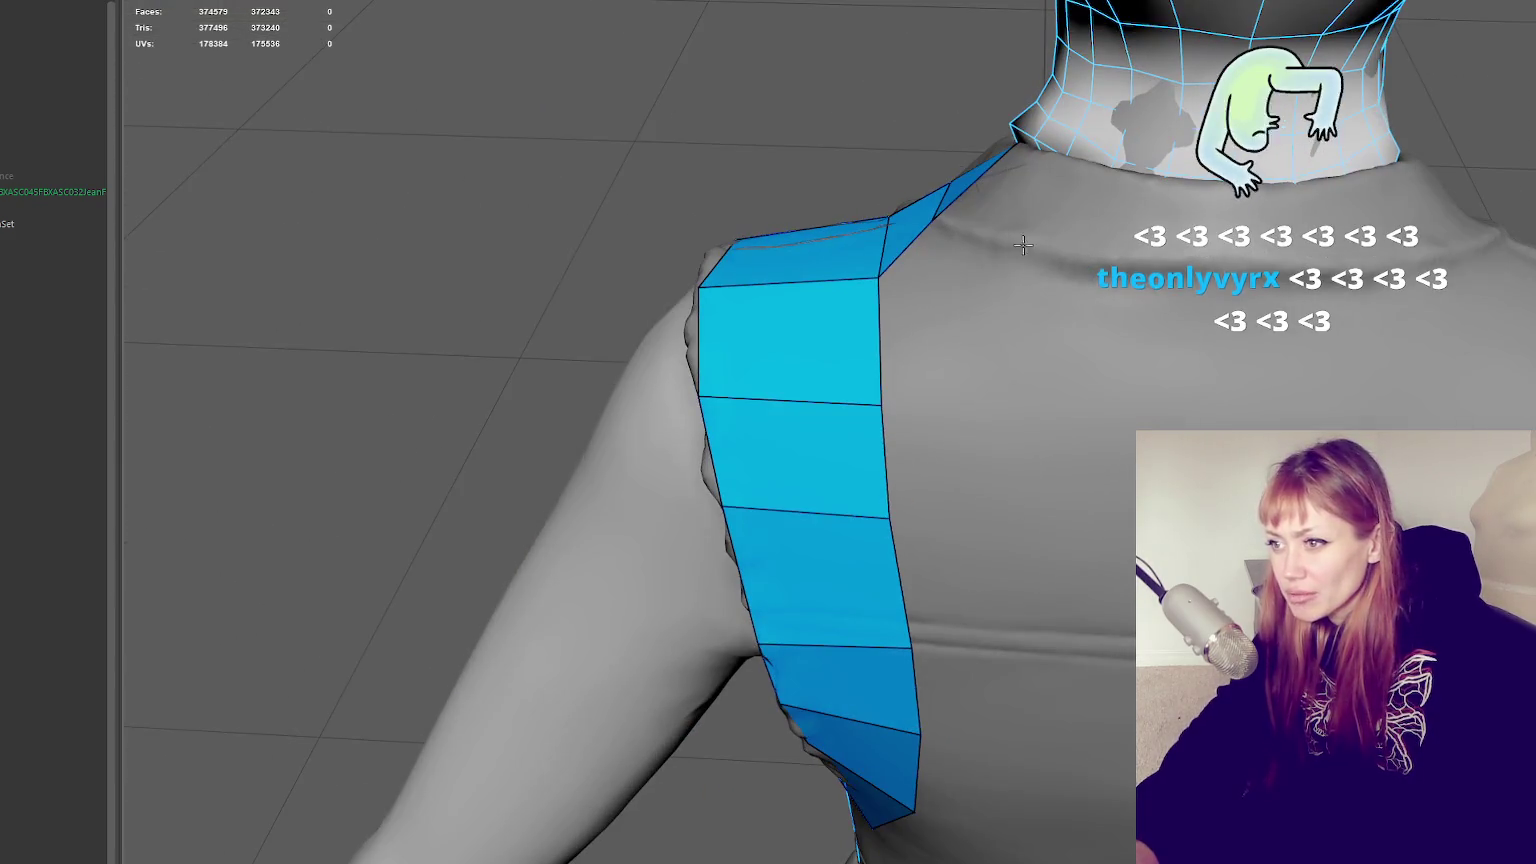
pyautogui.keyDown('shift'); pyautogui.click(1080, 170); pyautogui.keyUp('shift')
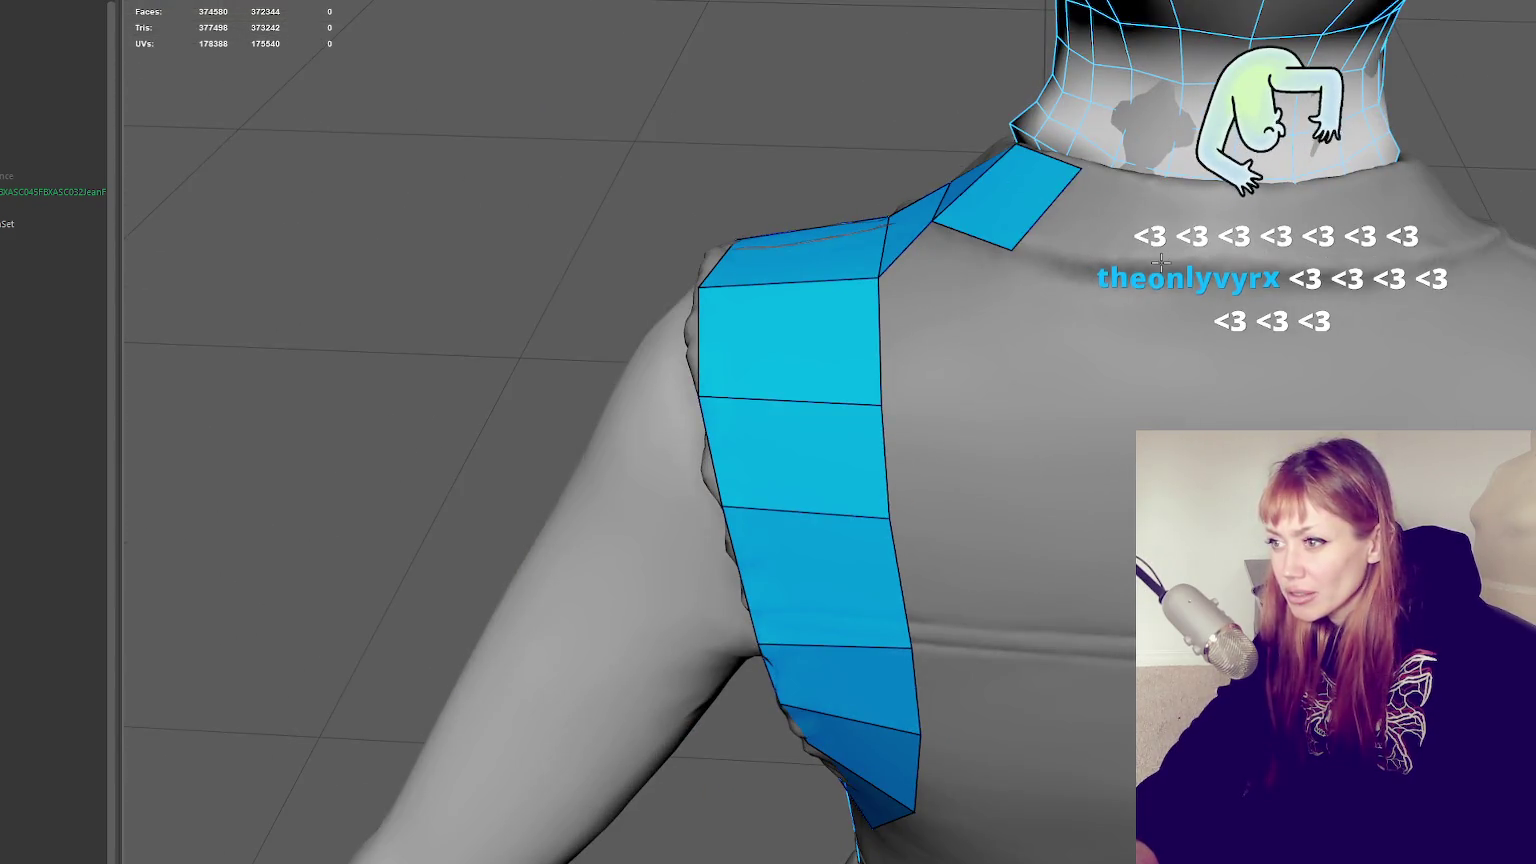
pyautogui.keyDown('shift'); pyautogui.click(1165, 181); pyautogui.keyUp('shift')
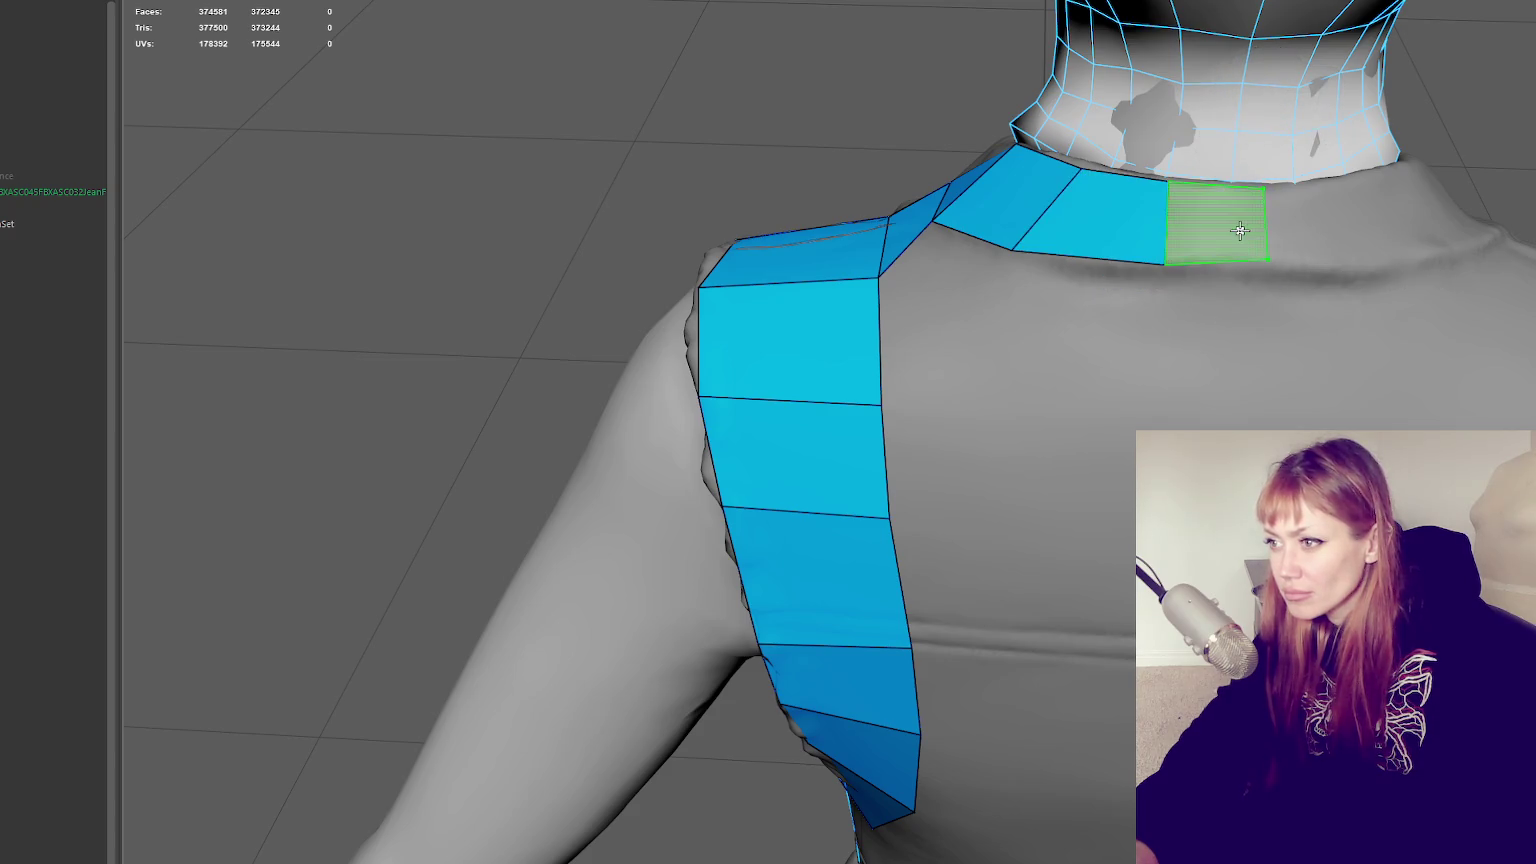
pyautogui.keyDown('shift'); pyautogui.click(1221, 226); pyautogui.keyUp('shift')
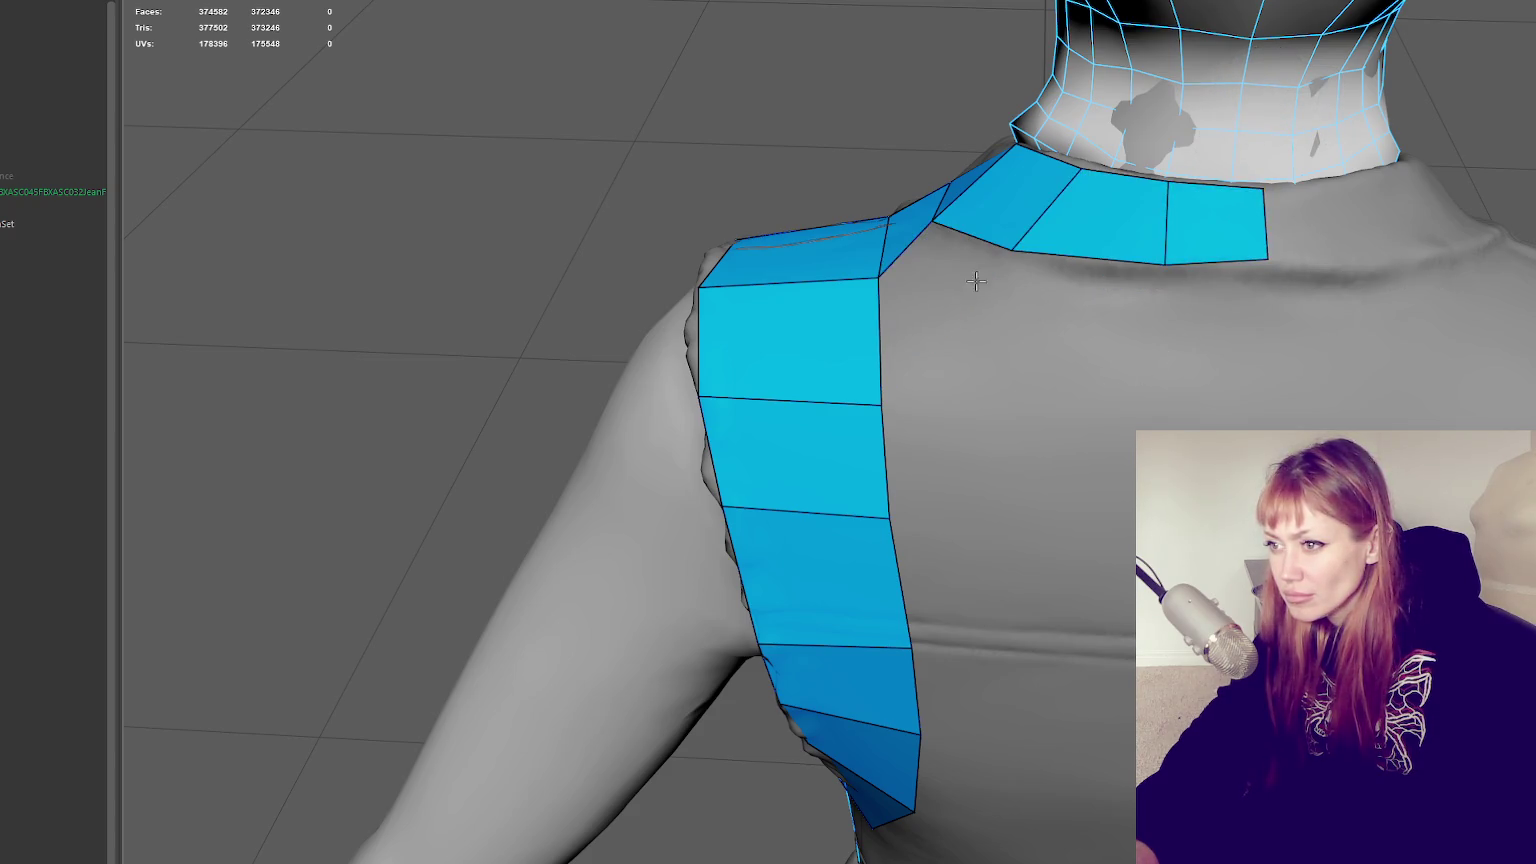
pyautogui.keyDown('alt'); pyautogui.moveTo(945, 247); pyautogui.dragTo(885, 336); pyautogui.keyUp('alt')
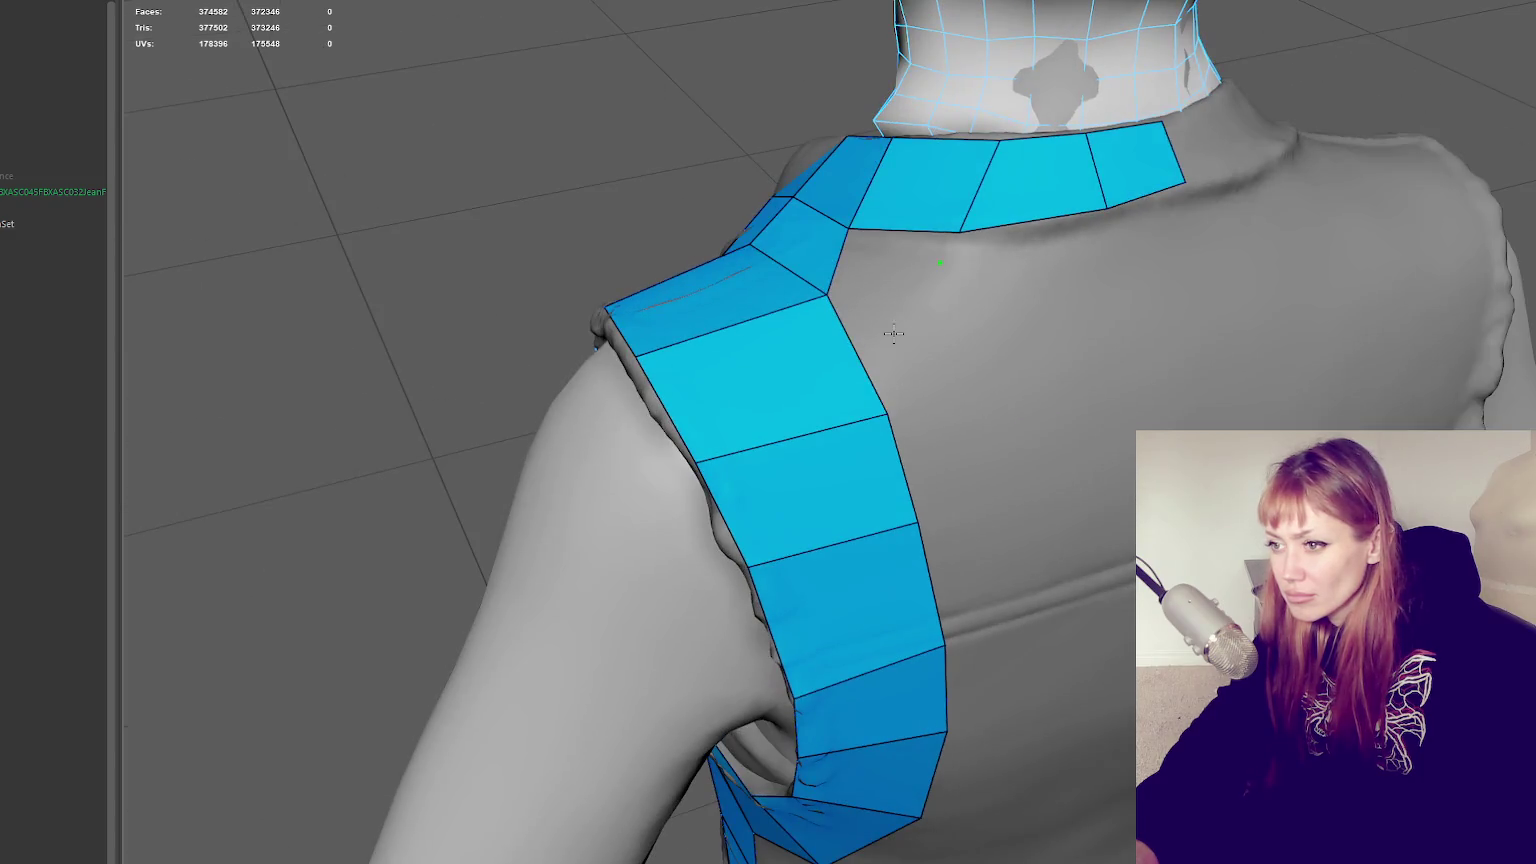
pyautogui.keyDown('shift'); pyautogui.click(888, 322); pyautogui.keyUp('shift')
pyautogui.moveTo(942, 260)
pyautogui.mouseDown()
pyautogui.moveTo(1193, 233)
pyautogui.moveTo(703, 425)
pyautogui.mouseUp()
pyautogui.scroll(-2, 1109, 268)
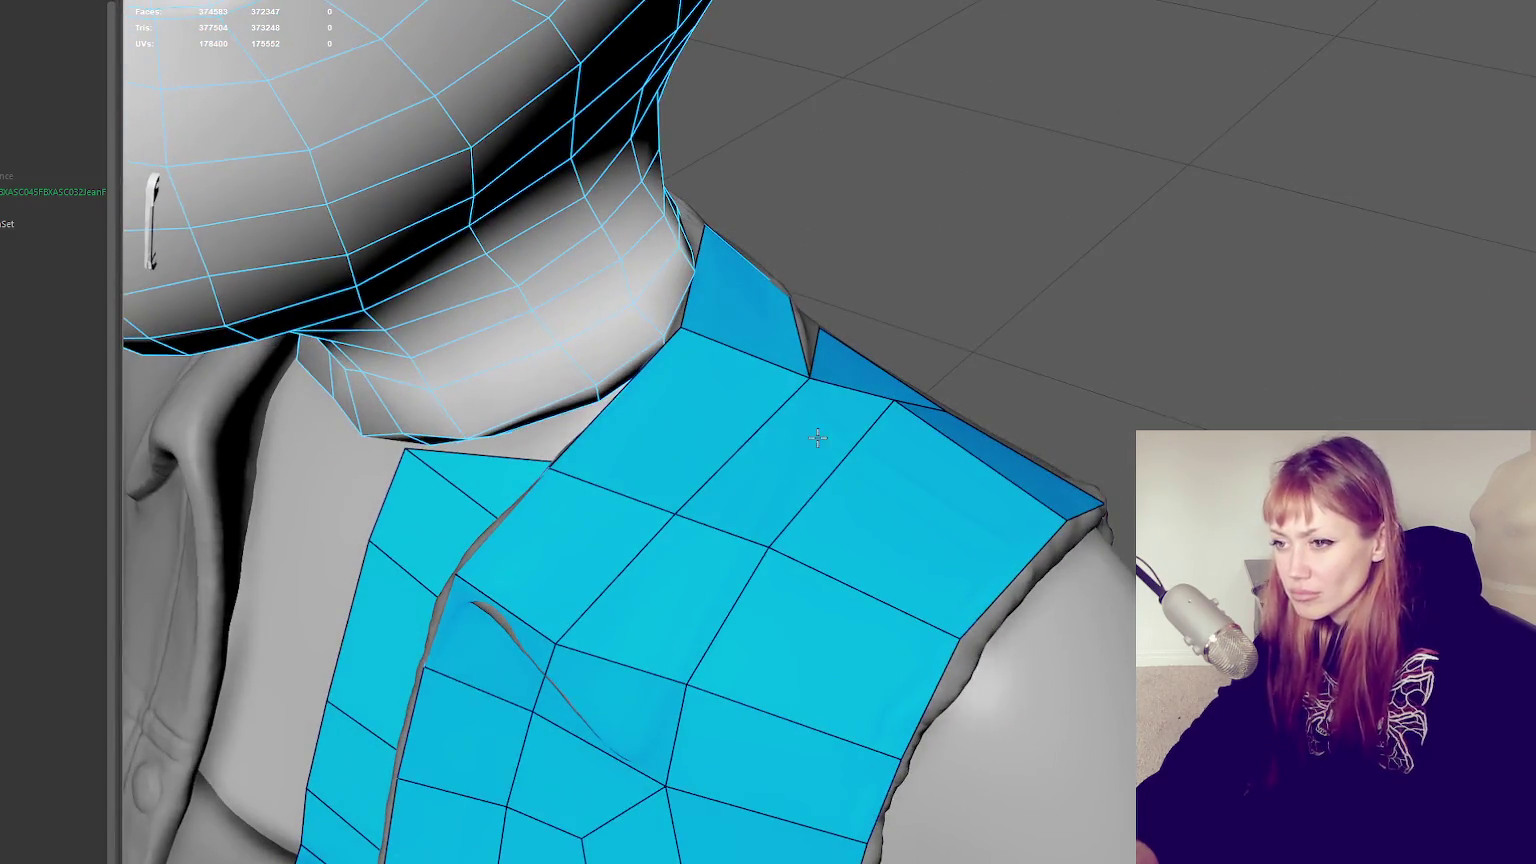
# Delete the quad near the neck, five strap quads, and the triangular face by the shoulder
pyautogui.keyDown('ctrl'); pyautogui.keyDown('shift'); pyautogui.click(703, 425); pyautogui.keyUp('shift'); pyautogui.keyUp('ctrl')
pyautogui.keyDown('ctrl'); pyautogui.keyDown('shift'); pyautogui.click(749, 498); pyautogui.keyUp('shift'); pyautogui.keyUp('ctrl')
pyautogui.keyDown('ctrl'); pyautogui.keyDown('shift'); pyautogui.click(696, 603); pyautogui.keyUp('shift'); pyautogui.keyUp('ctrl')
pyautogui.keyDown('ctrl'); pyautogui.keyDown('shift'); pyautogui.click(615, 705); pyautogui.keyUp('shift'); pyautogui.keyUp('ctrl')
pyautogui.keyDown('ctrl'); pyautogui.keyDown('shift'); pyautogui.click(480, 625); pyautogui.keyUp('shift'); pyautogui.keyUp('ctrl')
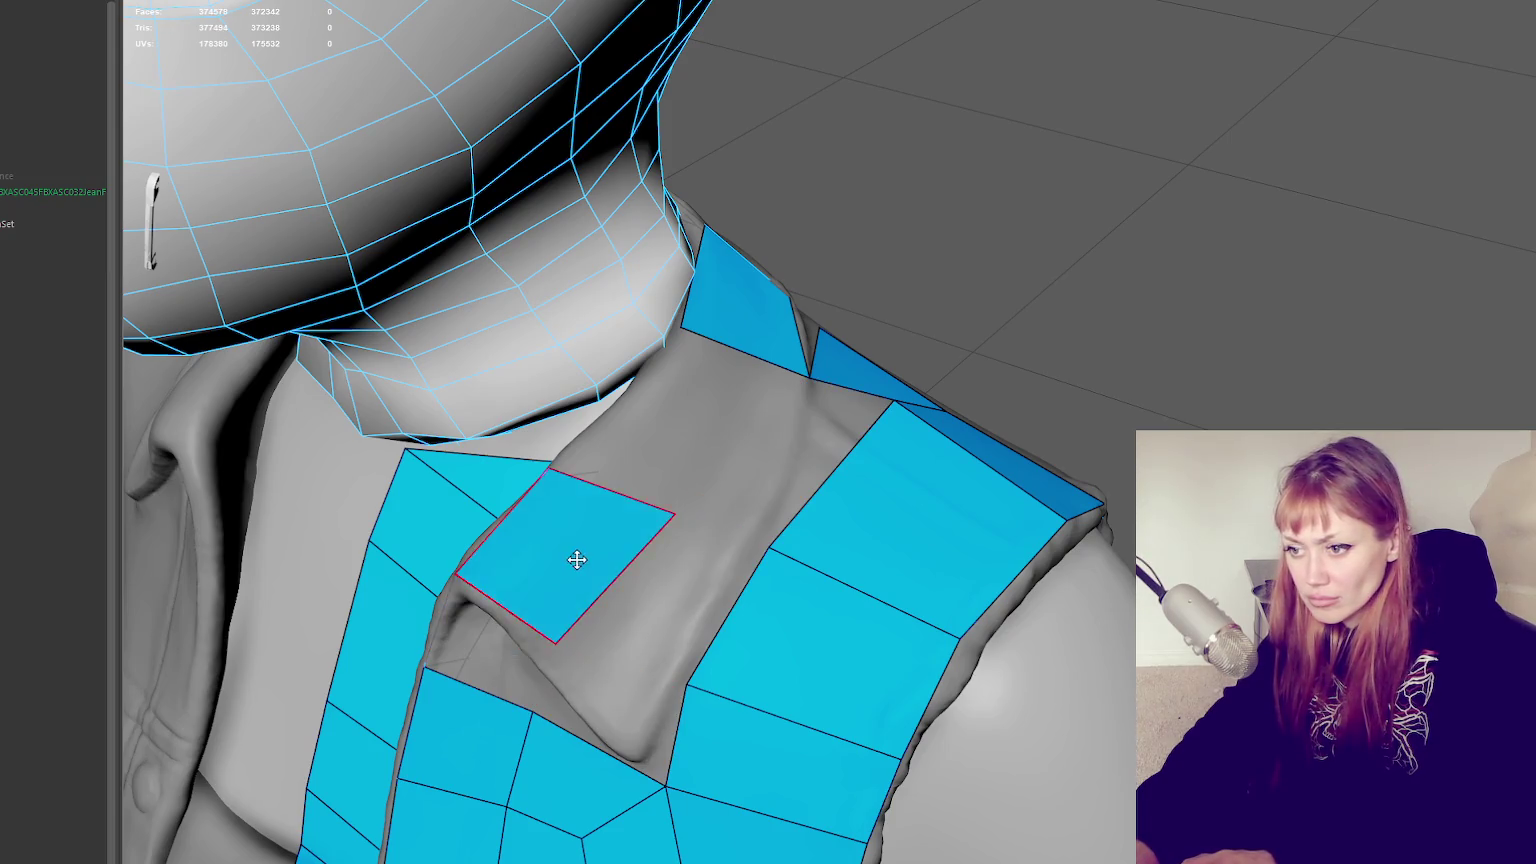
pyautogui.keyDown('ctrl'); pyautogui.keyDown('shift'); pyautogui.click(580, 556); pyautogui.keyUp('shift'); pyautogui.keyUp('ctrl')
pyautogui.keyDown('ctrl'); pyautogui.keyDown('shift'); pyautogui.click(843, 360); pyautogui.keyUp('shift'); pyautogui.keyUp('ctrl')
# Fill quads on the collar between the triangle, sculpt and strap, adding a new collar vertex
pyautogui.moveTo(843, 360)
pyautogui.keyDown('alt'); pyautogui.mouseDown()
pyautogui.moveTo(831, 421)
pyautogui.moveTo(795, 394)
pyautogui.moveTo(771, 441)
pyautogui.mouseUp(); pyautogui.keyUp('alt')
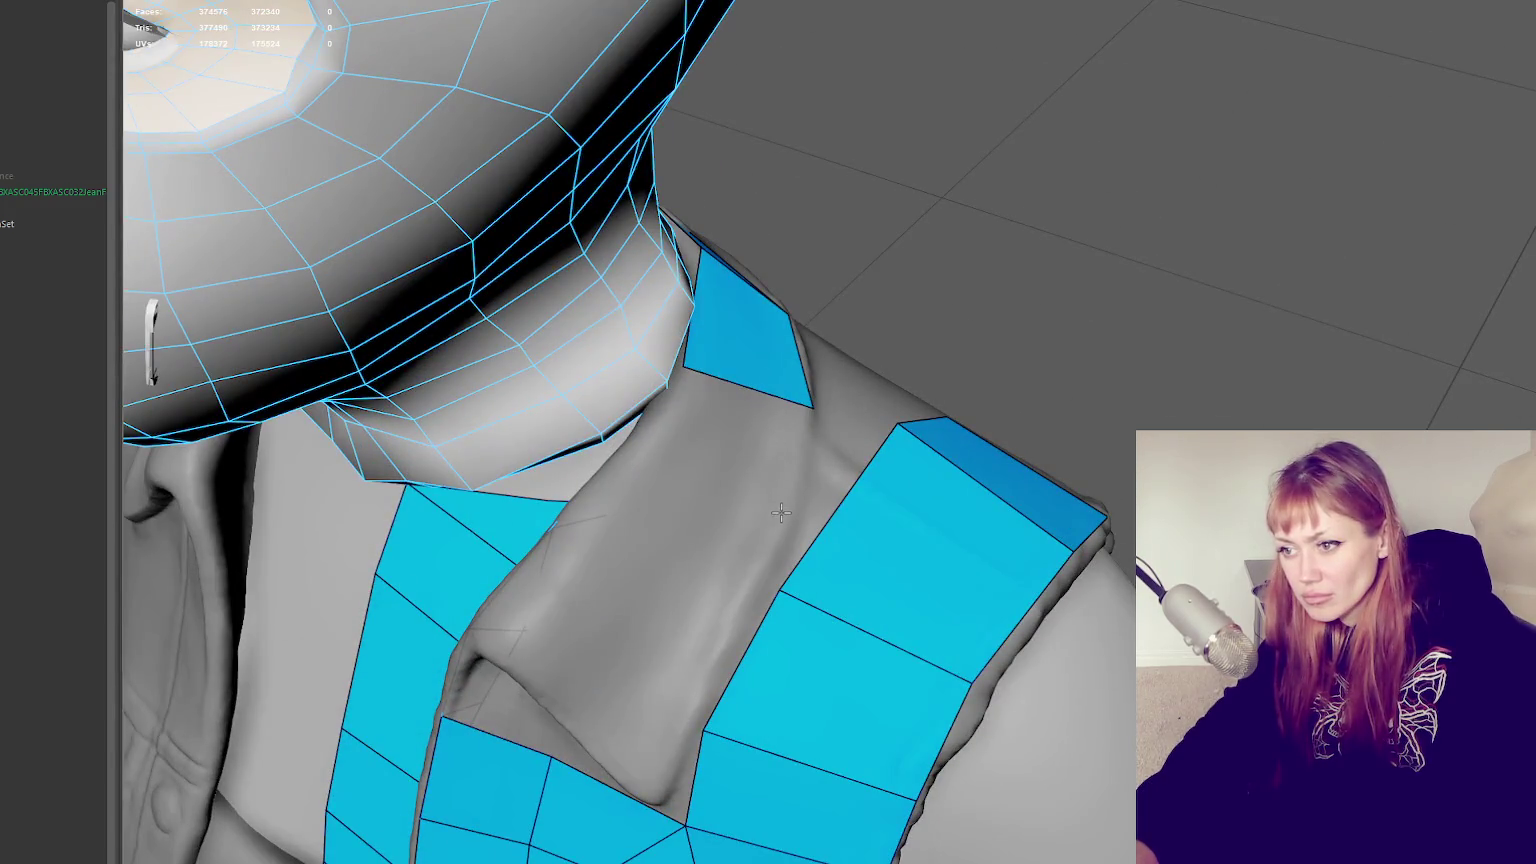
pyautogui.keyDown('shift'); pyautogui.click(703, 440); pyautogui.keyUp('shift')
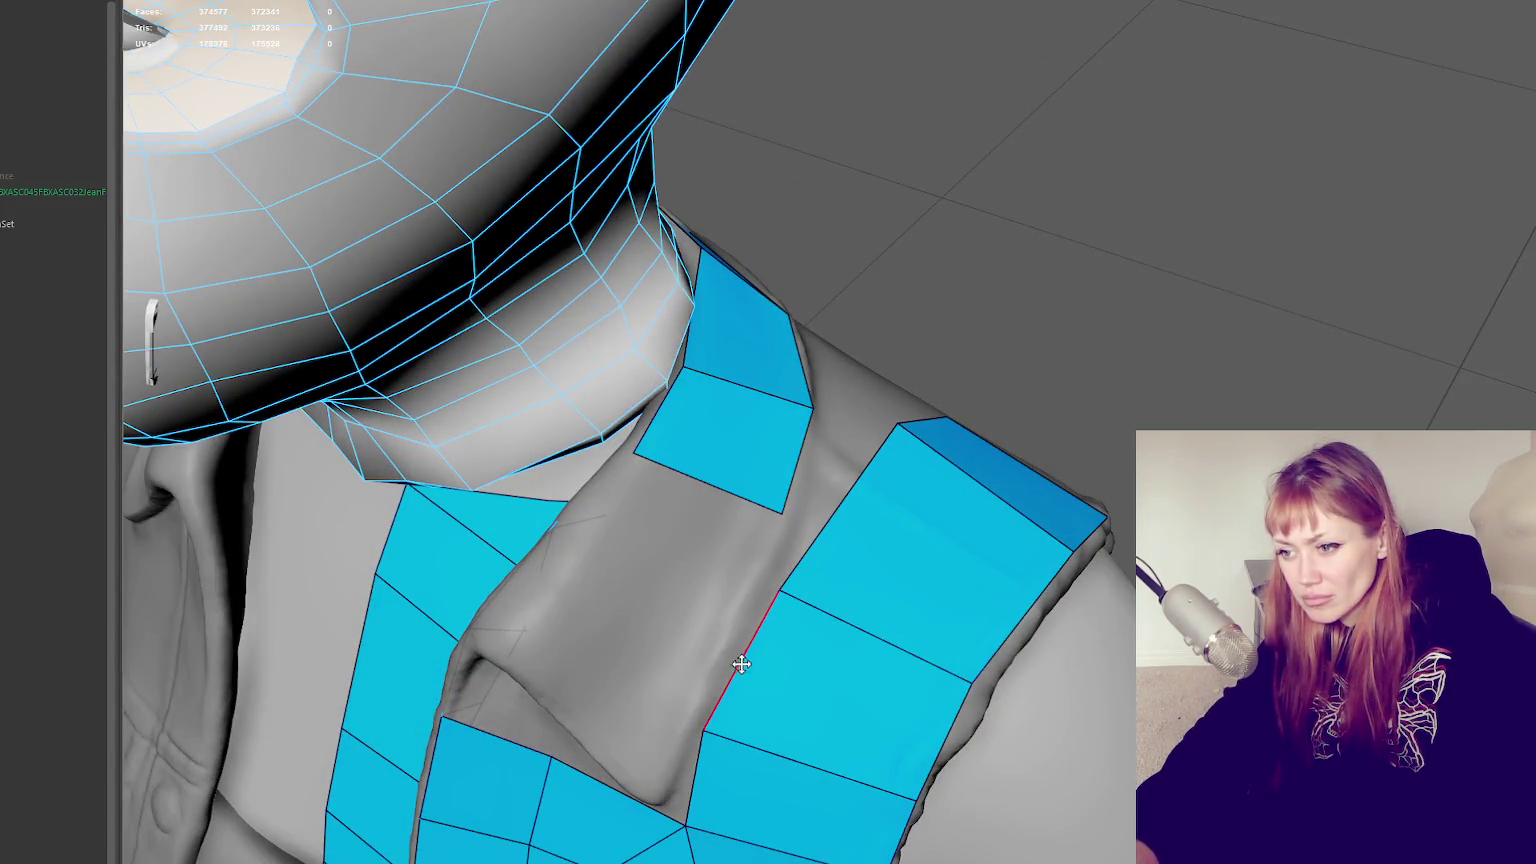
pyautogui.keyDown('alt'); pyautogui.moveTo(555, 542); pyautogui.dragTo(820, 515); pyautogui.keyUp('alt')
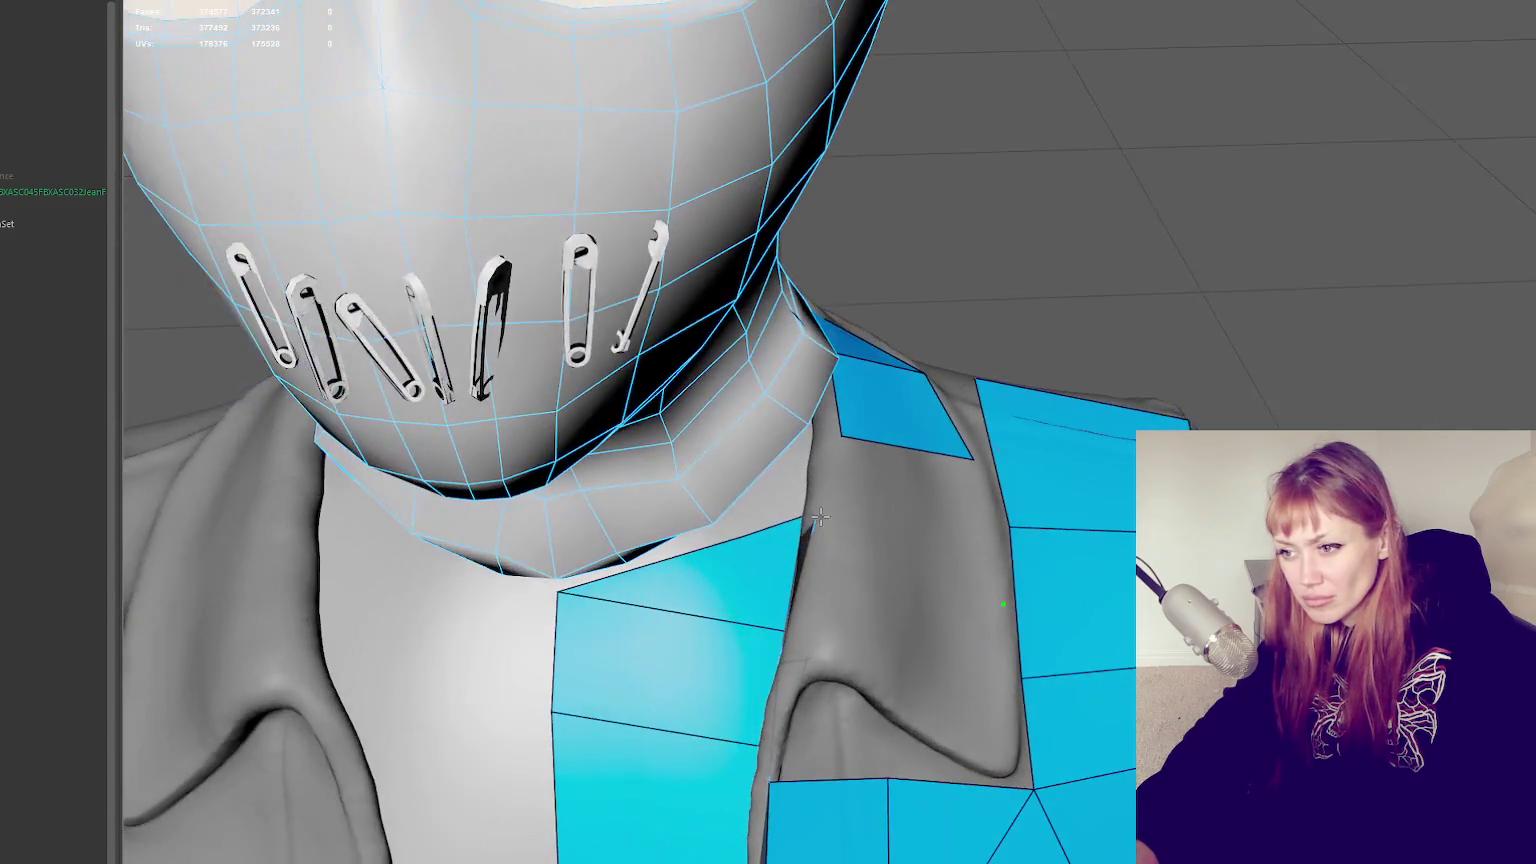
pyautogui.keyDown('shift'); pyautogui.click(870, 505); pyautogui.keyUp('shift')
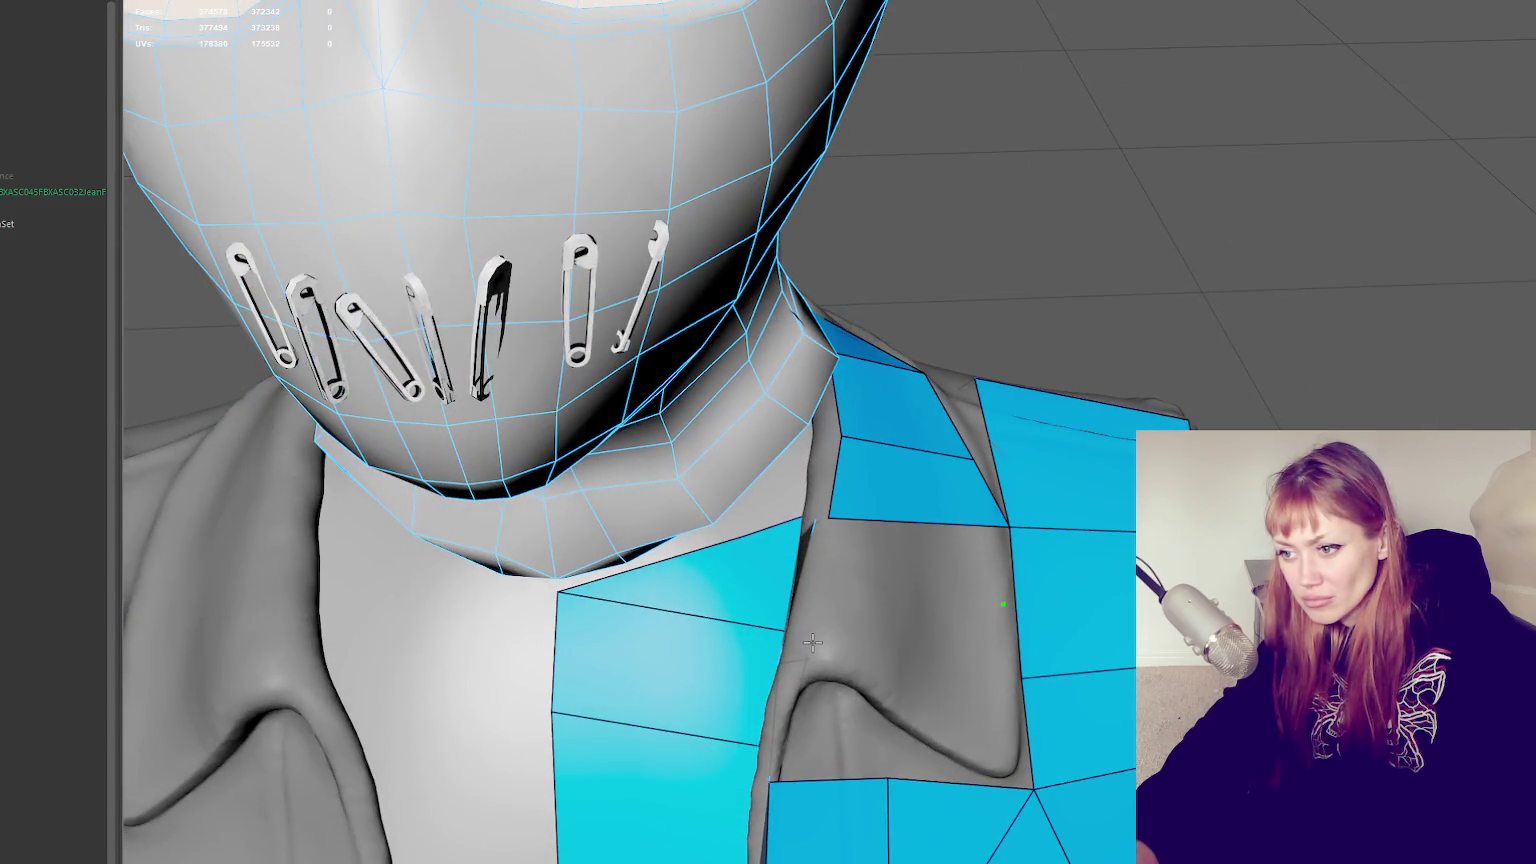
pyautogui.click(1008, 770)
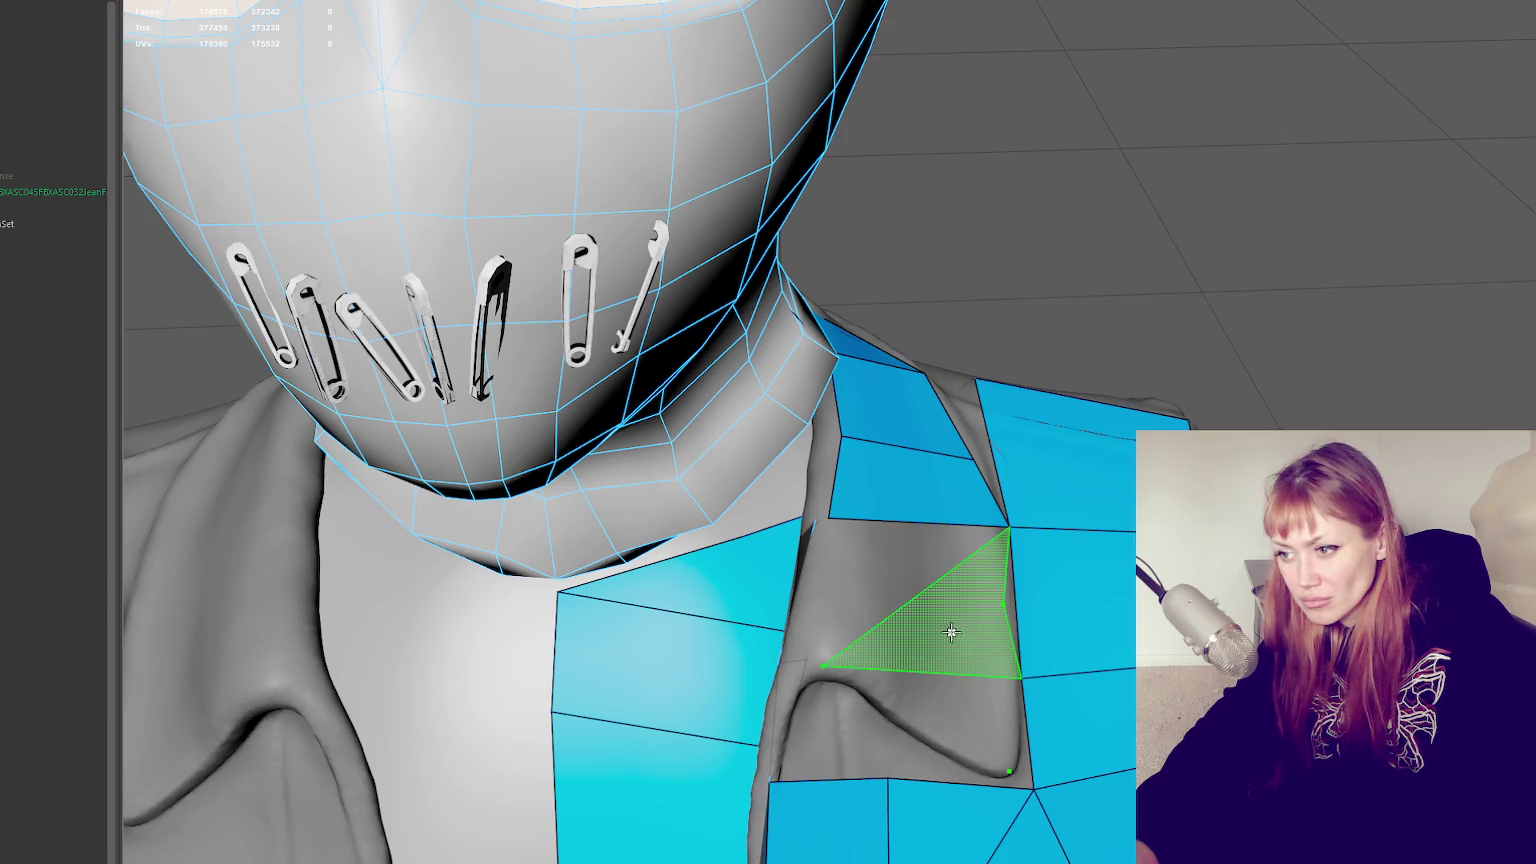
pyautogui.keyDown('shift'); pyautogui.click(887, 551); pyautogui.keyUp('shift')
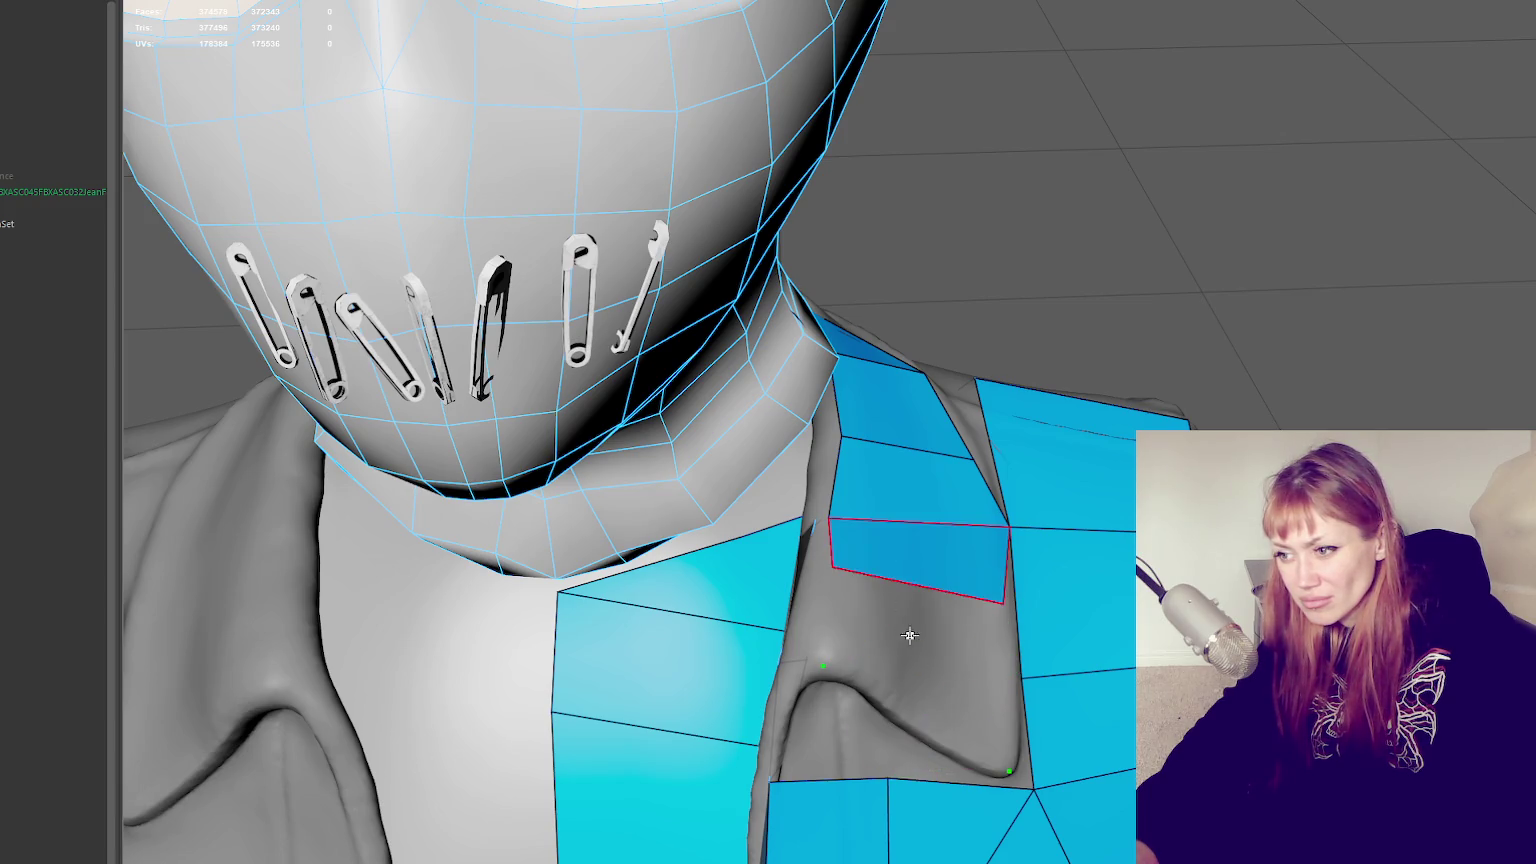
# Add another collar-patch quad and fit its corner, bottom tip and edge up to the shoulder seam
pyautogui.keyDown('alt'); pyautogui.moveTo(893, 632); pyautogui.dragTo(933, 724); pyautogui.keyUp('alt')
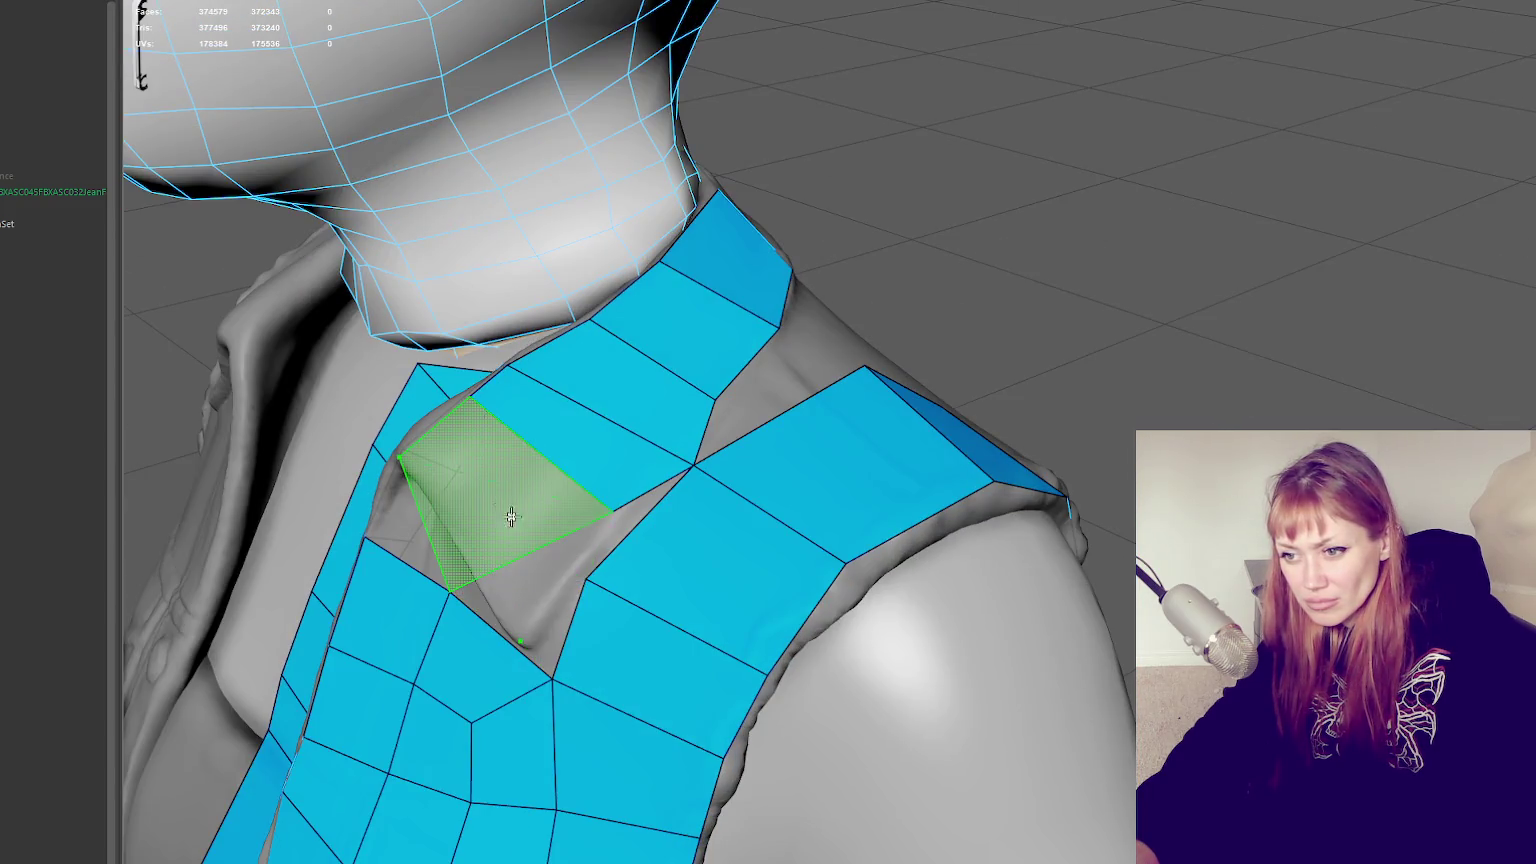
pyautogui.moveTo(521, 525)
pyautogui.keyDown('alt'); pyautogui.mouseDown()
pyautogui.moveTo(632, 503)
pyautogui.moveTo(660, 540)
pyautogui.mouseUp(); pyautogui.keyUp('alt')
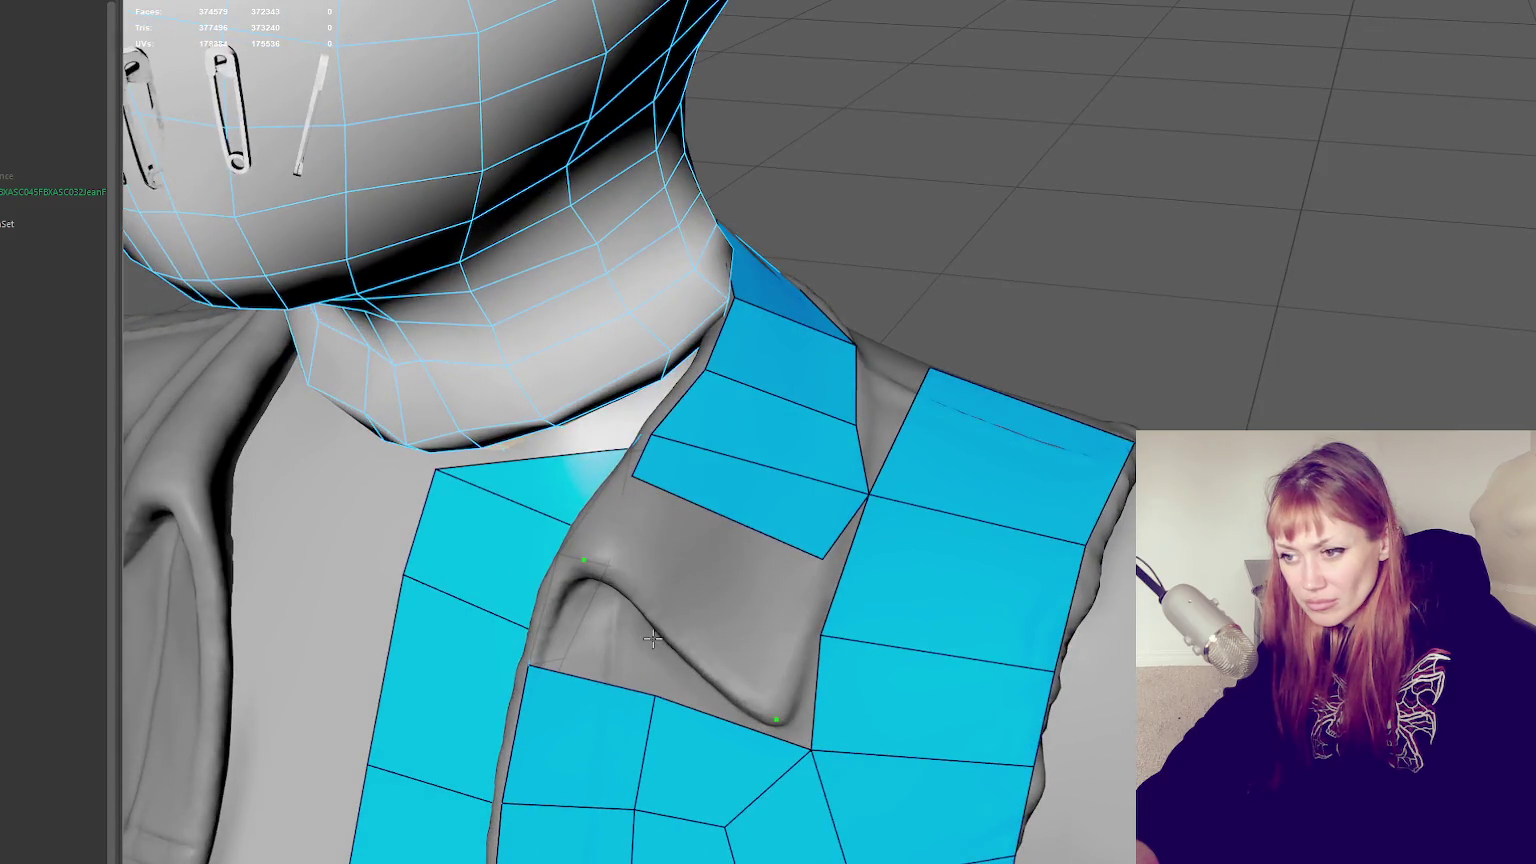
pyautogui.moveTo(750, 455)
pyautogui.keyDown('alt'); pyautogui.mouseDown()
pyautogui.moveTo(820, 572)
pyautogui.moveTo(890, 574)
pyautogui.mouseUp(); pyautogui.keyUp('alt')
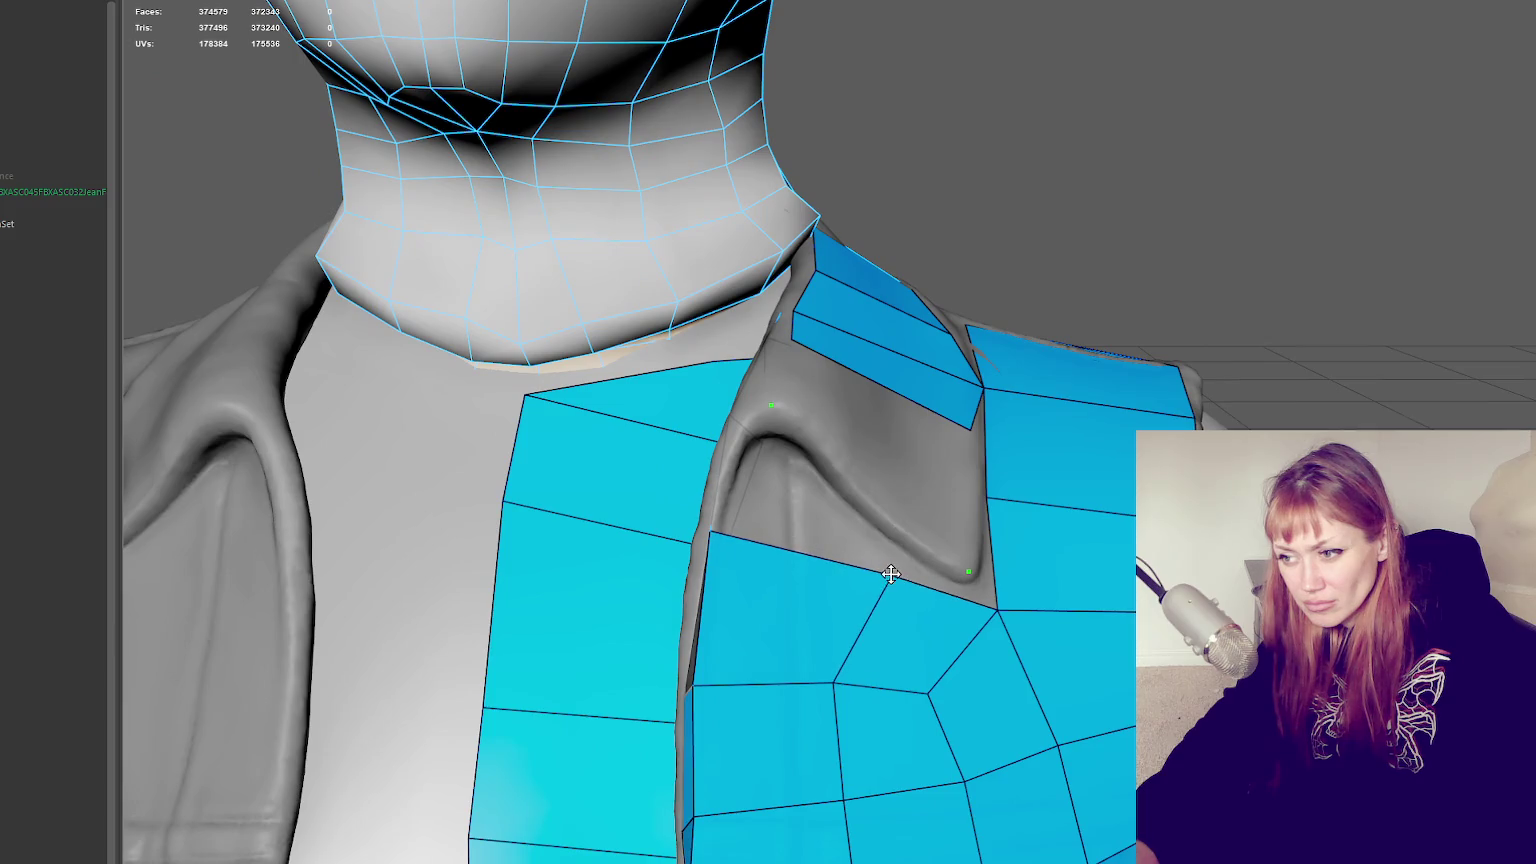
pyautogui.moveTo(1015, 613); pyautogui.dragTo(974, 573)
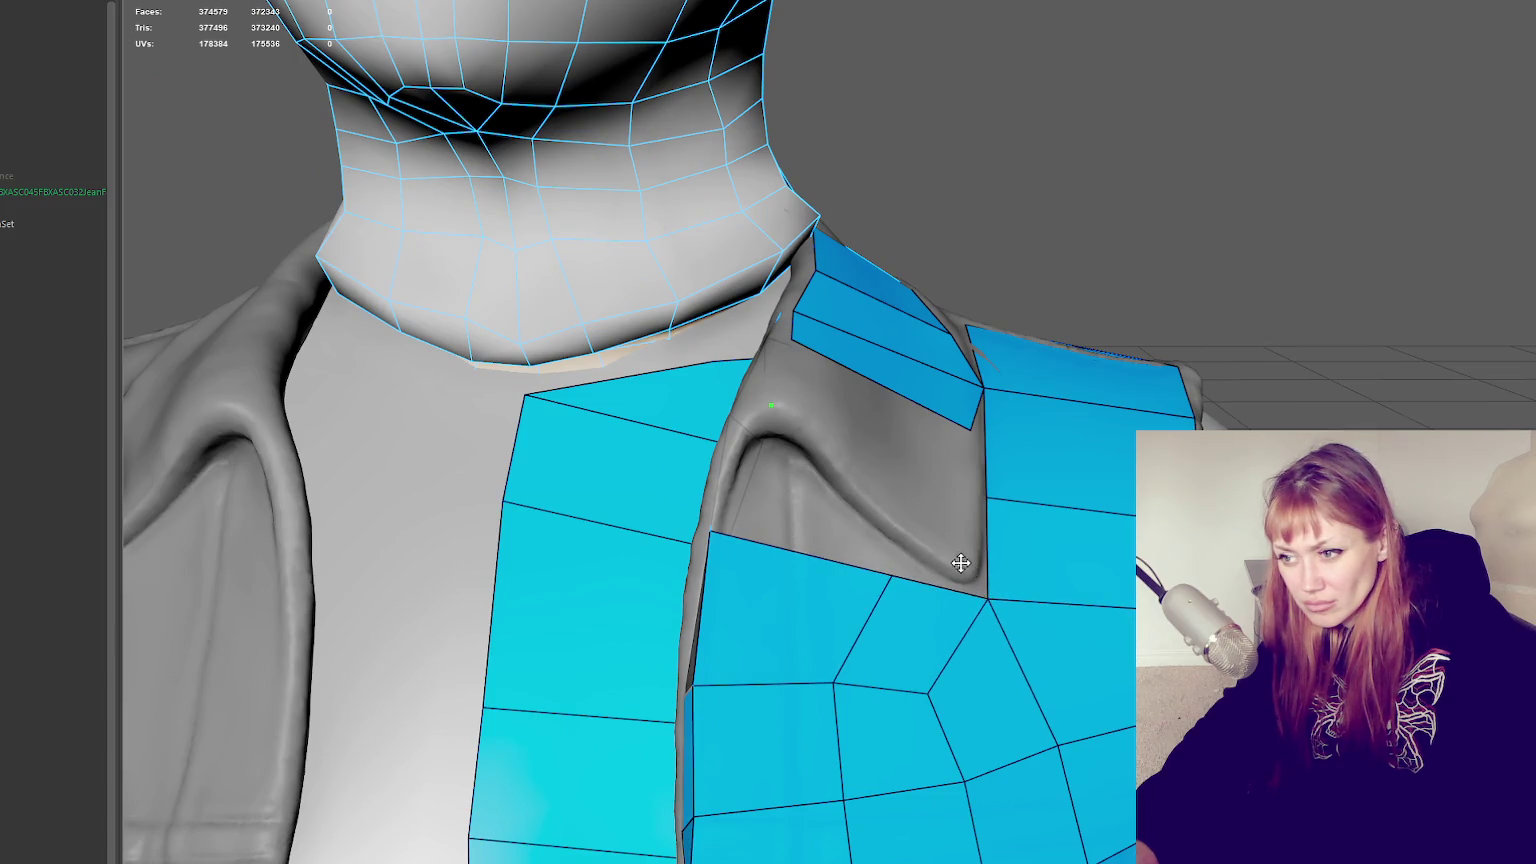
pyautogui.keyDown('shift'); pyautogui.click(866, 471); pyautogui.keyUp('shift')
pyautogui.moveTo(917, 536); pyautogui.dragTo(967, 570)
pyautogui.moveTo(971, 430)
pyautogui.mouseDown()
pyautogui.moveTo(987, 382)
pyautogui.moveTo(1029, 473)
pyautogui.moveTo(836, 489)
pyautogui.mouseUp()
# Delete two collar-patch faces, refill the gap with a quad, and fit its corner to the lapel
pyautogui.keyDown('ctrl'); pyautogui.keyDown('shift'); pyautogui.click(799, 482); pyautogui.keyUp('shift'); pyautogui.keyUp('ctrl')
pyautogui.keyDown('ctrl'); pyautogui.keyDown('shift'); pyautogui.click(799, 429); pyautogui.keyUp('shift'); pyautogui.keyUp('ctrl')
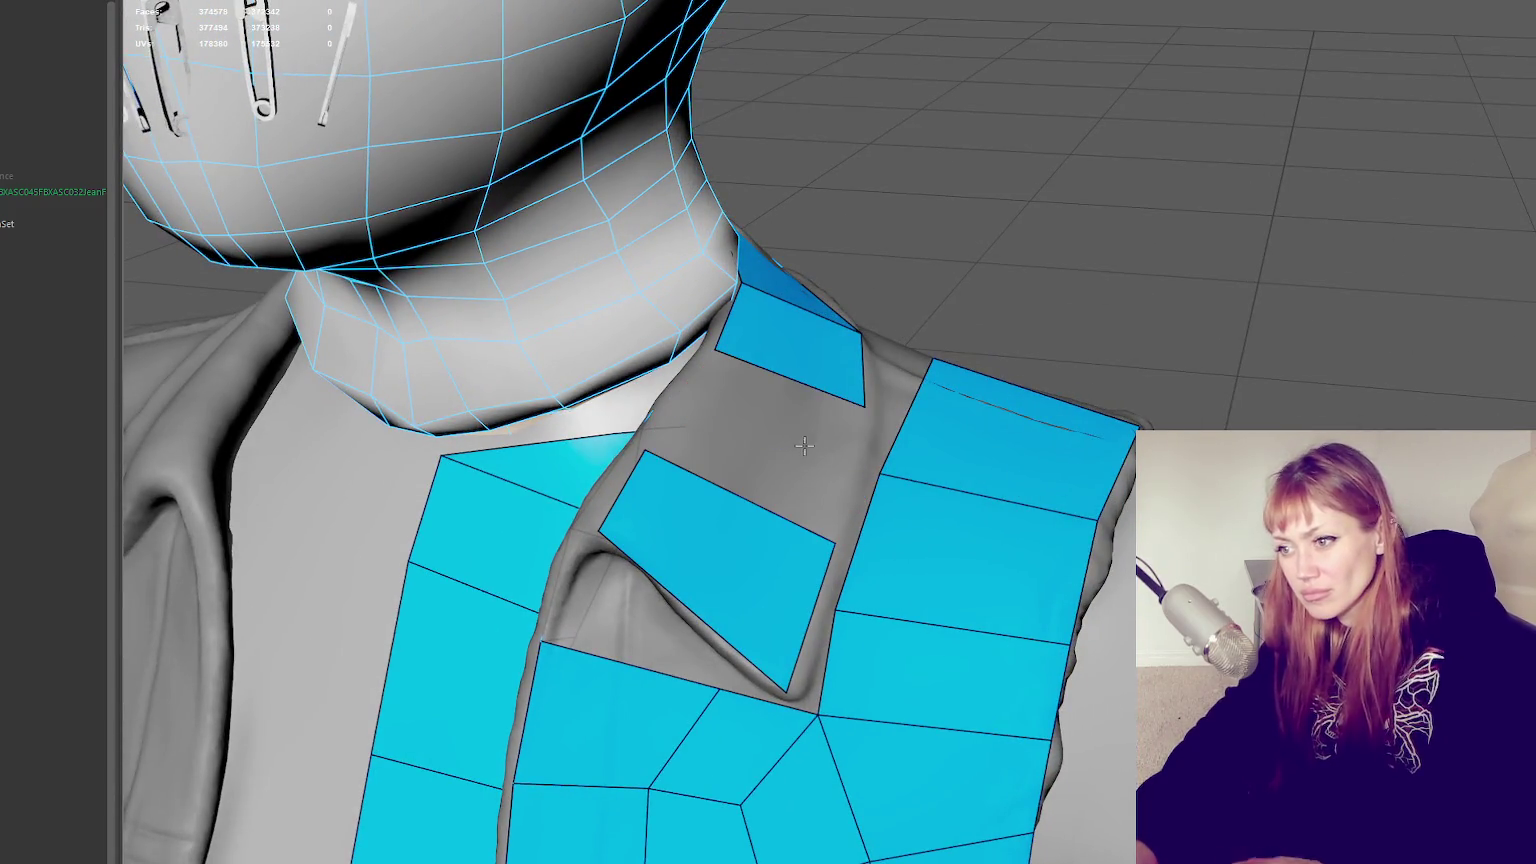
pyautogui.keyDown('shift'); pyautogui.click(748, 439); pyautogui.keyUp('shift')
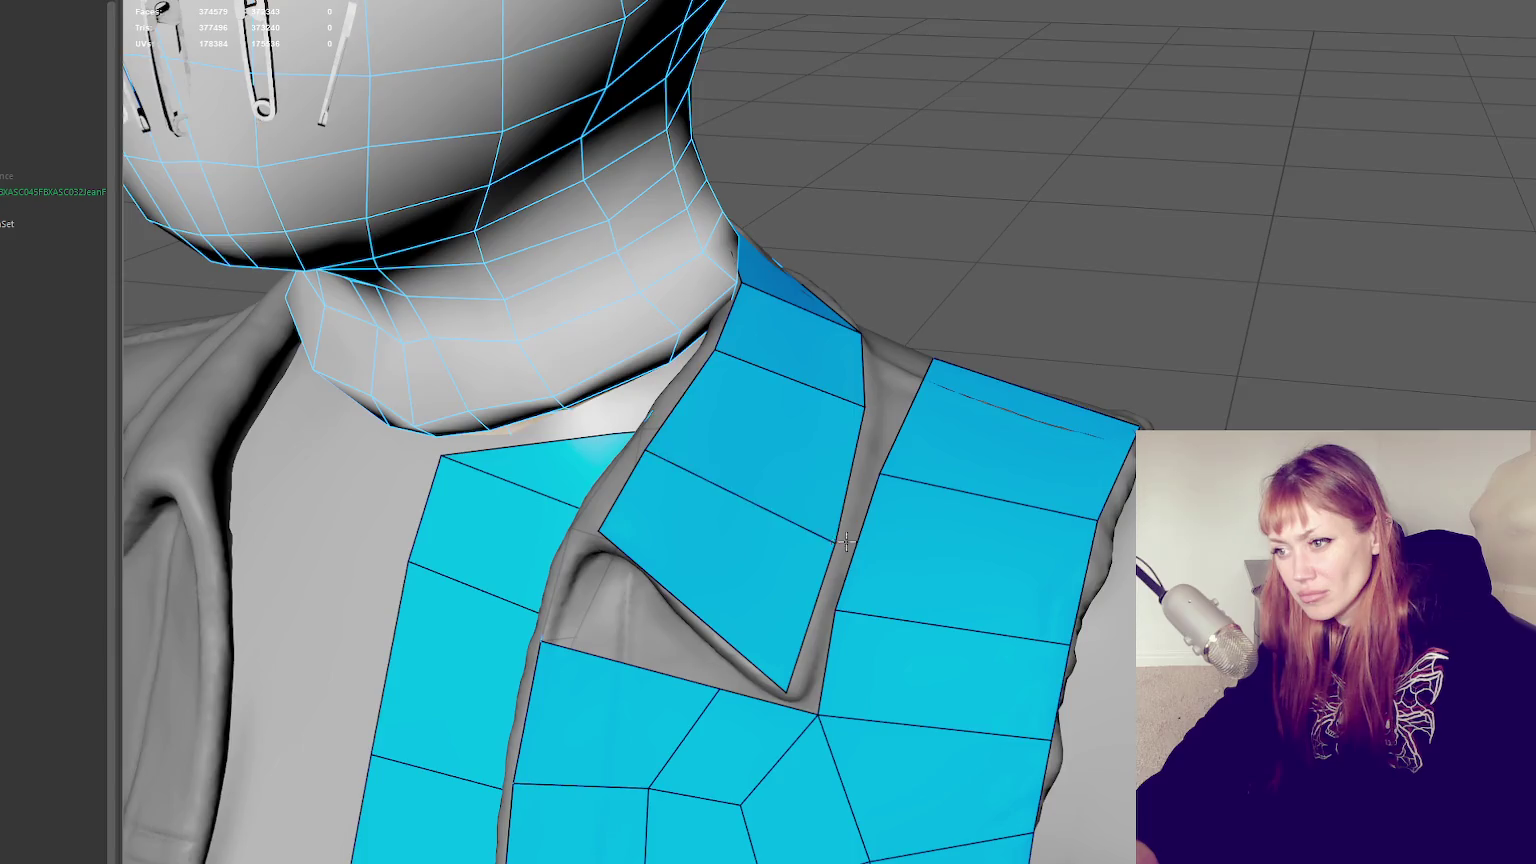
pyautogui.keyDown('alt'); pyautogui.moveTo(748, 439); pyautogui.dragTo(886, 530); pyautogui.keyUp('alt')
pyautogui.moveTo(980, 479); pyautogui.dragTo(980, 530)
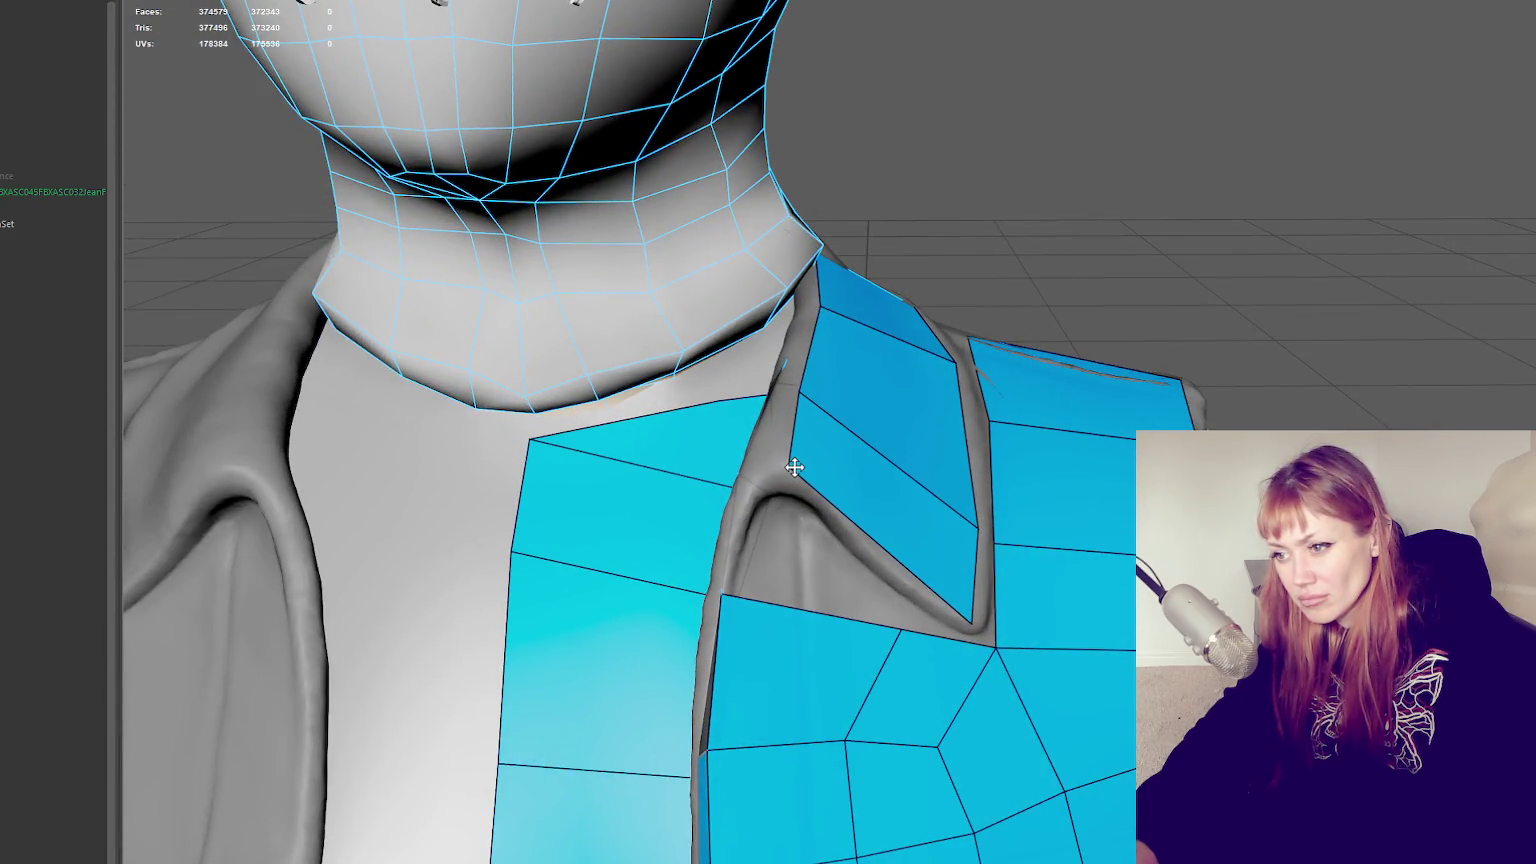
# Fit the lower collar strip corner, shoulder-strip armhole vertices and back-strip vertex to the sculpt
pyautogui.moveTo(885, 538)
pyautogui.keyDown('alt'); pyautogui.mouseDown()
pyautogui.moveTo(777, 549)
pyautogui.moveTo(789, 315)
pyautogui.mouseUp(); pyautogui.keyUp('alt')
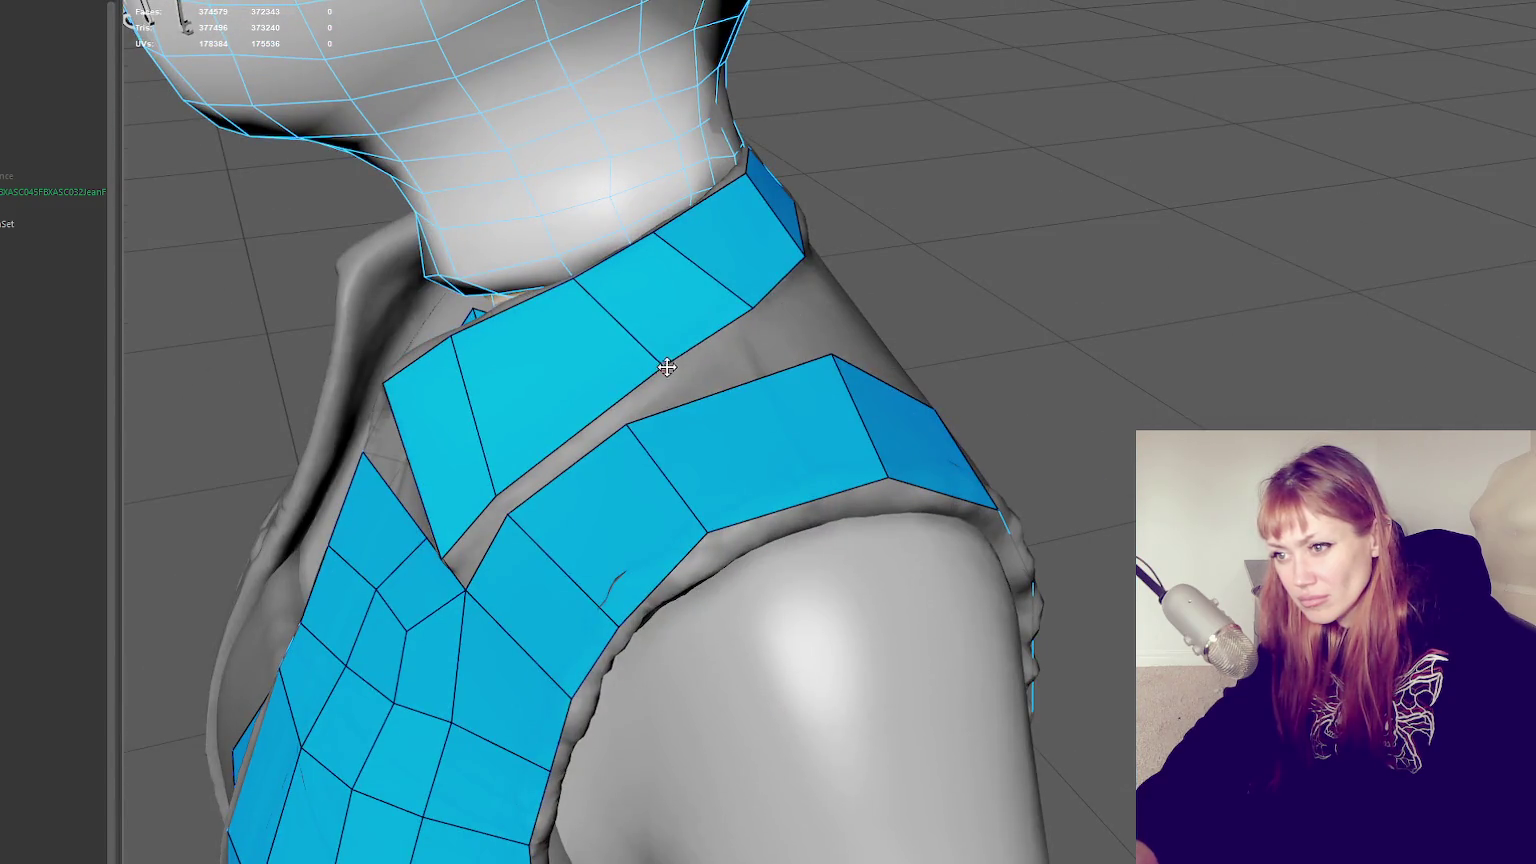
pyautogui.keyDown('alt'); pyautogui.moveTo(667, 367); pyautogui.dragTo(690, 381); pyautogui.keyUp('alt')
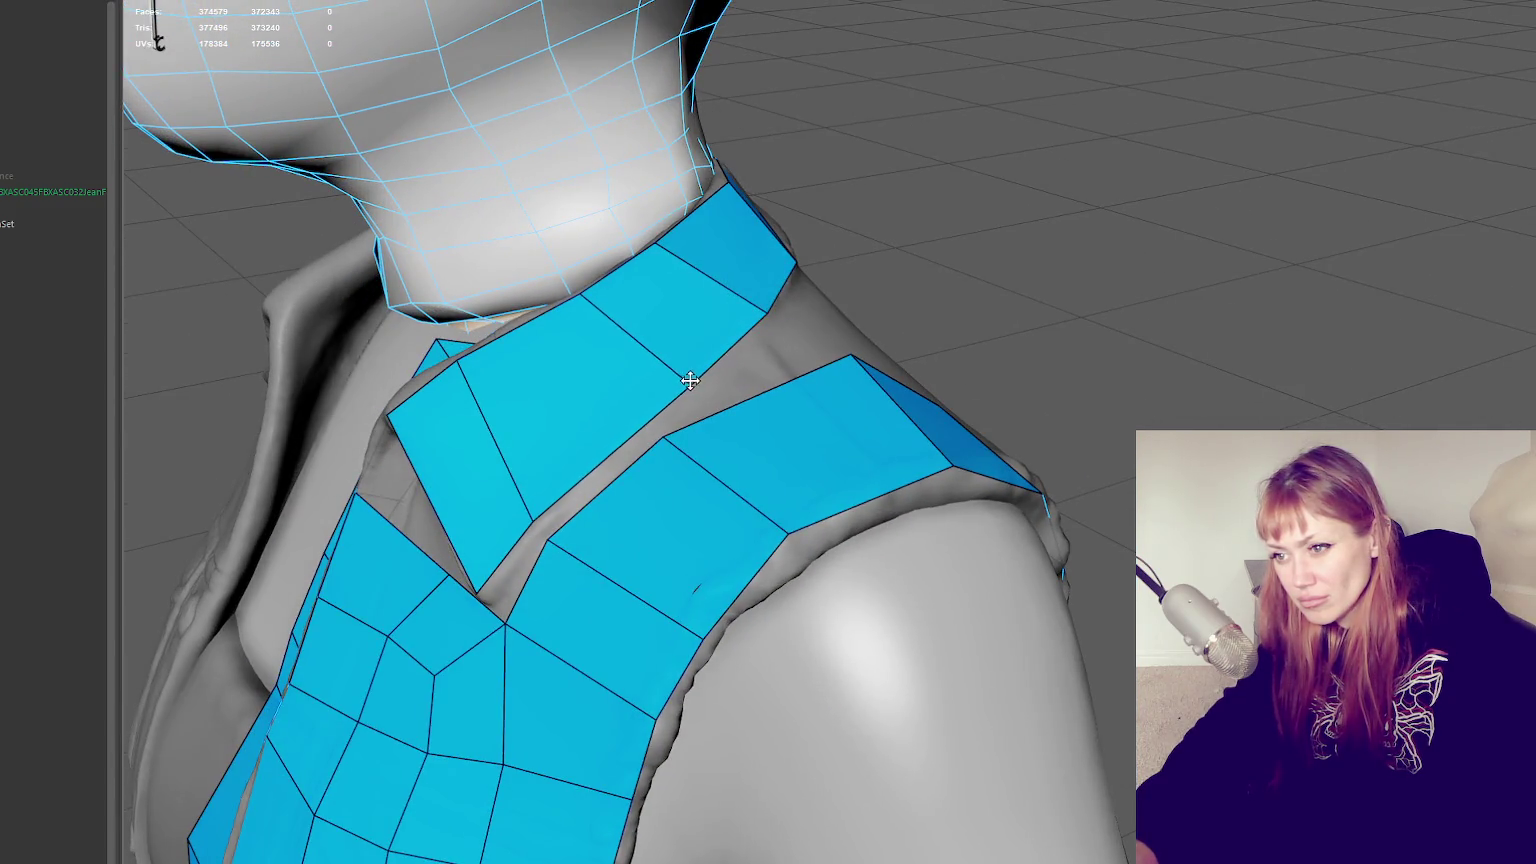
pyautogui.moveTo(667, 438); pyautogui.dragTo(691, 419)
pyautogui.moveTo(787, 529)
pyautogui.mouseDown()
pyautogui.moveTo(792, 333)
pyautogui.moveTo(764, 331)
pyautogui.mouseUp()
pyautogui.moveTo(912, 424); pyautogui.dragTo(878, 400)
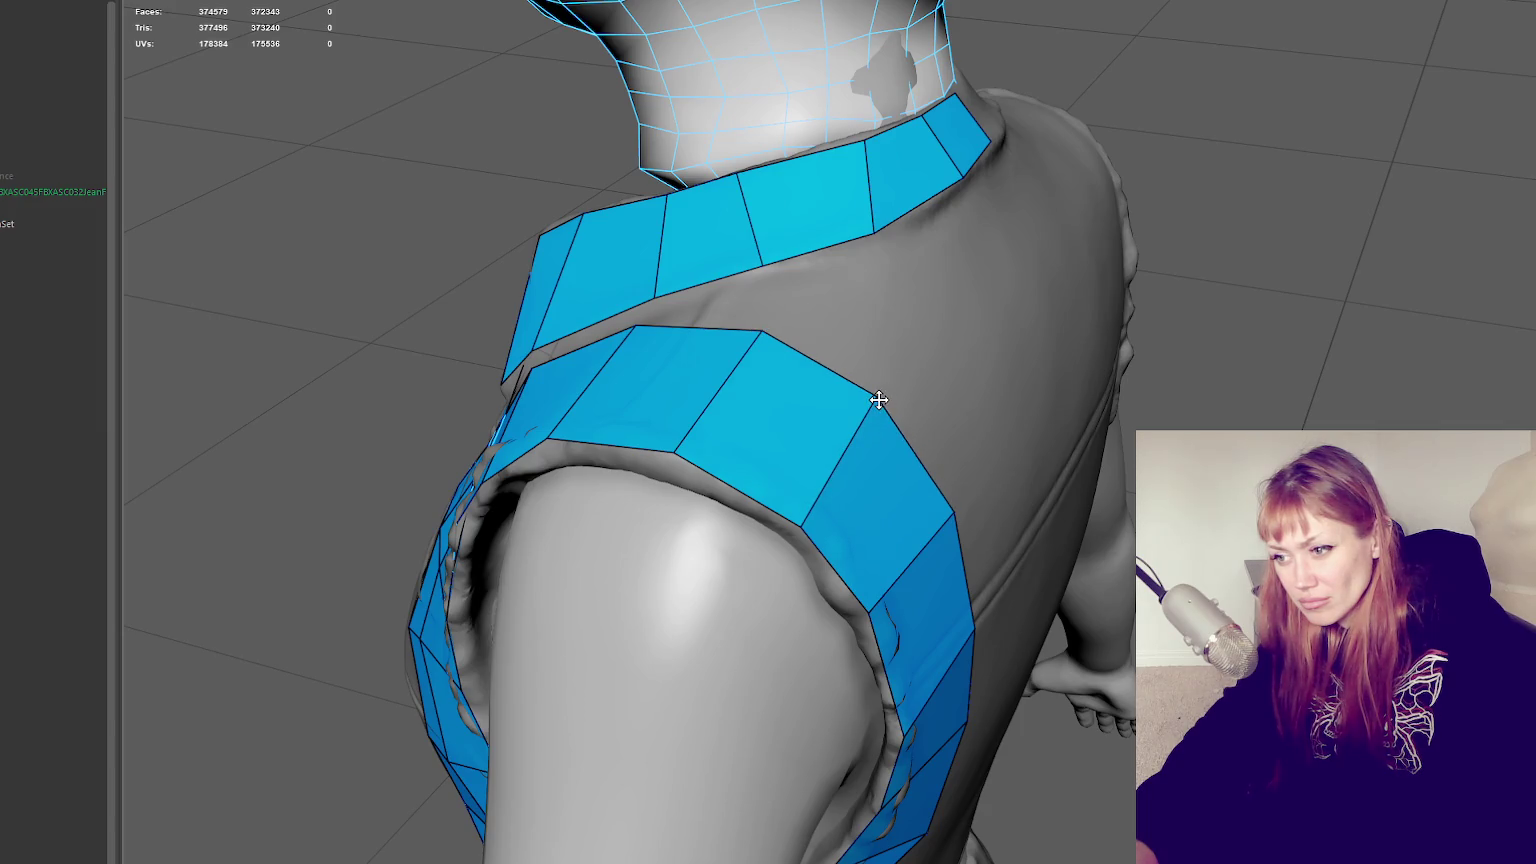
pyautogui.moveTo(950, 513); pyautogui.dragTo(937, 499)
# Reshape the back-of-neck strip's four corner vertices to hug the neck
pyautogui.moveTo(864, 141)
pyautogui.mouseDown()
pyautogui.moveTo(848, 143)
pyautogui.moveTo(1140, 242)
pyautogui.mouseUp()
pyautogui.moveTo(1137, 157); pyautogui.dragTo(1131, 154)
pyautogui.moveTo(1228, 158); pyautogui.dragTo(1220, 154)
pyautogui.moveTo(1238, 222); pyautogui.dragTo(1235, 237)
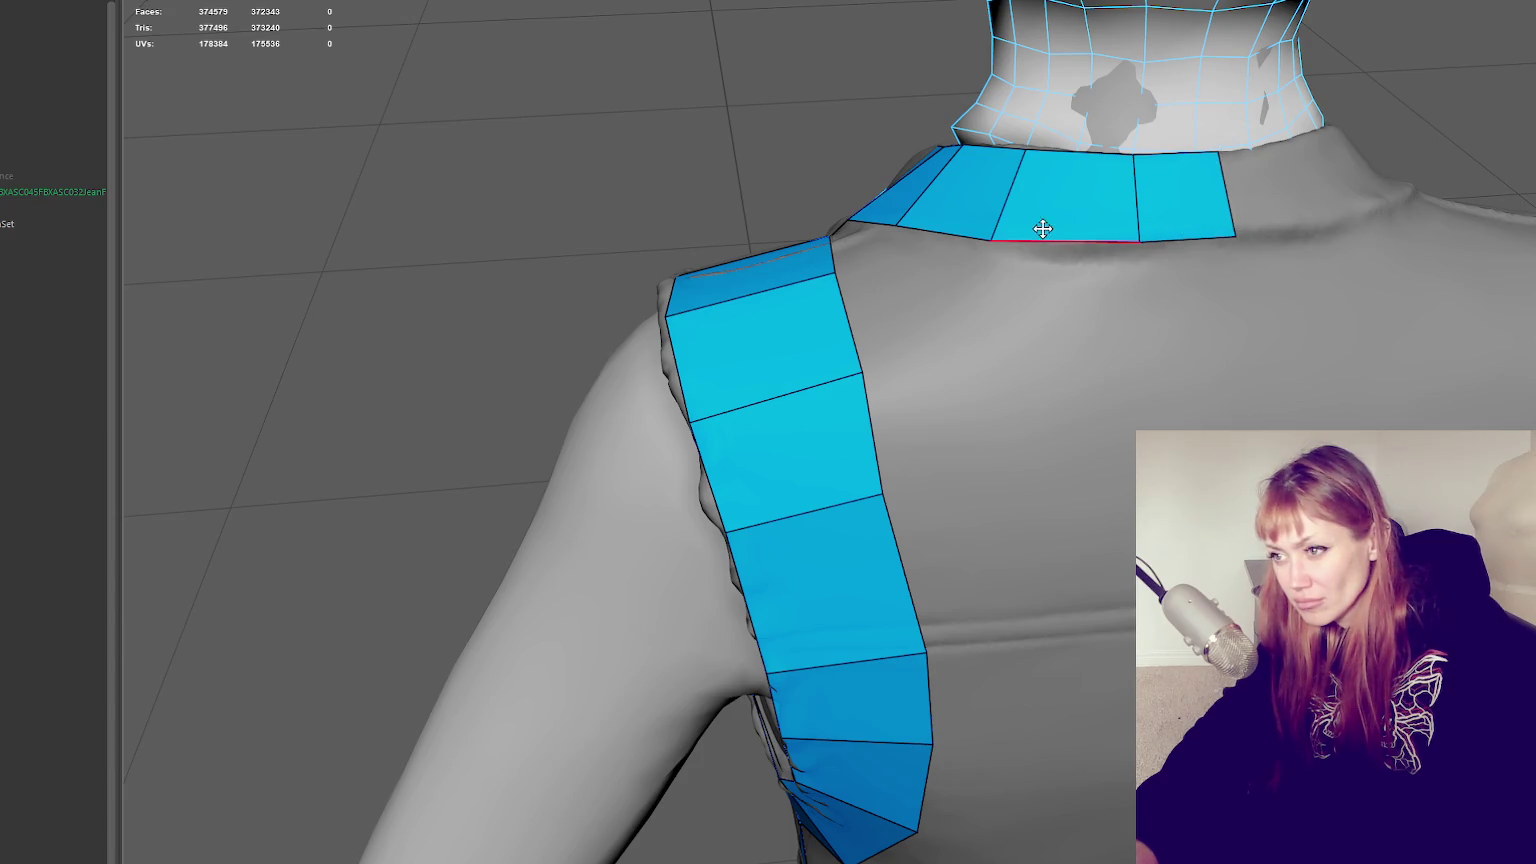
pyautogui.keyDown('alt'); pyautogui.moveTo(1042, 229); pyautogui.dragTo(1334, 218); pyautogui.keyUp('alt')
pyautogui.press('ctrl')
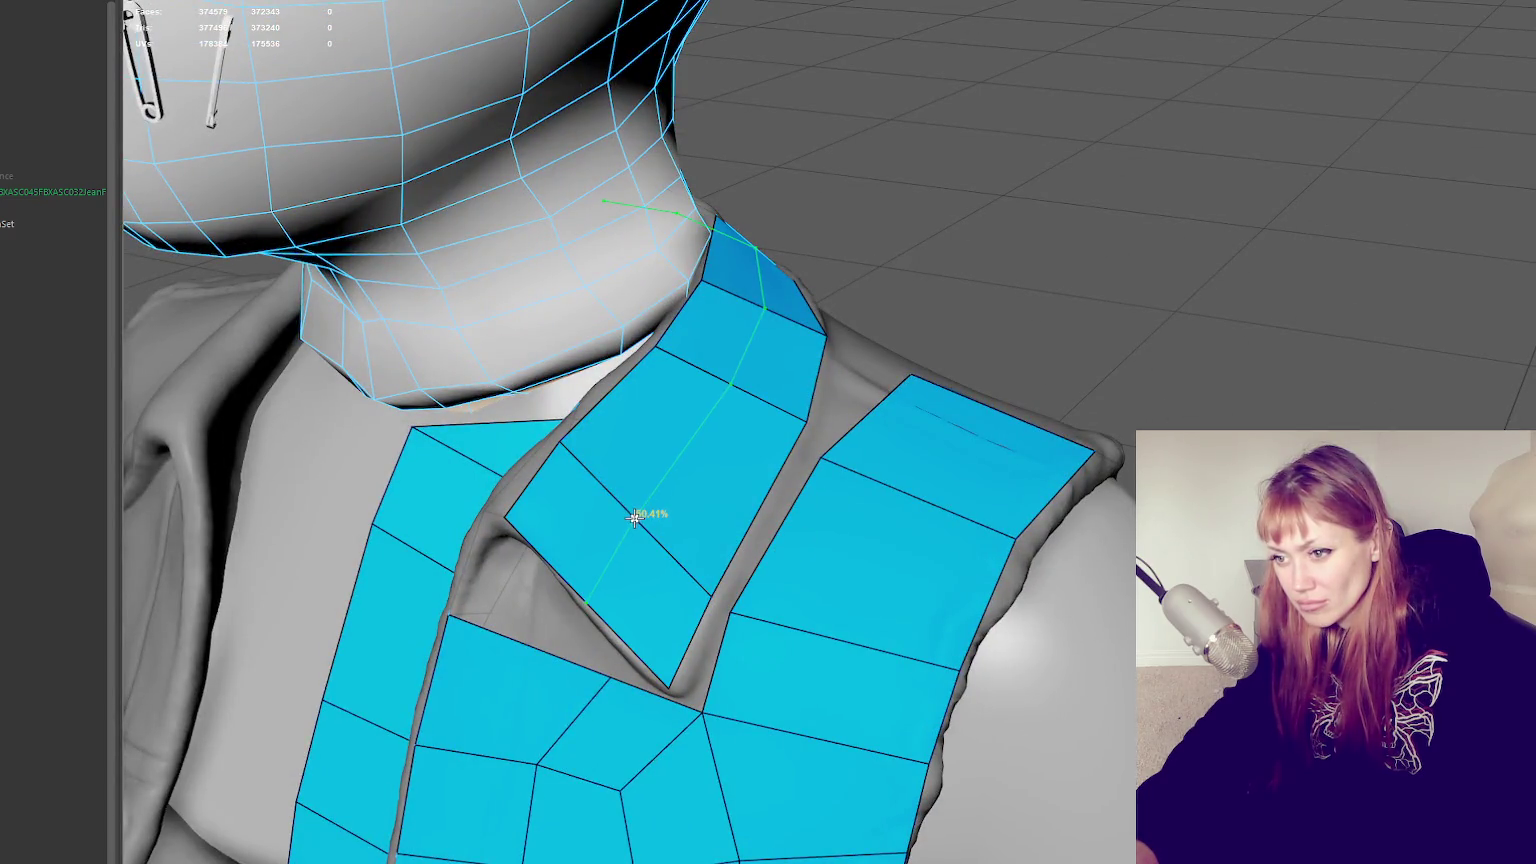
# Insert an edge loop running lengthwise down the front collar strip
pyautogui.keyDown('ctrl'); pyautogui.click(636, 516); pyautogui.keyUp('ctrl')
pyautogui.keyDown('alt'); pyautogui.moveTo(636, 516); pyautogui.dragTo(823, 446); pyautogui.keyUp('alt')
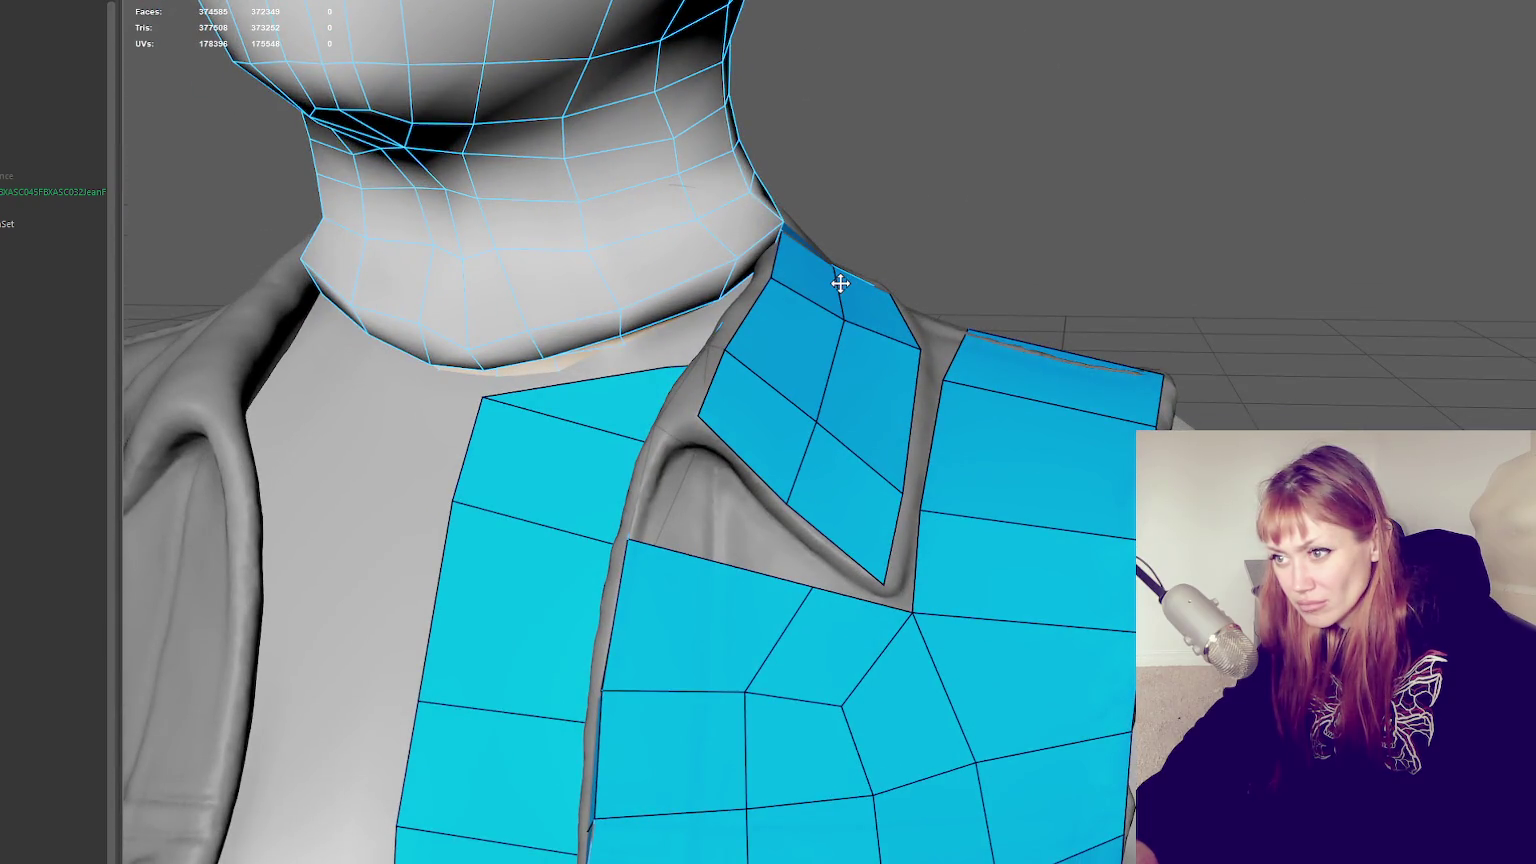
pyautogui.moveTo(840, 284)
pyautogui.keyDown('alt'); pyautogui.mouseDown()
pyautogui.moveTo(737, 264)
pyautogui.moveTo(821, 189)
pyautogui.moveTo(706, 266)
pyautogui.moveTo(698, 227)
pyautogui.moveTo(765, 223)
pyautogui.mouseUp(); pyautogui.keyUp('alt')
pyautogui.keyDown('alt'); pyautogui.moveTo(765, 223); pyautogui.dragTo(851, 228, button='right'); pyautogui.keyUp('alt')
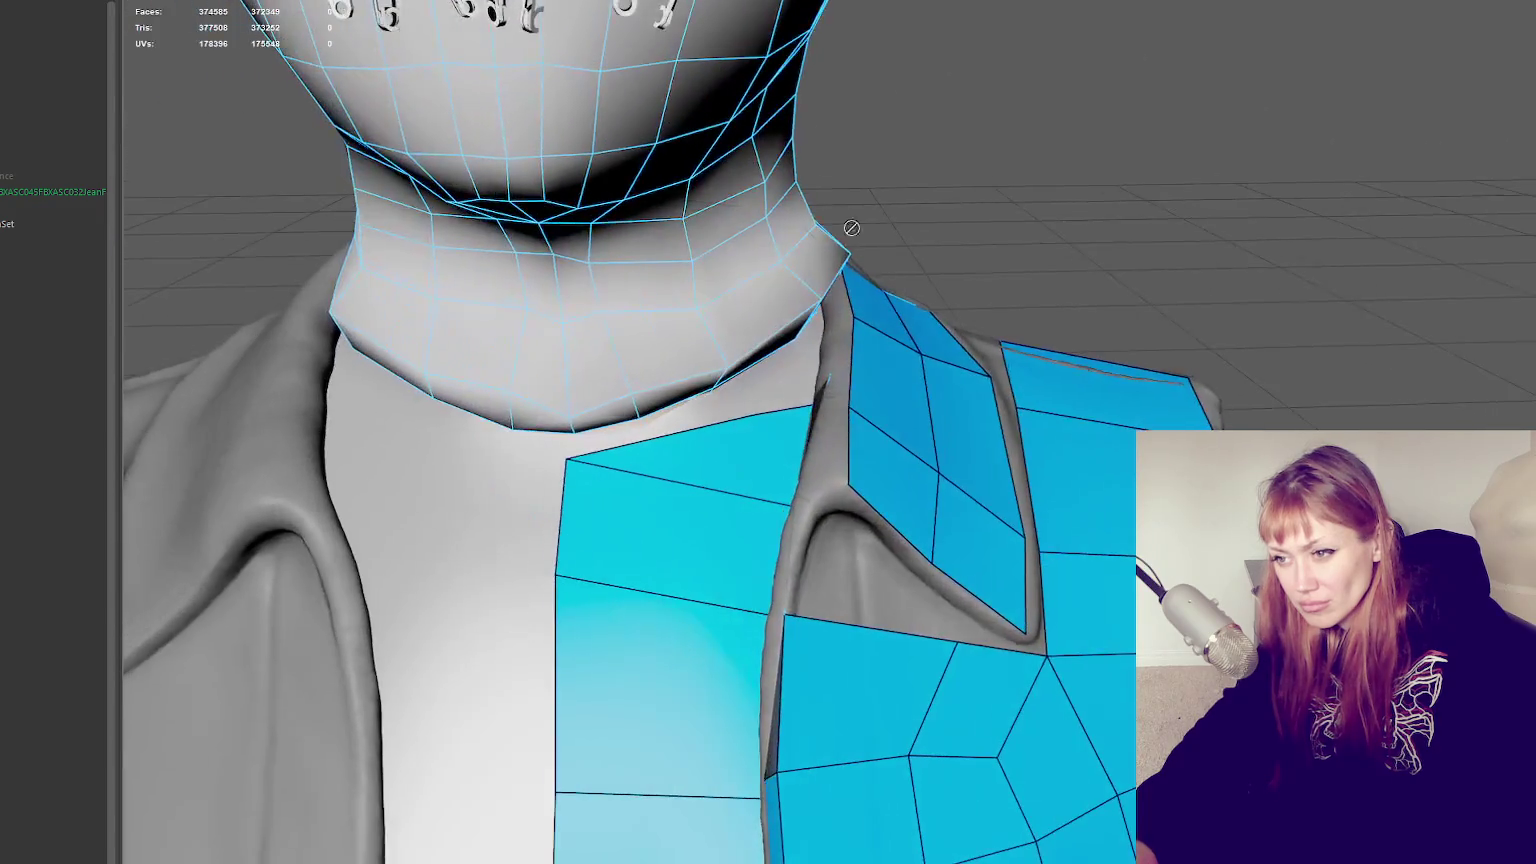
pyautogui.keyDown('alt'); pyautogui.moveTo(845, 479); pyautogui.dragTo(980, 470); pyautogui.keyUp('alt')
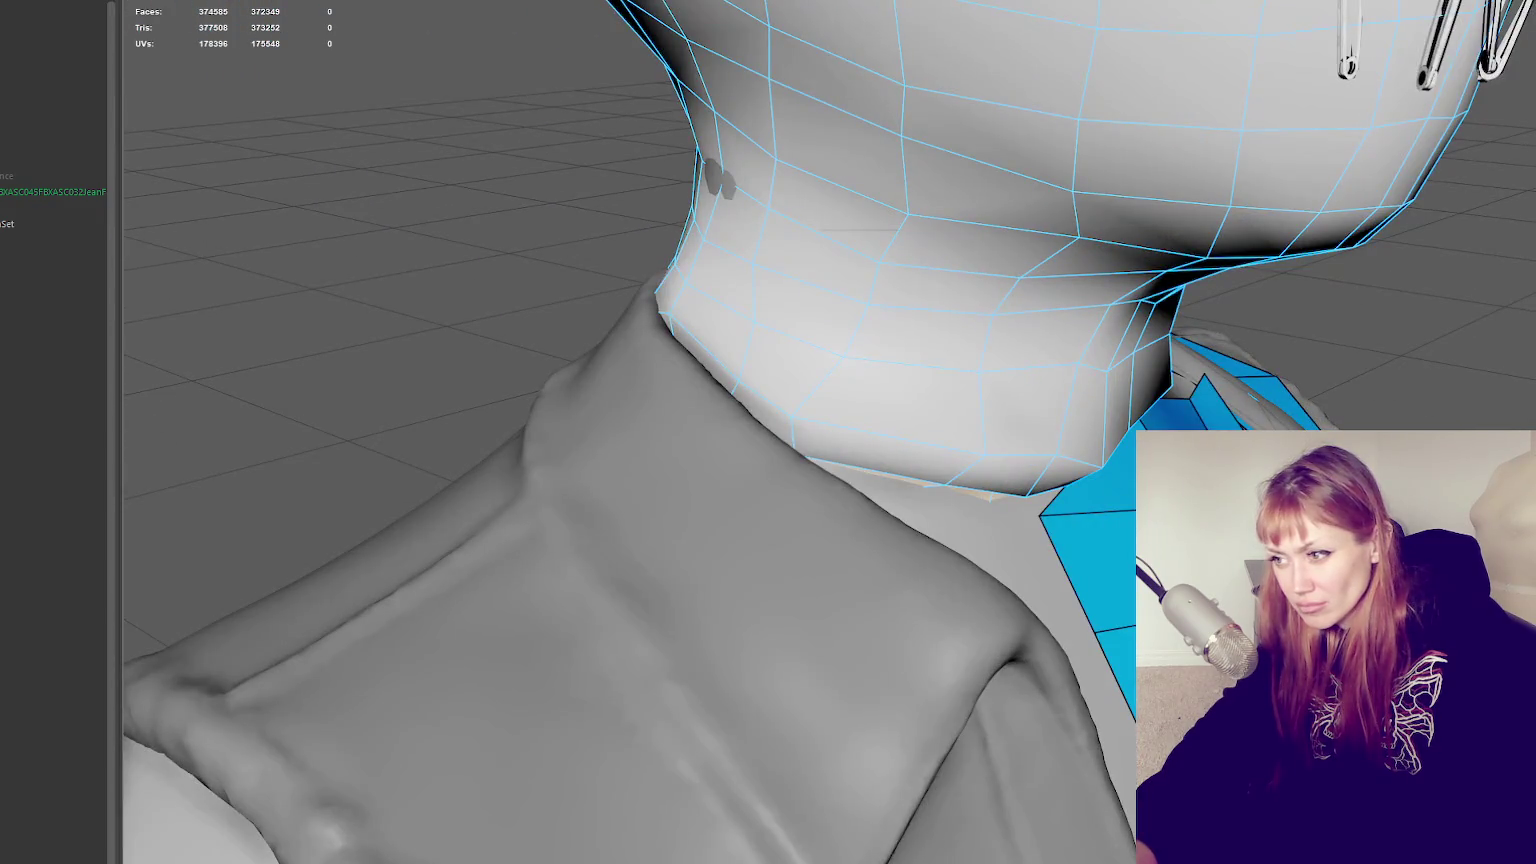
pyautogui.moveTo(1203, 395)
pyautogui.keyDown('alt'); pyautogui.mouseDown()
pyautogui.moveTo(1148, 394)
pyautogui.moveTo(1097, 367)
pyautogui.moveTo(911, 478)
pyautogui.moveTo(1333, 390)
pyautogui.moveTo(1295, 428)
pyautogui.mouseUp(); pyautogui.keyUp('alt')
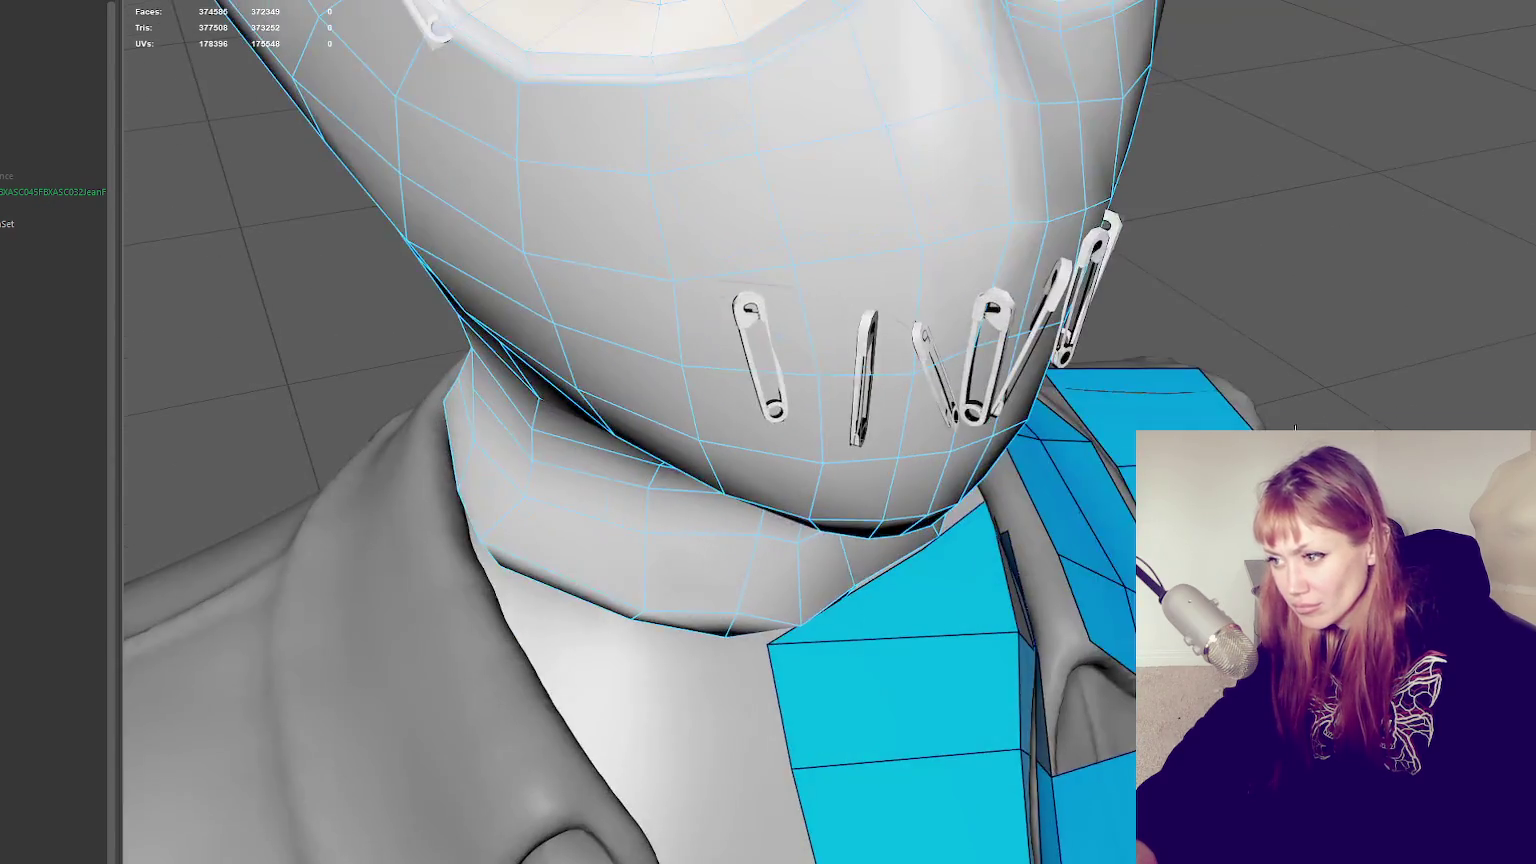
pyautogui.moveTo(1050, 628)
pyautogui.keyDown('alt'); pyautogui.mouseDown()
pyautogui.moveTo(1015, 586)
pyautogui.moveTo(1015, 555)
pyautogui.moveTo(955, 570)
pyautogui.mouseUp(); pyautogui.keyUp('alt')
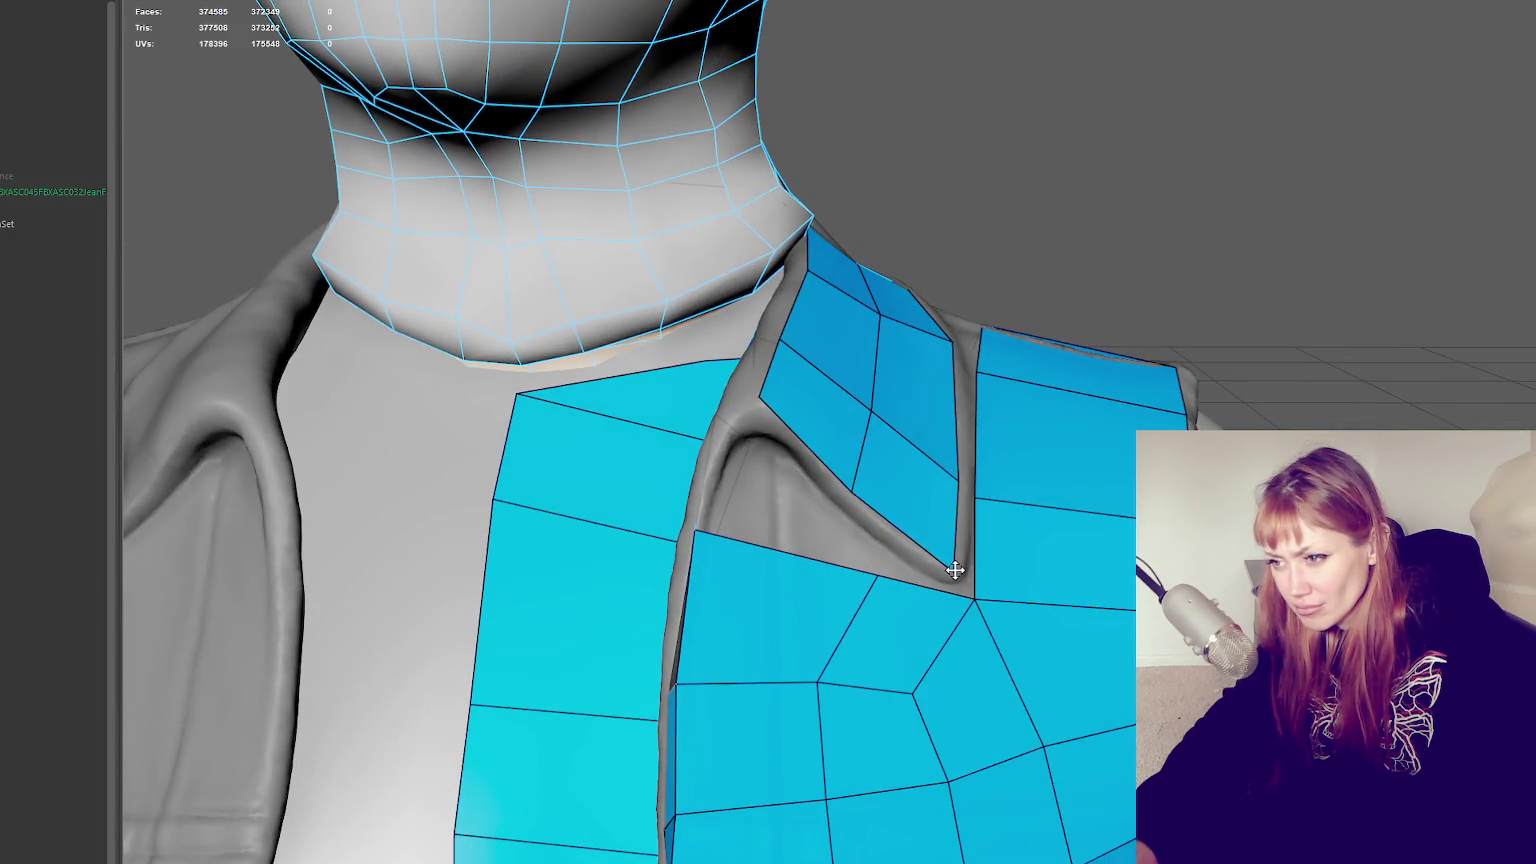
# Fill the two gaps beside the lapel tip with quads and fit the lapel vertices to the edge
pyautogui.keyDown('shift'); pyautogui.click(963, 556); pyautogui.keyUp('shift')
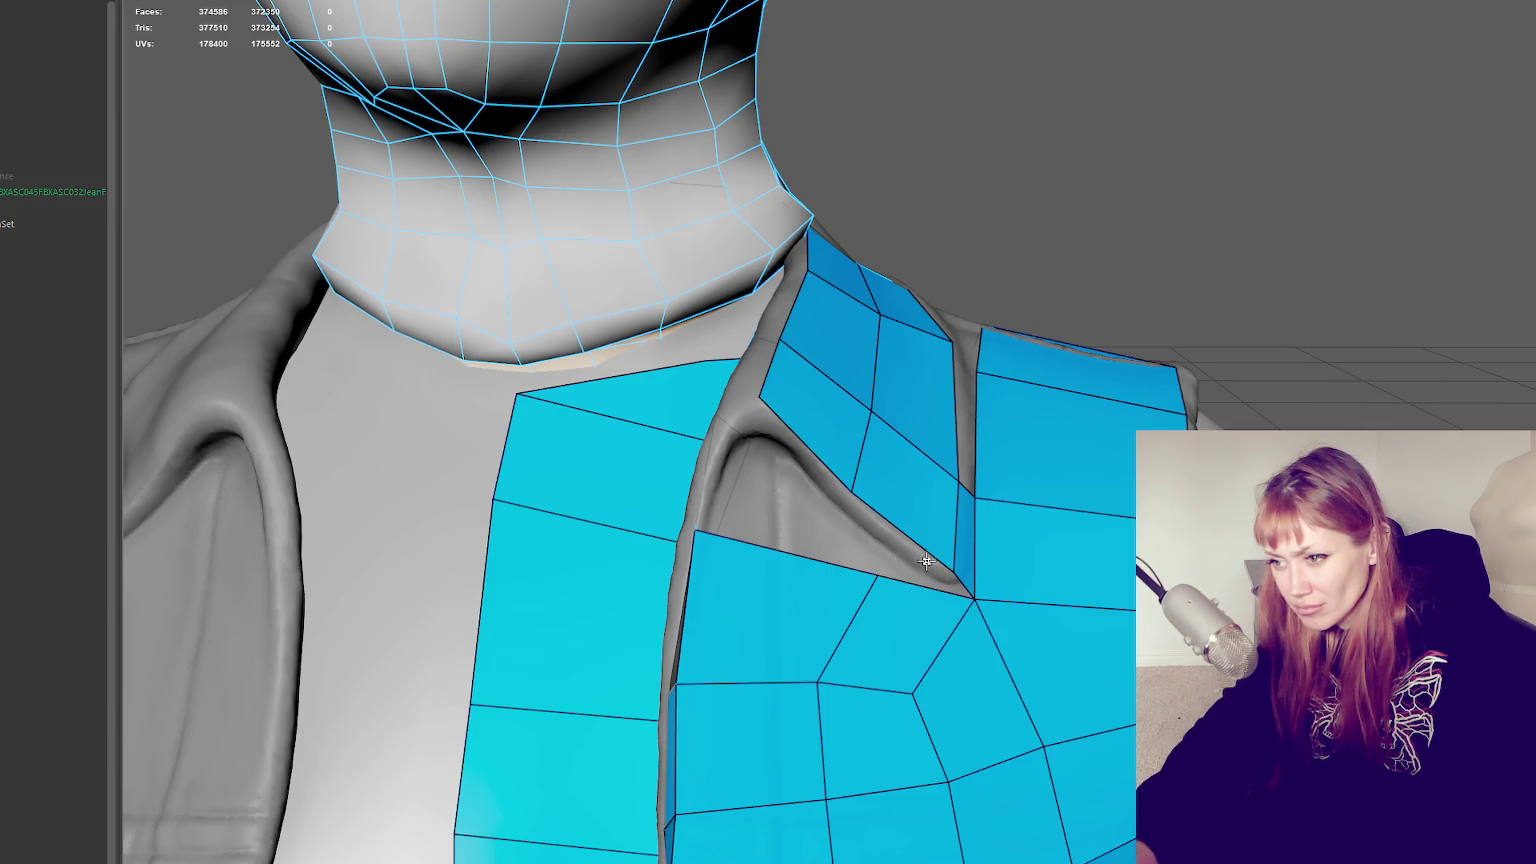
pyautogui.keyDown('shift'); pyautogui.click(927, 565); pyautogui.keyUp('shift')
pyautogui.moveTo(872, 572); pyautogui.dragTo(855, 537)
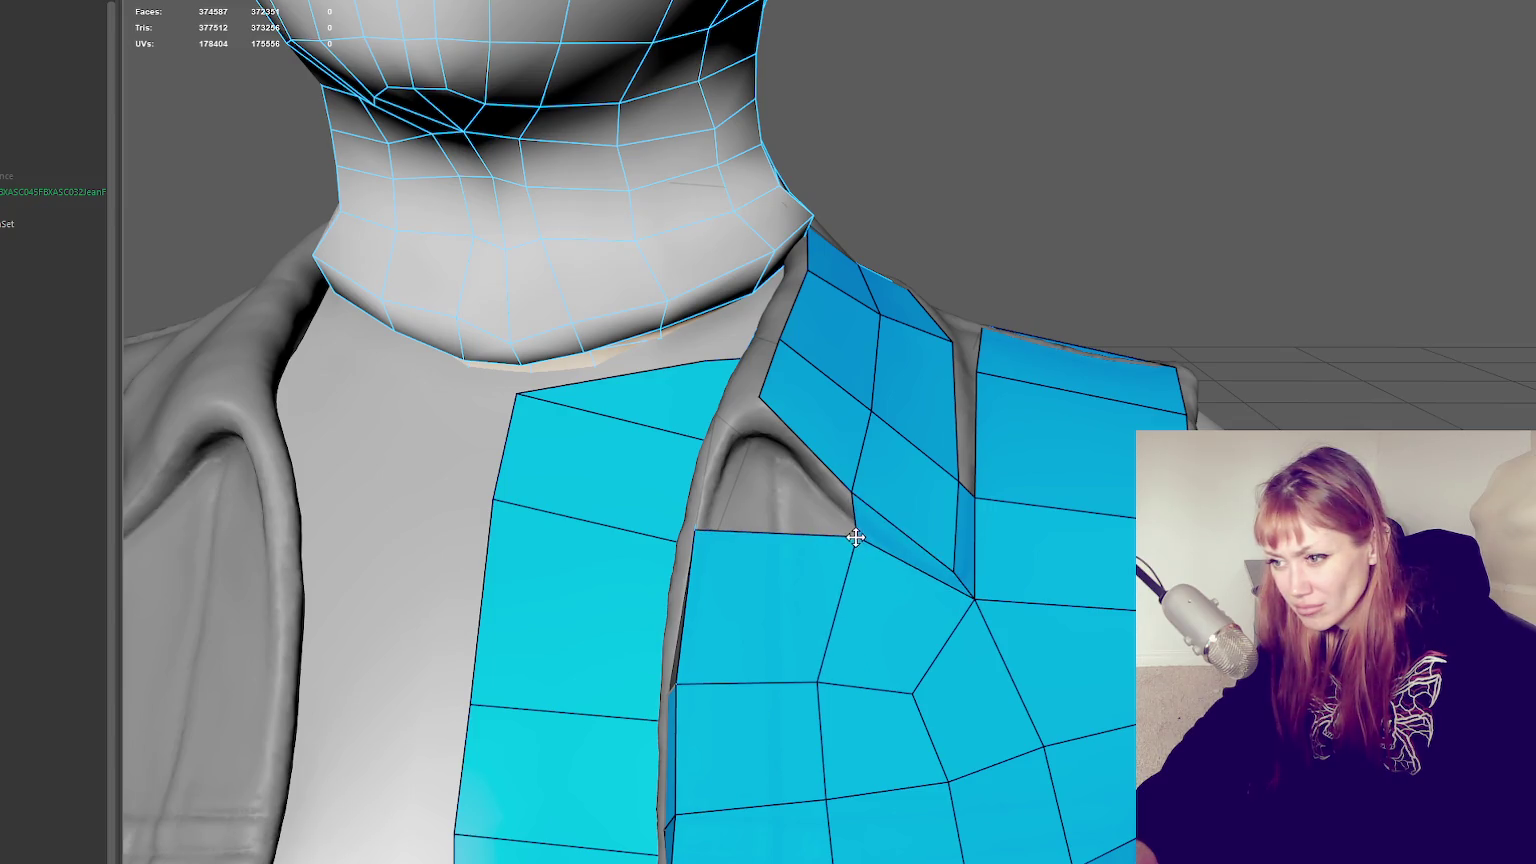
pyautogui.moveTo(976, 598); pyautogui.dragTo(964, 596)
pyautogui.moveTo(858, 544)
pyautogui.mouseDown()
pyautogui.moveTo(854, 500)
pyautogui.moveTo(854, 525)
pyautogui.mouseUp()
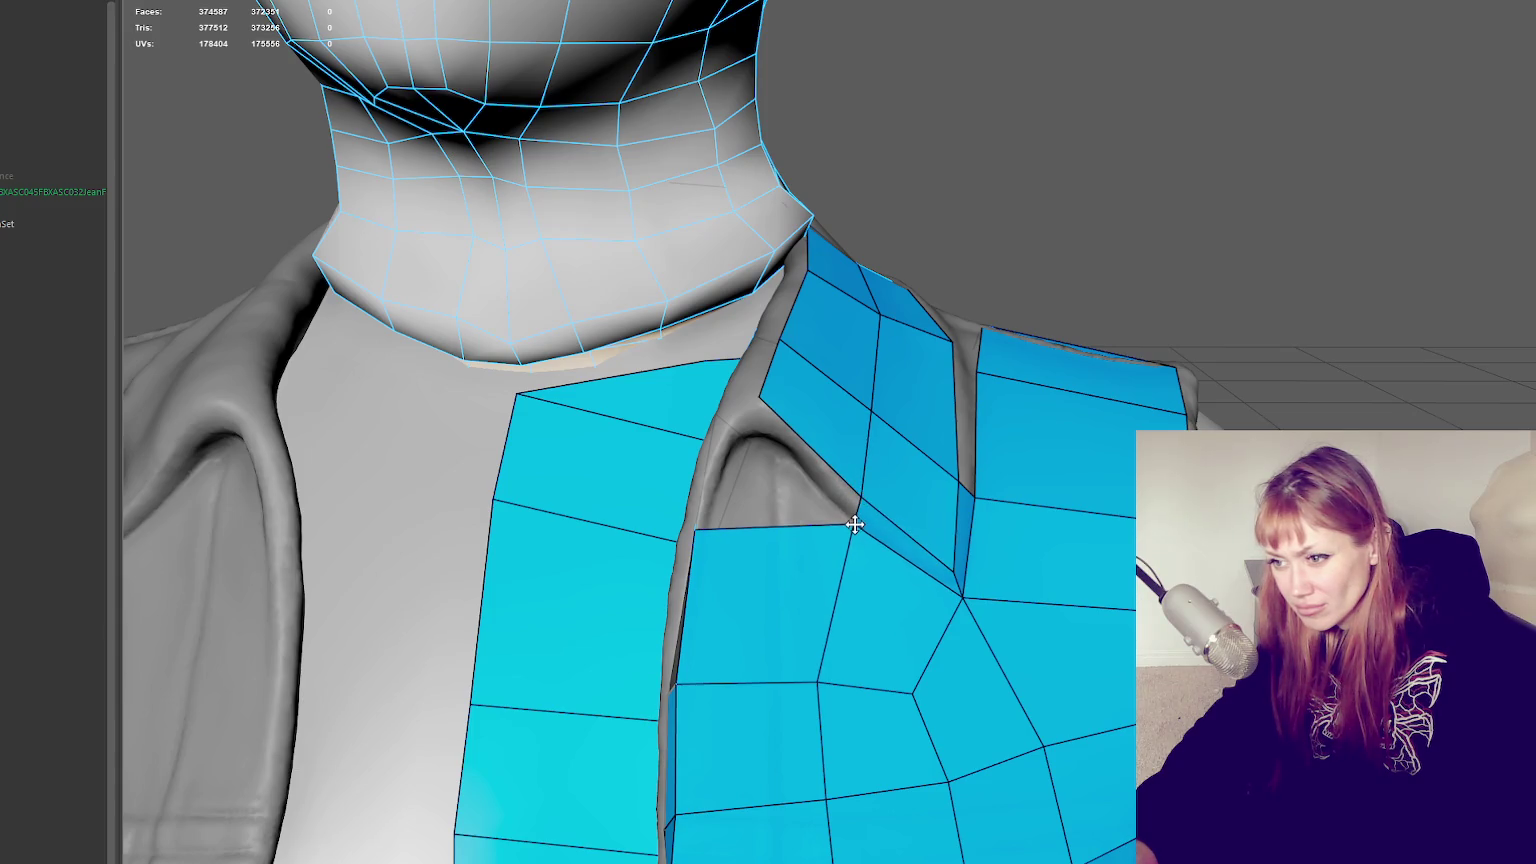
# Fill two thin quads along the lapel's inner edge, then inspect the collar from the side
pyautogui.keyDown('shift'); pyautogui.click(780, 467); pyautogui.keyUp('shift')
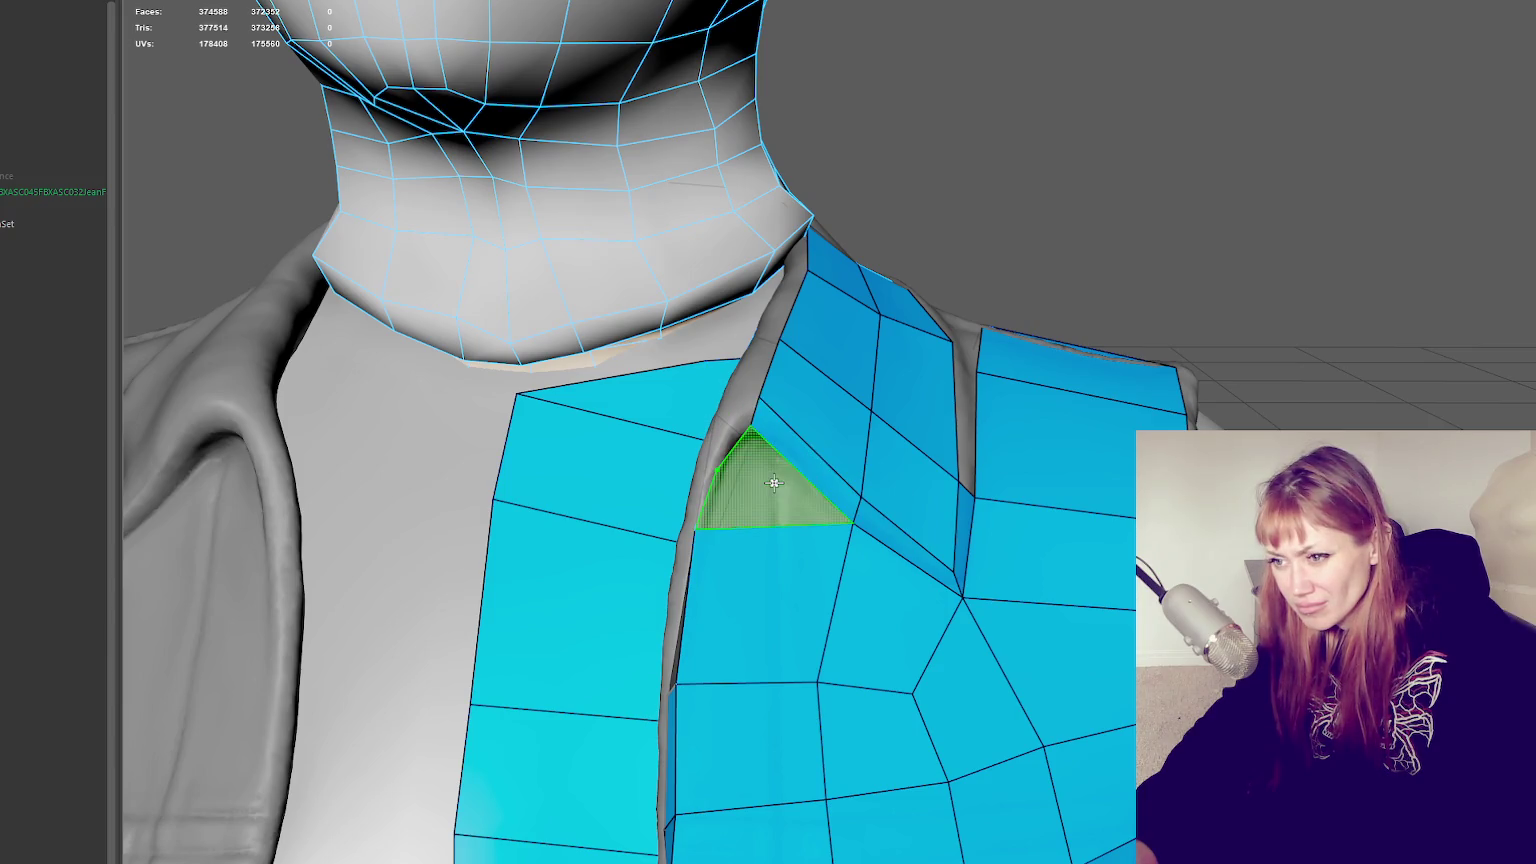
pyautogui.keyDown('shift'); pyautogui.click(717, 470); pyautogui.keyUp('shift')
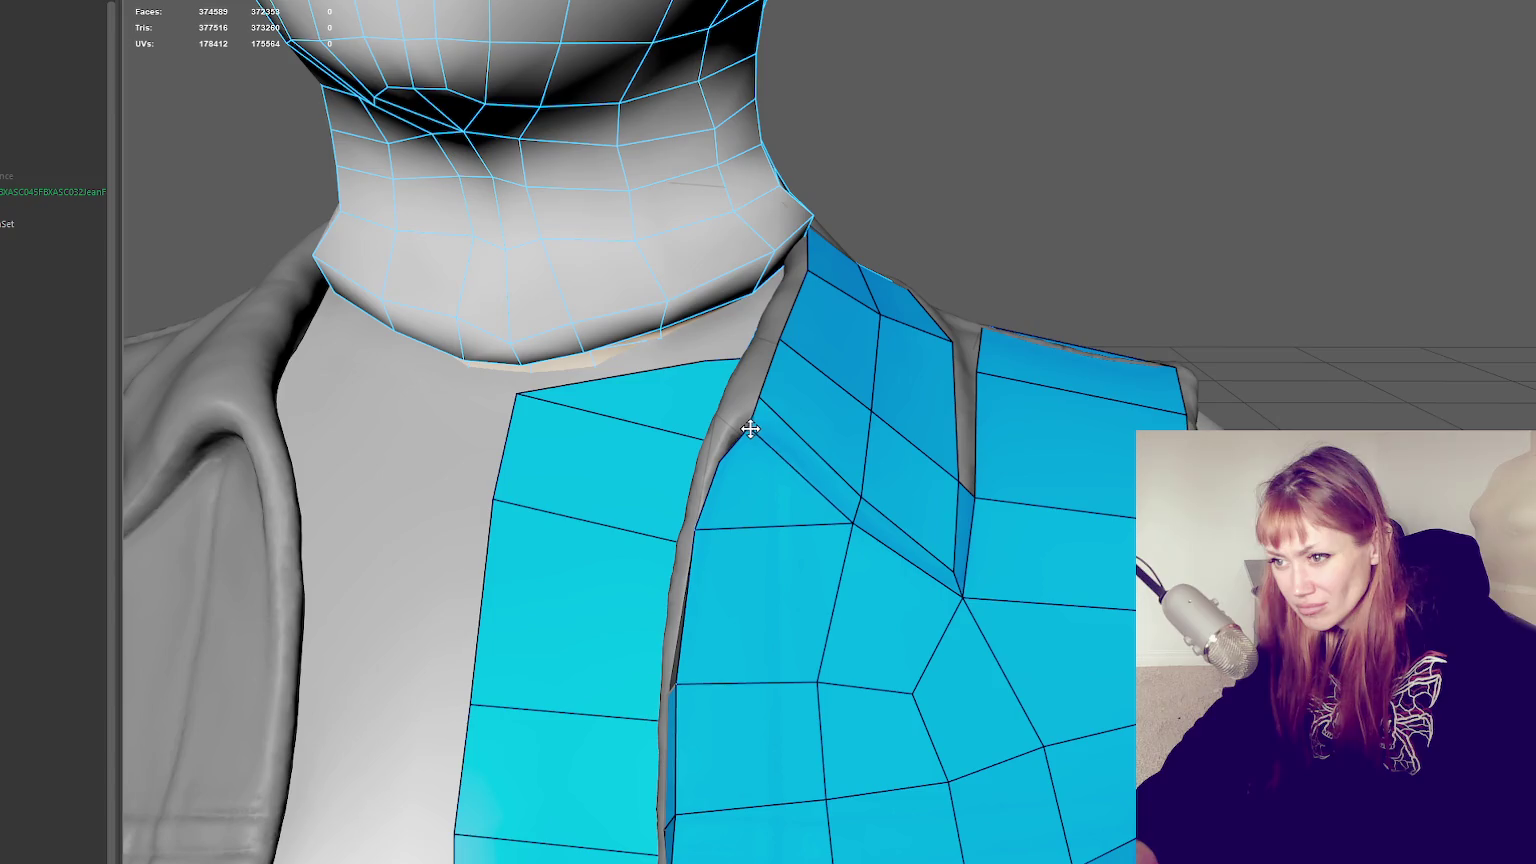
pyautogui.moveTo(740, 429)
pyautogui.keyDown('alt'); pyautogui.mouseDown()
pyautogui.moveTo(809, 429)
pyautogui.moveTo(1052, 517)
pyautogui.mouseUp(); pyautogui.keyUp('alt')
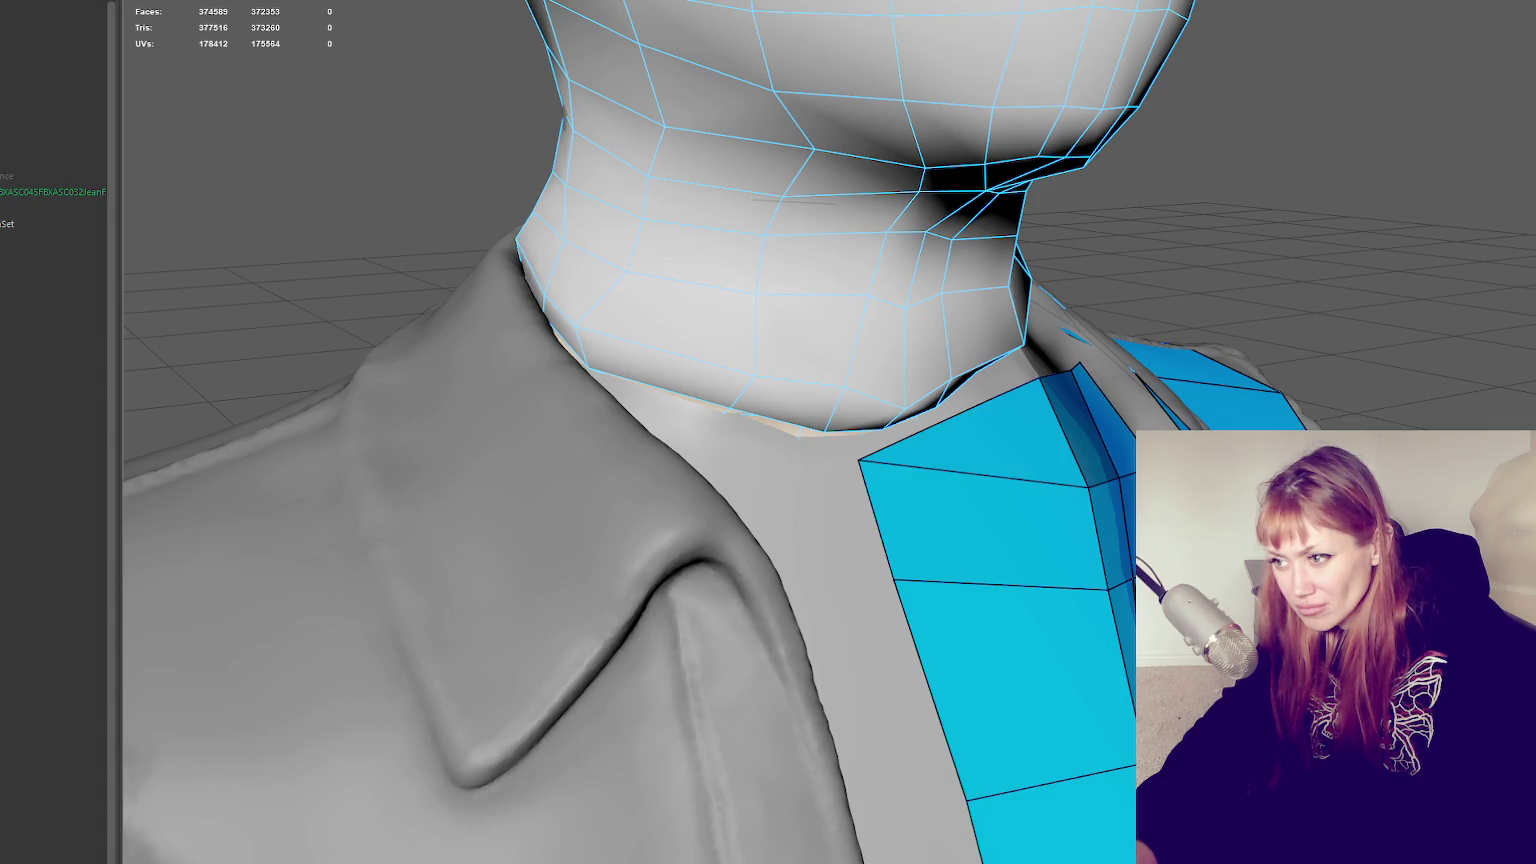
pyautogui.keyDown('alt'); pyautogui.moveTo(1200, 470); pyautogui.dragTo(1131, 475); pyautogui.keyUp('alt')
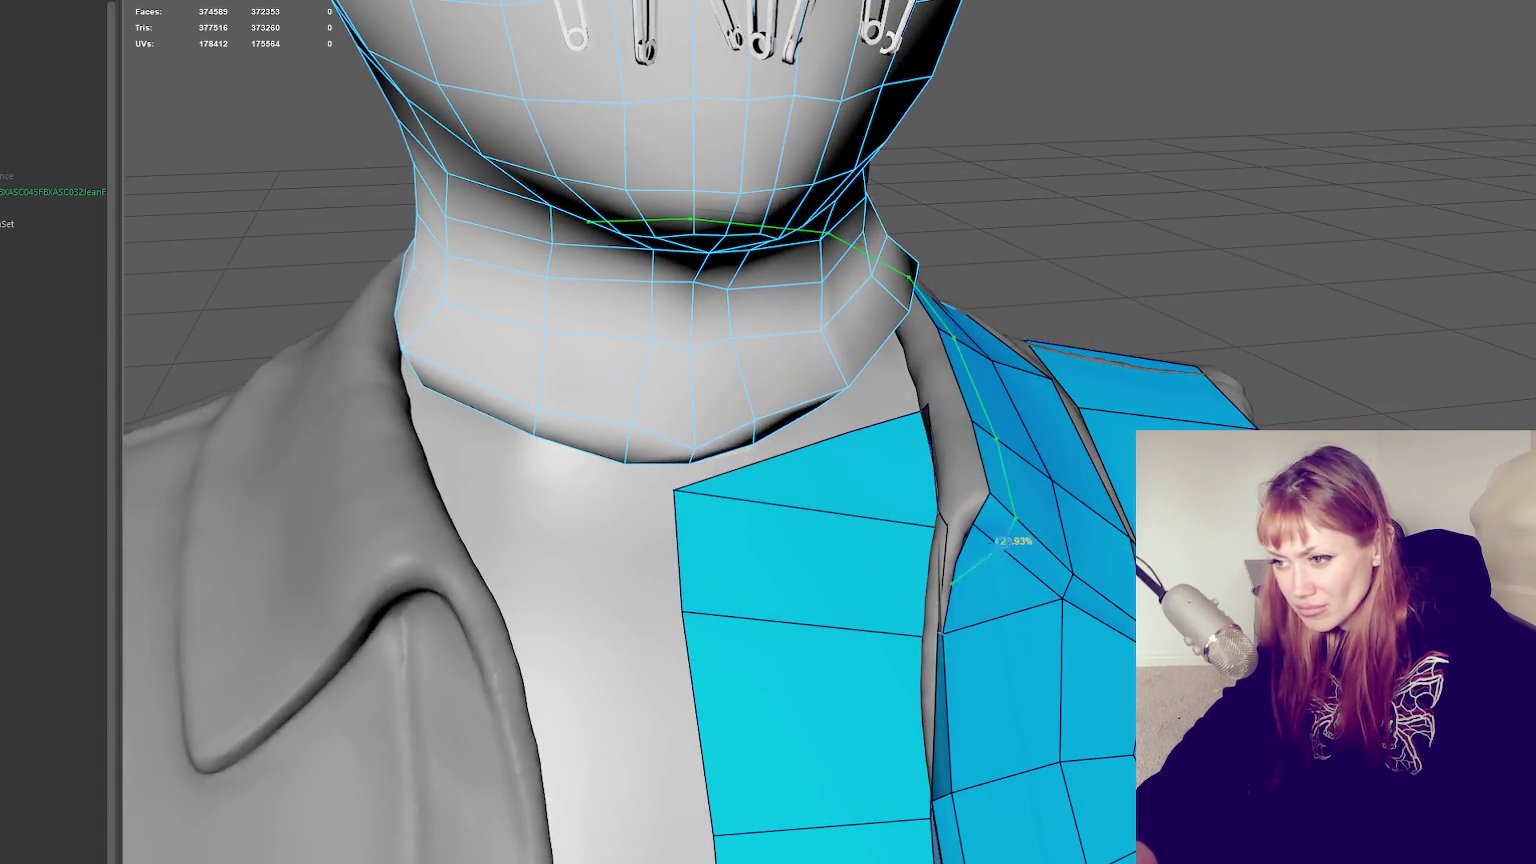
pyautogui.keyDown('alt'); pyautogui.moveTo(950, 533); pyautogui.dragTo(1049, 538); pyautogui.keyUp('alt')
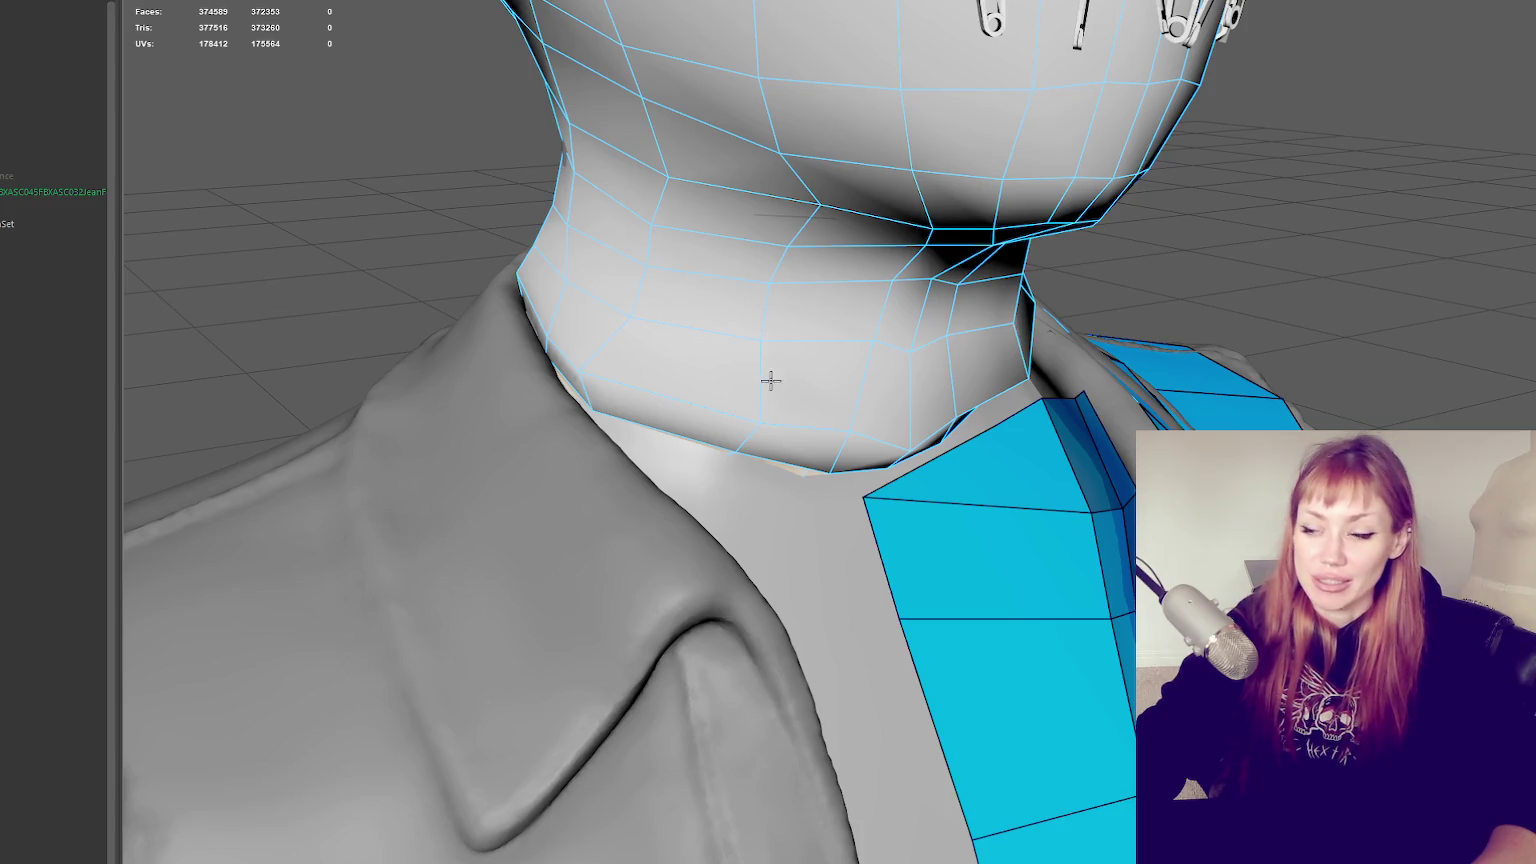
pyautogui.scroll(-3, 770, 380)
pyautogui.moveTo(874, 377)
pyautogui.keyDown('alt'); pyautogui.mouseDown()
pyautogui.moveTo(1007, 376)
pyautogui.moveTo(1033, 431)
pyautogui.mouseUp(); pyautogui.keyUp('alt')
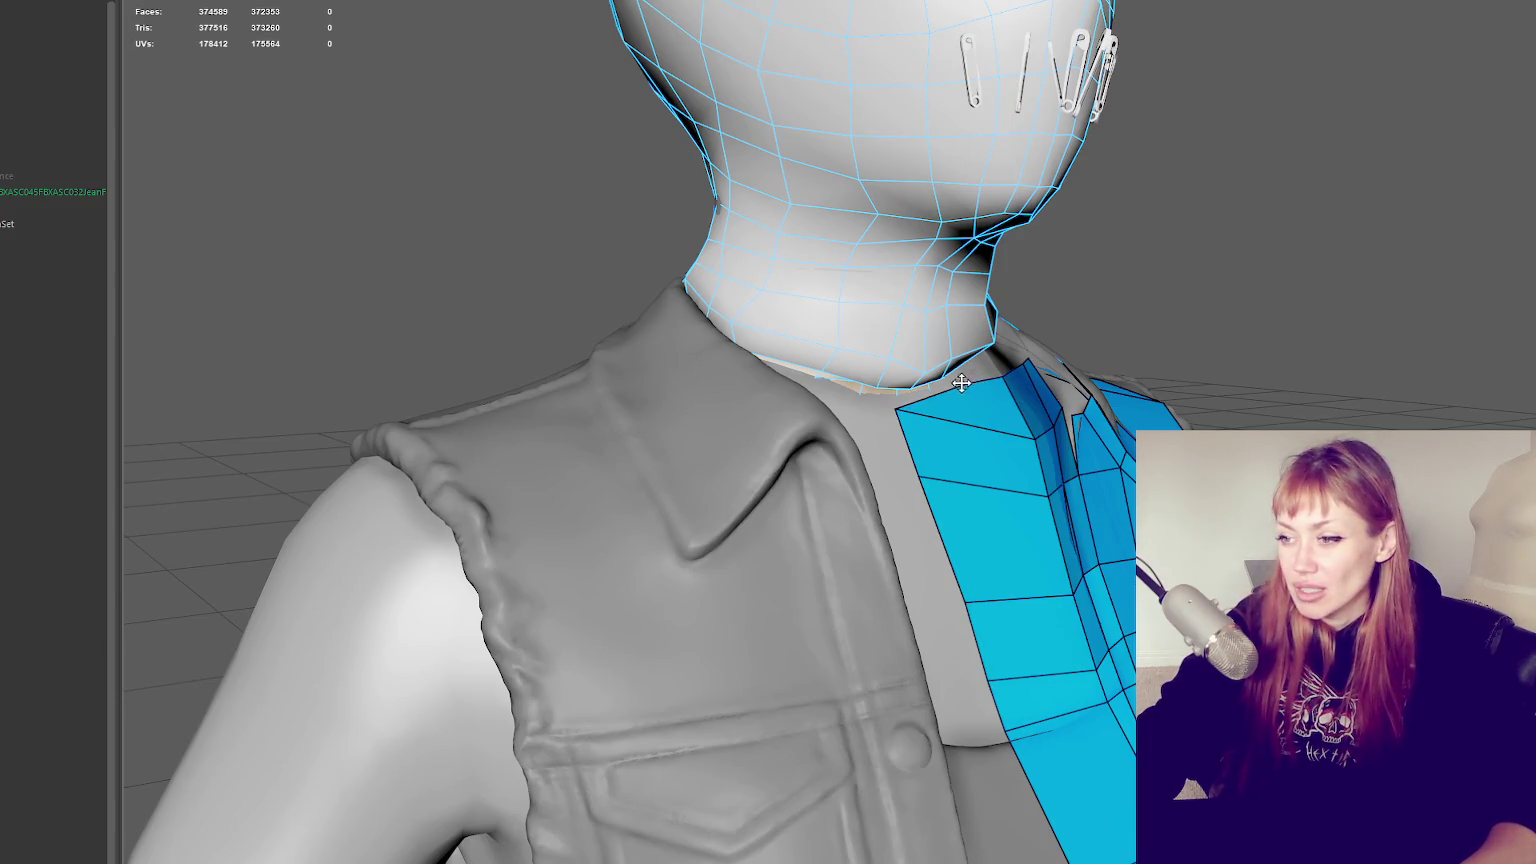
# Orbit and zoom around the neck and jacket to view the head, neck and chest mesh
pyautogui.scroll(-3, 999, 373)
pyautogui.keyDown('alt'); pyautogui.moveTo(999, 373); pyautogui.dragTo(1019, 375); pyautogui.keyUp('alt')
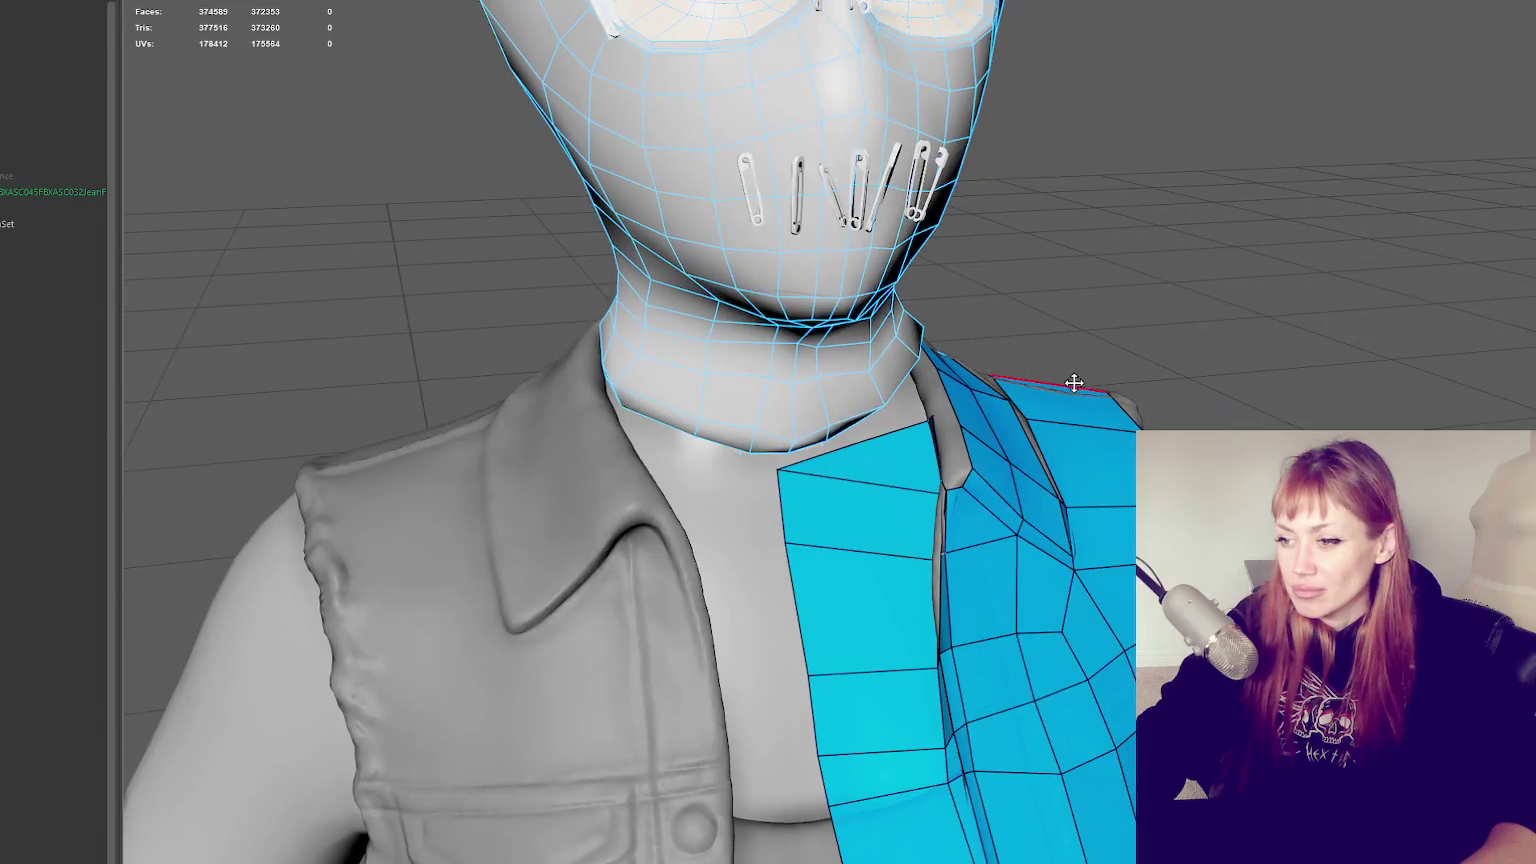
pyautogui.scroll(3, 1074, 384)
pyautogui.scroll(2, 1100, 390)
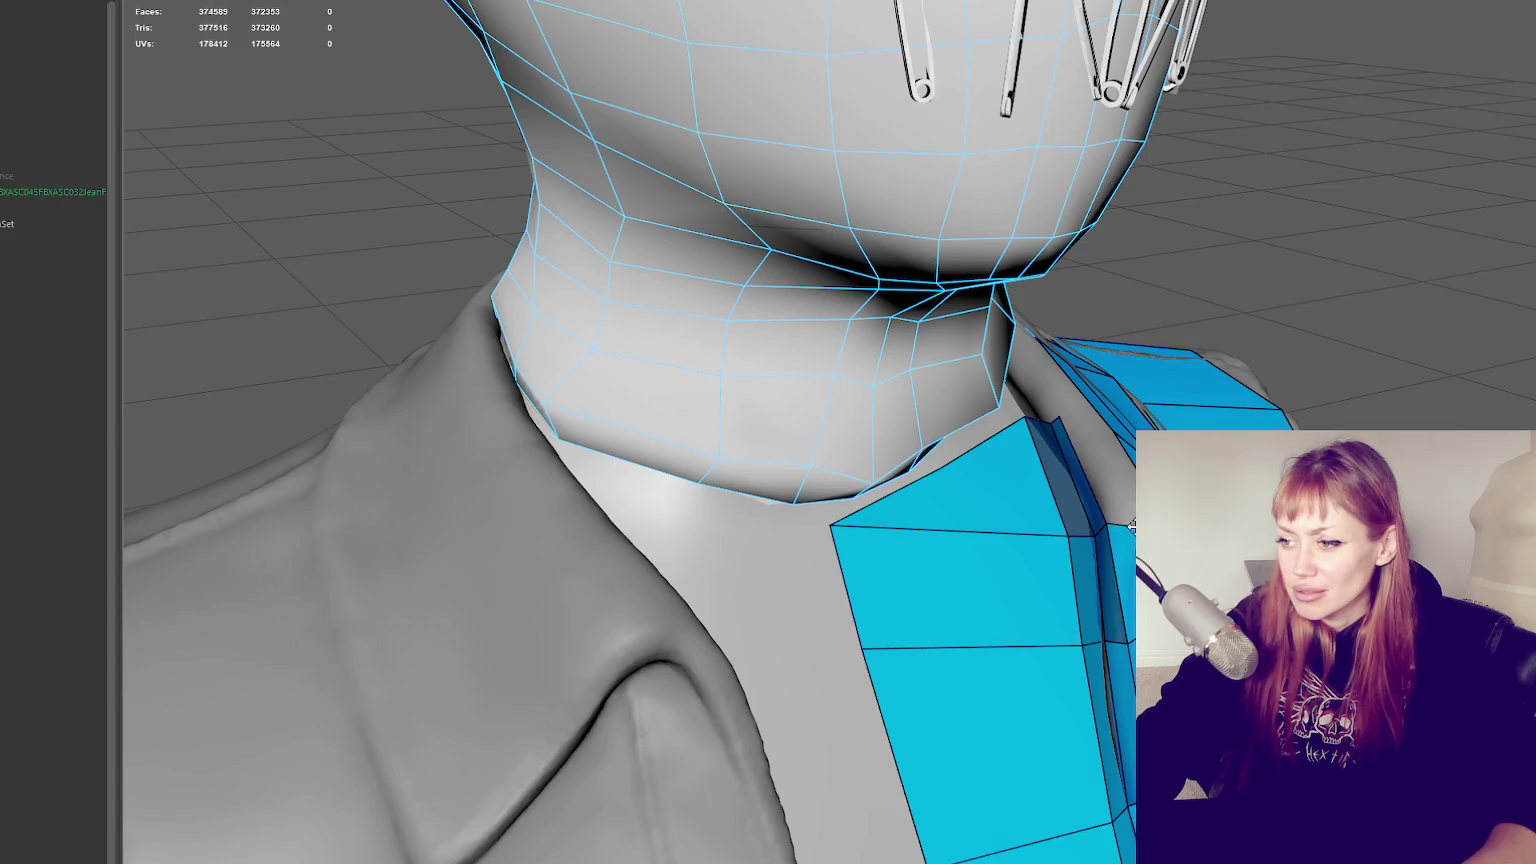
pyautogui.scroll(-3, 1133, 532)
pyautogui.keyDown('alt'); pyautogui.moveTo(1133, 532); pyautogui.dragTo(1060, 500); pyautogui.keyUp('alt')
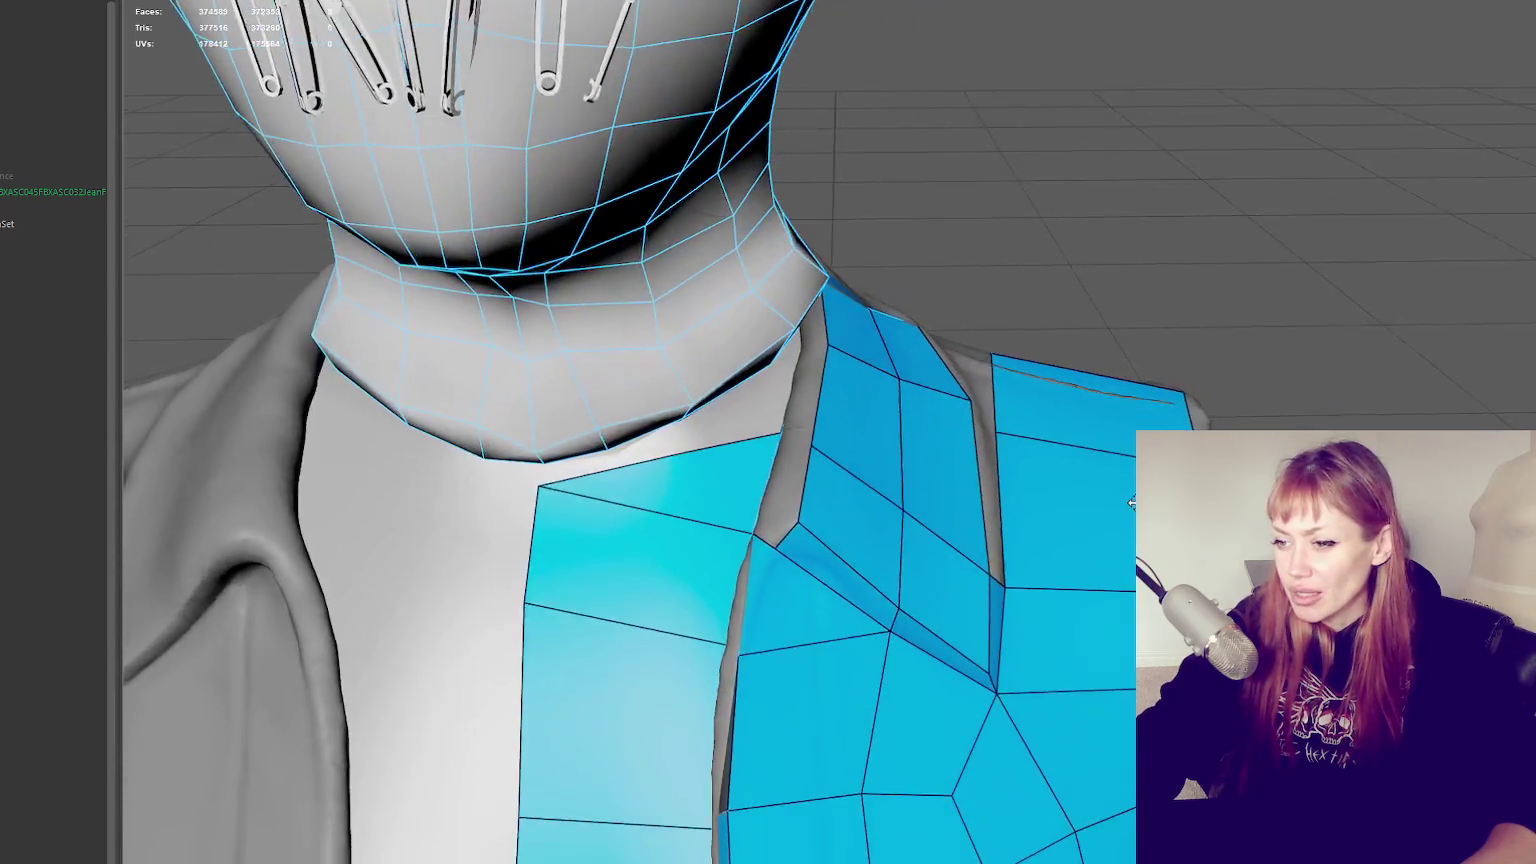
pyautogui.scroll(2, 1060, 500)
pyautogui.keyDown('alt'); pyautogui.moveTo(871, 521); pyautogui.dragTo(898, 538); pyautogui.keyUp('alt')
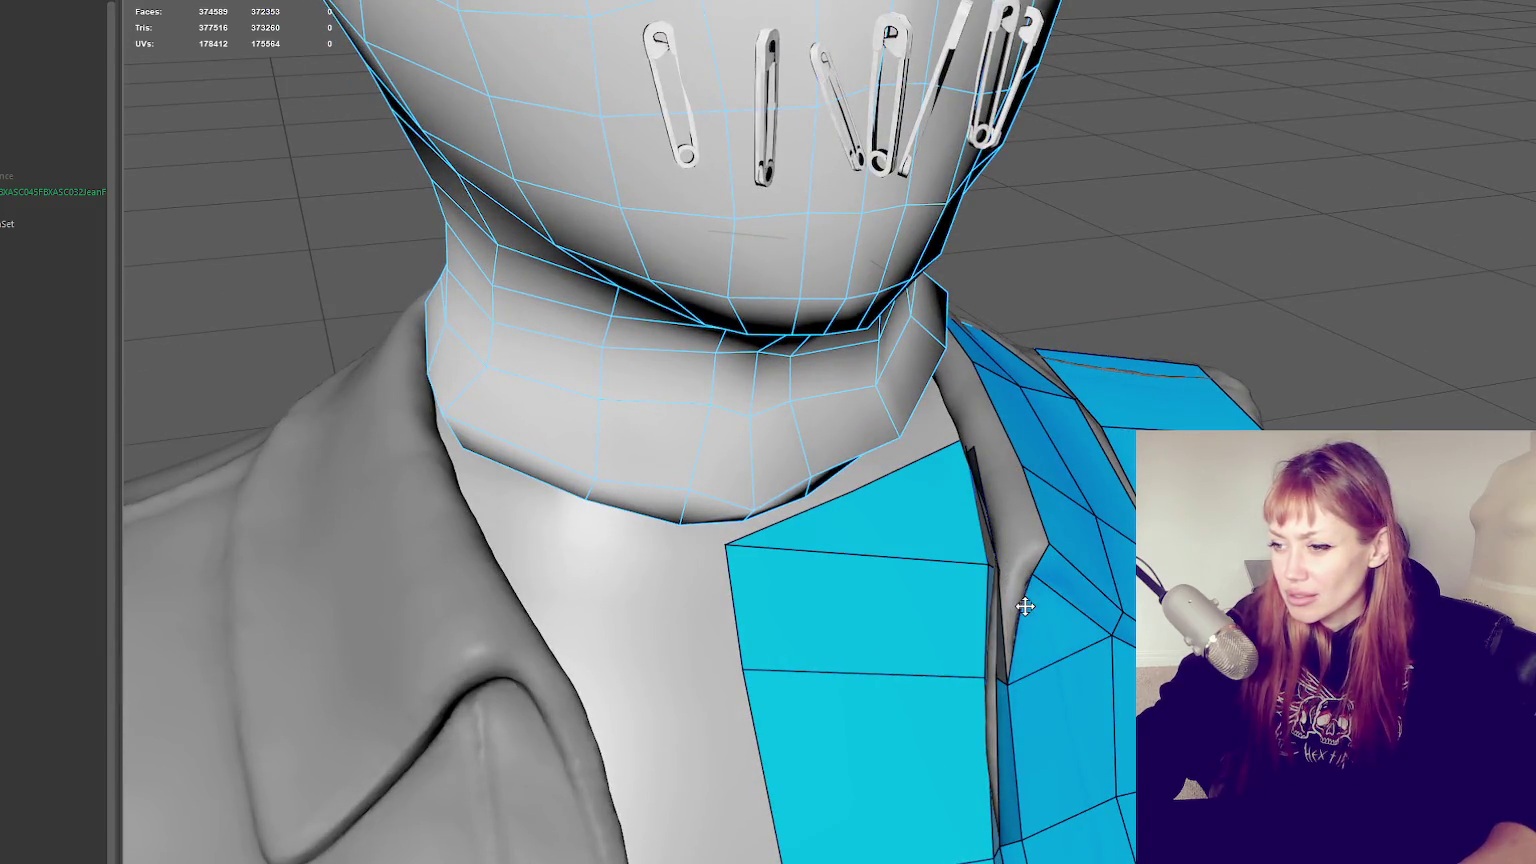
pyautogui.keyDown('alt'); pyautogui.moveTo(1019, 615); pyautogui.dragTo(1113, 583); pyautogui.keyUp('alt')
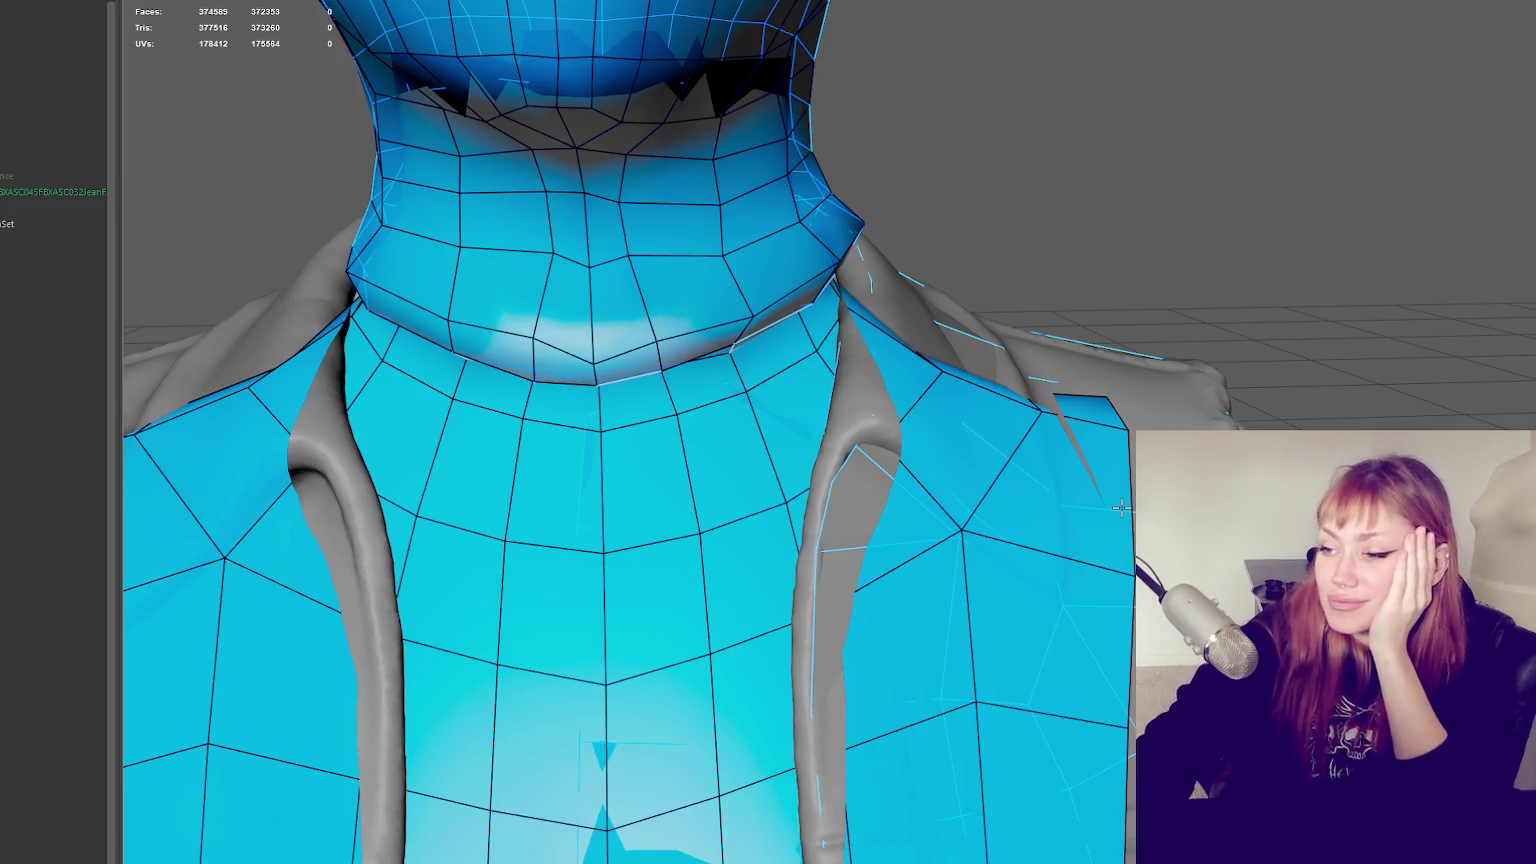
# Clear the selection on the head, neck and chest mesh and leave component mode with F8
pyautogui.scroll(-2, 700, 180)
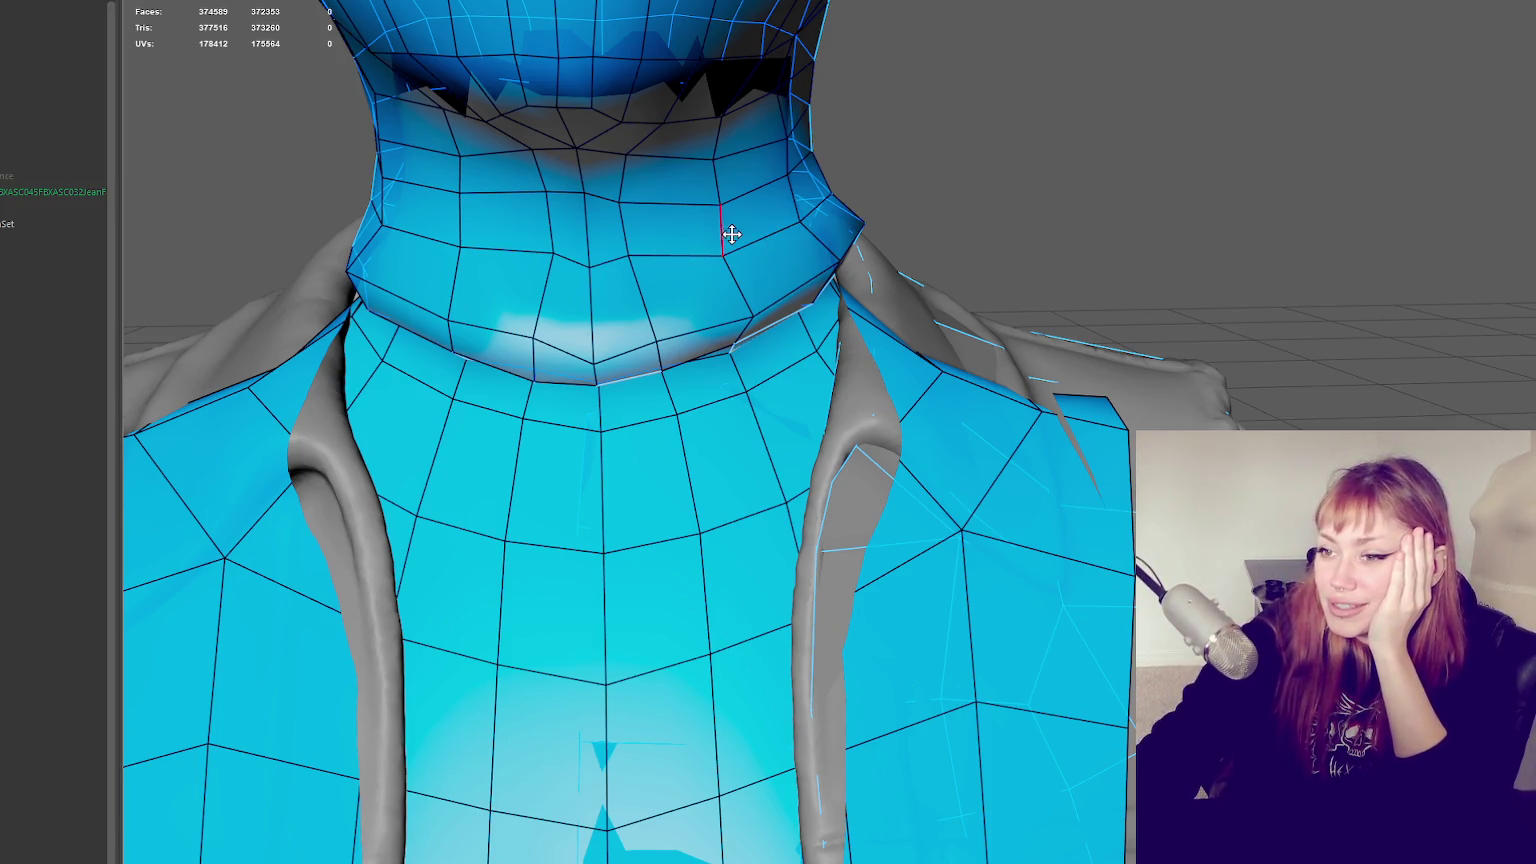
pyautogui.scroll(-4, 1021, 258)
pyautogui.scroll(-1, 1021, 258)
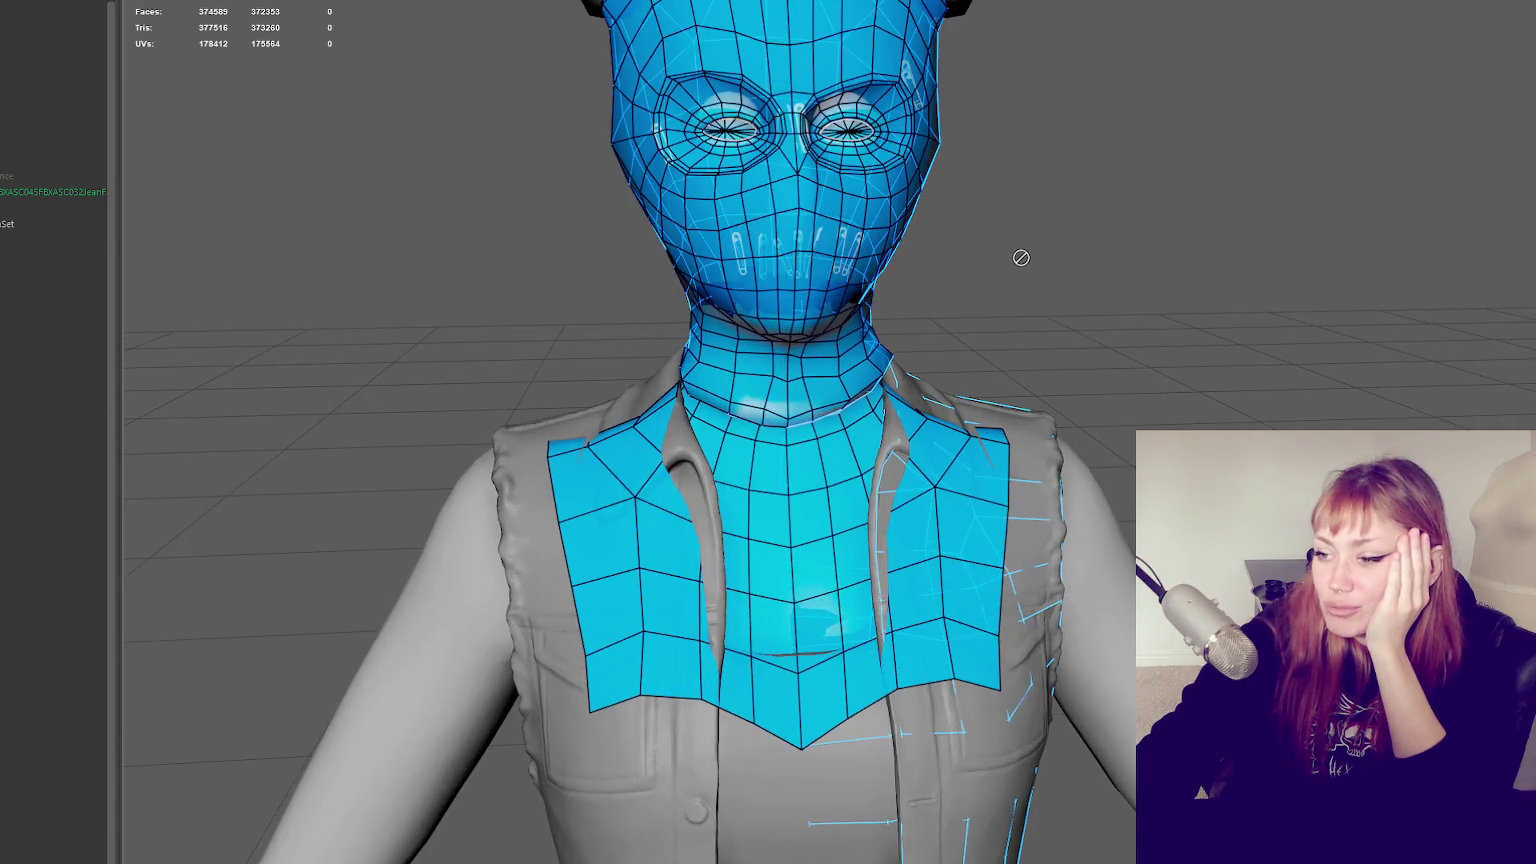
pyautogui.scroll(3, 1019, 258)
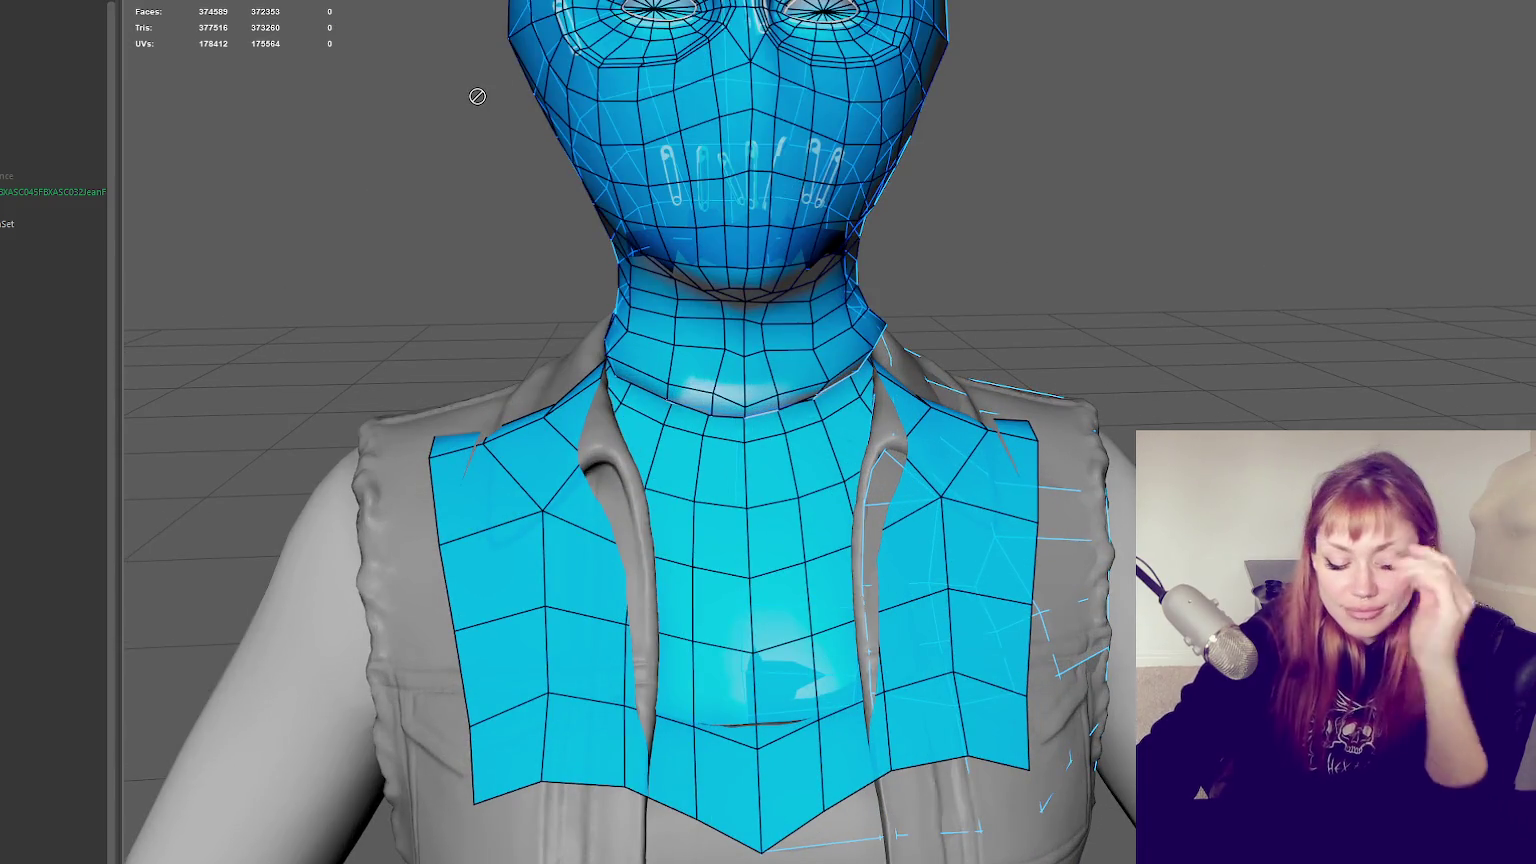
pyautogui.click(477, 98)
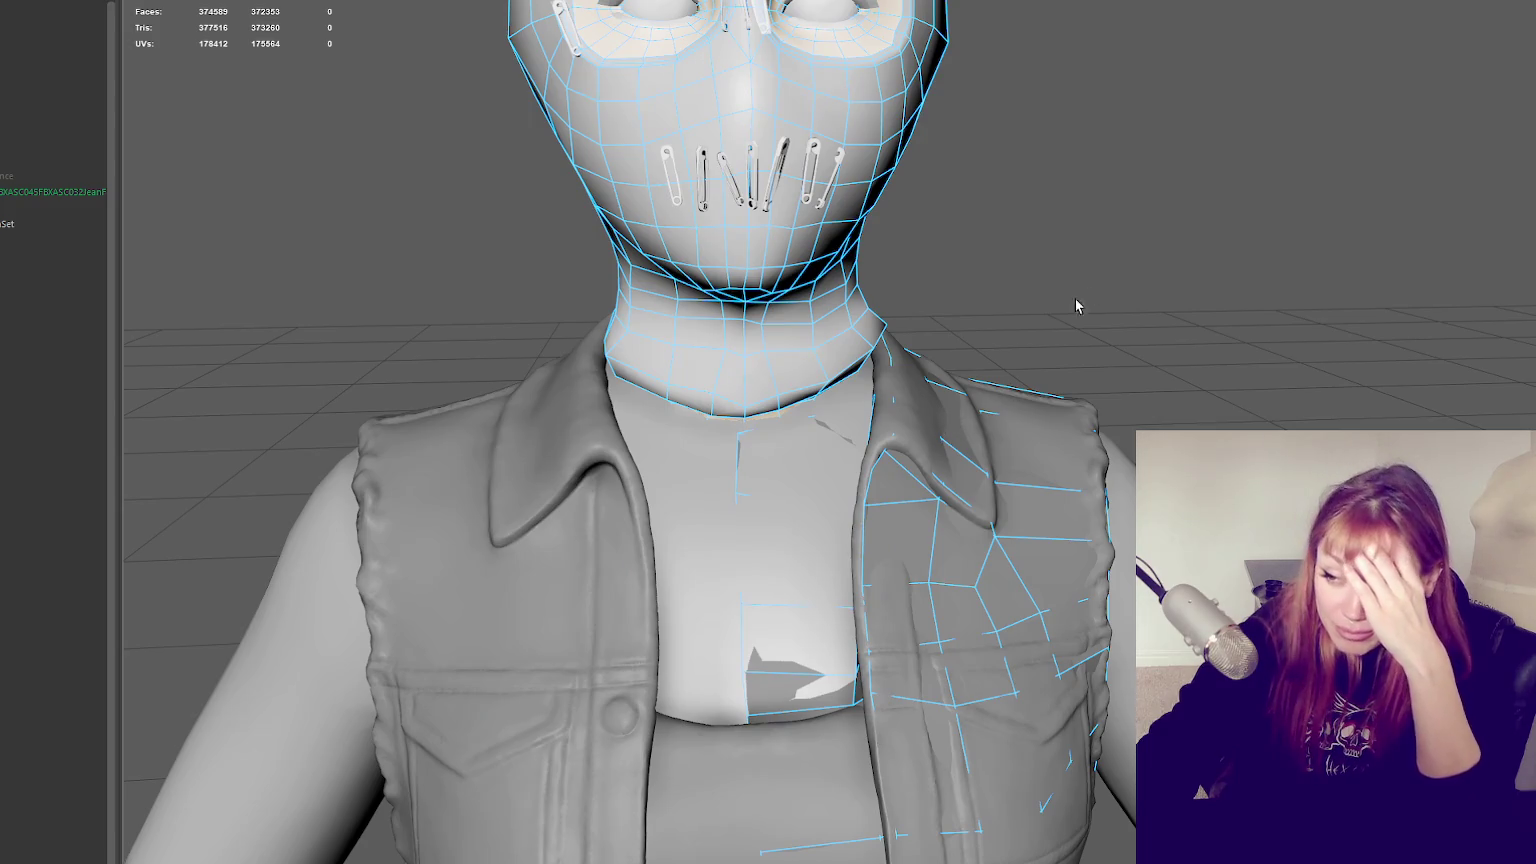
pyautogui.click(1045, 487)
pyautogui.press('F8')
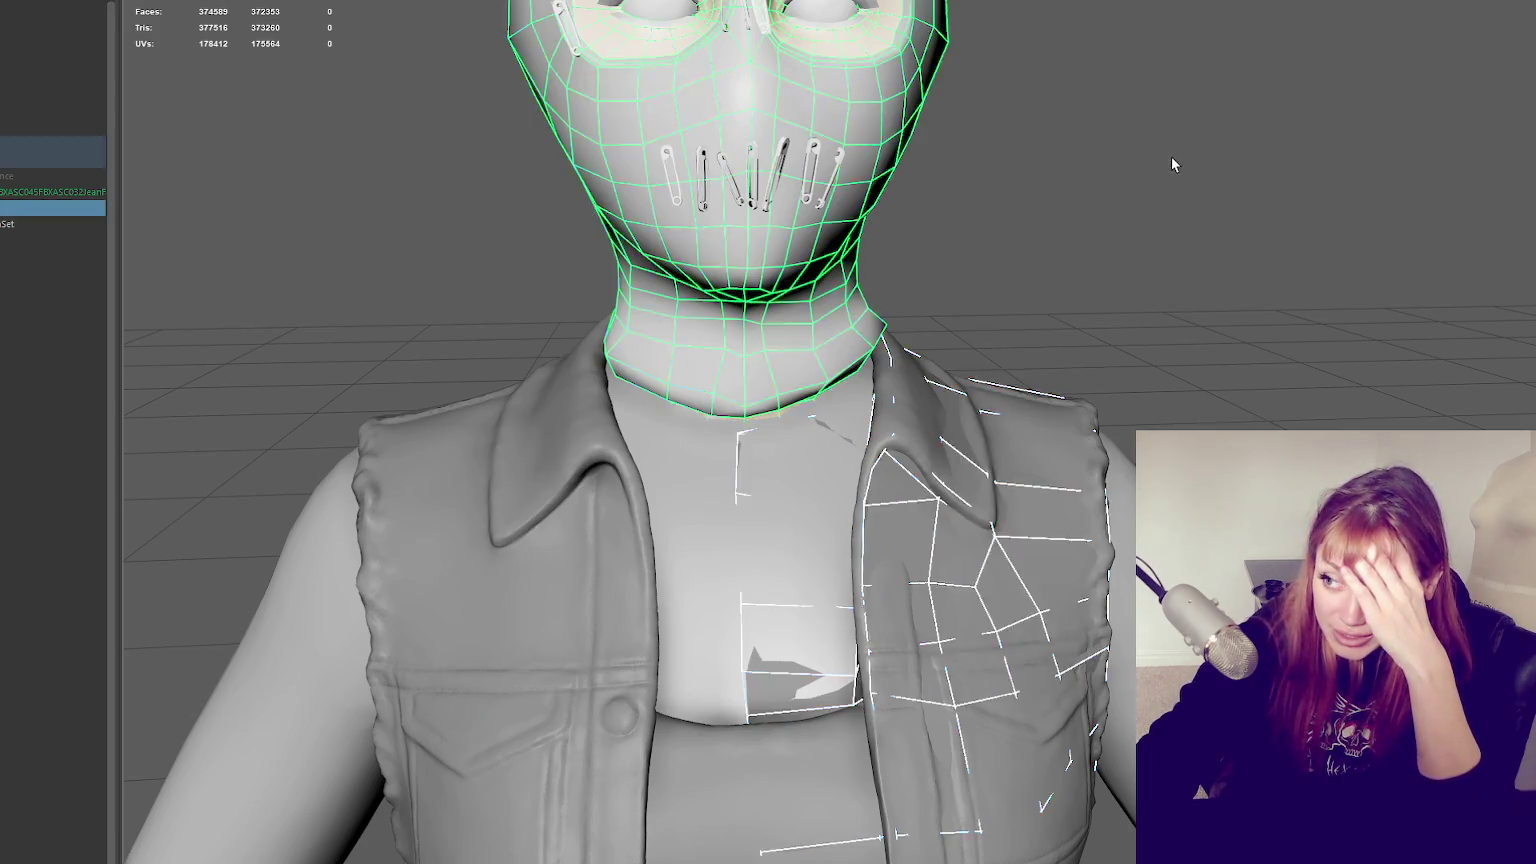
# Select the vest's retopology mesh and resume Quad Draw on it
pyautogui.click(1172, 160)
pyautogui.click(894, 508)
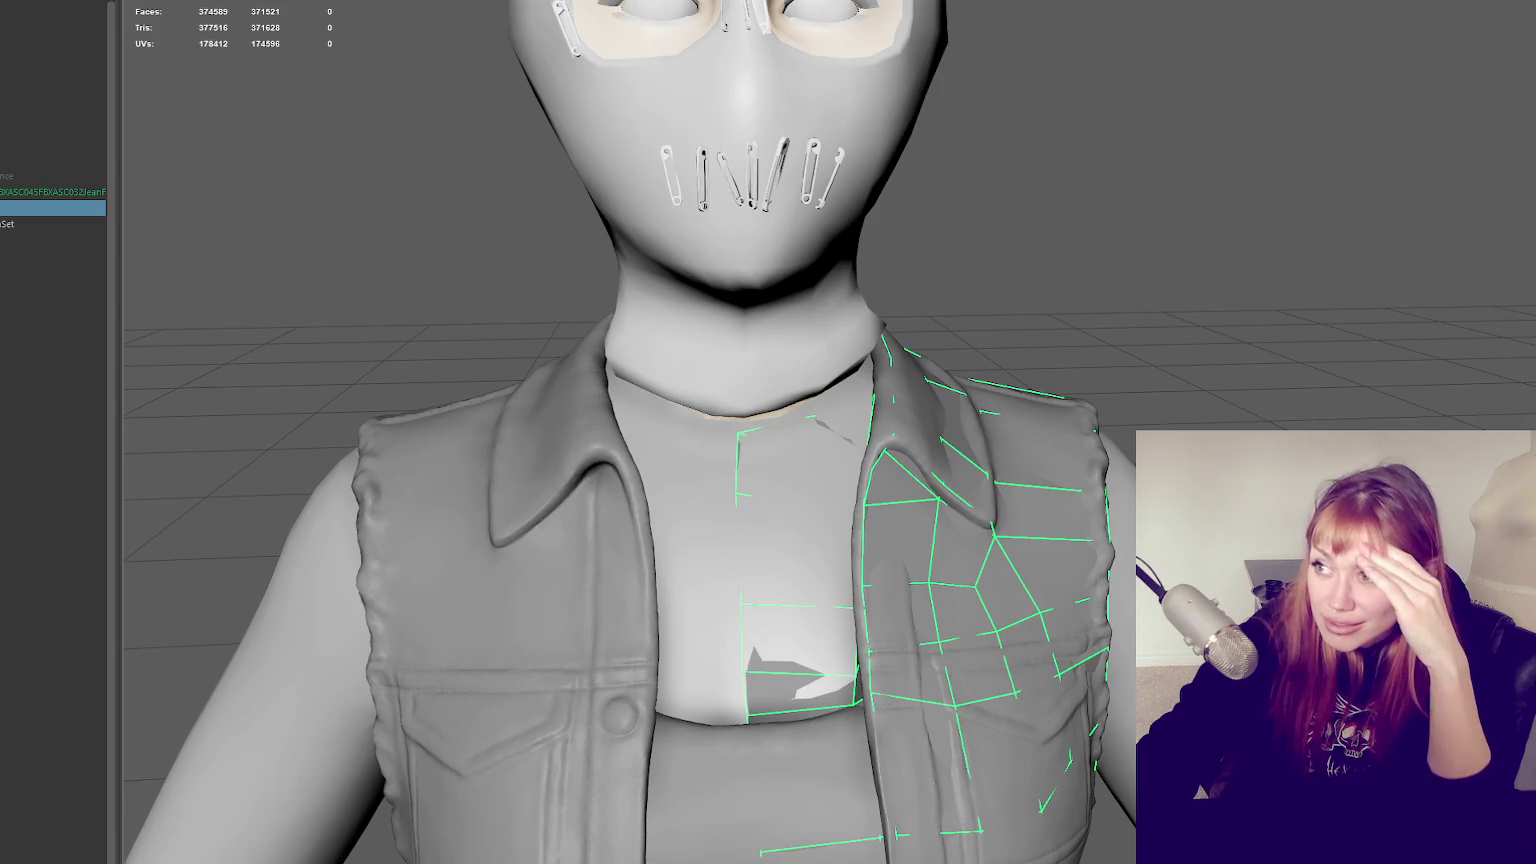
pyautogui.click(1125, 131)
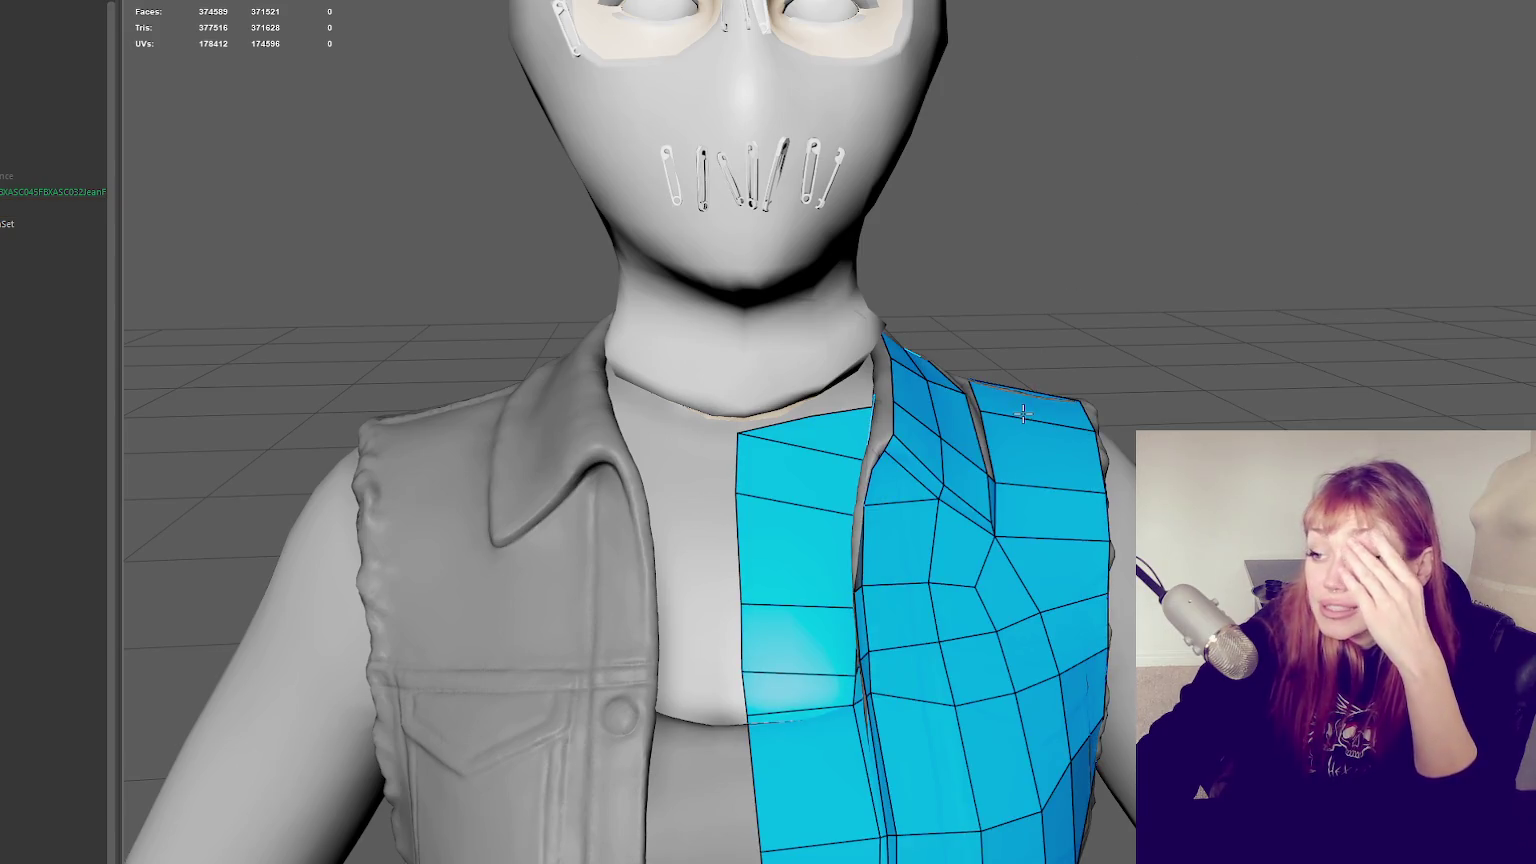
# Fill the gap between the collar strip and front panel on the shoulder, then even out the nearby vertices
pyautogui.scroll(3, 1078, 269)
pyautogui.keyDown('alt'); pyautogui.moveTo(1092, 449); pyautogui.dragTo(1080, 363); pyautogui.keyUp('alt')
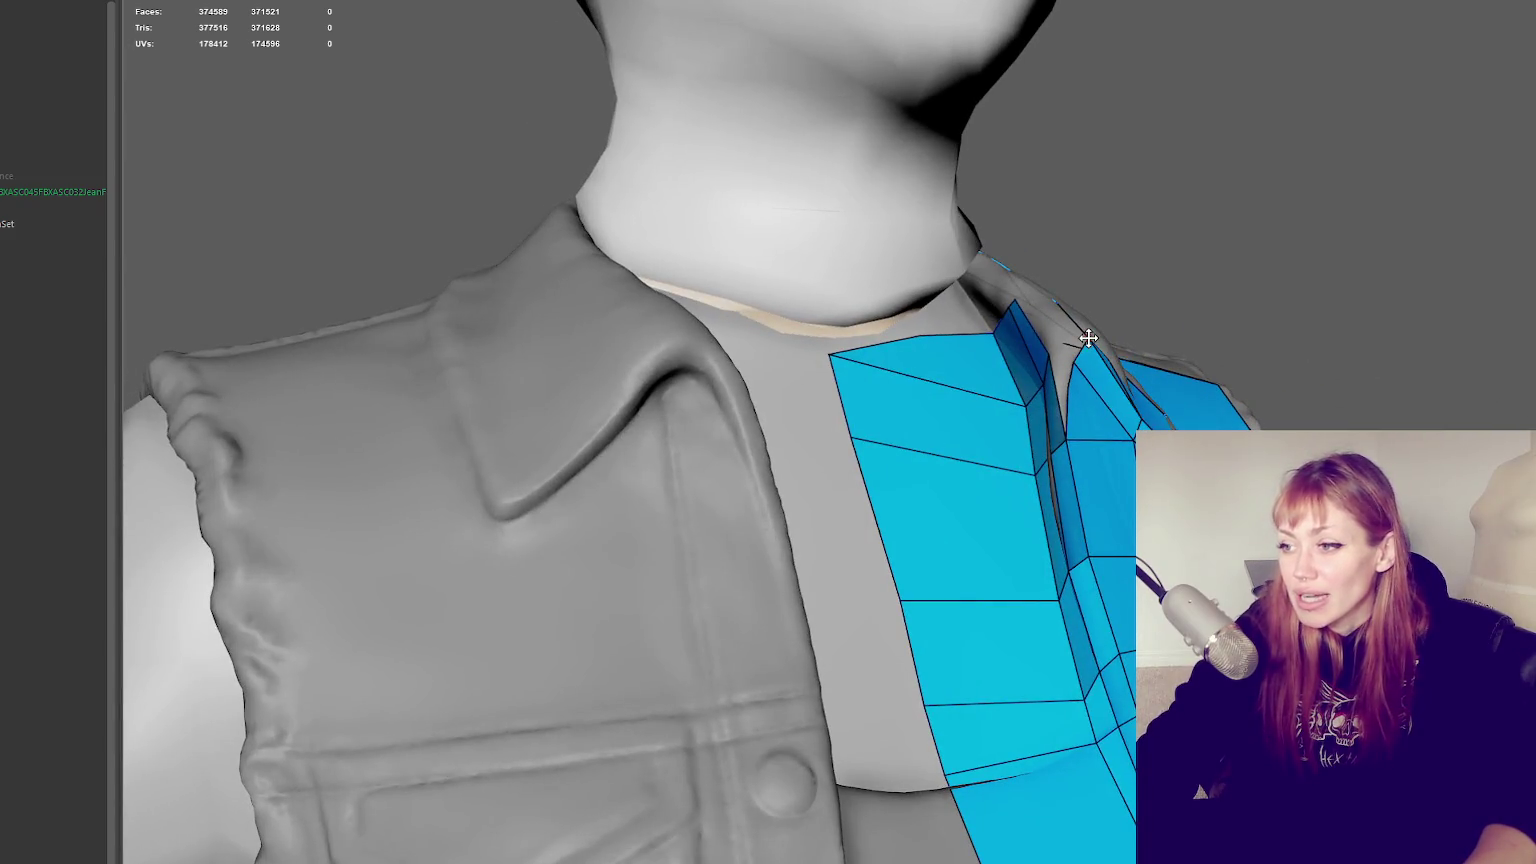
pyautogui.keyDown('alt'); pyautogui.moveTo(1204, 343); pyautogui.dragTo(1015, 370); pyautogui.keyUp('alt')
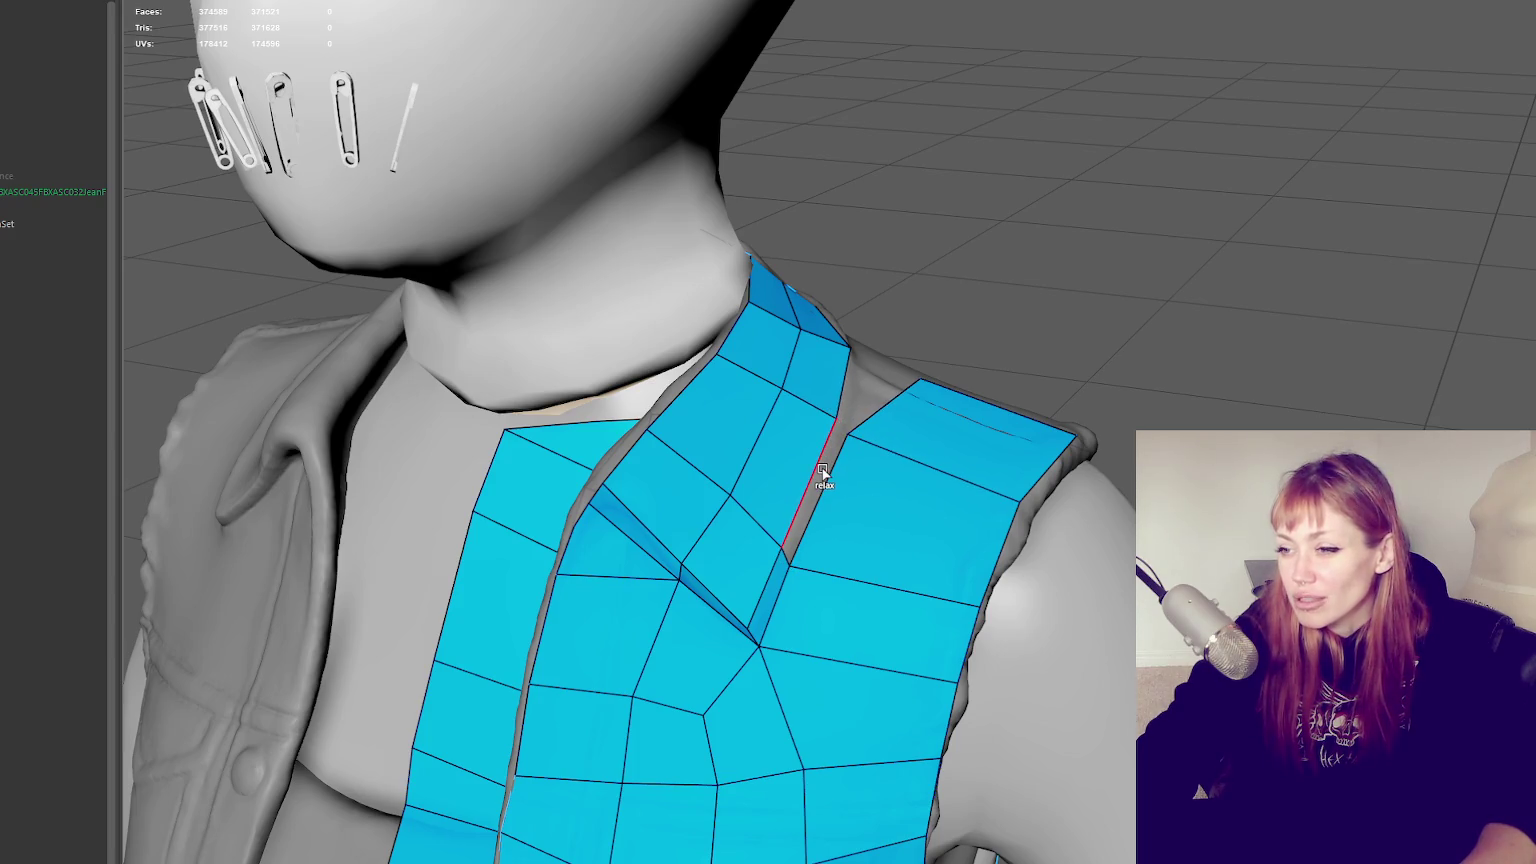
pyautogui.keyDown('alt'); pyautogui.moveTo(822, 462); pyautogui.dragTo(857, 480); pyautogui.keyUp('alt')
pyautogui.moveTo(644, 410)
pyautogui.keyDown('alt'); pyautogui.mouseDown()
pyautogui.moveTo(737, 353)
pyautogui.moveTo(880, 390)
pyautogui.mouseUp(); pyautogui.keyUp('alt')
pyautogui.scroll(5, 919, 398)
pyautogui.scroll(3, 928, 476)
pyautogui.keyDown('shift'); pyautogui.click(928, 478); pyautogui.keyUp('shift')
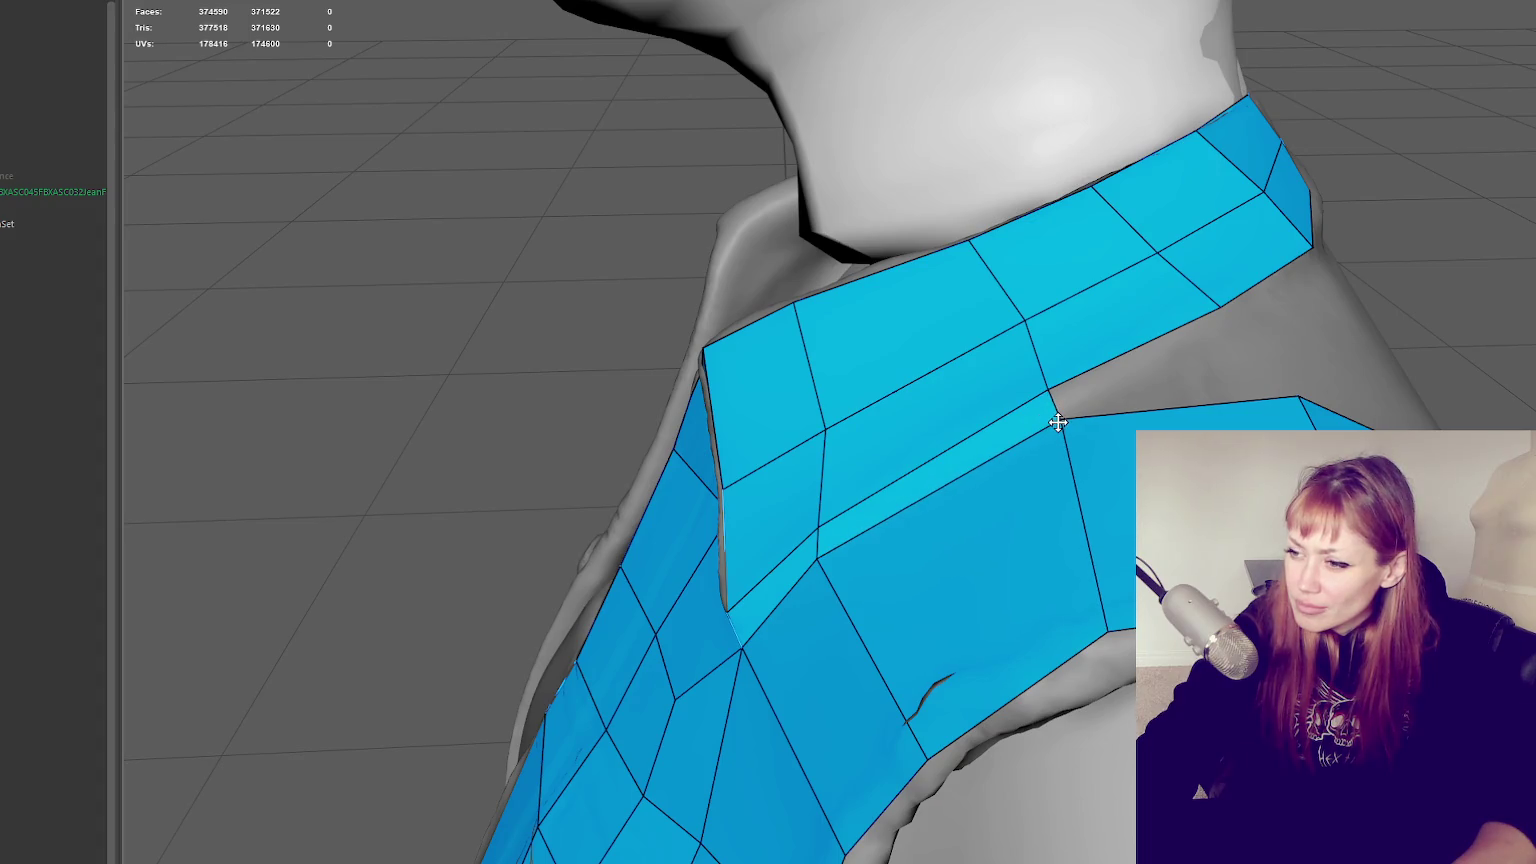
pyautogui.moveTo(1104, 636); pyautogui.dragTo(1114, 642)
pyautogui.moveTo(817, 557)
pyautogui.mouseDown()
pyautogui.moveTo(836, 561)
pyautogui.moveTo(826, 533)
pyautogui.moveTo(842, 566)
pyautogui.mouseUp()
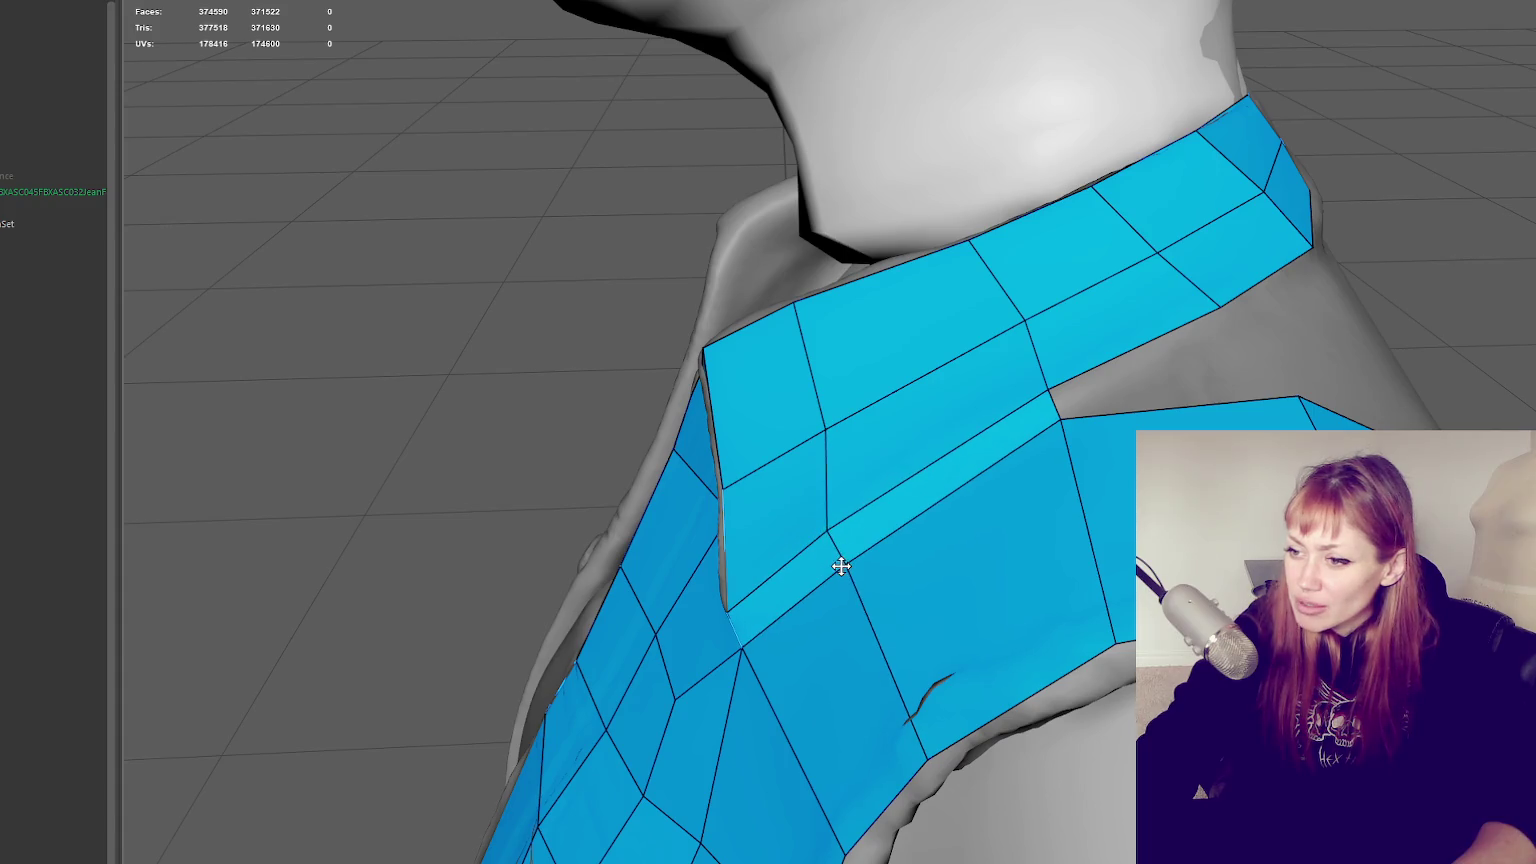
# Add a thin quad below the collar strip and pull its corner up to close the gap
pyautogui.moveTo(1151, 376)
pyautogui.keyDown('alt'); pyautogui.mouseDown()
pyautogui.moveTo(823, 463)
pyautogui.moveTo(916, 441)
pyautogui.moveTo(1100, 441)
pyautogui.mouseUp(); pyautogui.keyUp('alt')
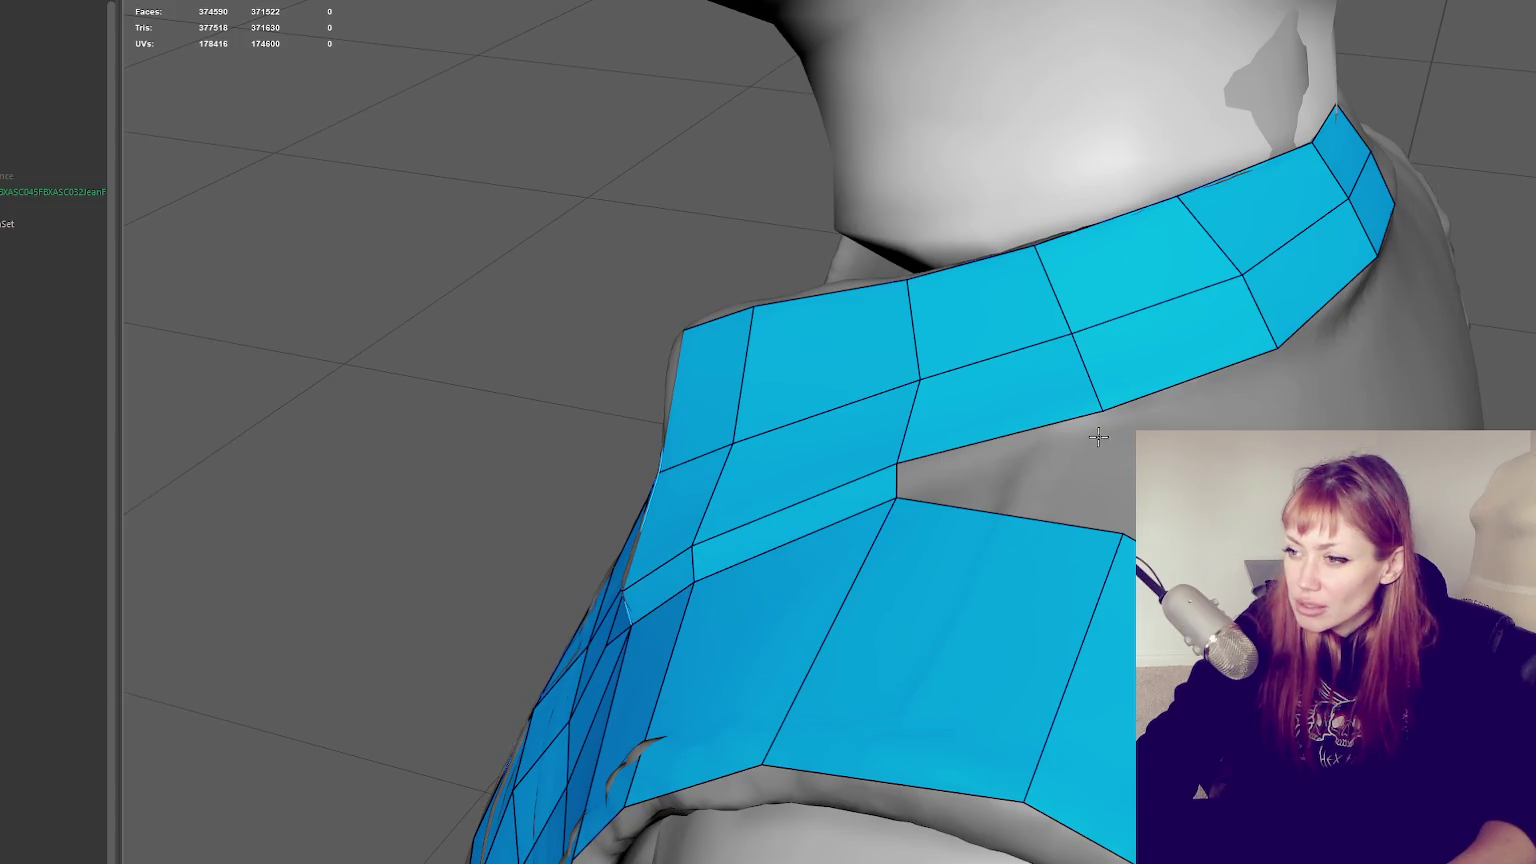
pyautogui.keyDown('shift'); pyautogui.click(1063, 442); pyautogui.keyUp('shift')
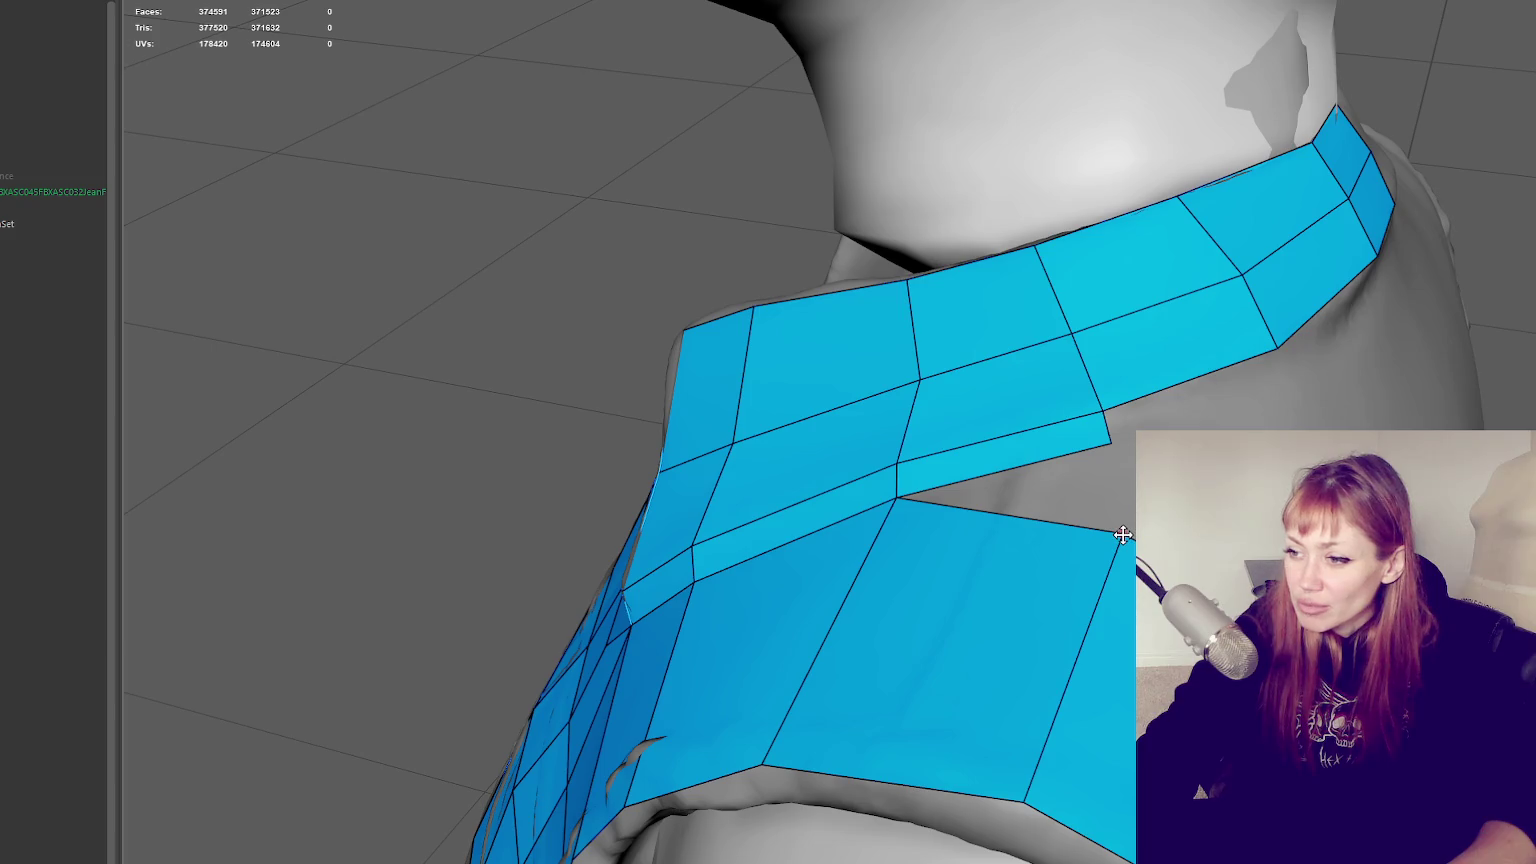
pyautogui.moveTo(1122, 531); pyautogui.dragTo(1117, 444)
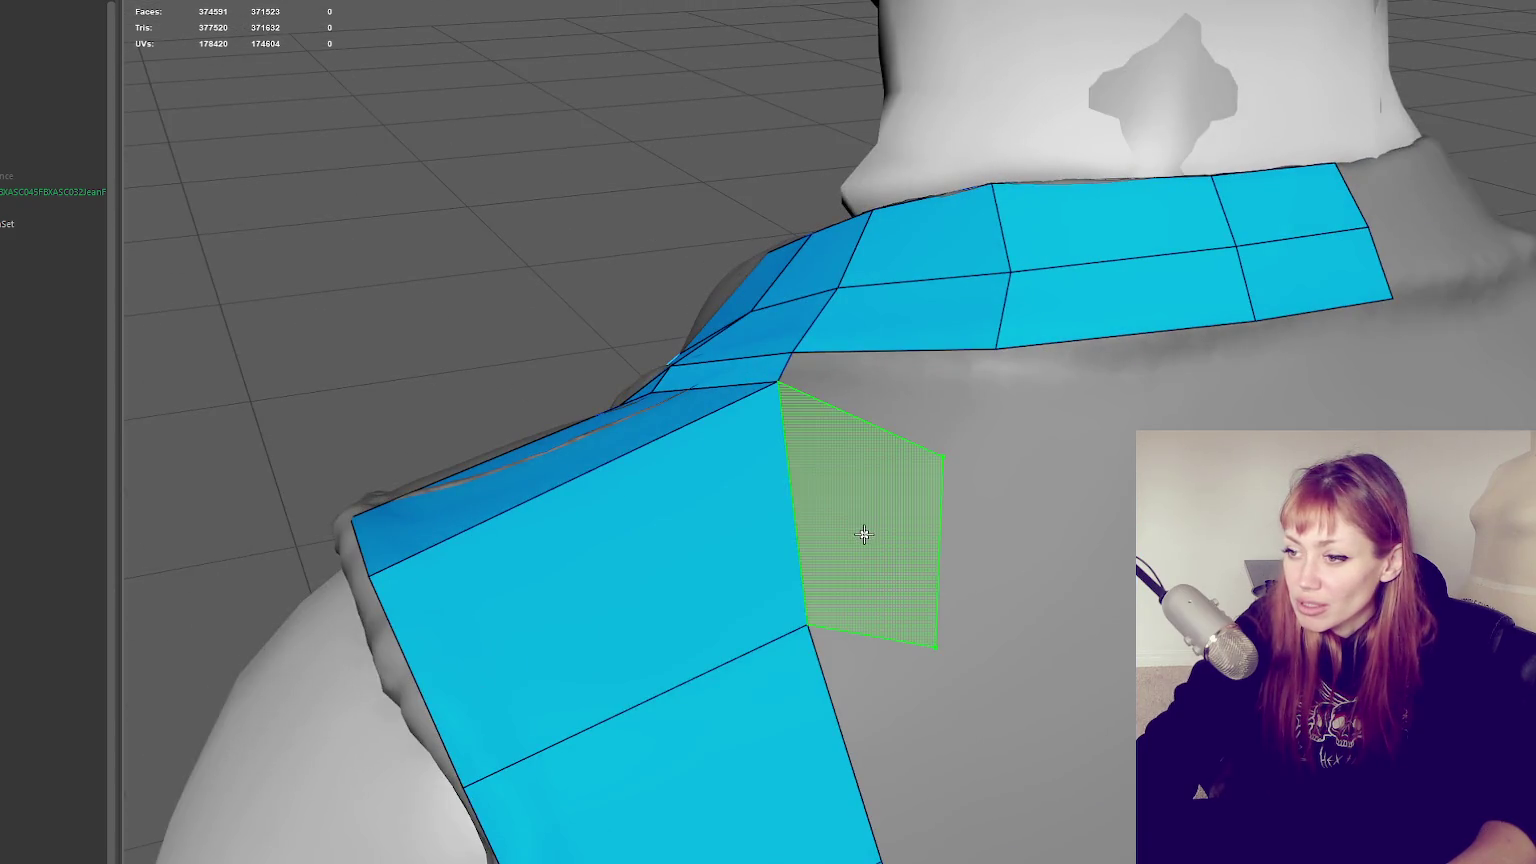
# Add quads beside the front panel and under the top strip, moving the panel's top corner right
pyautogui.keyDown('shift'); pyautogui.click(857, 532); pyautogui.keyUp('shift')
pyautogui.keyDown('shift'); pyautogui.click(922, 378); pyautogui.keyUp('shift')
pyautogui.moveTo(945, 452)
pyautogui.mouseDown()
pyautogui.moveTo(972, 452)
pyautogui.moveTo(991, 379)
pyautogui.mouseUp()
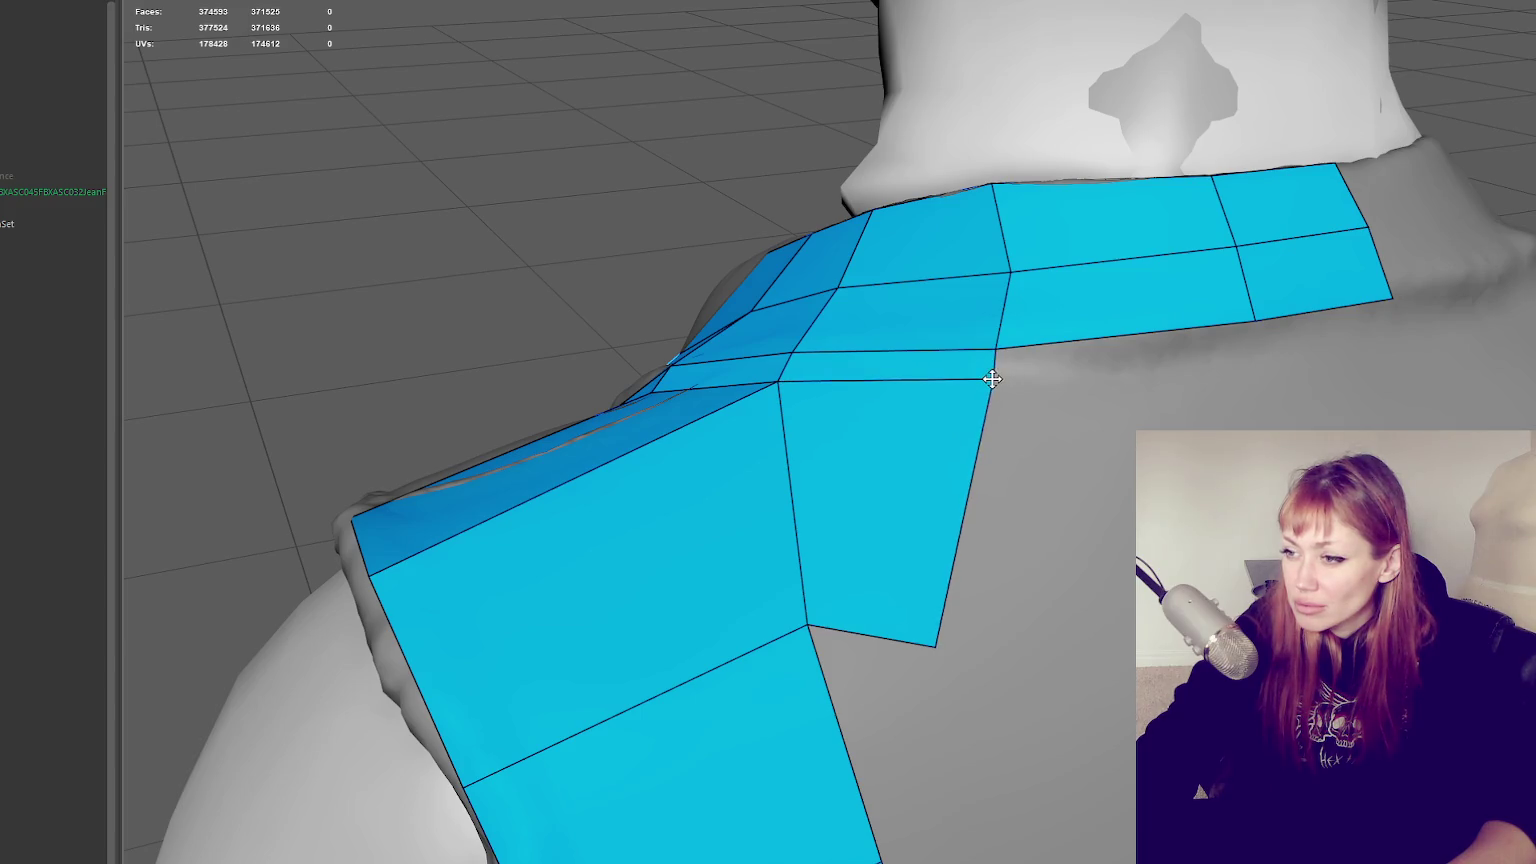
# Fill more quads down the upper back below the strip and adjust the new corner vertex
pyautogui.keyDown('shift'); pyautogui.click(1150, 346); pyautogui.keyUp('shift')
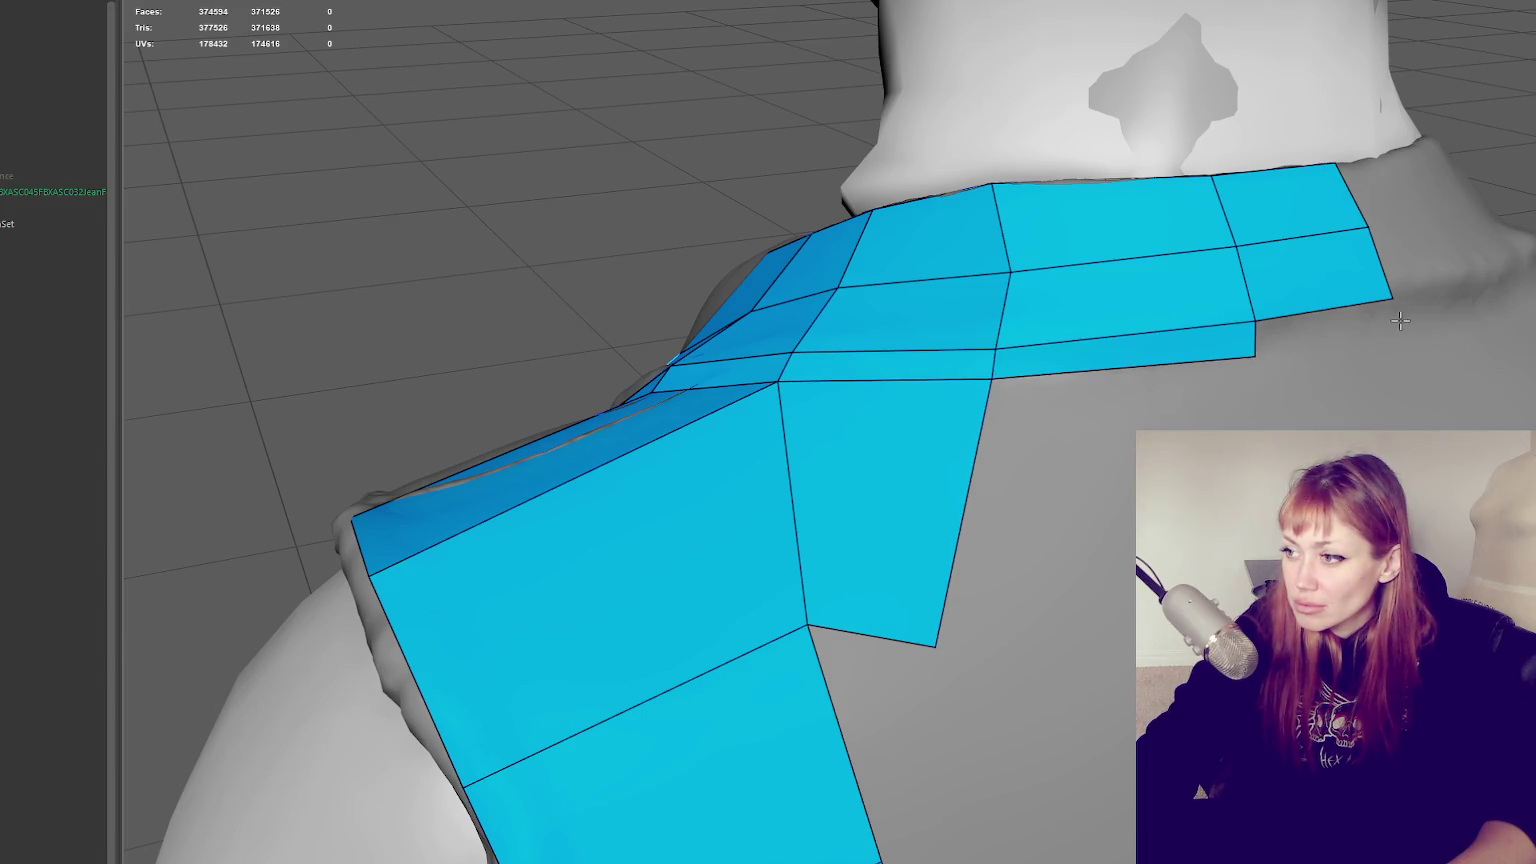
pyautogui.moveTo(1346, 314)
pyautogui.mouseDown()
pyautogui.moveTo(1350, 345)
pyautogui.moveTo(1029, 388)
pyautogui.mouseUp()
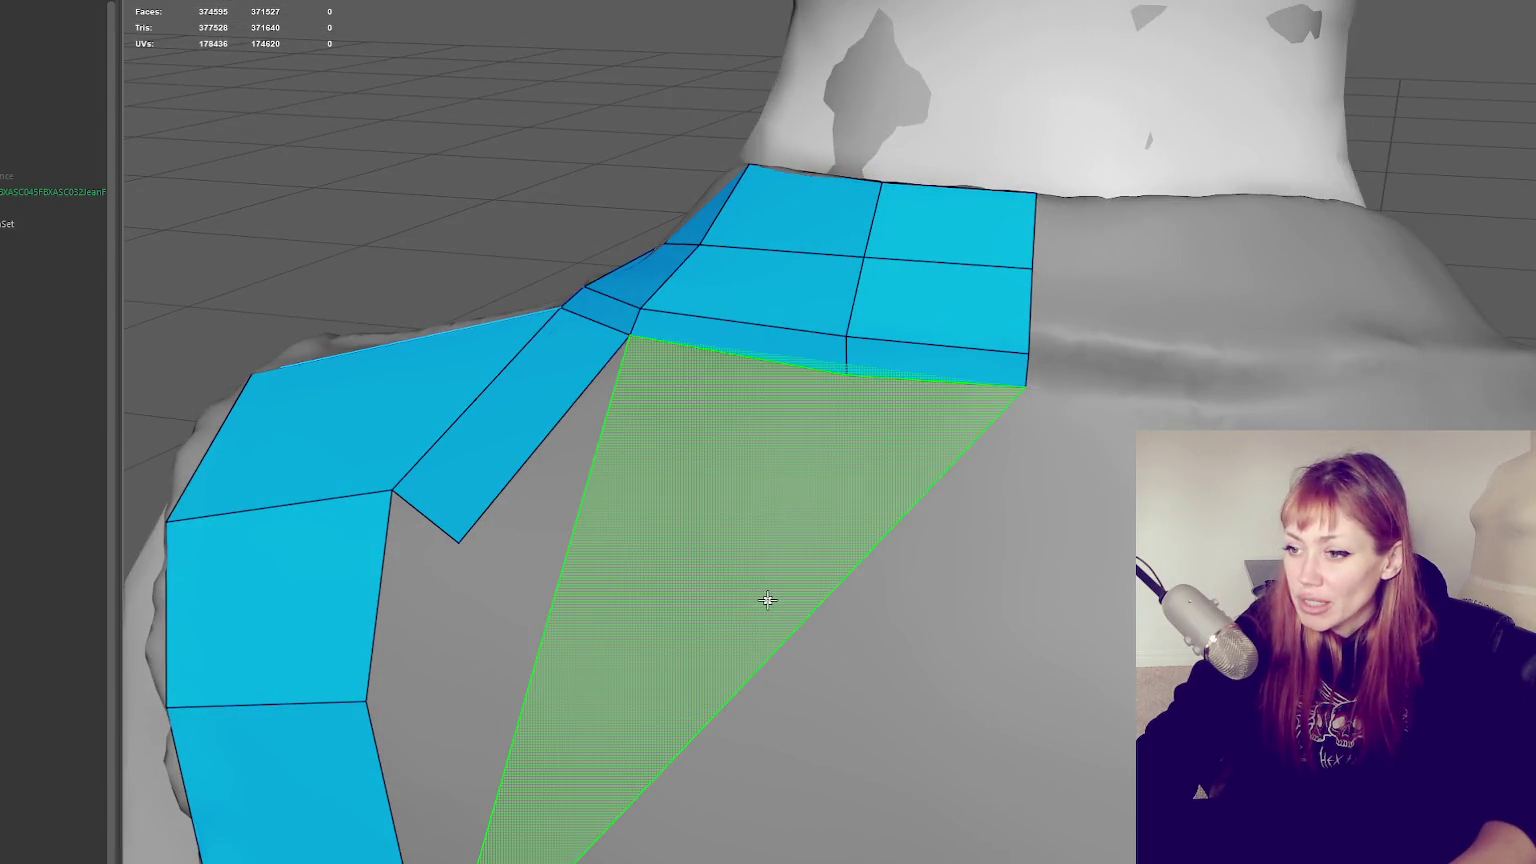
pyautogui.keyDown('shift'); pyautogui.click(758, 502); pyautogui.keyUp('shift')
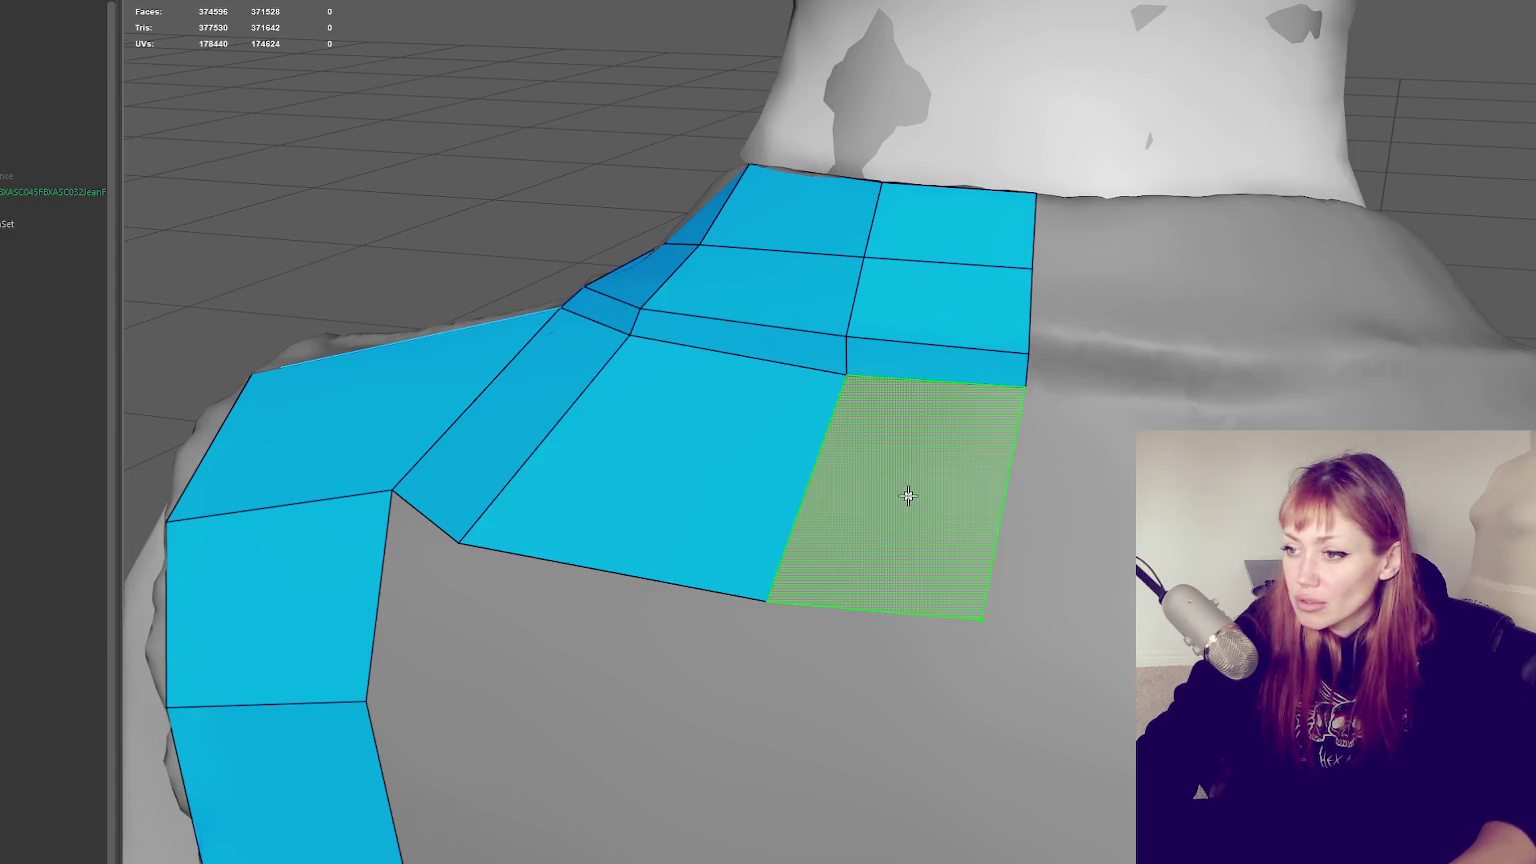
pyautogui.keyDown('shift'); pyautogui.click(905, 500); pyautogui.keyUp('shift')
pyautogui.keyDown('alt'); pyautogui.moveTo(885, 507); pyautogui.dragTo(867, 538); pyautogui.keyUp('alt')
pyautogui.keyDown('shift'); pyautogui.click(793, 553); pyautogui.keyUp('shift')
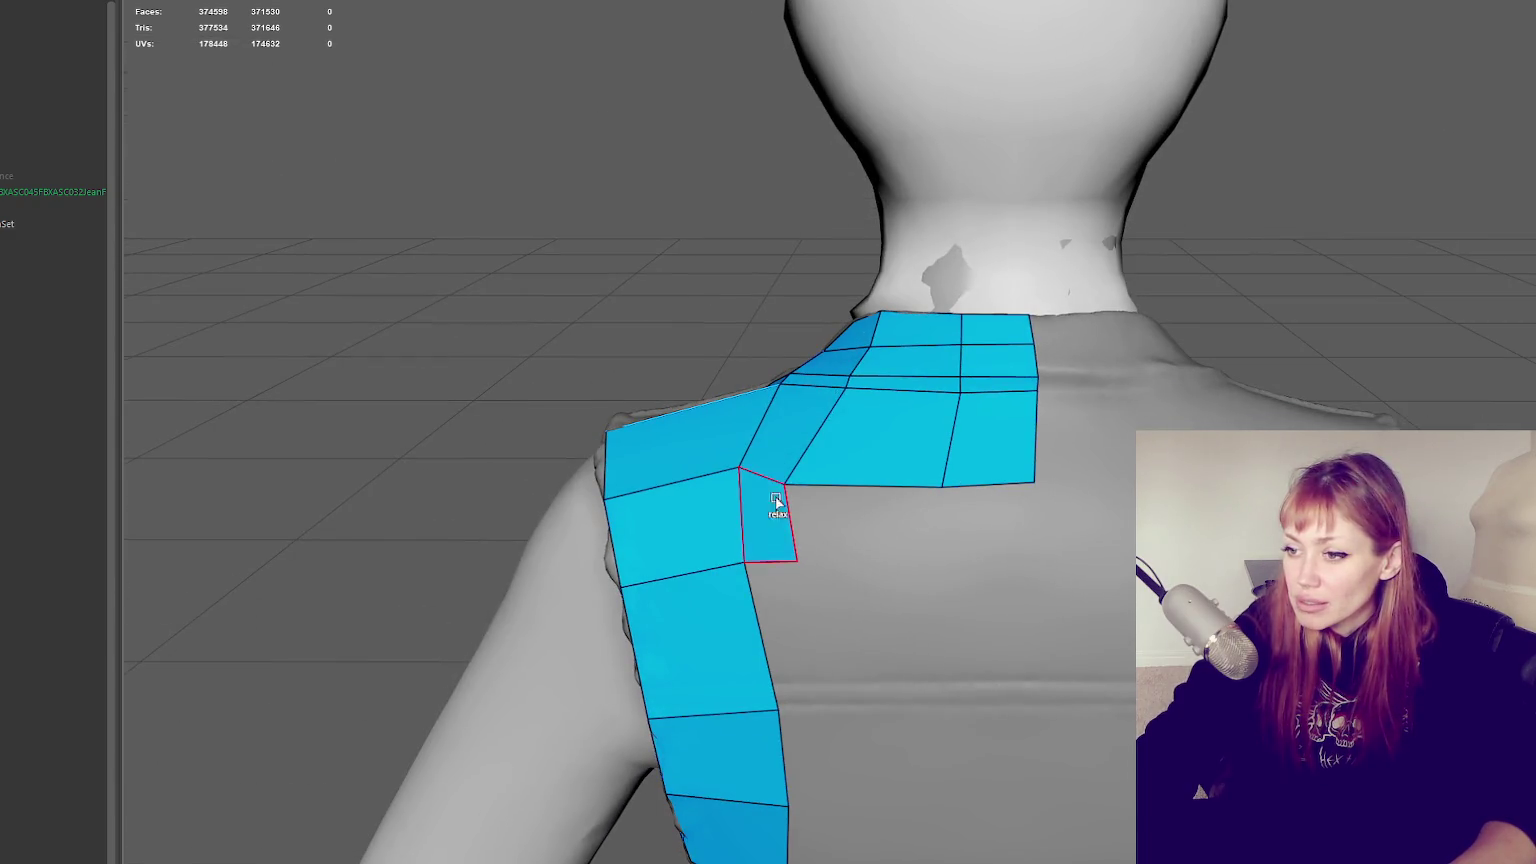
pyautogui.moveTo(785, 484)
pyautogui.mouseDown()
pyautogui.moveTo(817, 473)
pyautogui.moveTo(823, 494)
pyautogui.moveTo(994, 508)
pyautogui.moveTo(1029, 504)
pyautogui.moveTo(981, 497)
pyautogui.moveTo(1090, 483)
pyautogui.mouseUp()
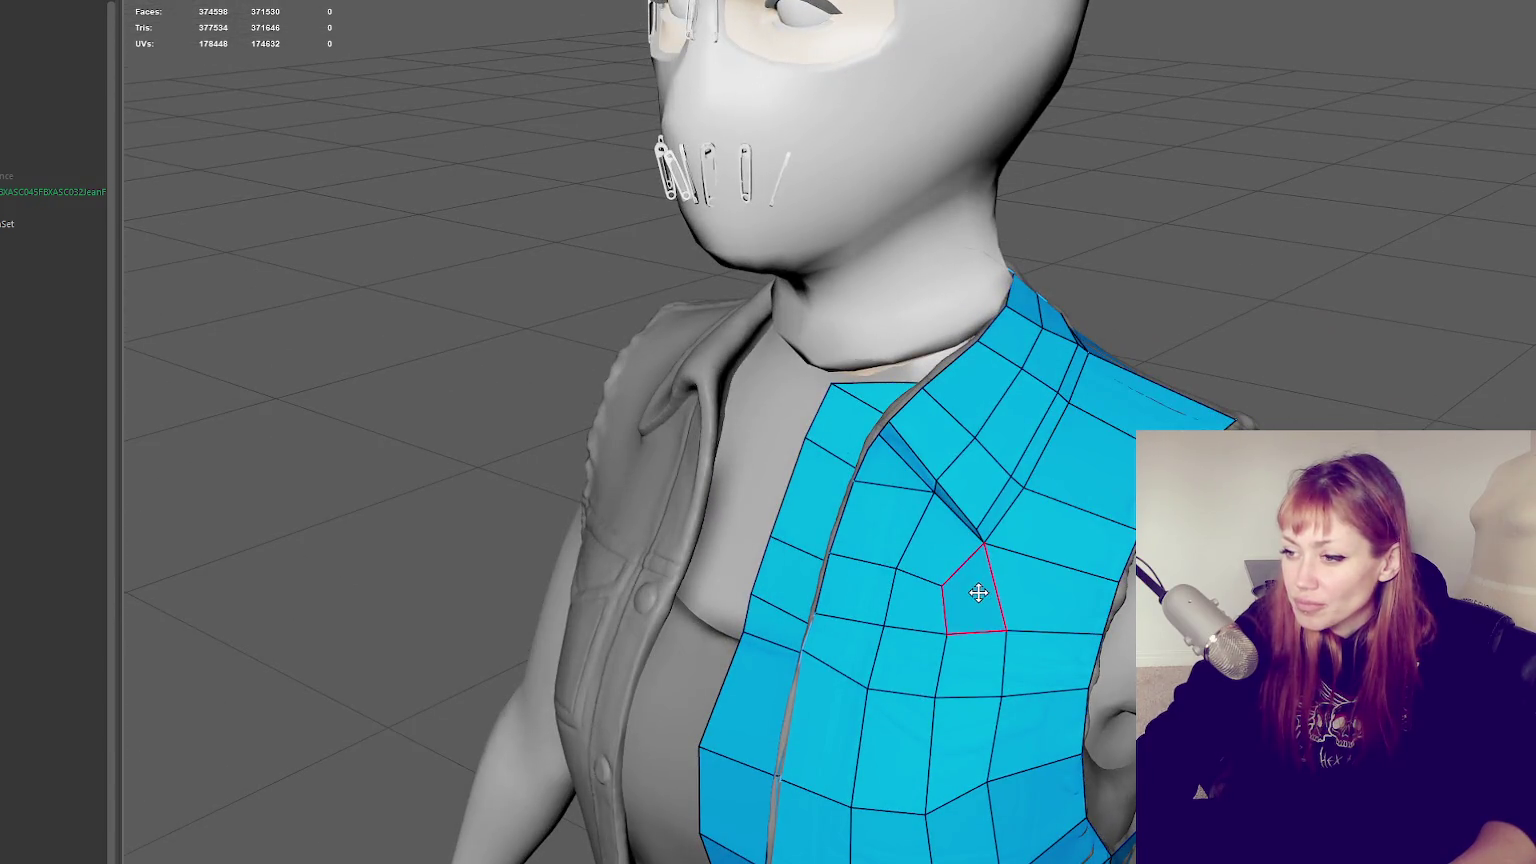
# Delete the uneven chest faces running toward the shoulder and reshape the edge vertex
pyautogui.keyDown('ctrl'); pyautogui.keyDown('shift'); pyautogui.click(978, 598); pyautogui.keyUp('shift'); pyautogui.keyUp('ctrl')
pyautogui.keyDown('ctrl'); pyautogui.keyDown('shift'); pyautogui.click(1035, 594); pyautogui.keyUp('shift'); pyautogui.keyUp('ctrl')
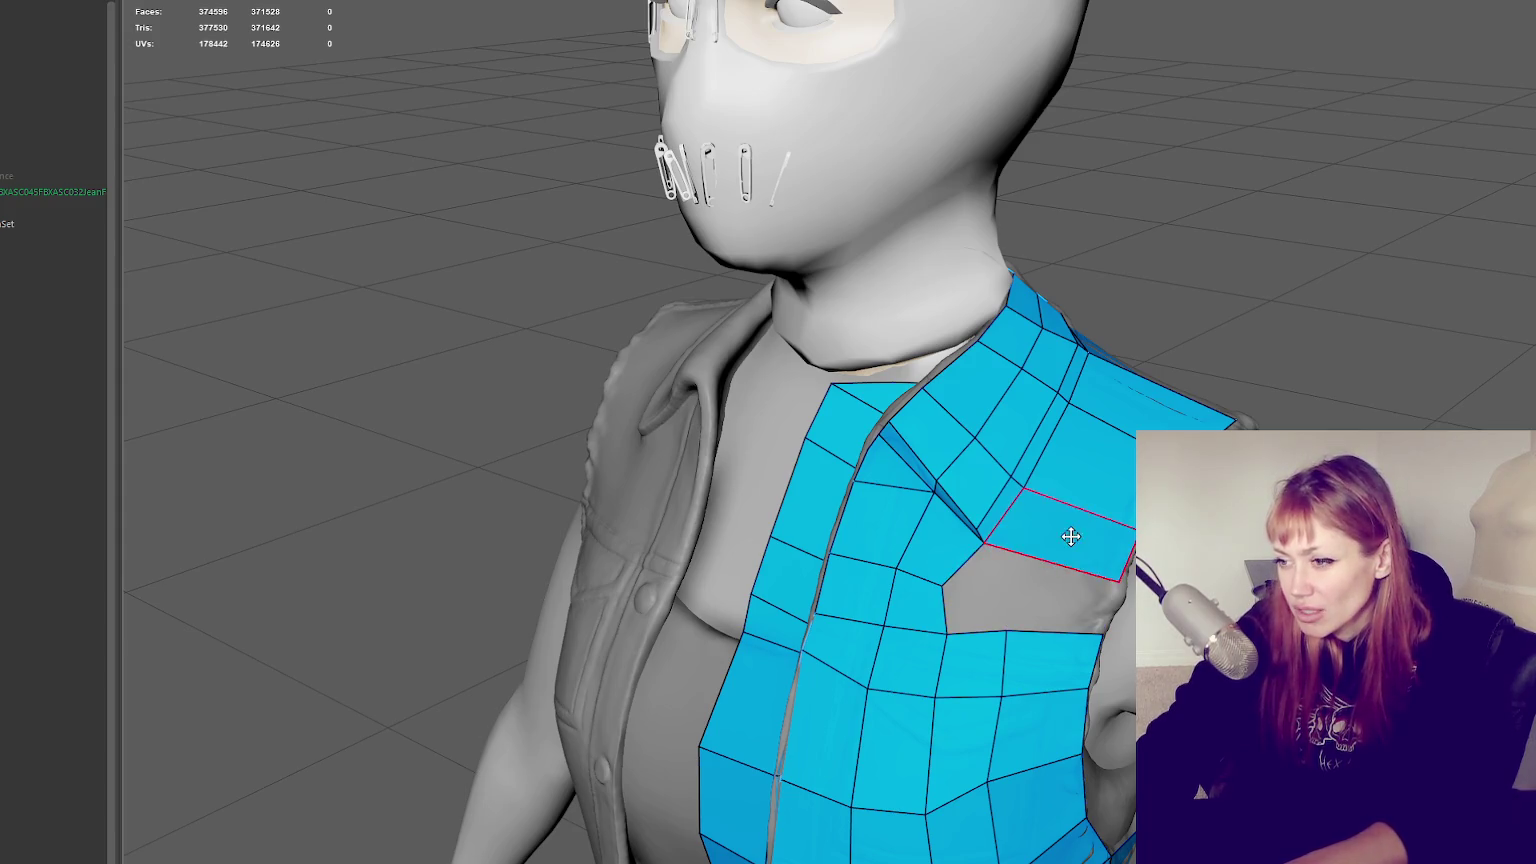
pyautogui.keyDown('ctrl'); pyautogui.keyDown('shift'); pyautogui.click(1070, 538); pyautogui.keyUp('shift'); pyautogui.keyUp('ctrl')
pyautogui.keyDown('ctrl'); pyautogui.keyDown('shift'); pyautogui.click(1100, 465); pyautogui.keyUp('shift'); pyautogui.keyUp('ctrl')
pyautogui.keyDown('ctrl'); pyautogui.keyDown('shift'); pyautogui.click(1147, 416); pyautogui.keyUp('shift'); pyautogui.keyUp('ctrl')
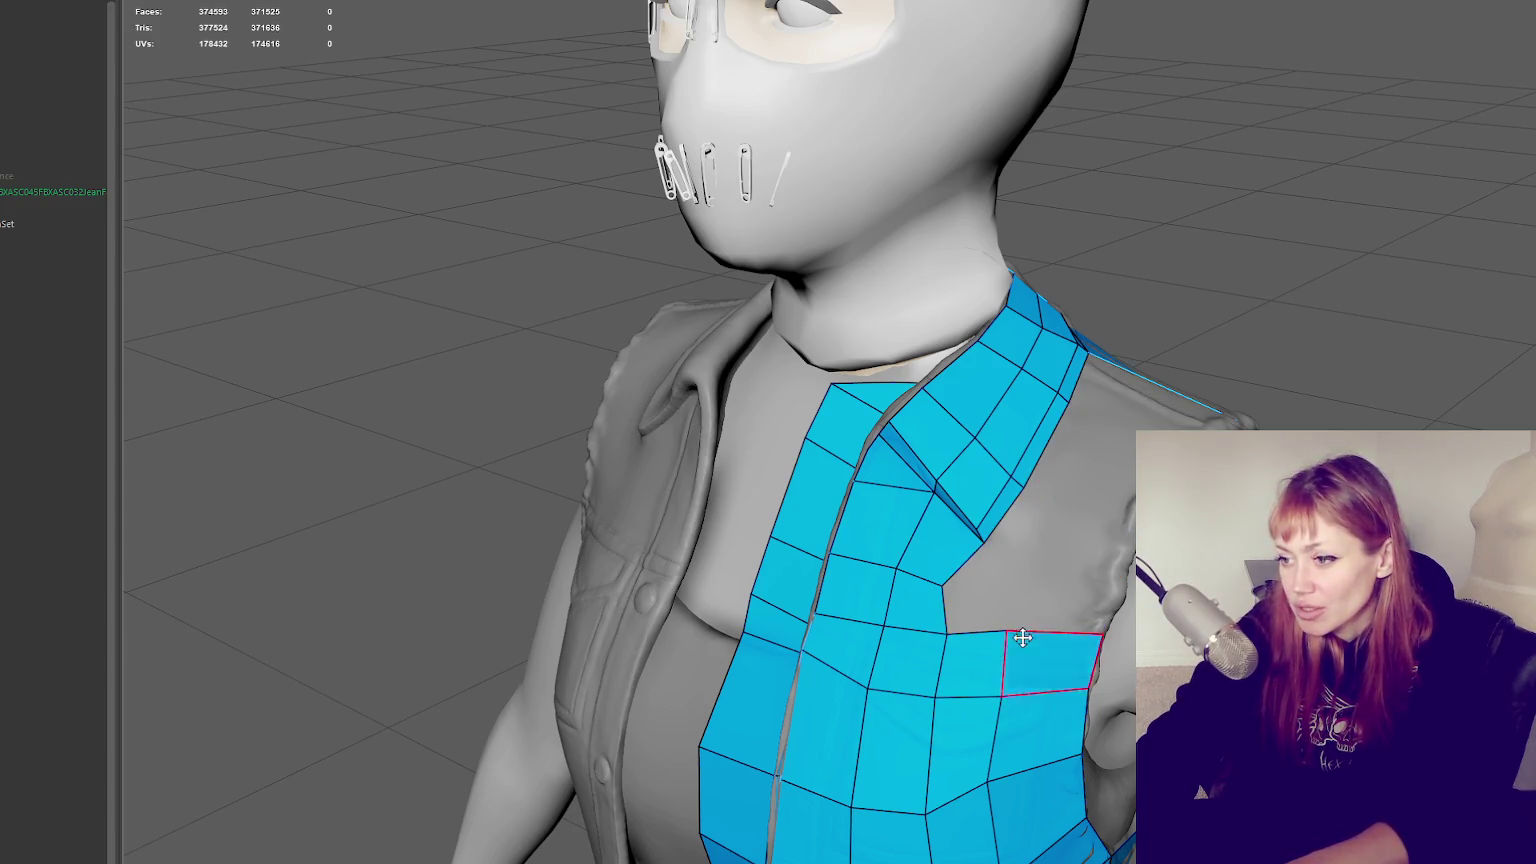
pyautogui.moveTo(945, 591); pyautogui.dragTo(970, 577)
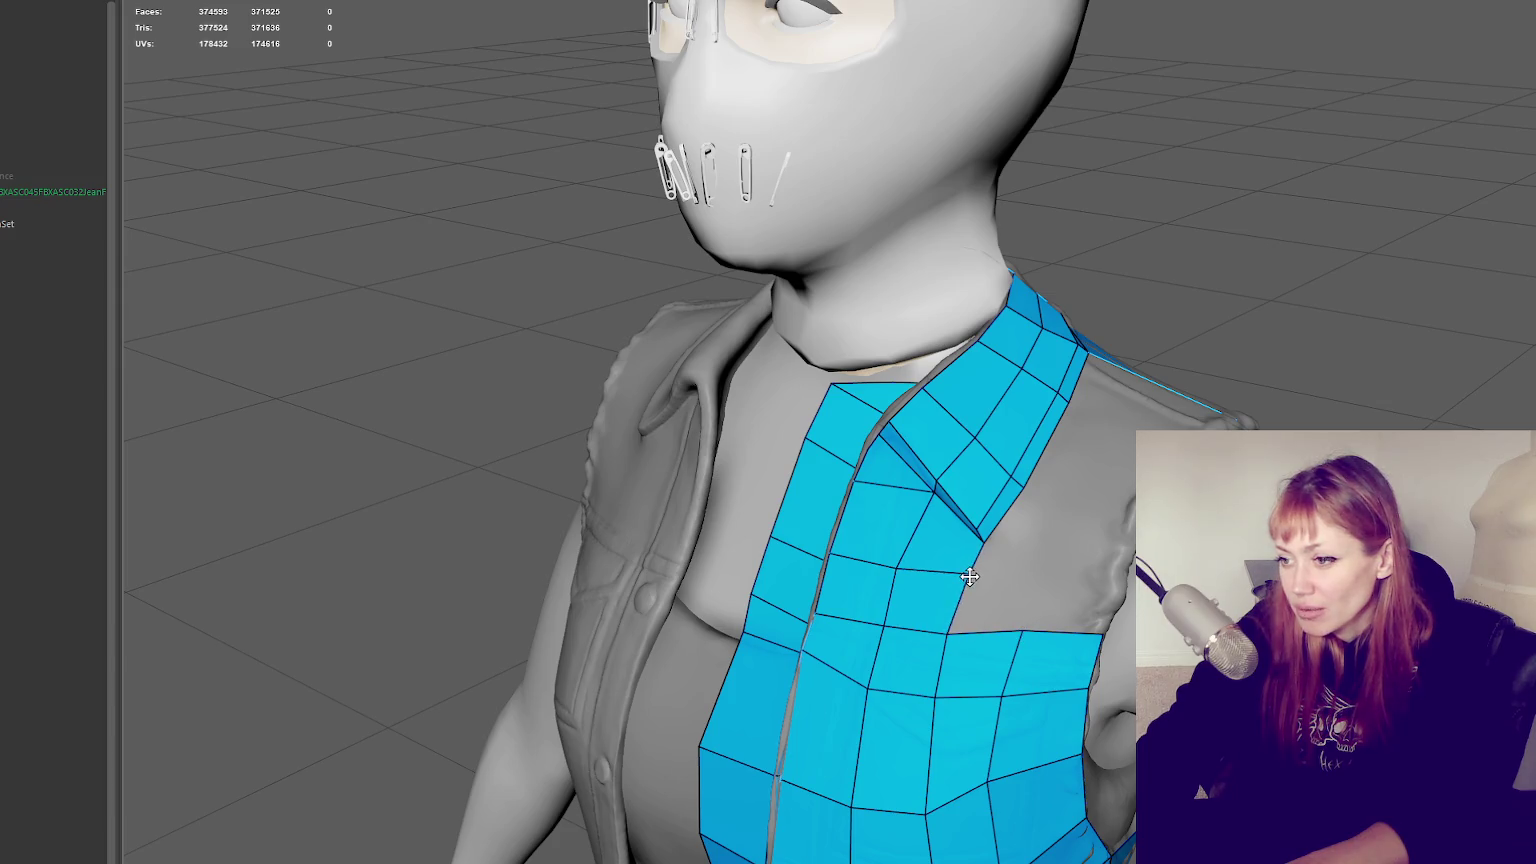
# Refill the chest hole with a grid of quads reaching up to the shoulder
pyautogui.keyDown('shift'); pyautogui.click(1030, 597); pyautogui.keyUp('shift')
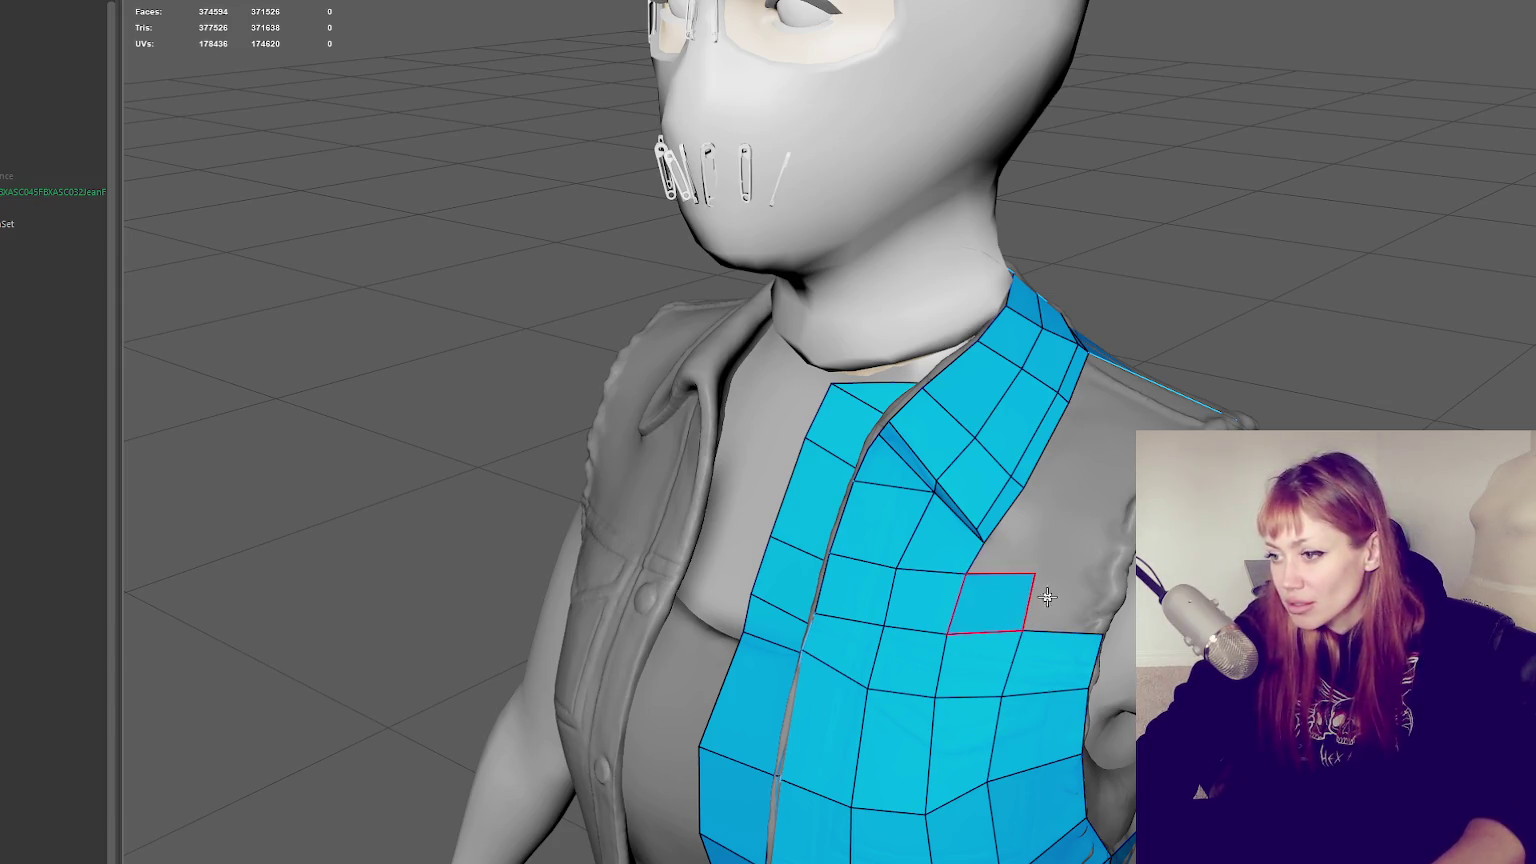
pyautogui.keyDown('shift'); pyautogui.click(1100, 590); pyautogui.keyUp('shift')
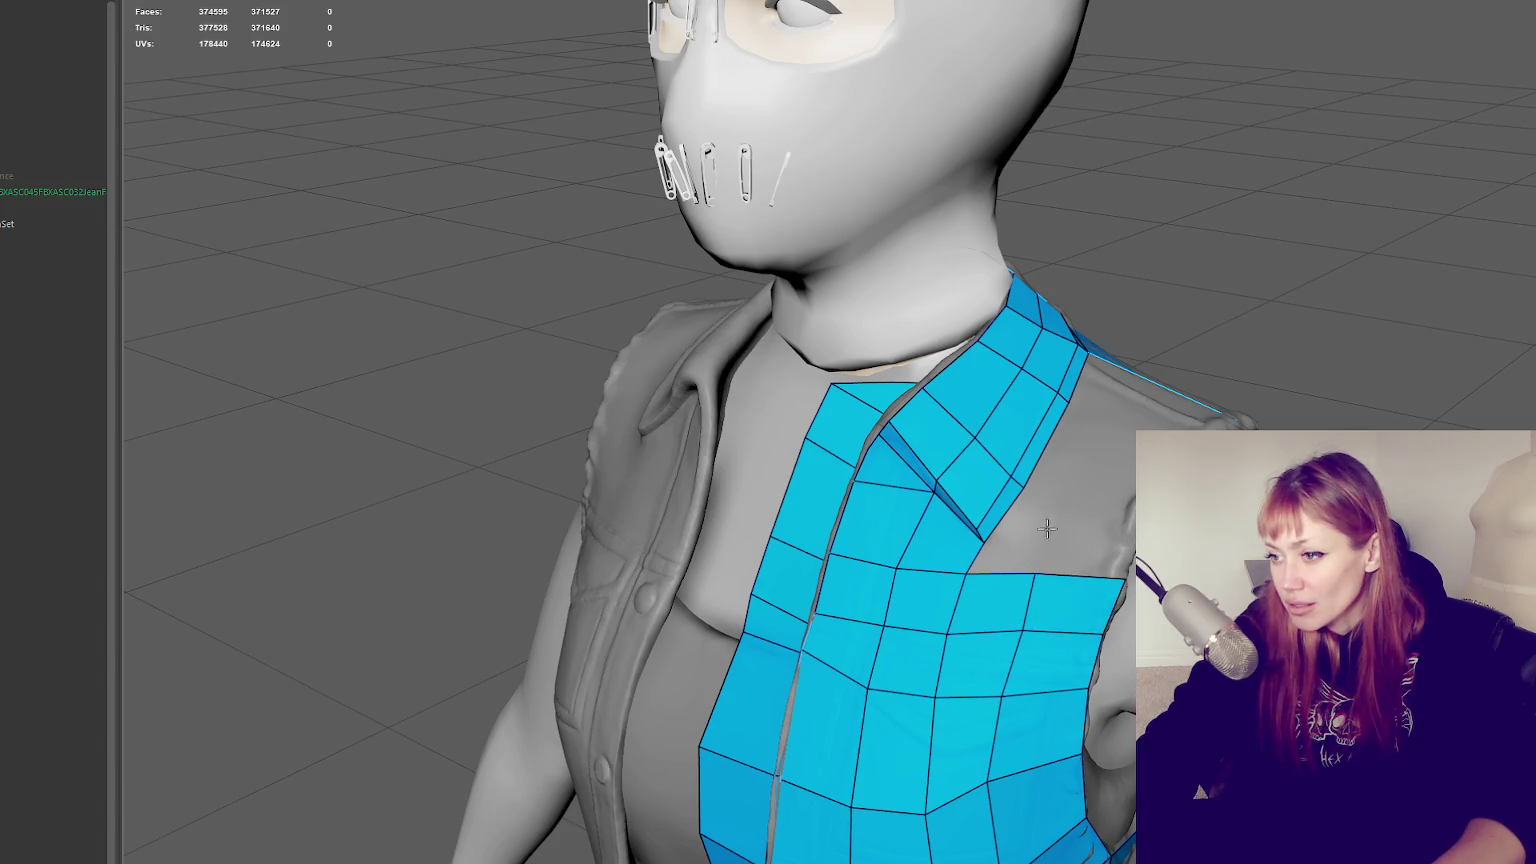
pyautogui.keyDown('shift'); pyautogui.click(1003, 555); pyautogui.keyUp('shift')
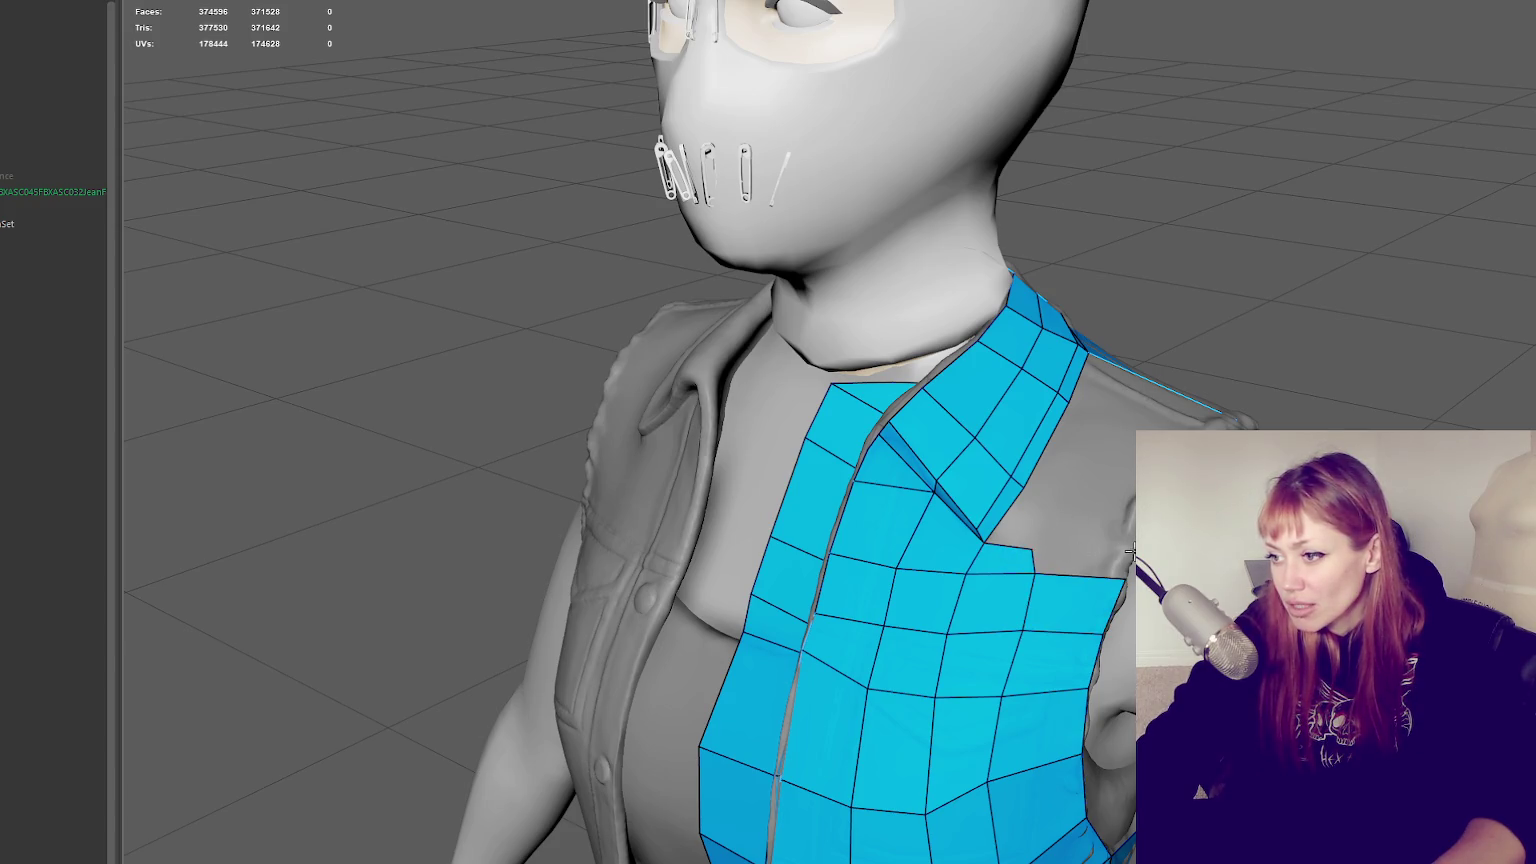
pyautogui.keyDown('shift'); pyautogui.click(1077, 563); pyautogui.keyUp('shift')
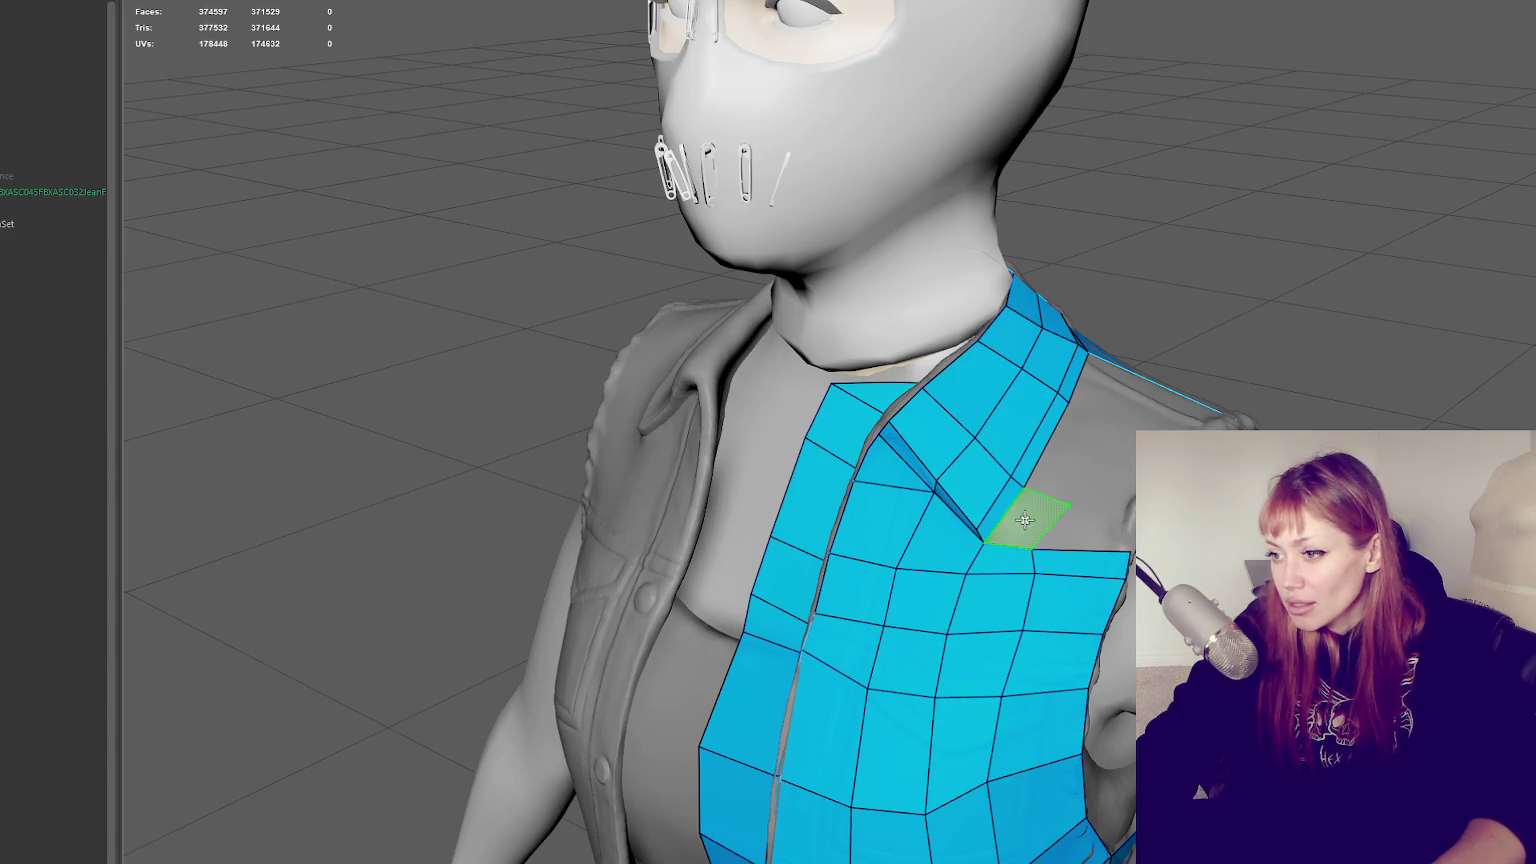
pyautogui.keyDown('shift'); pyautogui.click(1024, 519); pyautogui.keyUp('shift')
pyautogui.keyDown('shift'); pyautogui.click(1098, 521); pyautogui.keyUp('shift')
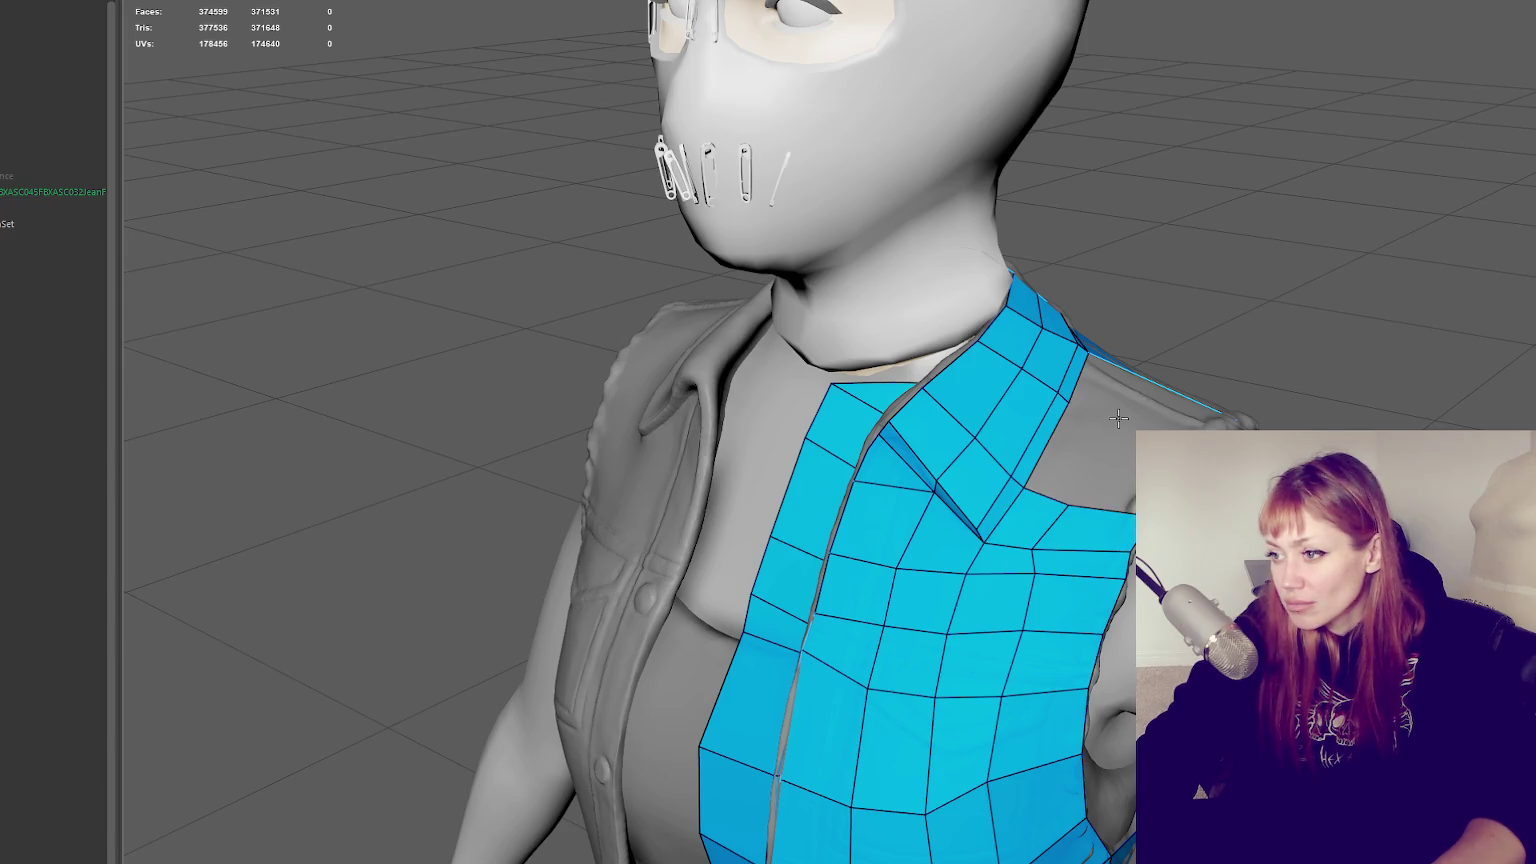
pyautogui.keyDown('shift'); pyautogui.click(1075, 452); pyautogui.keyUp('shift')
pyautogui.keyDown('shift'); pyautogui.click(1112, 470); pyautogui.keyUp('shift')
pyautogui.keyDown('alt'); pyautogui.moveTo(1100, 560); pyautogui.dragTo(952, 567); pyautogui.keyUp('alt')
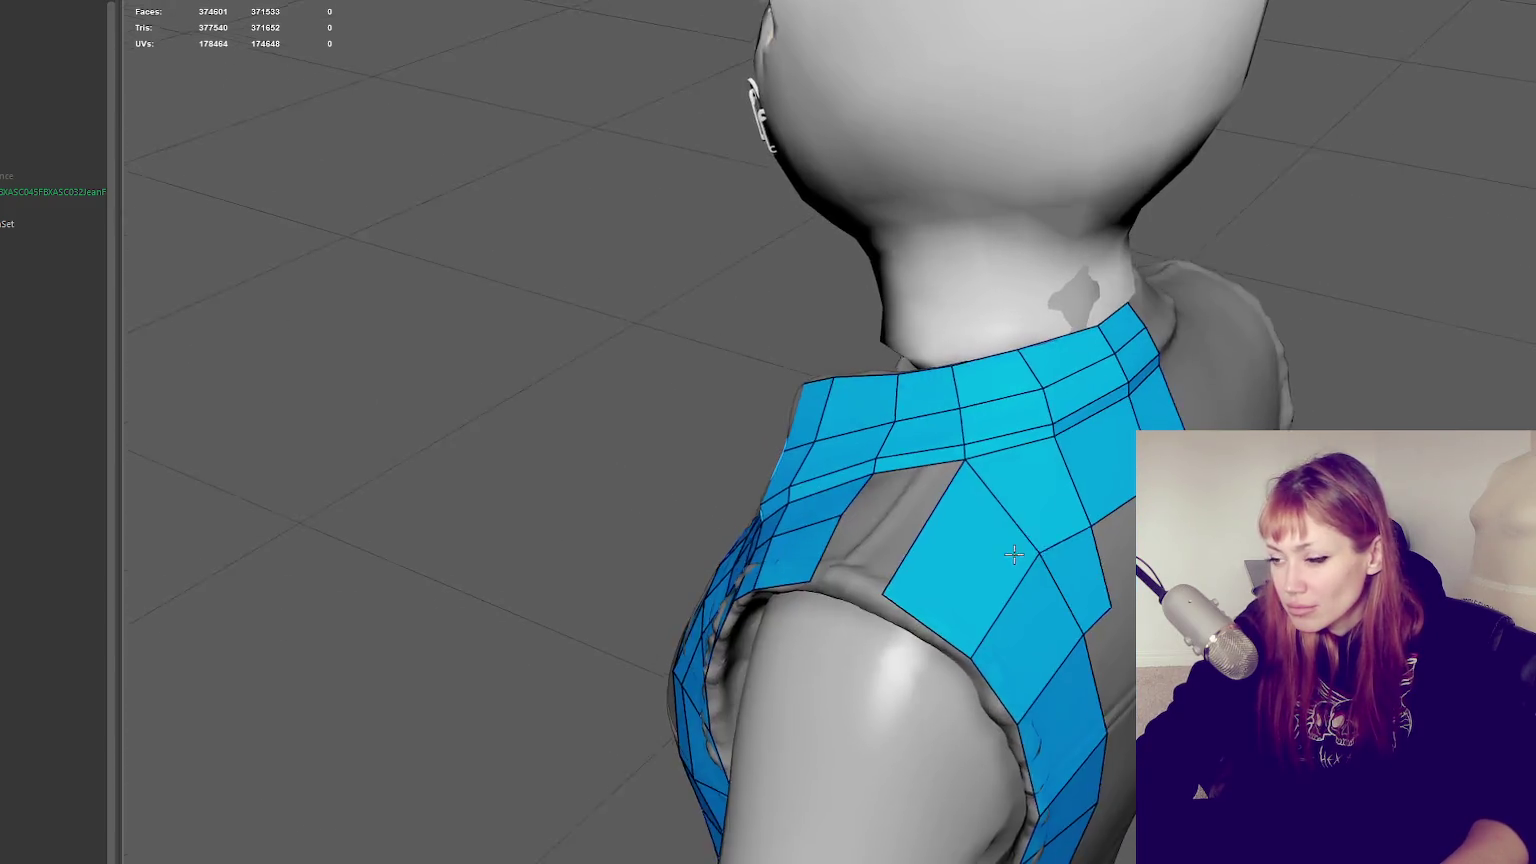
# Remove the edge and face below the collar and fill the strap gaps with new quads
pyautogui.keyDown('ctrl'); pyautogui.keyDown('shift'); pyautogui.click(988, 600); pyautogui.keyUp('shift'); pyautogui.keyUp('ctrl')
pyautogui.keyDown('ctrl'); pyautogui.keyDown('shift'); pyautogui.click(1011, 630); pyautogui.keyUp('shift'); pyautogui.keyUp('ctrl')
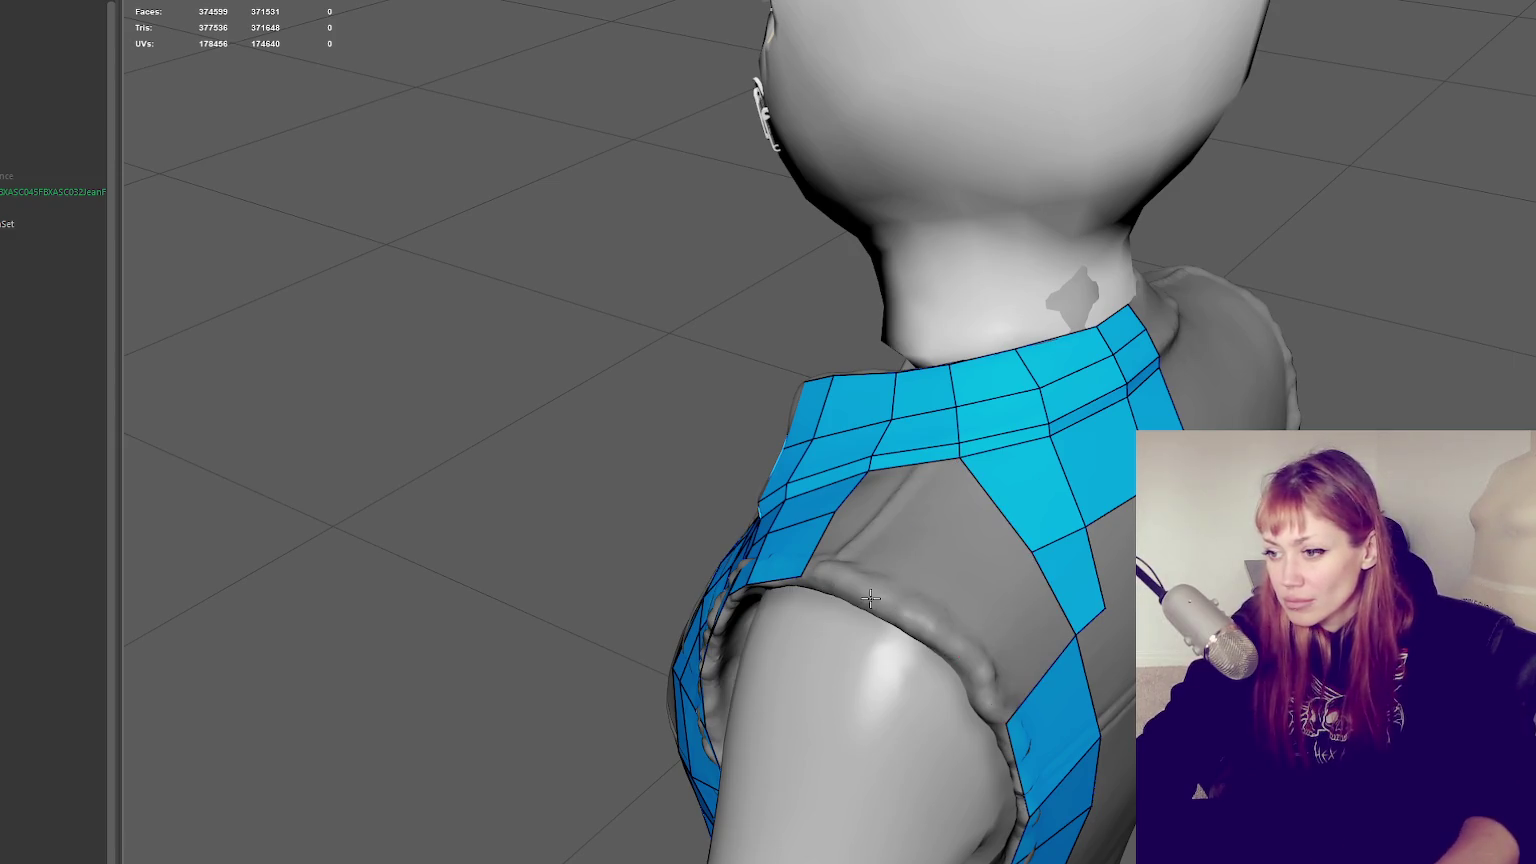
pyautogui.keyDown('shift'); pyautogui.click(855, 552); pyautogui.keyUp('shift')
pyautogui.keyDown('shift'); pyautogui.click(905, 493); pyautogui.keyUp('shift')
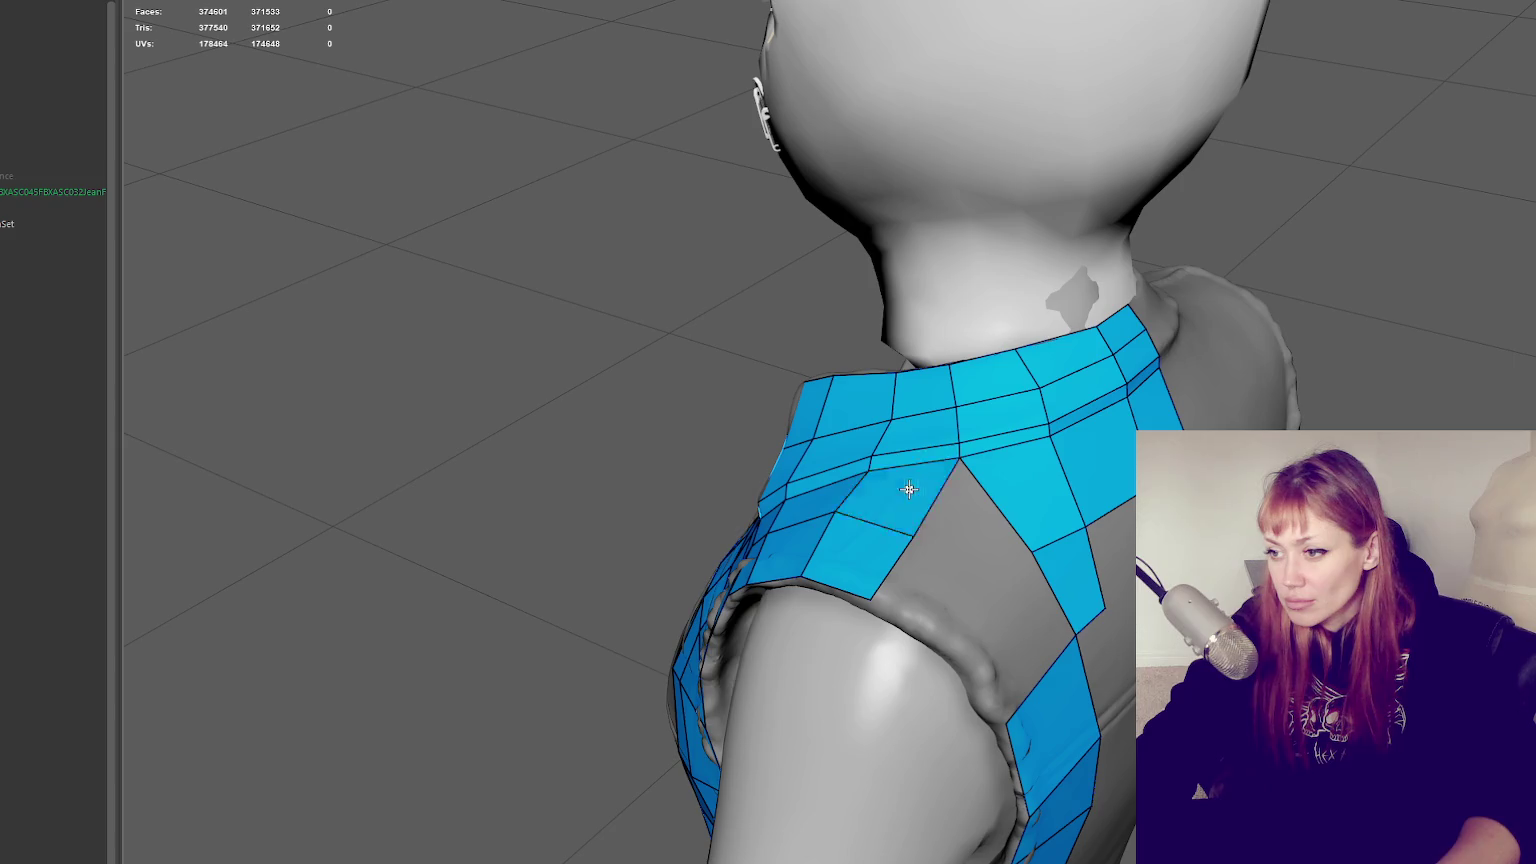
pyautogui.keyDown('shift'); pyautogui.click(978, 547); pyautogui.keyUp('shift')
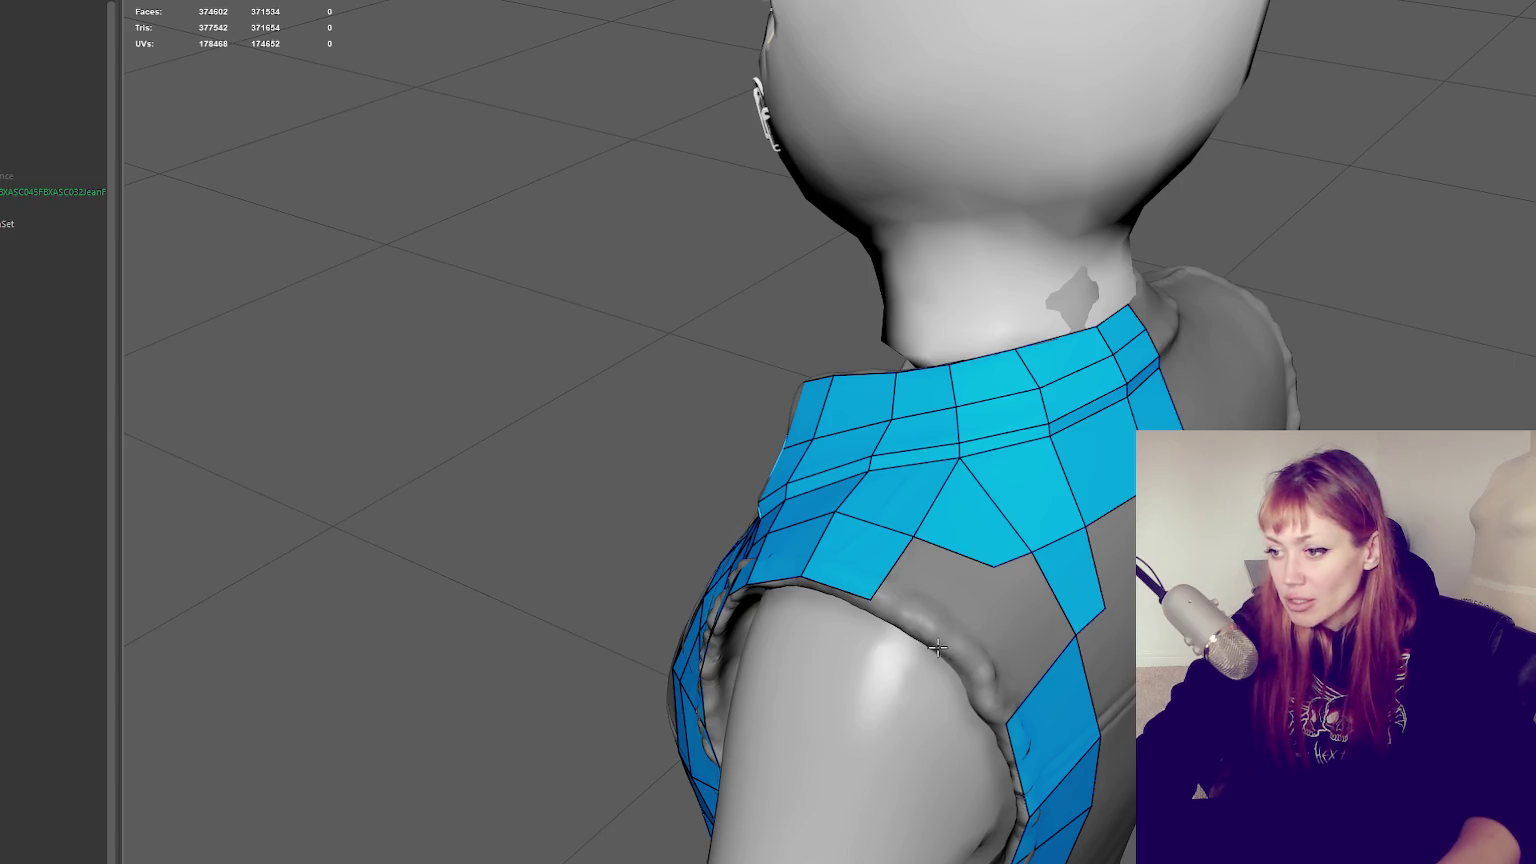
pyautogui.keyDown('shift'); pyautogui.click(934, 594); pyautogui.keyUp('shift')
# Replace the misshapen strap quad and raise the collar's bottom-edge vertices
pyautogui.keyDown('alt'); pyautogui.moveTo(934, 594); pyautogui.dragTo(952, 598); pyautogui.keyUp('alt')
pyautogui.keyDown('ctrl'); pyautogui.keyDown('shift'); pyautogui.click(954, 581); pyautogui.keyUp('shift'); pyautogui.keyUp('ctrl')
pyautogui.keyDown('shift'); pyautogui.click(933, 607); pyautogui.keyUp('shift')
pyautogui.moveTo(933, 607); pyautogui.dragTo(913, 609)
pyautogui.moveTo(891, 504); pyautogui.dragTo(989, 471)
pyautogui.moveTo(1088, 482)
pyautogui.mouseDown()
pyautogui.moveTo(1094, 465)
pyautogui.moveTo(1146, 462)
pyautogui.moveTo(1100, 457)
pyautogui.mouseUp()
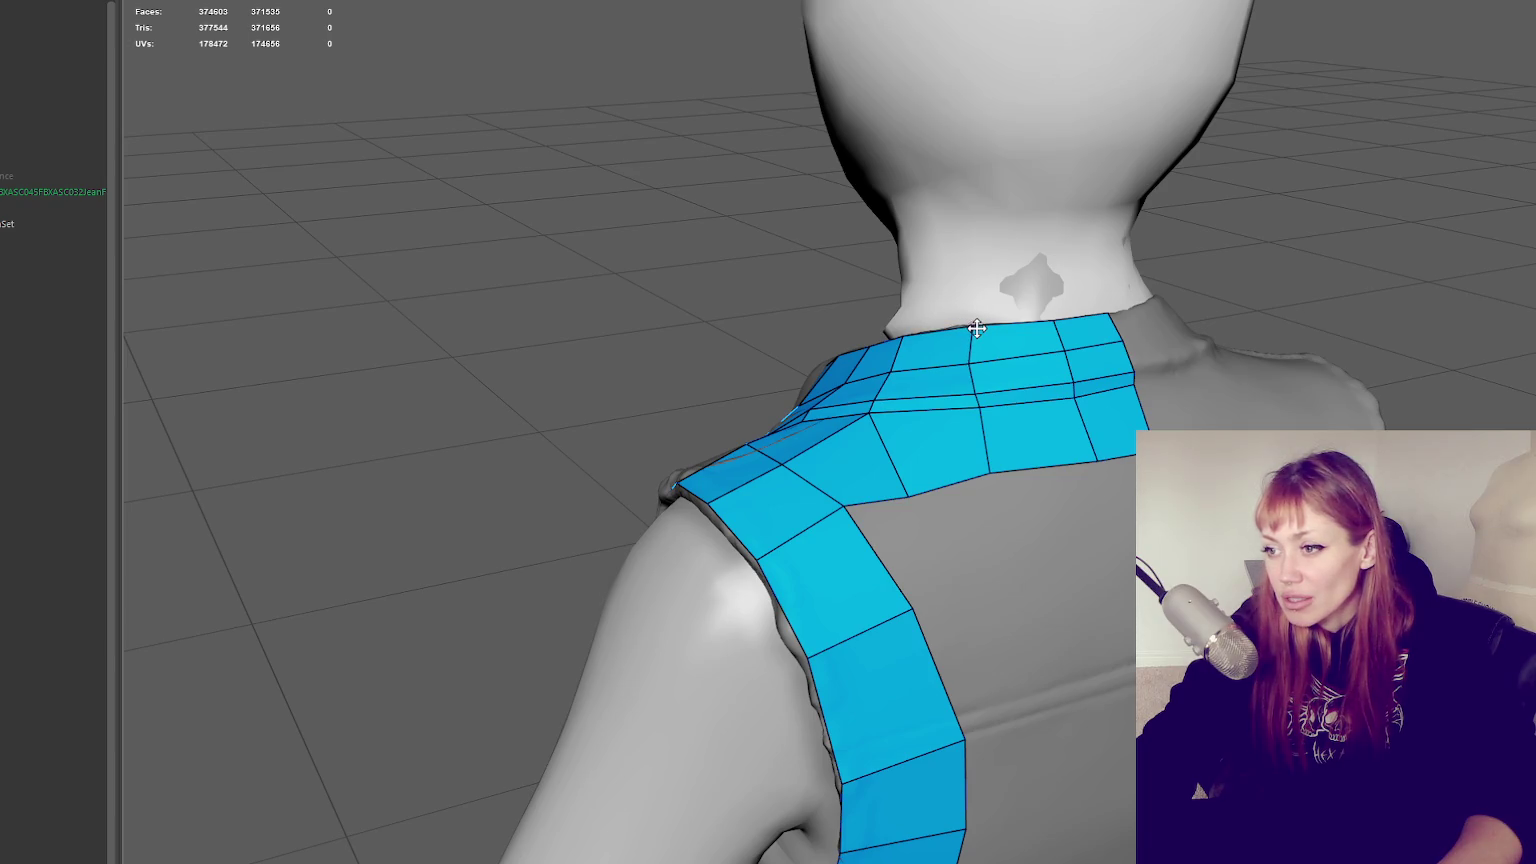
# Insert an edge loop across the collar, lift its lower vertices and narrow the strap near the waist
pyautogui.keyDown('alt'); pyautogui.moveTo(977, 328); pyautogui.dragTo(1018, 333); pyautogui.keyUp('alt')
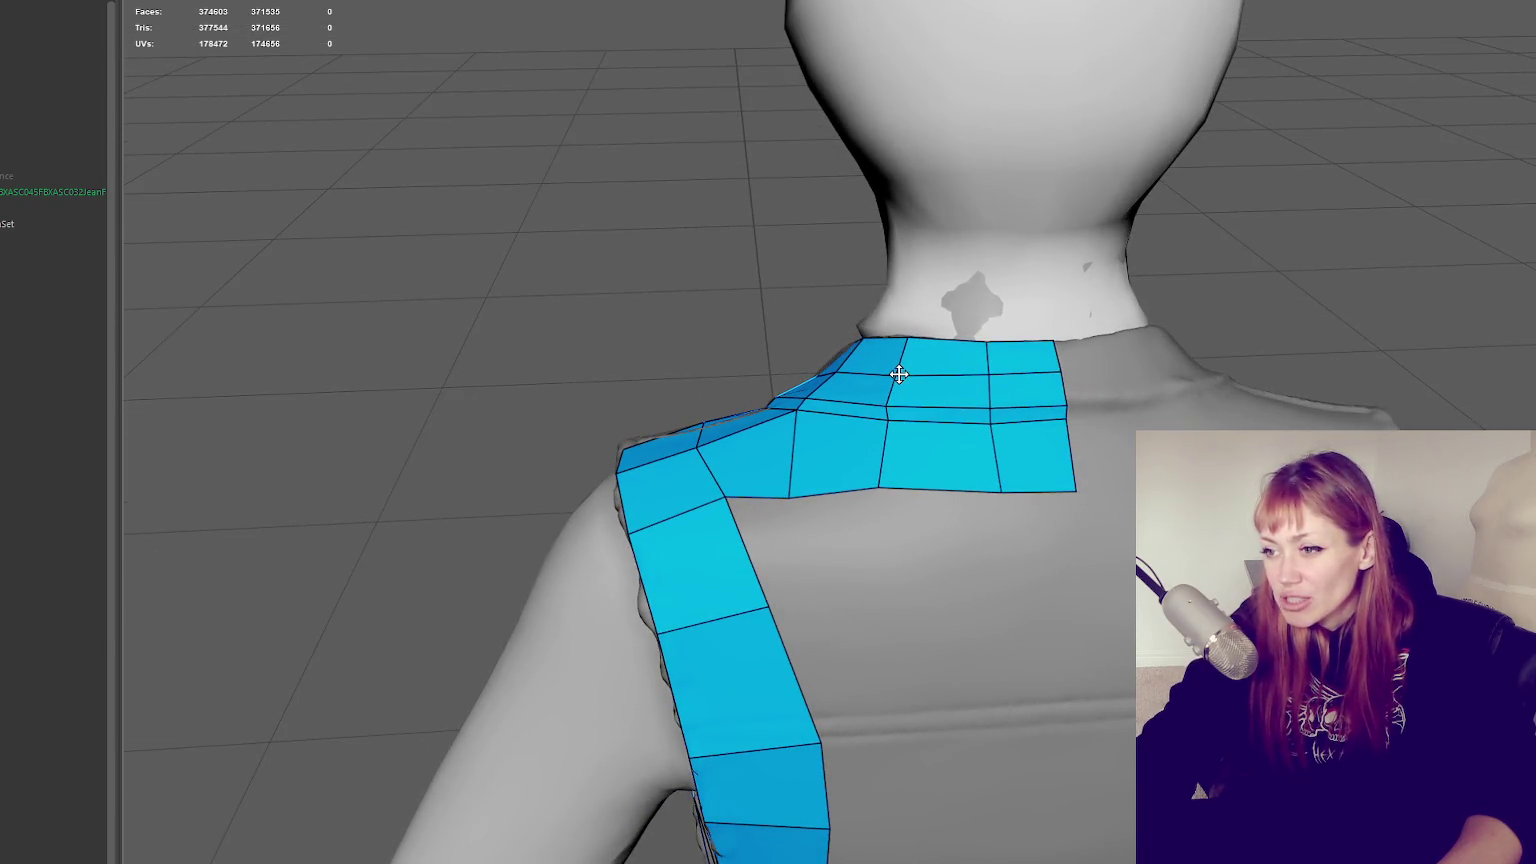
pyautogui.moveTo(897, 403); pyautogui.dragTo(885, 397)
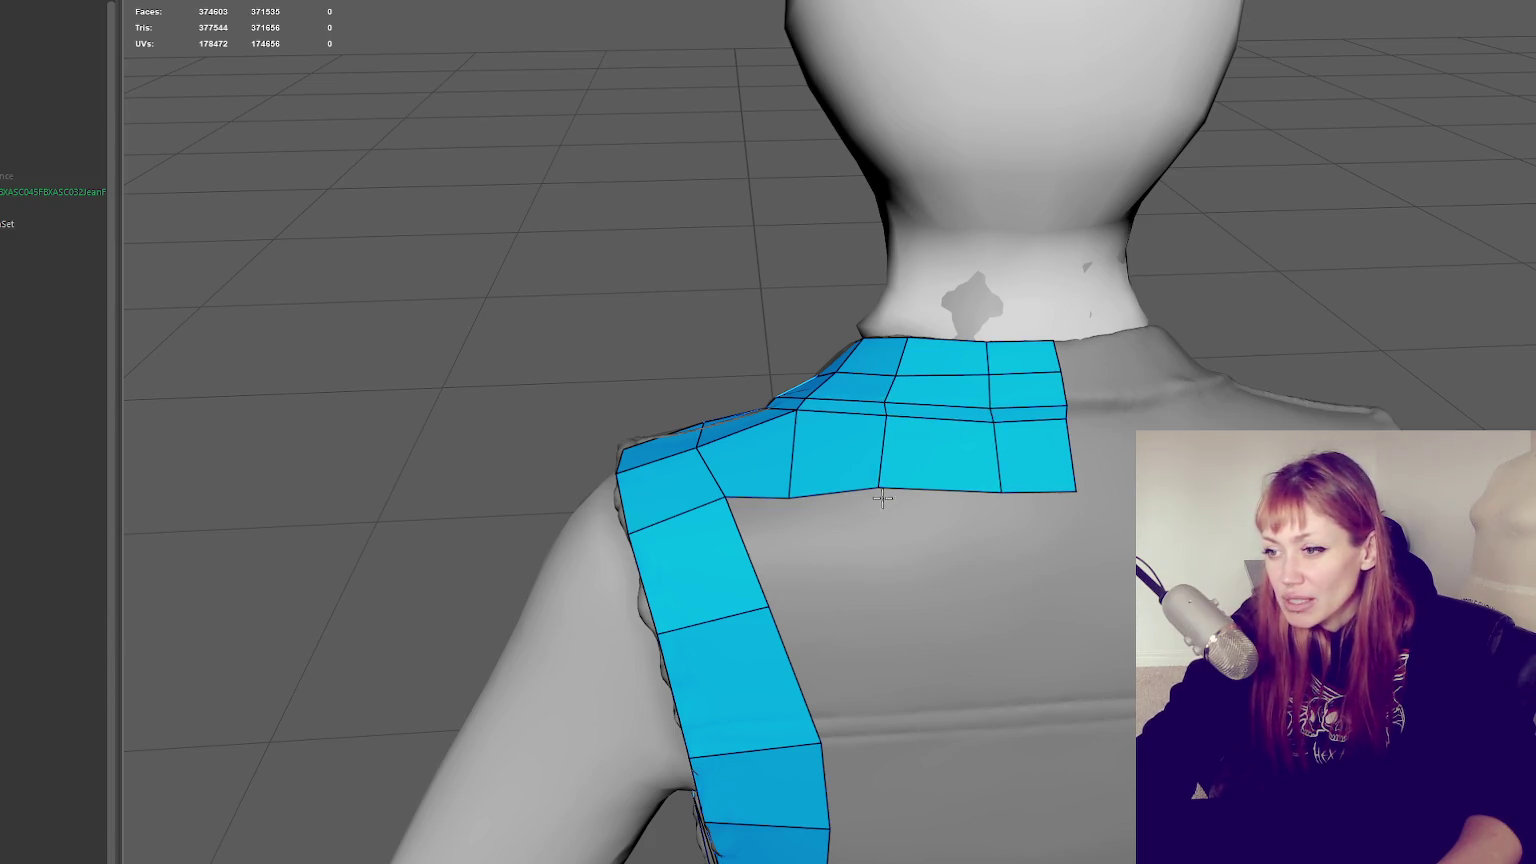
pyautogui.moveTo(788, 498)
pyautogui.mouseDown()
pyautogui.moveTo(797, 469)
pyautogui.moveTo(886, 470)
pyautogui.mouseUp()
pyautogui.moveTo(1000, 491); pyautogui.dragTo(998, 475)
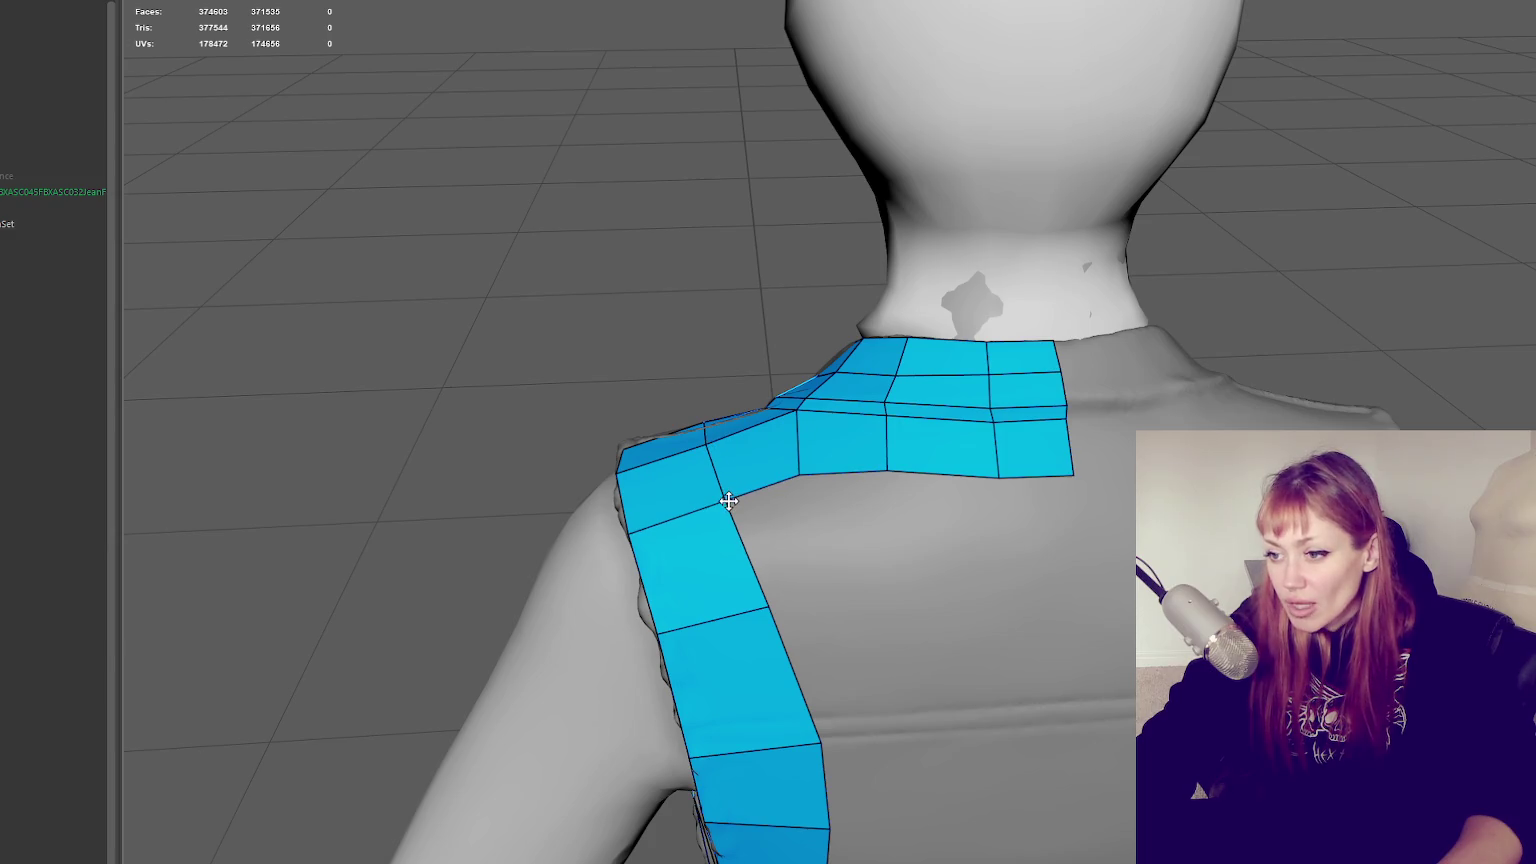
pyautogui.moveTo(762, 604); pyautogui.dragTo(763, 611)
pyautogui.moveTo(815, 744); pyautogui.dragTo(797, 739)
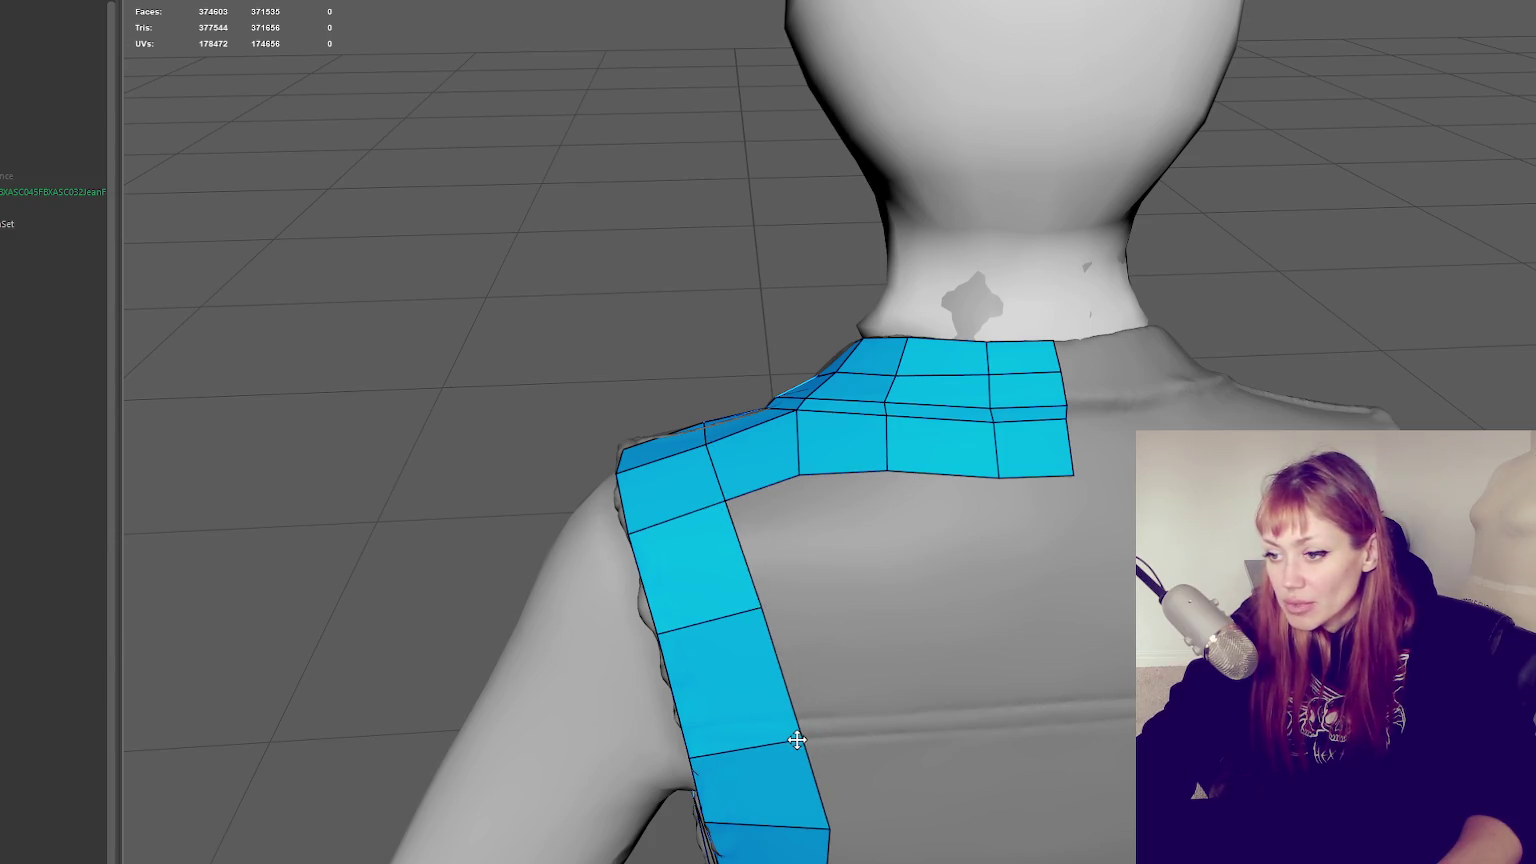
# Fill quads beside the shoulder band and a lower row across the upper back
pyautogui.moveTo(823, 816)
pyautogui.keyDown('alt'); pyautogui.mouseDown()
pyautogui.moveTo(792, 778)
pyautogui.moveTo(847, 641)
pyautogui.moveTo(899, 628)
pyautogui.moveTo(848, 526)
pyautogui.mouseUp(); pyautogui.keyUp('alt')
pyautogui.keyDown('shift'); pyautogui.click(790, 476); pyautogui.keyUp('shift')
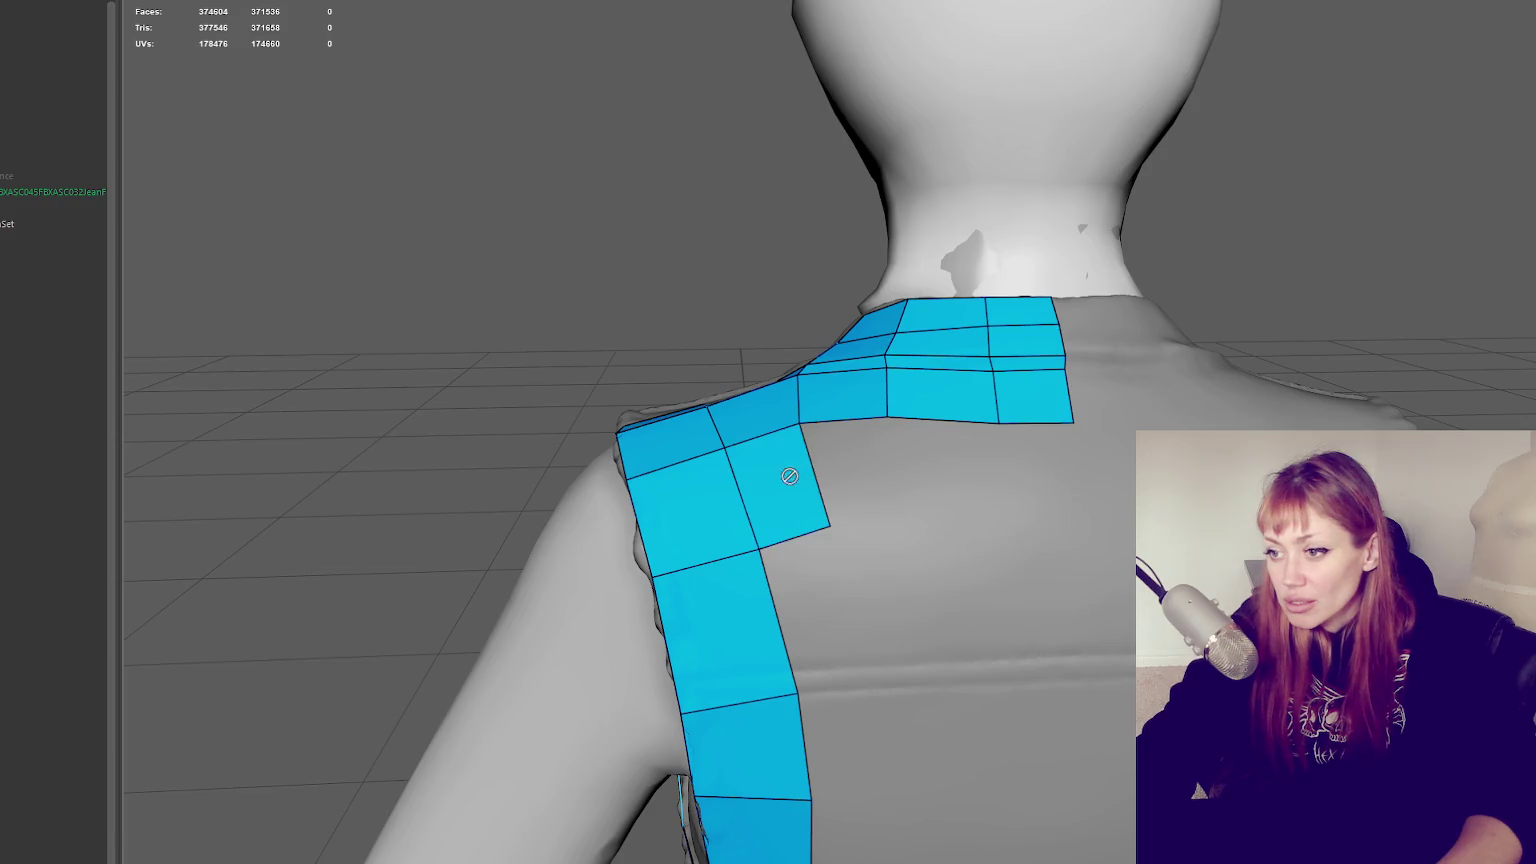
pyautogui.keyDown('shift'); pyautogui.click(858, 462); pyautogui.keyUp('shift')
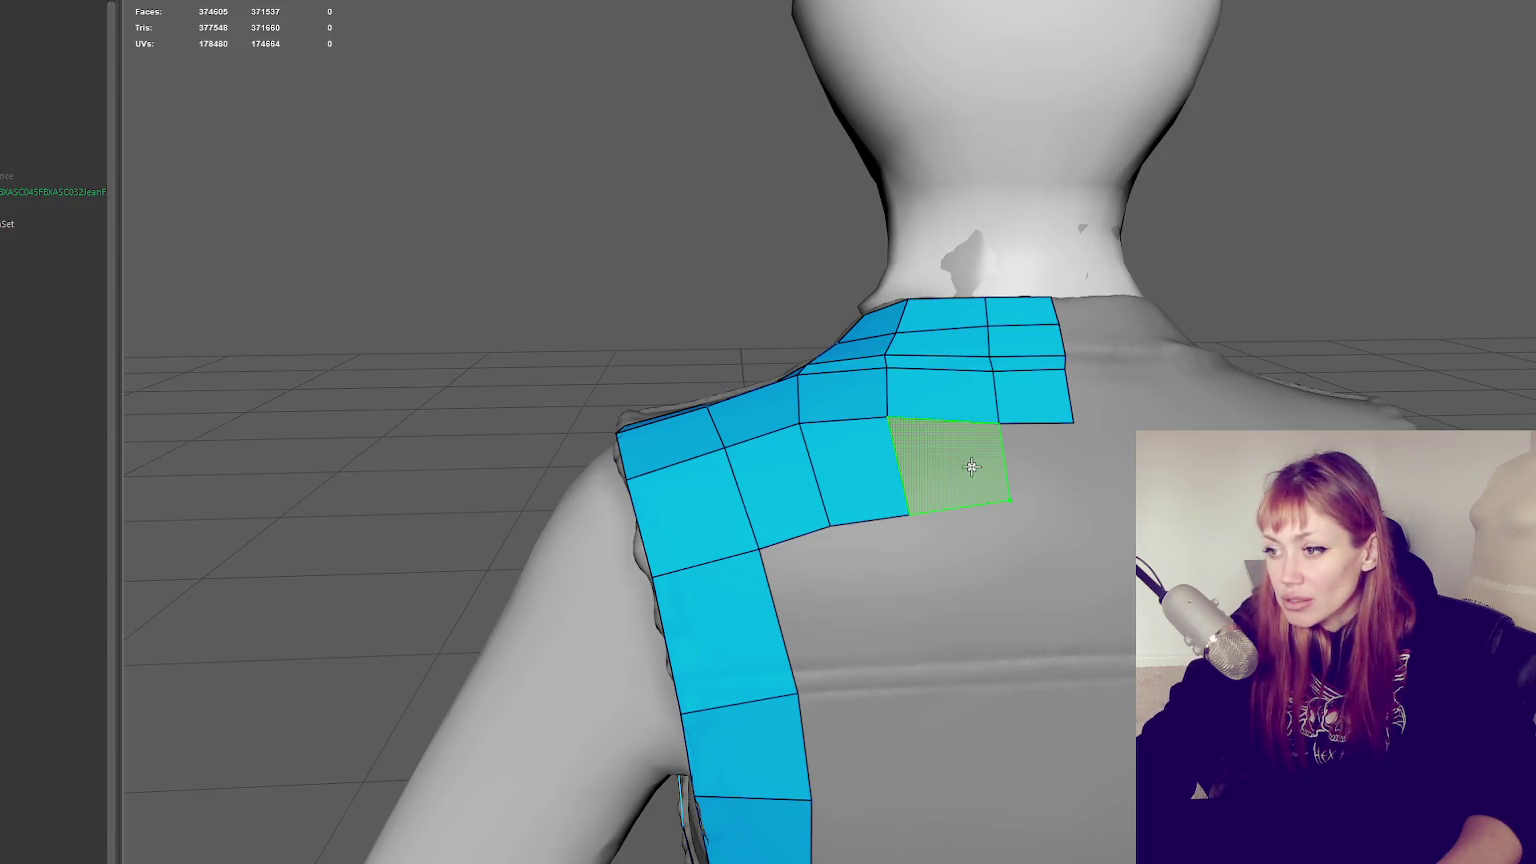
pyautogui.keyDown('shift'); pyautogui.click(968, 465); pyautogui.keyUp('shift')
pyautogui.keyDown('shift'); pyautogui.click(1051, 451); pyautogui.keyUp('shift')
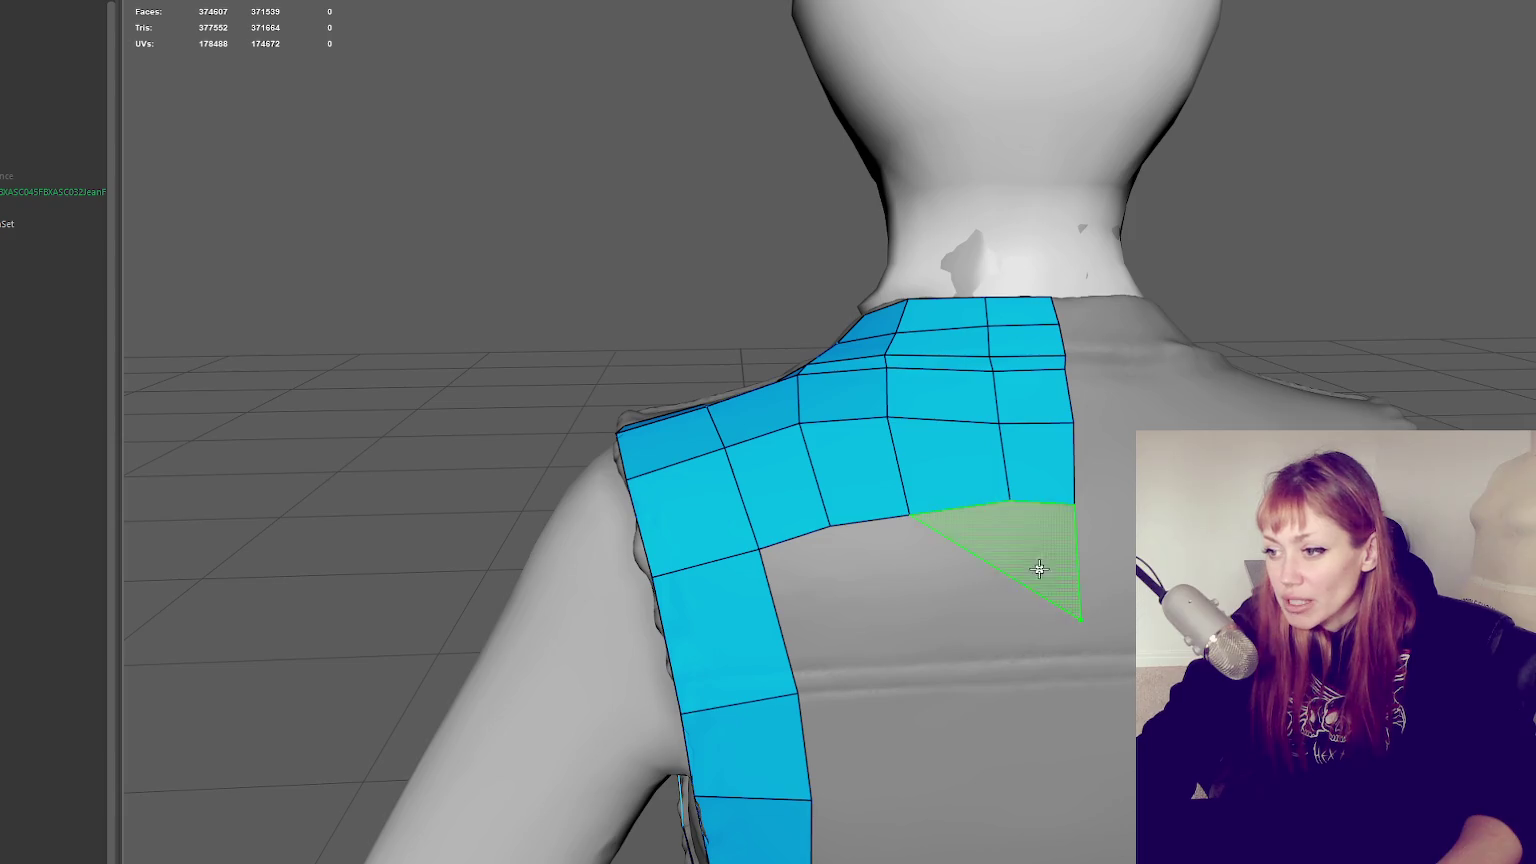
pyautogui.click(1019, 631)
pyautogui.keyDown('shift'); pyautogui.click(862, 605); pyautogui.keyUp('shift')
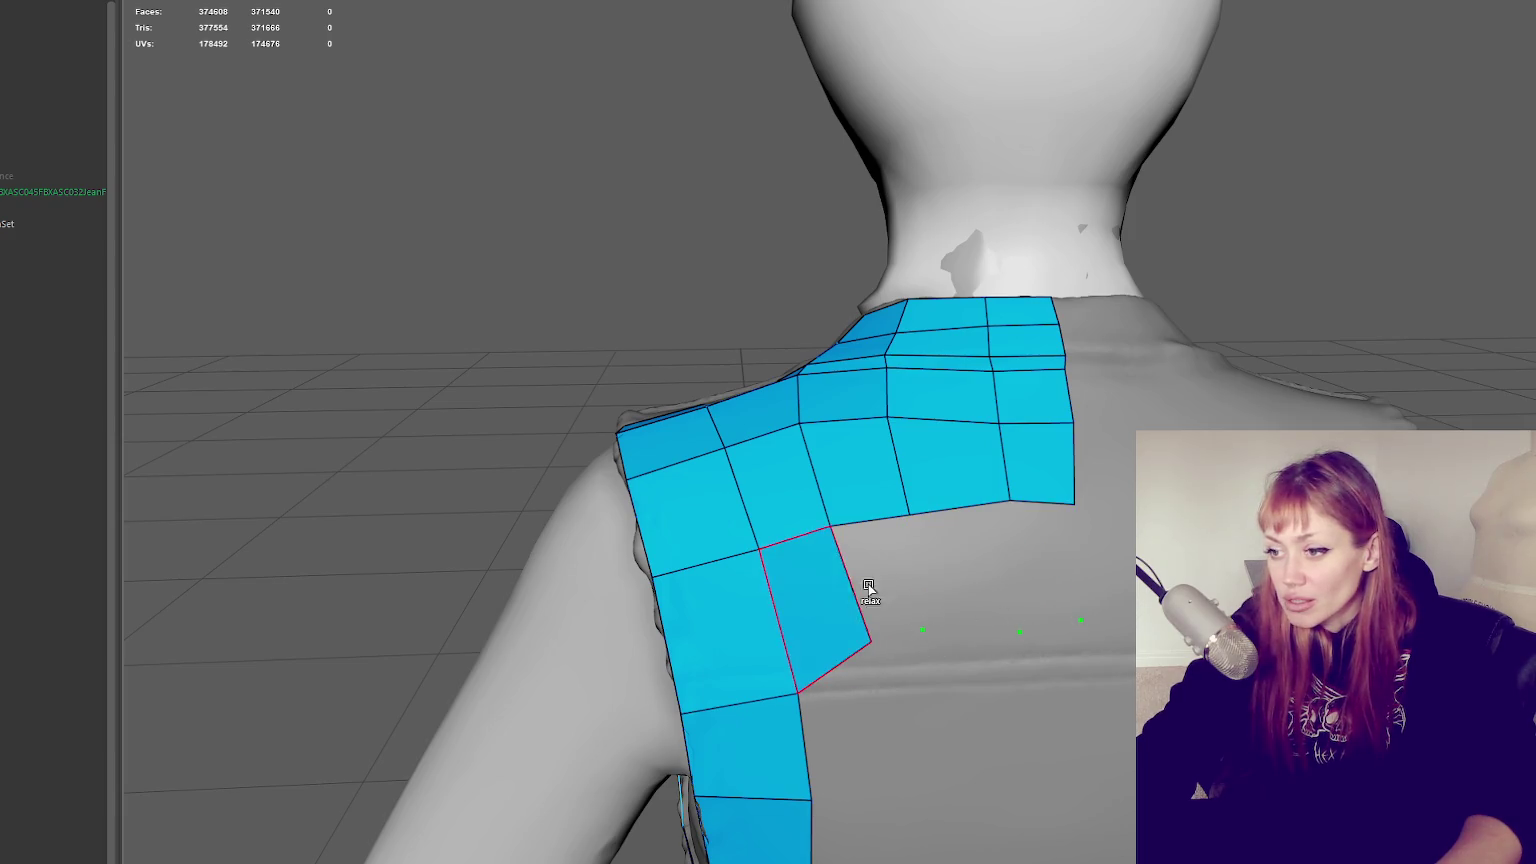
pyautogui.keyDown('shift'); pyautogui.click(910, 570); pyautogui.keyUp('shift')
pyautogui.keyDown('shift'); pyautogui.click(970, 565); pyautogui.keyUp('shift')
pyautogui.keyDown('shift'); pyautogui.click(1040, 555); pyautogui.keyUp('shift')
pyautogui.moveTo(1046, 549)
pyautogui.keyDown('alt'); pyautogui.mouseDown()
pyautogui.moveTo(1059, 549)
pyautogui.moveTo(1040, 543)
pyautogui.mouseUp(); pyautogui.keyUp('alt')
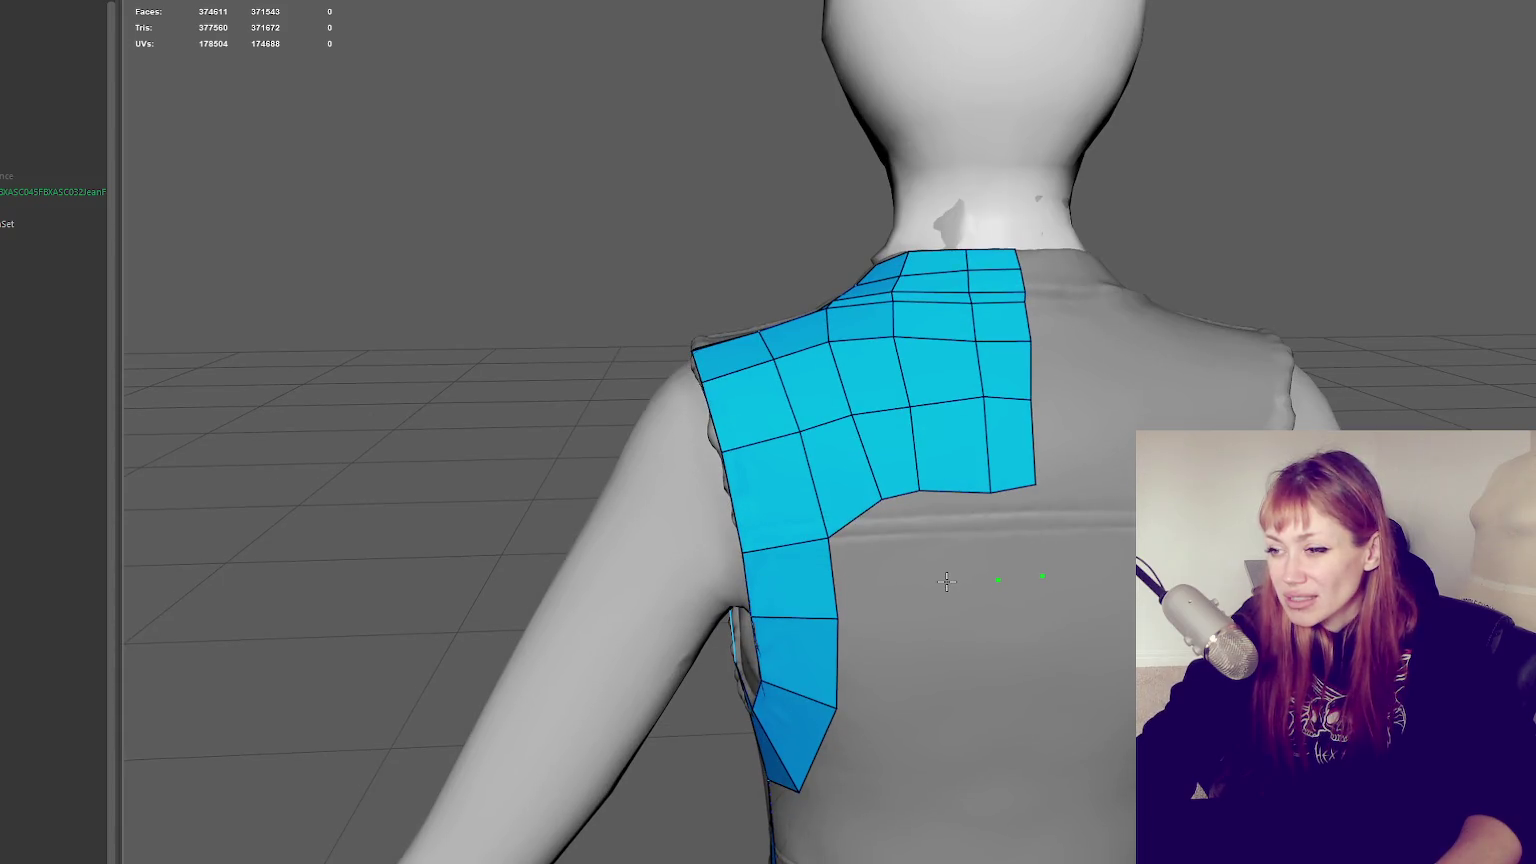
# Fill another row of quads across the back and close the notch on the patch's right side
pyautogui.keyDown('shift'); pyautogui.click(868, 571); pyautogui.keyUp('shift')
pyautogui.keyDown('shift'); pyautogui.click(918, 545); pyautogui.keyUp('shift')
pyautogui.keyDown('shift'); pyautogui.click(963, 540); pyautogui.keyUp('shift')
pyautogui.keyDown('shift'); pyautogui.click(1017, 533); pyautogui.keyUp('shift')
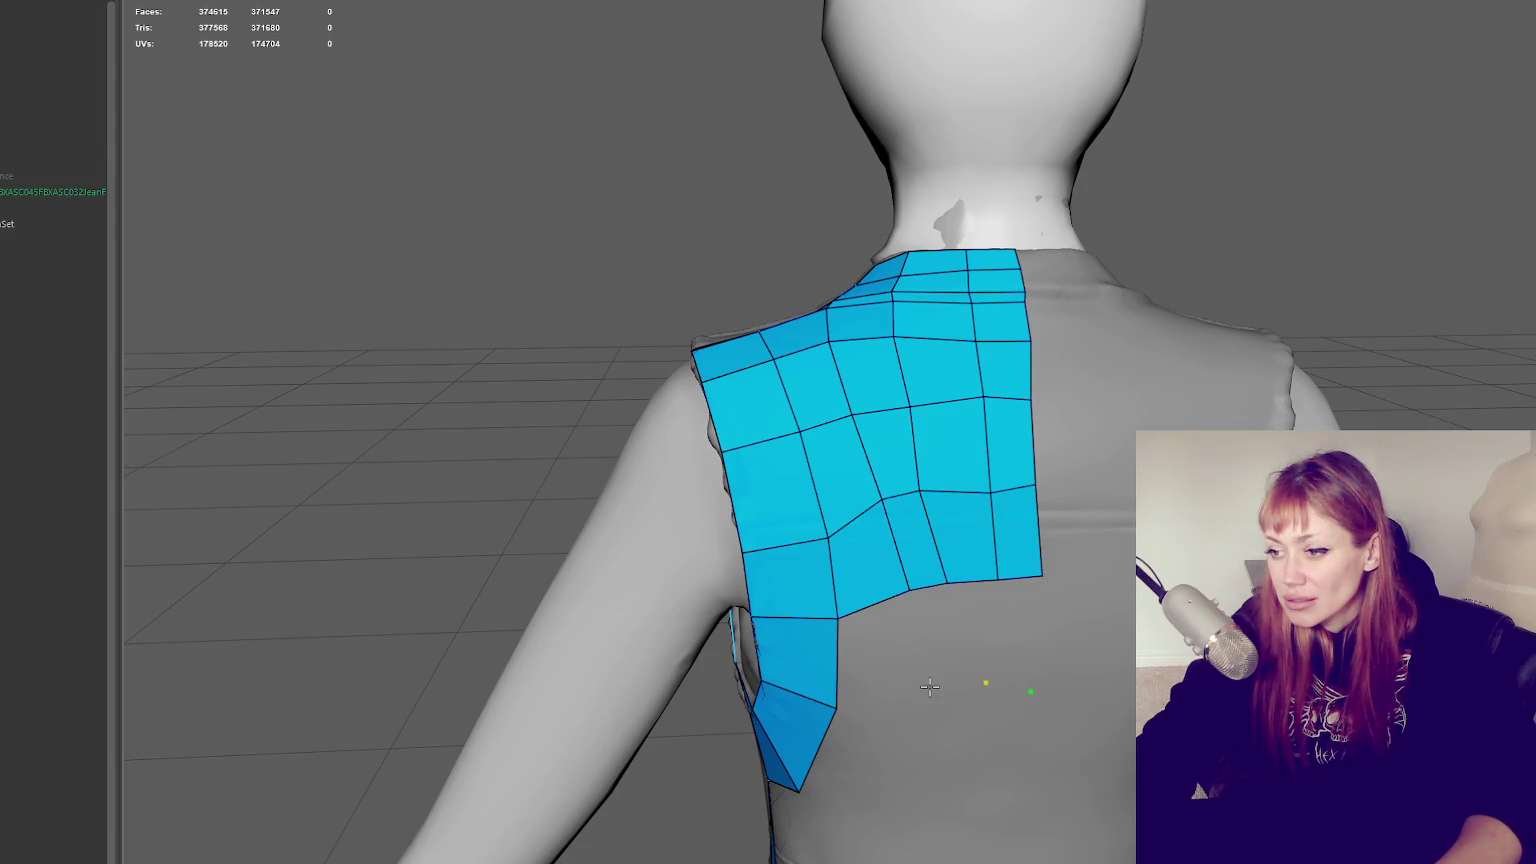
pyautogui.keyDown('shift'); pyautogui.click(875, 655); pyautogui.keyUp('shift')
pyautogui.keyDown('shift'); pyautogui.click(945, 634); pyautogui.keyUp('shift')
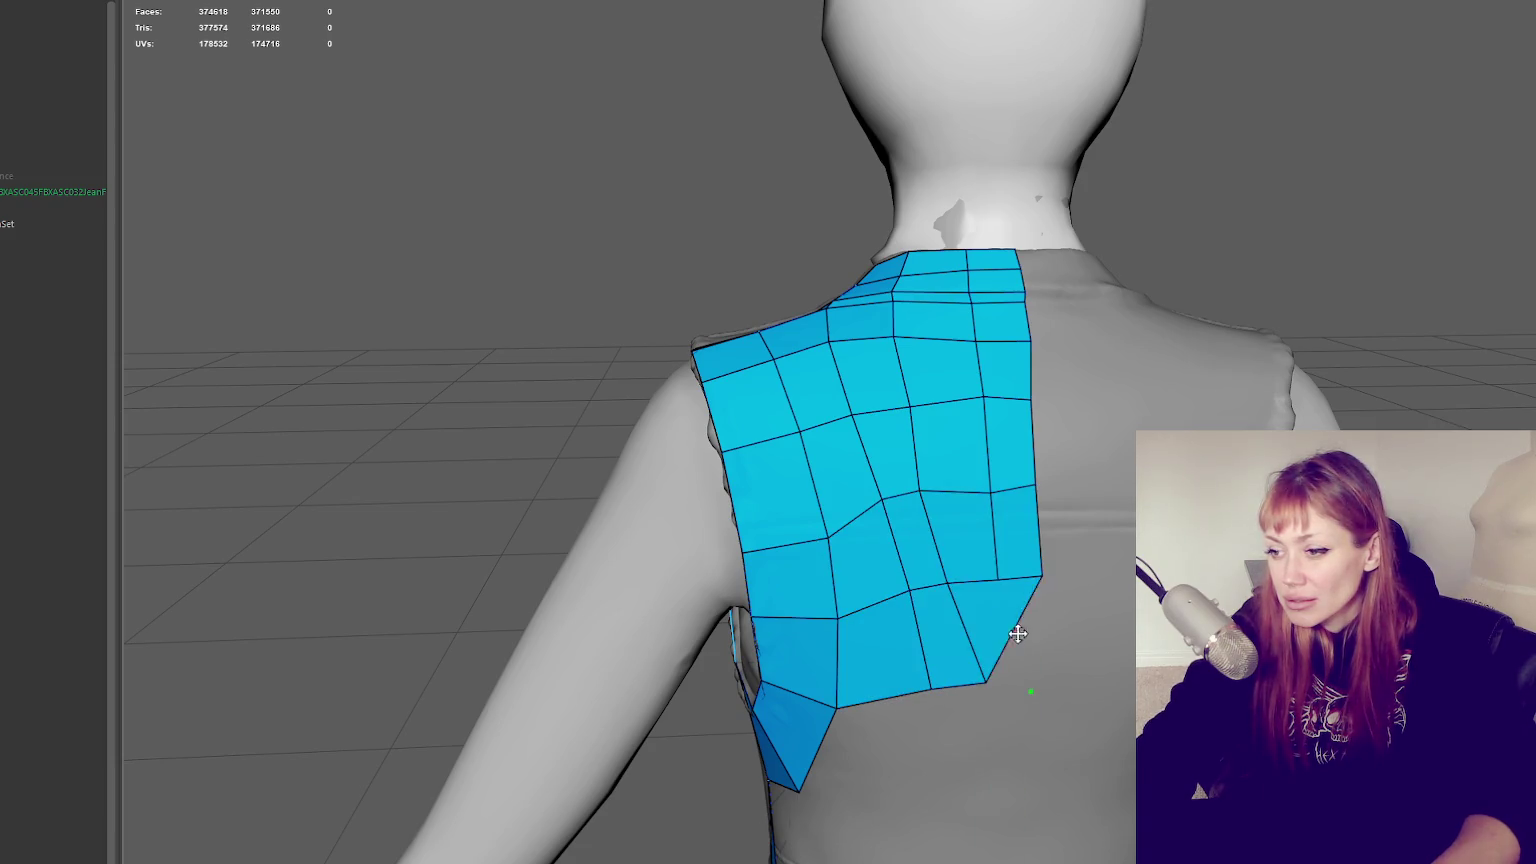
pyautogui.keyDown('shift'); pyautogui.click(1021, 630); pyautogui.keyUp('shift')
pyautogui.keyDown('shift'); pyautogui.click(975, 635); pyautogui.keyUp('shift')
# Straighten the patch's right edge and lower the middle and top rows of vertices
pyautogui.moveTo(922, 697); pyautogui.dragTo(901, 701)
pyautogui.moveTo(912, 593); pyautogui.dragTo(902, 600)
pyautogui.moveTo(886, 497)
pyautogui.mouseDown()
pyautogui.moveTo(880, 519)
pyautogui.moveTo(1038, 511)
pyautogui.mouseUp()
pyautogui.moveTo(988, 412); pyautogui.dragTo(1035, 428)
pyautogui.moveTo(903, 413); pyautogui.dragTo(903, 426)
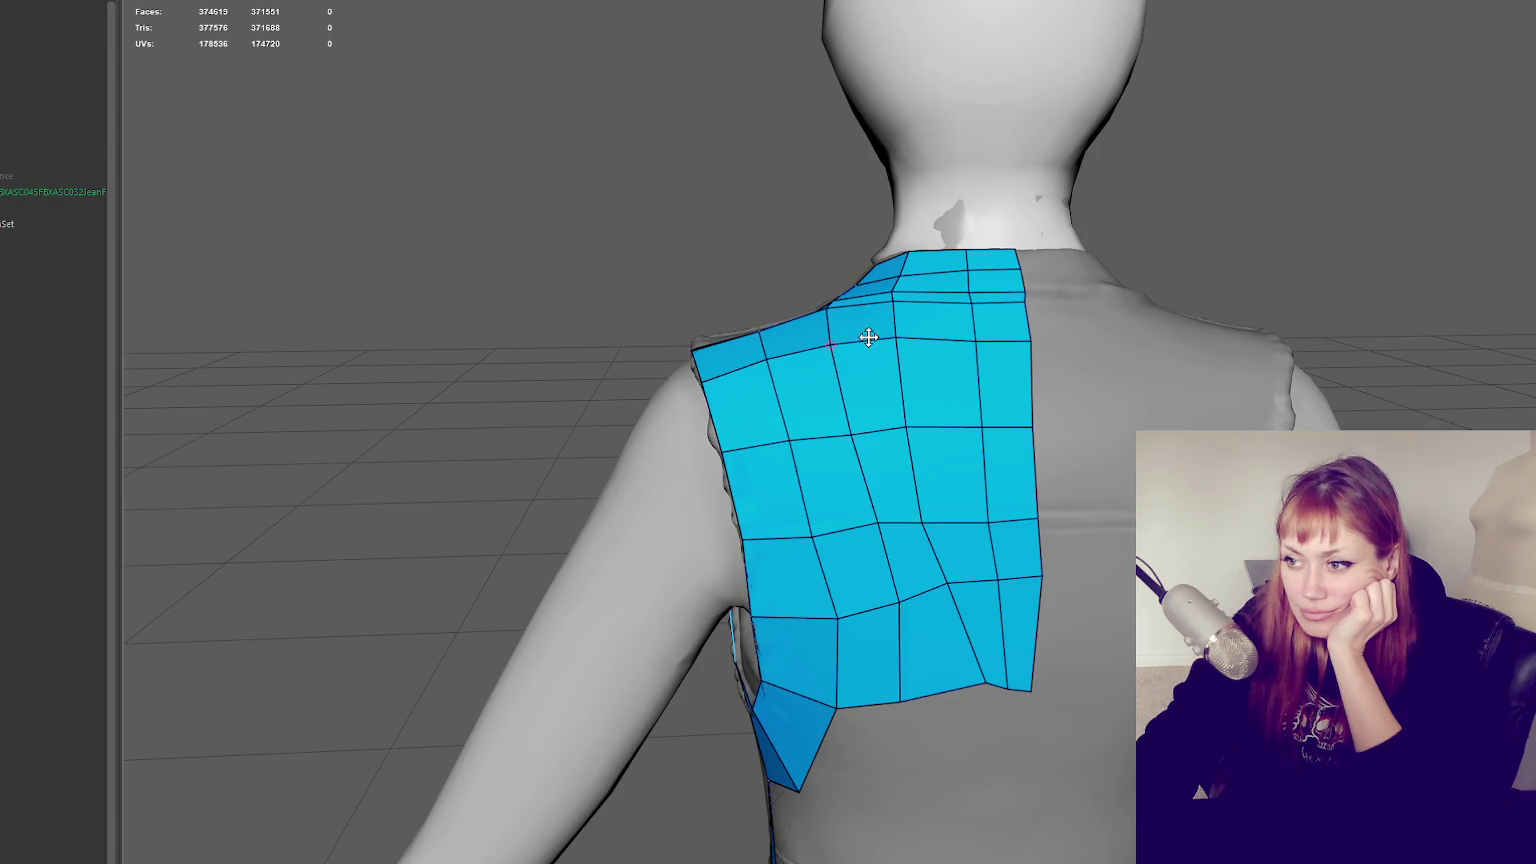
# Insert an edge loop across the patch top and shift nearby vertices to even the spacing
pyautogui.click(895, 300)
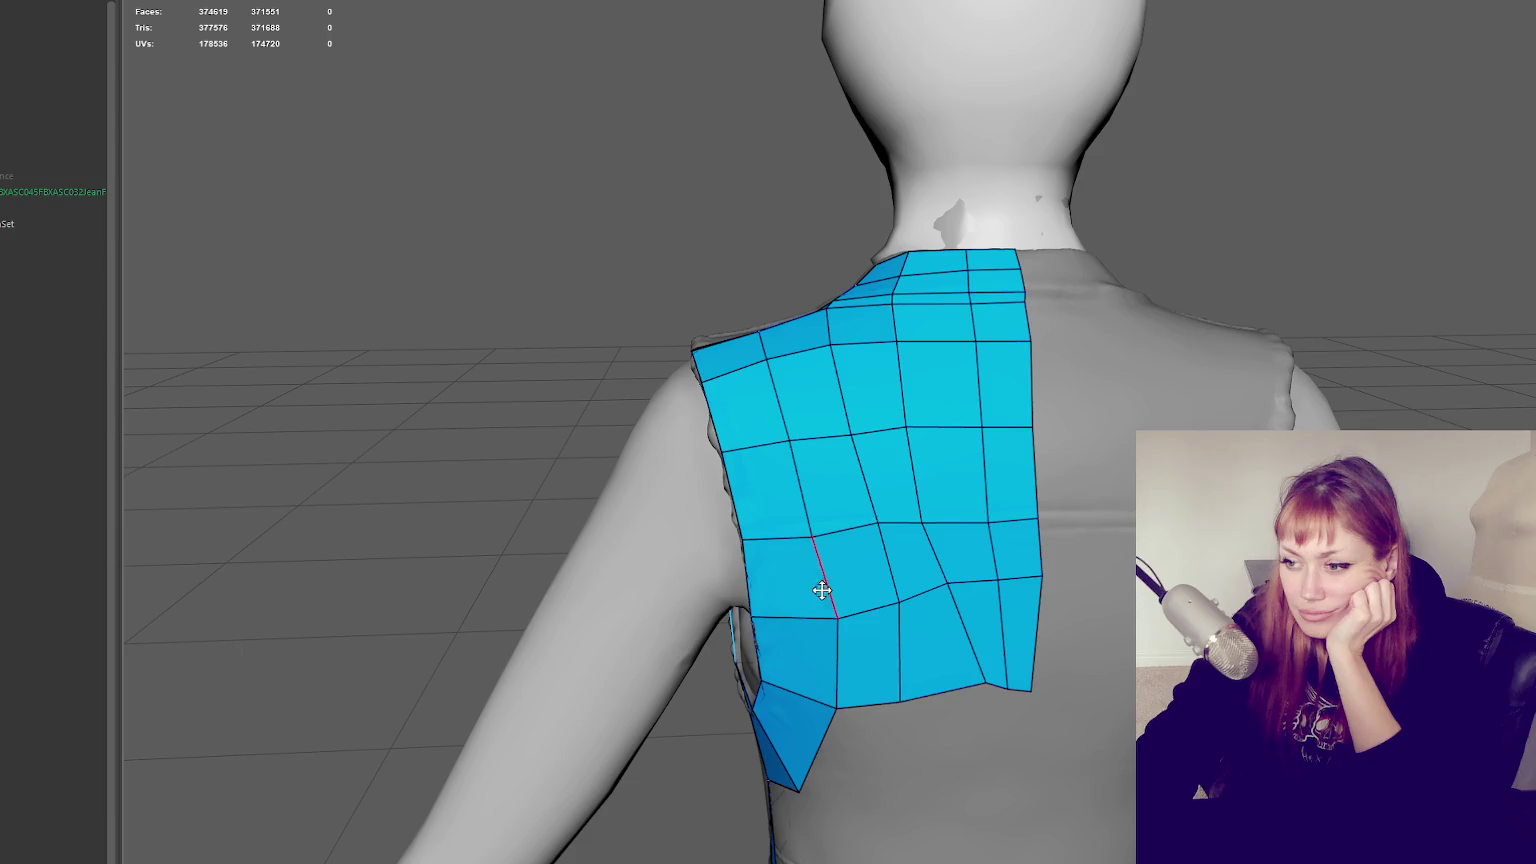
pyautogui.moveTo(835, 619); pyautogui.dragTo(819, 616)
pyautogui.moveTo(836, 707); pyautogui.dragTo(821, 707)
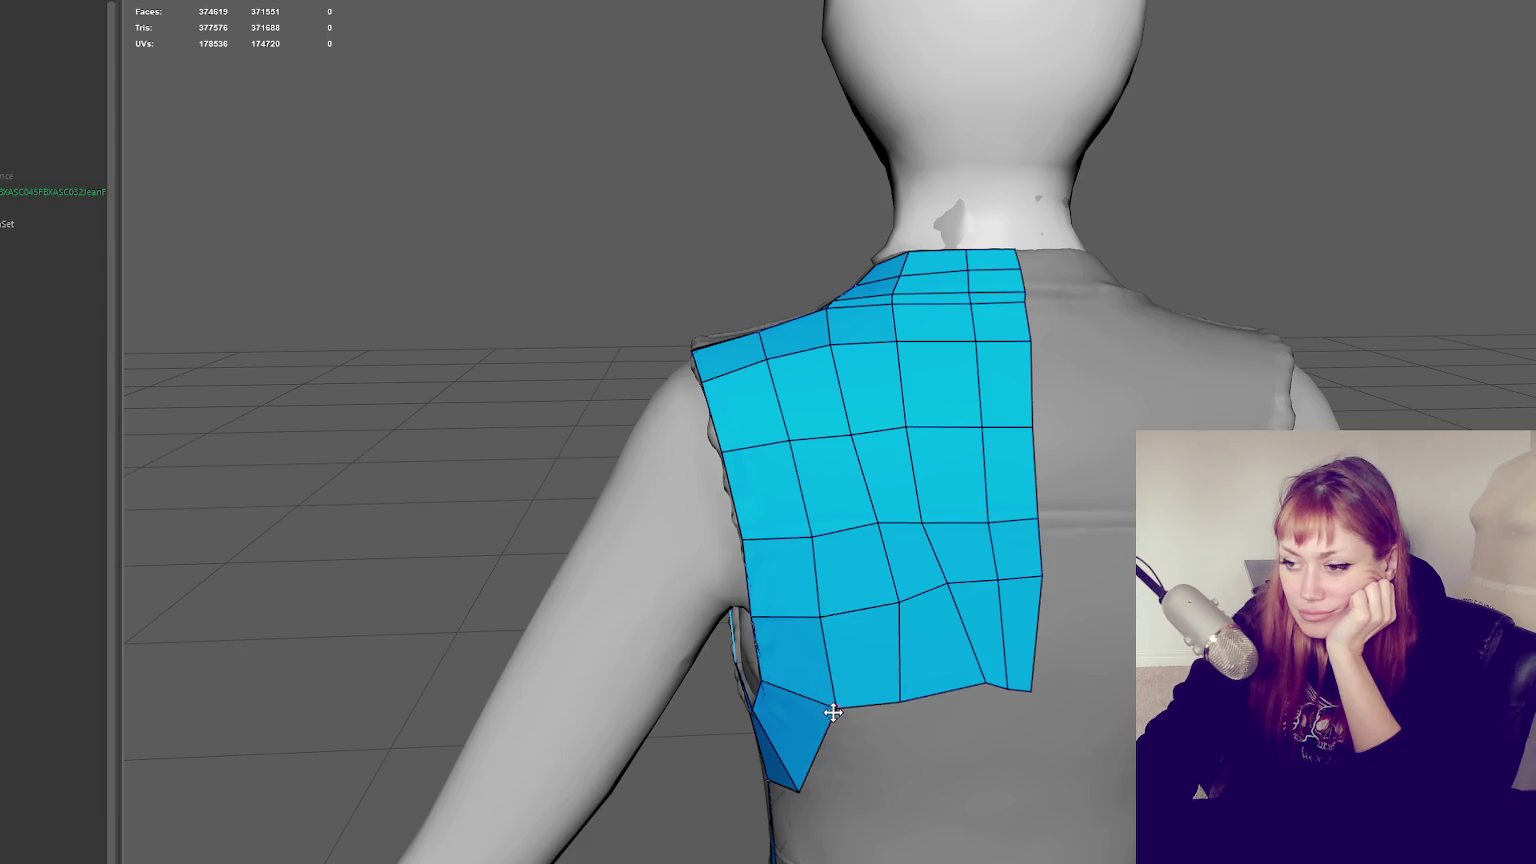
pyautogui.moveTo(897, 600); pyautogui.dragTo(886, 610)
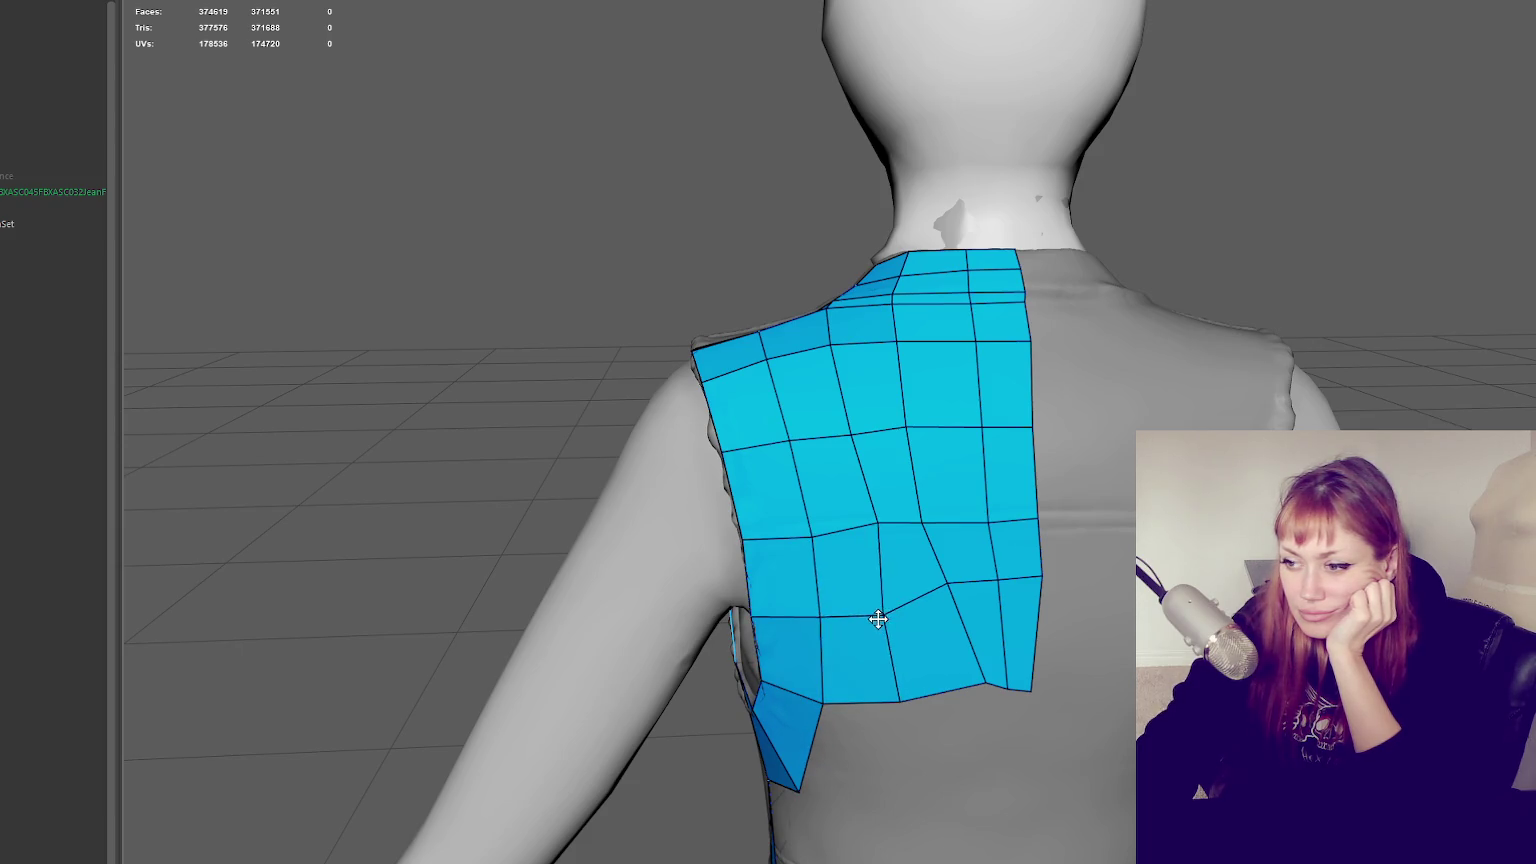
pyautogui.moveTo(877, 526); pyautogui.dragTo(870, 531)
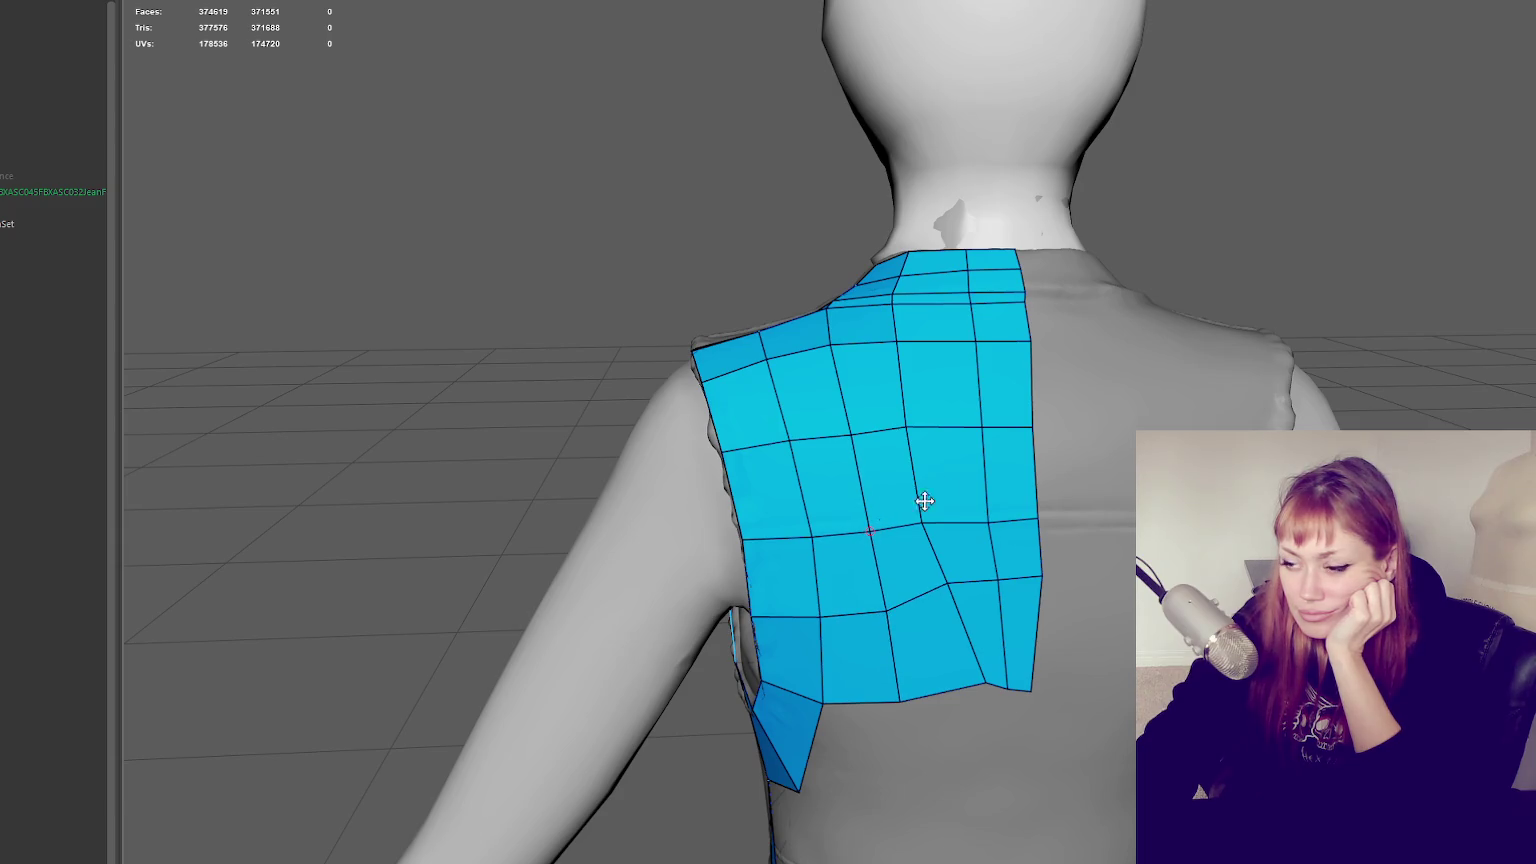
pyautogui.moveTo(910, 425); pyautogui.dragTo(917, 431)
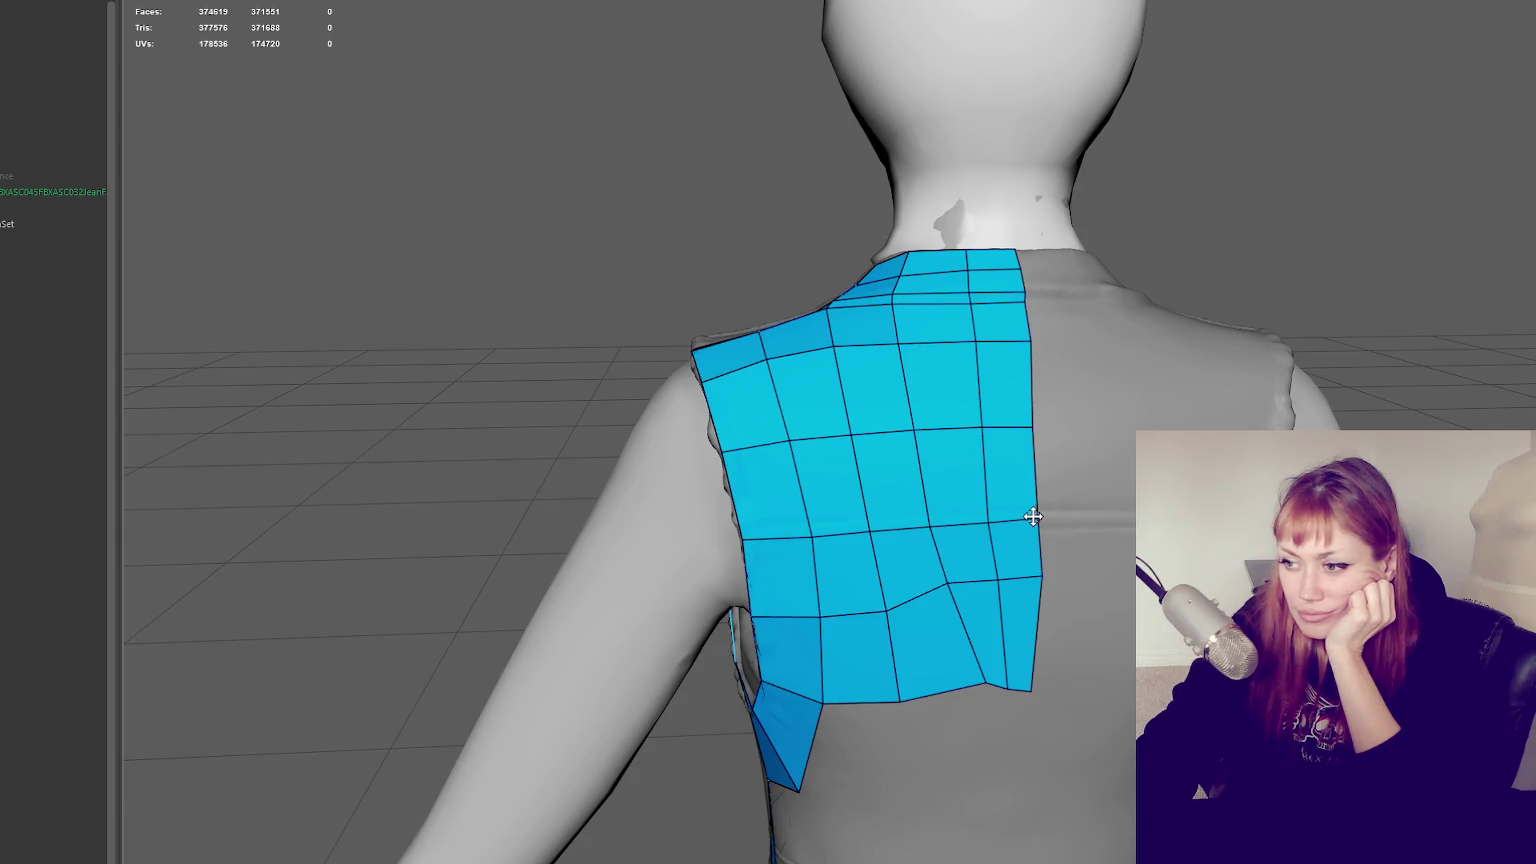
# Pull the lower and bottom-edge vertices into place to even out the bottom rows of quads
pyautogui.moveTo(948, 582); pyautogui.dragTo(942, 603)
pyautogui.moveTo(1040, 576); pyautogui.dragTo(1037, 606)
pyautogui.moveTo(981, 679)
pyautogui.mouseDown()
pyautogui.moveTo(943, 682)
pyautogui.moveTo(996, 696)
pyautogui.mouseUp()
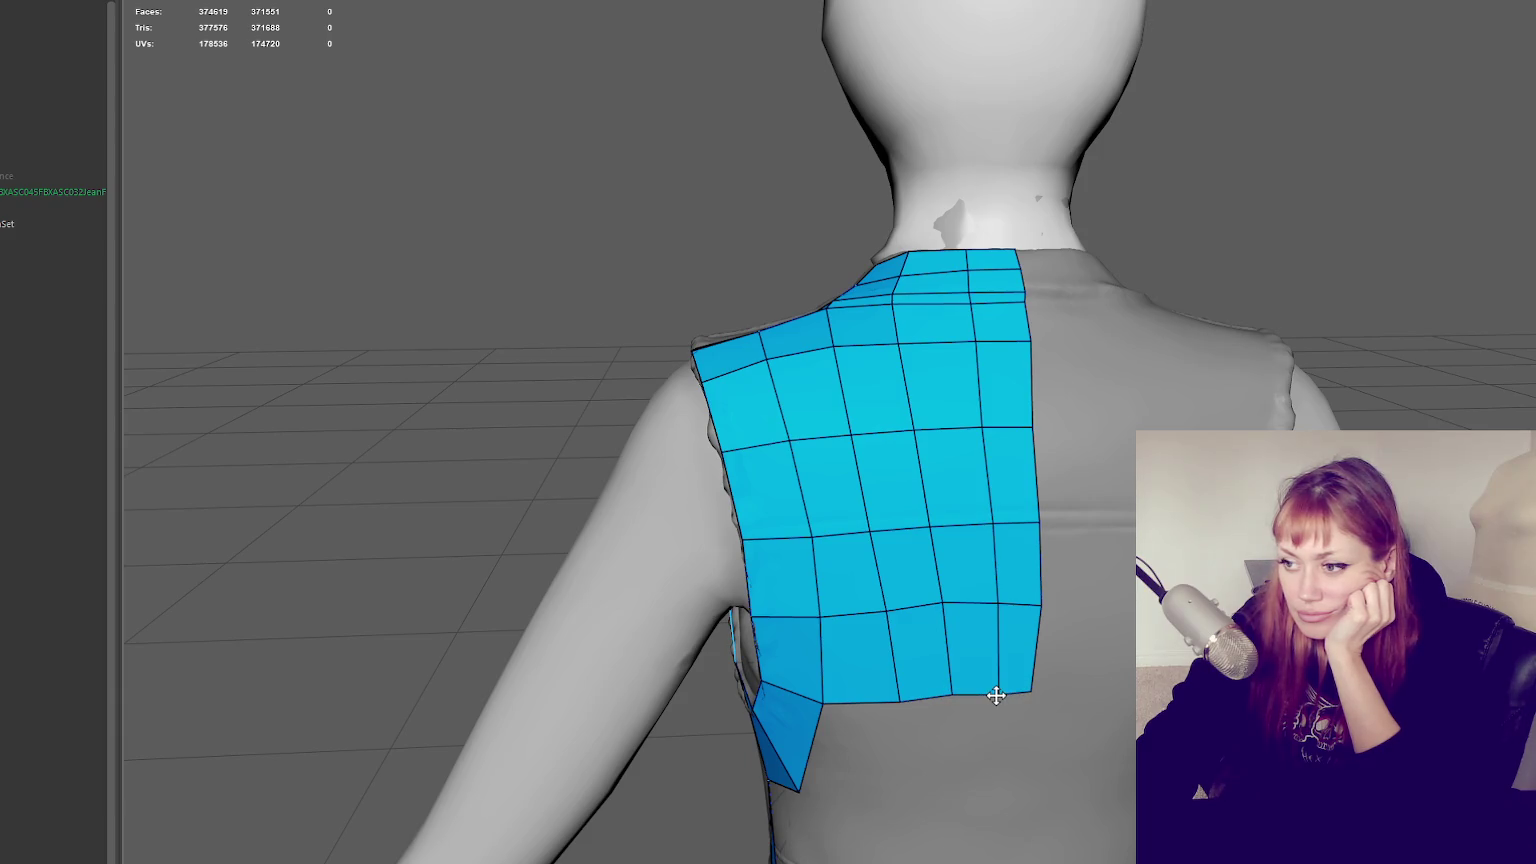
pyautogui.moveTo(903, 698); pyautogui.dragTo(943, 701)
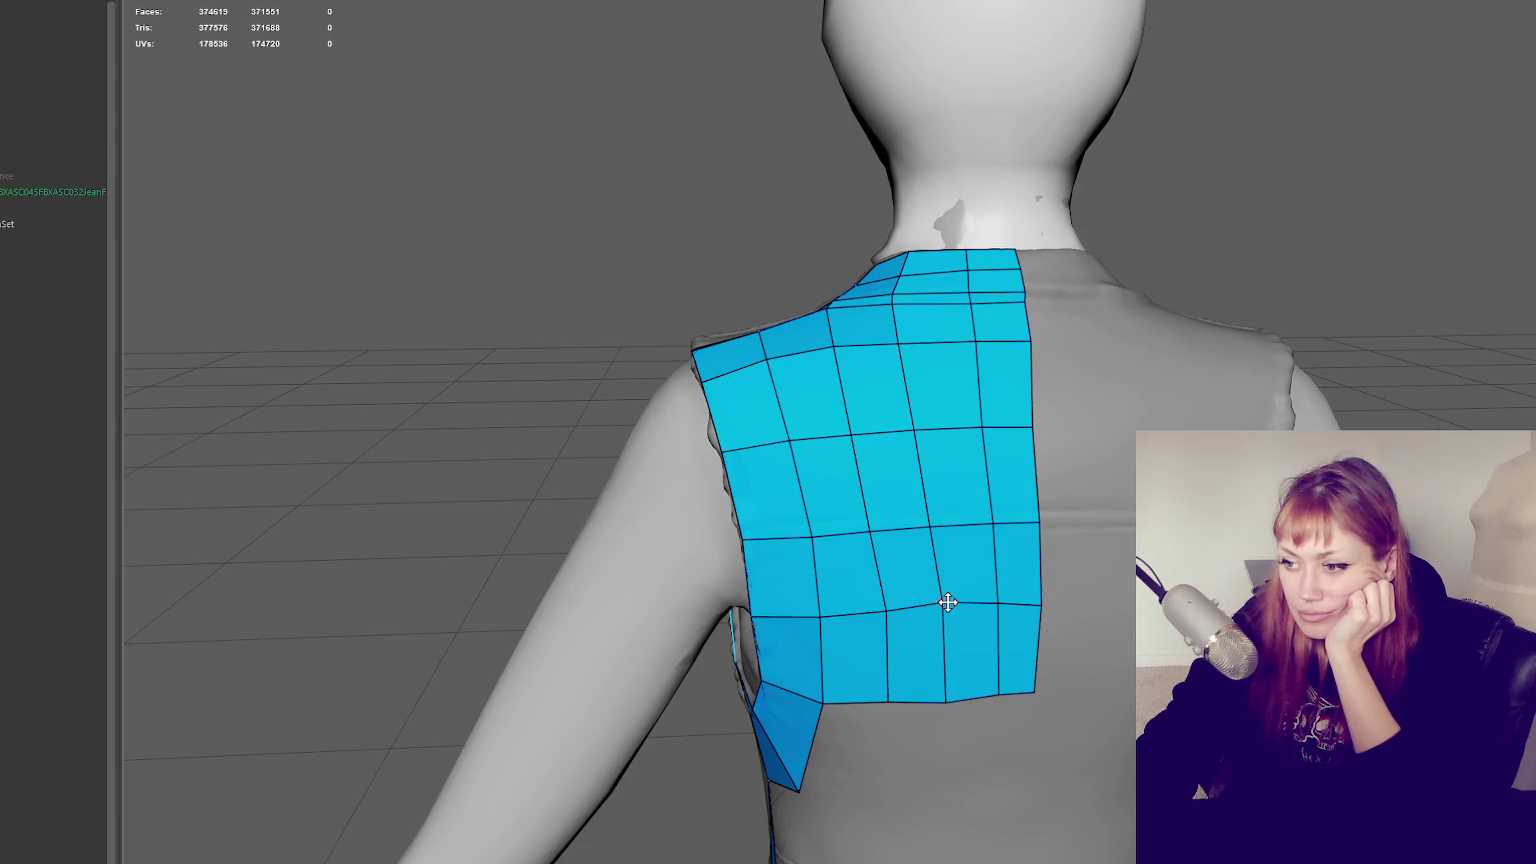
pyautogui.moveTo(933, 645)
pyautogui.keyDown('alt'); pyautogui.mouseDown()
pyautogui.moveTo(993, 648)
pyautogui.moveTo(950, 582)
pyautogui.mouseUp(); pyautogui.keyUp('alt')
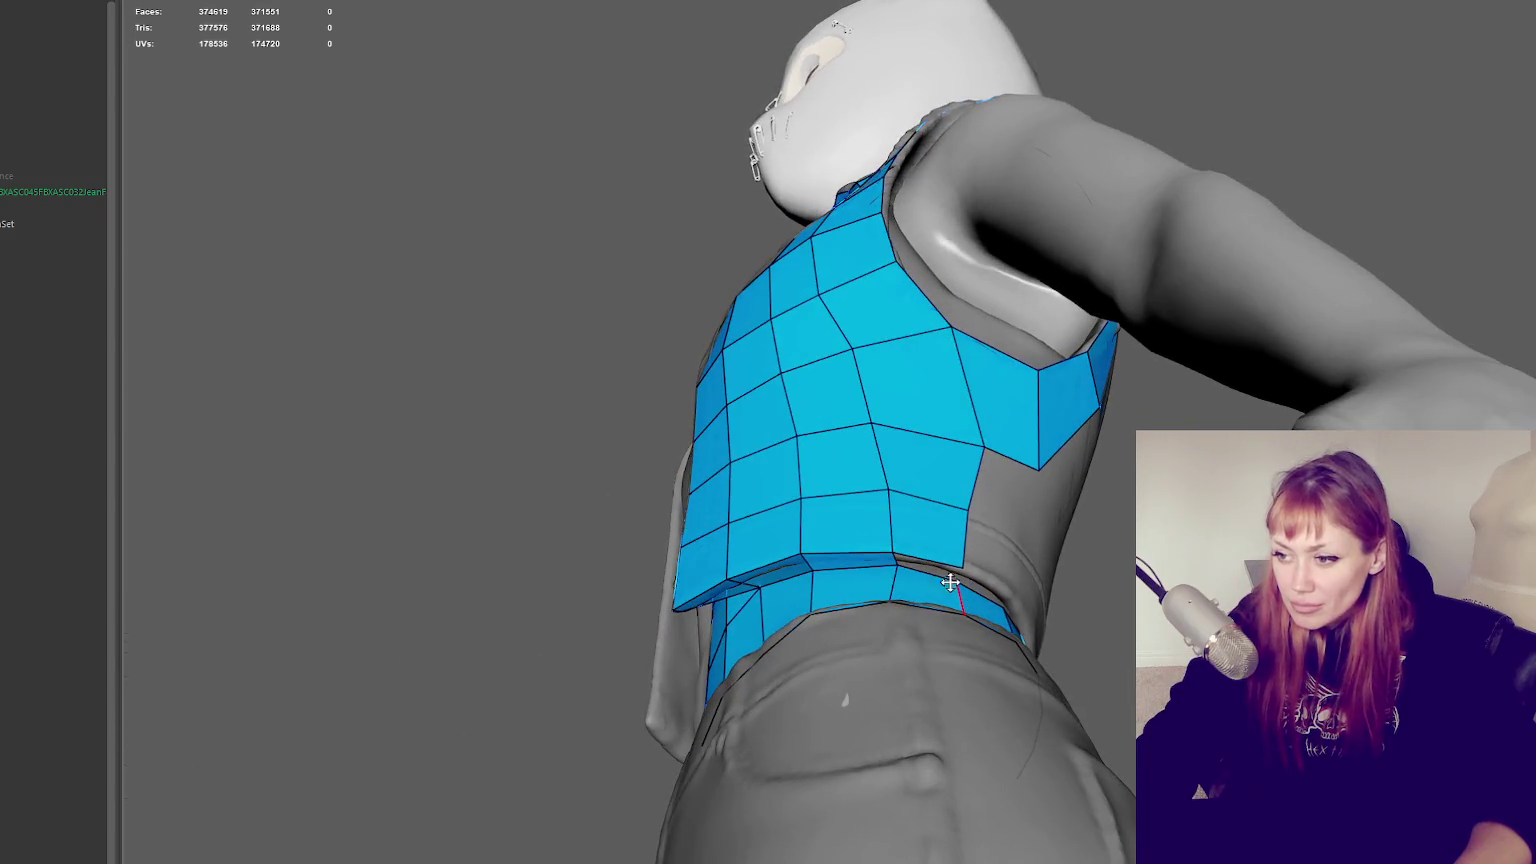
# Fill quads into the gaps along the waistband below the back strip
pyautogui.moveTo(933, 562)
pyautogui.keyDown('alt'); pyautogui.mouseDown()
pyautogui.moveTo(1127, 527)
pyautogui.moveTo(910, 490)
pyautogui.moveTo(906, 547)
pyautogui.mouseUp(); pyautogui.keyUp('alt')
pyautogui.keyDown('shift'); pyautogui.click(910, 490); pyautogui.keyUp('shift')
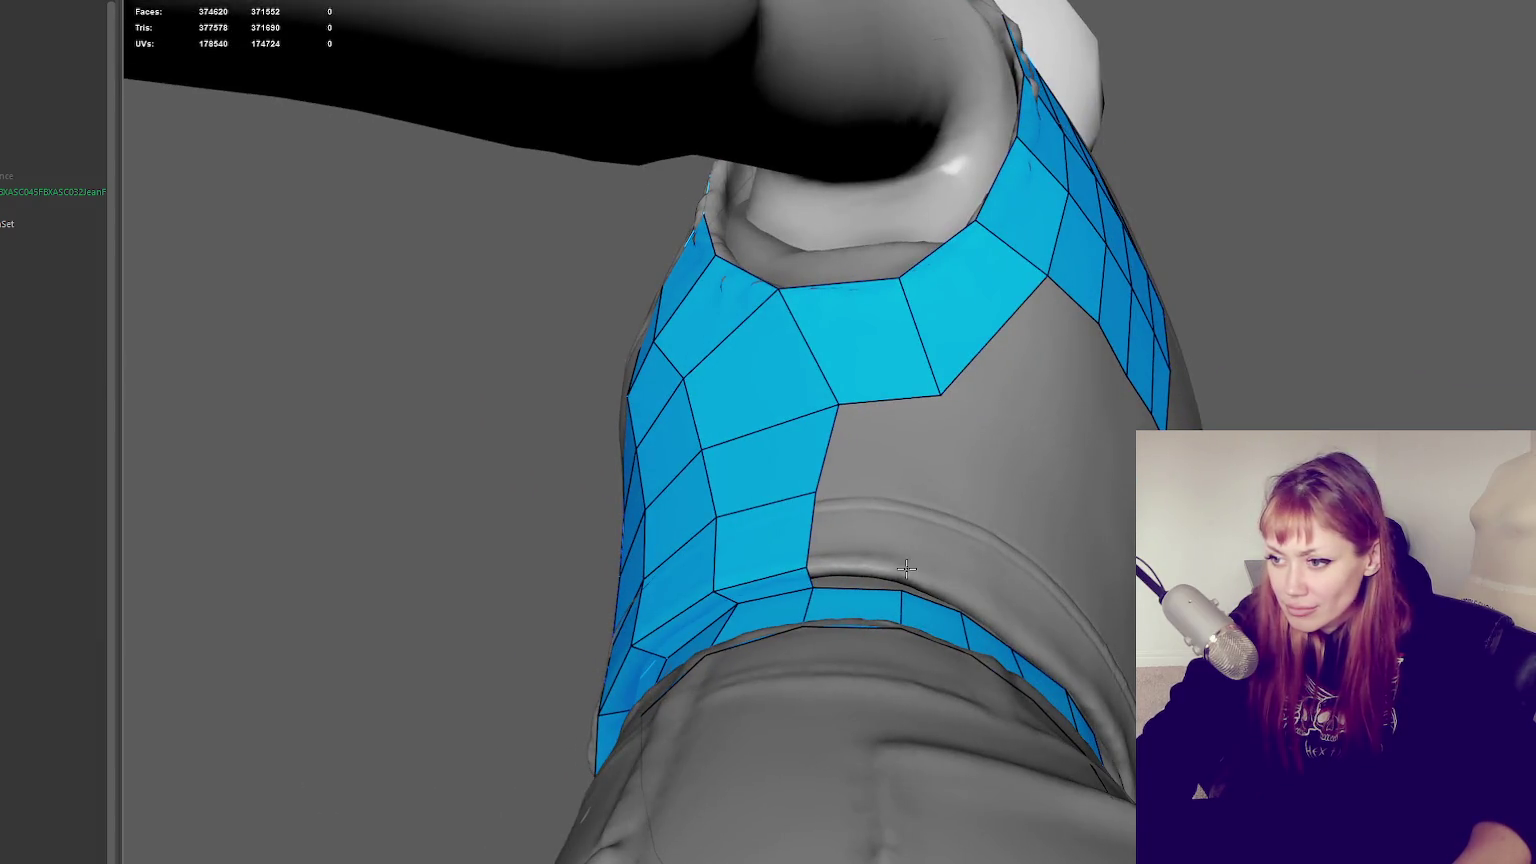
pyautogui.keyDown('shift'); pyautogui.click(863, 580); pyautogui.keyUp('shift')
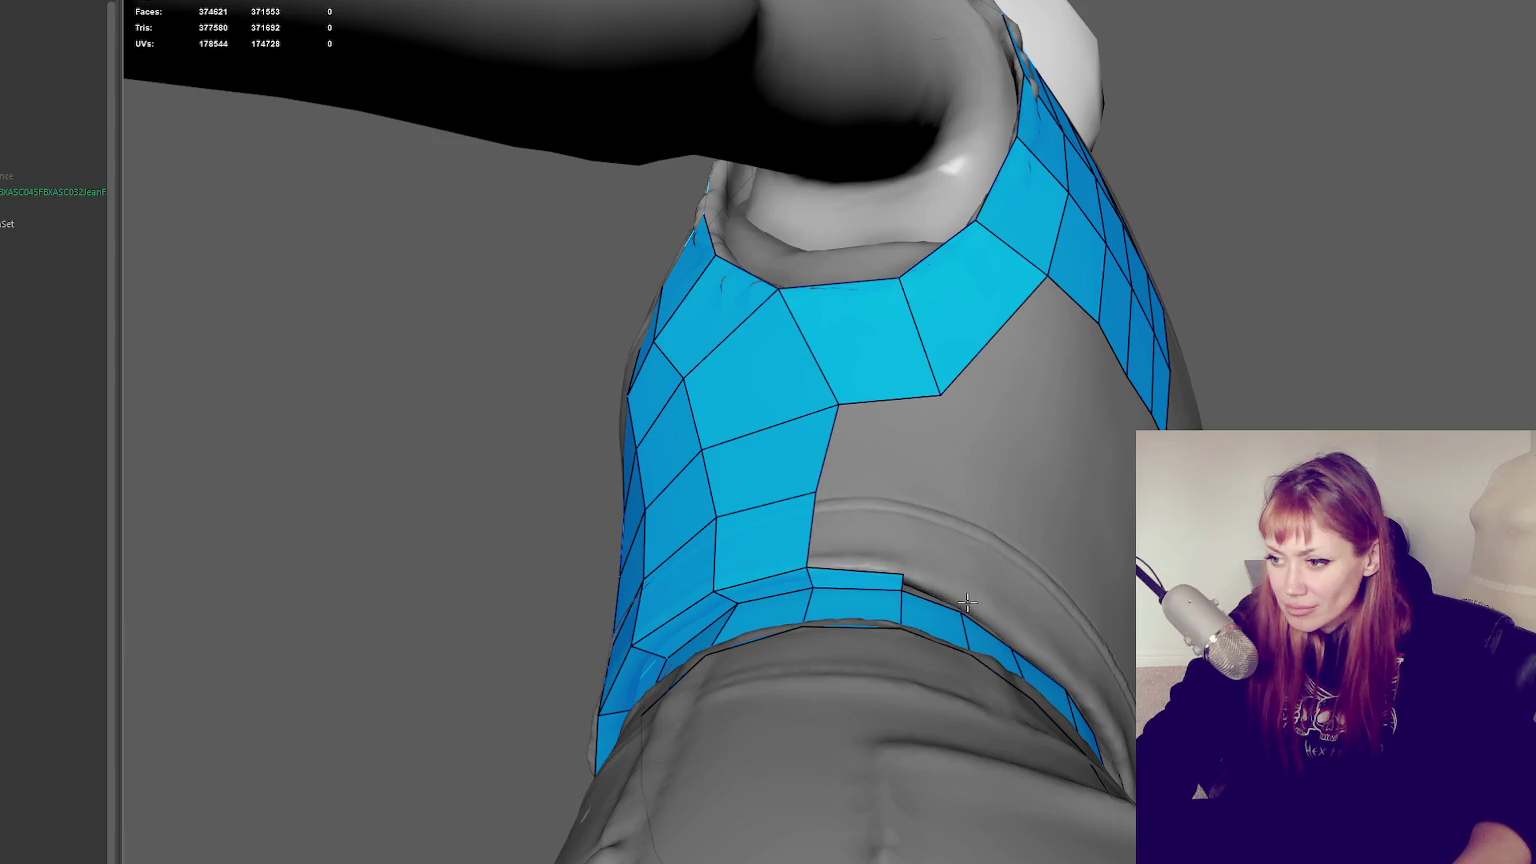
pyautogui.keyDown('alt'); pyautogui.moveTo(940, 601); pyautogui.dragTo(823, 540); pyautogui.keyUp('alt')
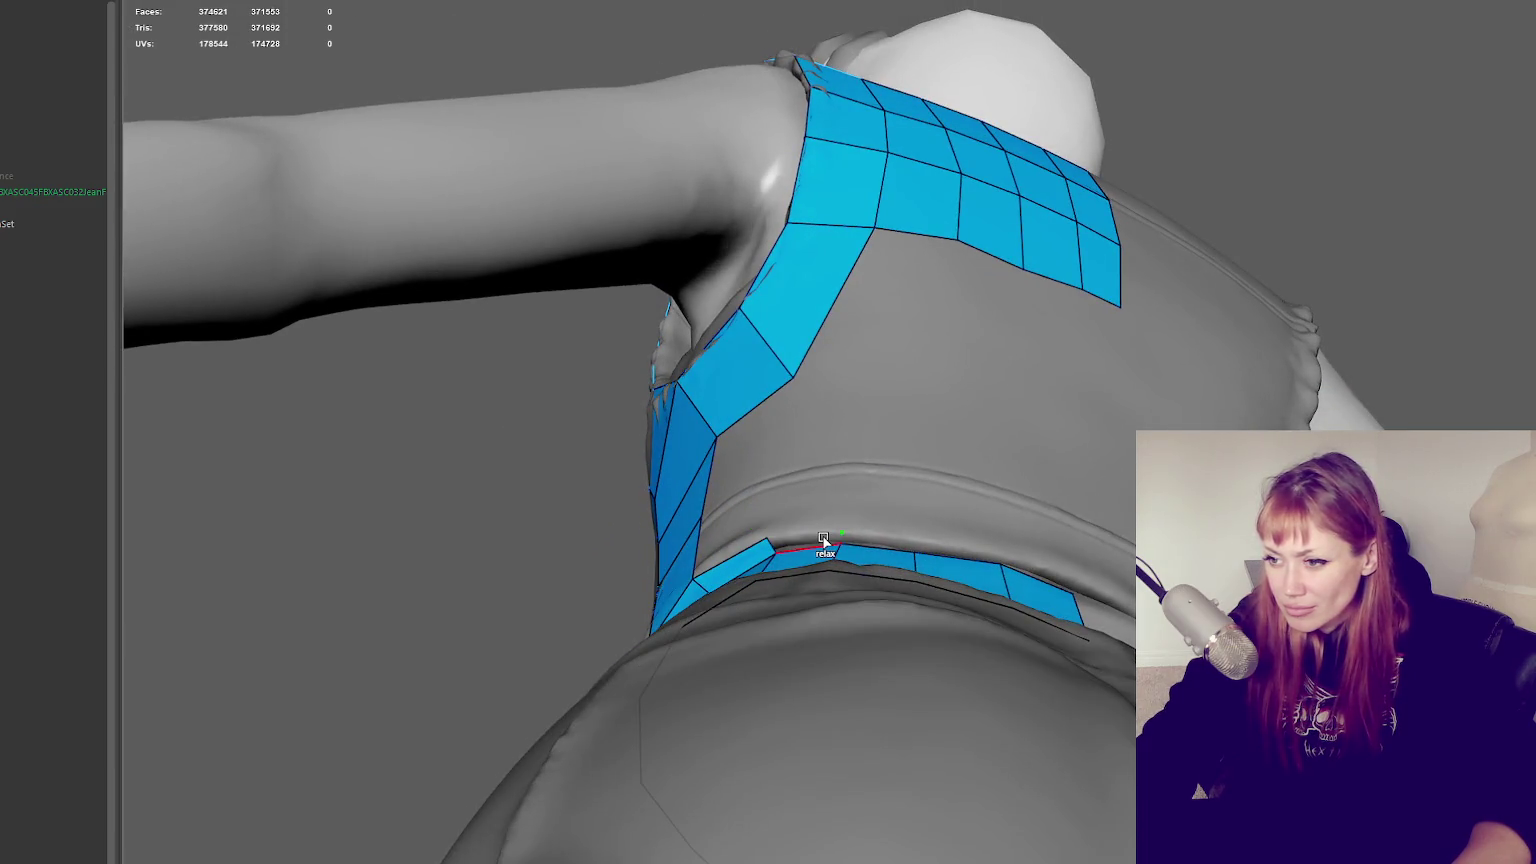
pyautogui.keyDown('shift'); pyautogui.click(826, 540); pyautogui.keyUp('shift')
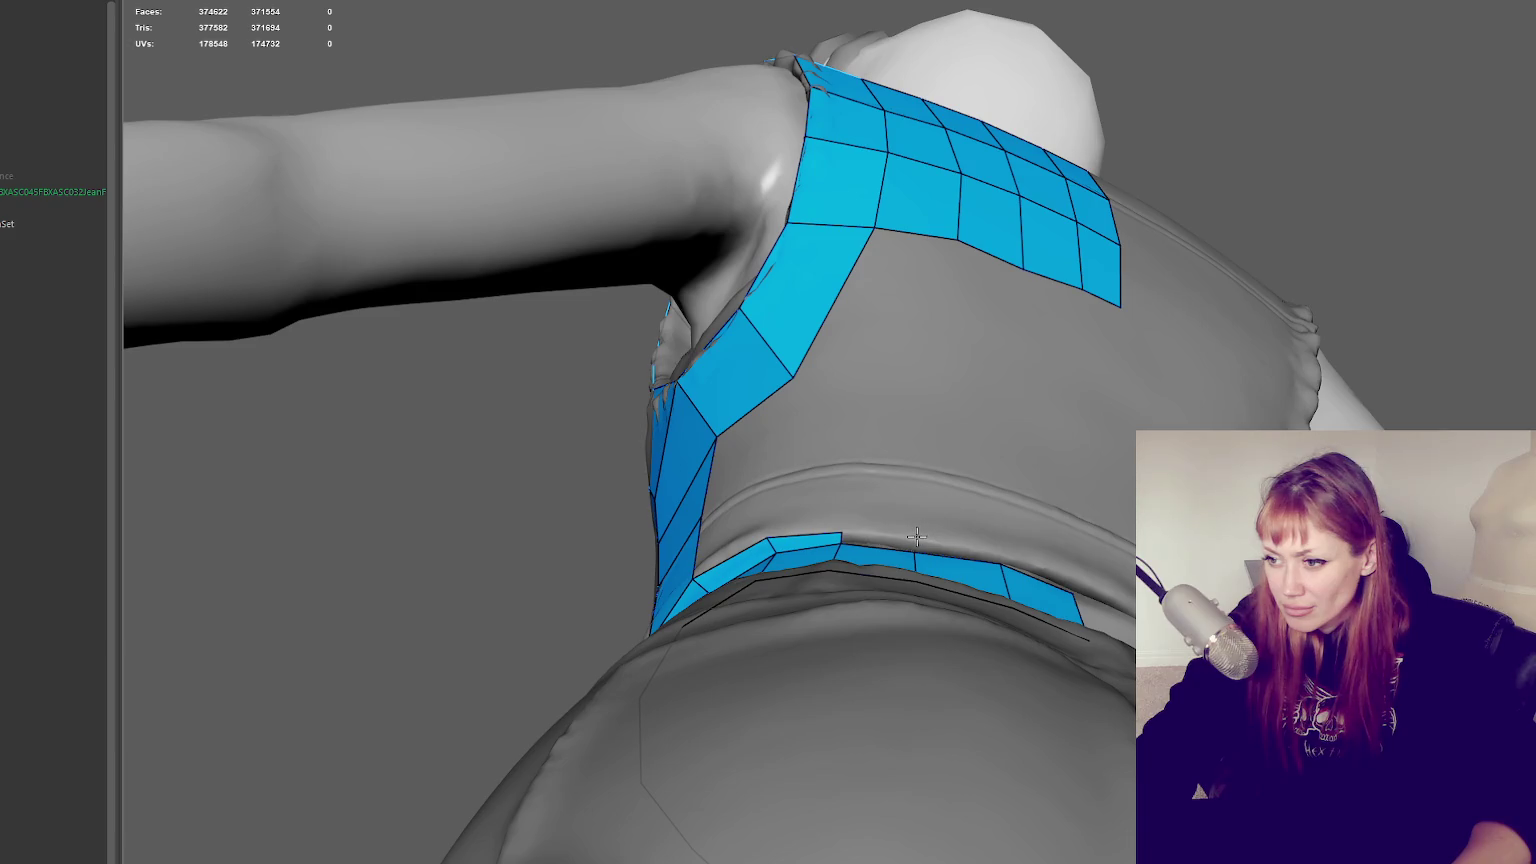
pyautogui.keyDown('shift'); pyautogui.click(893, 540); pyautogui.keyUp('shift')
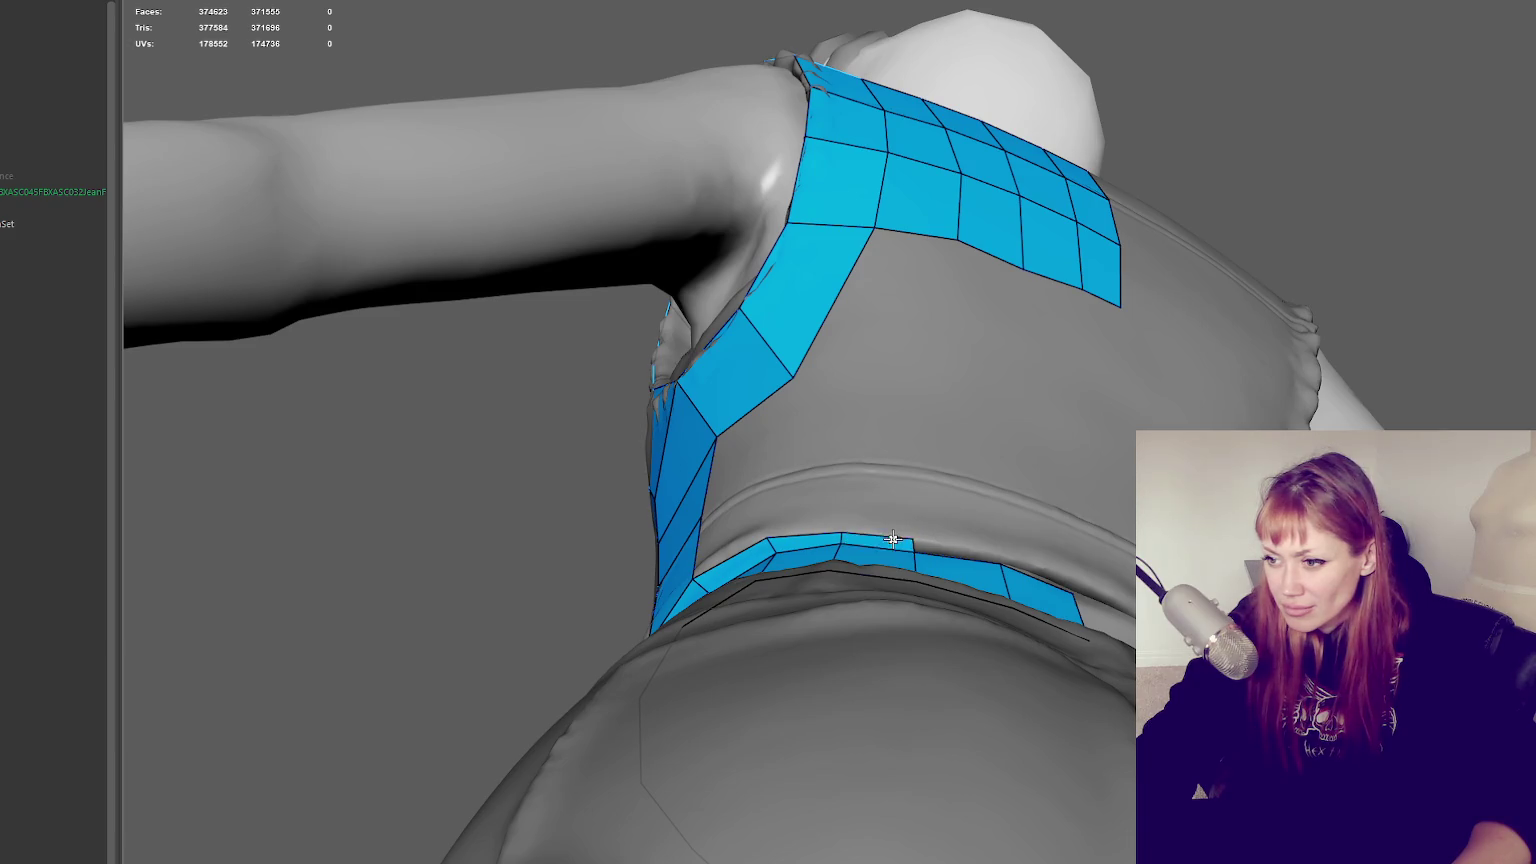
pyautogui.keyDown('shift'); pyautogui.click(967, 556); pyautogui.keyUp('shift')
pyautogui.keyDown('alt'); pyautogui.moveTo(967, 556); pyautogui.dragTo(1090, 588); pyautogui.keyUp('alt')
pyautogui.keyDown('shift'); pyautogui.click(978, 569); pyautogui.keyUp('shift')
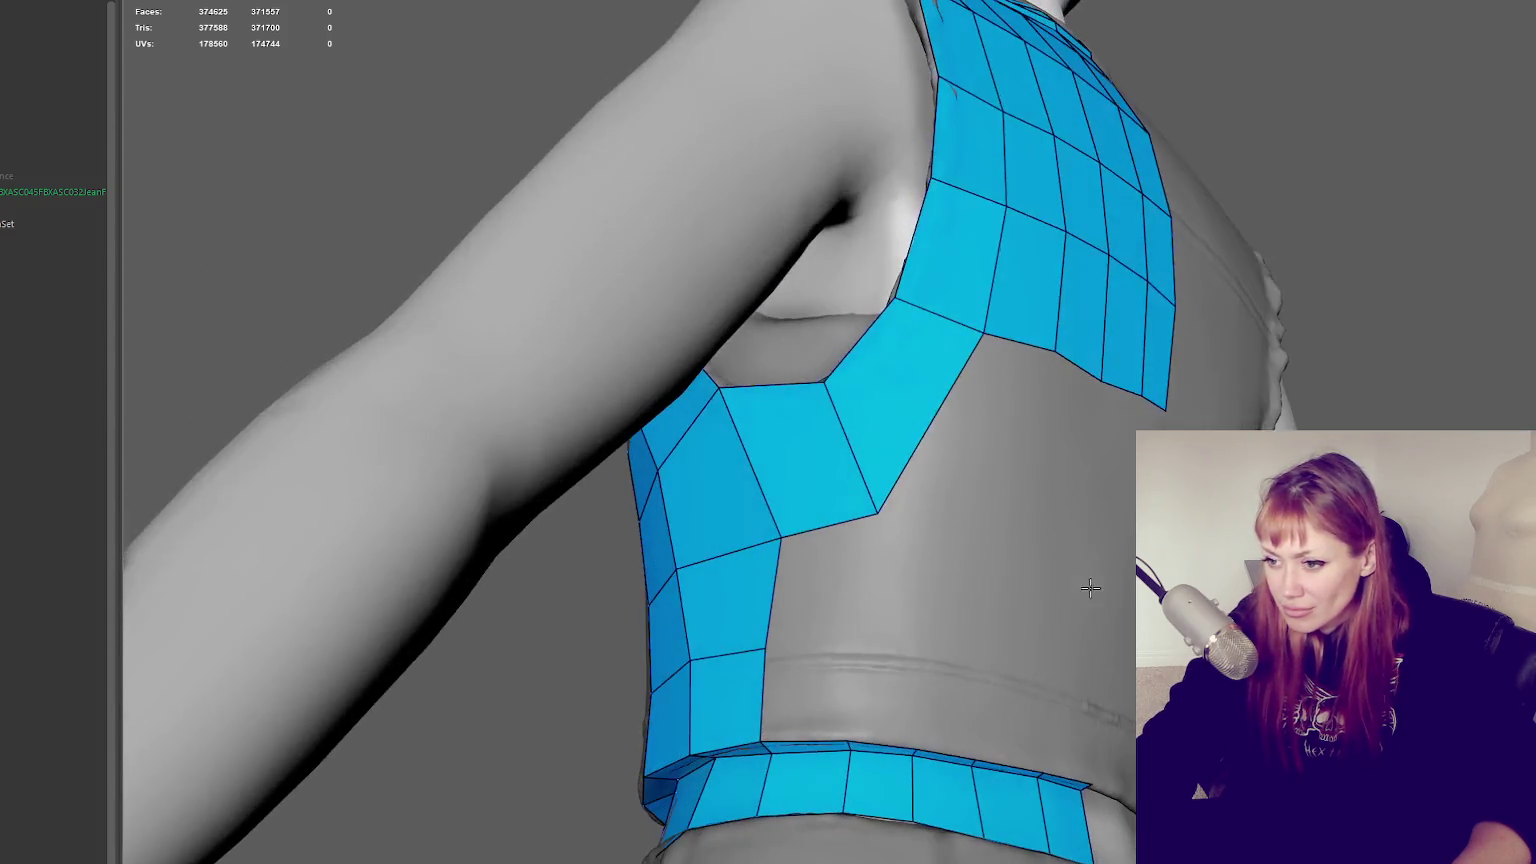
pyautogui.keyDown('shift'); pyautogui.click(845, 658); pyautogui.keyUp('shift')
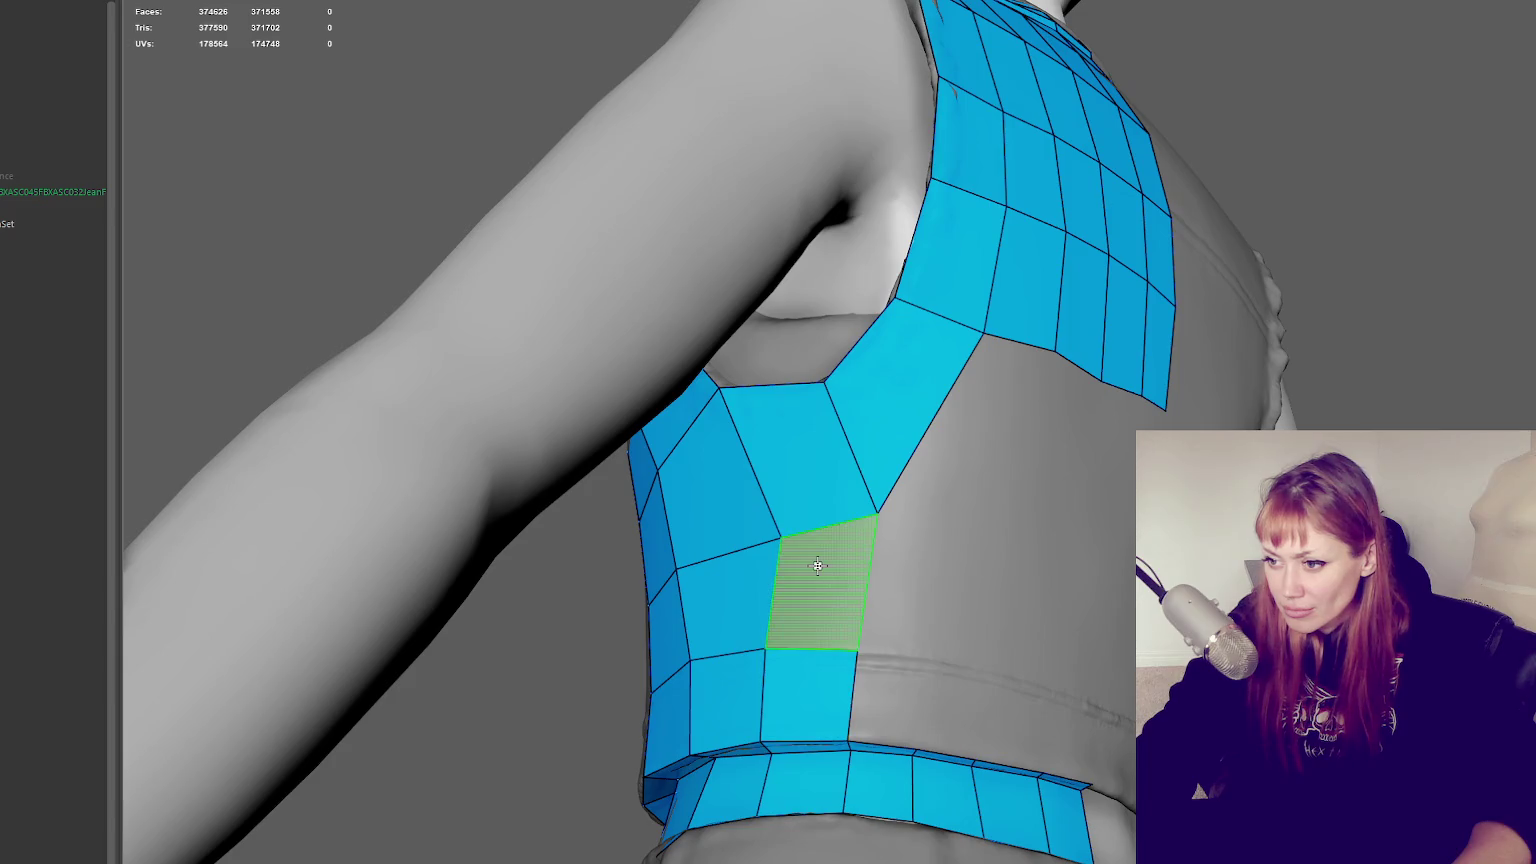
pyautogui.keyDown('shift'); pyautogui.click(826, 578); pyautogui.keyUp('shift')
# Split the strip's wide quad with an edge loop and add quads at the strip notch
pyautogui.moveTo(880, 513); pyautogui.dragTo(866, 520)
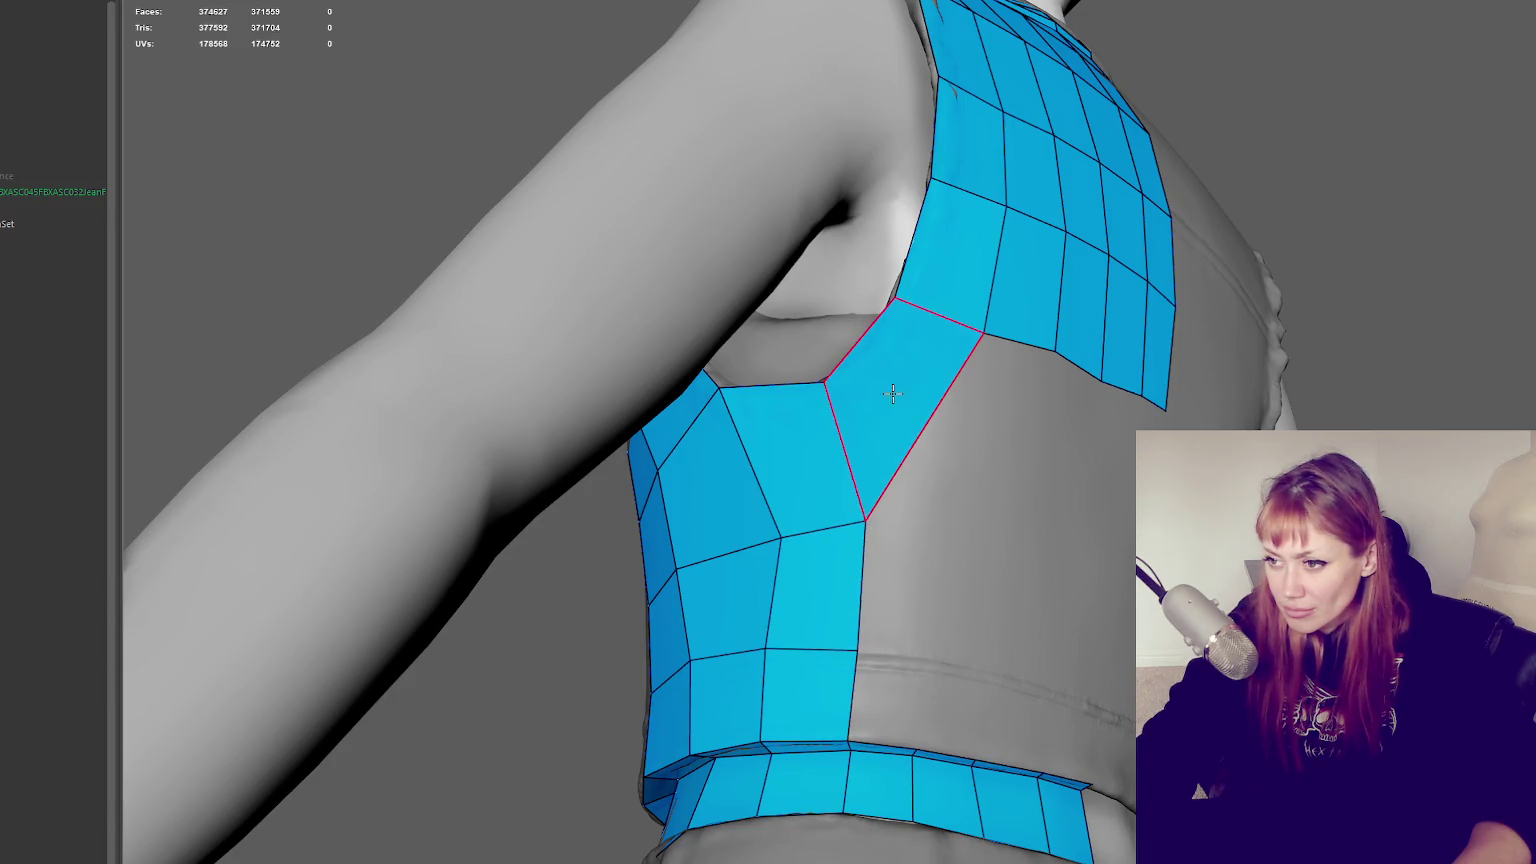
pyautogui.keyDown('ctrl'); pyautogui.click(917, 409); pyautogui.keyUp('ctrl')
pyautogui.moveTo(932, 413); pyautogui.dragTo(953, 443)
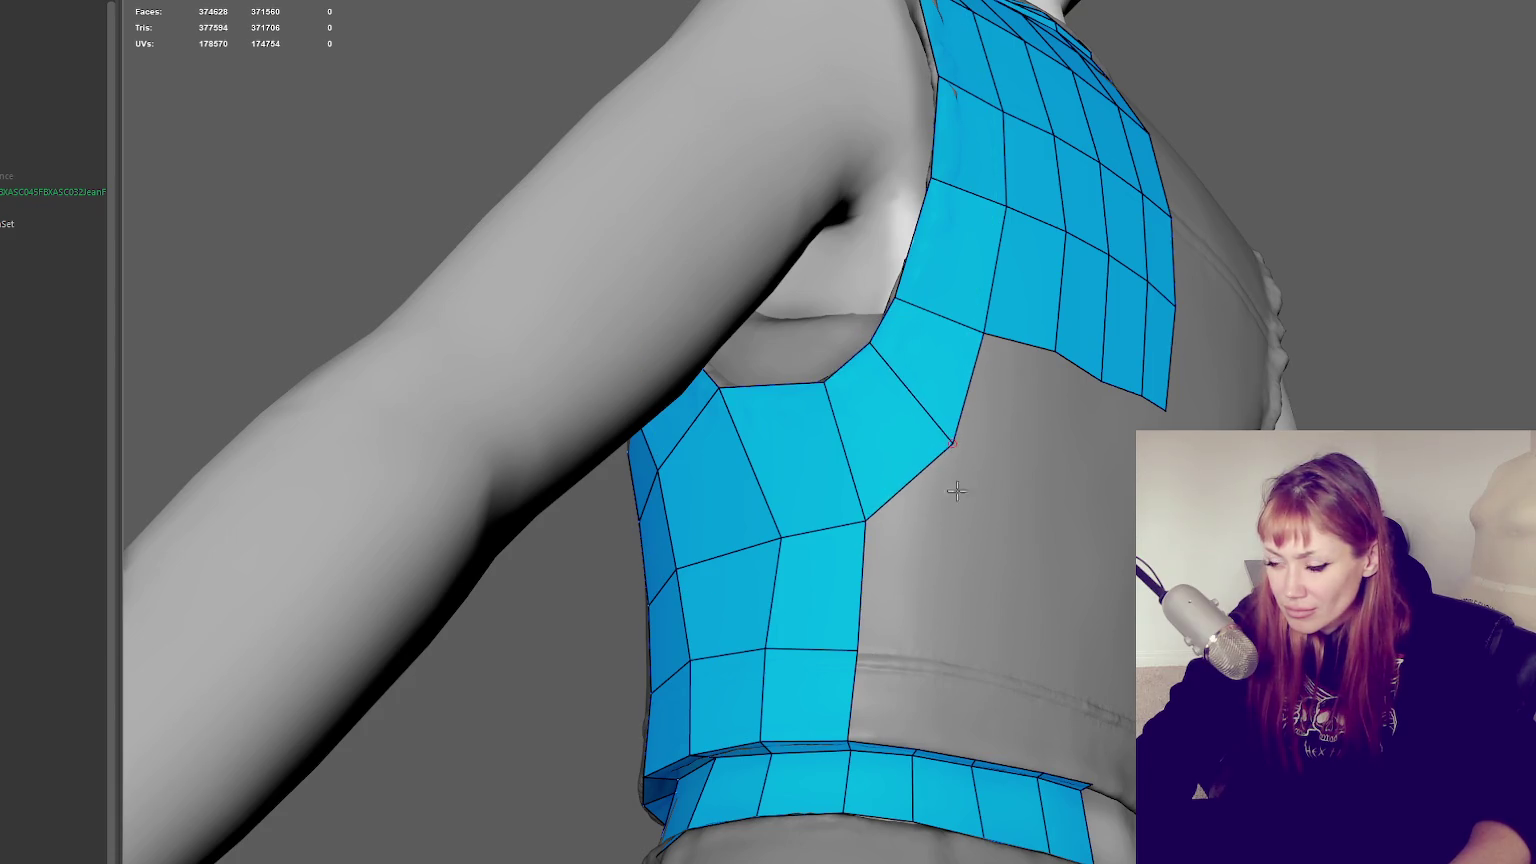
pyautogui.keyDown('alt'); pyautogui.moveTo(935, 660); pyautogui.dragTo(868, 660); pyautogui.keyUp('alt')
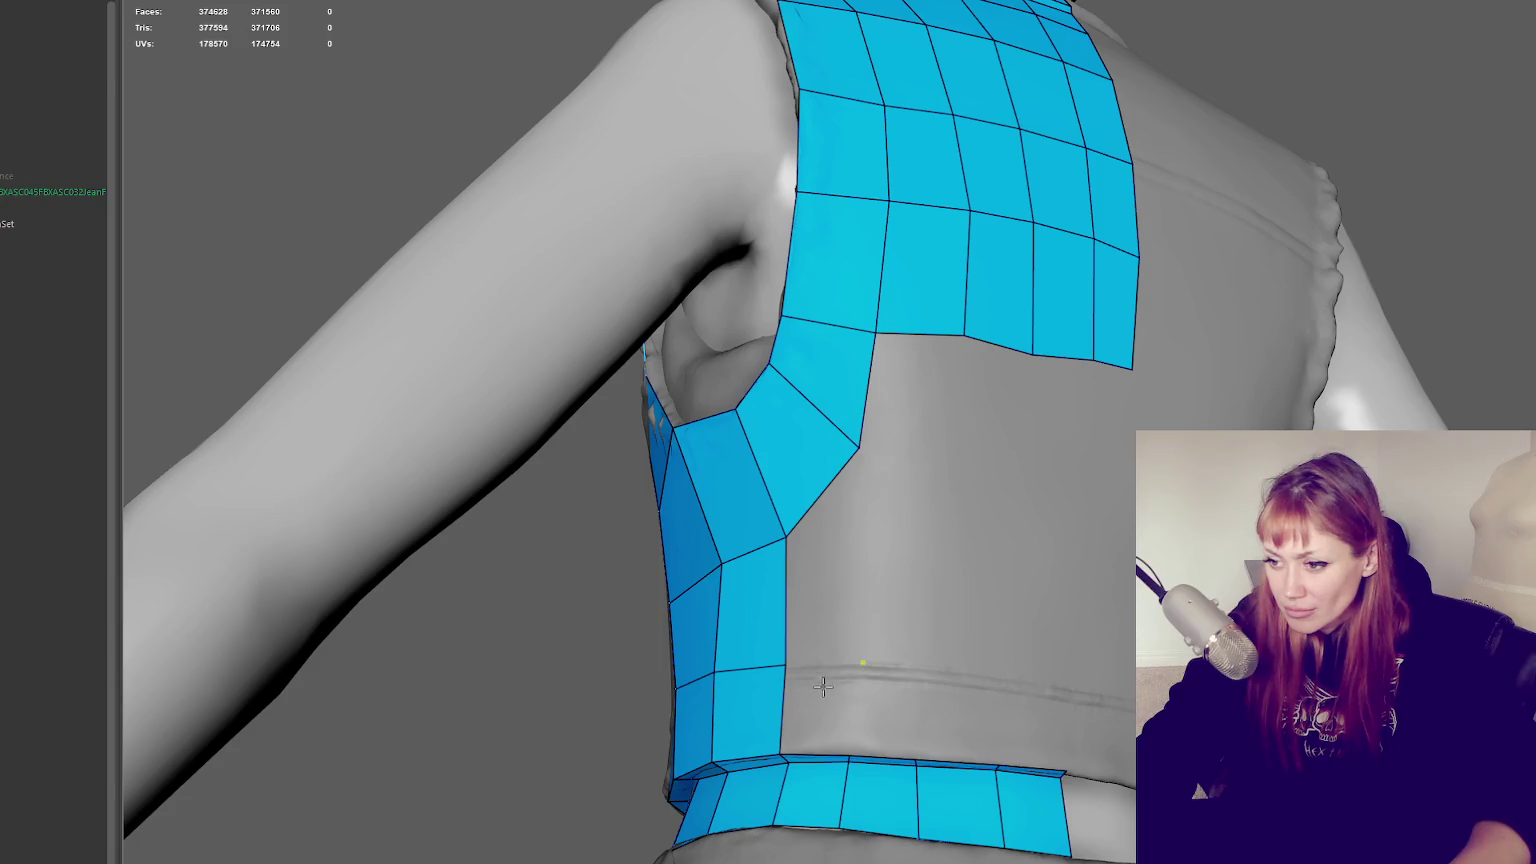
pyautogui.keyDown('shift'); pyautogui.click(823, 700); pyautogui.keyUp('shift')
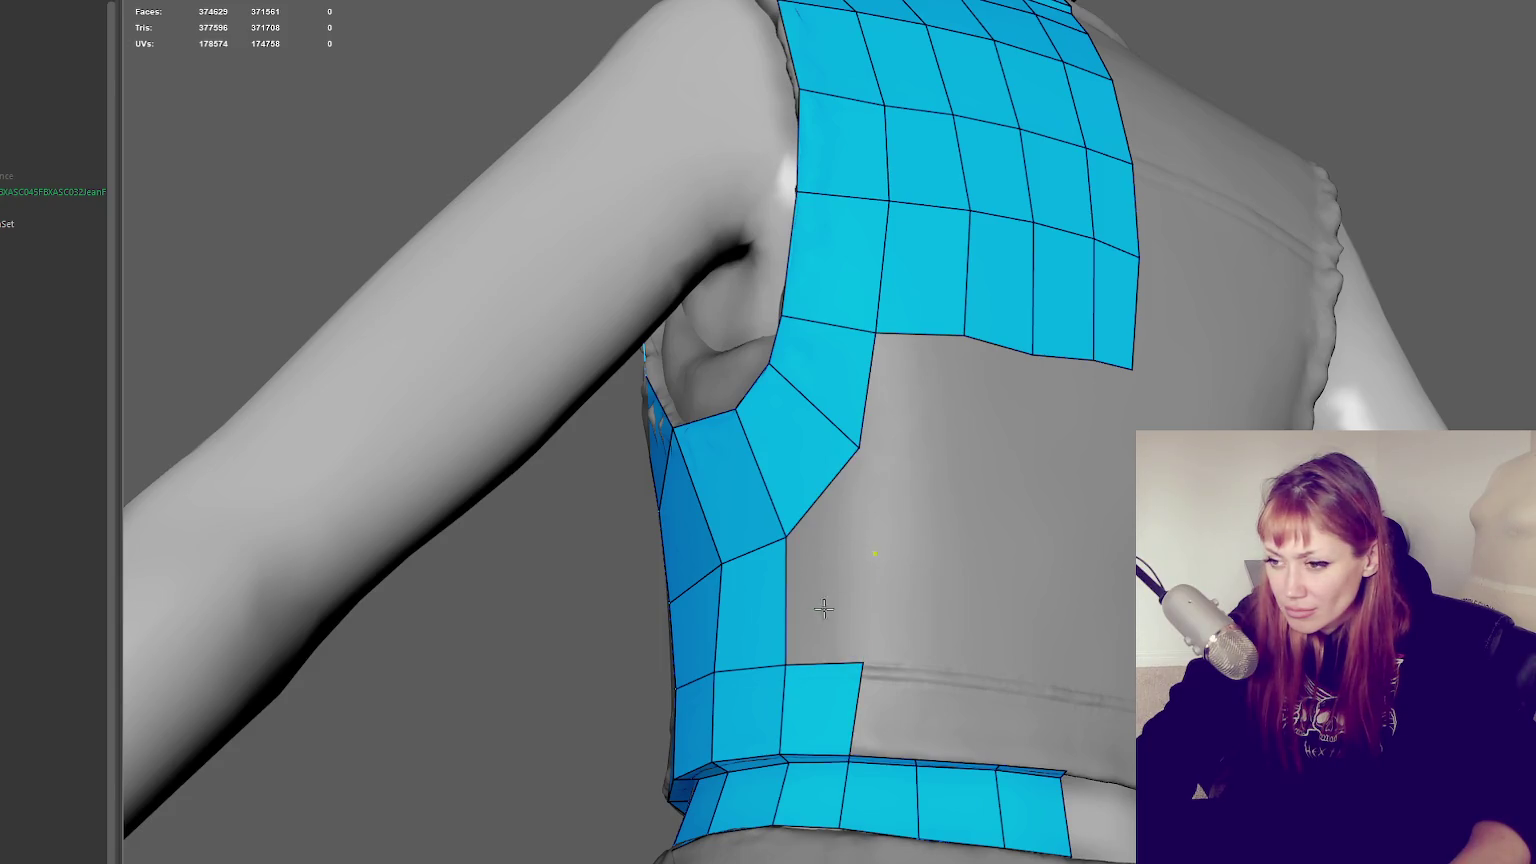
pyautogui.keyDown('shift'); pyautogui.click(823, 605); pyautogui.keyUp('shift')
pyautogui.keyDown('alt'); pyautogui.moveTo(823, 605); pyautogui.dragTo(898, 549); pyautogui.keyUp('alt')
pyautogui.keyDown('shift'); pyautogui.click(790, 552); pyautogui.keyUp('shift')
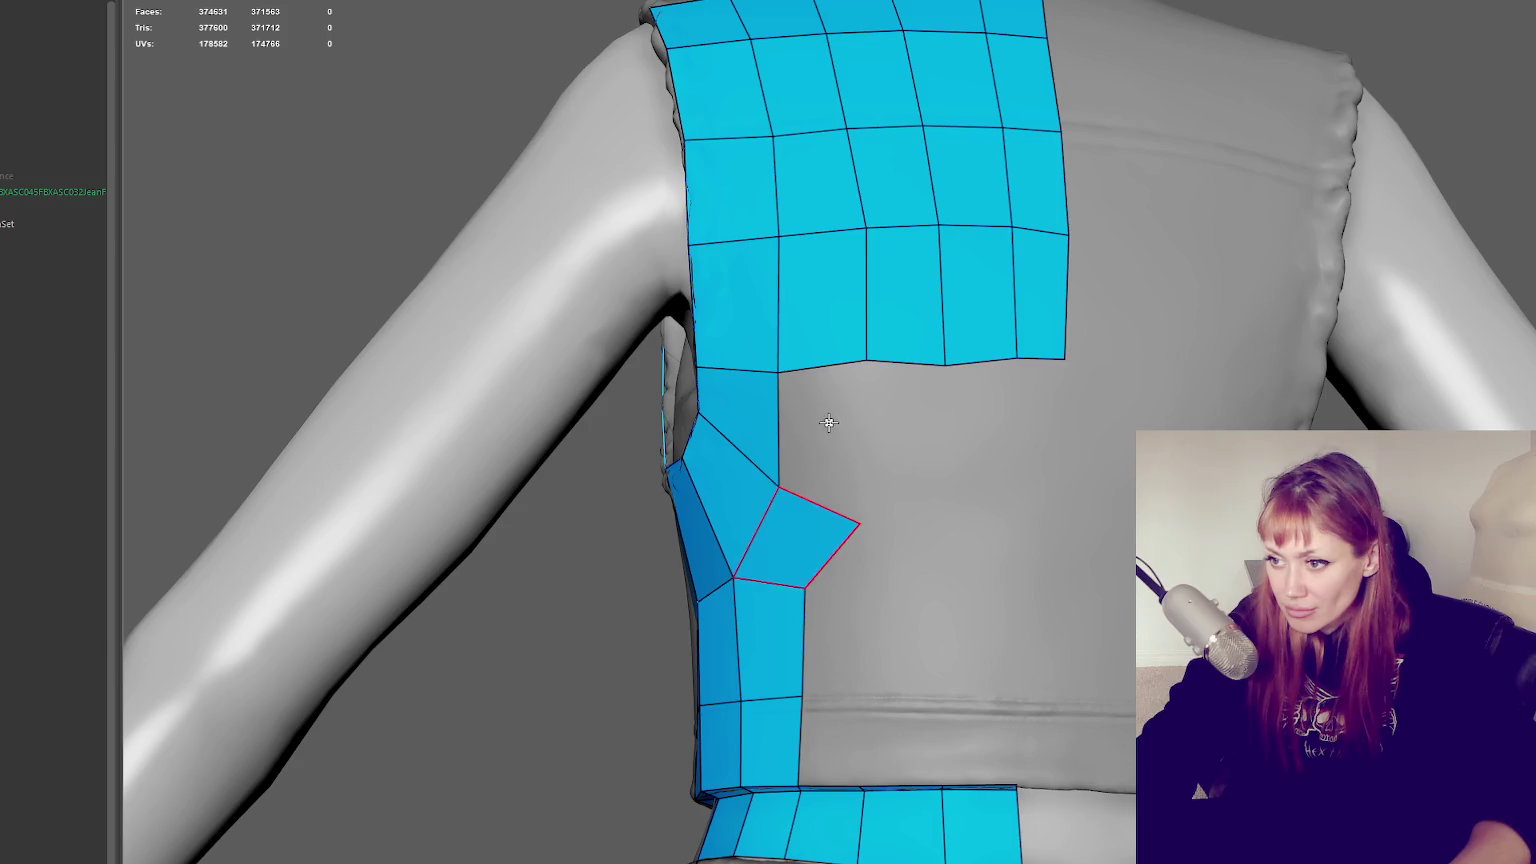
pyautogui.keyDown('shift'); pyautogui.click(833, 429); pyautogui.keyUp('shift')
pyautogui.moveTo(858, 522)
pyautogui.mouseDown()
pyautogui.moveTo(853, 504)
pyautogui.moveTo(690, 432)
pyautogui.mouseUp()
pyautogui.moveTo(774, 371)
pyautogui.mouseDown()
pyautogui.moveTo(776, 358)
pyautogui.moveTo(697, 349)
pyautogui.moveTo(779, 350)
pyautogui.mouseUp()
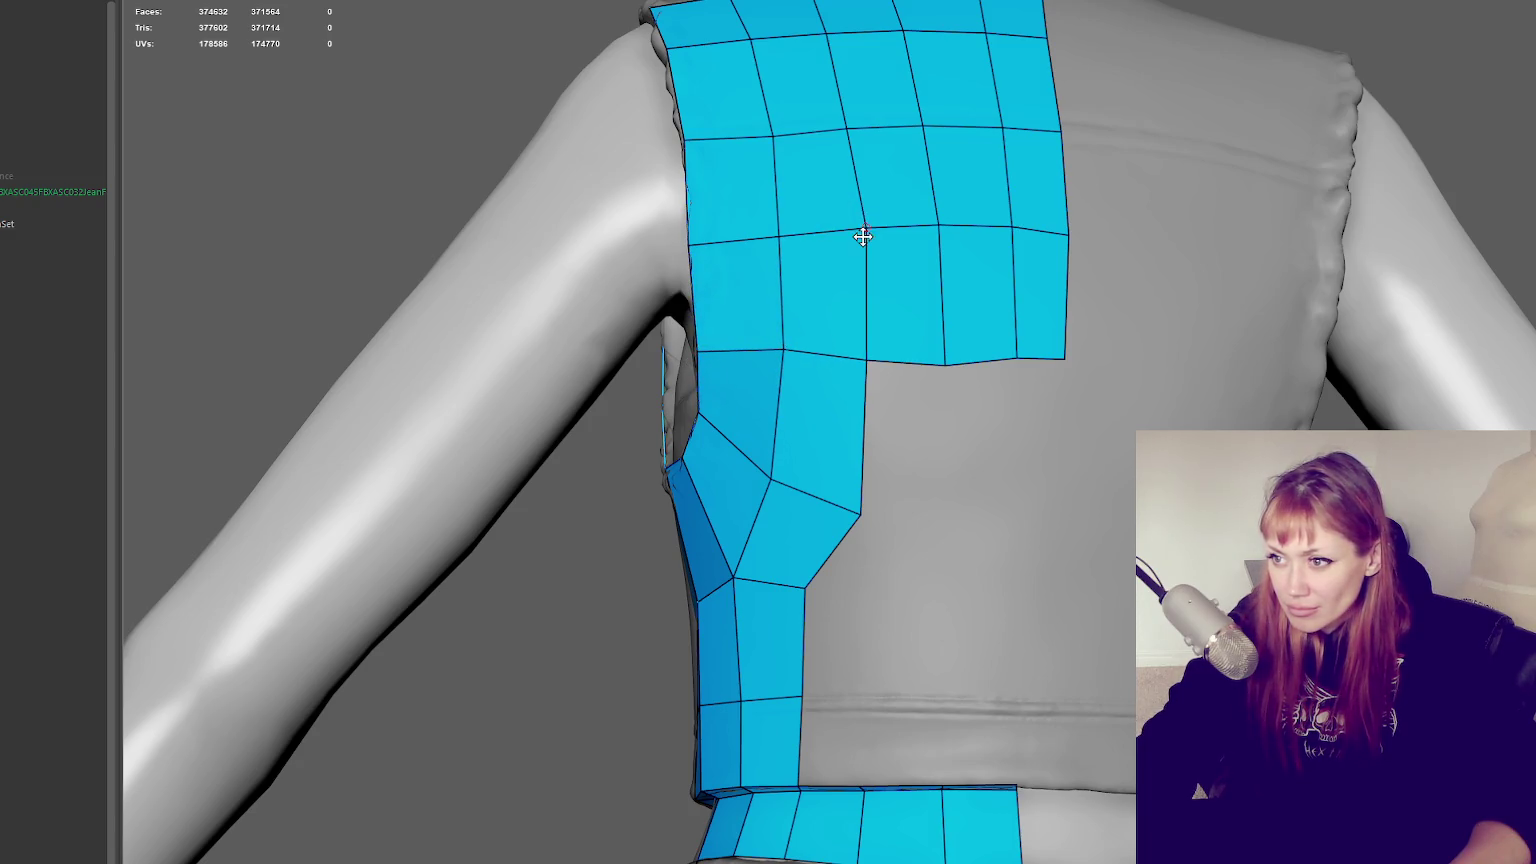
# Drag back strip vertices to straighten its edge rows along the lower side
pyautogui.moveTo(782, 134); pyautogui.dragTo(775, 131)
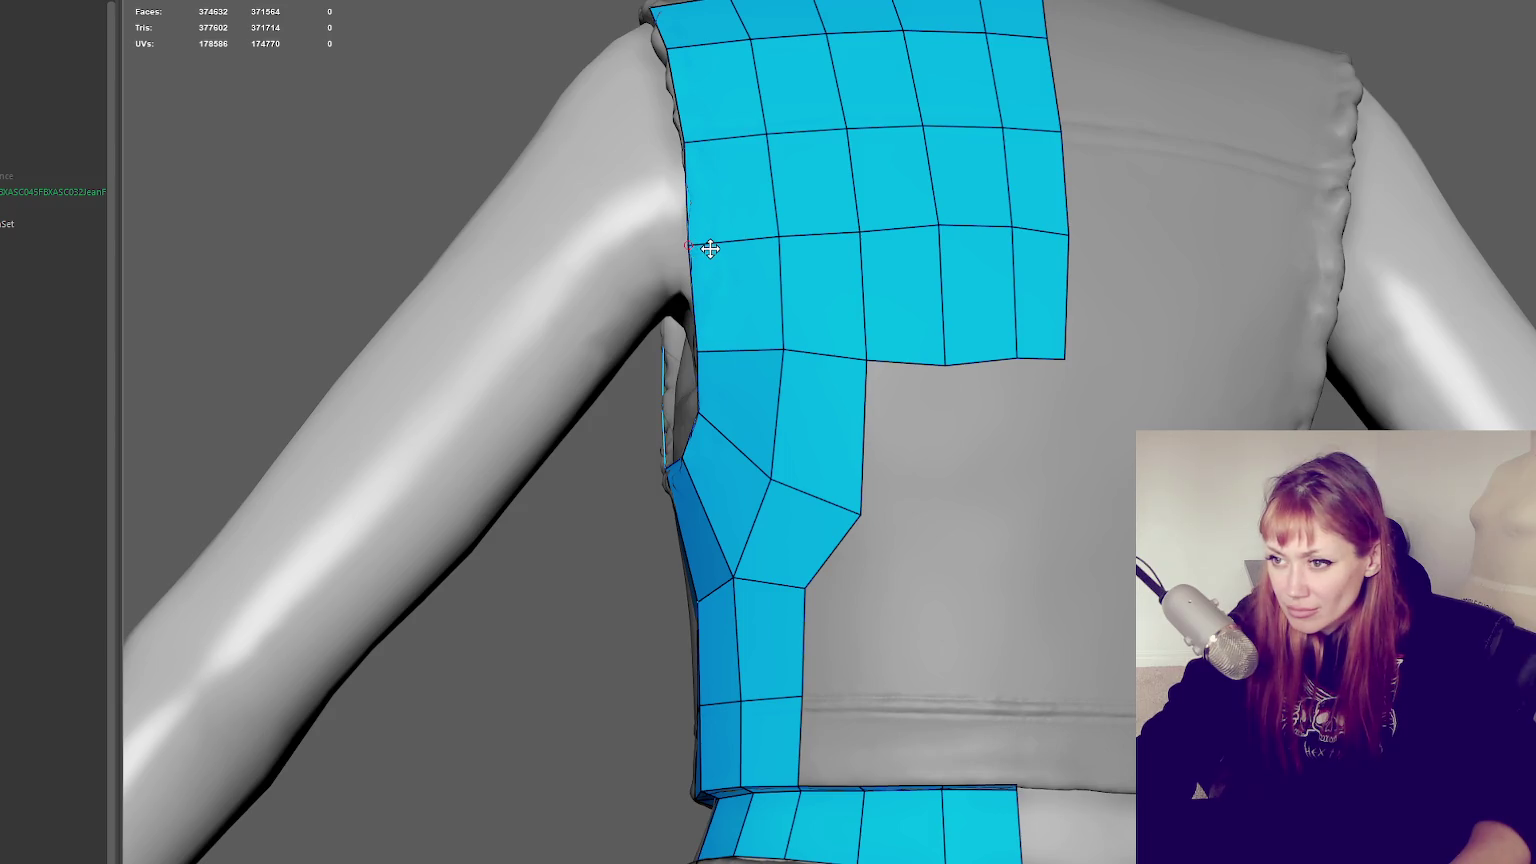
pyautogui.moveTo(812, 304)
pyautogui.mouseDown(button='middle')
pyautogui.moveTo(1113, 353)
pyautogui.moveTo(1011, 312)
pyautogui.moveTo(826, 281)
pyautogui.mouseUp(button='middle')
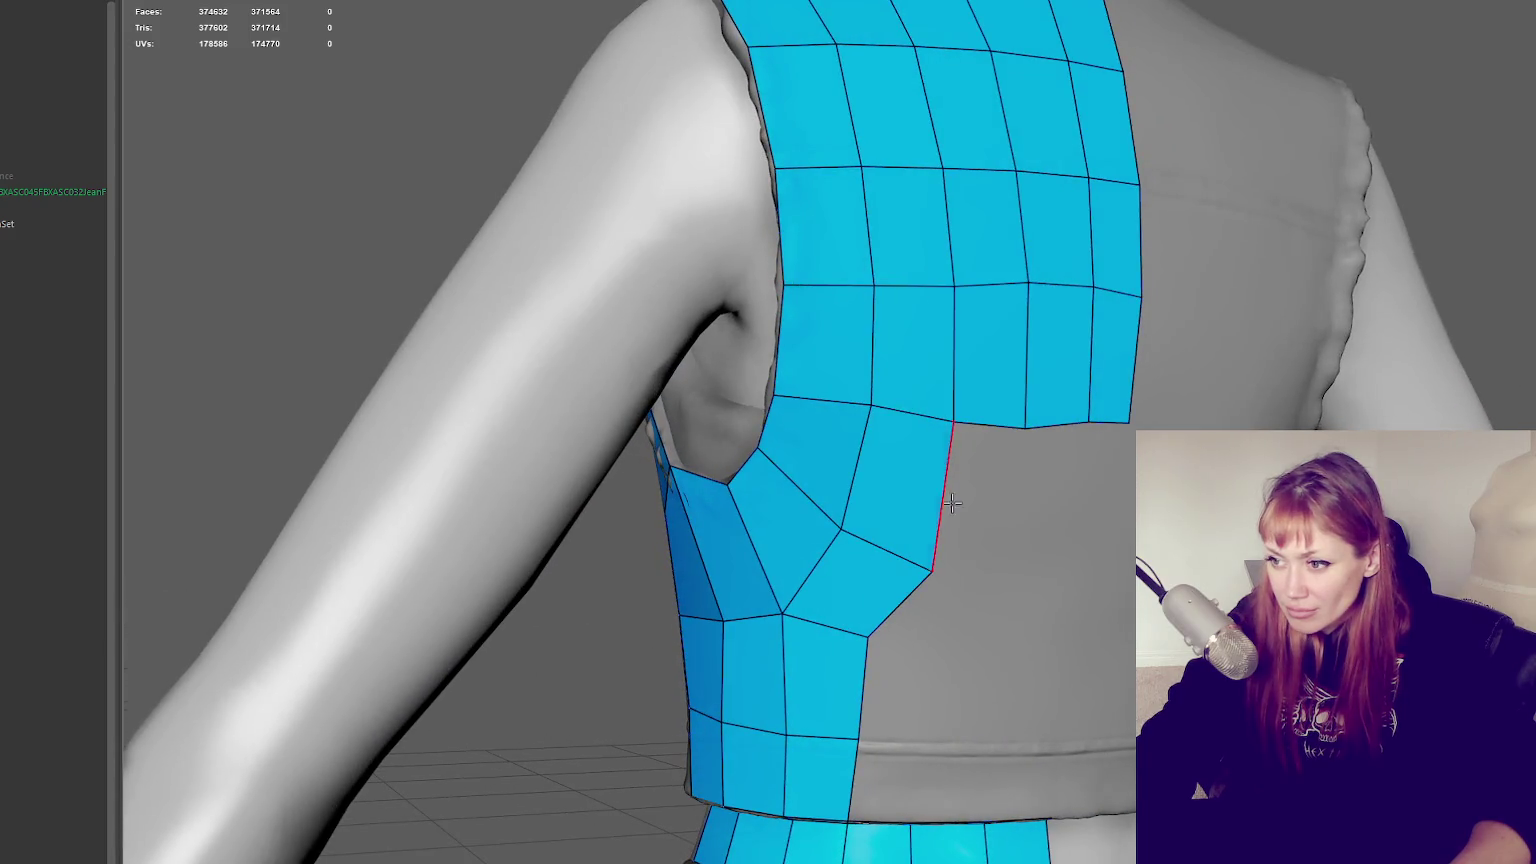
pyautogui.moveTo(952, 503); pyautogui.dragTo(926, 446, button='middle')
pyautogui.moveTo(928, 300); pyautogui.dragTo(1001, 311)
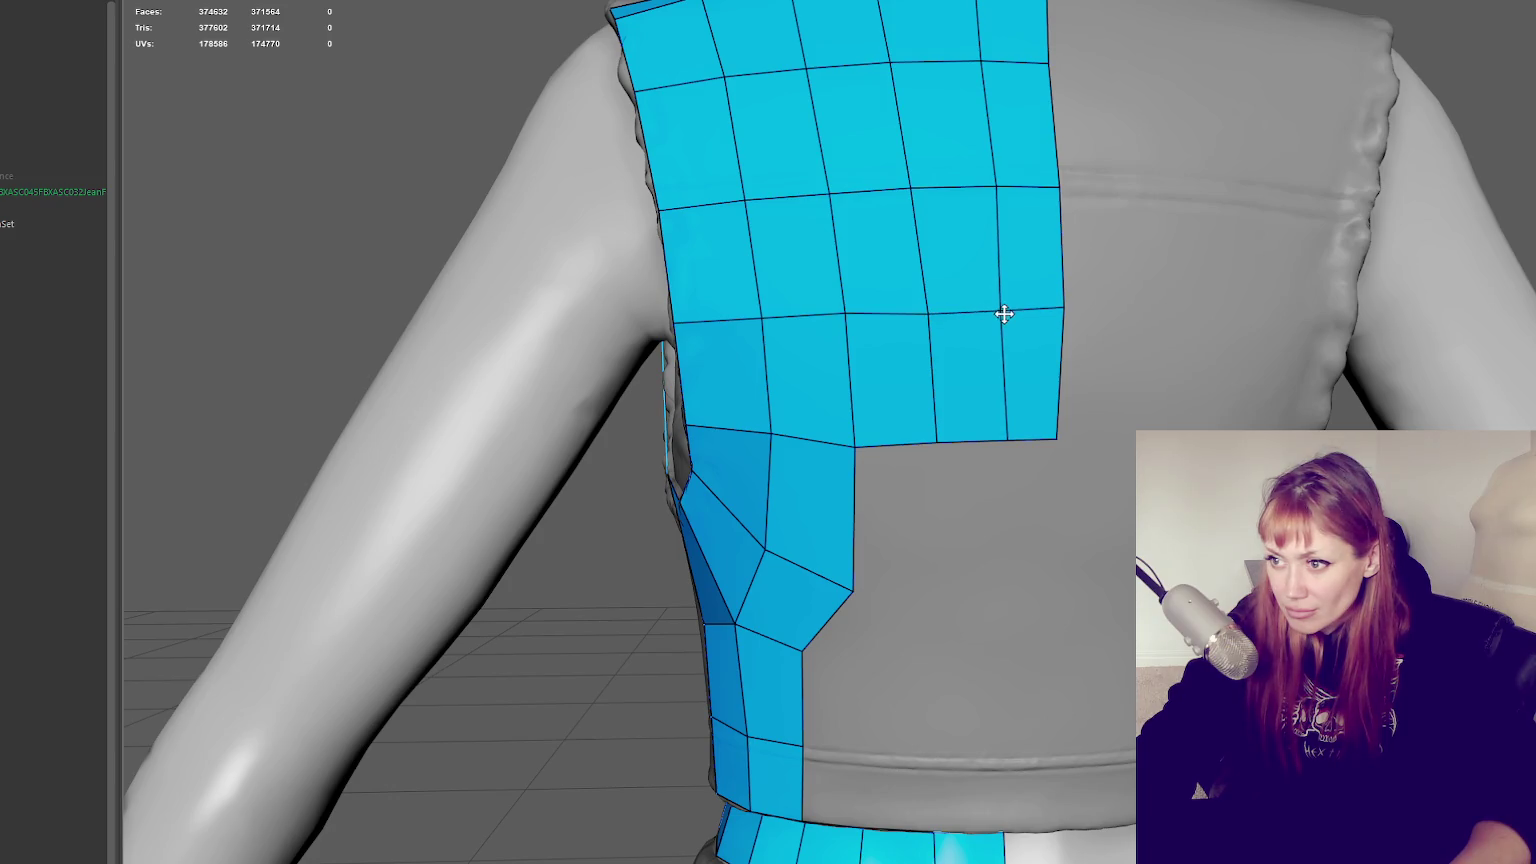
pyautogui.moveTo(845, 314); pyautogui.dragTo(848, 316)
pyautogui.moveTo(771, 433); pyautogui.dragTo(766, 437)
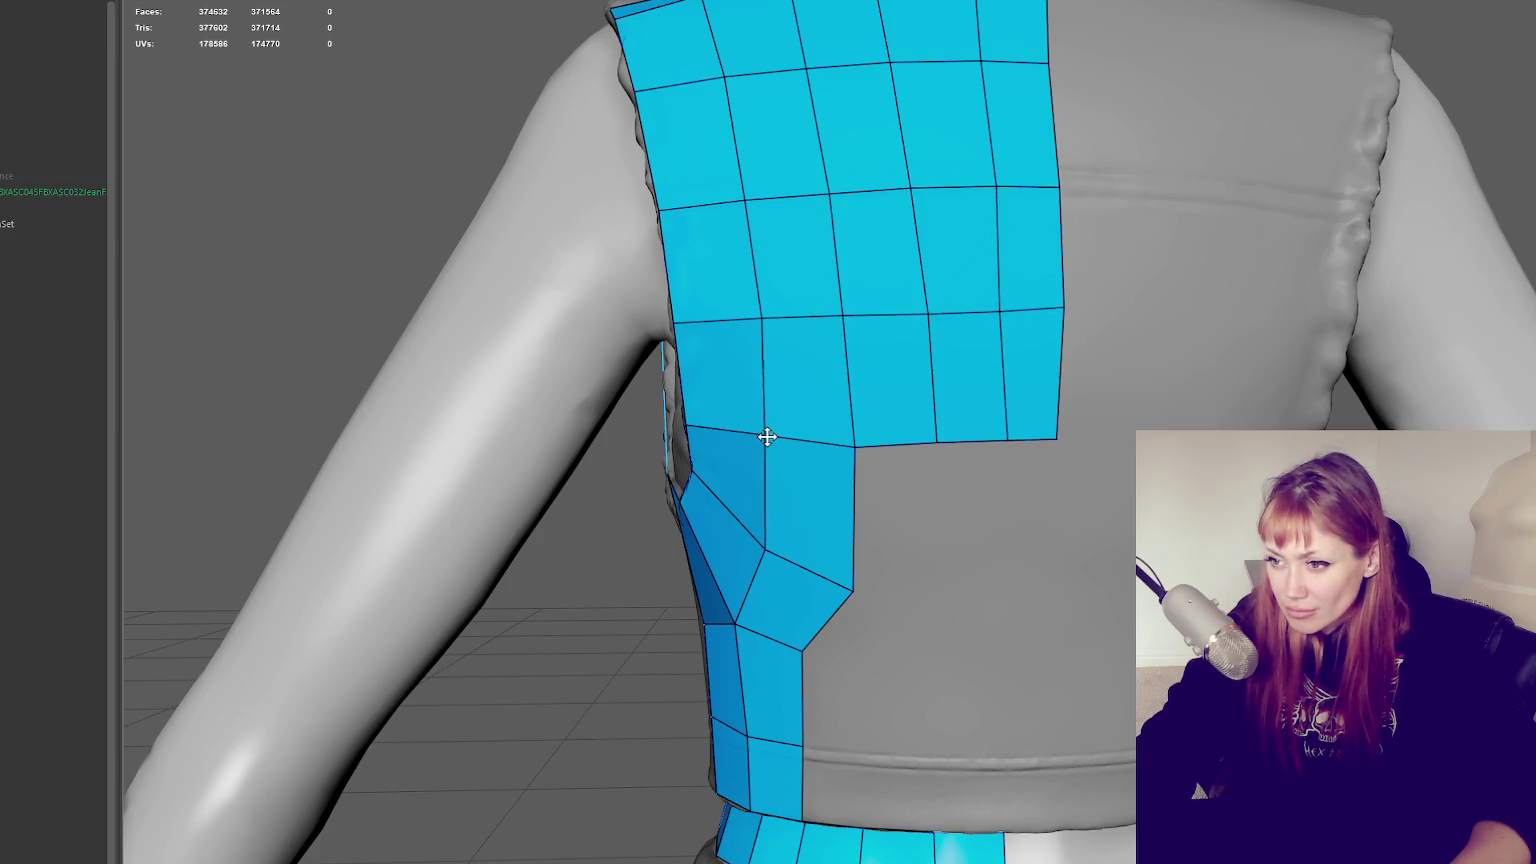
pyautogui.moveTo(768, 318); pyautogui.dragTo(761, 320)
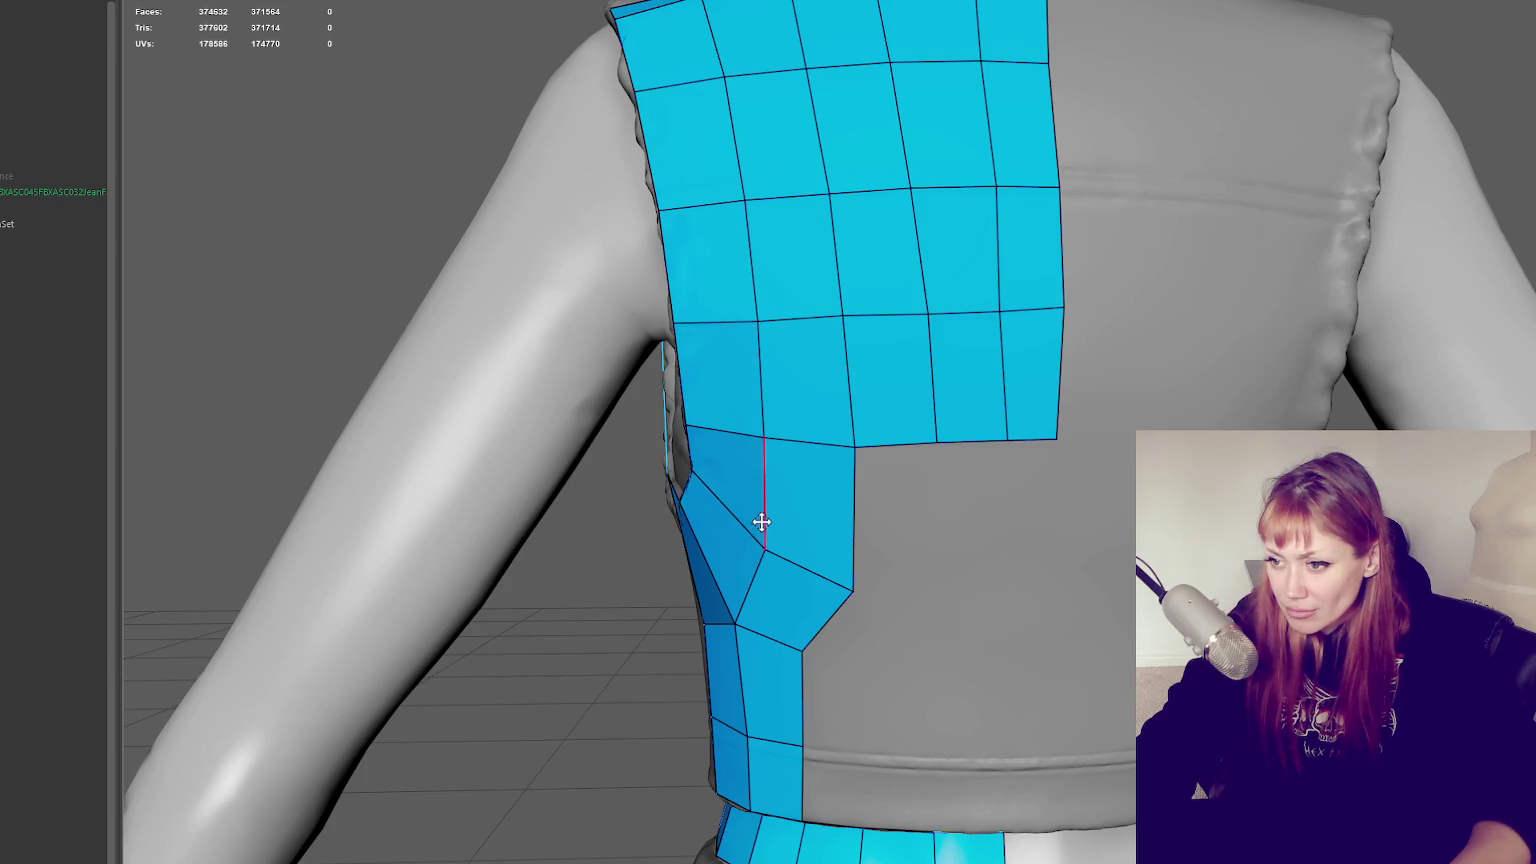
pyautogui.moveTo(762, 538); pyautogui.dragTo(757, 544)
pyautogui.moveTo(734, 618); pyautogui.dragTo(730, 602)
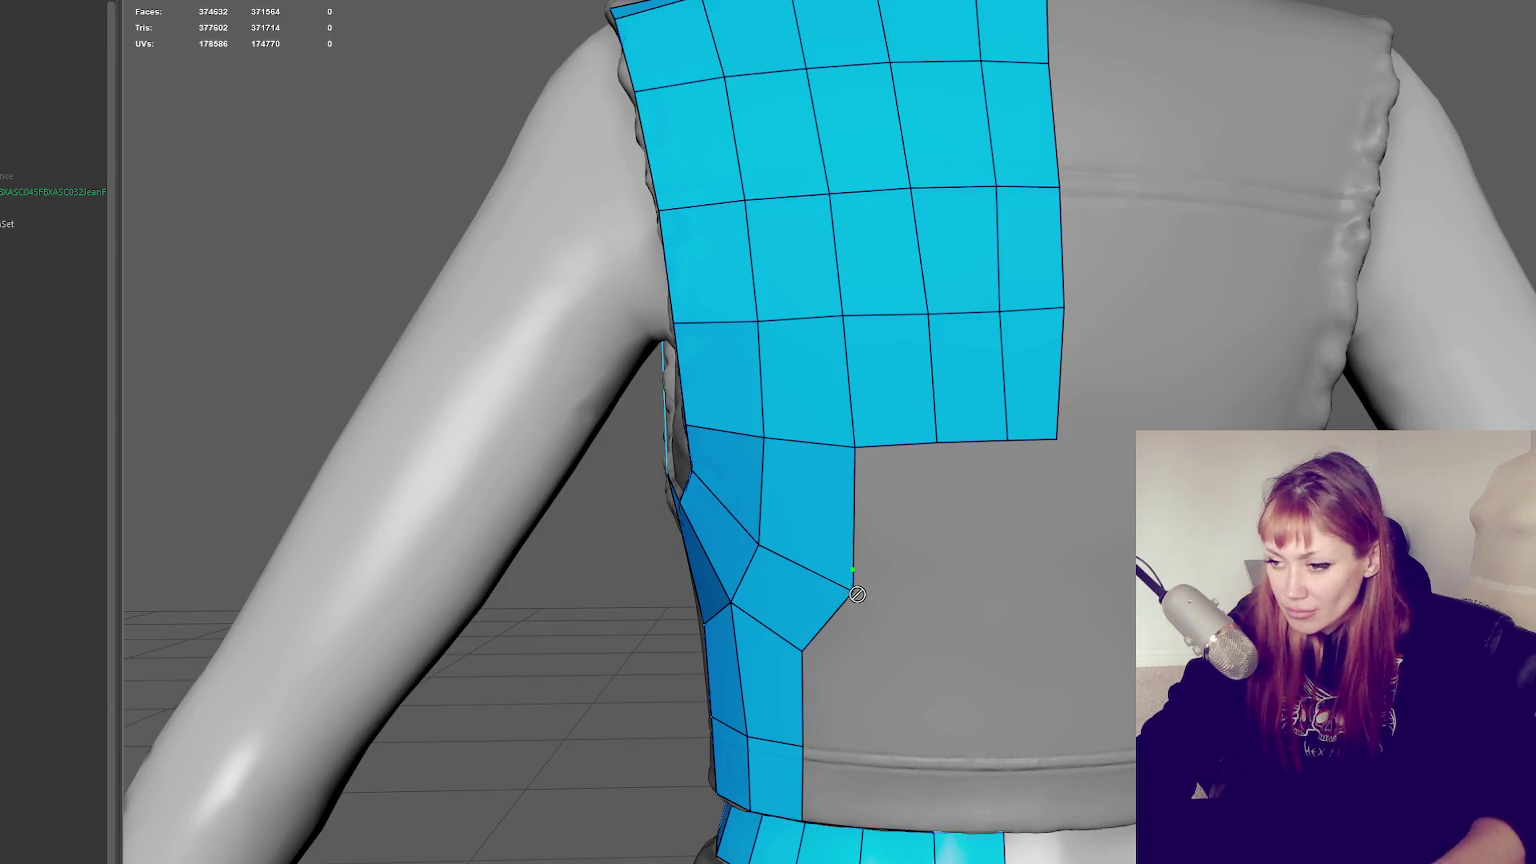
pyautogui.moveTo(846, 589)
pyautogui.mouseDown()
pyautogui.moveTo(846, 562)
pyautogui.moveTo(751, 527)
pyautogui.moveTo(947, 538)
pyautogui.moveTo(1032, 508)
pyautogui.moveTo(998, 593)
pyautogui.moveTo(983, 573)
pyautogui.mouseUp()
# Nudge front panel vertices to straighten the grid columns and even the hem row
pyautogui.moveTo(950, 414); pyautogui.dragTo(946, 419)
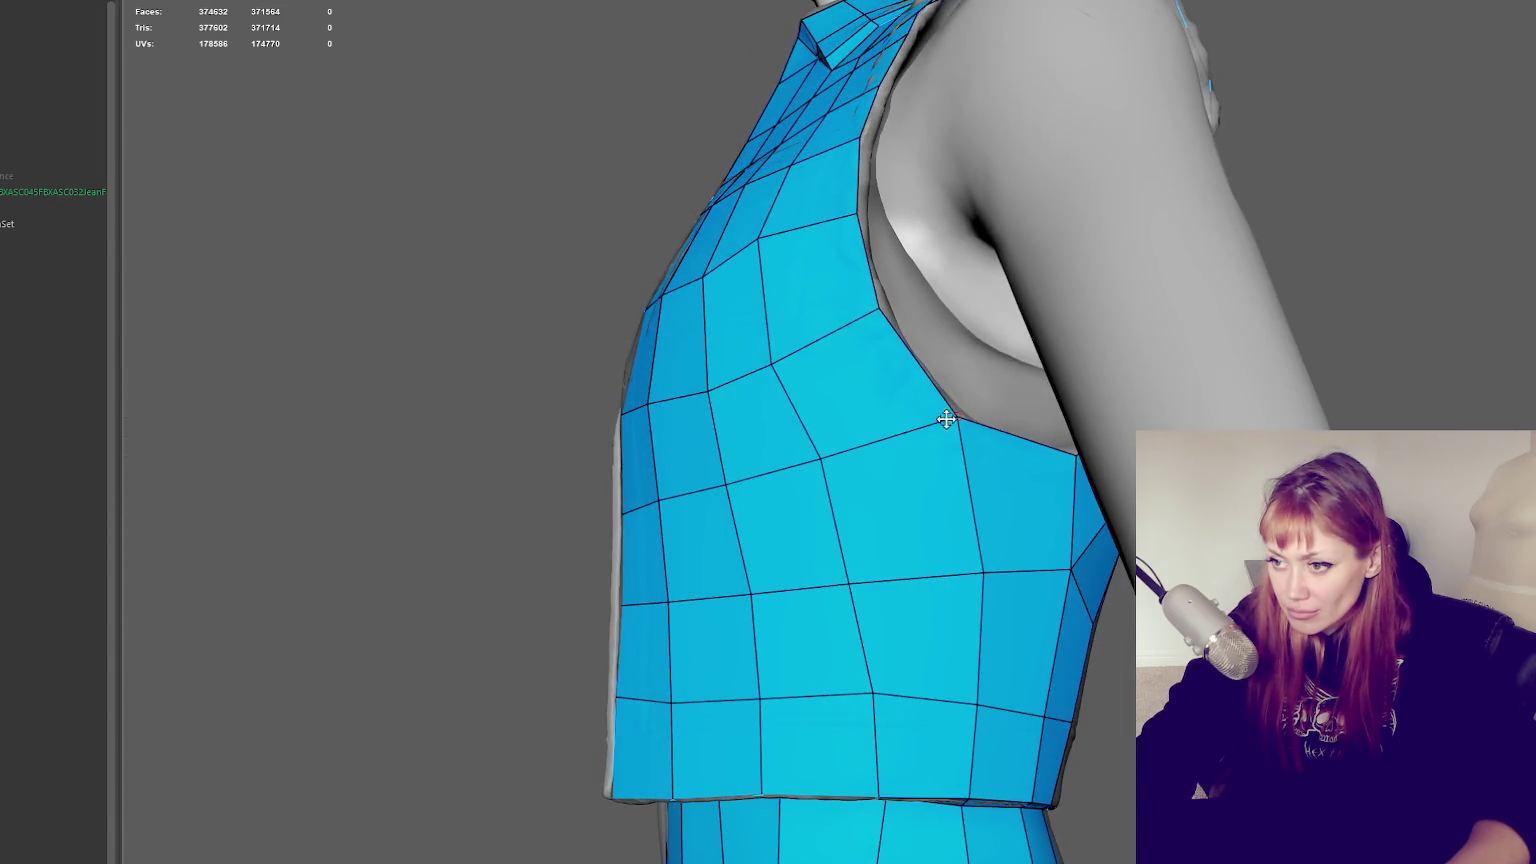
pyautogui.moveTo(825, 458); pyautogui.dragTo(815, 459)
pyautogui.moveTo(772, 365); pyautogui.dragTo(790, 356)
pyautogui.moveTo(762, 238); pyautogui.dragTo(783, 237)
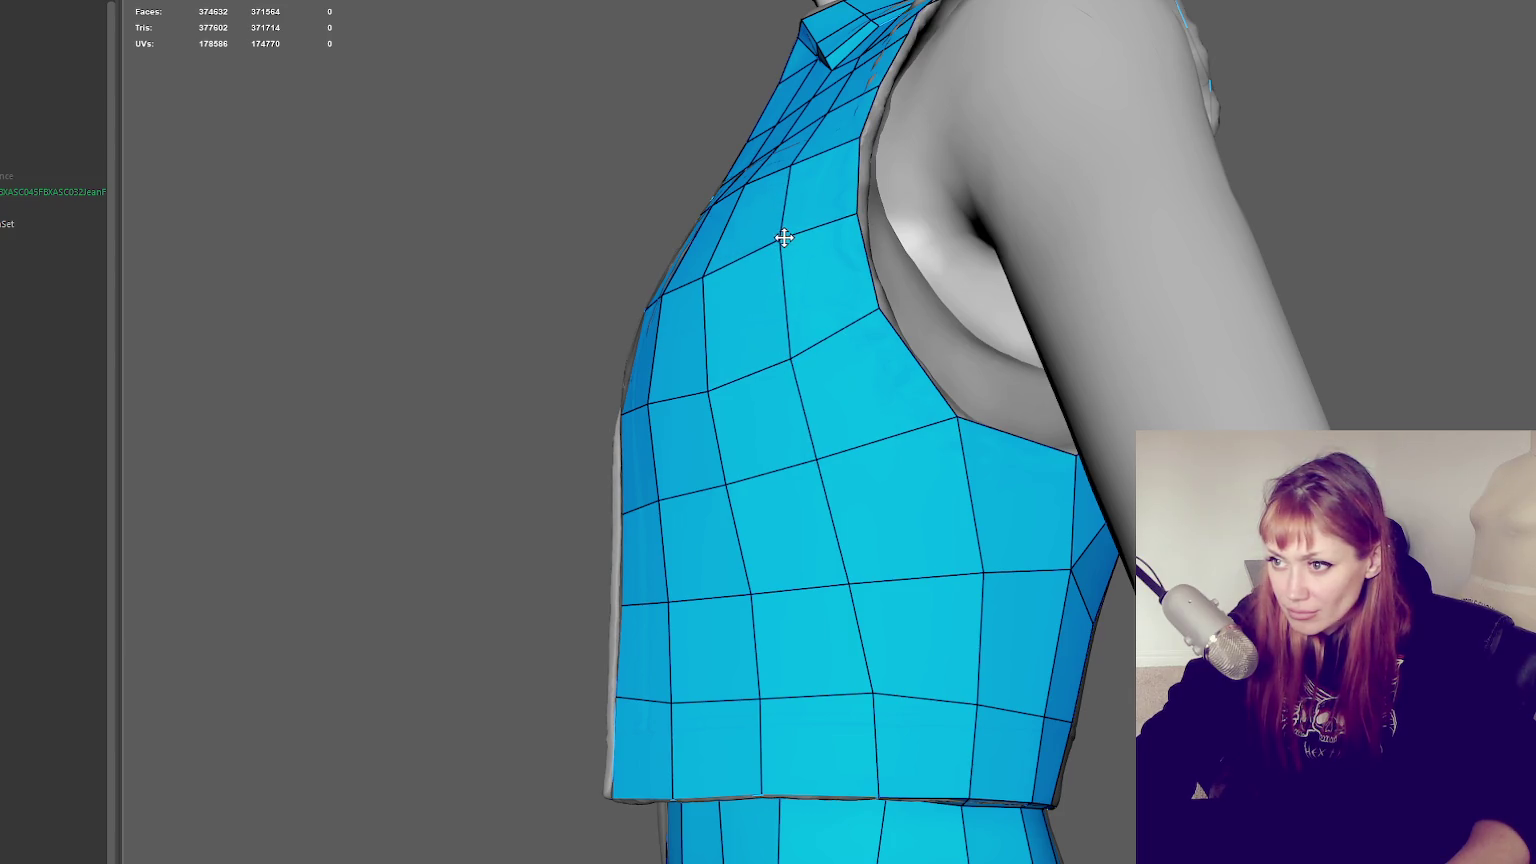
pyautogui.moveTo(876, 694); pyautogui.dragTo(869, 694)
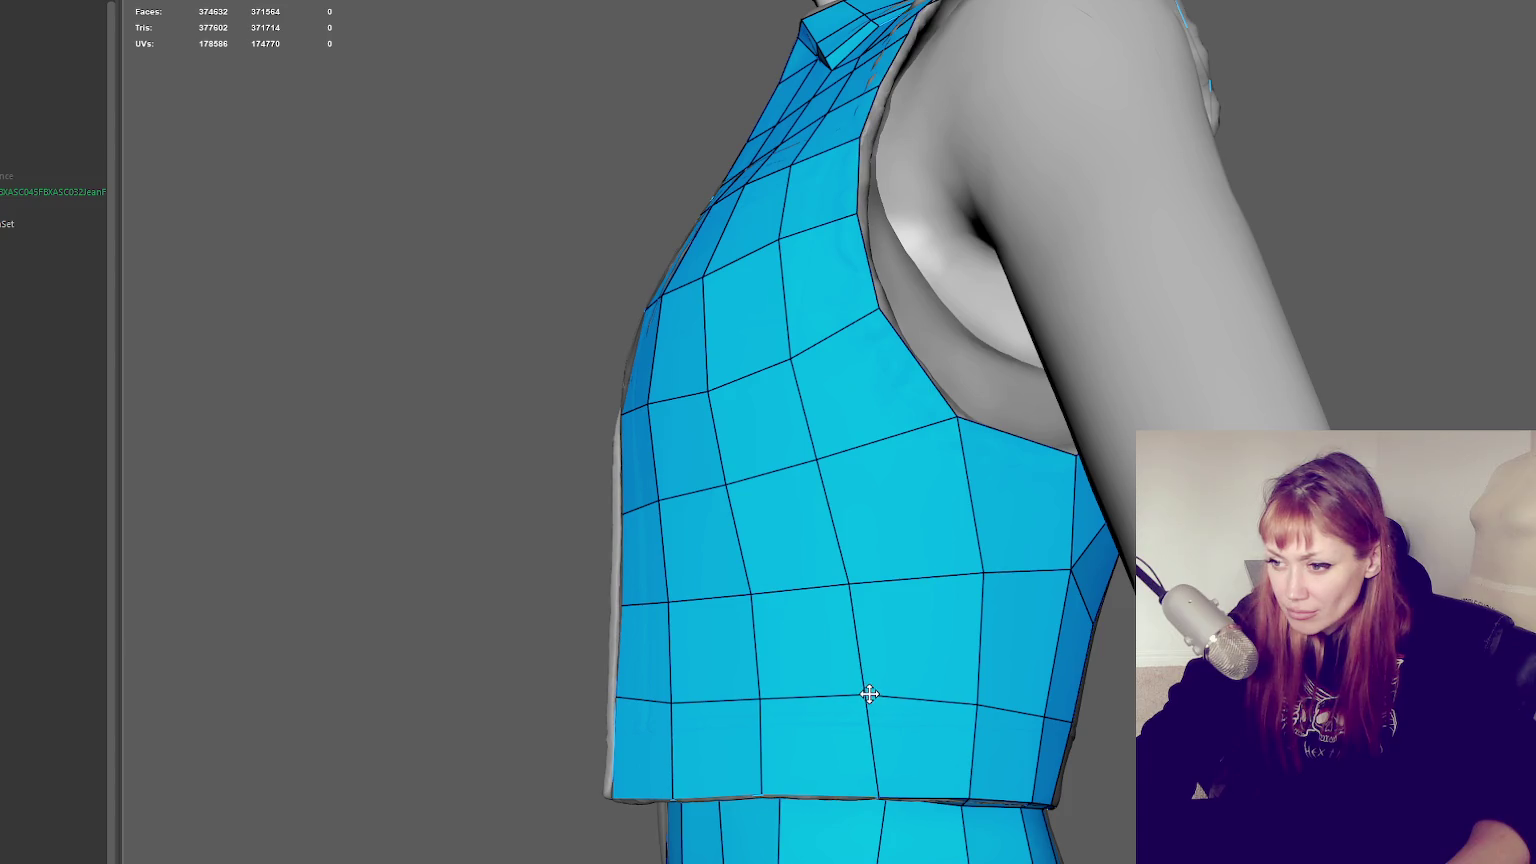
pyautogui.moveTo(870, 585); pyautogui.dragTo(857, 586)
pyautogui.moveTo(867, 693); pyautogui.dragTo(879, 699)
pyautogui.moveTo(763, 697); pyautogui.dragTo(670, 698)
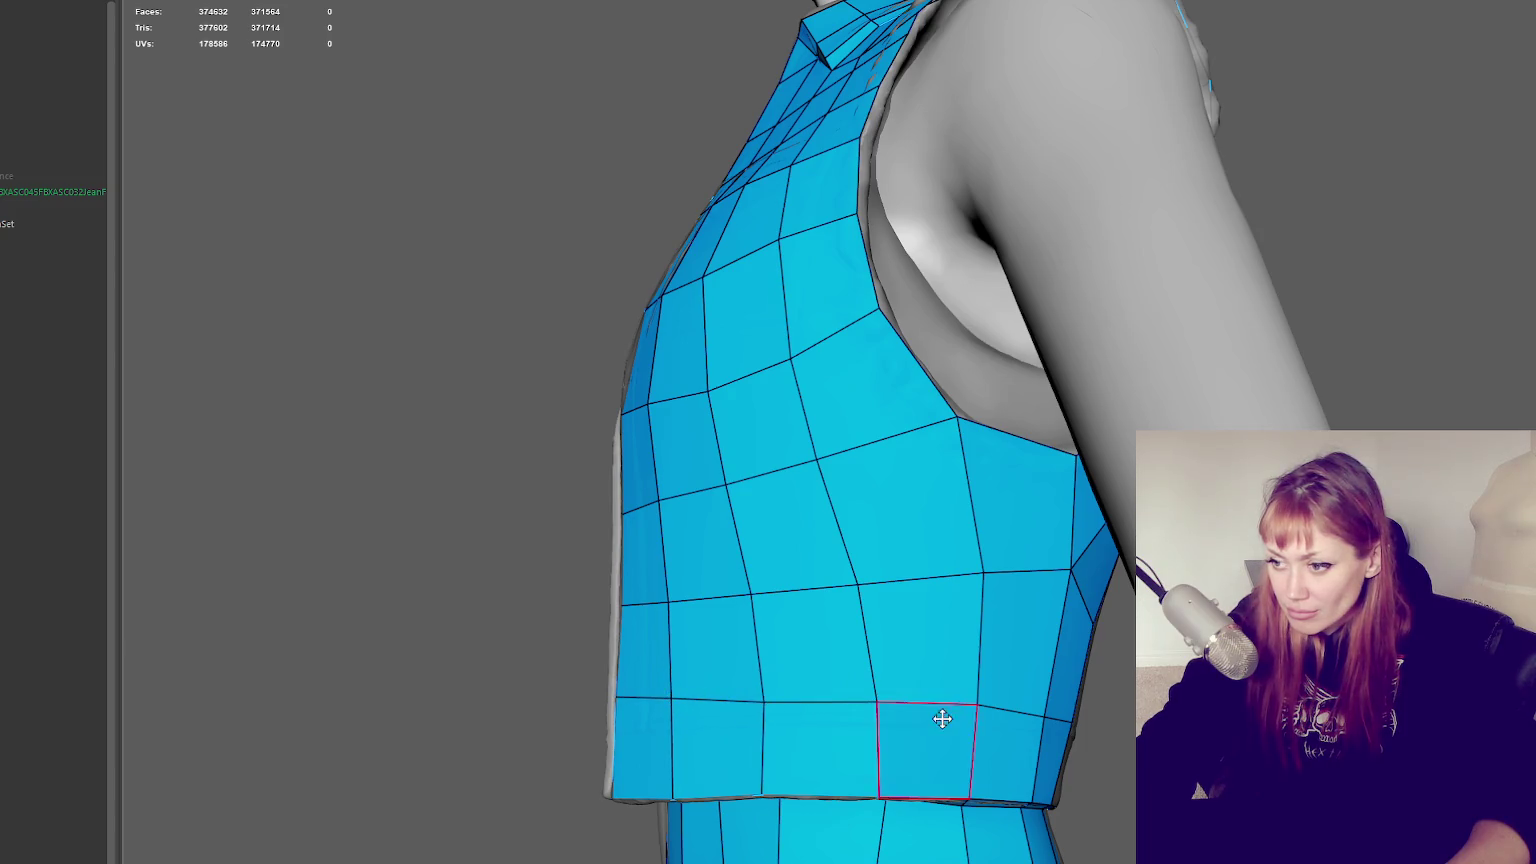
pyautogui.moveTo(974, 706); pyautogui.dragTo(985, 710)
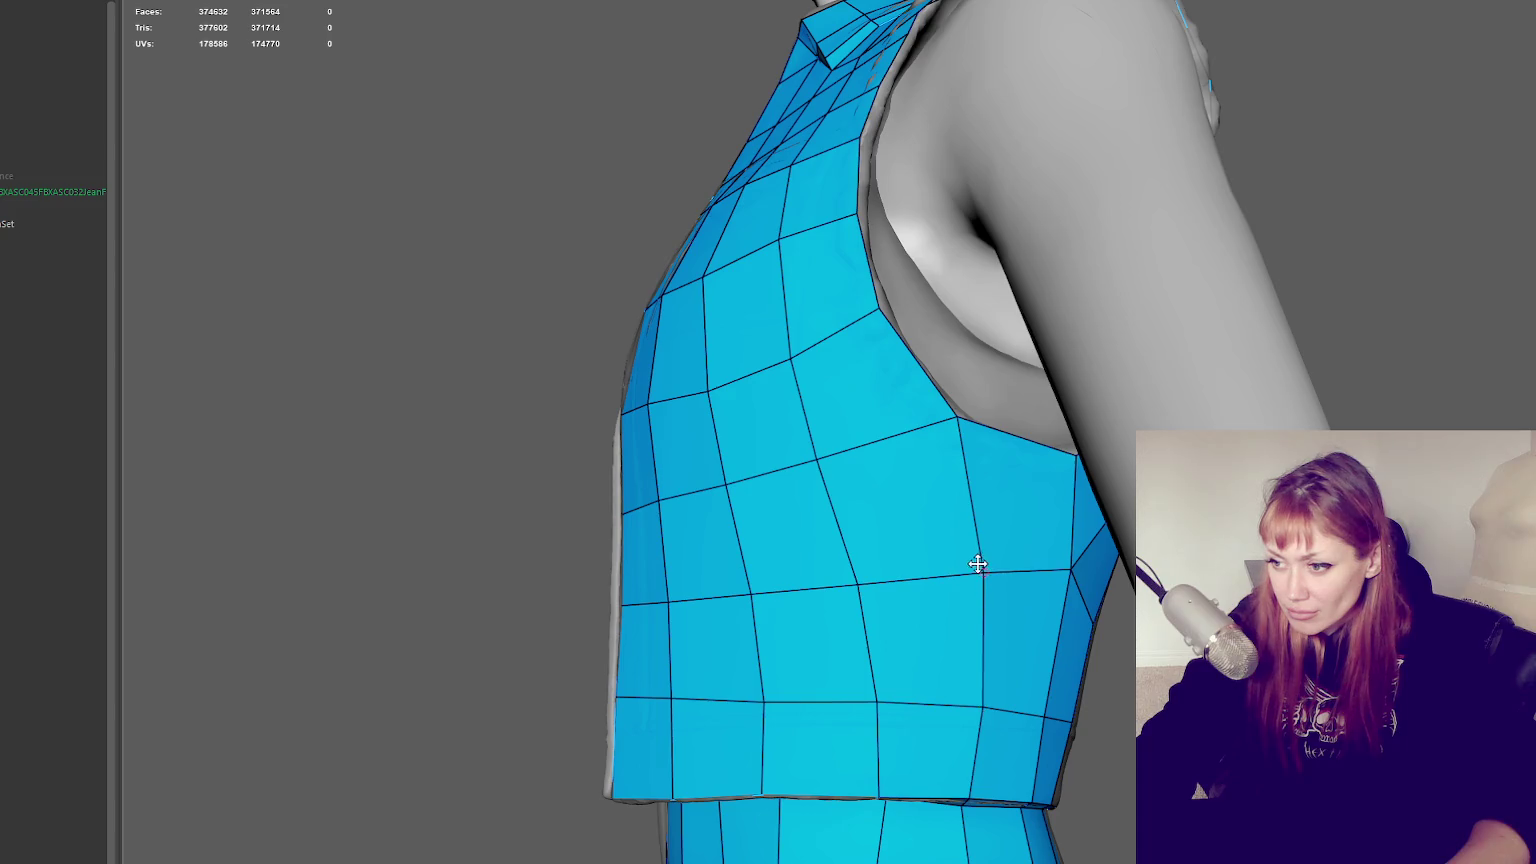
pyautogui.moveTo(978, 566); pyautogui.dragTo(1058, 583)
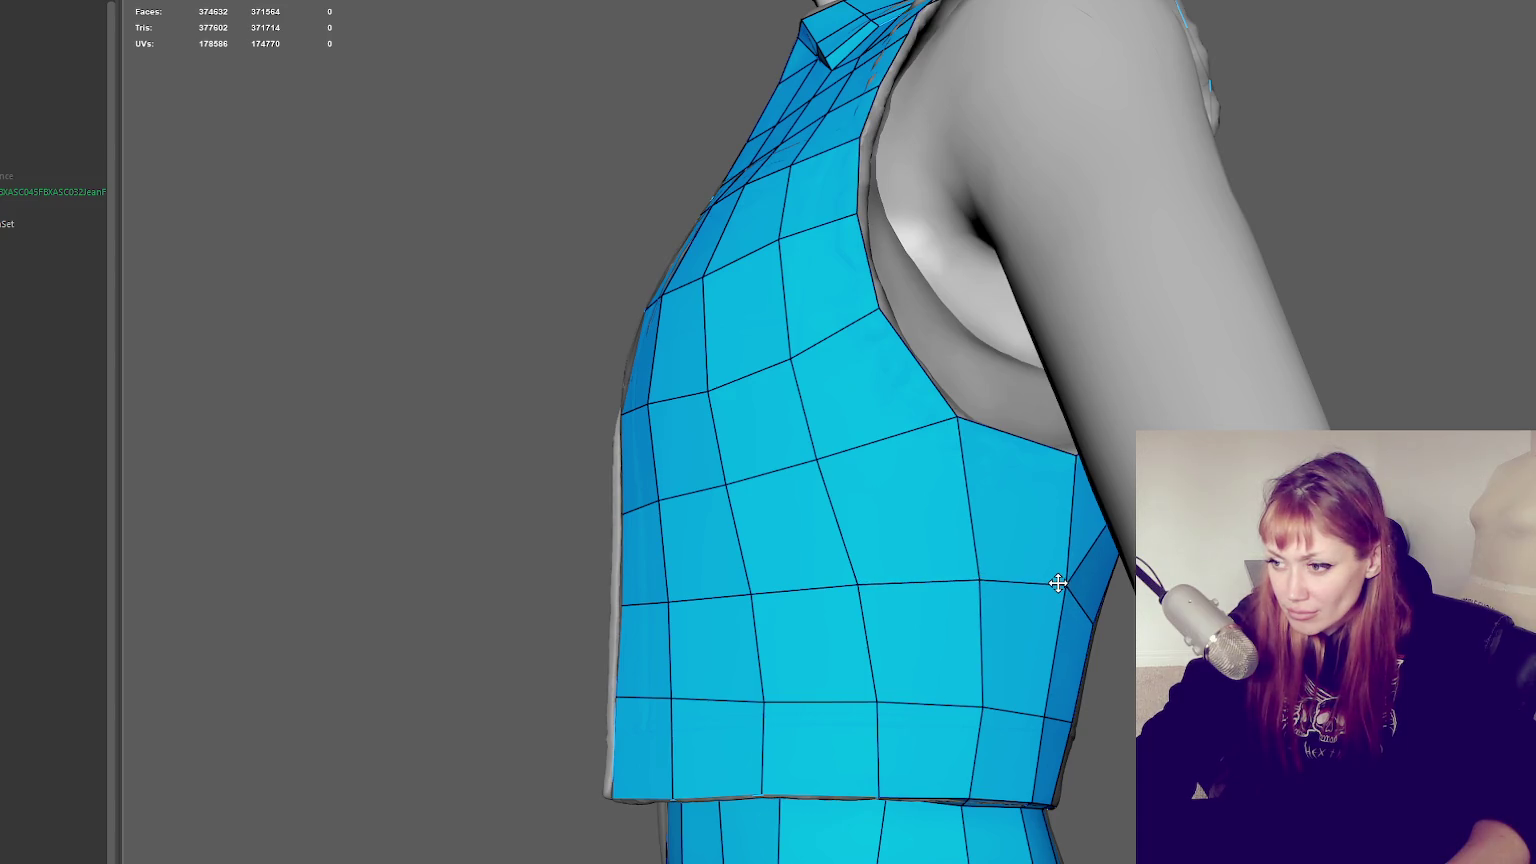
pyautogui.moveTo(818, 450); pyautogui.dragTo(827, 458)
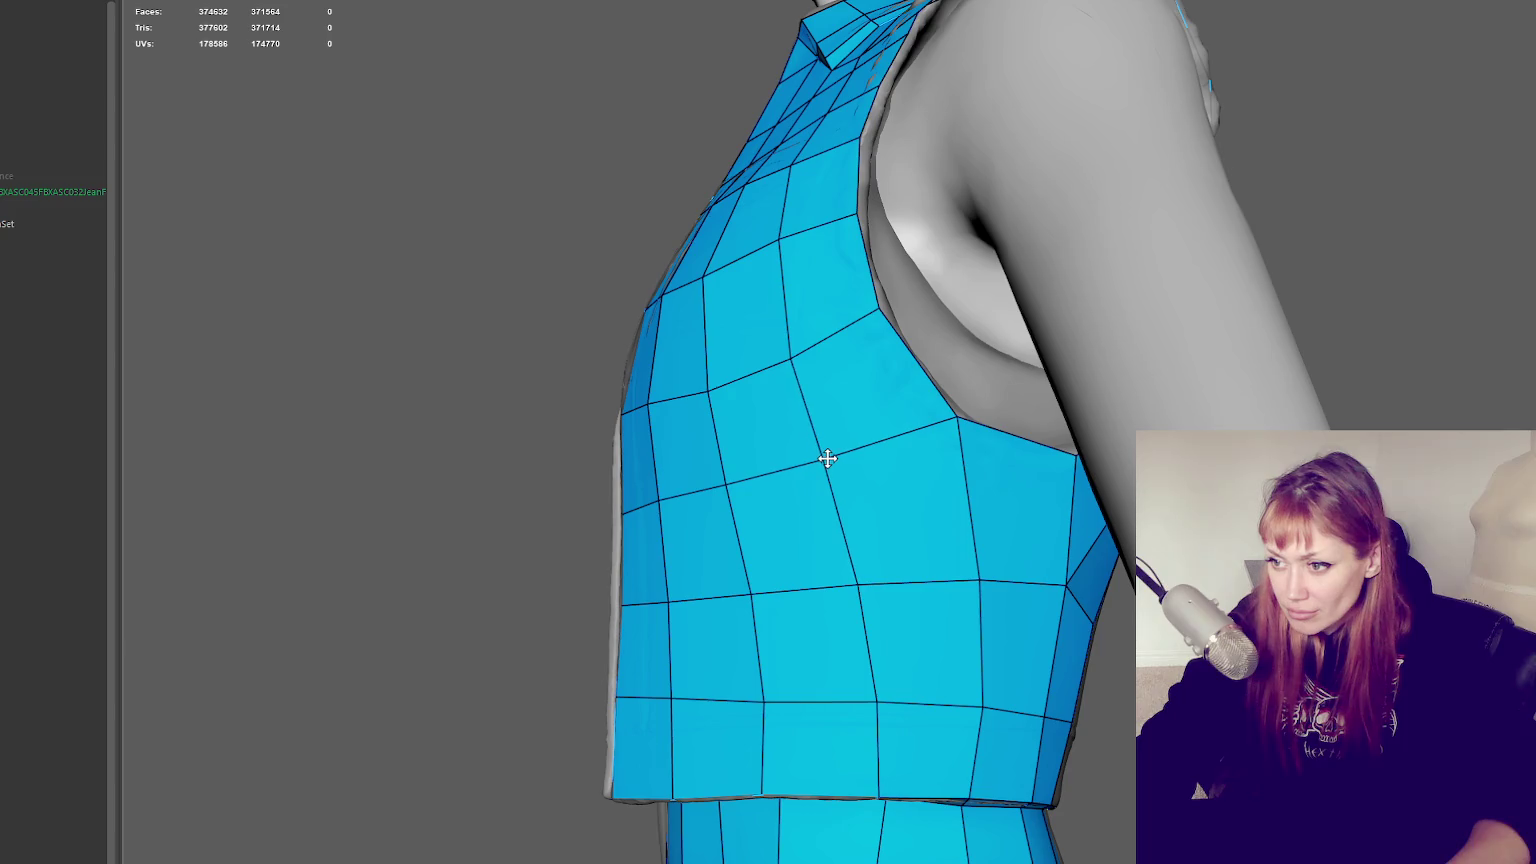
pyautogui.moveTo(706, 389)
pyautogui.mouseDown()
pyautogui.moveTo(656, 402)
pyautogui.moveTo(847, 480)
pyautogui.moveTo(792, 583)
pyautogui.mouseUp()
# Add a quad widening the lower back strip just above the waistband
pyautogui.keyDown('alt'); pyautogui.moveTo(792, 665); pyautogui.dragTo(1033, 467); pyautogui.keyUp('alt')
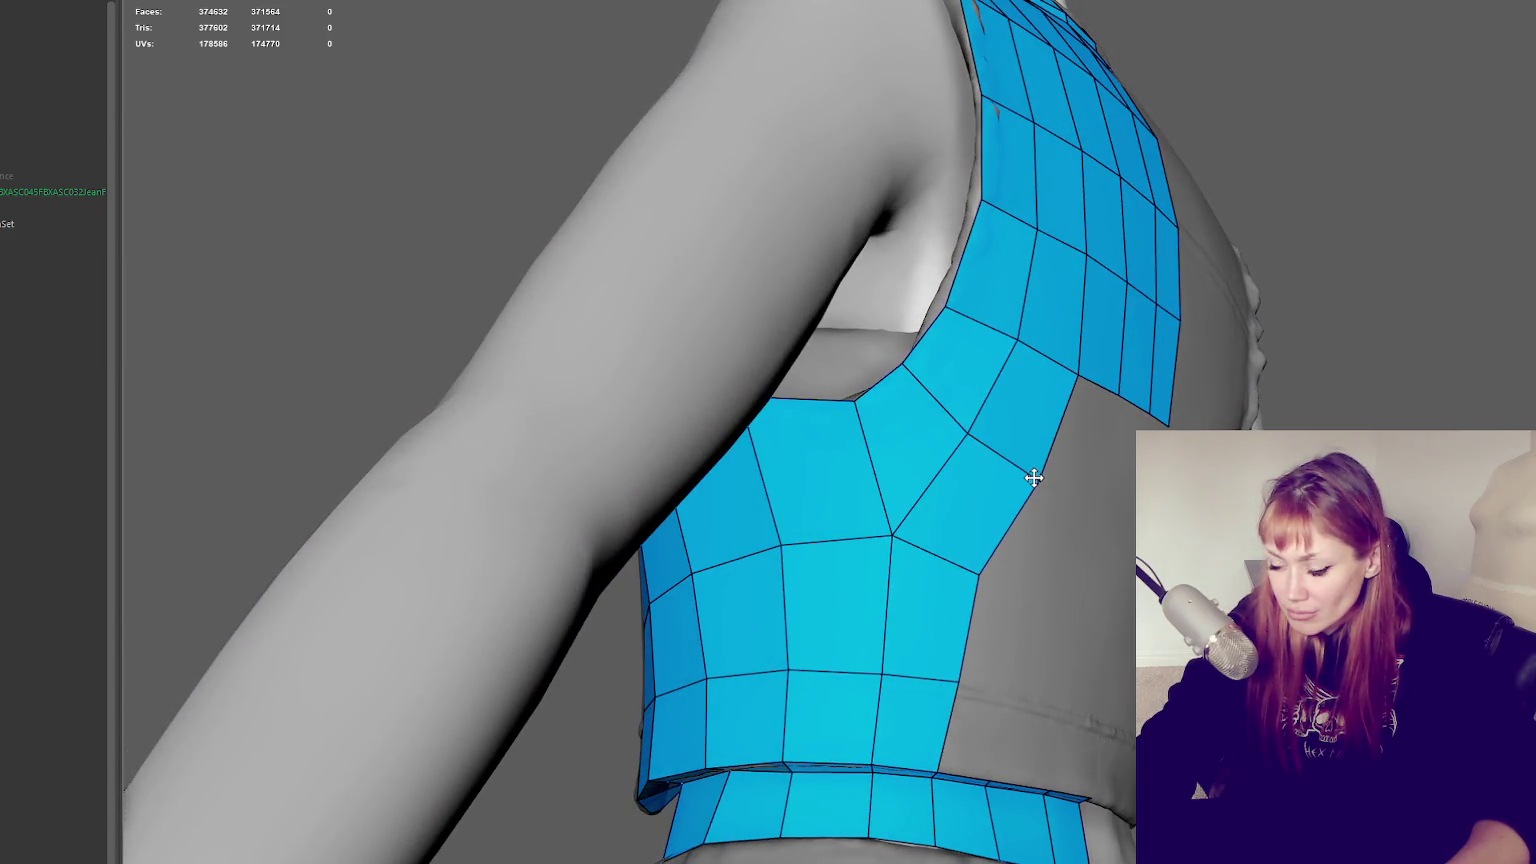
pyautogui.keyDown('shift'); pyautogui.click(1026, 686); pyautogui.keyUp('shift')
pyautogui.keyDown('alt'); pyautogui.moveTo(1026, 686); pyautogui.dragTo(882, 672); pyautogui.keyUp('alt')
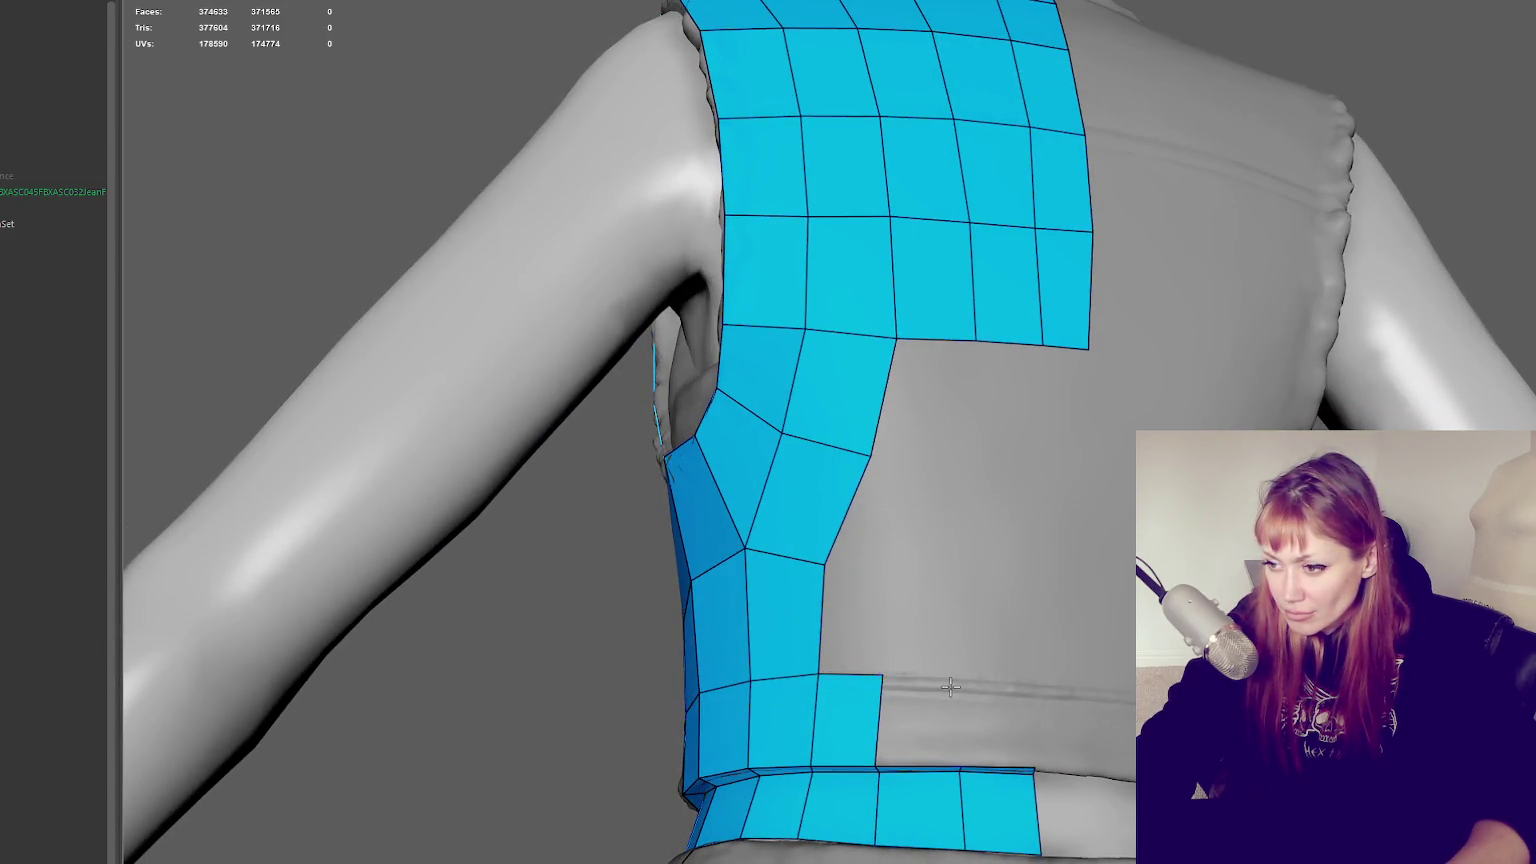
# Add quads beside the lower back strip and adjust their shared corner vertices
pyautogui.keyDown('shift'); pyautogui.click(925, 718); pyautogui.keyUp('shift')
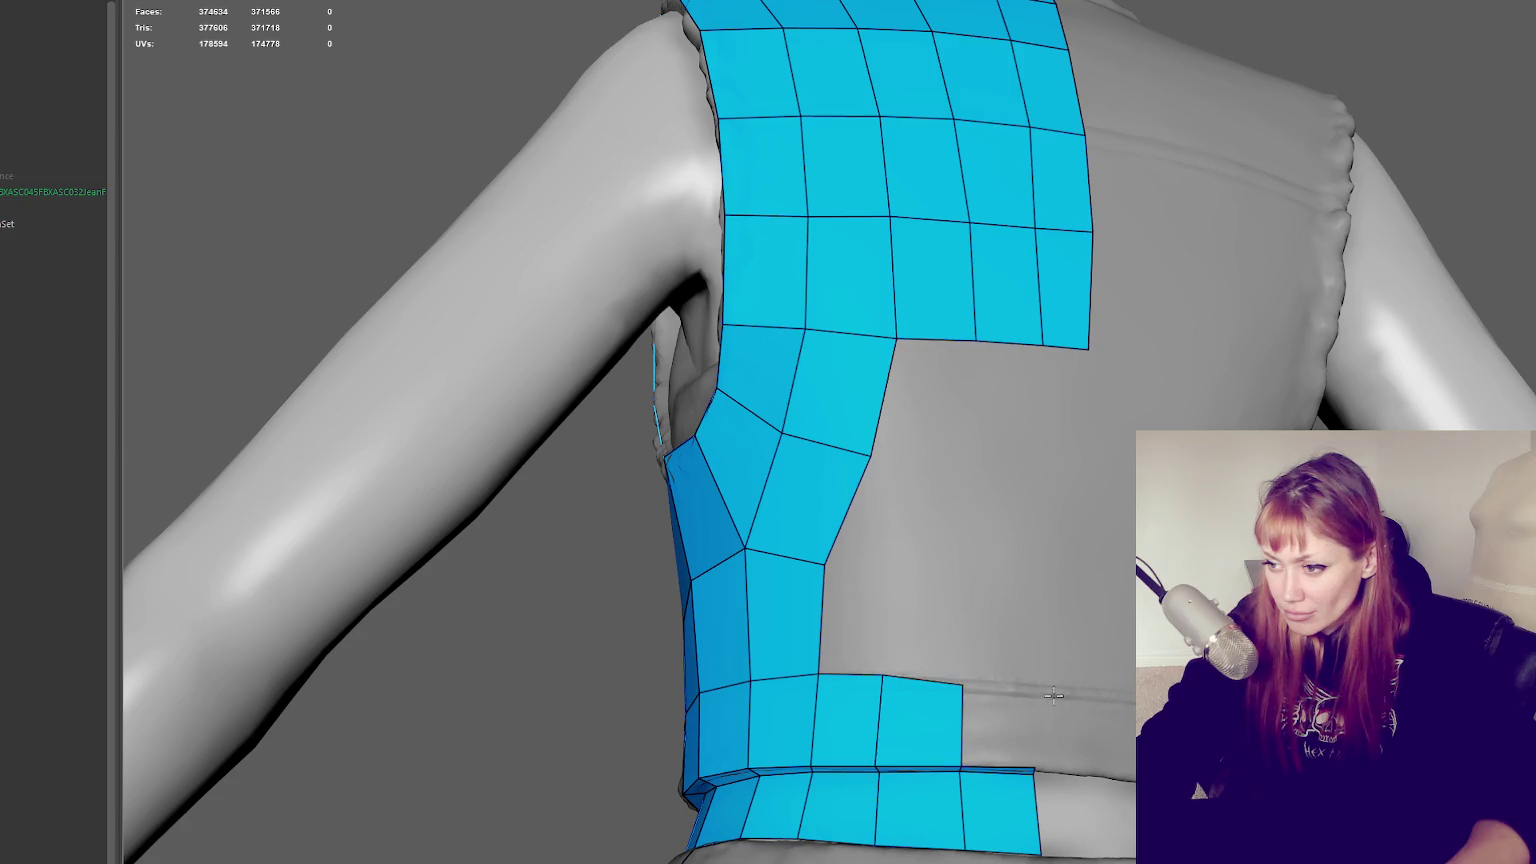
pyautogui.keyDown('shift'); pyautogui.click(1000, 716); pyautogui.keyUp('shift')
pyautogui.moveTo(963, 685); pyautogui.dragTo(962, 680)
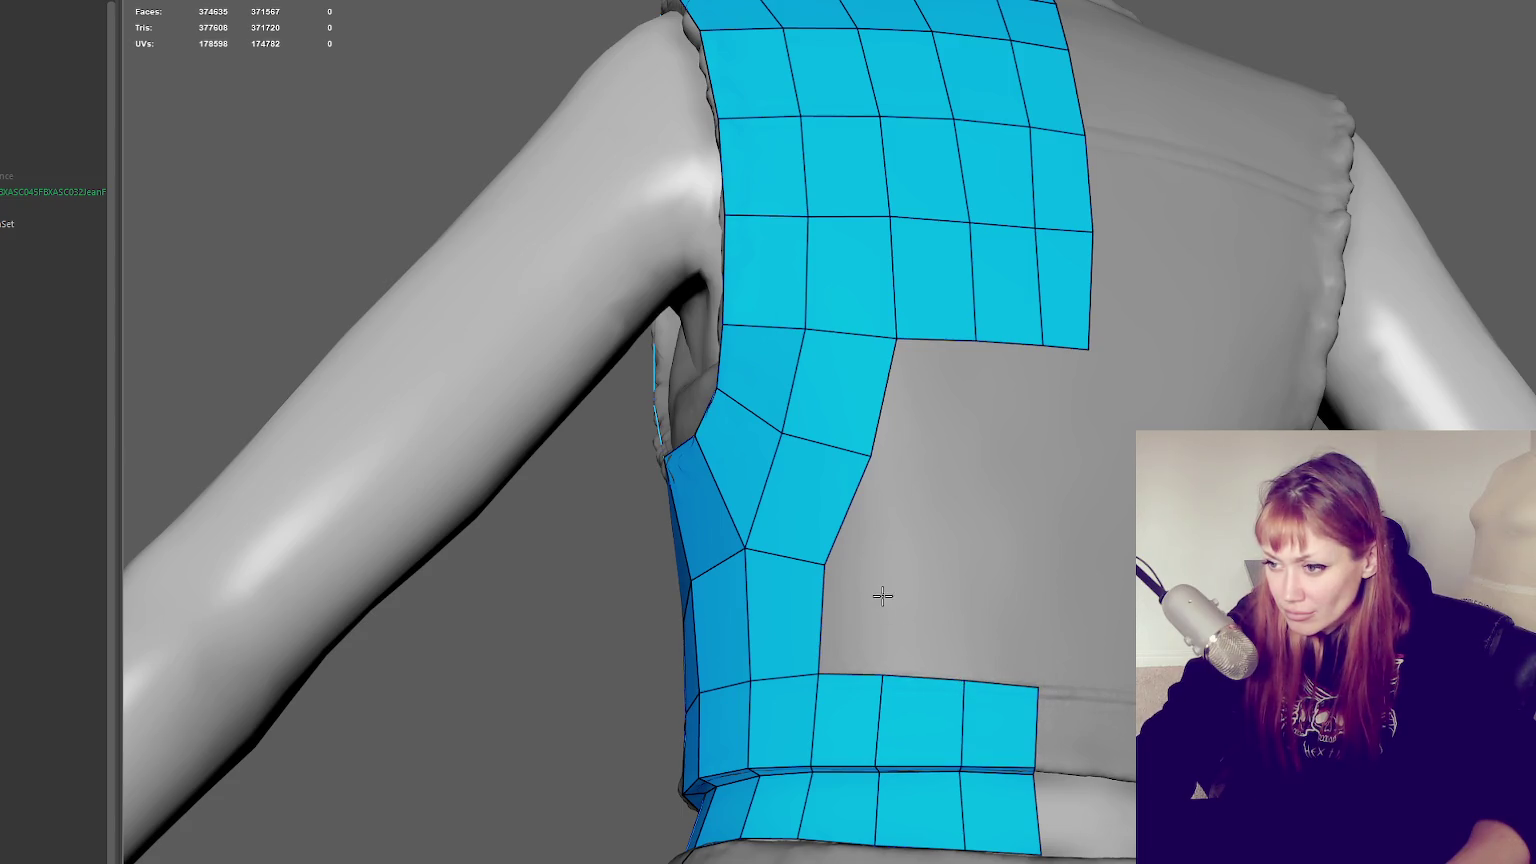
pyautogui.keyDown('shift'); pyautogui.click(868, 624); pyautogui.keyUp('shift')
pyautogui.keyDown('shift'); pyautogui.click(947, 637); pyautogui.keyUp('shift')
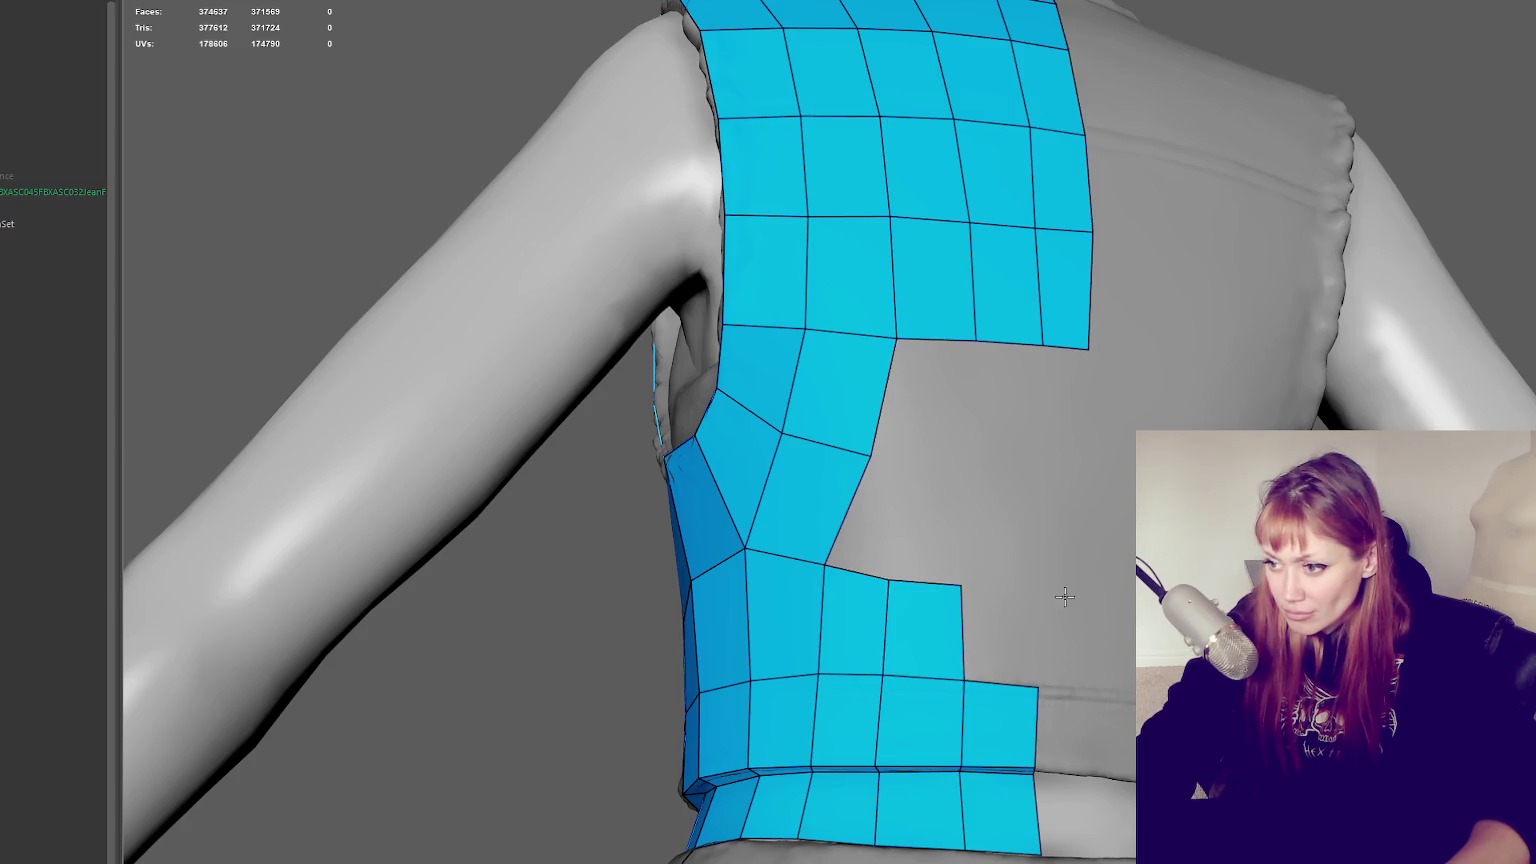
pyautogui.keyDown('shift'); pyautogui.click(1005, 637); pyautogui.keyUp('shift')
pyautogui.moveTo(916, 463)
pyautogui.keyDown('alt'); pyautogui.mouseDown()
pyautogui.moveTo(960, 504)
pyautogui.moveTo(898, 511)
pyautogui.mouseUp(); pyautogui.keyUp('alt')
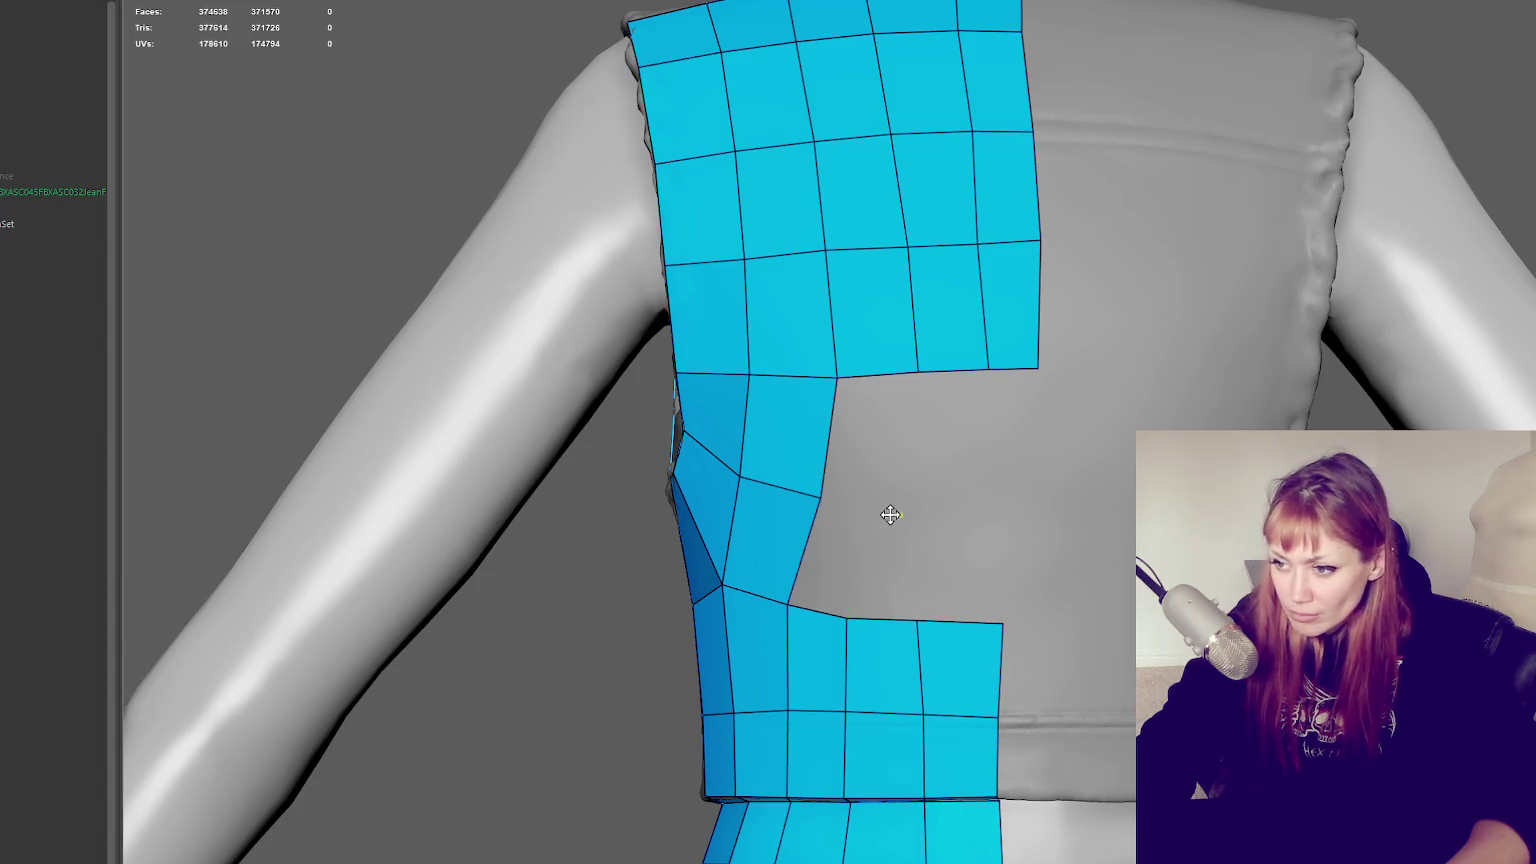
pyautogui.keyDown('shift'); pyautogui.click(845, 556); pyautogui.keyUp('shift')
pyautogui.moveTo(900, 517); pyautogui.dragTo(880, 514)
pyautogui.moveTo(920, 621); pyautogui.dragTo(936, 621)
# Fill the remaining gaps below the top block to join the right column
pyautogui.keyDown('shift'); pyautogui.click(885, 446); pyautogui.keyUp('shift')
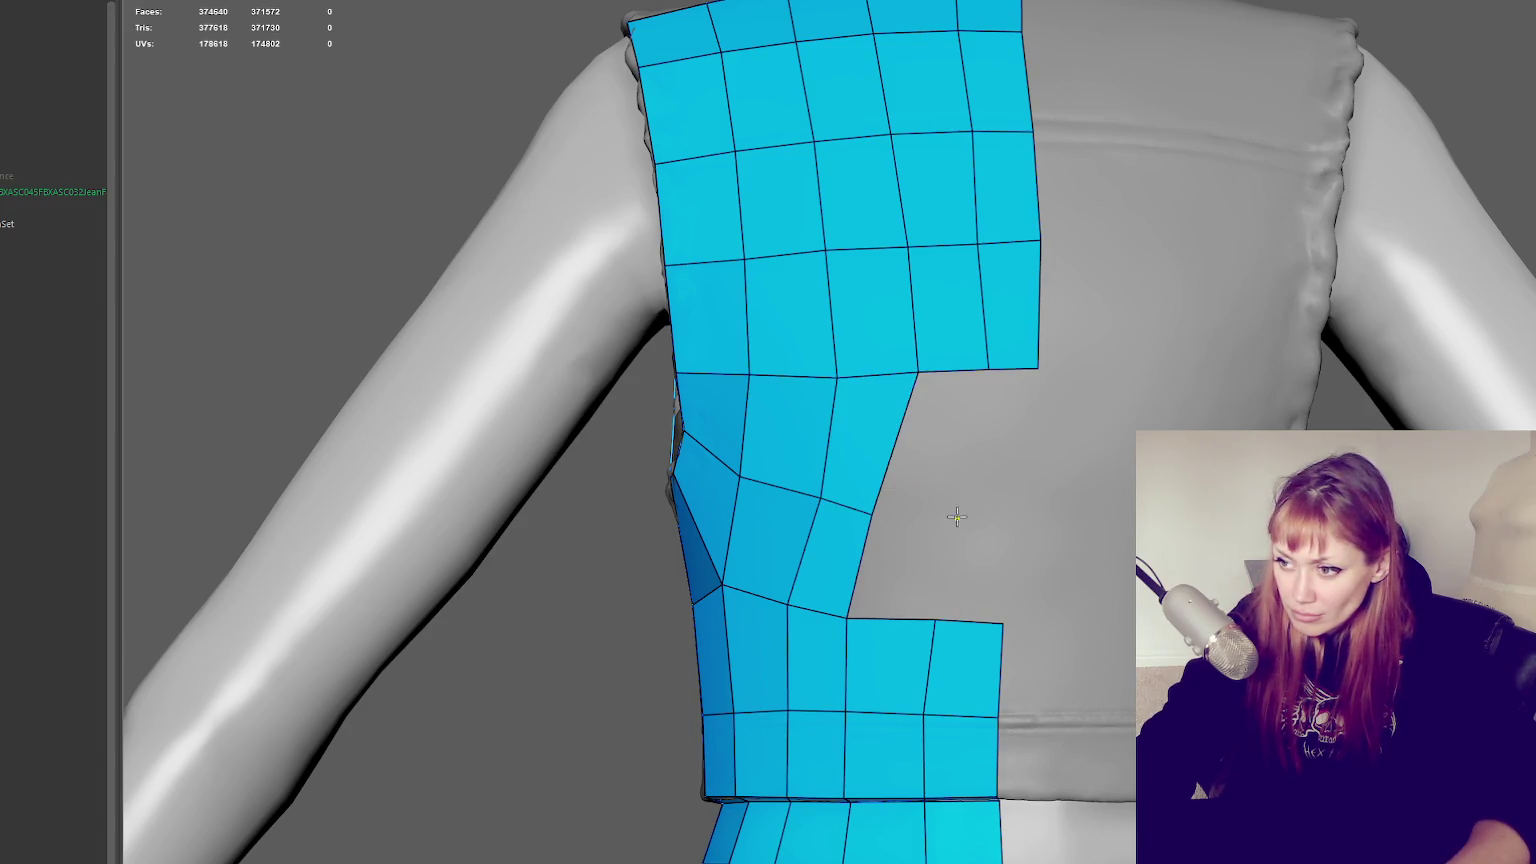
pyautogui.click(995, 519)
pyautogui.keyDown('shift'); pyautogui.click(1006, 521); pyautogui.keyUp('shift')
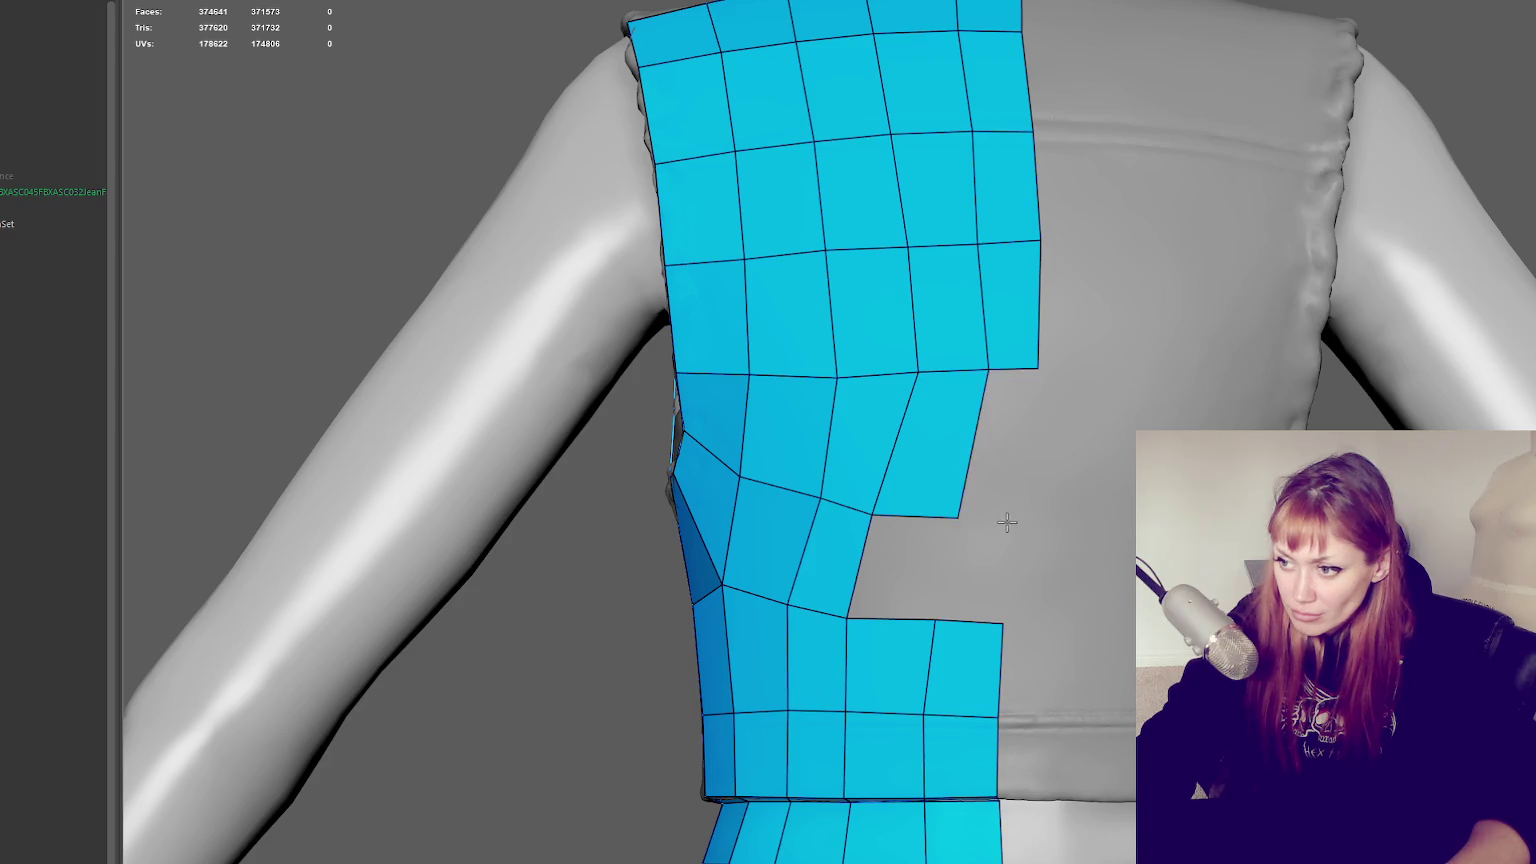
pyautogui.keyDown('shift'); pyautogui.click(998, 439); pyautogui.keyUp('shift')
pyautogui.keyDown('shift'); pyautogui.click(984, 556); pyautogui.keyUp('shift')
pyautogui.keyDown('shift'); pyautogui.click(899, 573); pyautogui.keyUp('shift')
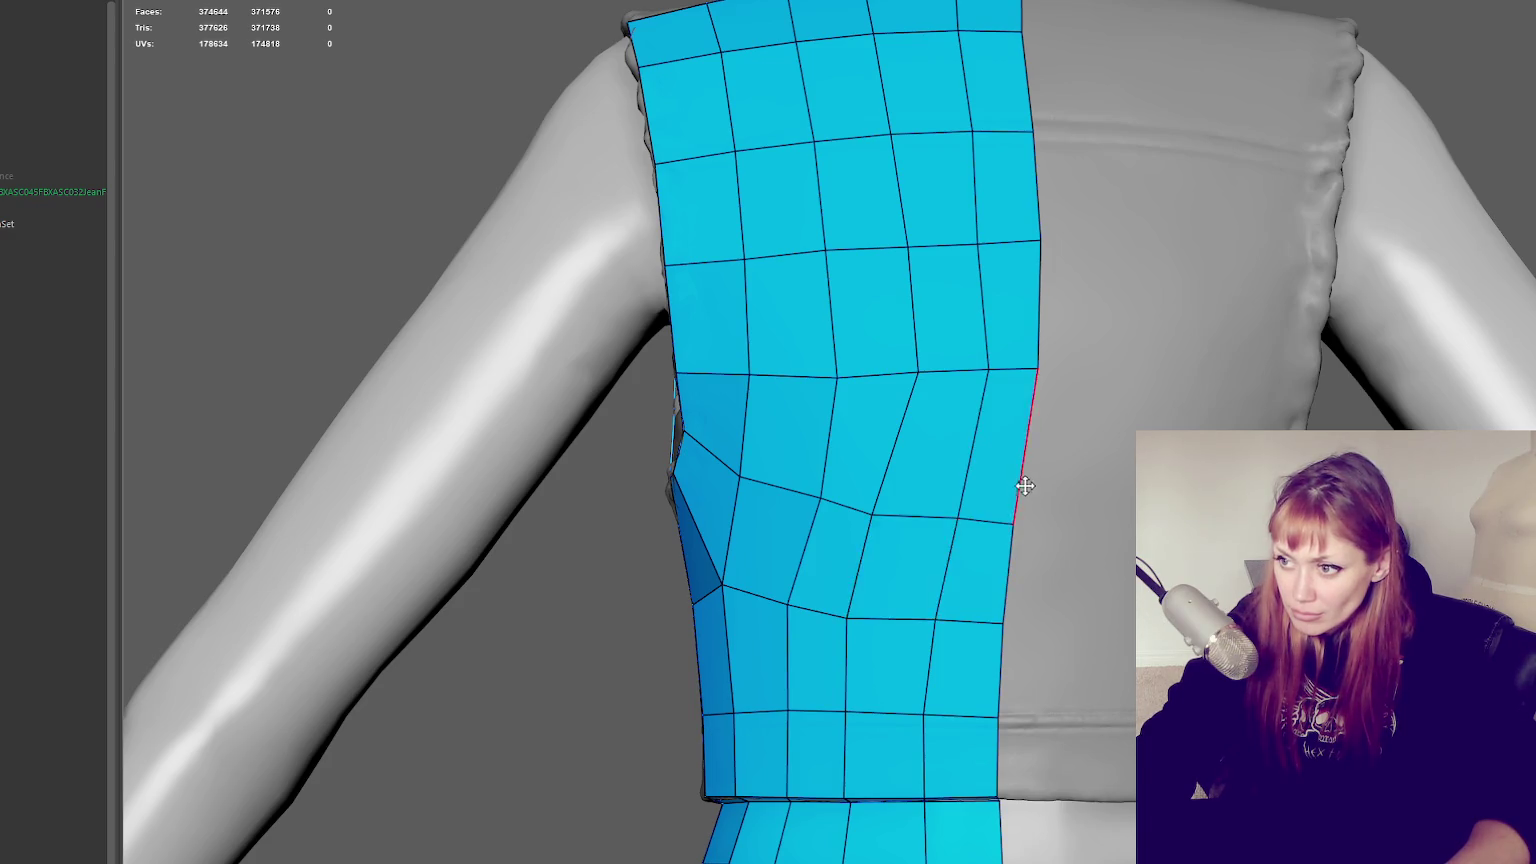
pyautogui.scroll(-5, 1025, 486)
pyautogui.keyDown('alt'); pyautogui.moveTo(864, 470); pyautogui.dragTo(1200, 470); pyautogui.keyUp('alt')
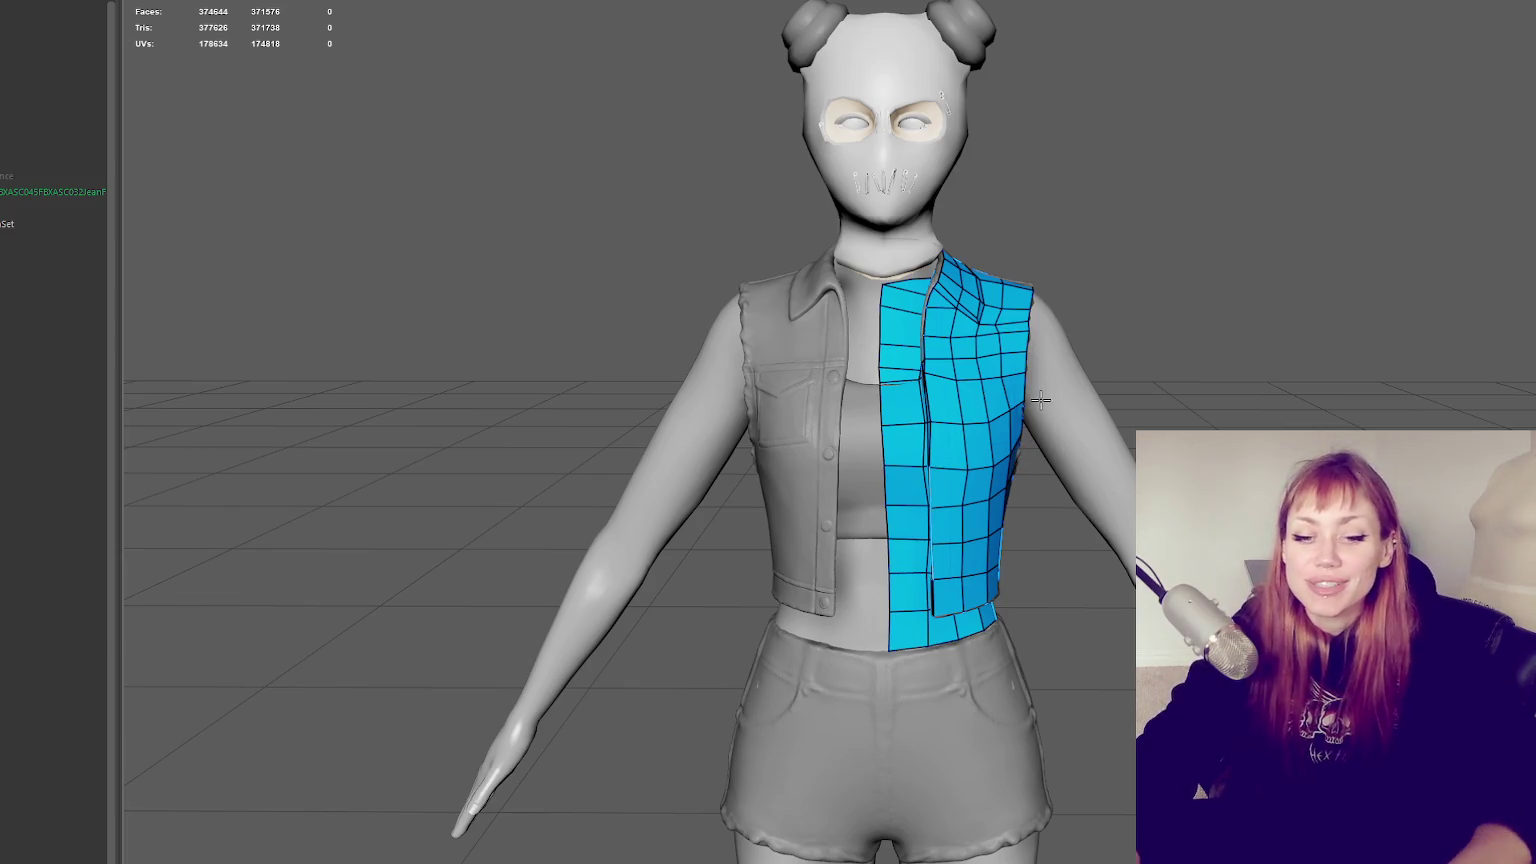
# Add a column of quads along the armhole gap on one side of the vest
pyautogui.scroll(2, 1041, 400)
pyautogui.moveTo(1041, 400)
pyautogui.keyDown('alt'); pyautogui.mouseDown()
pyautogui.moveTo(1013, 350)
pyautogui.moveTo(960, 320)
pyautogui.moveTo(820, 420)
pyautogui.moveTo(593, 509)
pyautogui.mouseUp(); pyautogui.keyUp('alt')
pyautogui.scroll(2, 945, 305)
pyautogui.scroll(5, 935, 295)
pyautogui.scroll(-5, 930, 300)
pyautogui.scroll(3, 800, 437)
pyautogui.keyDown('alt'); pyautogui.moveTo(695, 494); pyautogui.dragTo(807, 481); pyautogui.keyUp('alt')
pyautogui.keyDown('shift'); pyautogui.click(815, 505); pyautogui.keyUp('shift')
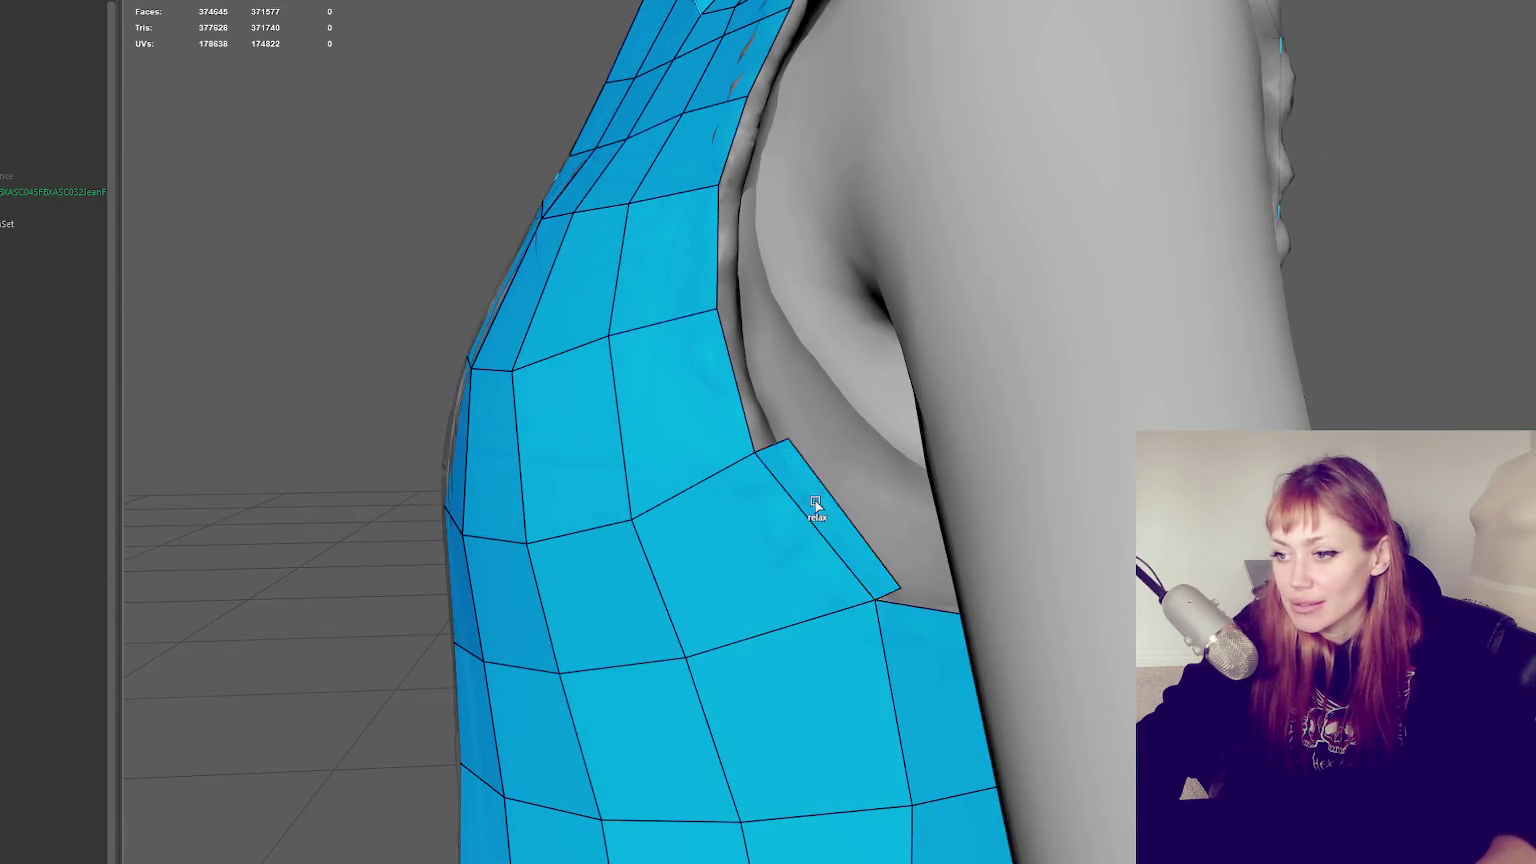
pyautogui.keyDown('shift'); pyautogui.click(758, 312); pyautogui.keyUp('shift')
pyautogui.keyDown('shift'); pyautogui.click(748, 205); pyautogui.keyUp('shift')
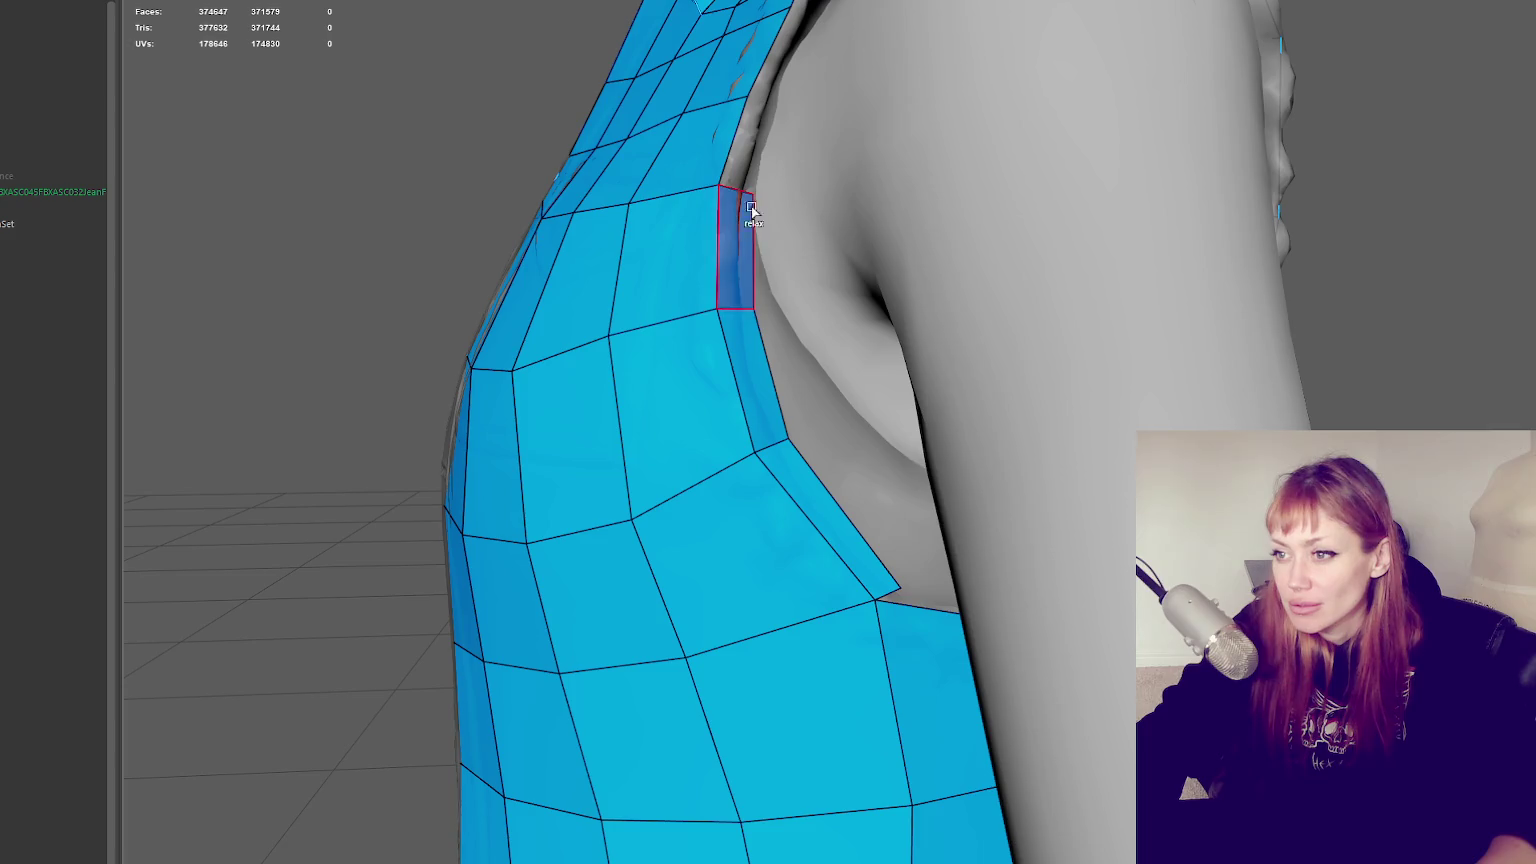
pyautogui.keyDown('shift'); pyautogui.click(785, 108); pyautogui.keyUp('shift')
pyautogui.moveTo(785, 108)
pyautogui.keyDown('alt'); pyautogui.mouseDown()
pyautogui.moveTo(828, 124)
pyautogui.moveTo(870, 318)
pyautogui.mouseUp(); pyautogui.keyUp('alt')
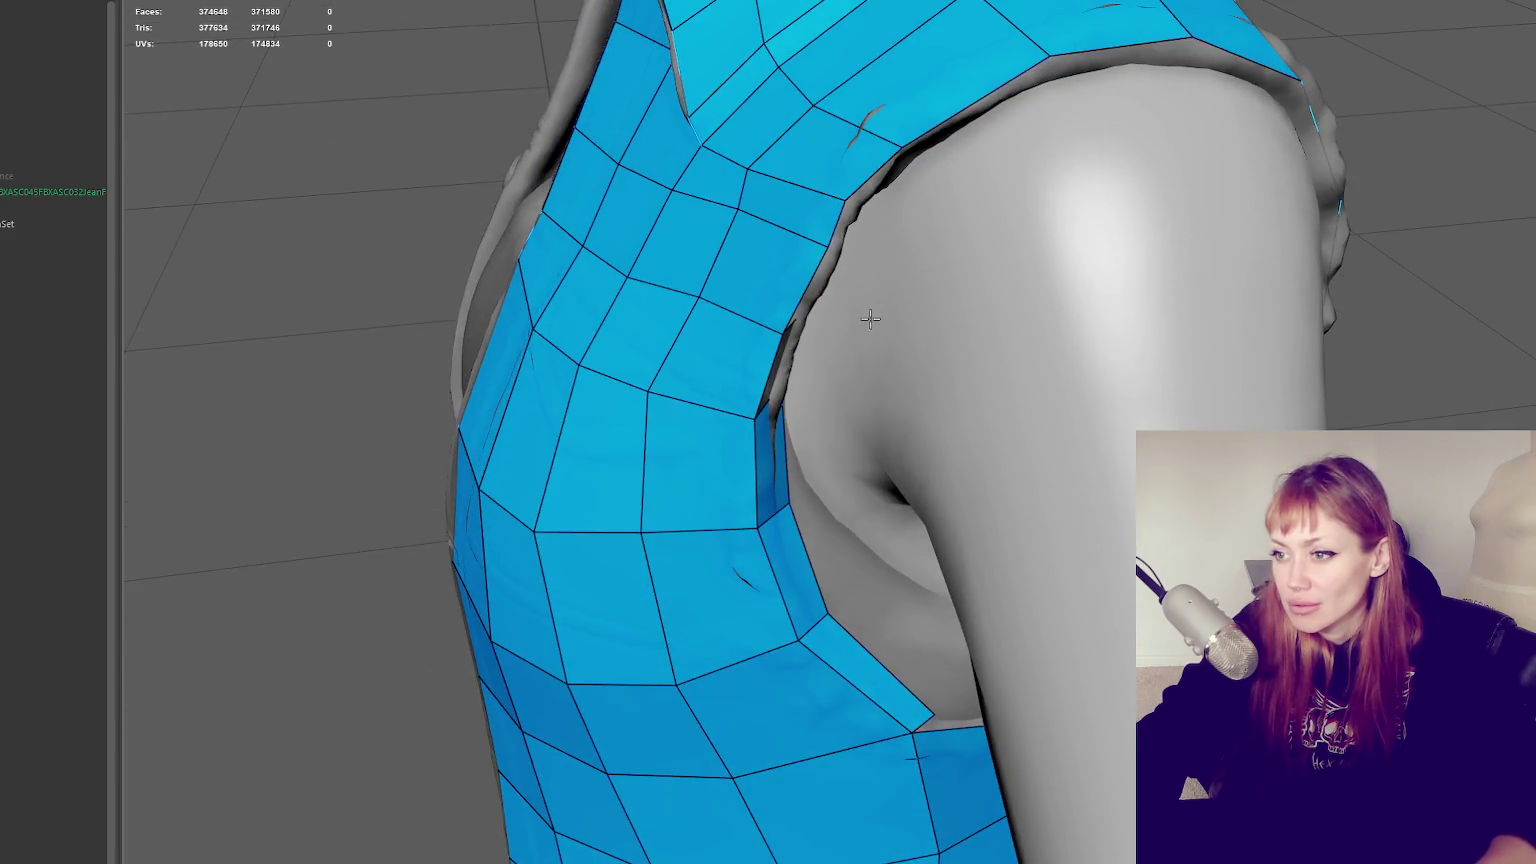
# Pull the armhole edge strip down and undo the extra quad added there
pyautogui.click(825, 348)
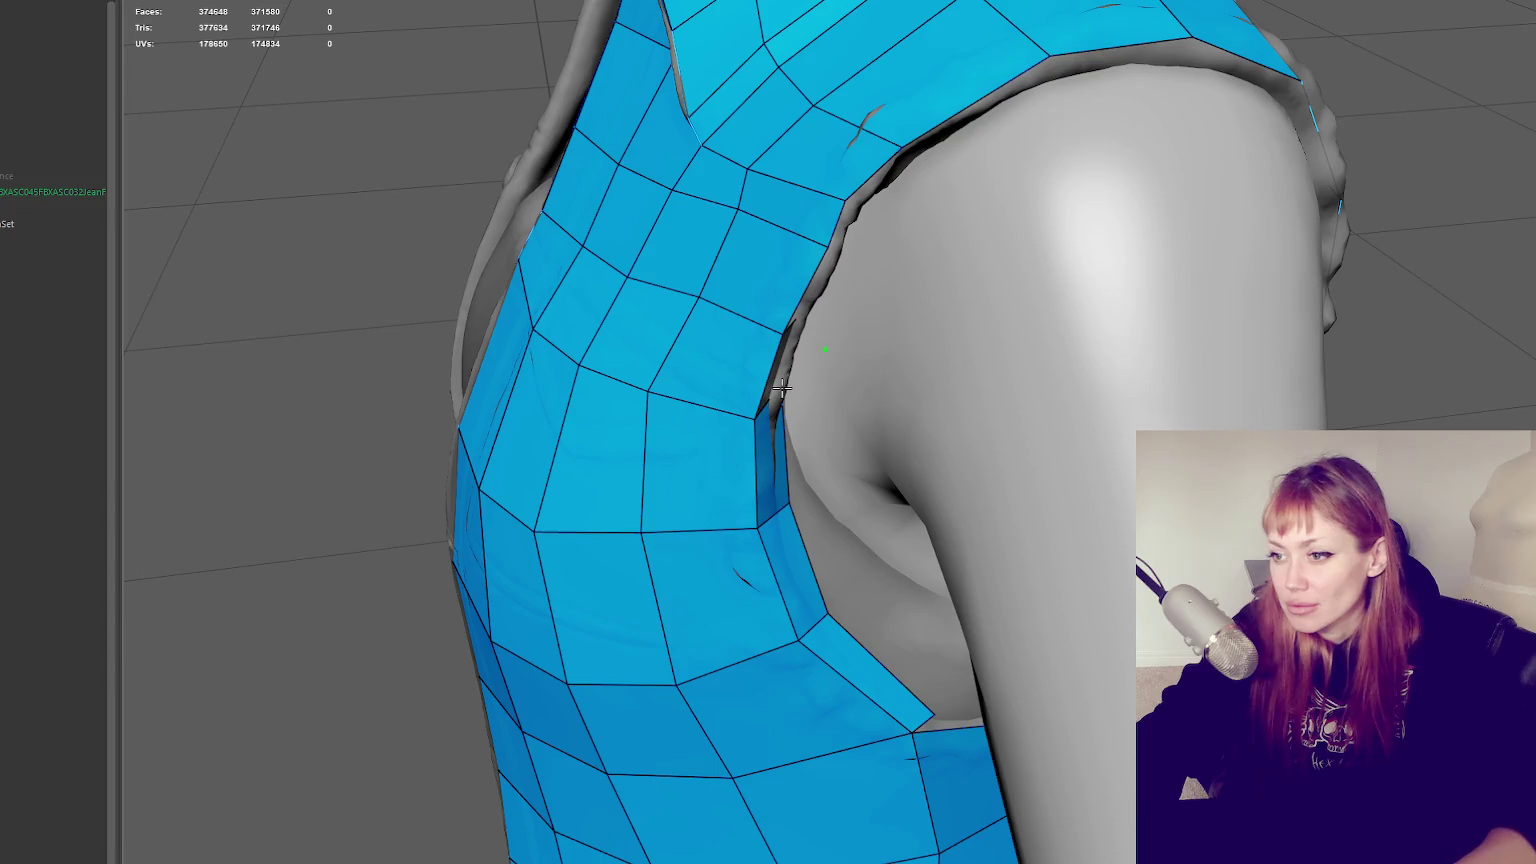
pyautogui.moveTo(800, 410)
pyautogui.keyDown('alt'); pyautogui.mouseDown()
pyautogui.moveTo(704, 240)
pyautogui.moveTo(840, 245)
pyautogui.mouseUp(); pyautogui.keyUp('alt')
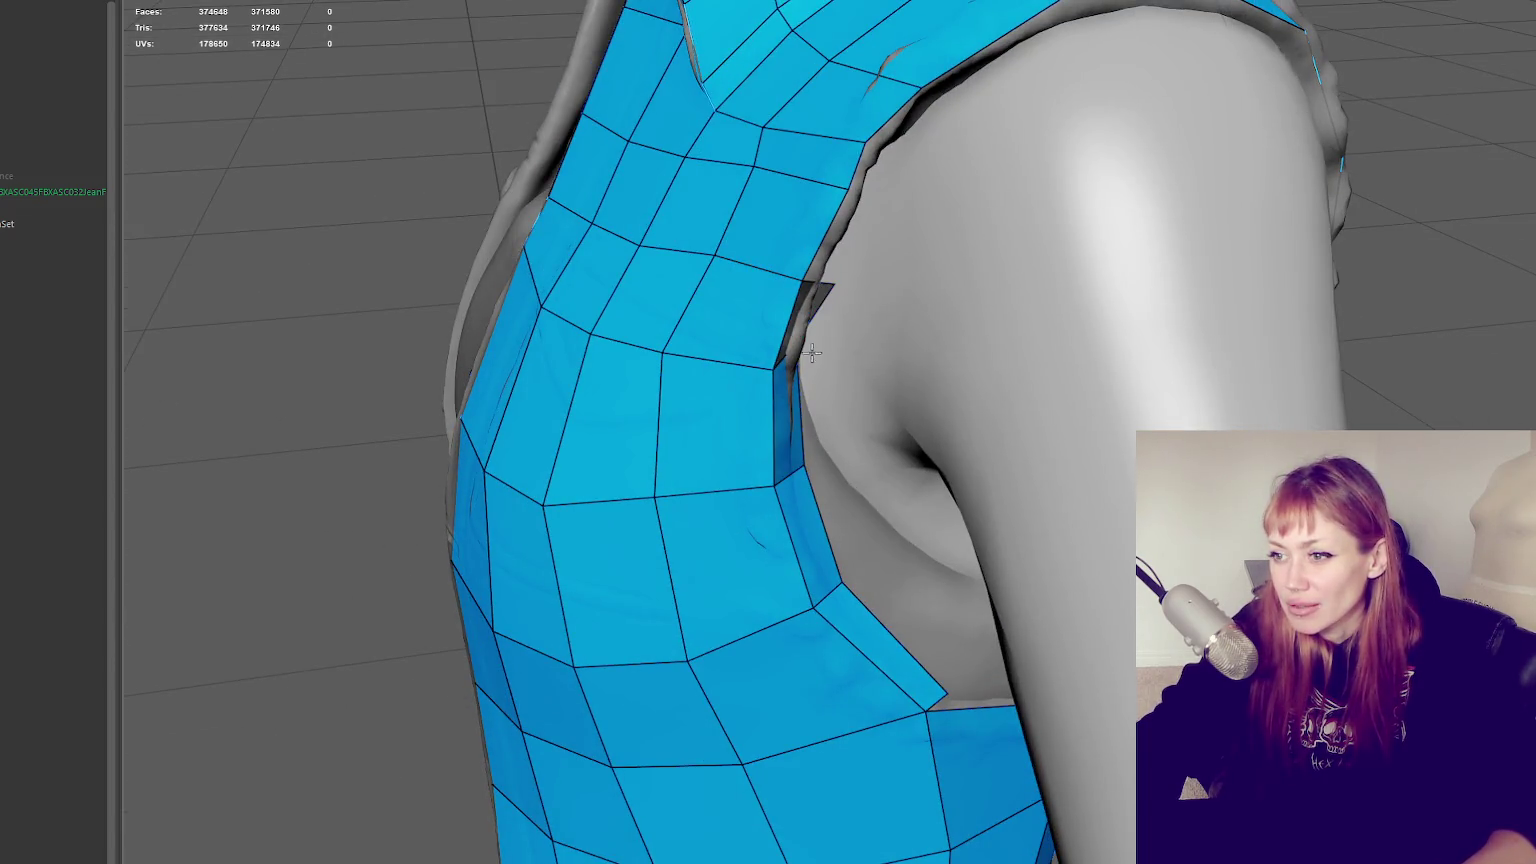
pyautogui.moveTo(812, 352)
pyautogui.keyDown('alt'); pyautogui.mouseDown()
pyautogui.moveTo(683, 266)
pyautogui.moveTo(806, 353)
pyautogui.moveTo(802, 402)
pyautogui.mouseUp(); pyautogui.keyUp('alt')
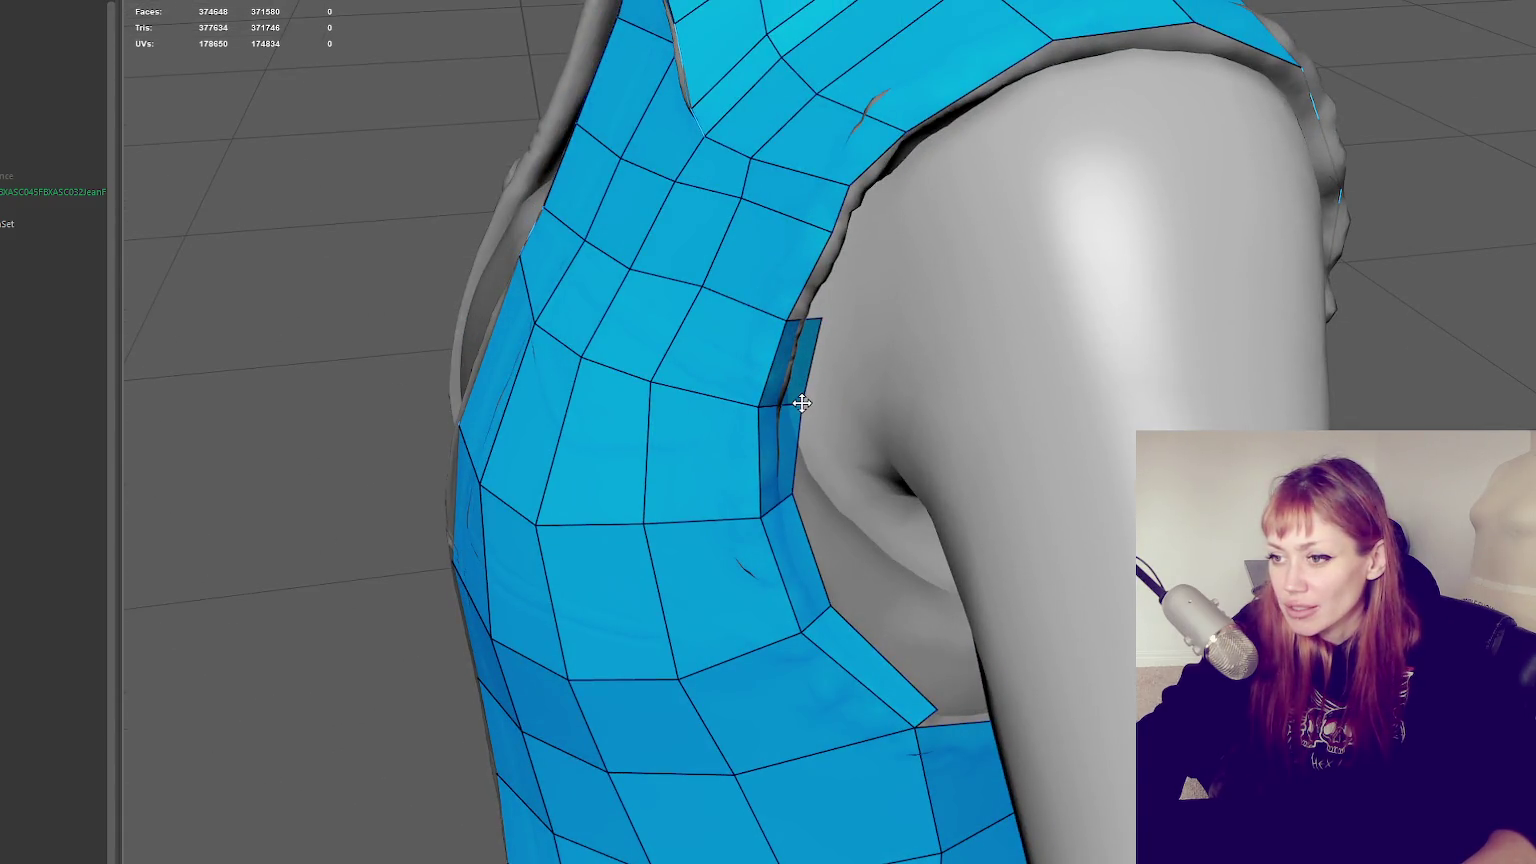
pyautogui.moveTo(820, 318); pyautogui.dragTo(822, 330)
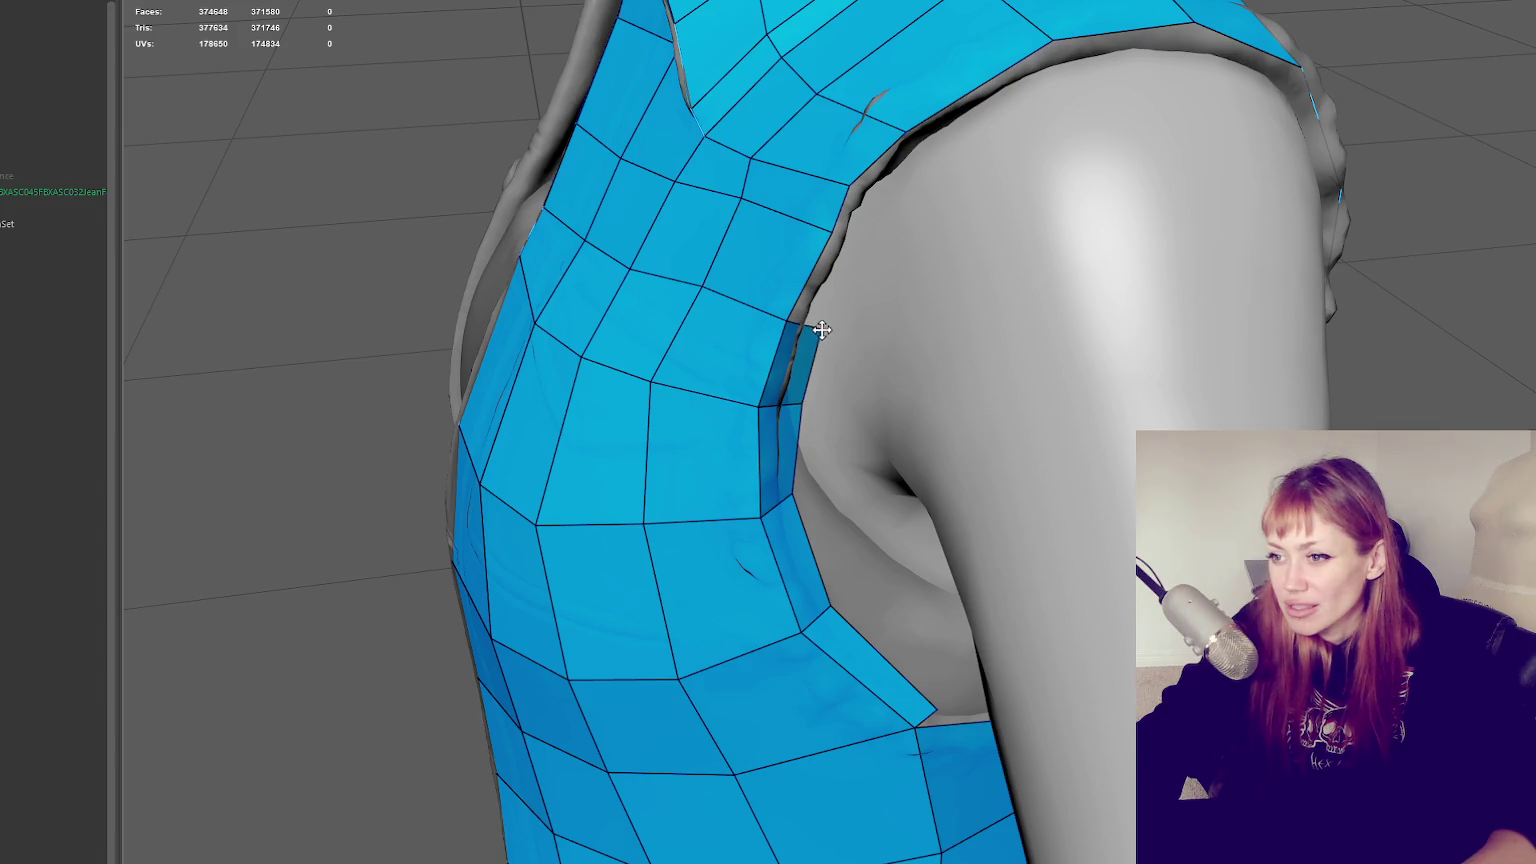
pyautogui.keyDown('shift'); pyautogui.click(860, 252); pyautogui.keyUp('shift')
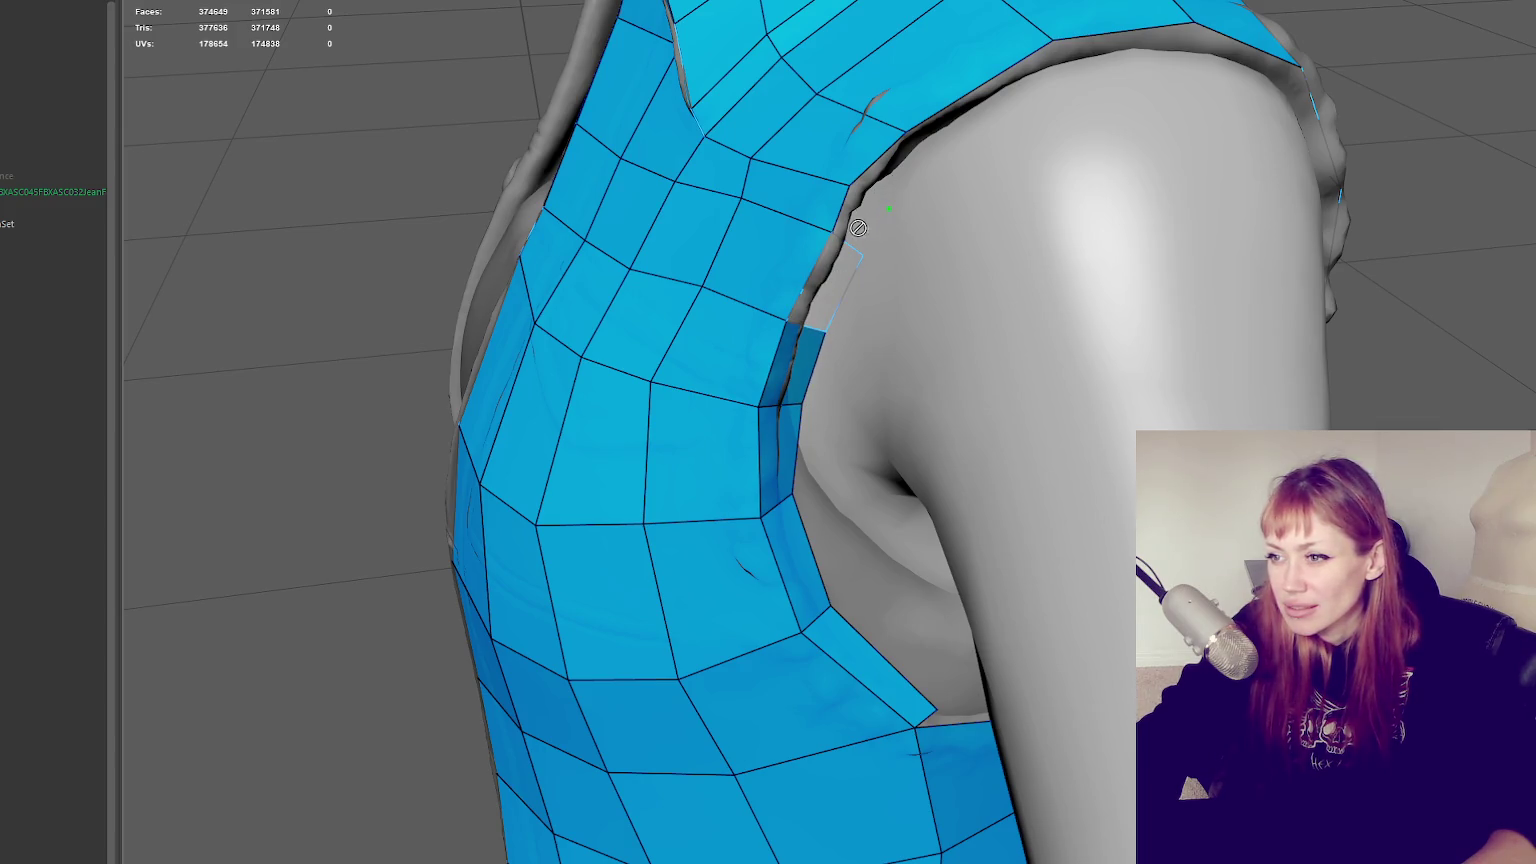
pyautogui.hotkey('ctrl', 'z')
# Split the small shoulder quad with an edge loop and straighten the vest edge at the armhole
pyautogui.moveTo(1157, 308)
pyautogui.keyDown('alt'); pyautogui.mouseDown()
pyautogui.moveTo(1097, 288)
pyautogui.moveTo(1121, 309)
pyautogui.mouseUp(); pyautogui.keyUp('alt')
pyautogui.moveTo(1046, 313)
pyautogui.keyDown('alt'); pyautogui.mouseDown()
pyautogui.moveTo(1258, 240)
pyautogui.moveTo(1046, 216)
pyautogui.mouseUp(); pyautogui.keyUp('alt')
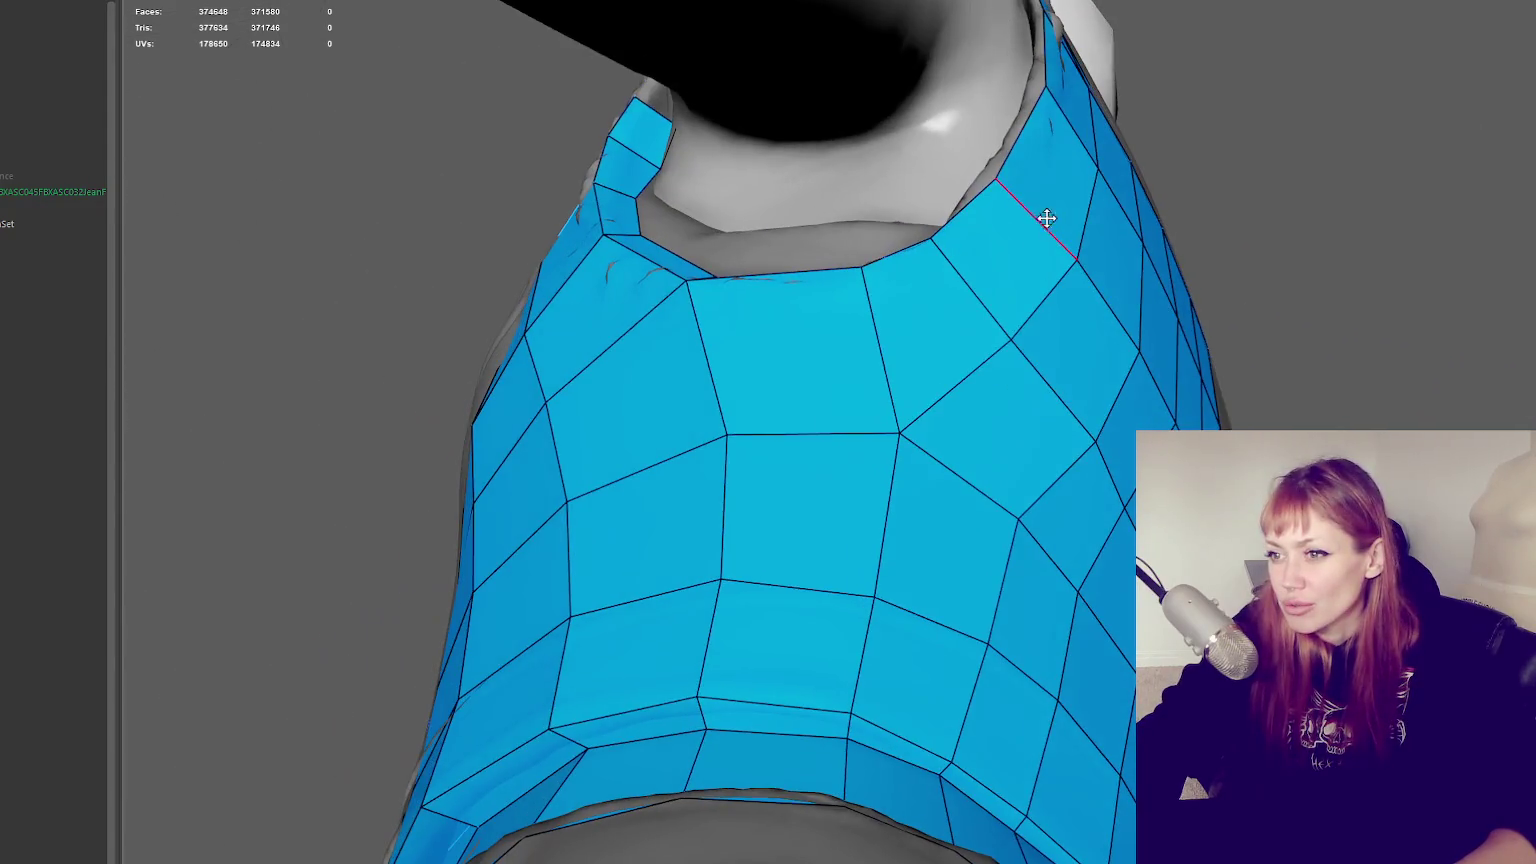
pyautogui.moveTo(635, 155); pyautogui.dragTo(647, 157)
pyautogui.keyDown('ctrl'); pyautogui.click(663, 166); pyautogui.keyUp('ctrl')
pyautogui.moveTo(649, 160)
pyautogui.keyDown('alt'); pyautogui.mouseDown()
pyautogui.moveTo(700, 175)
pyautogui.moveTo(700, 195)
pyautogui.moveTo(699, 49)
pyautogui.moveTo(785, 193)
pyautogui.mouseUp(); pyautogui.keyUp('alt')
pyautogui.scroll(-3, 785, 193)
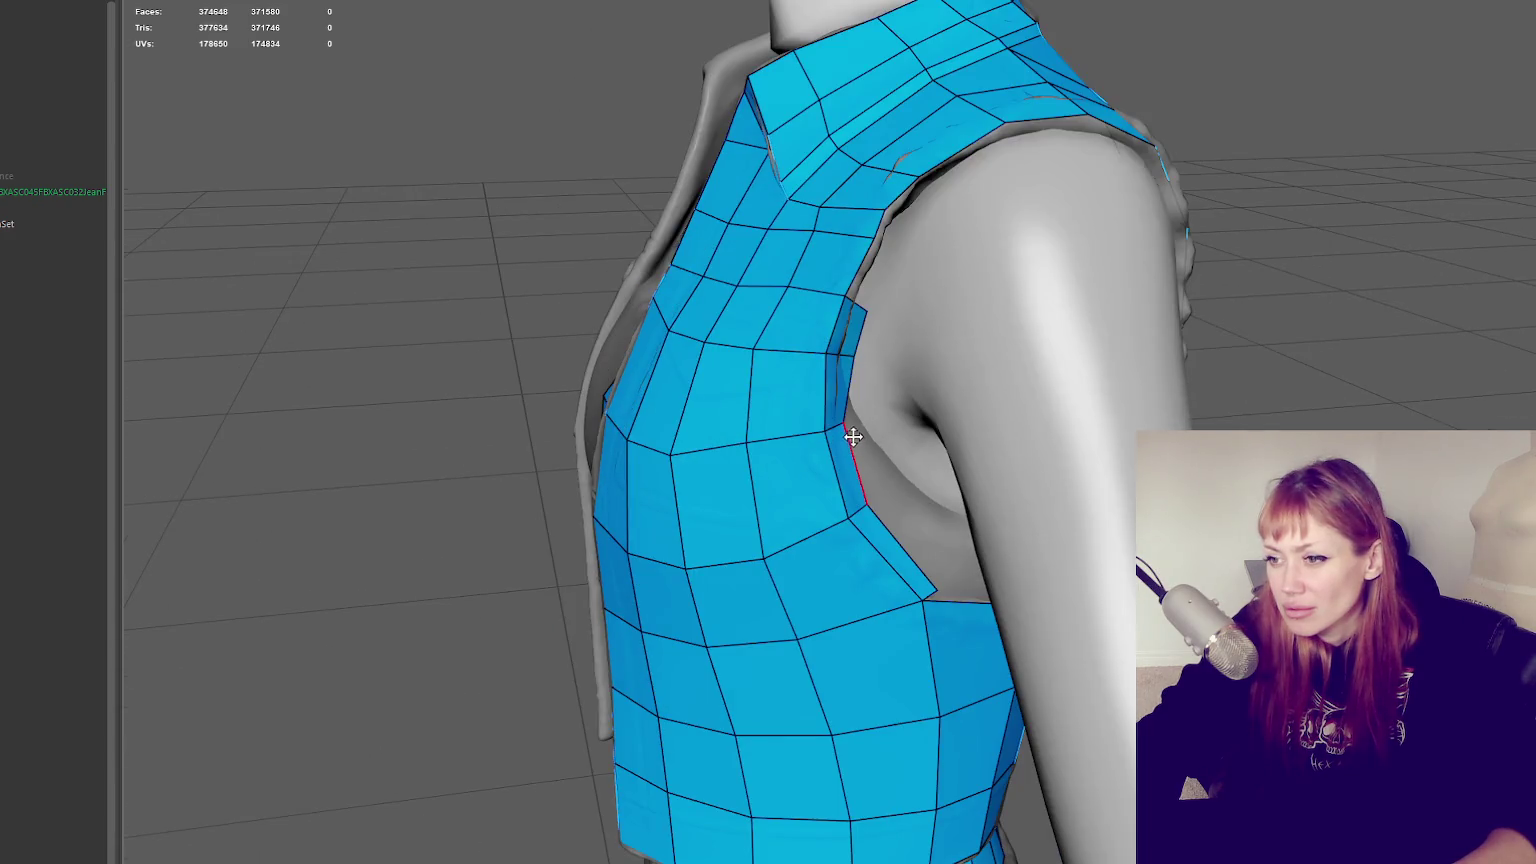
pyautogui.moveTo(862, 479); pyautogui.dragTo(892, 470)
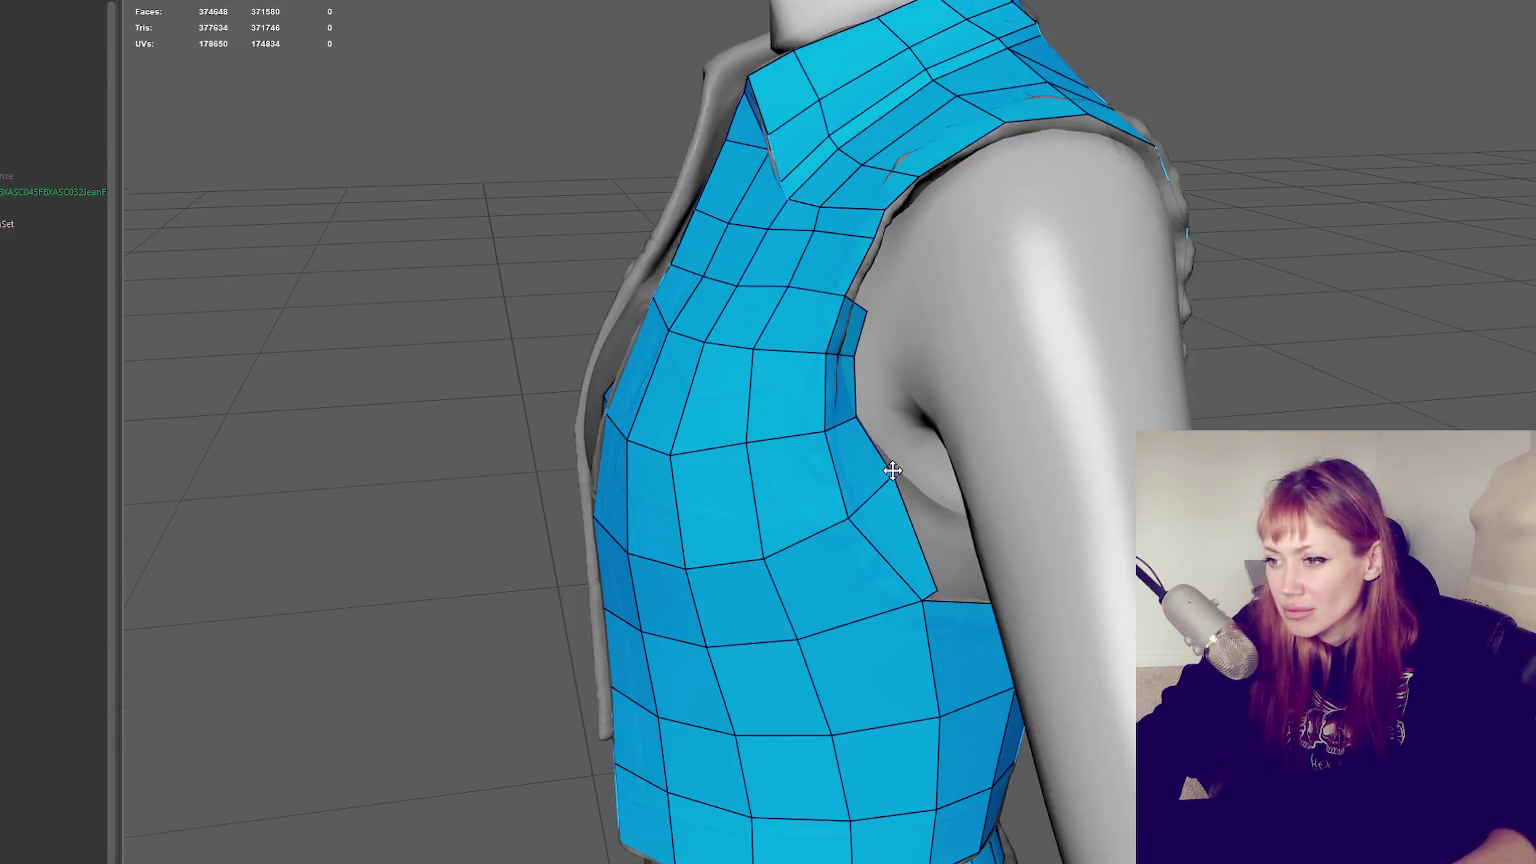
pyautogui.moveTo(925, 545)
pyautogui.keyDown('alt'); pyautogui.mouseDown()
pyautogui.moveTo(923, 487)
pyautogui.moveTo(767, 474)
pyautogui.moveTo(898, 387)
pyautogui.moveTo(892, 257)
pyautogui.moveTo(868, 321)
pyautogui.moveTo(760, 427)
pyautogui.moveTo(870, 447)
pyautogui.mouseUp(); pyautogui.keyUp('alt')
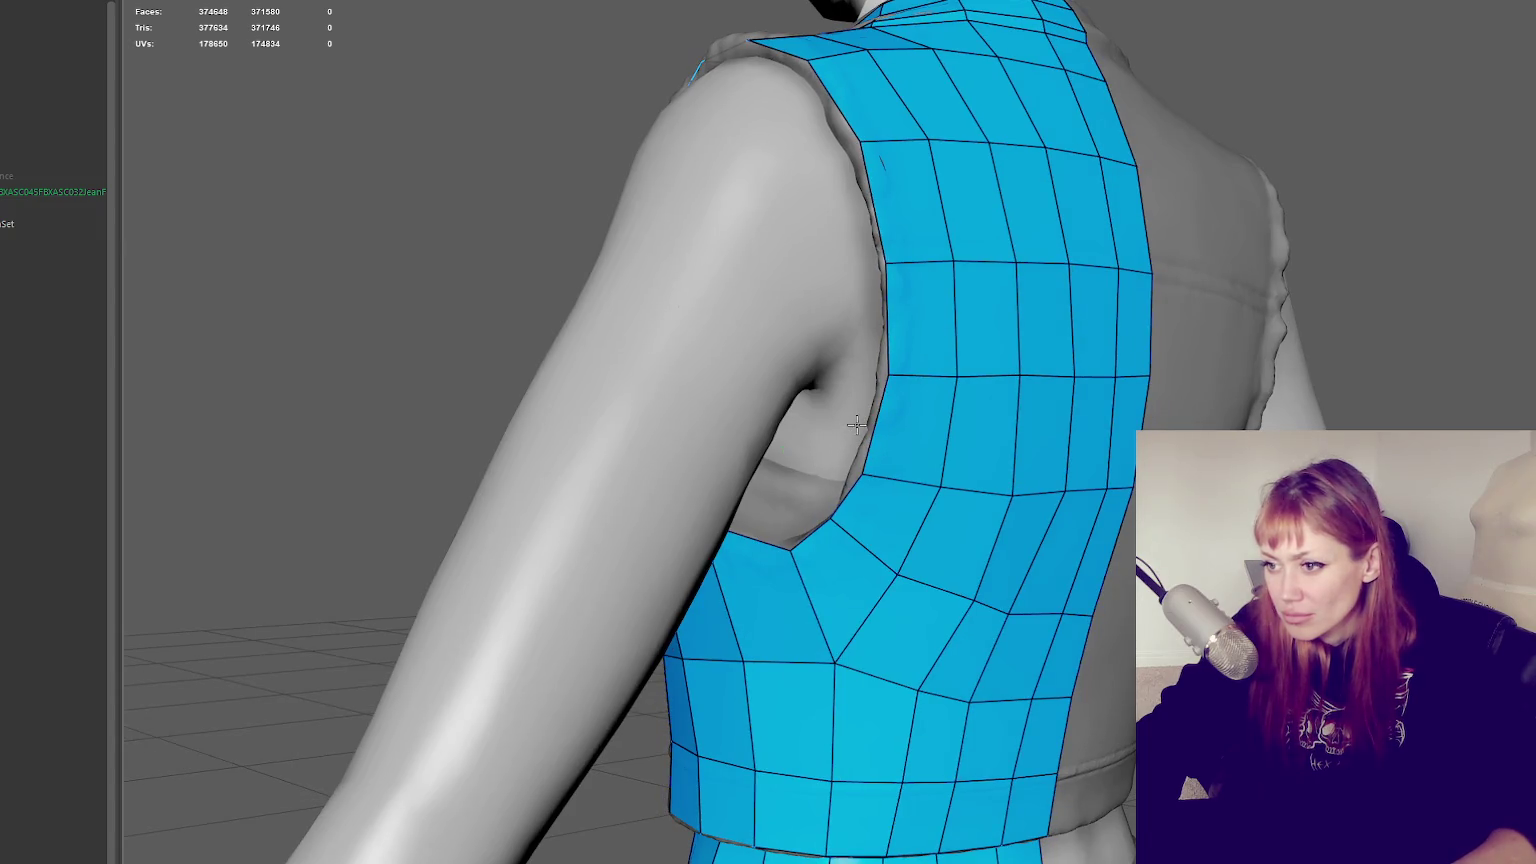
pyautogui.moveTo(884, 352)
pyautogui.keyDown('alt'); pyautogui.mouseDown()
pyautogui.moveTo(946, 357)
pyautogui.moveTo(898, 408)
pyautogui.moveTo(840, 402)
pyautogui.moveTo(905, 395)
pyautogui.moveTo(832, 363)
pyautogui.moveTo(847, 353)
pyautogui.moveTo(802, 394)
pyautogui.moveTo(795, 346)
pyautogui.moveTo(950, 370)
pyautogui.moveTo(1018, 511)
pyautogui.moveTo(1048, 473)
pyautogui.moveTo(838, 512)
pyautogui.mouseUp(); pyautogui.keyUp('alt')
# Fill the armhole notch with new quads up toward the shoulder
pyautogui.click(775, 371)
pyautogui.keyDown('shift'); pyautogui.click(980, 355); pyautogui.keyUp('shift')
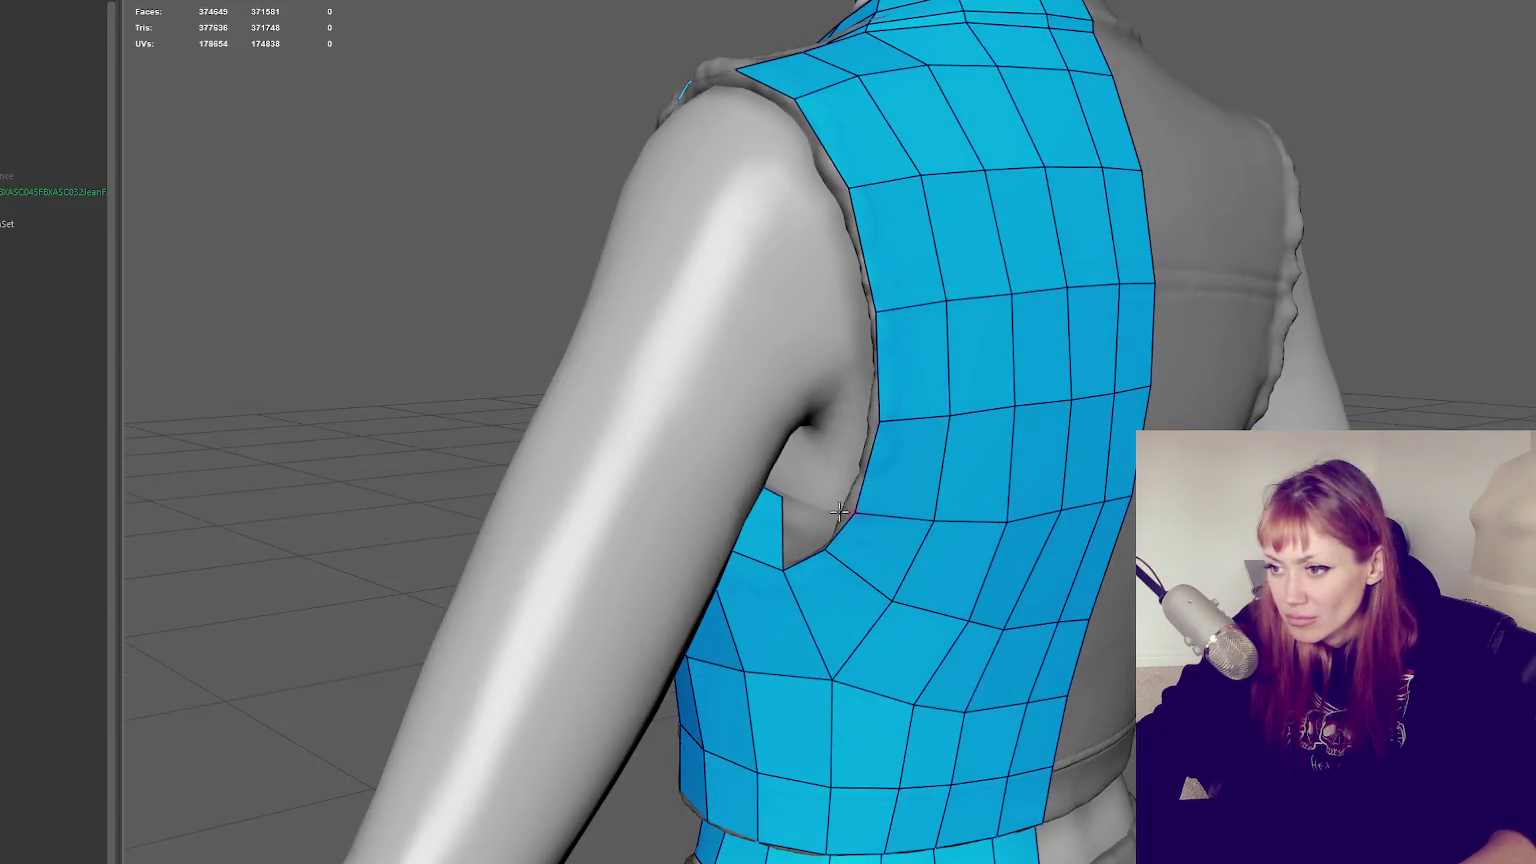
pyautogui.keyDown('shift'); pyautogui.click(806, 518); pyautogui.keyUp('shift')
pyautogui.click(833, 480)
pyautogui.keyDown('shift'); pyautogui.click(832, 512); pyautogui.keyUp('shift')
pyautogui.keyDown('shift'); pyautogui.click(854, 430); pyautogui.keyUp('shift')
pyautogui.click(851, 319)
pyautogui.keyDown('shift'); pyautogui.click(866, 376); pyautogui.keyUp('shift')
pyautogui.keyDown('shift'); pyautogui.click(842, 255); pyautogui.keyUp('shift')
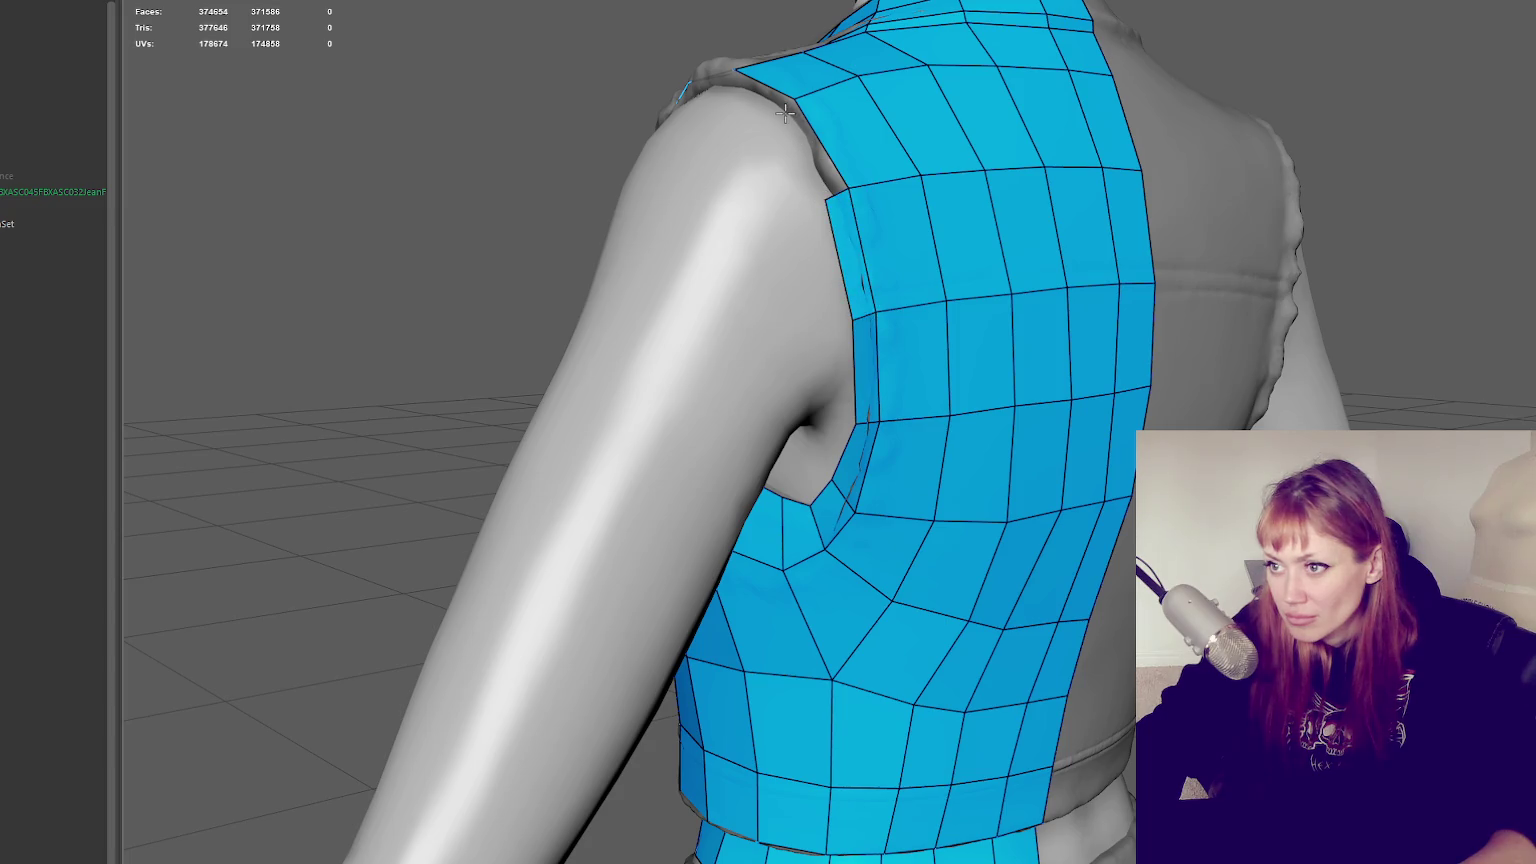
pyautogui.keyDown('shift'); pyautogui.click(812, 150); pyautogui.keyUp('shift')
# Add quads along the shoulder edge above the arm and down the armhole edge
pyautogui.moveTo(812, 150)
pyautogui.keyDown('alt'); pyautogui.mouseDown()
pyautogui.moveTo(858, 310)
pyautogui.moveTo(977, 268)
pyautogui.mouseUp(); pyautogui.keyUp('alt')
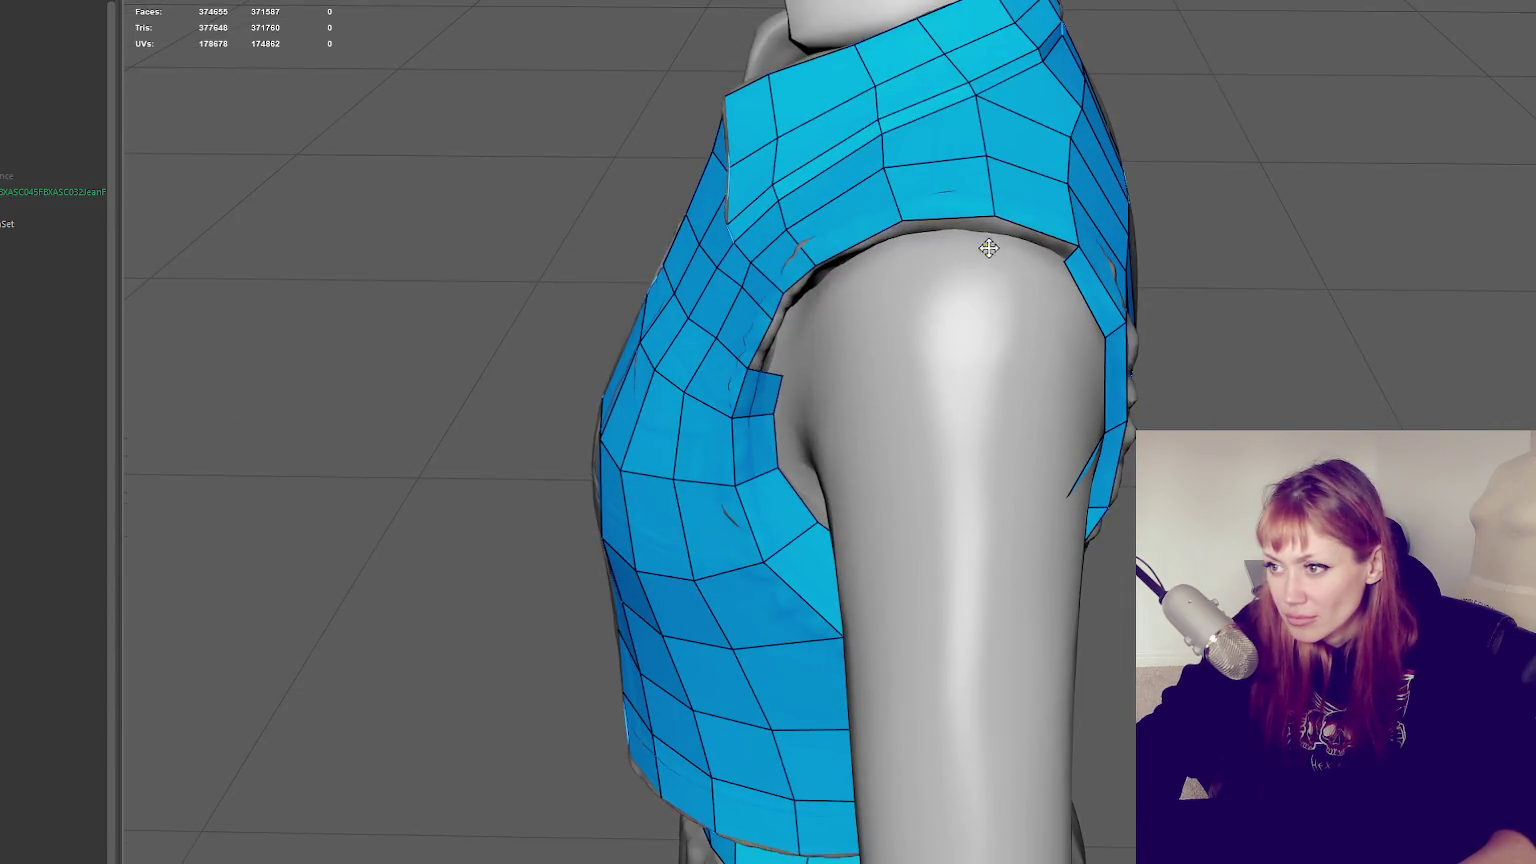
pyautogui.keyDown('shift'); pyautogui.click(992, 244); pyautogui.keyUp('shift')
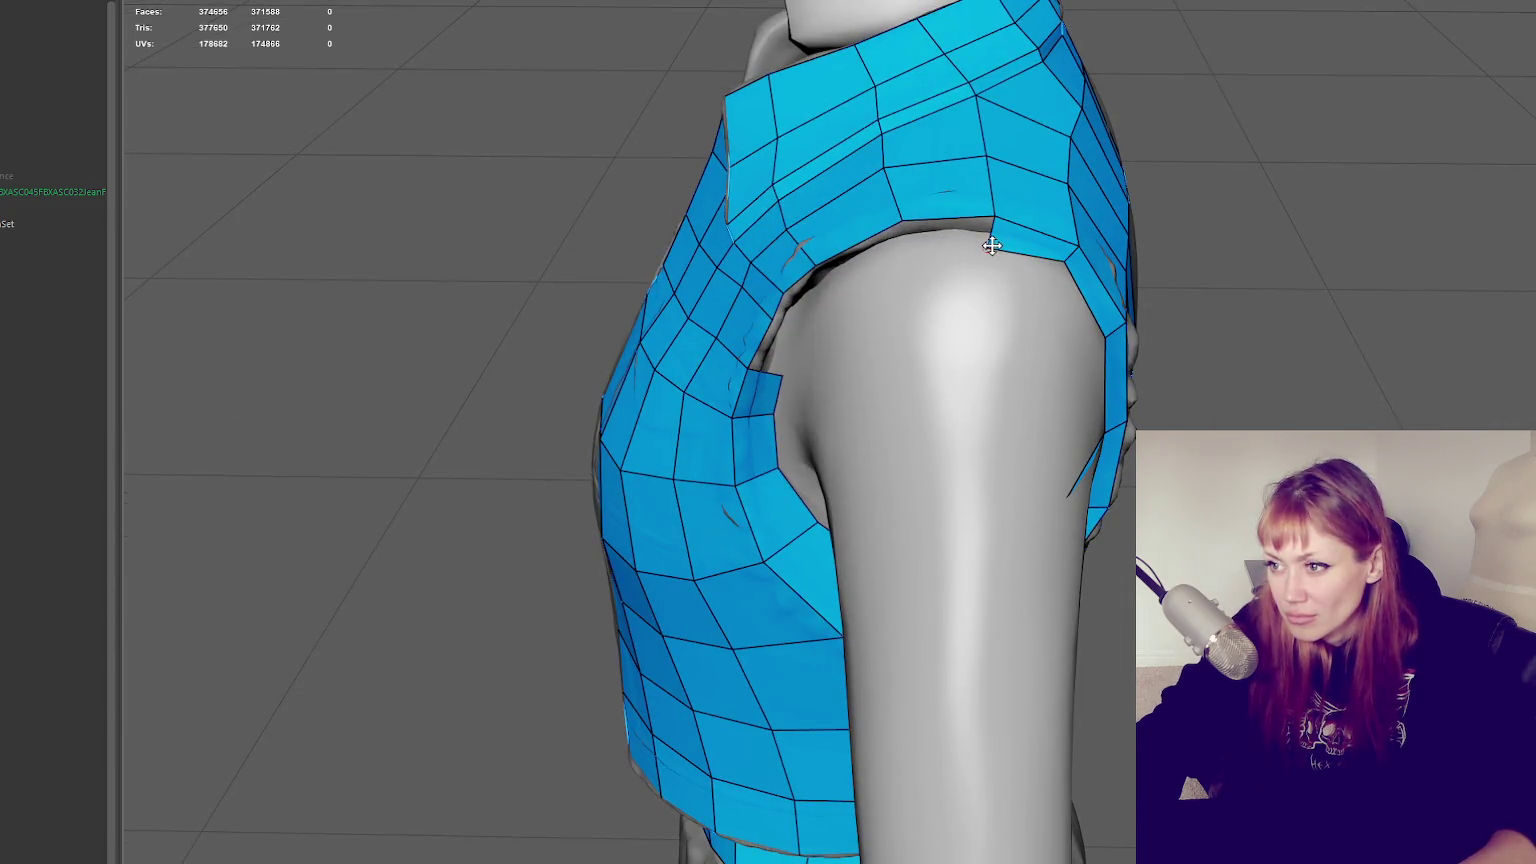
pyautogui.keyDown('shift'); pyautogui.click(910, 250); pyautogui.keyUp('shift')
pyautogui.keyDown('shift'); pyautogui.click(839, 285); pyautogui.keyUp('shift')
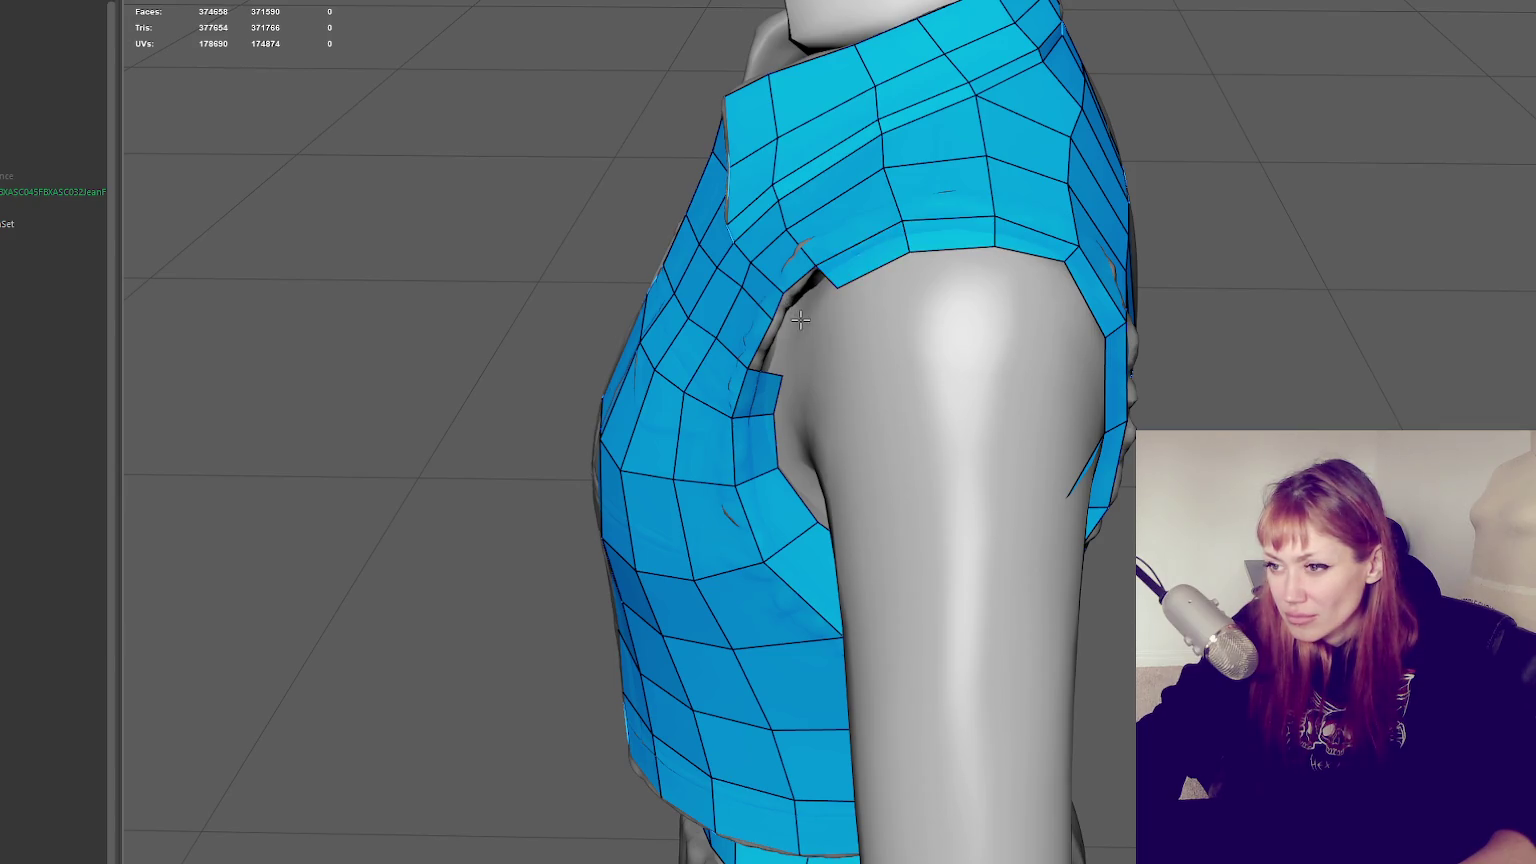
pyautogui.keyDown('shift'); pyautogui.click(809, 291); pyautogui.keyUp('shift')
pyautogui.keyDown('shift'); pyautogui.click(786, 320); pyautogui.keyUp('shift')
pyautogui.keyDown('shift'); pyautogui.click(778, 352); pyautogui.keyUp('shift')
# Delete the small stray face at the front armhole
pyautogui.keyDown('ctrl'); pyautogui.keyDown('shift'); pyautogui.click(770, 345); pyautogui.keyUp('shift'); pyautogui.keyUp('ctrl')
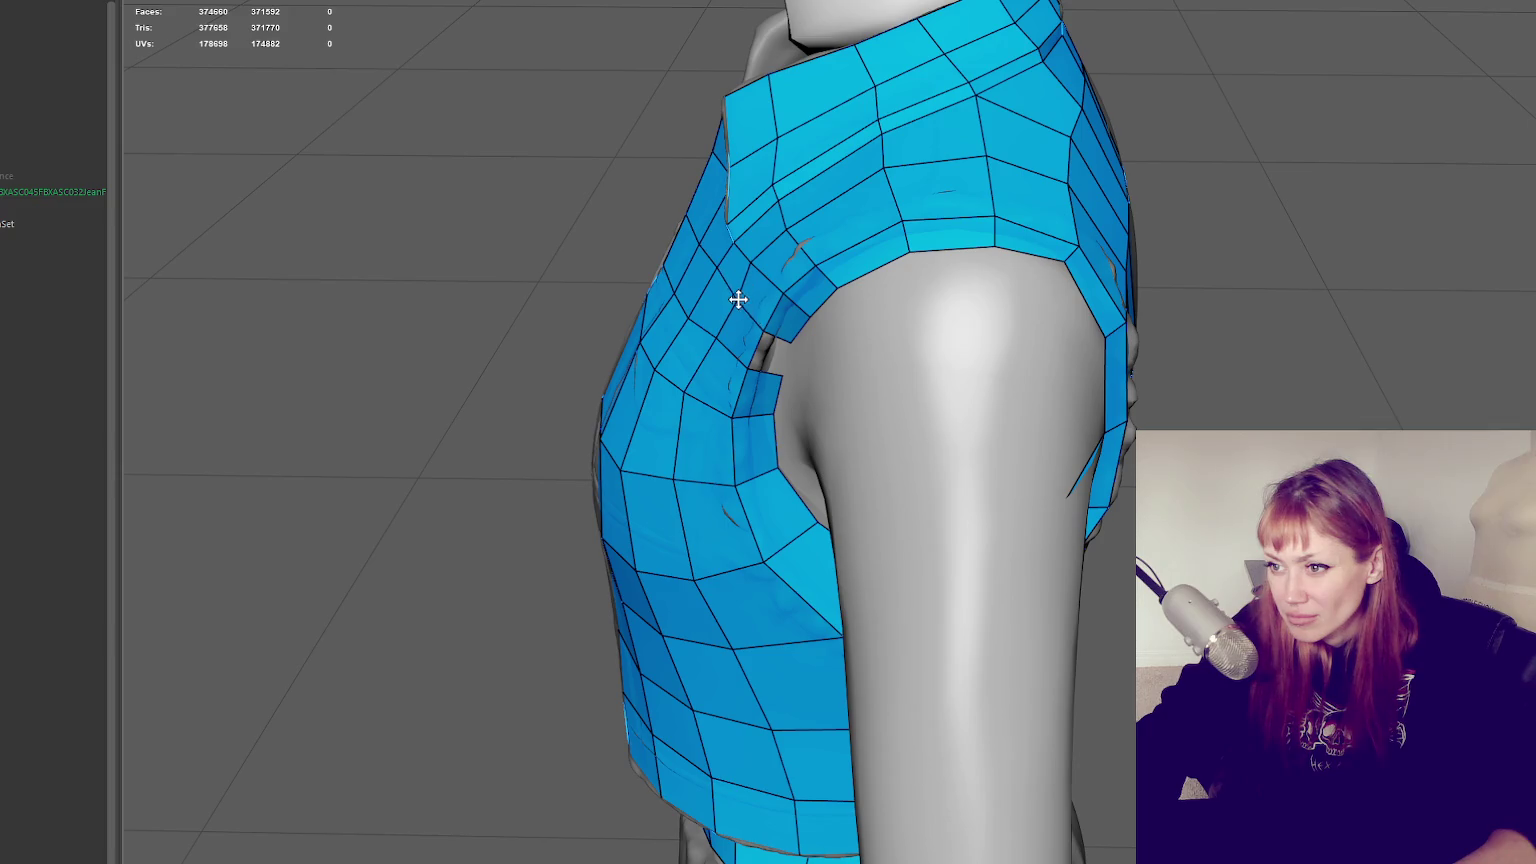
pyautogui.keyDown('shift'); pyautogui.click(783, 353); pyautogui.keyUp('shift')
pyautogui.keyDown('ctrl'); pyautogui.keyDown('shift'); pyautogui.click(772, 350); pyautogui.keyUp('shift'); pyautogui.keyUp('ctrl')
pyautogui.keyDown('alt'); pyautogui.moveTo(790, 342); pyautogui.dragTo(903, 328); pyautogui.keyUp('alt')
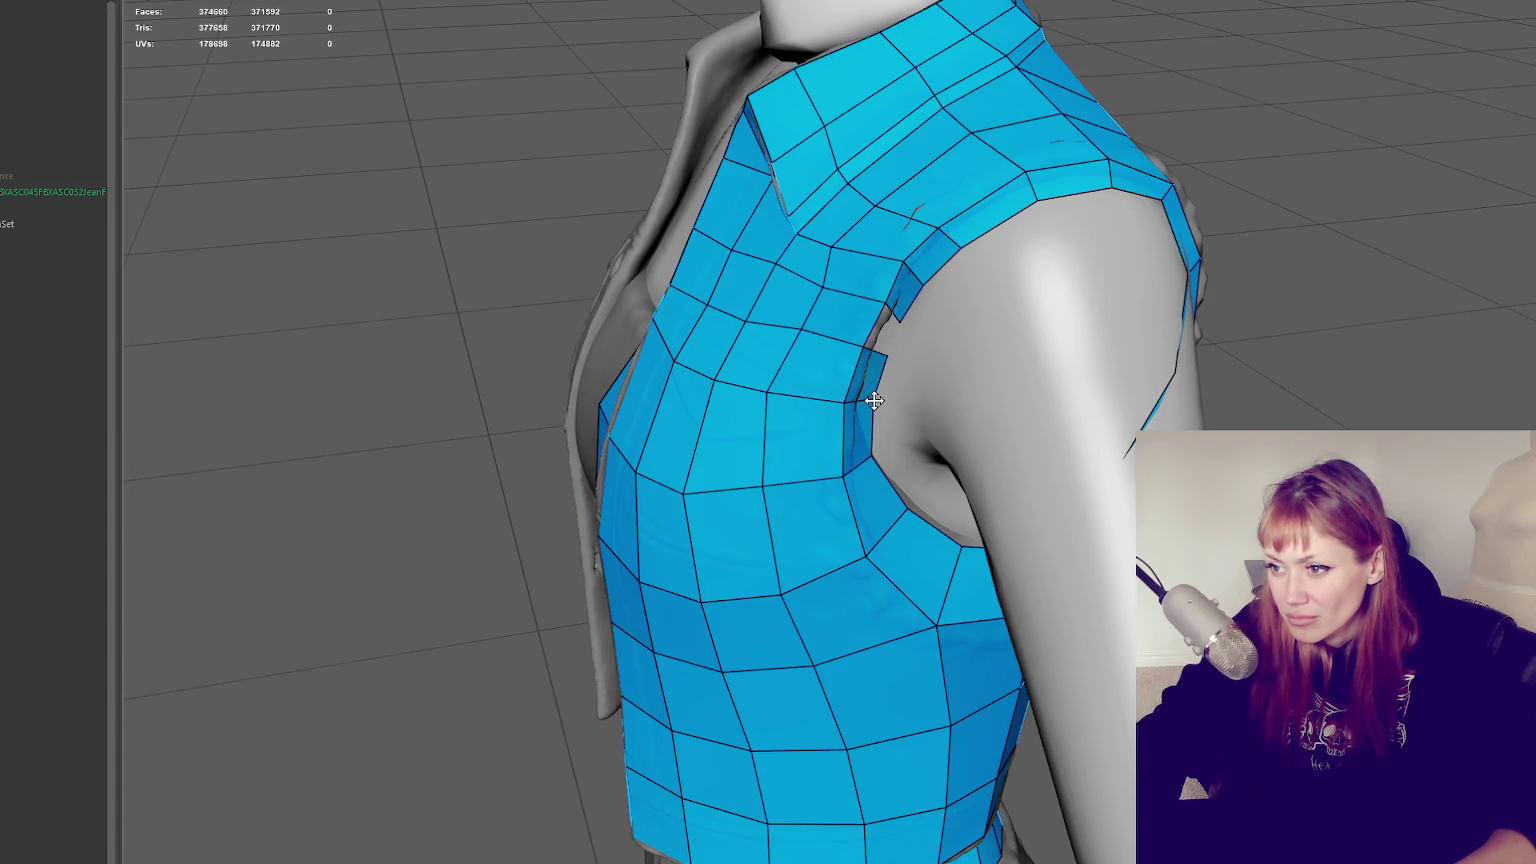
pyautogui.moveTo(915, 504)
pyautogui.keyDown('alt'); pyautogui.mouseDown()
pyautogui.moveTo(1035, 512)
pyautogui.moveTo(845, 472)
pyautogui.moveTo(883, 450)
pyautogui.mouseUp(); pyautogui.keyUp('alt')
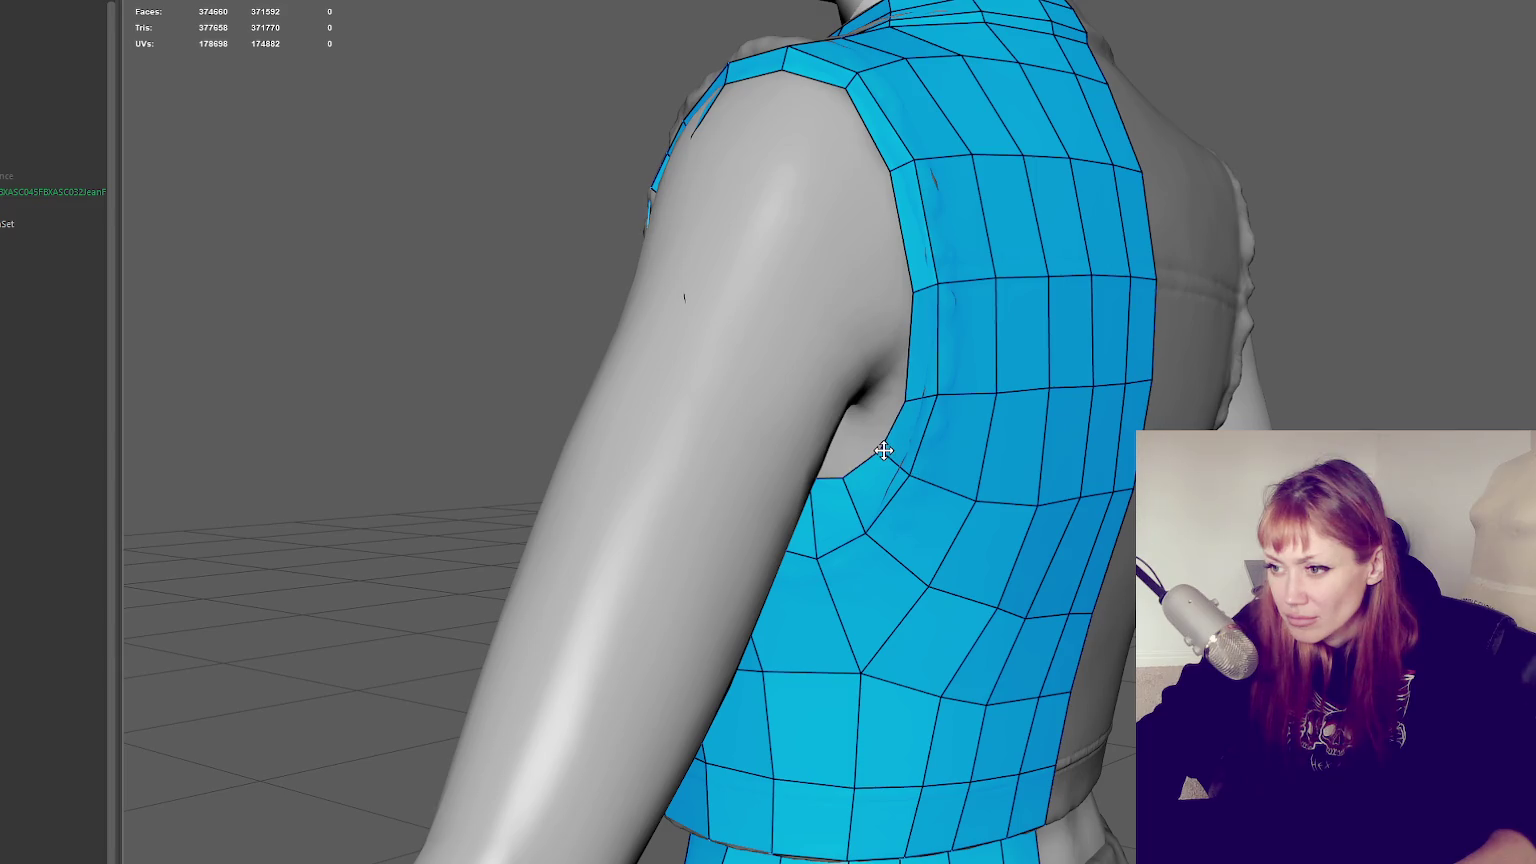
# Move armhole and shoulder border vertices closer to the vest edge
pyautogui.moveTo(905, 397); pyautogui.dragTo(911, 388)
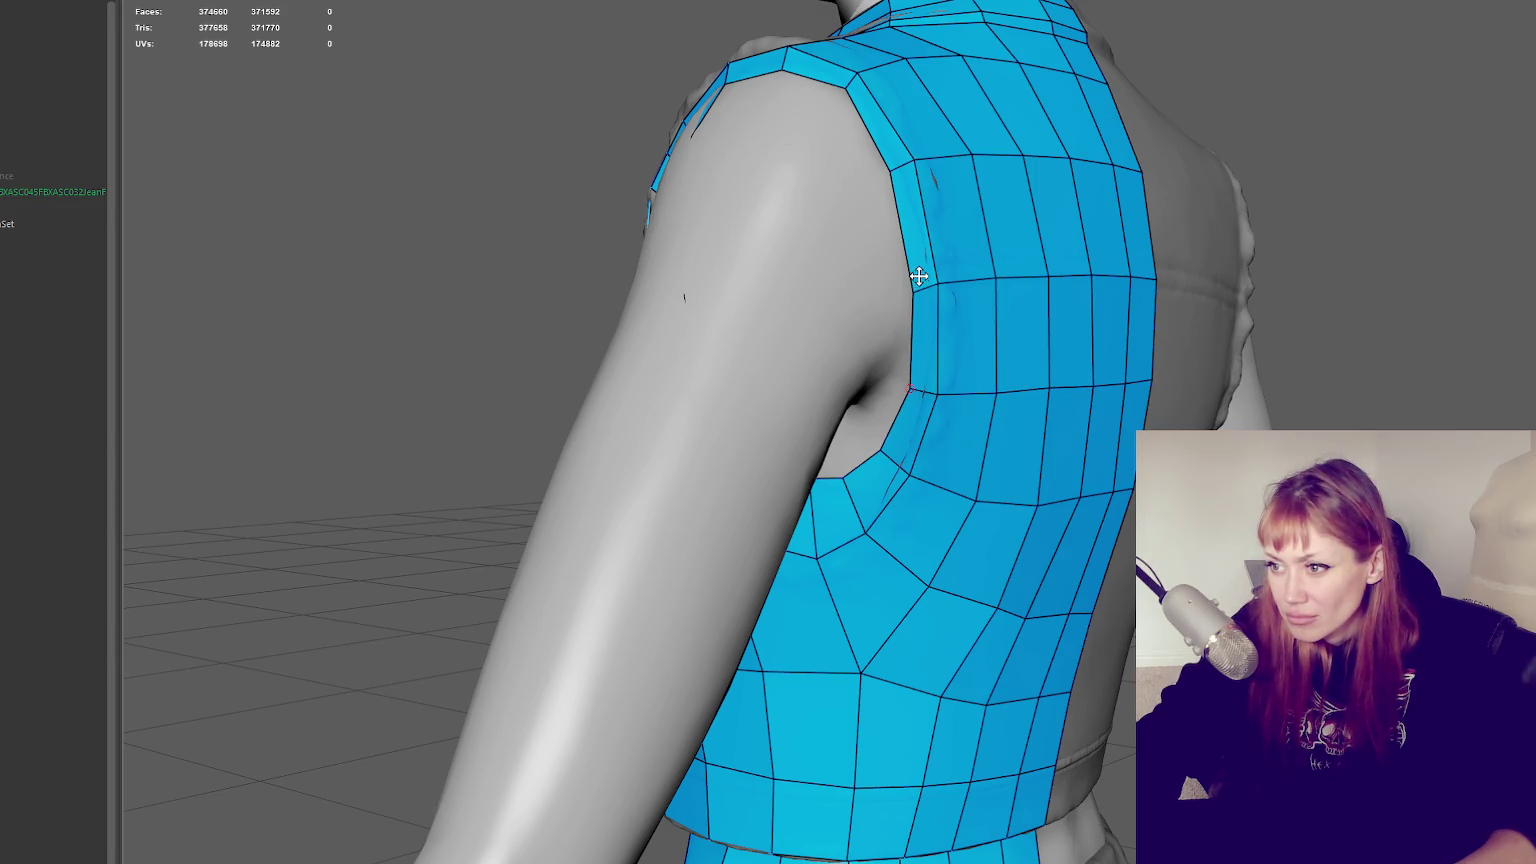
pyautogui.moveTo(917, 286); pyautogui.dragTo(916, 280)
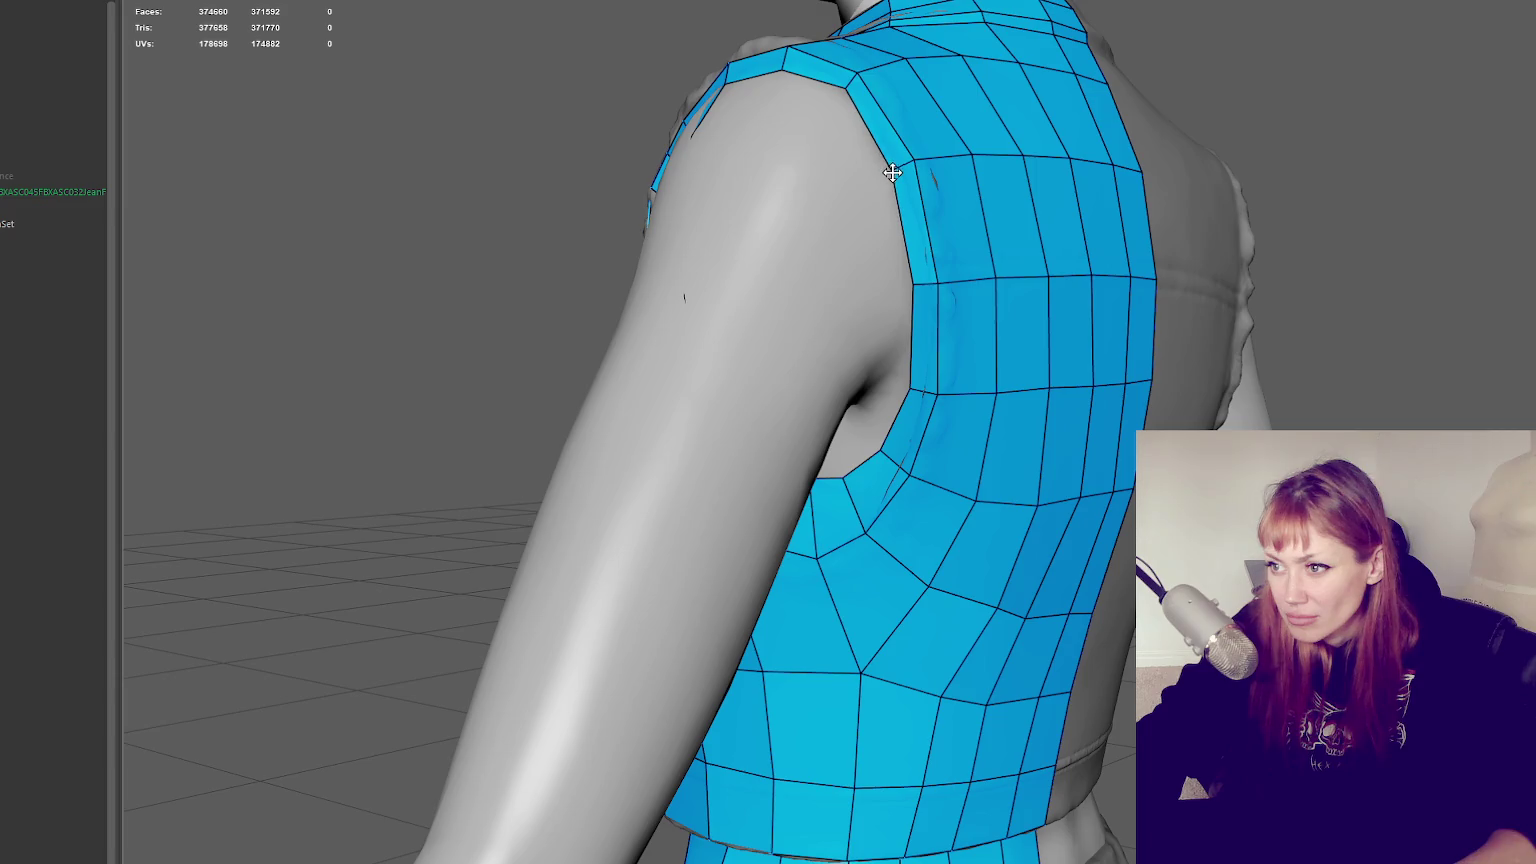
pyautogui.moveTo(887, 172)
pyautogui.keyDown('alt'); pyautogui.mouseDown()
pyautogui.moveTo(898, 213)
pyautogui.moveTo(739, 291)
pyautogui.mouseUp(); pyautogui.keyUp('alt')
pyautogui.moveTo(720, 190); pyautogui.dragTo(710, 184)
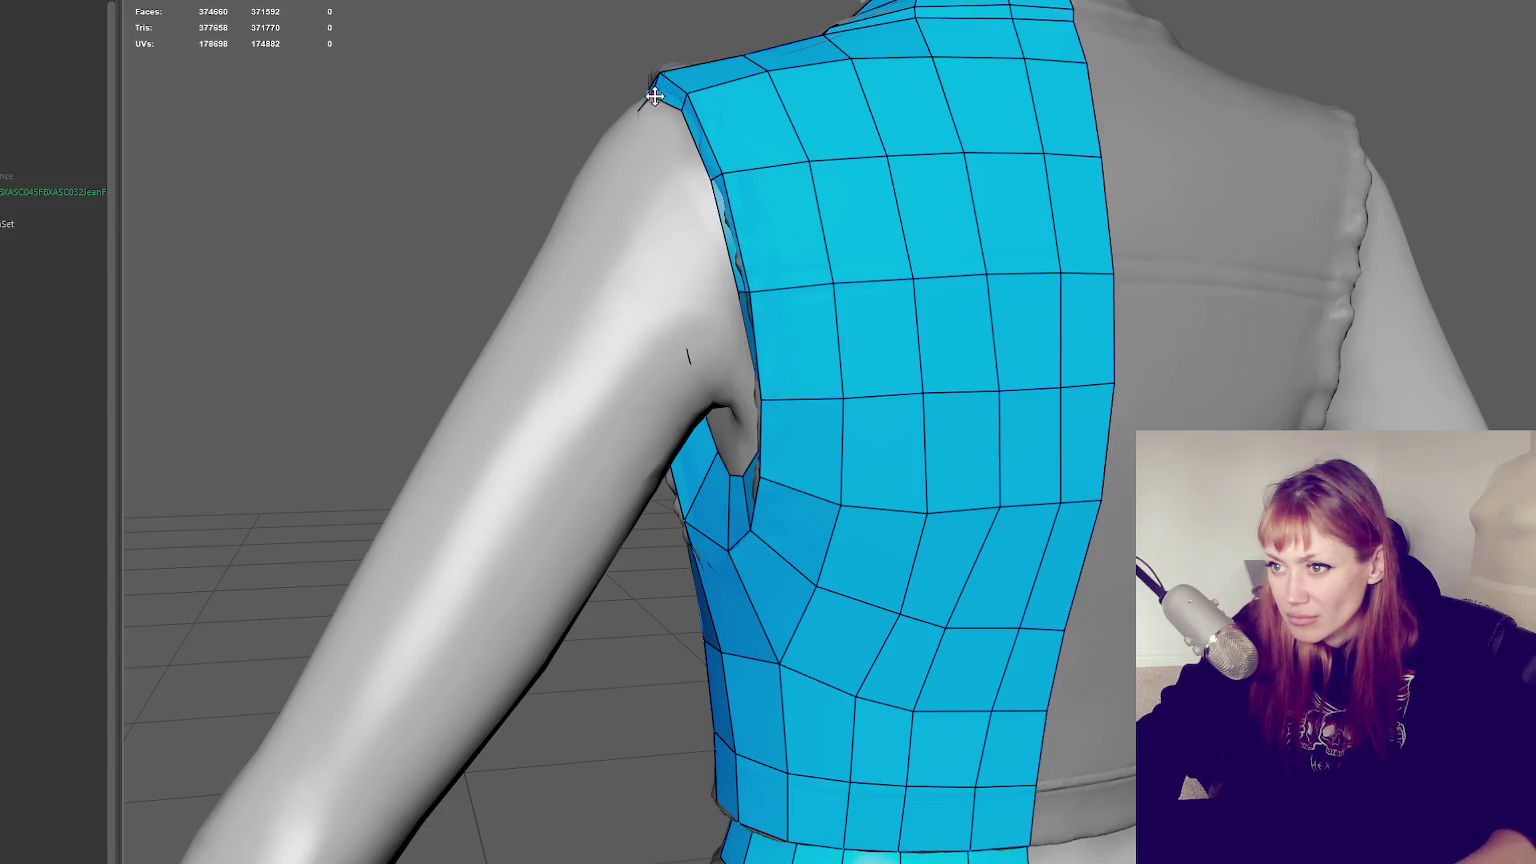
pyautogui.moveTo(654, 96)
pyautogui.keyDown('alt'); pyautogui.mouseDown()
pyautogui.moveTo(939, 260)
pyautogui.moveTo(1179, 230)
pyautogui.moveTo(1217, 206)
pyautogui.moveTo(1166, 180)
pyautogui.mouseUp(); pyautogui.keyUp('alt')
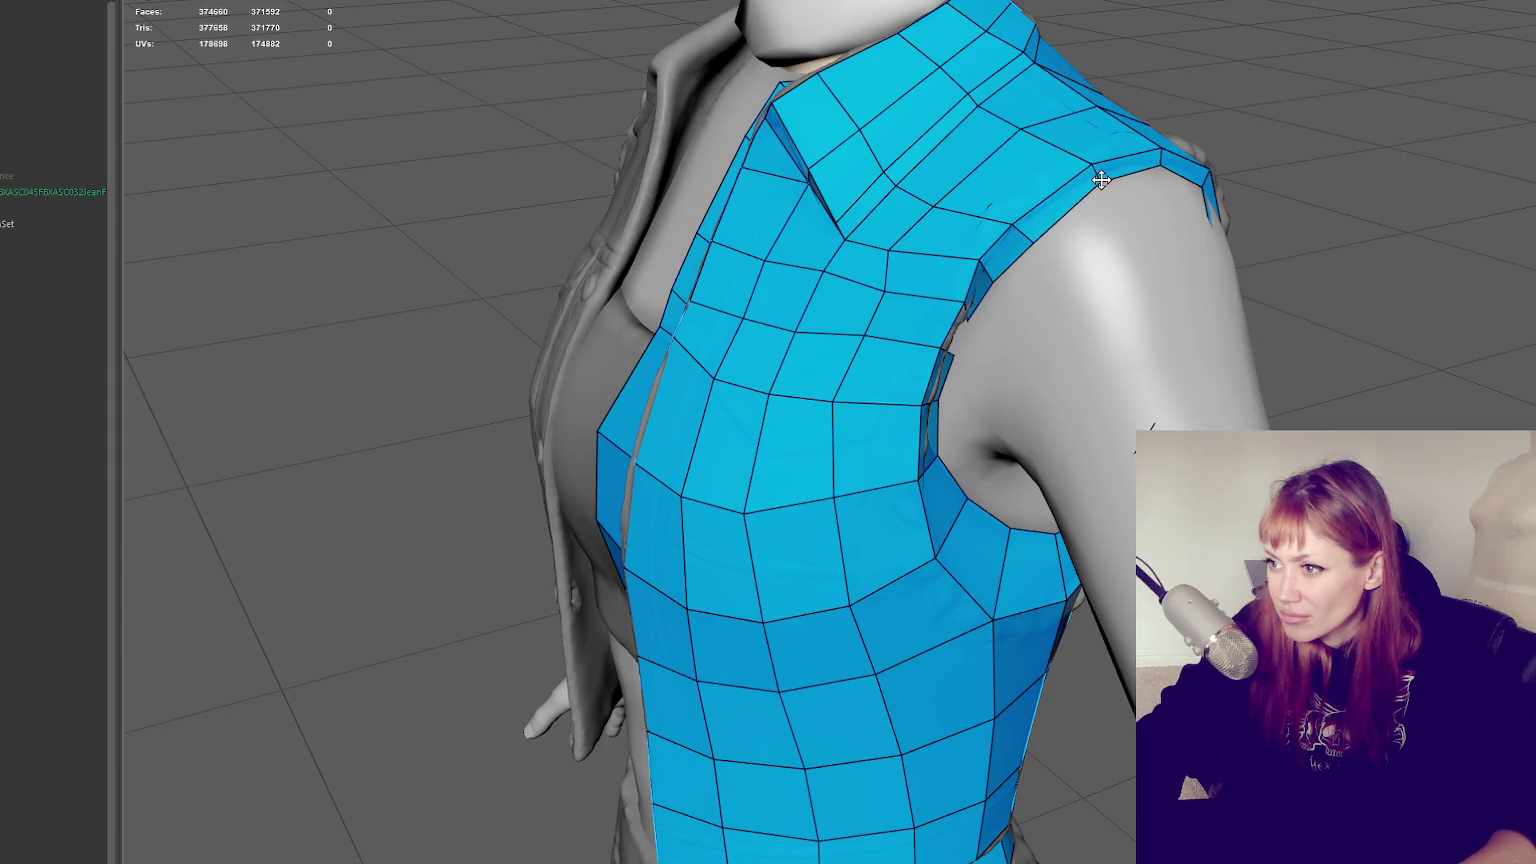
pyautogui.moveTo(989, 280); pyautogui.dragTo(994, 261)
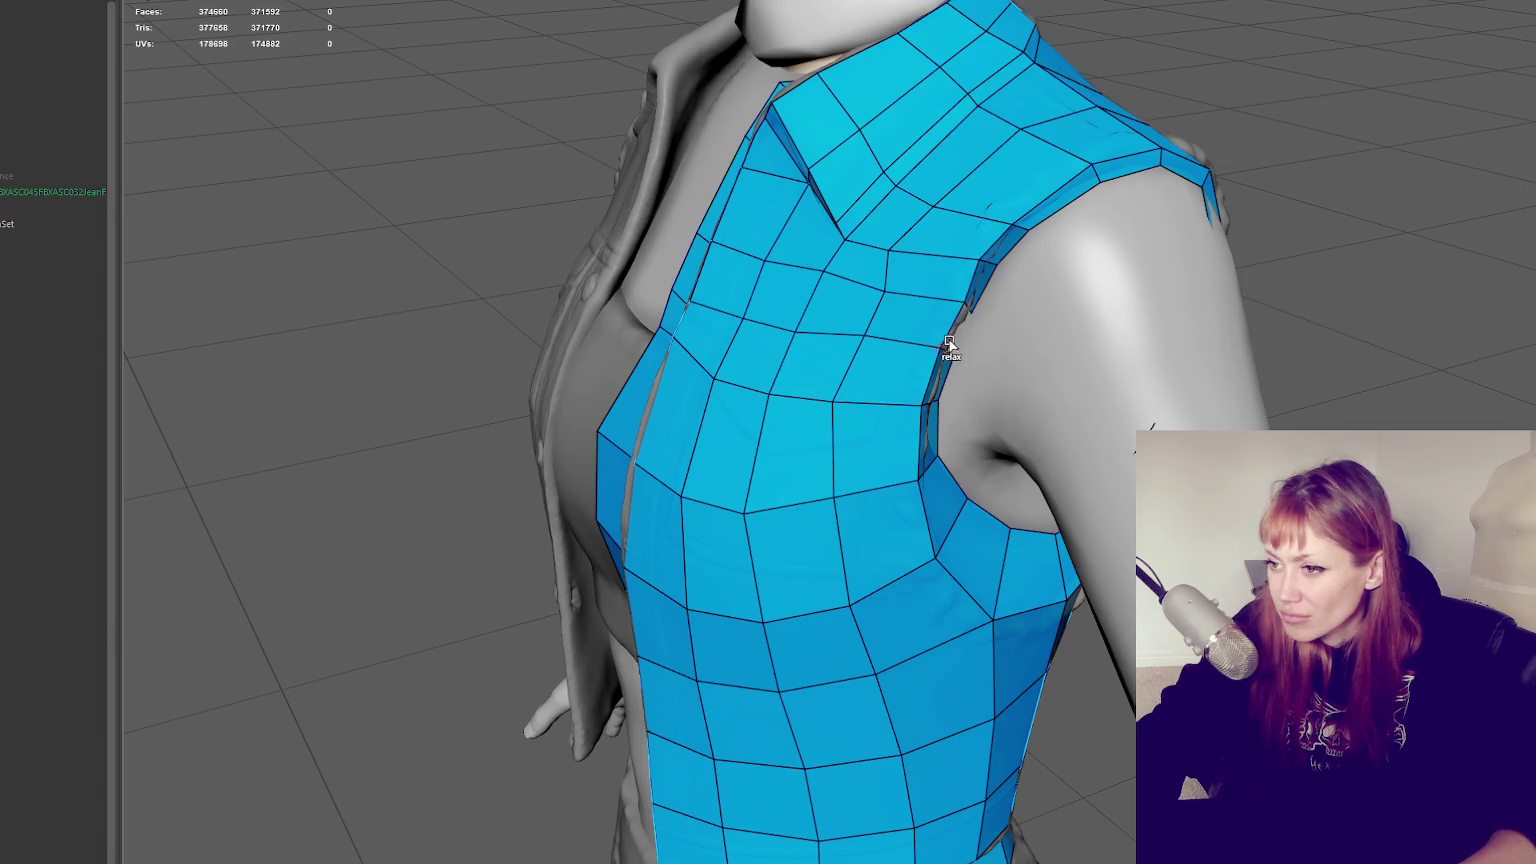
# Fill the small hole at the front armhole with a new quad
pyautogui.keyDown('alt'); pyautogui.moveTo(1000, 319); pyautogui.dragTo(927, 297); pyautogui.keyUp('alt')
pyautogui.keyDown('shift'); pyautogui.click(775, 259); pyautogui.keyUp('shift')
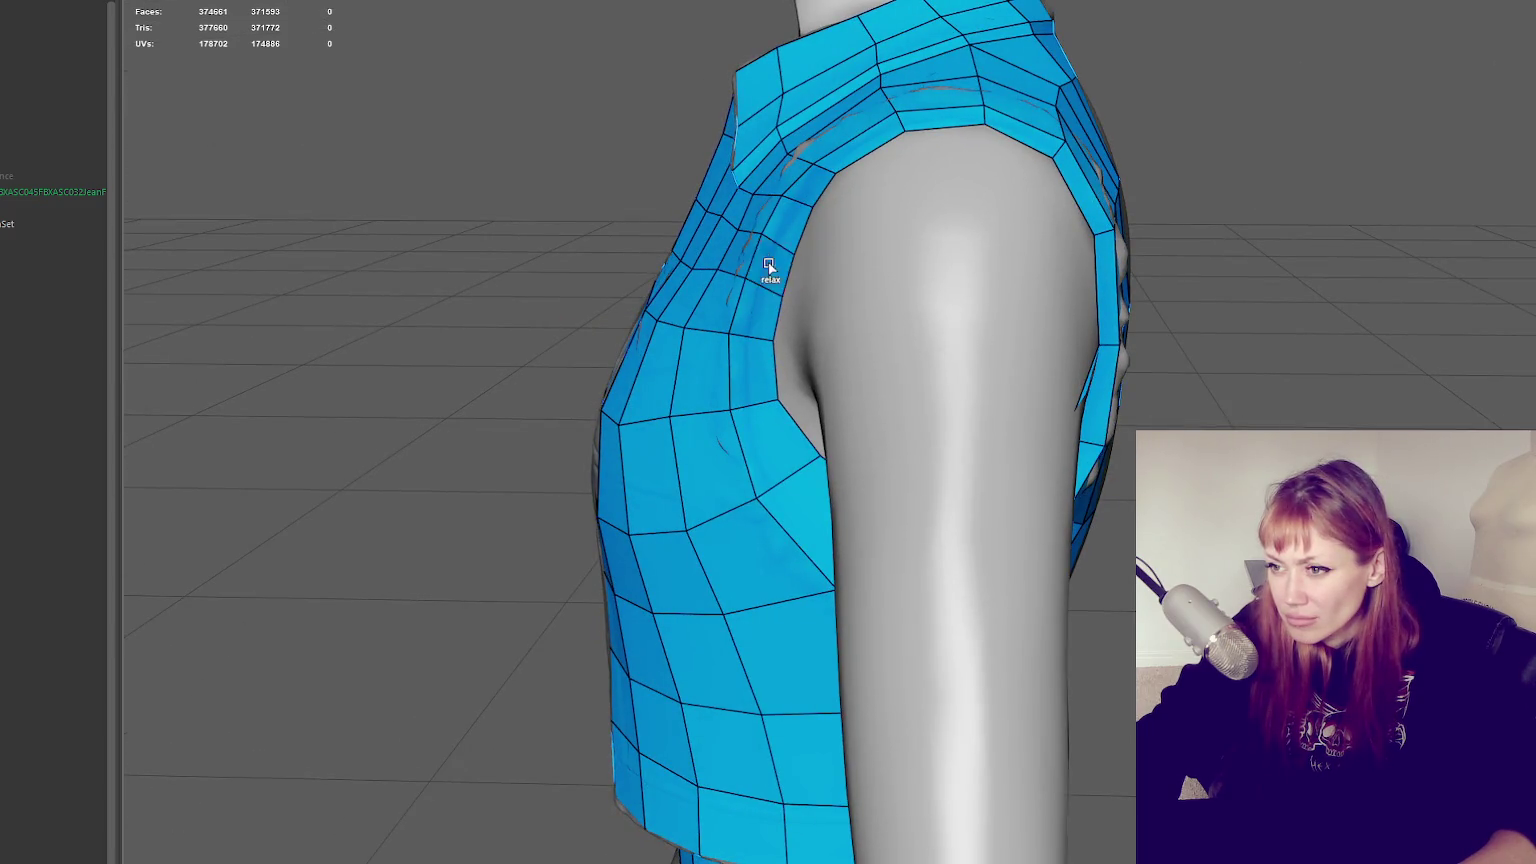
pyautogui.keyDown('alt'); pyautogui.moveTo(771, 257); pyautogui.dragTo(891, 334); pyautogui.keyUp('alt')
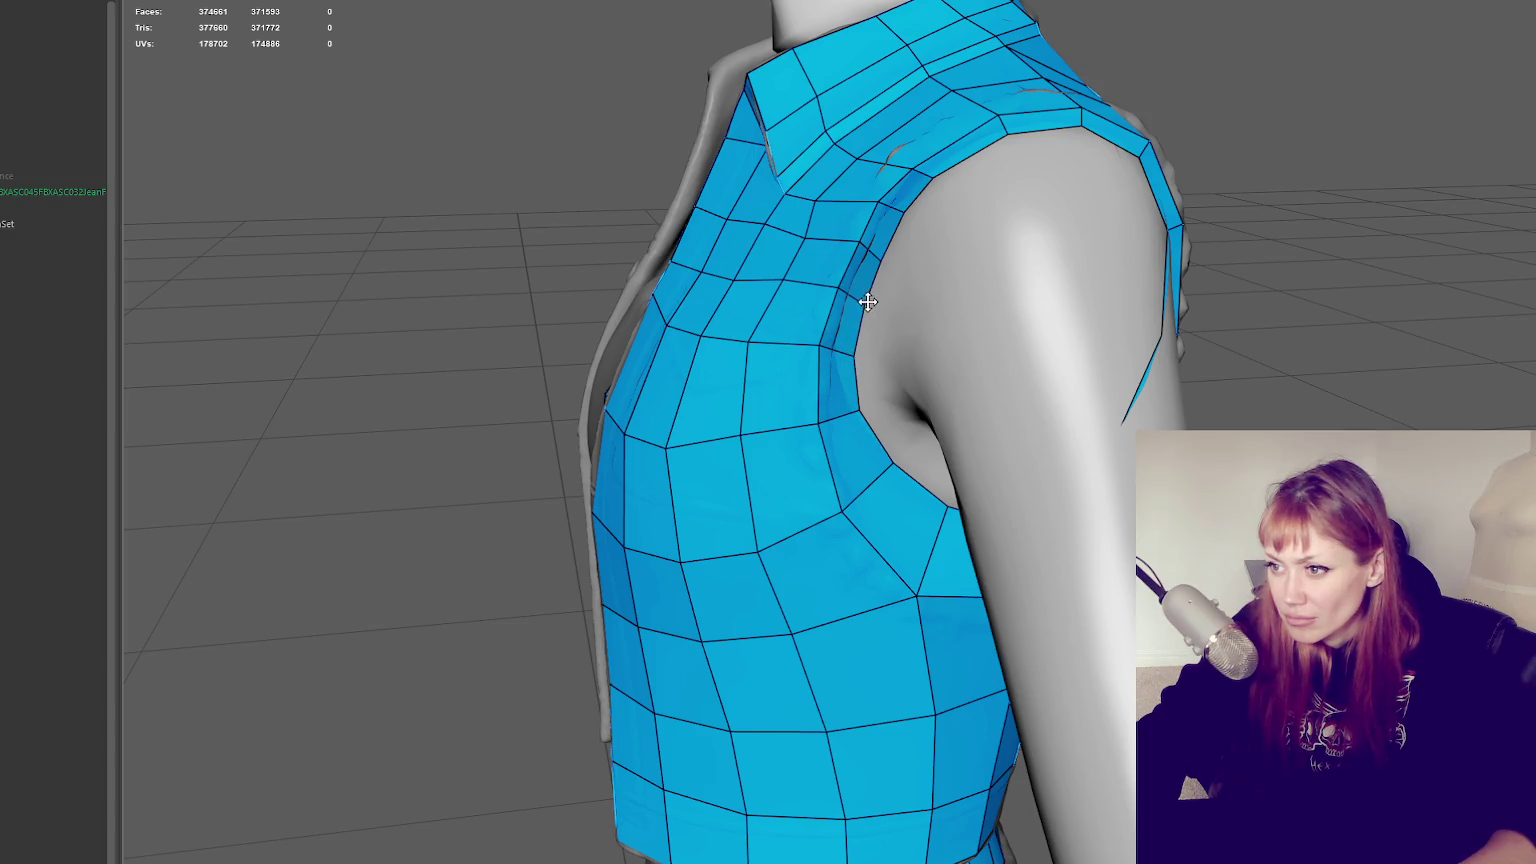
pyautogui.keyDown('alt'); pyautogui.moveTo(867, 302); pyautogui.dragTo(1125, 246); pyautogui.keyUp('alt')
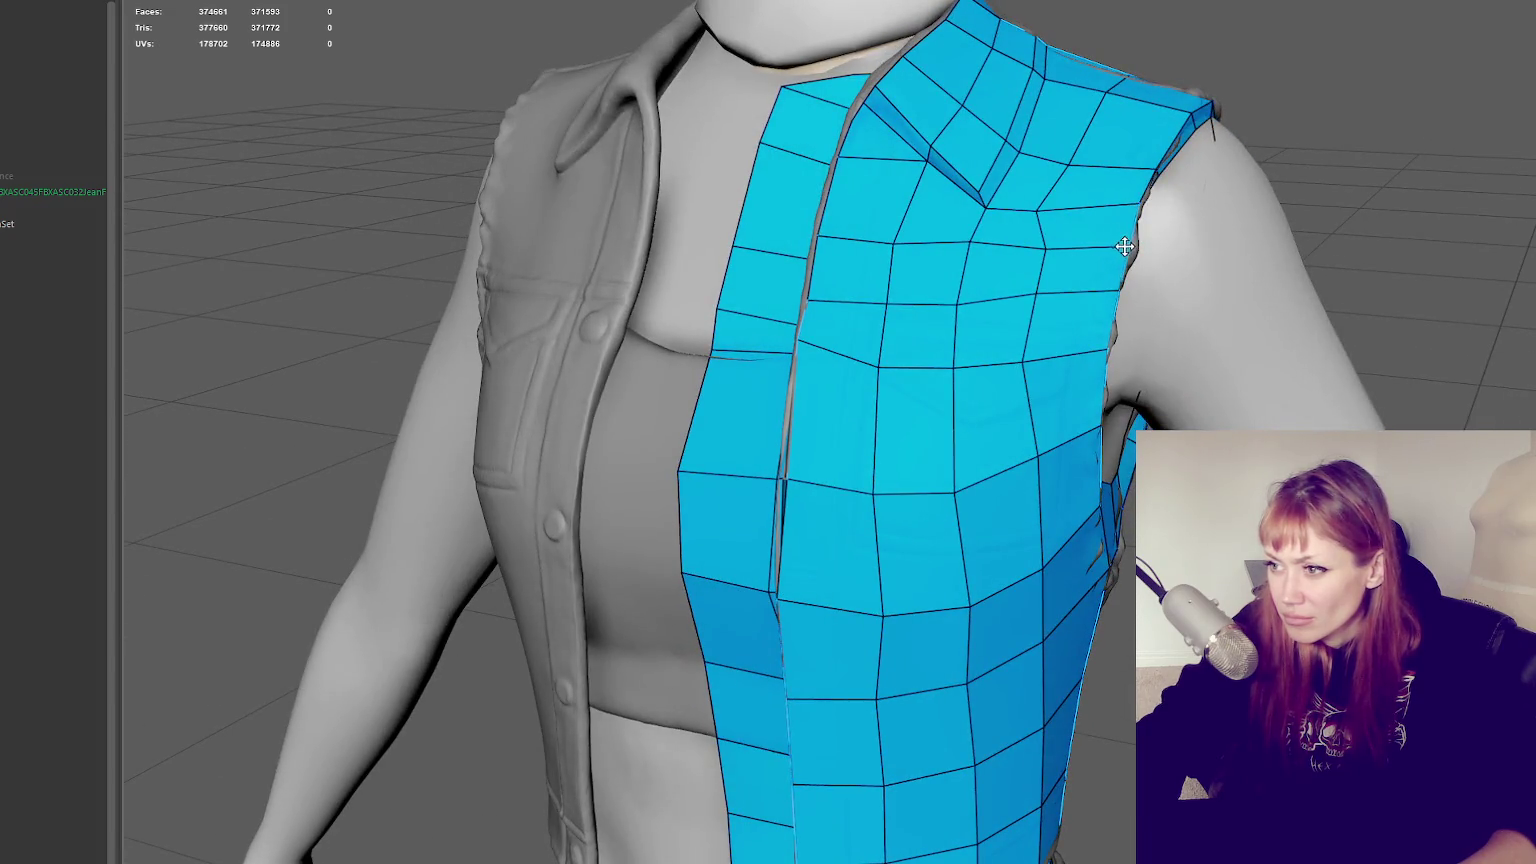
pyautogui.moveTo(1190, 257)
pyautogui.keyDown('alt'); pyautogui.mouseDown()
pyautogui.moveTo(944, 234)
pyautogui.moveTo(1142, 230)
pyautogui.moveTo(1062, 241)
pyautogui.moveTo(994, 195)
pyautogui.moveTo(900, 300)
pyautogui.mouseUp(); pyautogui.keyUp('alt')
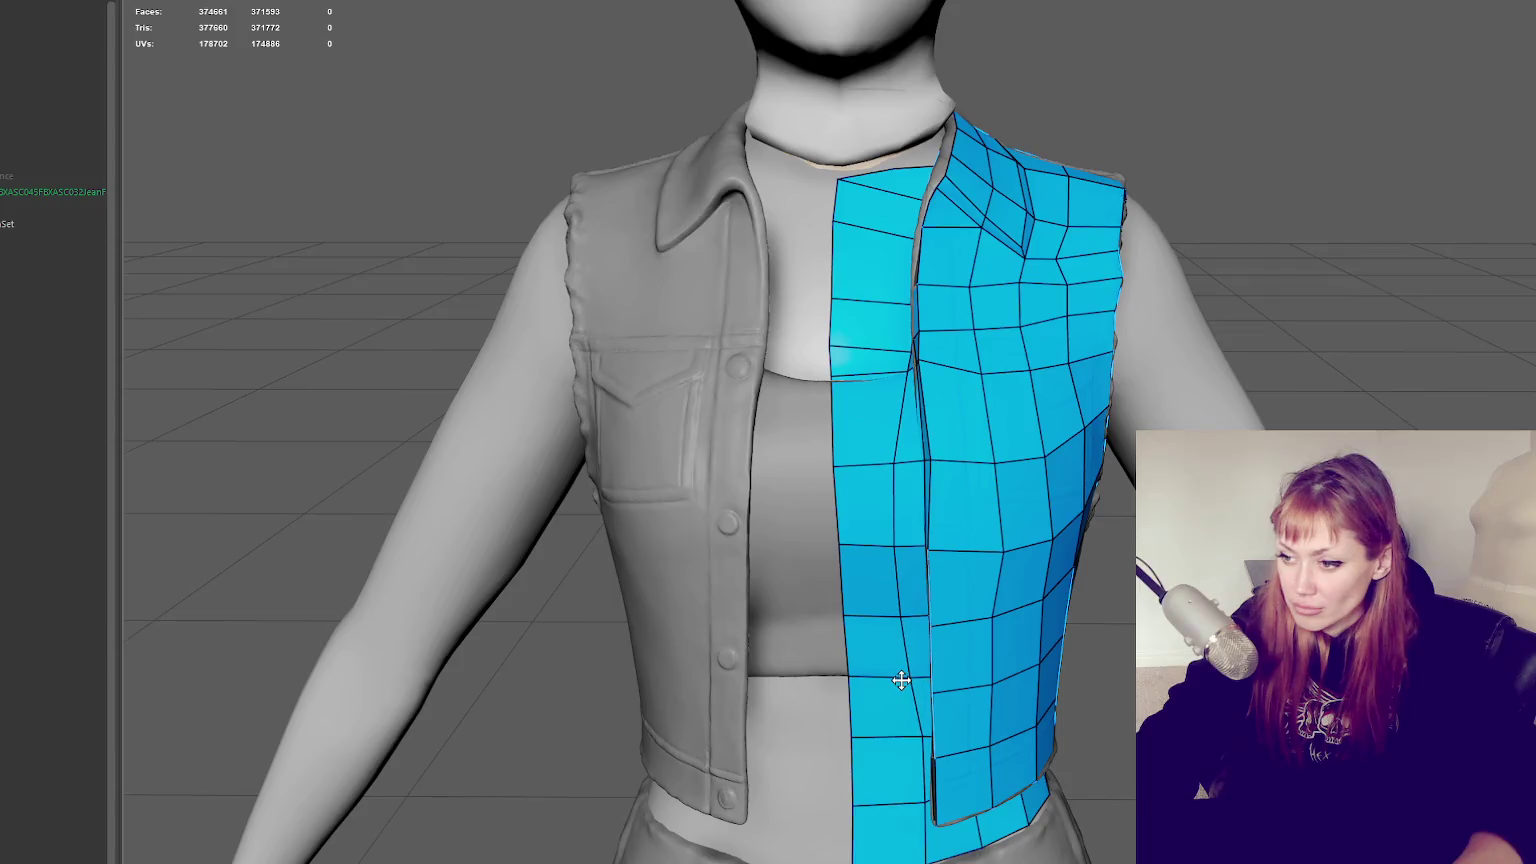
# Split the front panel with new edges and slide its front vertices slightly right
pyautogui.click(904, 737)
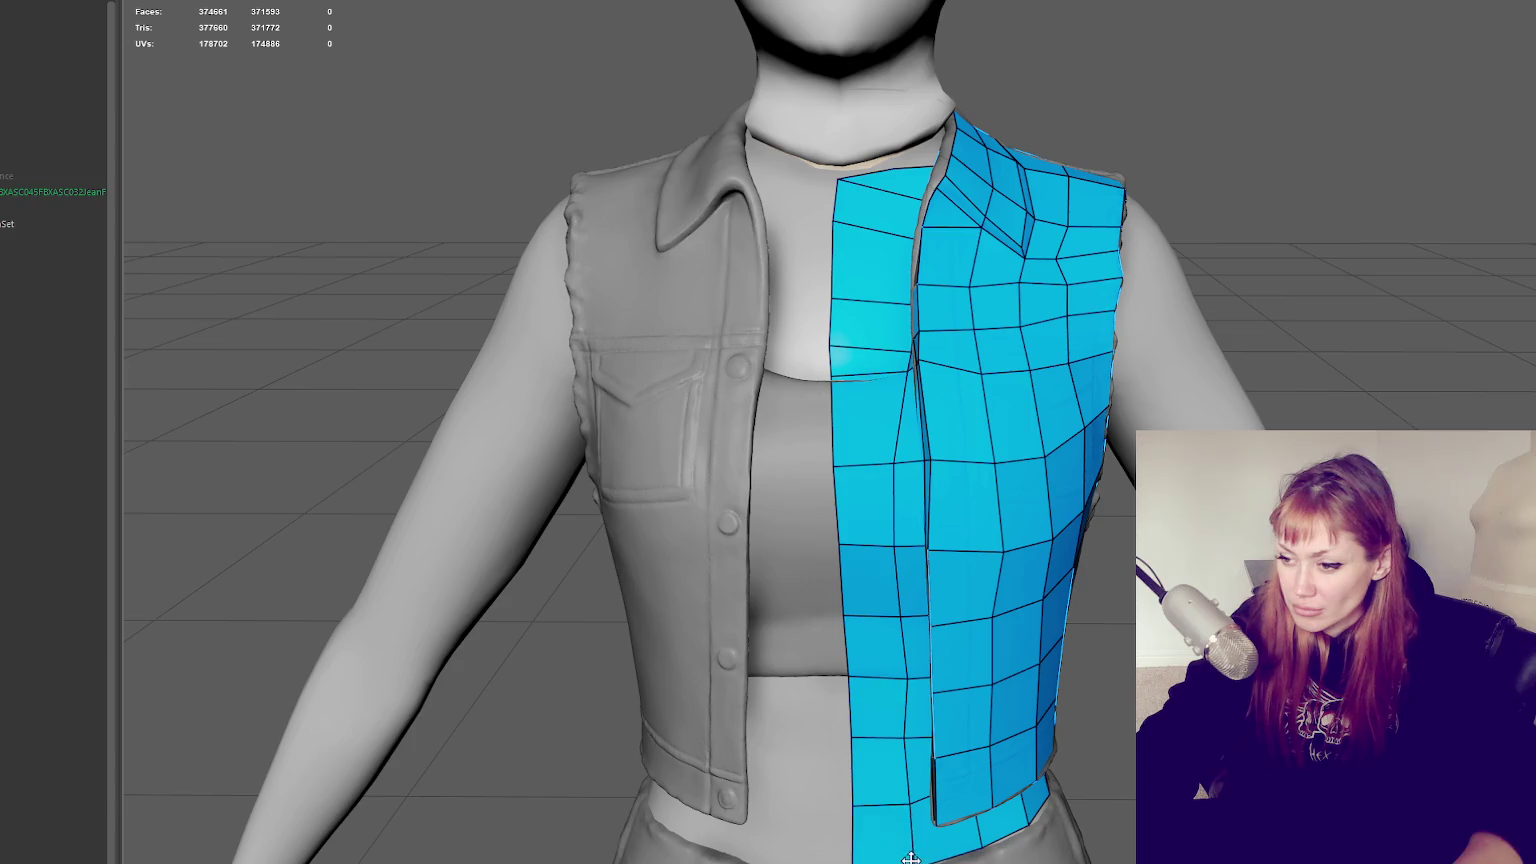
pyautogui.click(894, 546)
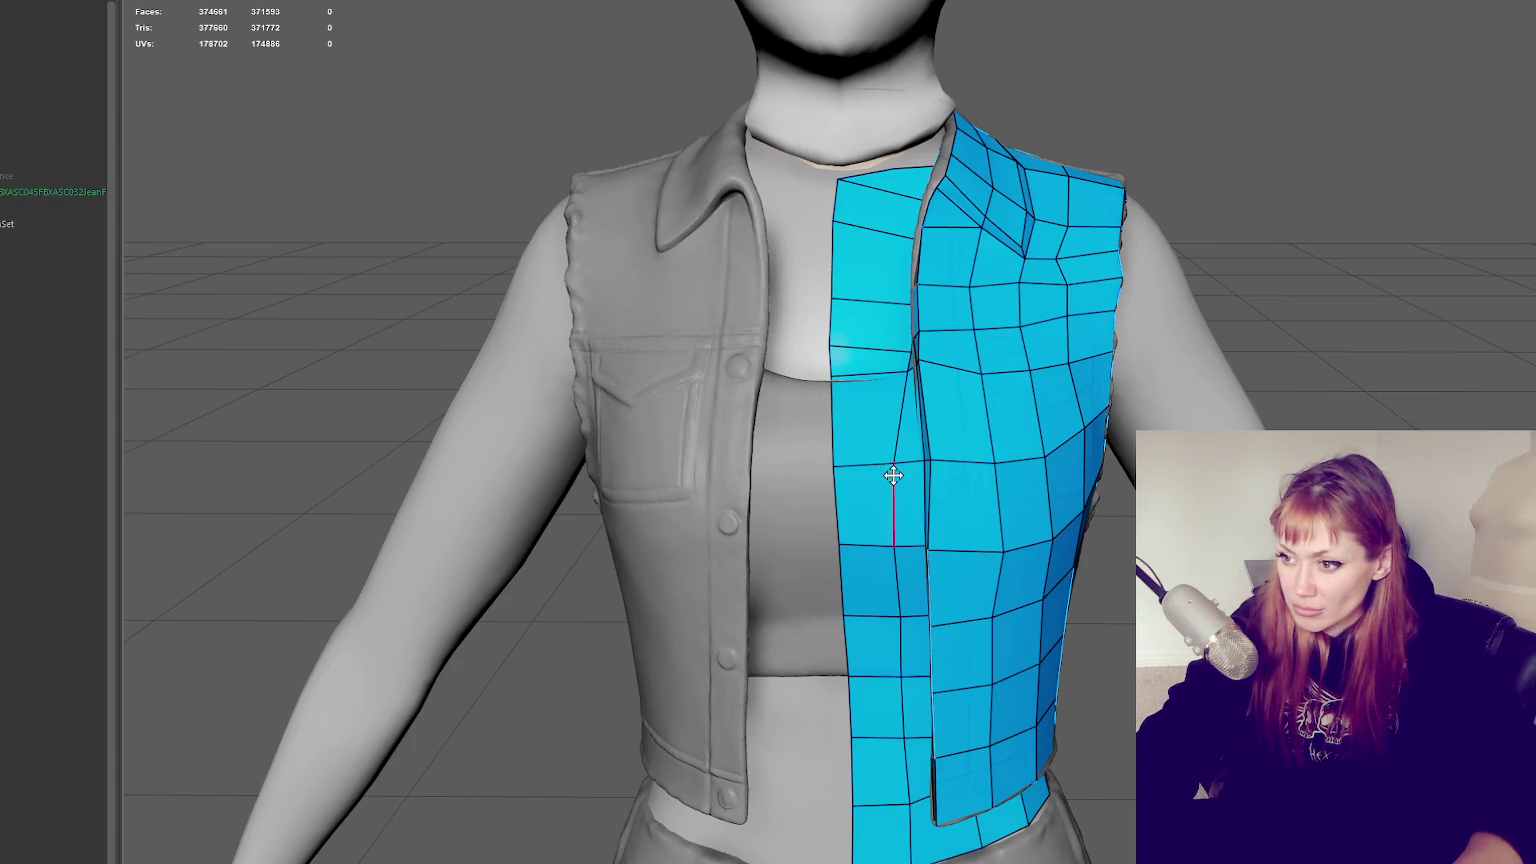
pyautogui.click(893, 610)
pyautogui.moveTo(900, 410)
pyautogui.keyDown('alt'); pyautogui.mouseDown()
pyautogui.moveTo(982, 343)
pyautogui.moveTo(958, 361)
pyautogui.moveTo(957, 288)
pyautogui.moveTo(991, 300)
pyautogui.mouseUp(); pyautogui.keyUp('alt')
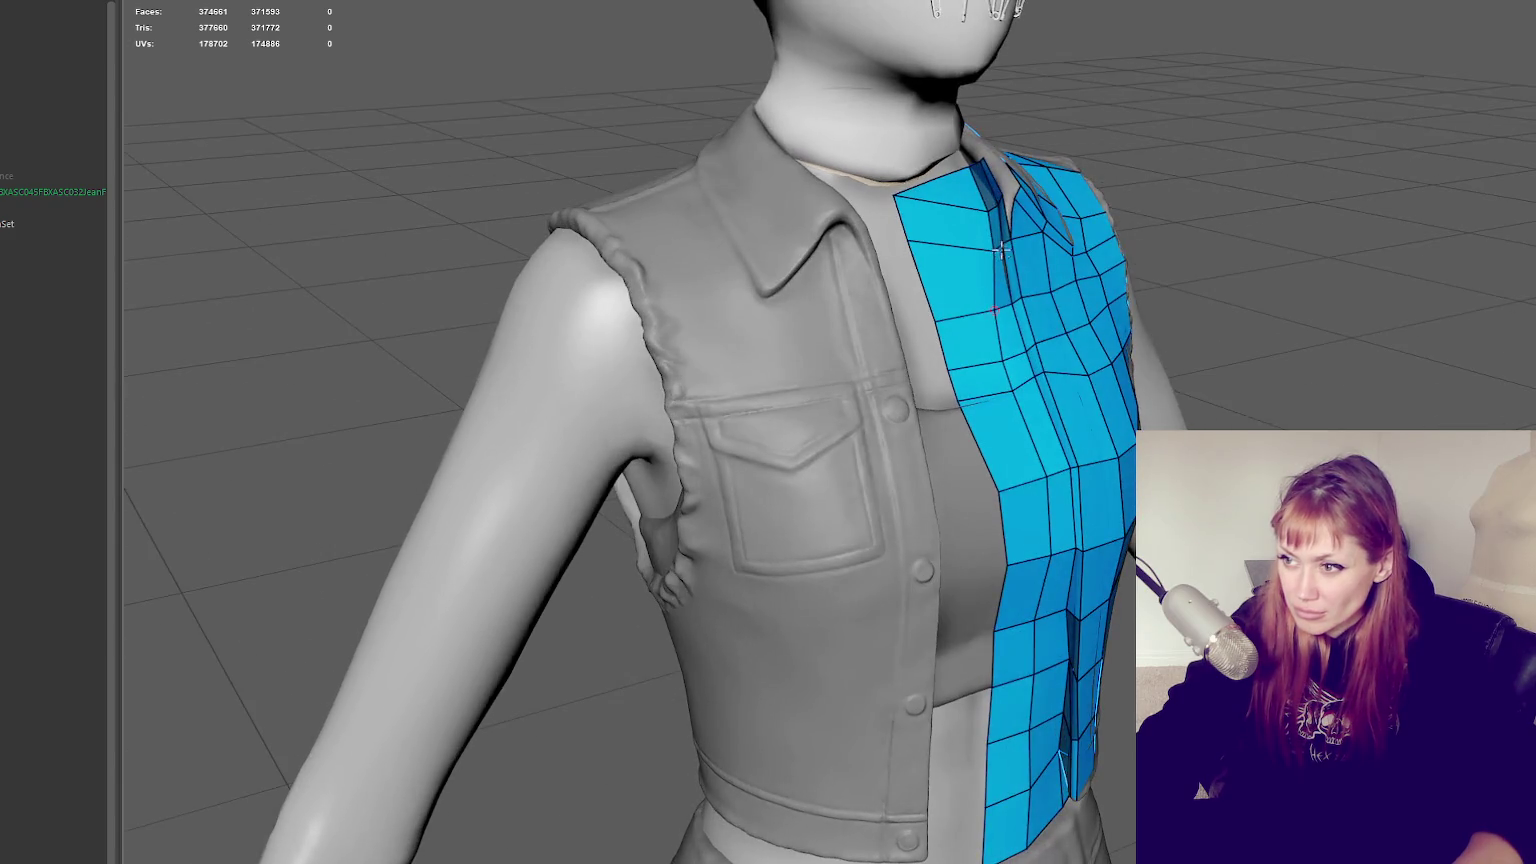
pyautogui.moveTo(993, 356)
pyautogui.mouseDown()
pyautogui.moveTo(1013, 355)
pyautogui.moveTo(1028, 386)
pyautogui.mouseUp()
pyautogui.moveTo(1048, 483); pyautogui.dragTo(1053, 478)
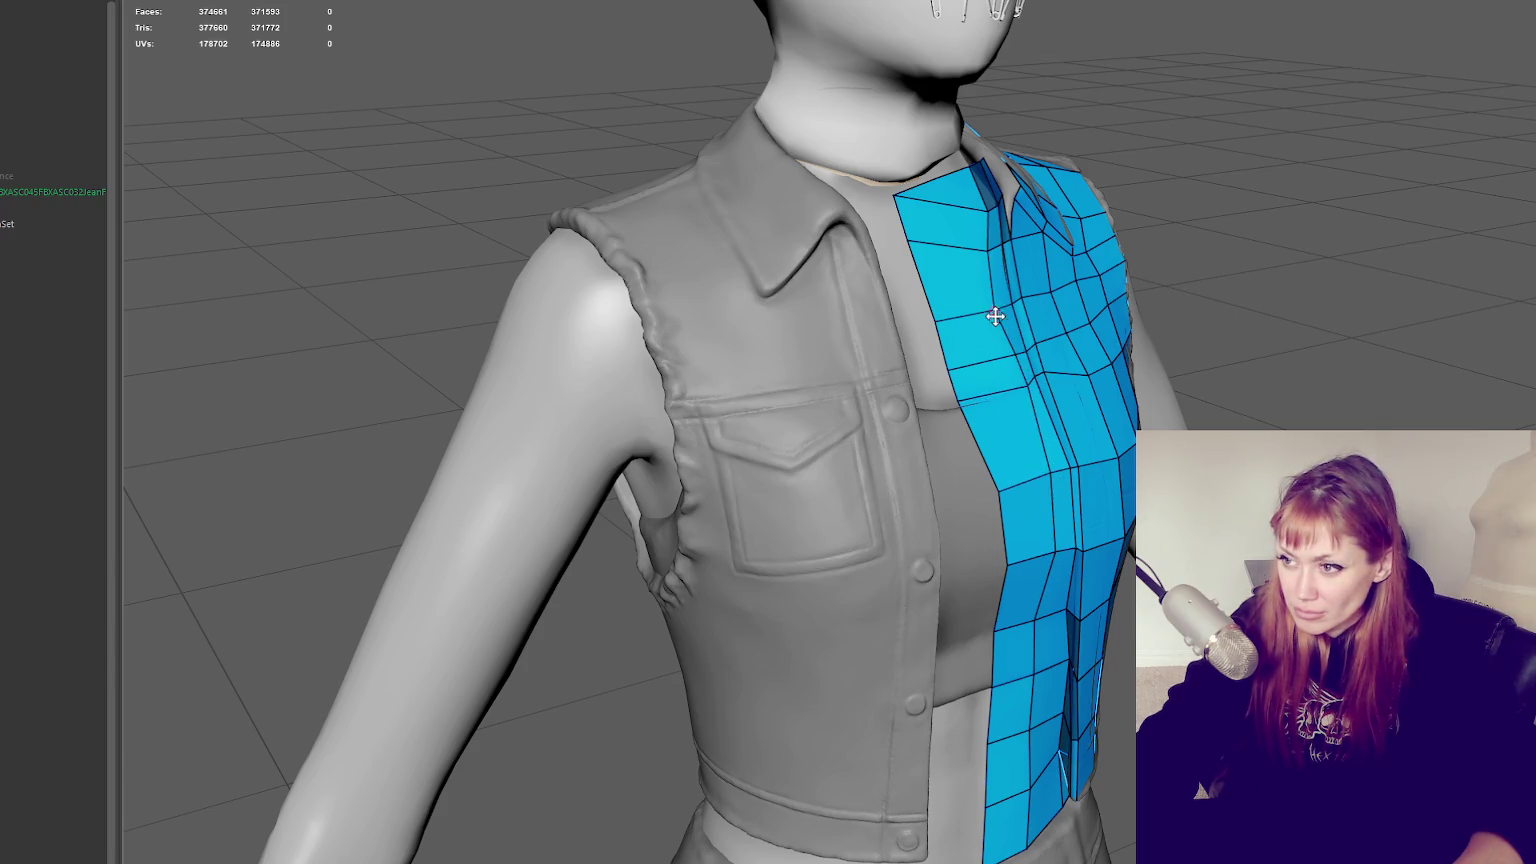
# Pull the neck strap mesh over to narrow the gap beside the neck
pyautogui.moveTo(952, 181)
pyautogui.keyDown('alt'); pyautogui.mouseDown()
pyautogui.moveTo(926, 165)
pyautogui.moveTo(905, 188)
pyautogui.moveTo(1198, 152)
pyautogui.moveTo(1115, 309)
pyautogui.moveTo(919, 395)
pyautogui.mouseUp(); pyautogui.keyUp('alt')
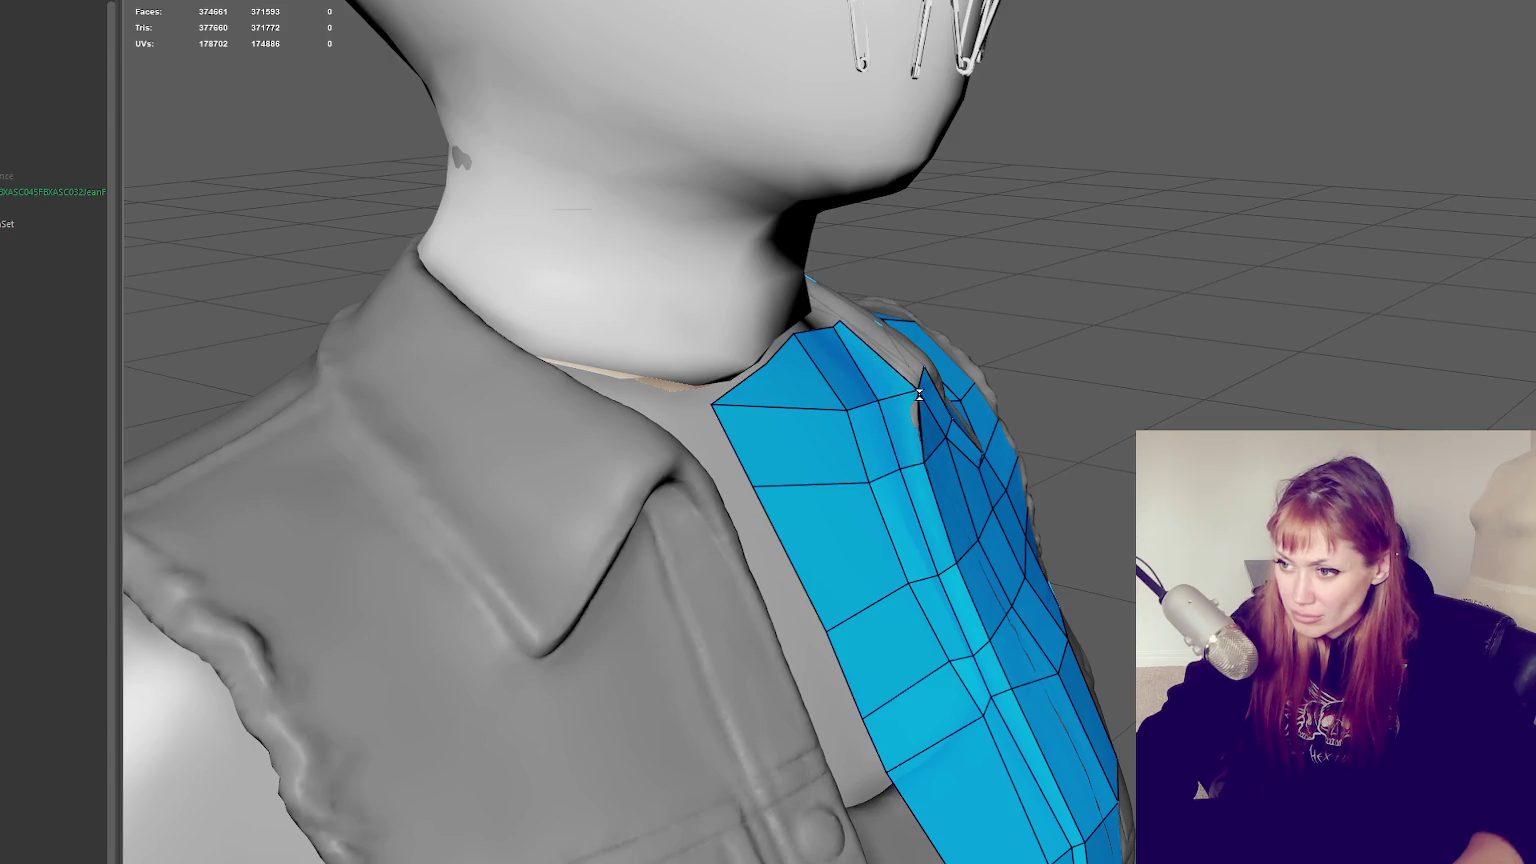
pyautogui.moveTo(1052, 387)
pyautogui.keyDown('alt'); pyautogui.mouseDown()
pyautogui.moveTo(720, 400)
pyautogui.moveTo(823, 480)
pyautogui.moveTo(995, 456)
pyautogui.moveTo(792, 467)
pyautogui.moveTo(814, 460)
pyautogui.mouseUp(); pyautogui.keyUp('alt')
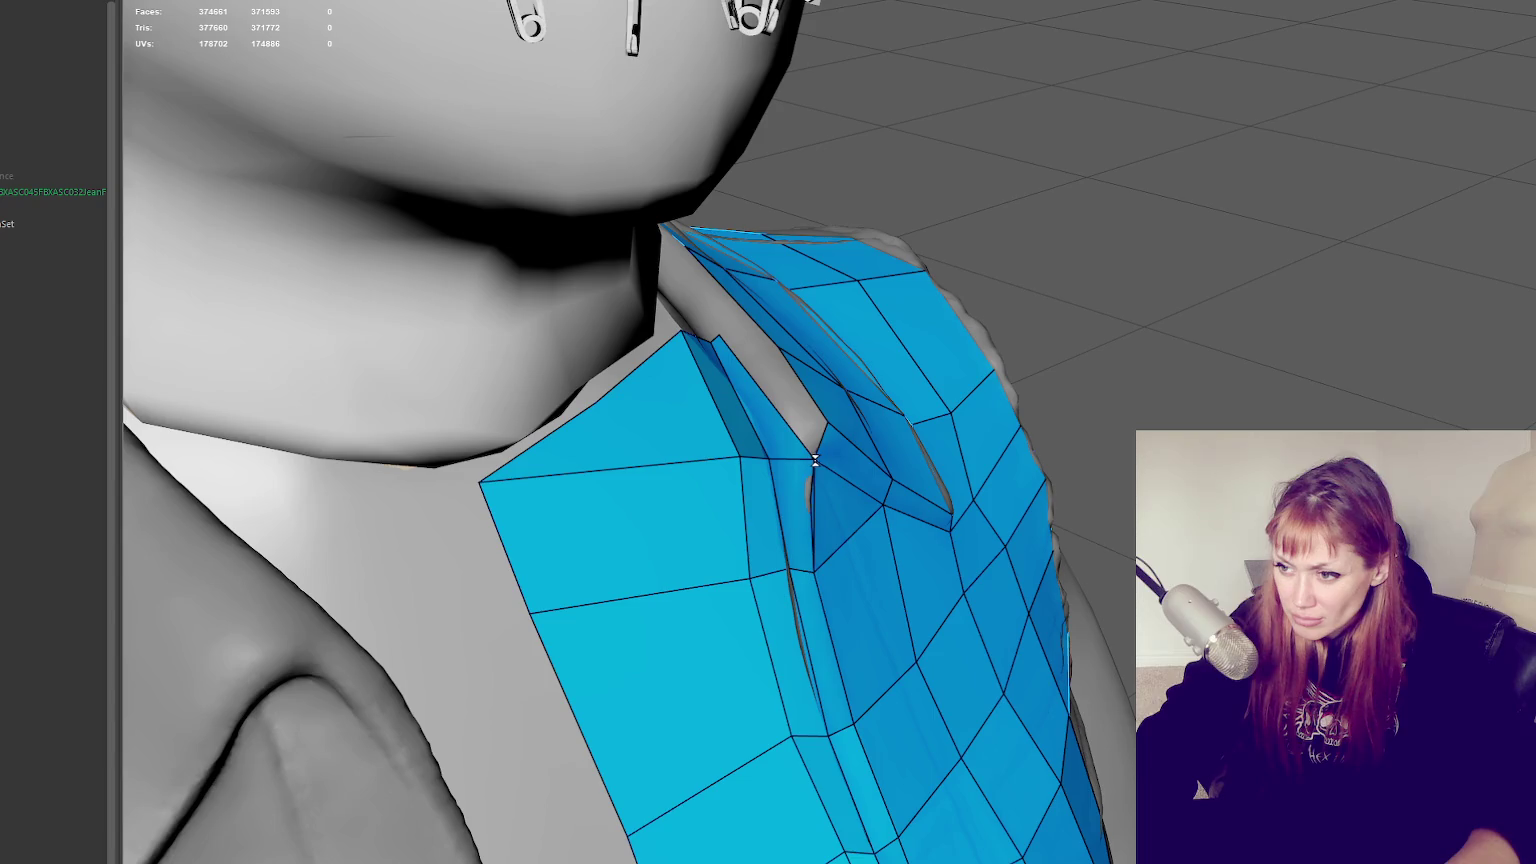
pyautogui.keyDown('shift'); pyautogui.moveTo(816, 465); pyautogui.dragTo(823, 463, button='right'); pyautogui.keyUp('shift')
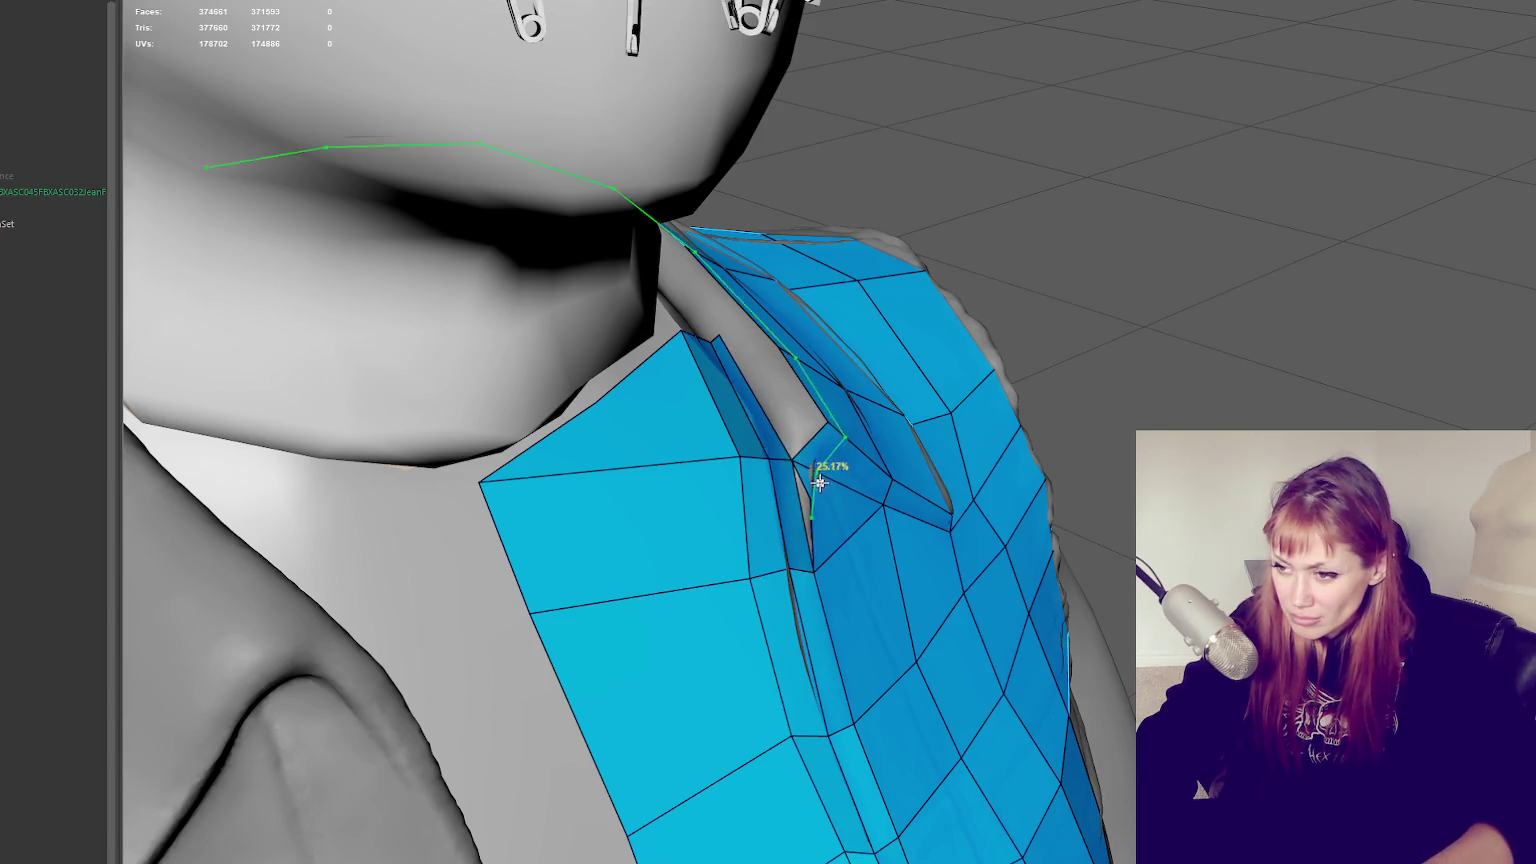
pyautogui.press('w')
pyautogui.moveTo(812, 504)
pyautogui.mouseDown()
pyautogui.moveTo(788, 460)
pyautogui.moveTo(812, 445)
pyautogui.moveTo(761, 439)
pyautogui.moveTo(795, 446)
pyautogui.mouseUp()
# Remove the thin strap faces along the neck gap
pyautogui.keyDown('shift'); pyautogui.moveTo(660, 428); pyautogui.dragTo(667, 430, button='right'); pyautogui.keyUp('shift')
pyautogui.moveTo(675, 428)
pyautogui.keyDown('alt'); pyautogui.mouseDown()
pyautogui.moveTo(761, 439)
pyautogui.moveTo(878, 590)
pyautogui.mouseUp(); pyautogui.keyUp('alt')
pyautogui.hotkey('ctrl', 'z')
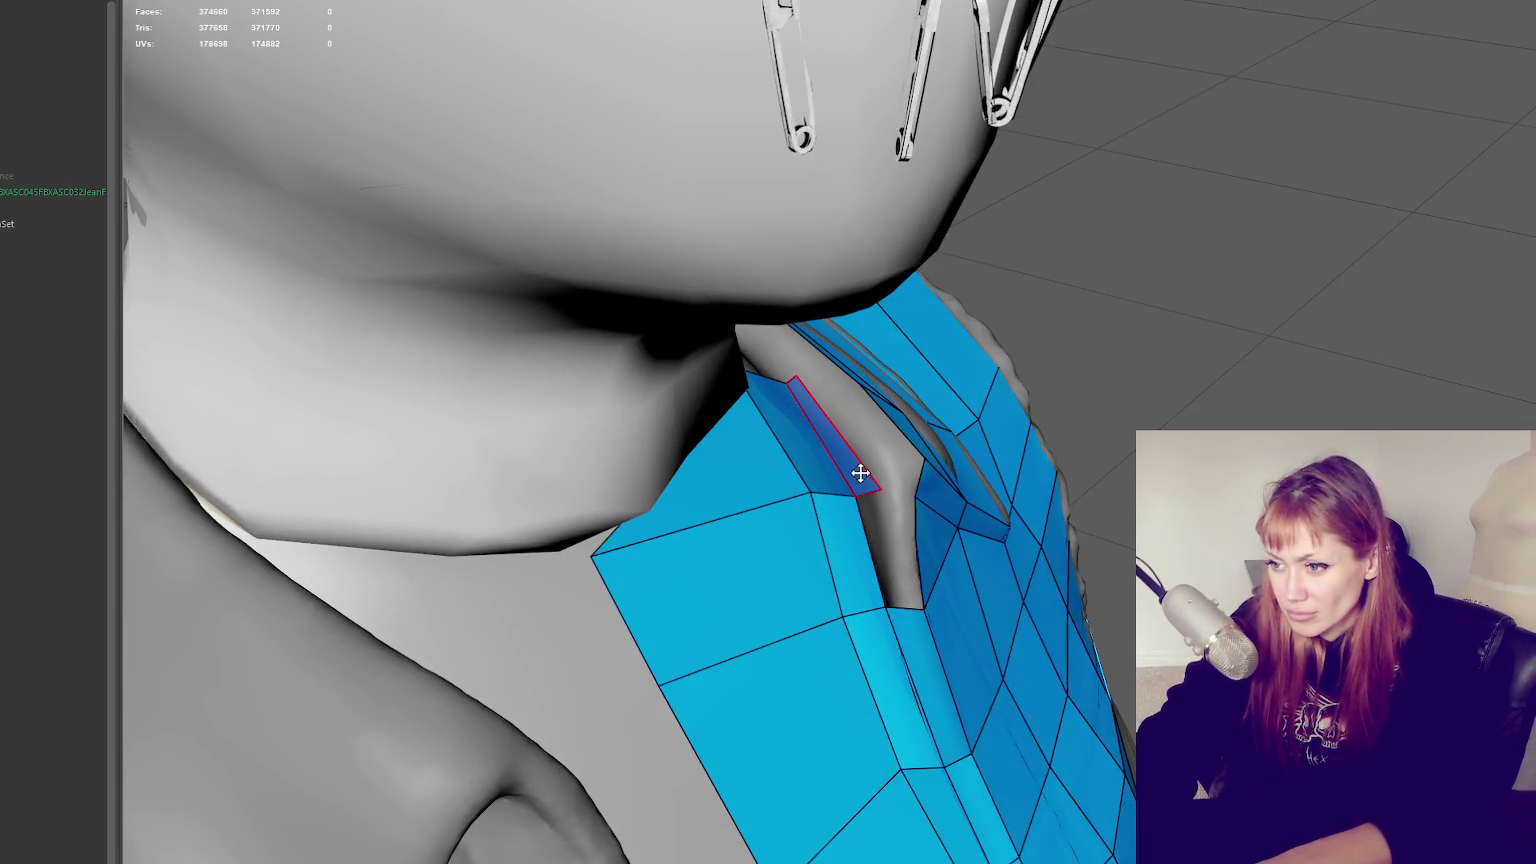
pyautogui.keyDown('ctrl'); pyautogui.keyDown('shift'); pyautogui.click(902, 630); pyautogui.keyUp('shift'); pyautogui.keyUp('ctrl')
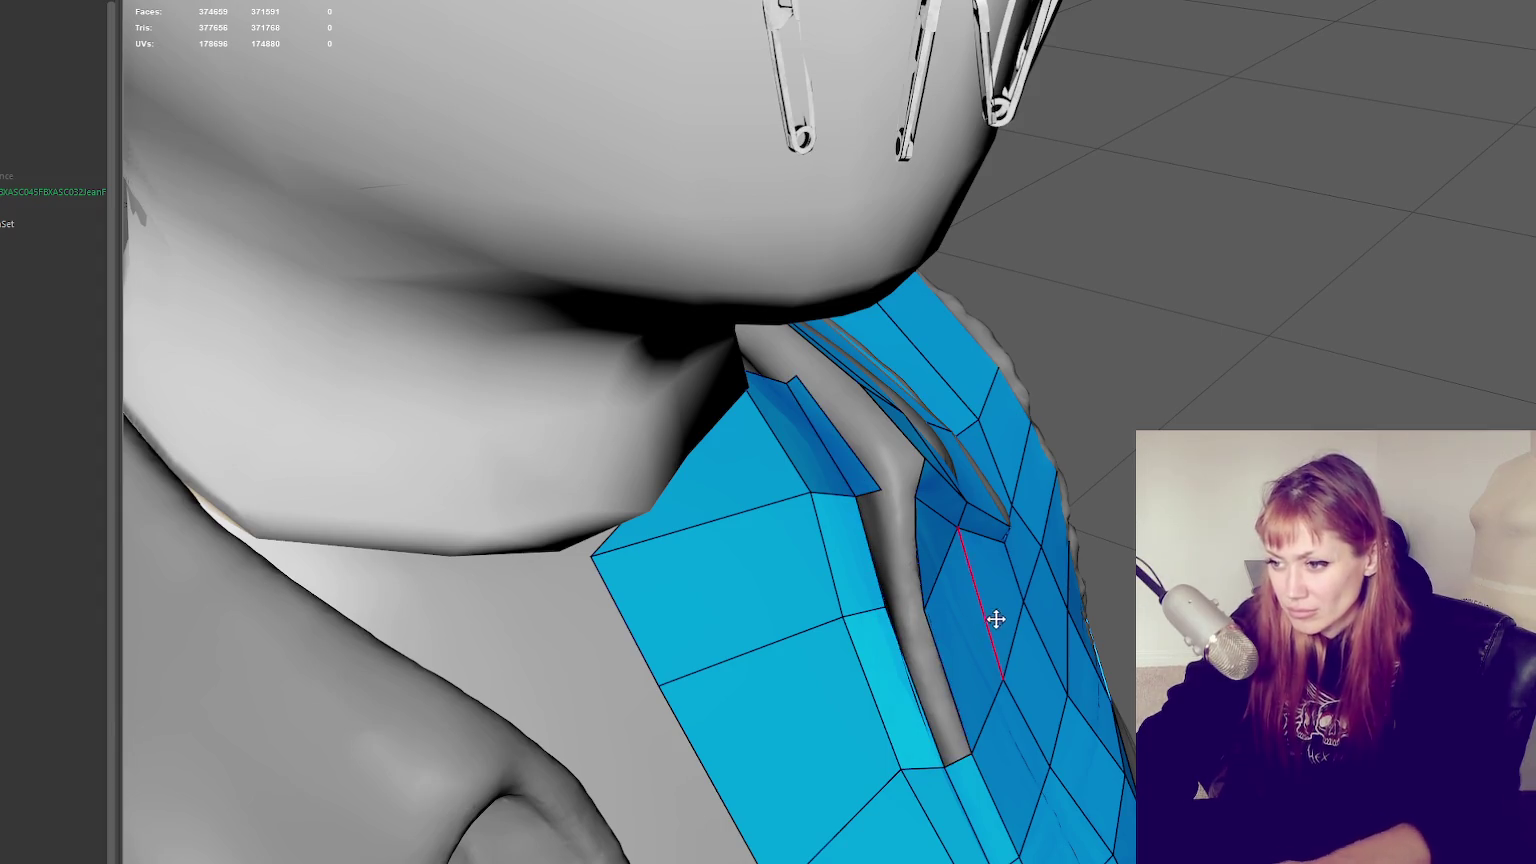
pyautogui.moveTo(1001, 590)
pyautogui.keyDown('alt'); pyautogui.mouseDown()
pyautogui.moveTo(1046, 549)
pyautogui.moveTo(994, 343)
pyautogui.mouseUp(); pyautogui.keyUp('alt')
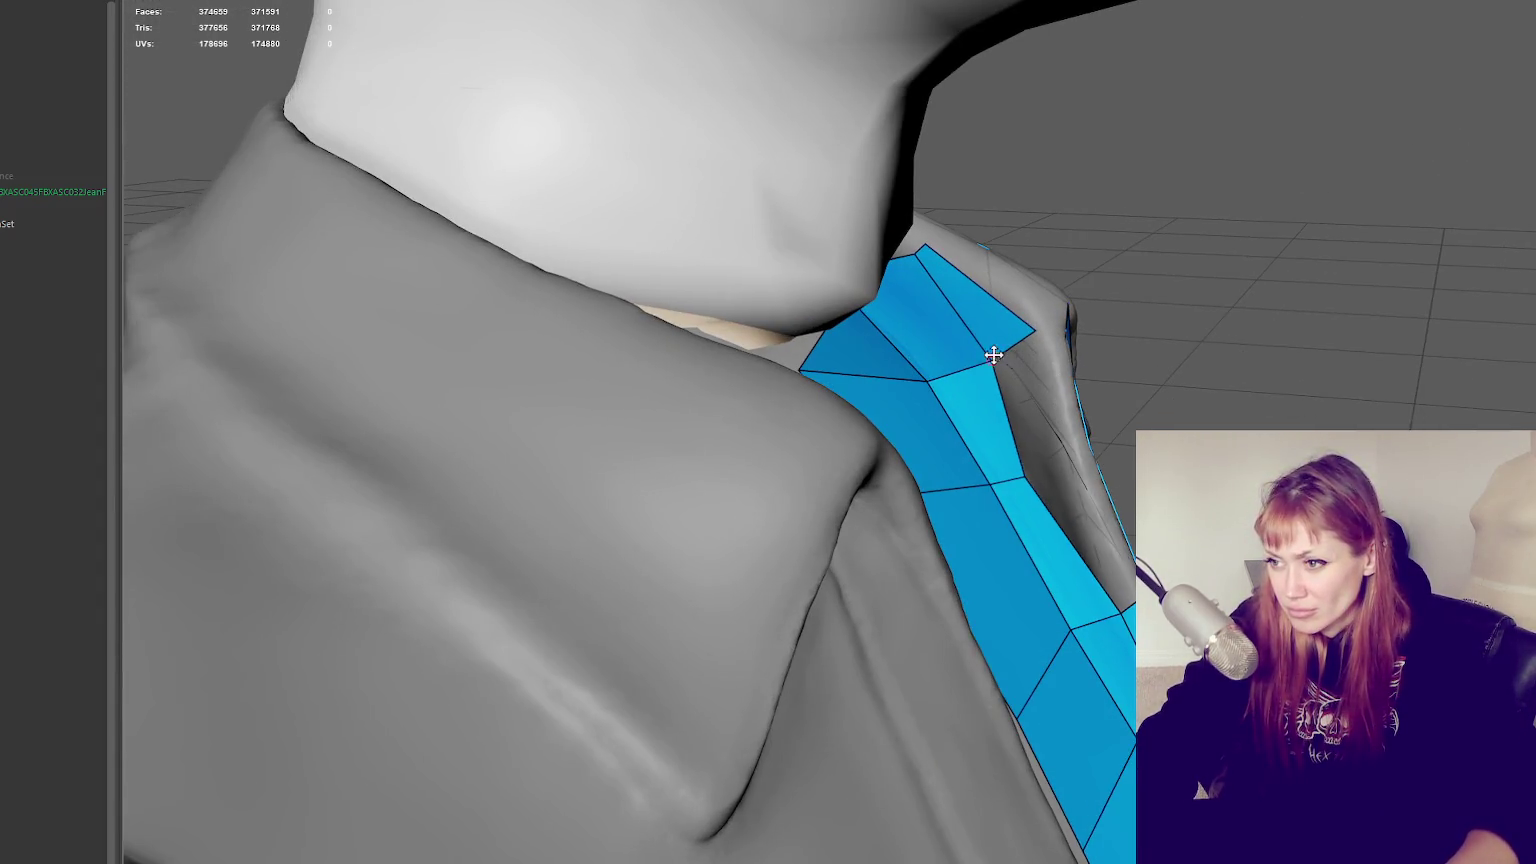
# Delete the top collar quad, raise its corner, and add new quads beside it
pyautogui.keyDown('ctrl'); pyautogui.keyDown('shift'); pyautogui.click(1001, 326); pyautogui.keyUp('shift'); pyautogui.keyUp('ctrl')
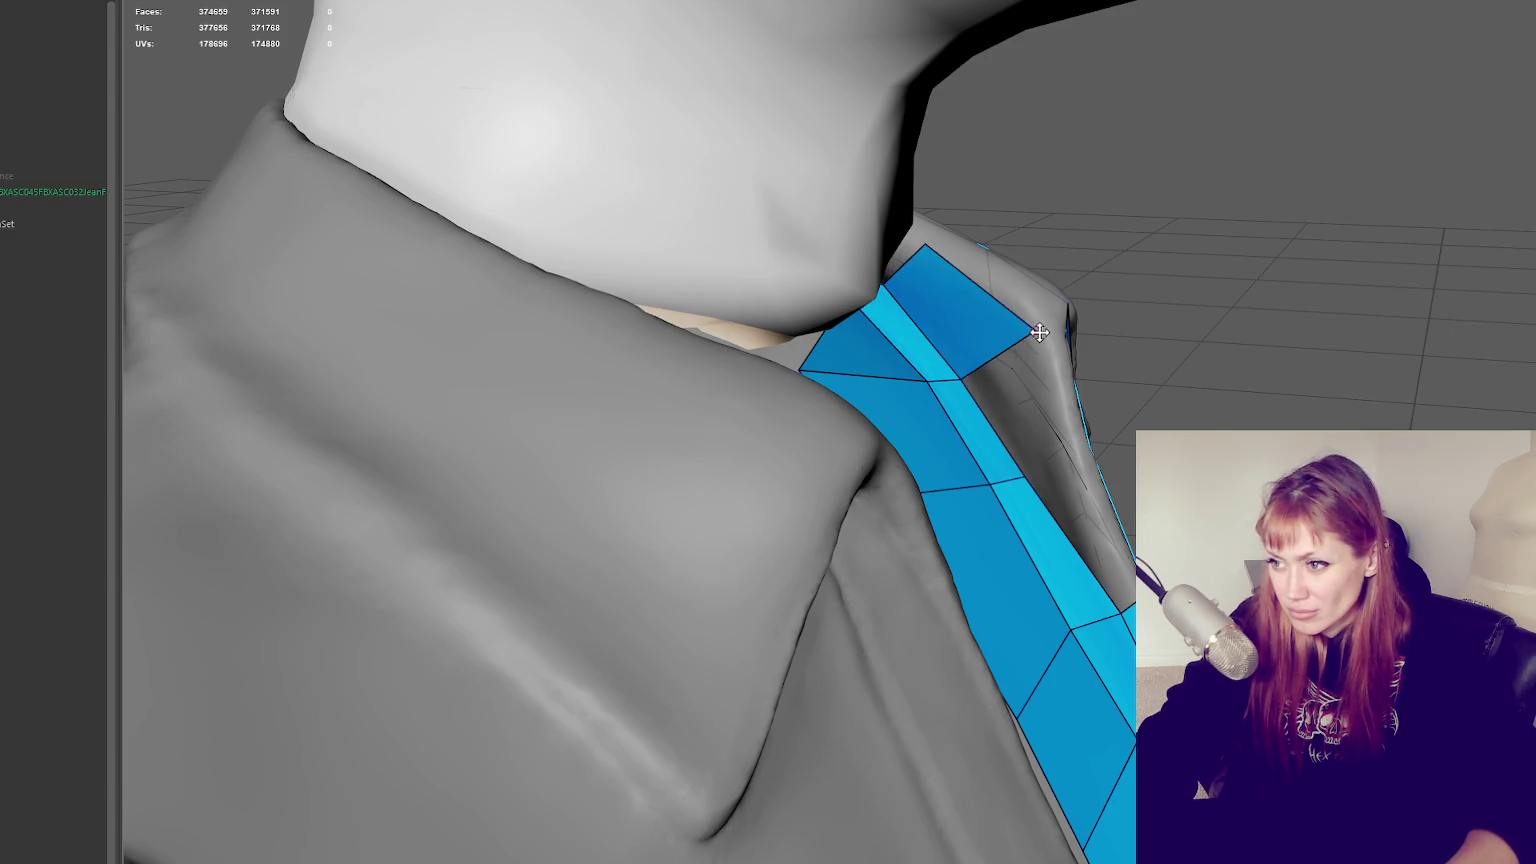
pyautogui.moveTo(1018, 332); pyautogui.dragTo(1020, 307)
pyautogui.keyDown('shift'); pyautogui.click(1020, 405); pyautogui.keyUp('shift')
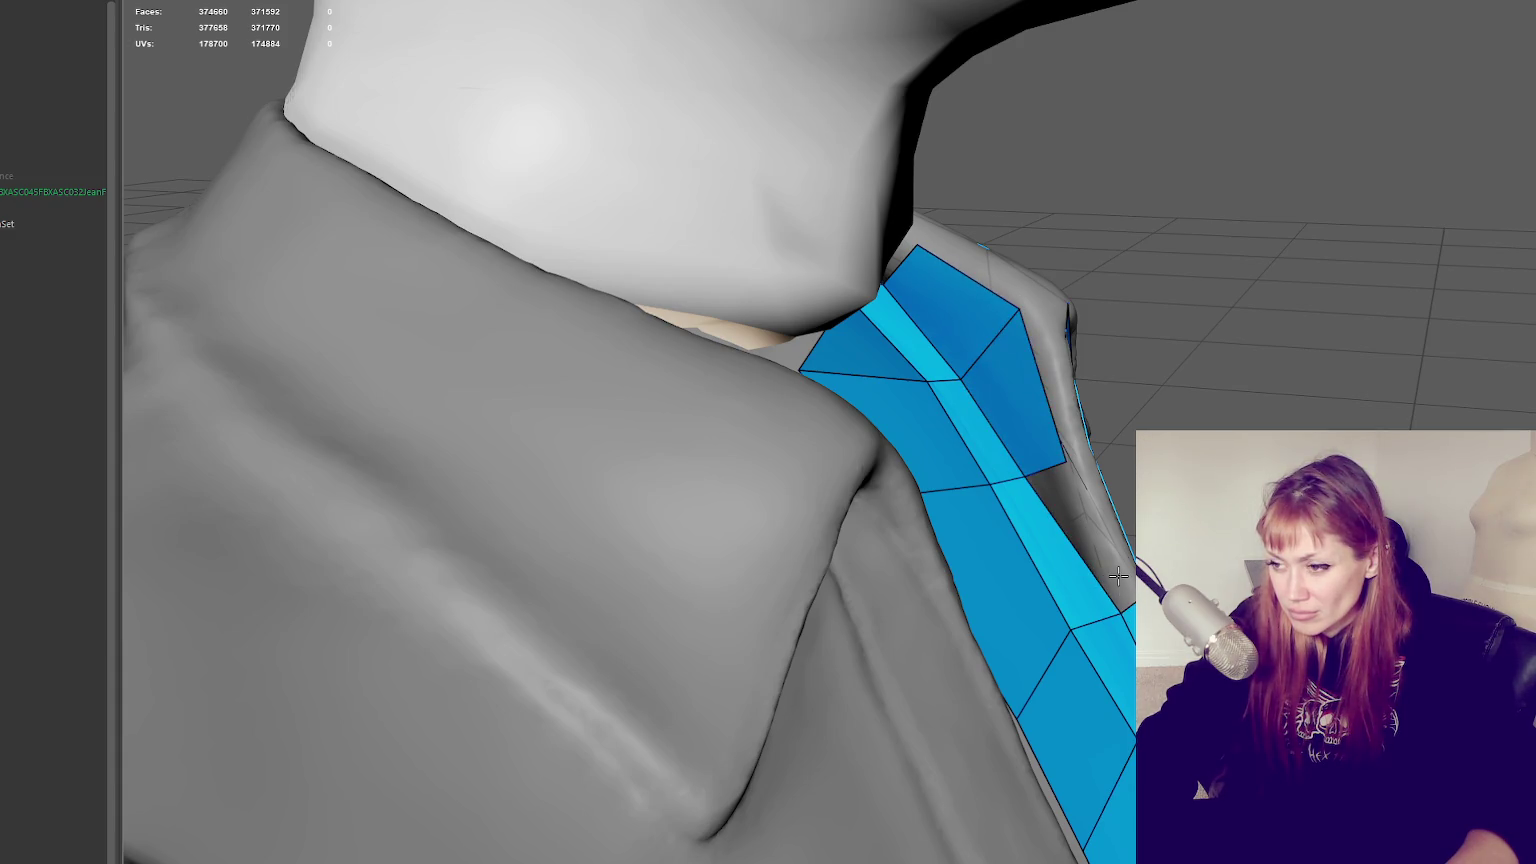
pyautogui.keyDown('shift'); pyautogui.click(1085, 535); pyautogui.keyUp('shift')
pyautogui.moveTo(1088, 540)
pyautogui.keyDown('alt'); pyautogui.mouseDown()
pyautogui.moveTo(1124, 539)
pyautogui.moveTo(902, 531)
pyautogui.moveTo(908, 518)
pyautogui.mouseUp(); pyautogui.keyUp('alt')
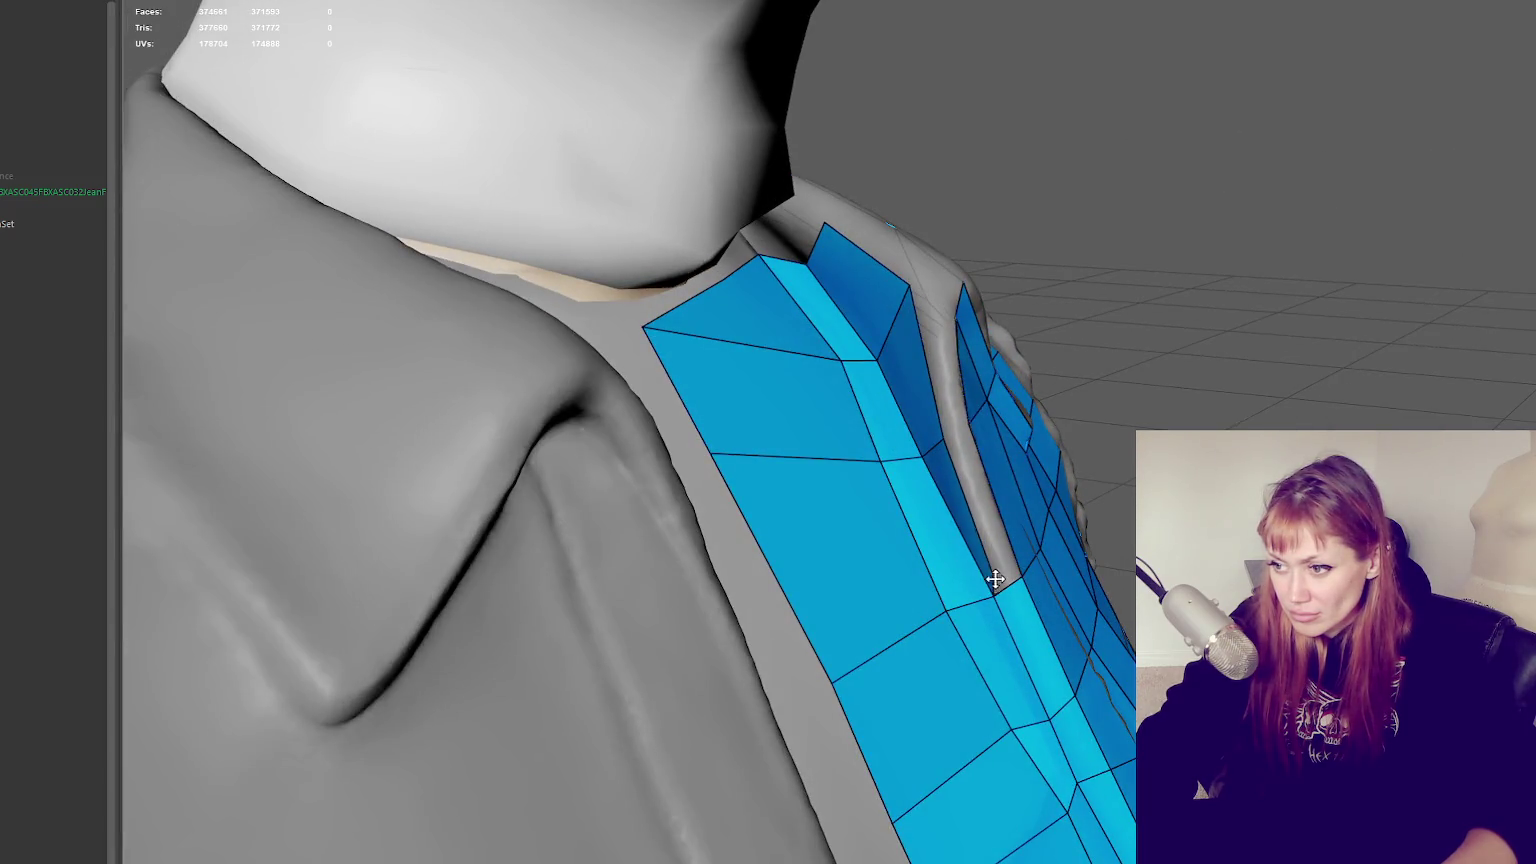
# Add more collar quads, flatten the collar's top edge, and fill the gap beside the neck
pyautogui.keyDown('shift'); pyautogui.click(945, 345); pyautogui.keyUp('shift')
pyautogui.moveTo(945, 345)
pyautogui.keyDown('alt'); pyautogui.mouseDown()
pyautogui.moveTo(953, 376)
pyautogui.moveTo(703, 415)
pyautogui.mouseUp(); pyautogui.keyUp('alt')
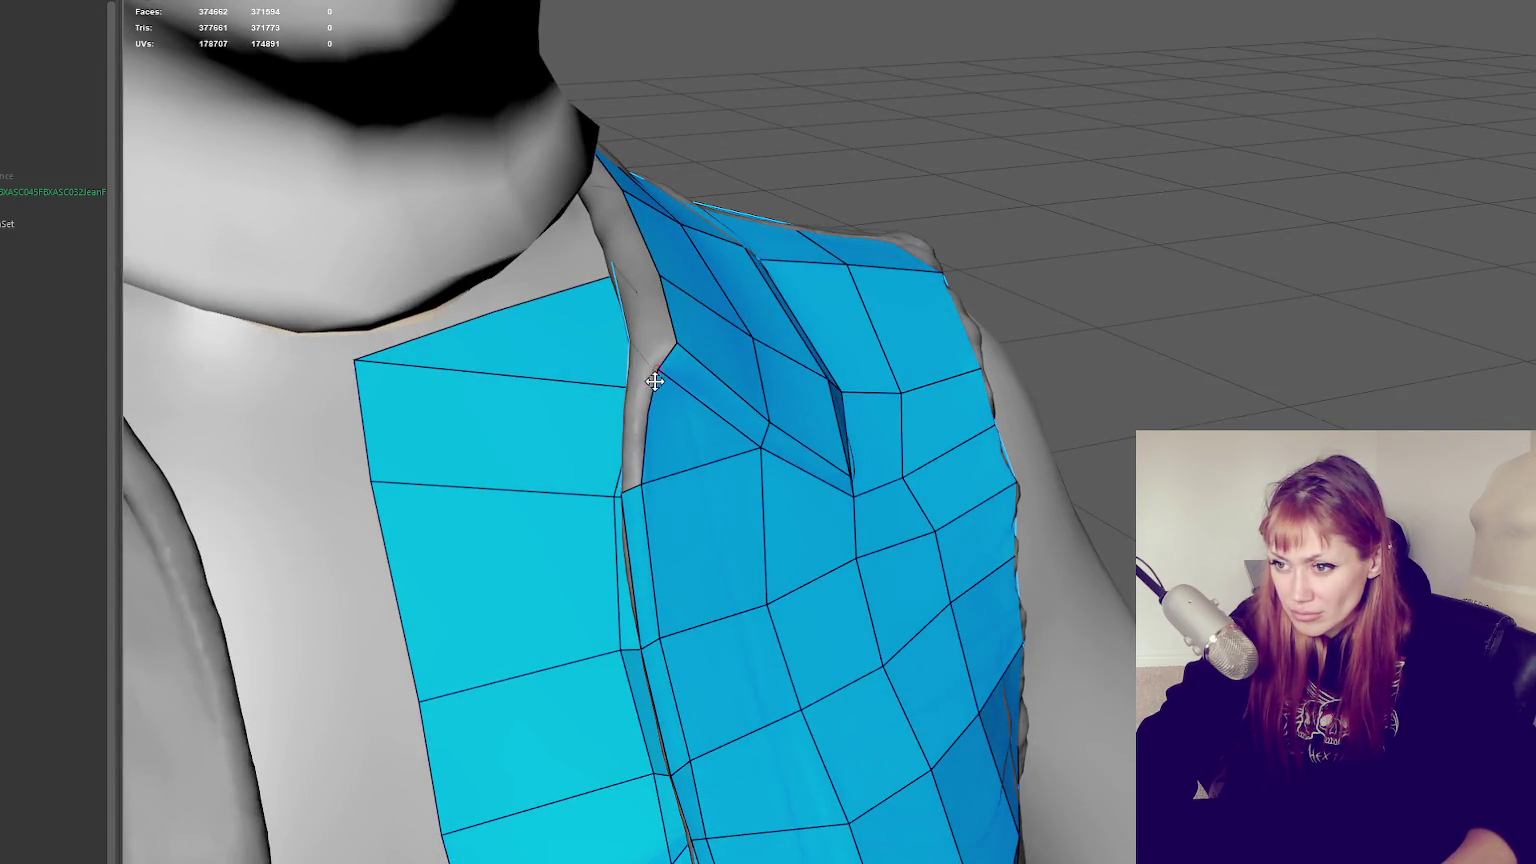
pyautogui.moveTo(653, 403)
pyautogui.keyDown('alt'); pyautogui.mouseDown()
pyautogui.moveTo(785, 470)
pyautogui.moveTo(1018, 378)
pyautogui.moveTo(988, 431)
pyautogui.mouseUp(); pyautogui.keyUp('alt')
pyautogui.keyDown('shift'); pyautogui.click(792, 463); pyautogui.keyUp('shift')
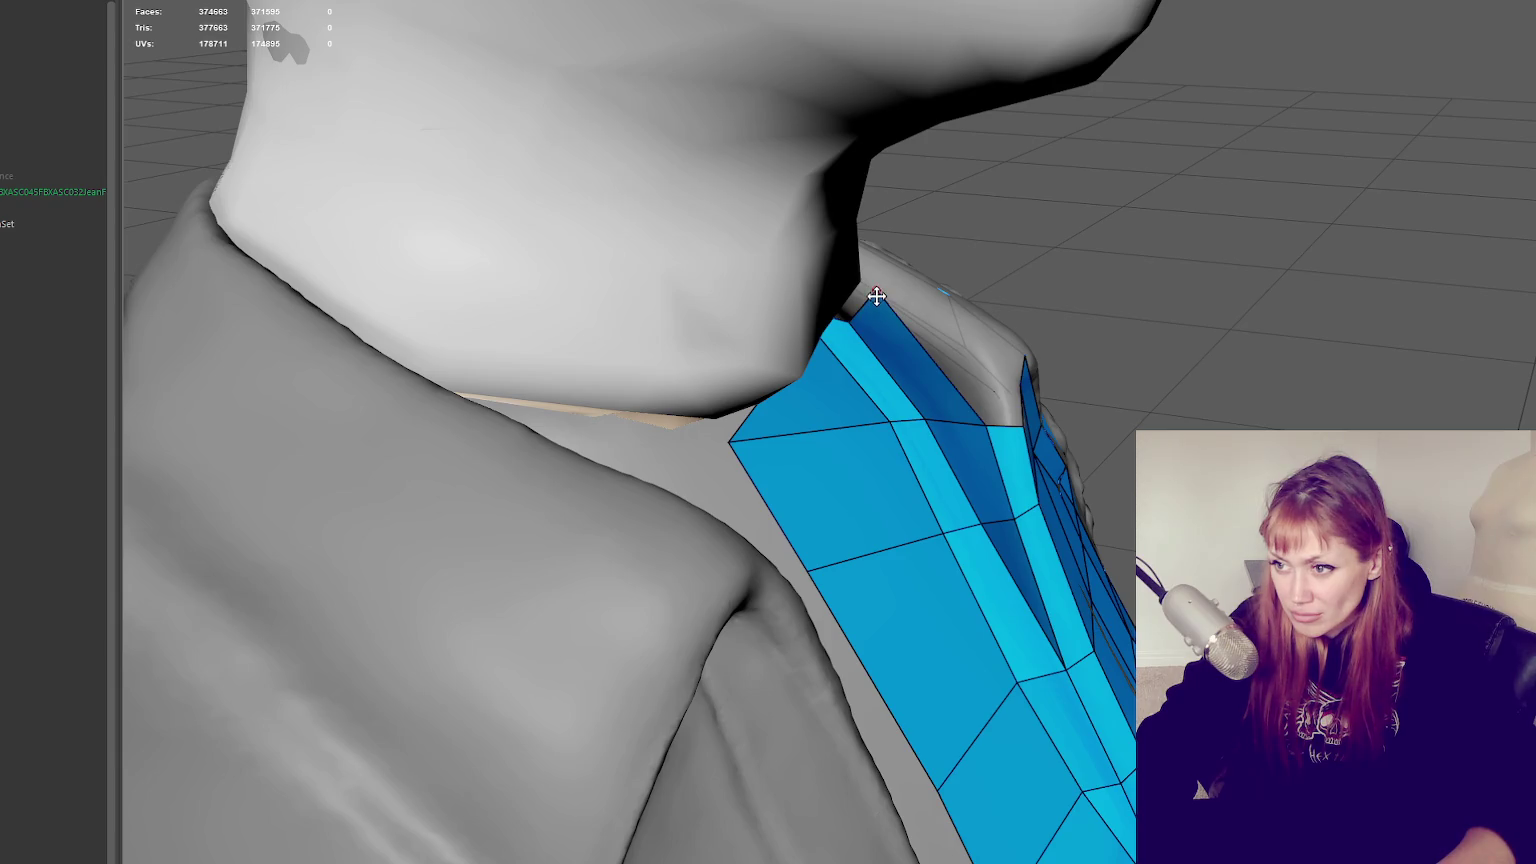
pyautogui.moveTo(876, 296); pyautogui.dragTo(974, 361)
pyautogui.keyDown('alt'); pyautogui.moveTo(976, 367); pyautogui.dragTo(846, 442); pyautogui.keyUp('alt')
pyautogui.click(826, 448)
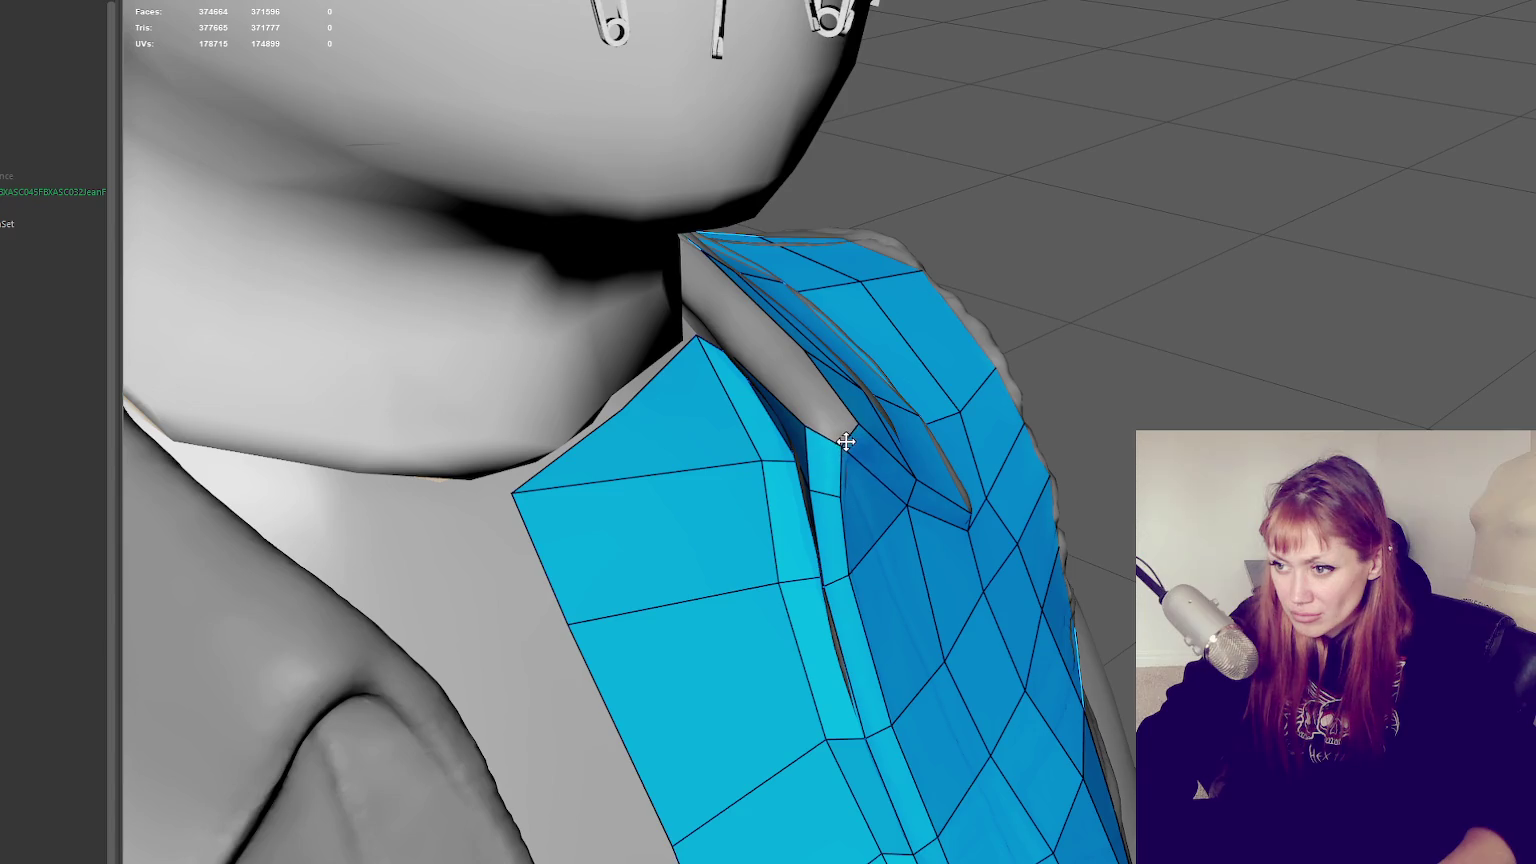
pyautogui.keyDown('shift'); pyautogui.click(769, 357); pyautogui.keyUp('shift')
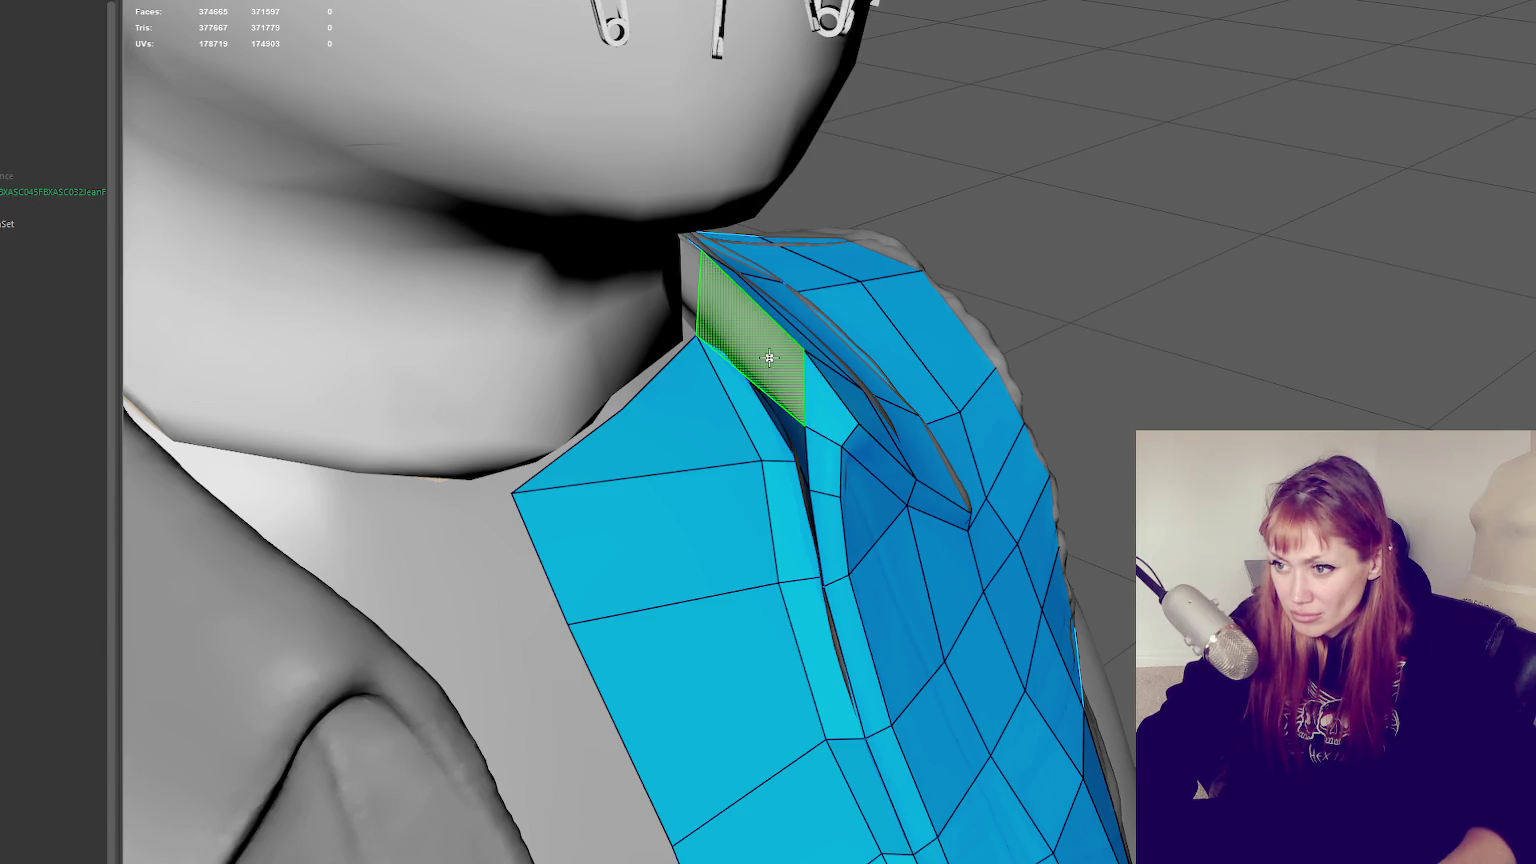
# Add another quad to the collar gap beside the neck
pyautogui.moveTo(769, 357)
pyautogui.keyDown('alt'); pyautogui.mouseDown()
pyautogui.moveTo(826, 346)
pyautogui.moveTo(797, 344)
pyautogui.mouseUp(); pyautogui.keyUp('alt')
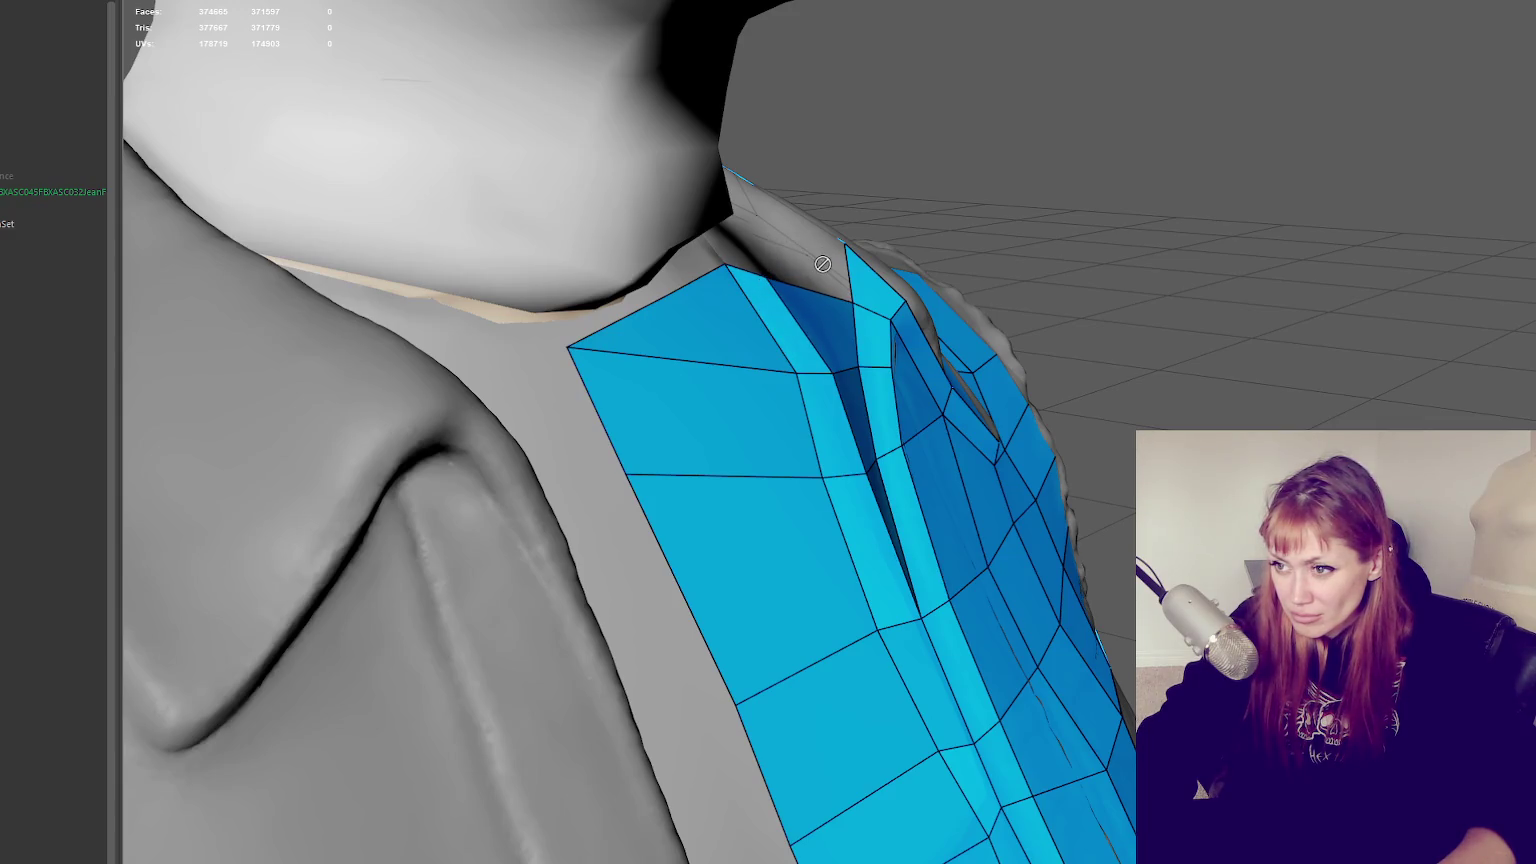
pyautogui.moveTo(802, 250)
pyautogui.keyDown('alt'); pyautogui.mouseDown()
pyautogui.moveTo(823, 315)
pyautogui.moveTo(840, 319)
pyautogui.mouseUp(); pyautogui.keyUp('alt')
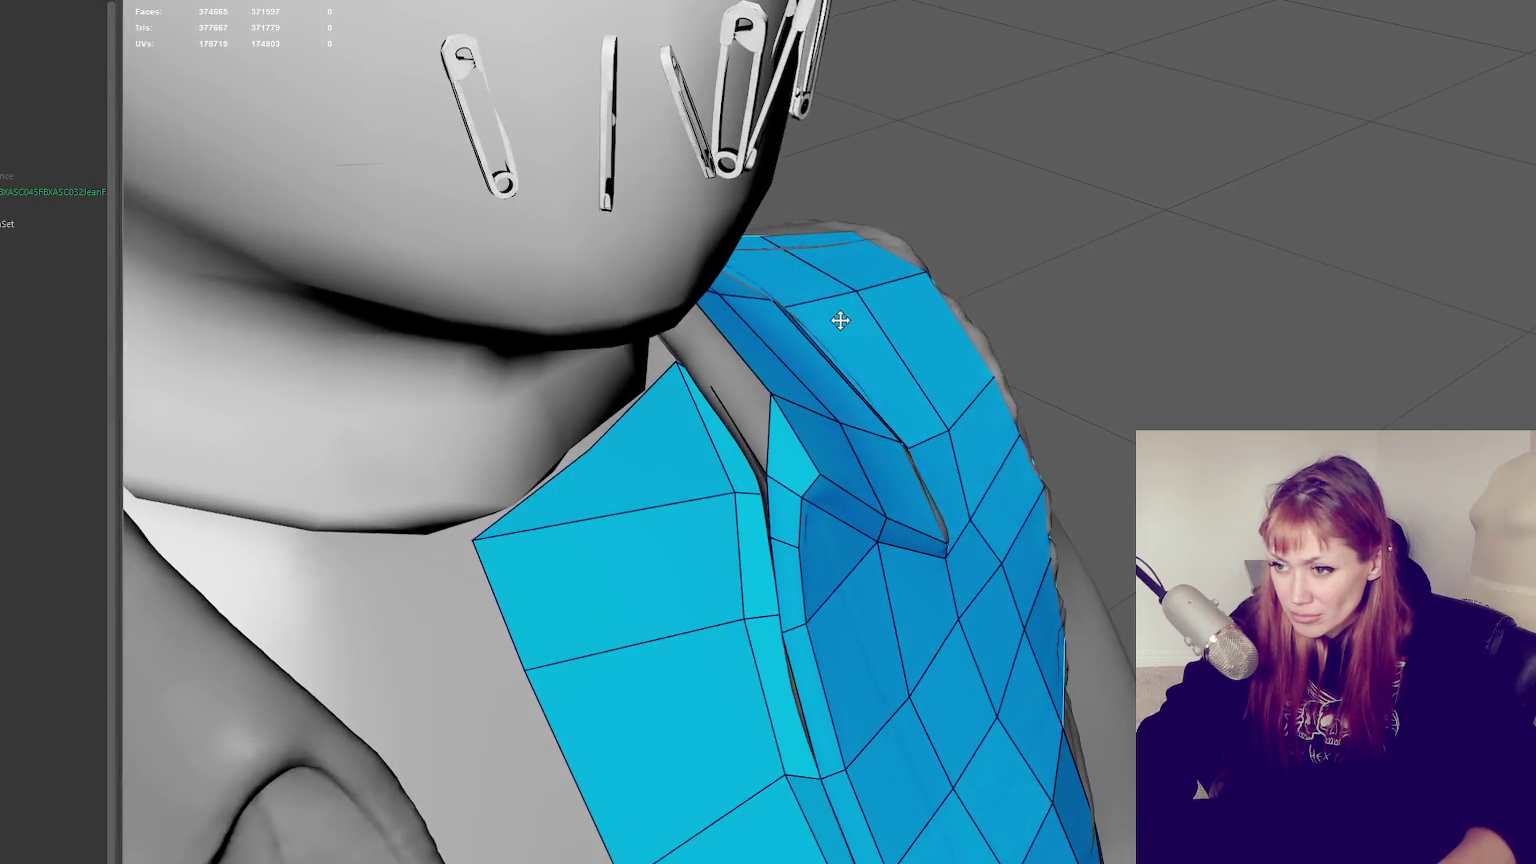
pyautogui.keyDown('shift'); pyautogui.click(721, 355); pyautogui.keyUp('shift')
pyautogui.moveTo(838, 411)
pyautogui.keyDown('alt'); pyautogui.mouseDown()
pyautogui.moveTo(878, 384)
pyautogui.moveTo(813, 220)
pyautogui.mouseUp(); pyautogui.keyUp('alt')
pyautogui.keyDown('alt'); pyautogui.moveTo(961, 257); pyautogui.dragTo(830, 261); pyautogui.keyUp('alt')
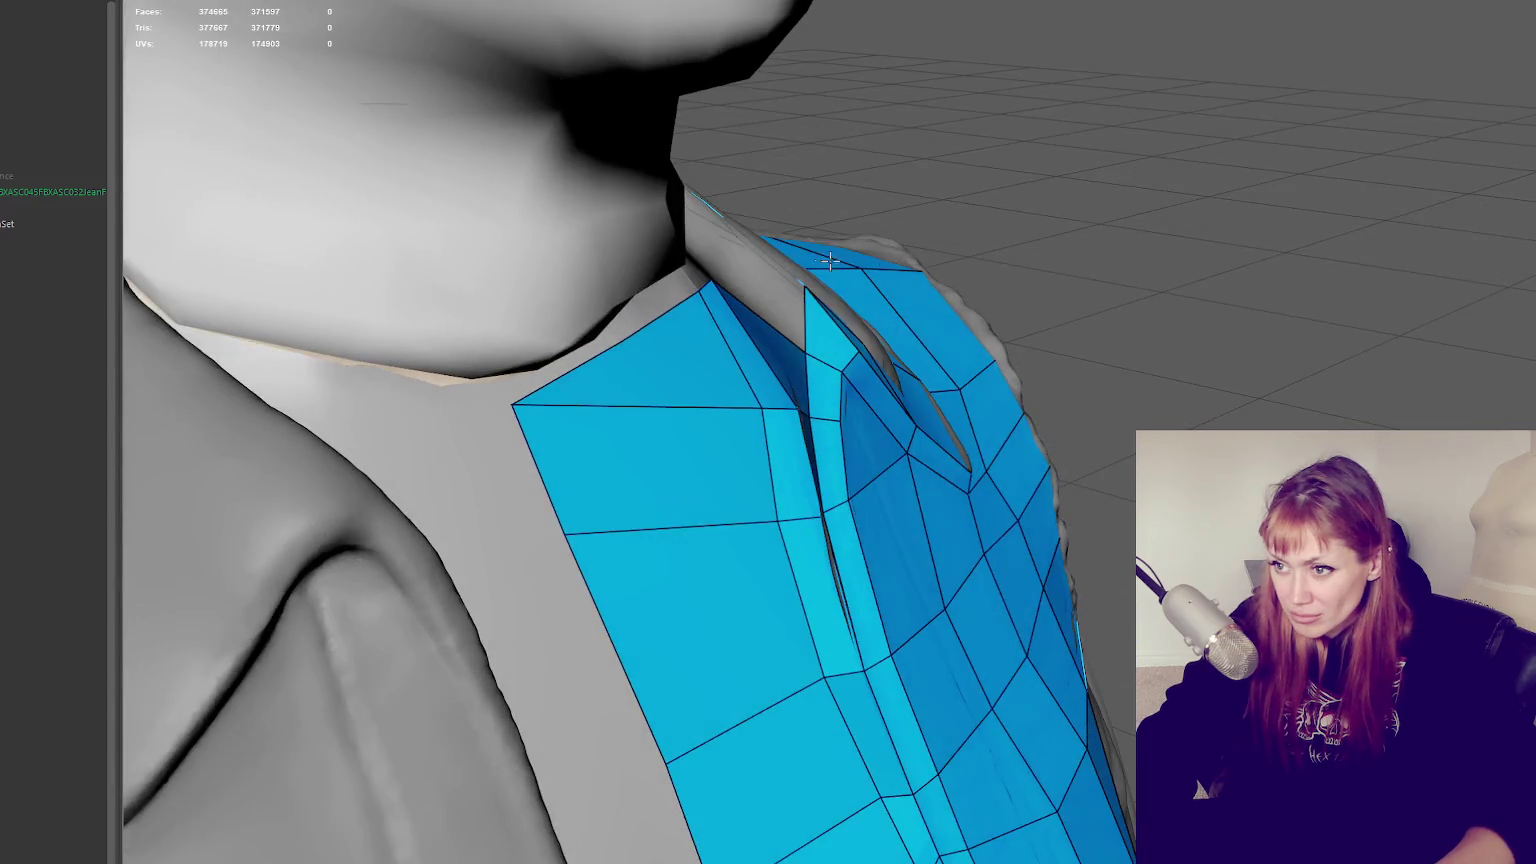
pyautogui.keyDown('alt'); pyautogui.moveTo(745, 286); pyautogui.dragTo(722, 255); pyautogui.keyUp('alt')
pyautogui.moveTo(808, 297)
pyautogui.keyDown('alt'); pyautogui.mouseDown()
pyautogui.moveTo(851, 298)
pyautogui.moveTo(984, 357)
pyautogui.moveTo(932, 398)
pyautogui.moveTo(907, 360)
pyautogui.mouseUp(); pyautogui.keyUp('alt')
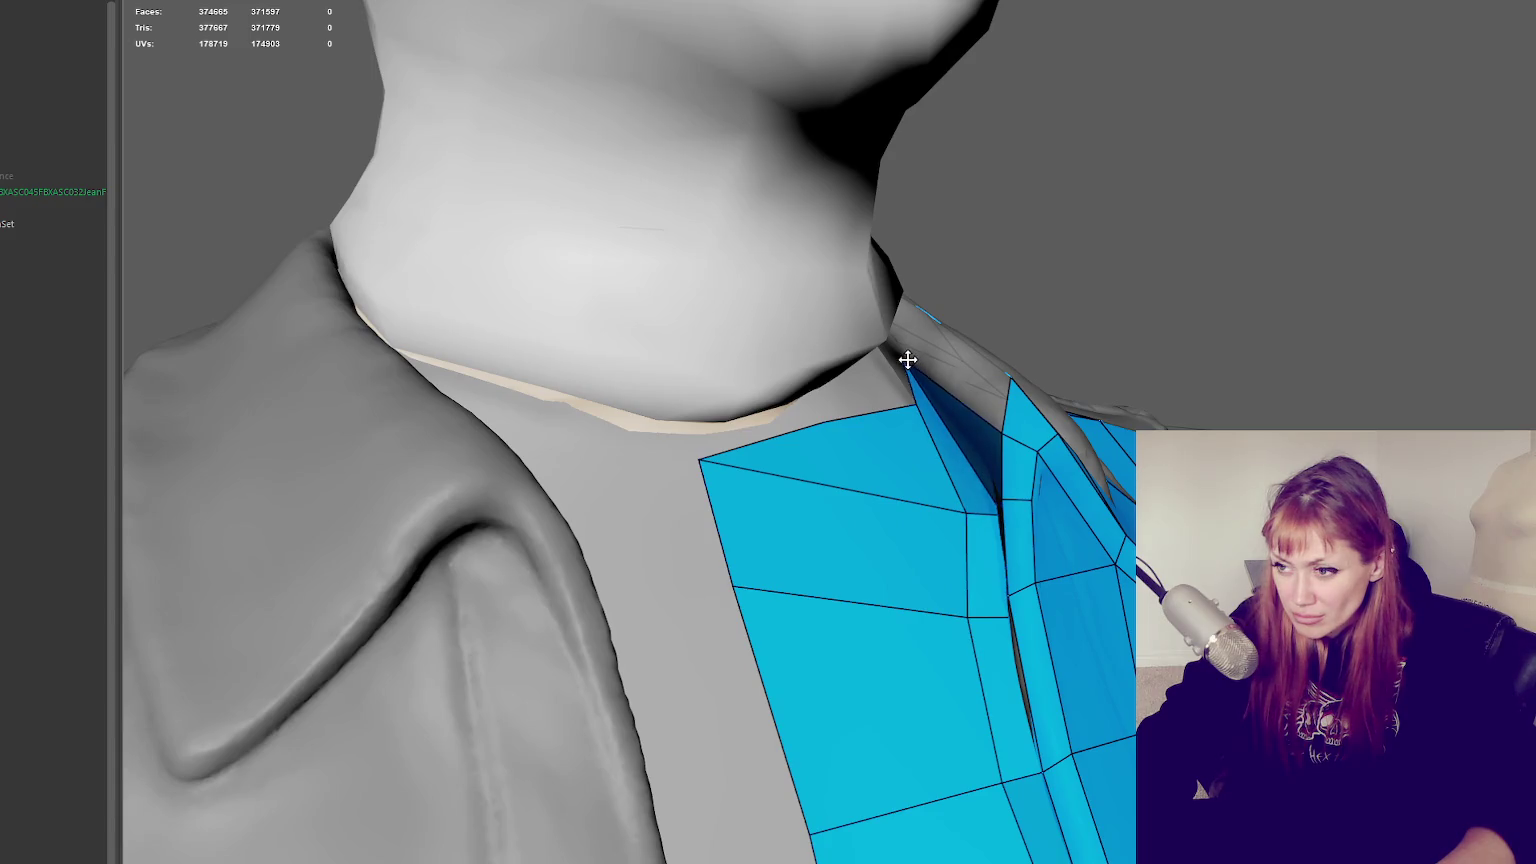
# Drag the front panel's upper-left and lower-left vertices to follow the neckline
pyautogui.moveTo(1017, 358)
pyautogui.keyDown('alt'); pyautogui.mouseDown()
pyautogui.moveTo(1069, 229)
pyautogui.moveTo(1004, 211)
pyautogui.mouseUp(); pyautogui.keyUp('alt')
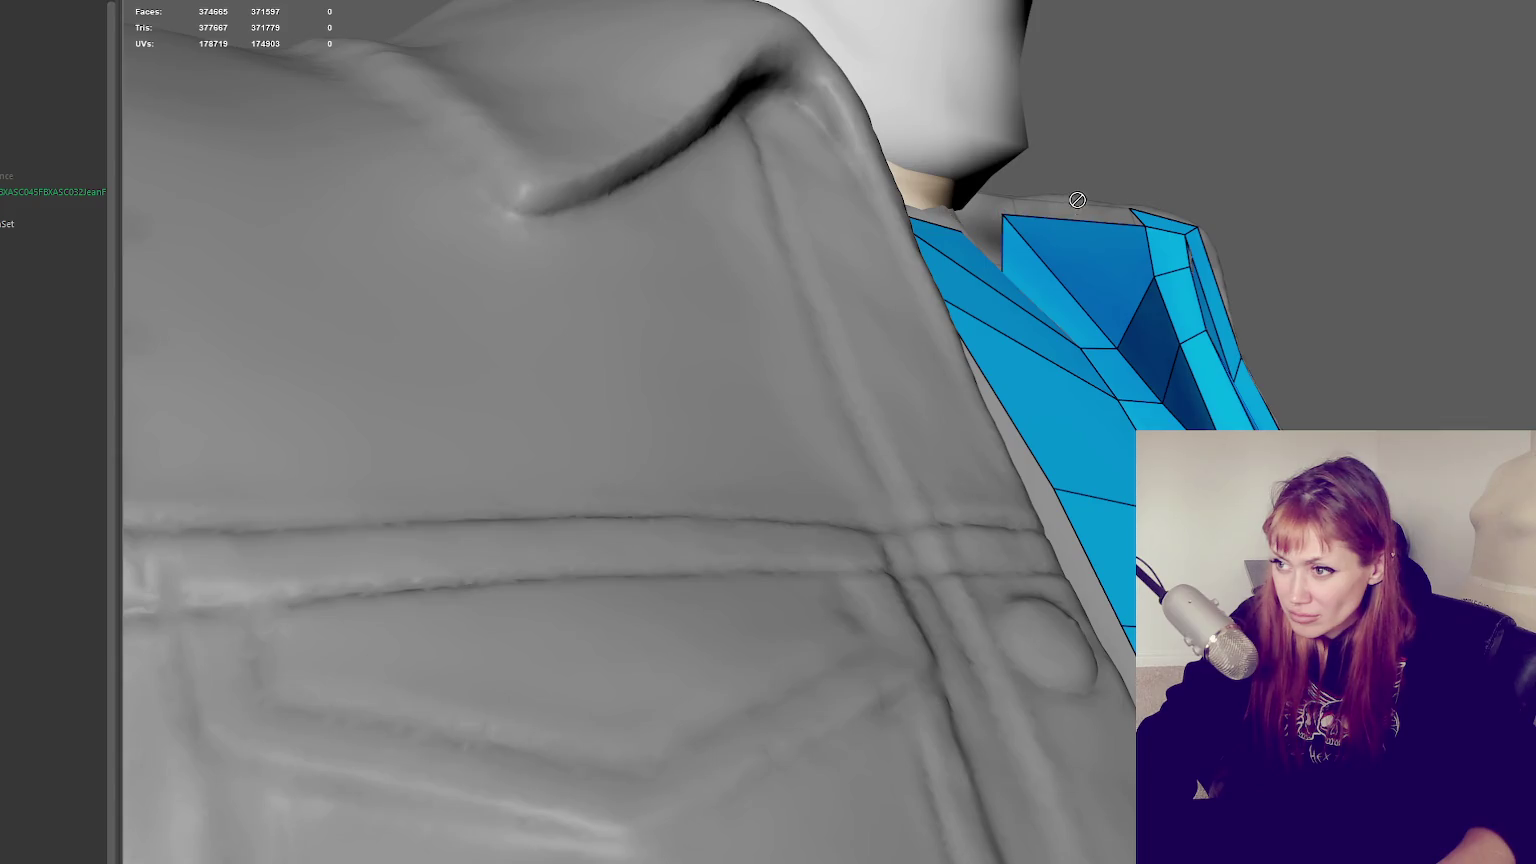
pyautogui.moveTo(1097, 250)
pyautogui.keyDown('alt'); pyautogui.mouseDown()
pyautogui.moveTo(1018, 257)
pyautogui.moveTo(919, 343)
pyautogui.mouseUp(); pyautogui.keyUp('alt')
pyautogui.moveTo(711, 430)
pyautogui.keyDown('alt'); pyautogui.mouseDown()
pyautogui.moveTo(850, 490)
pyautogui.moveTo(926, 576)
pyautogui.moveTo(940, 420)
pyautogui.moveTo(918, 336)
pyautogui.moveTo(902, 356)
pyautogui.mouseUp(); pyautogui.keyUp('alt')
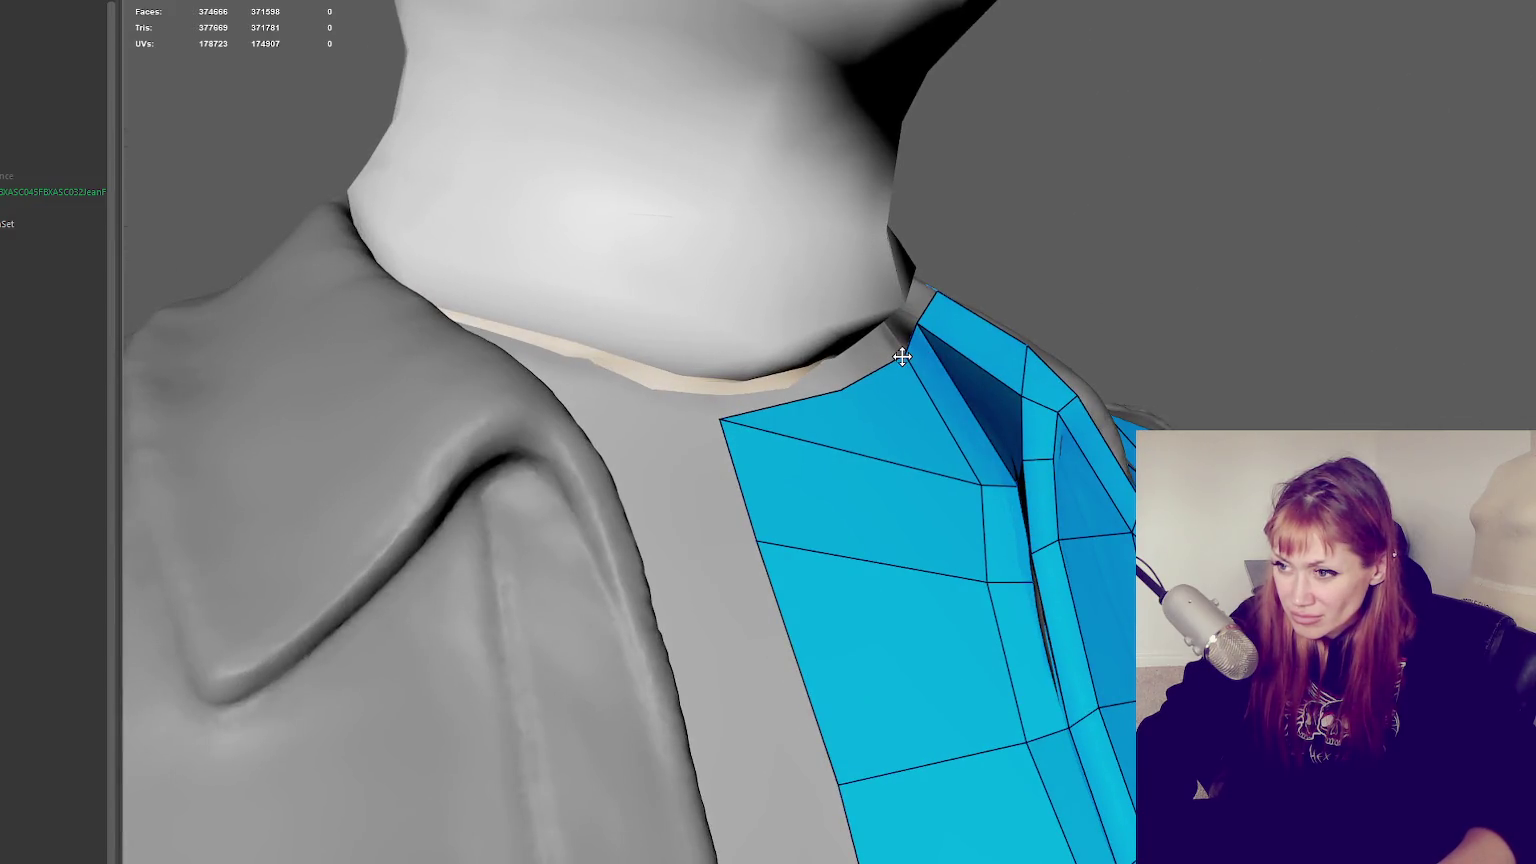
pyautogui.moveTo(829, 389); pyautogui.dragTo(739, 461)
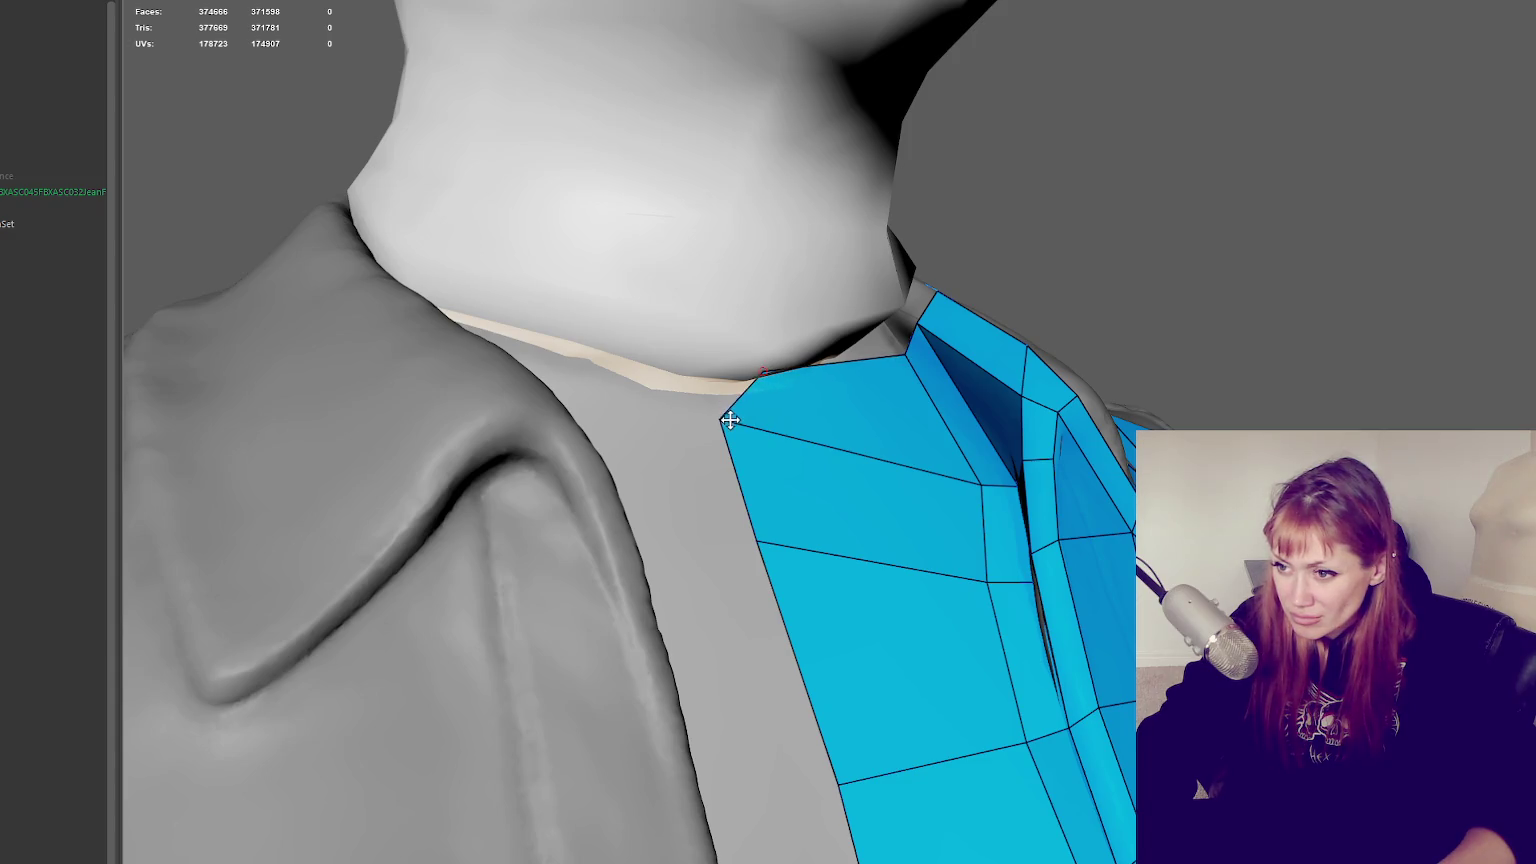
pyautogui.moveTo(761, 549); pyautogui.dragTo(782, 608)
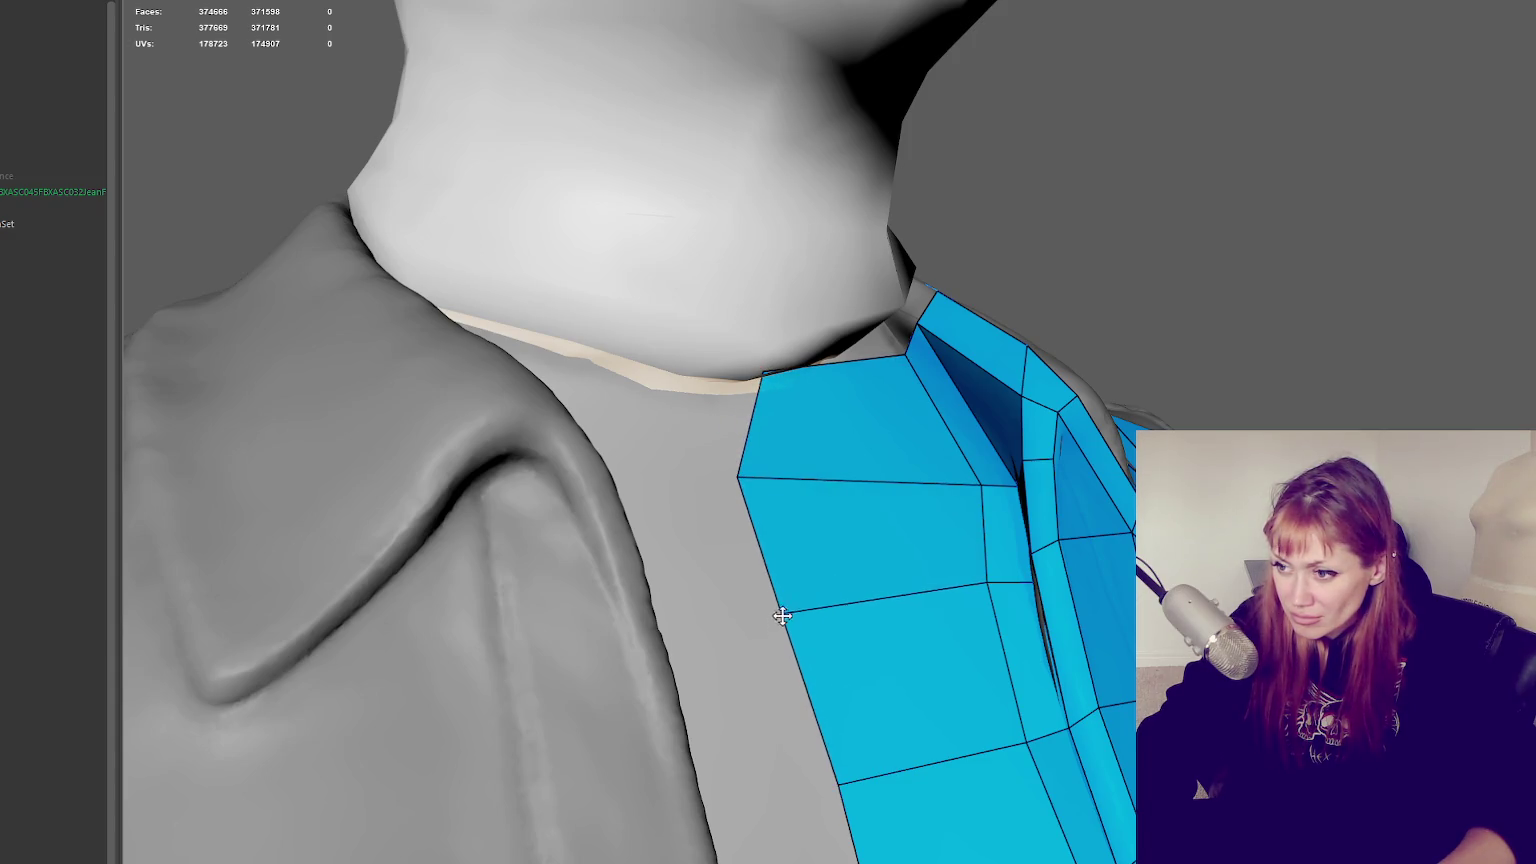
pyautogui.moveTo(974, 484)
pyautogui.keyDown('alt'); pyautogui.mouseDown()
pyautogui.moveTo(1049, 477)
pyautogui.moveTo(678, 492)
pyautogui.mouseUp(); pyautogui.keyUp('alt')
pyautogui.moveTo(580, 509)
pyautogui.mouseDown()
pyautogui.moveTo(538, 531)
pyautogui.moveTo(631, 540)
pyautogui.mouseUp()
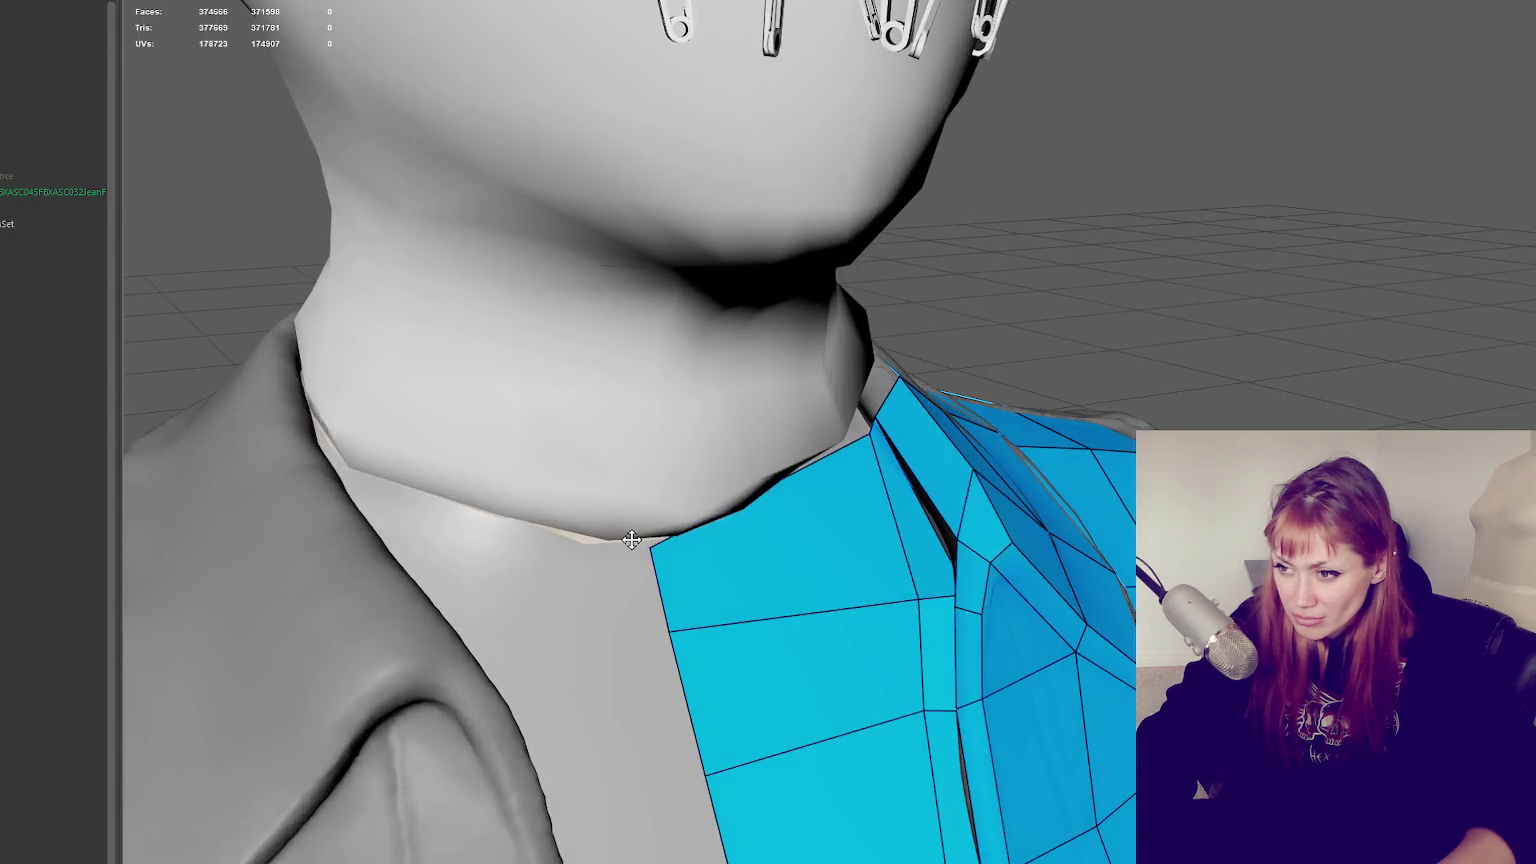
pyautogui.moveTo(847, 439)
pyautogui.mouseDown()
pyautogui.moveTo(995, 479)
pyautogui.moveTo(898, 456)
pyautogui.moveTo(857, 418)
pyautogui.moveTo(852, 465)
pyautogui.moveTo(614, 507)
pyautogui.moveTo(459, 477)
pyautogui.moveTo(897, 494)
pyautogui.moveTo(919, 436)
pyautogui.moveTo(833, 412)
pyautogui.moveTo(802, 449)
pyautogui.moveTo(816, 467)
pyautogui.mouseUp()
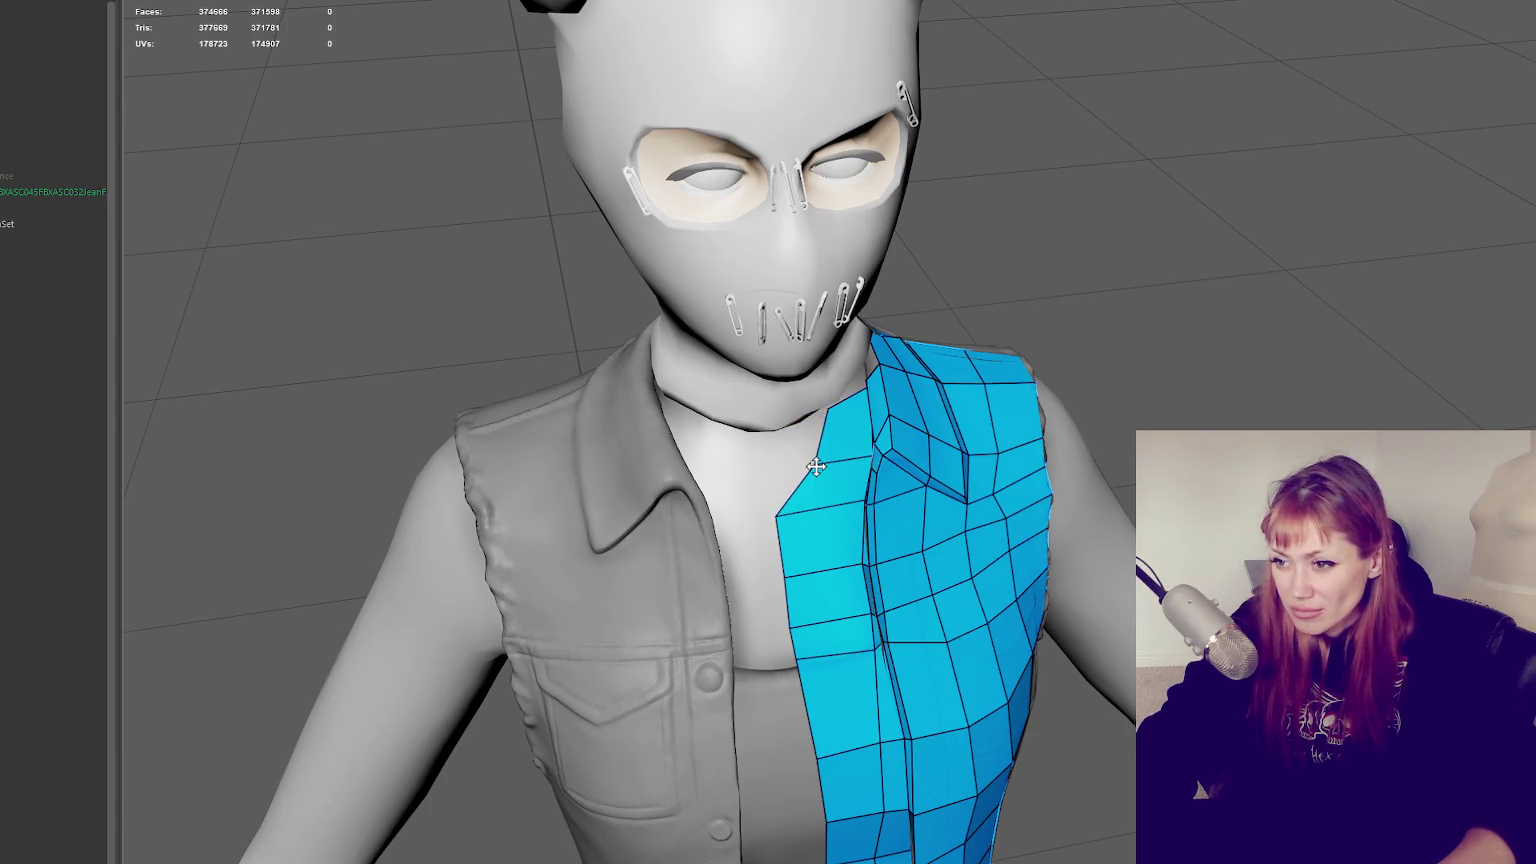
# Move the left corner vertex down and add a column of quads down the chest
pyautogui.moveTo(777, 515)
pyautogui.mouseDown()
pyautogui.moveTo(786, 576)
pyautogui.moveTo(816, 572)
pyautogui.mouseUp()
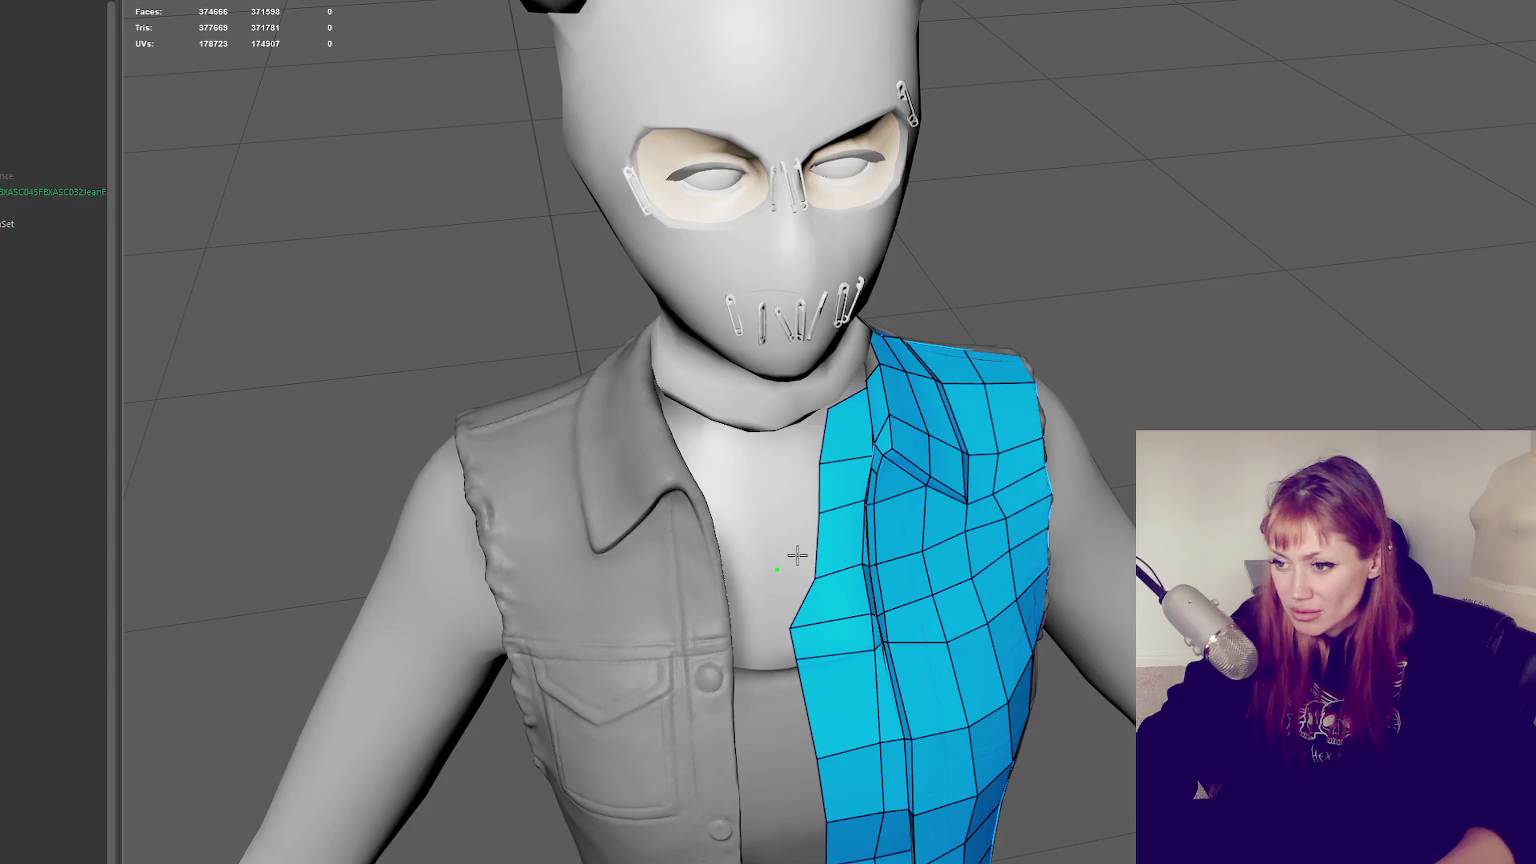
pyautogui.keyDown('shift'); pyautogui.click(795, 588); pyautogui.keyUp('shift')
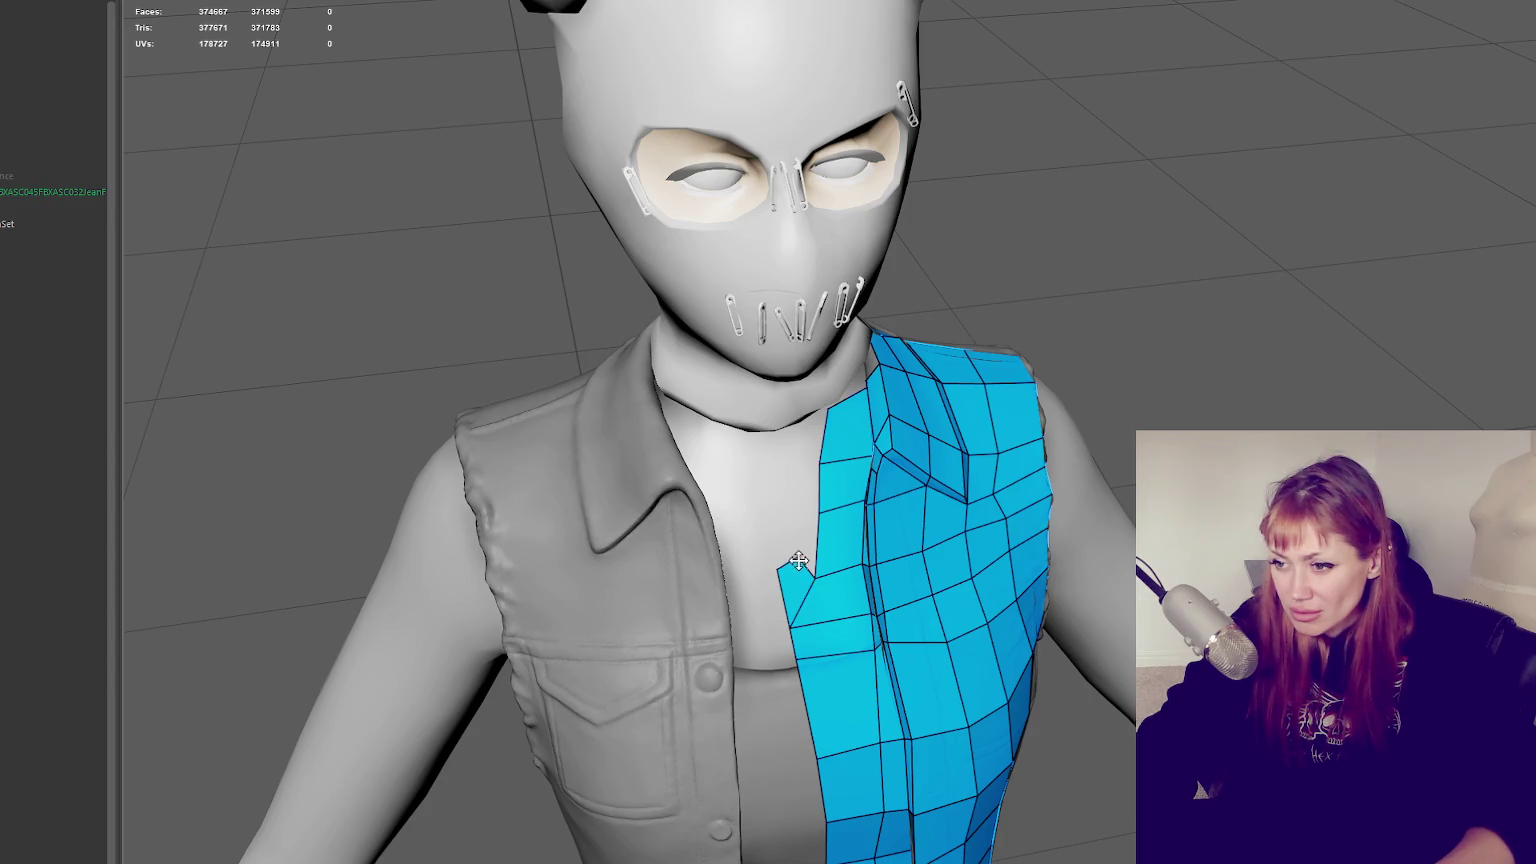
pyautogui.keyDown('shift'); pyautogui.click(805, 437); pyautogui.keyUp('shift')
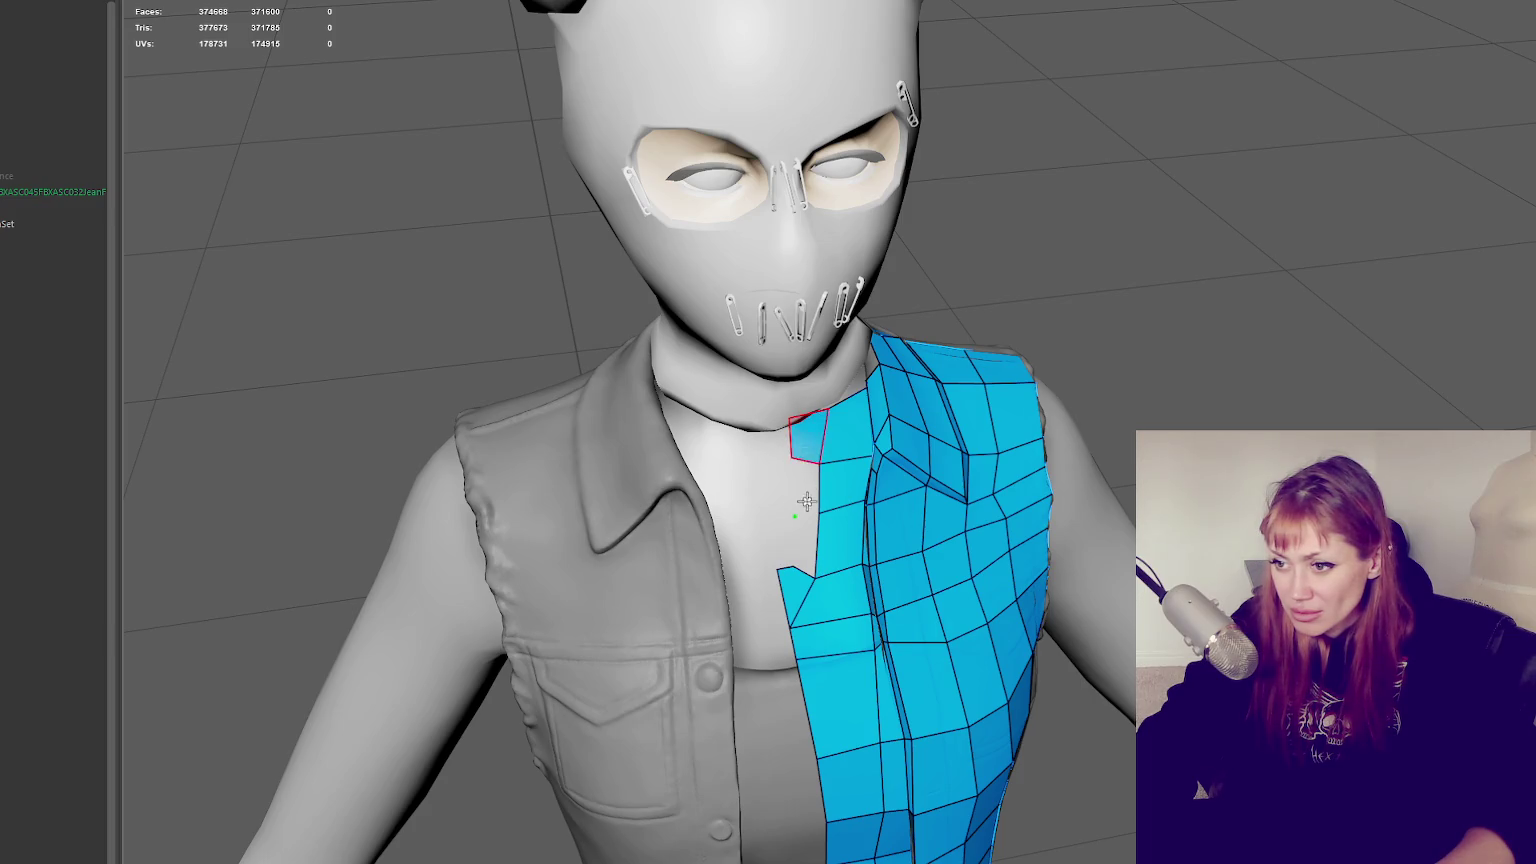
pyautogui.keyDown('shift'); pyautogui.click(803, 495); pyautogui.keyUp('shift')
pyautogui.keyDown('shift'); pyautogui.click(800, 540); pyautogui.keyUp('shift')
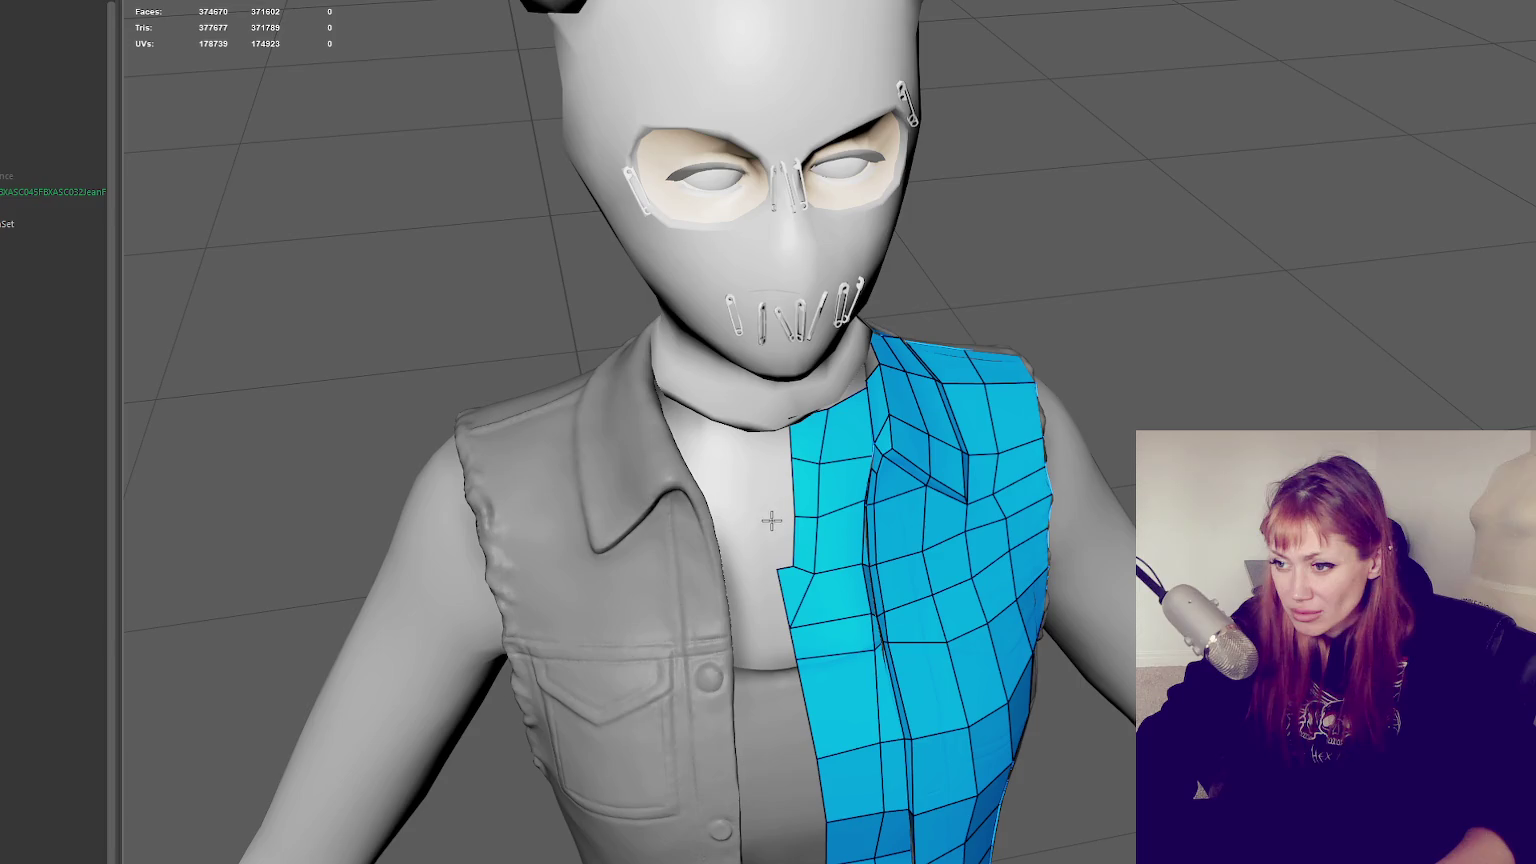
pyautogui.keyDown('shift'); pyautogui.click(773, 448); pyautogui.keyUp('shift')
pyautogui.keyDown('shift'); pyautogui.click(780, 500); pyautogui.keyUp('shift')
pyautogui.keyDown('shift'); pyautogui.click(783, 545); pyautogui.keyUp('shift')
# Delete the stray quads atop the chest column and refill the gap above the notch
pyautogui.moveTo(980, 570)
pyautogui.keyDown('alt'); pyautogui.mouseDown()
pyautogui.moveTo(970, 533)
pyautogui.moveTo(991, 542)
pyautogui.moveTo(790, 505)
pyautogui.mouseUp(); pyautogui.keyUp('alt')
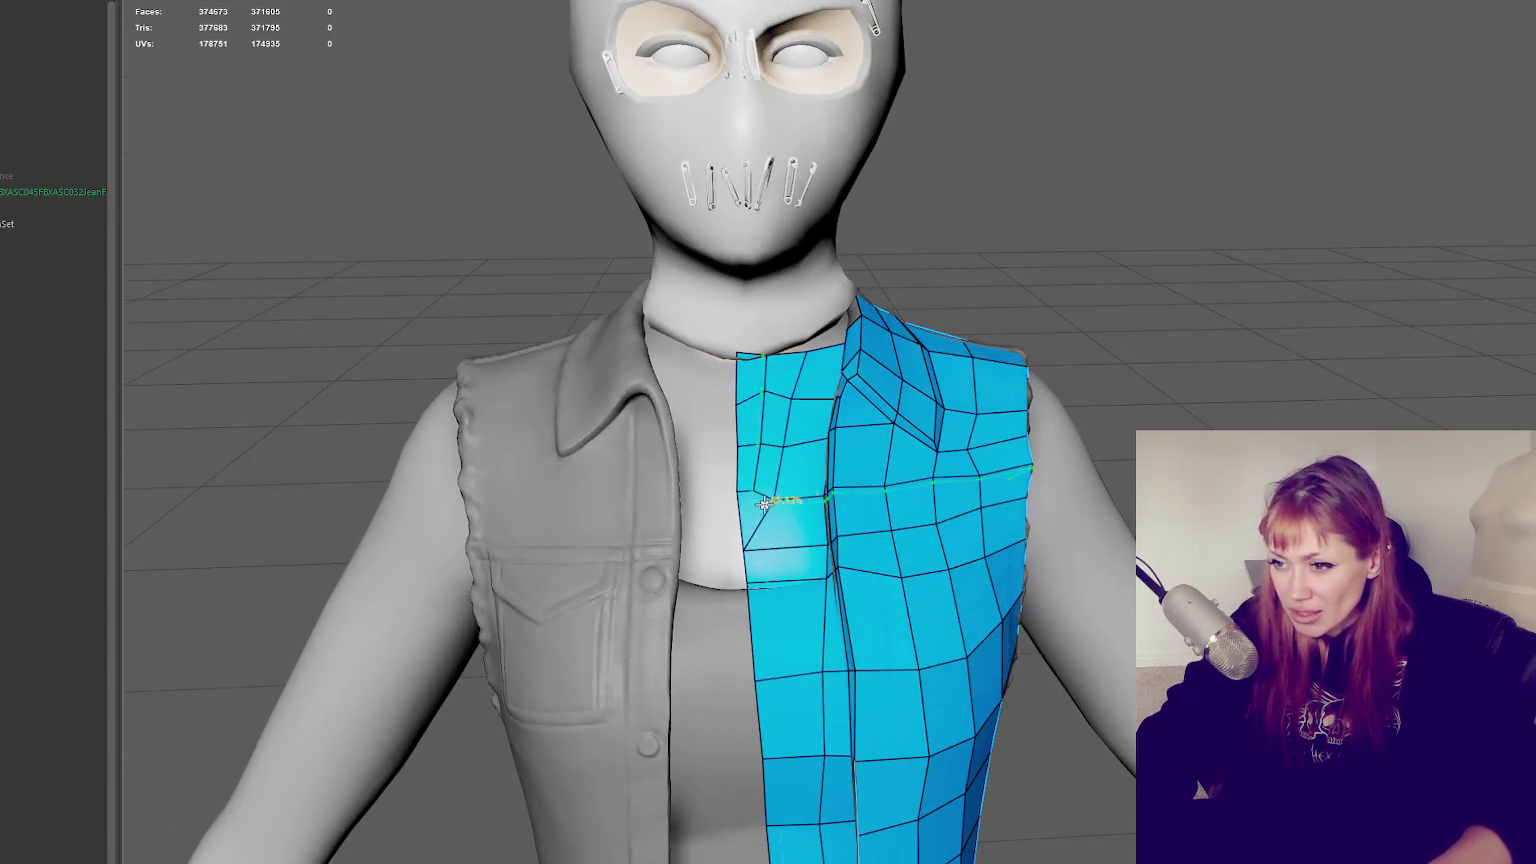
pyautogui.hotkey('ctrl', 'z')
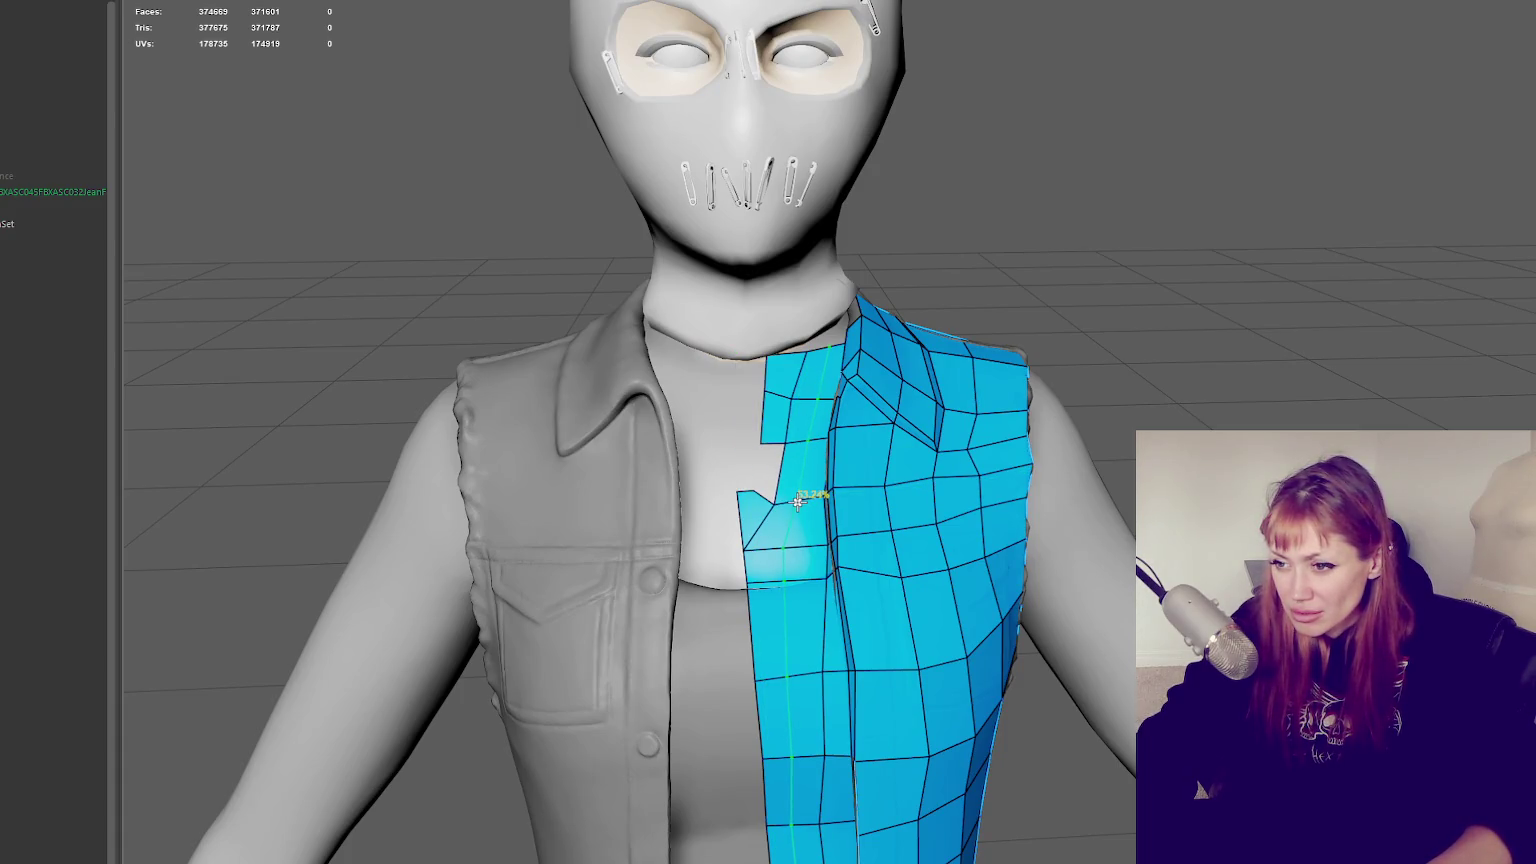
pyautogui.hotkey('ctrl', 'z')
pyautogui.hotkey('ctrl', 'z')
pyautogui.keyDown('shift'); pyautogui.click(800, 488); pyautogui.keyUp('shift')
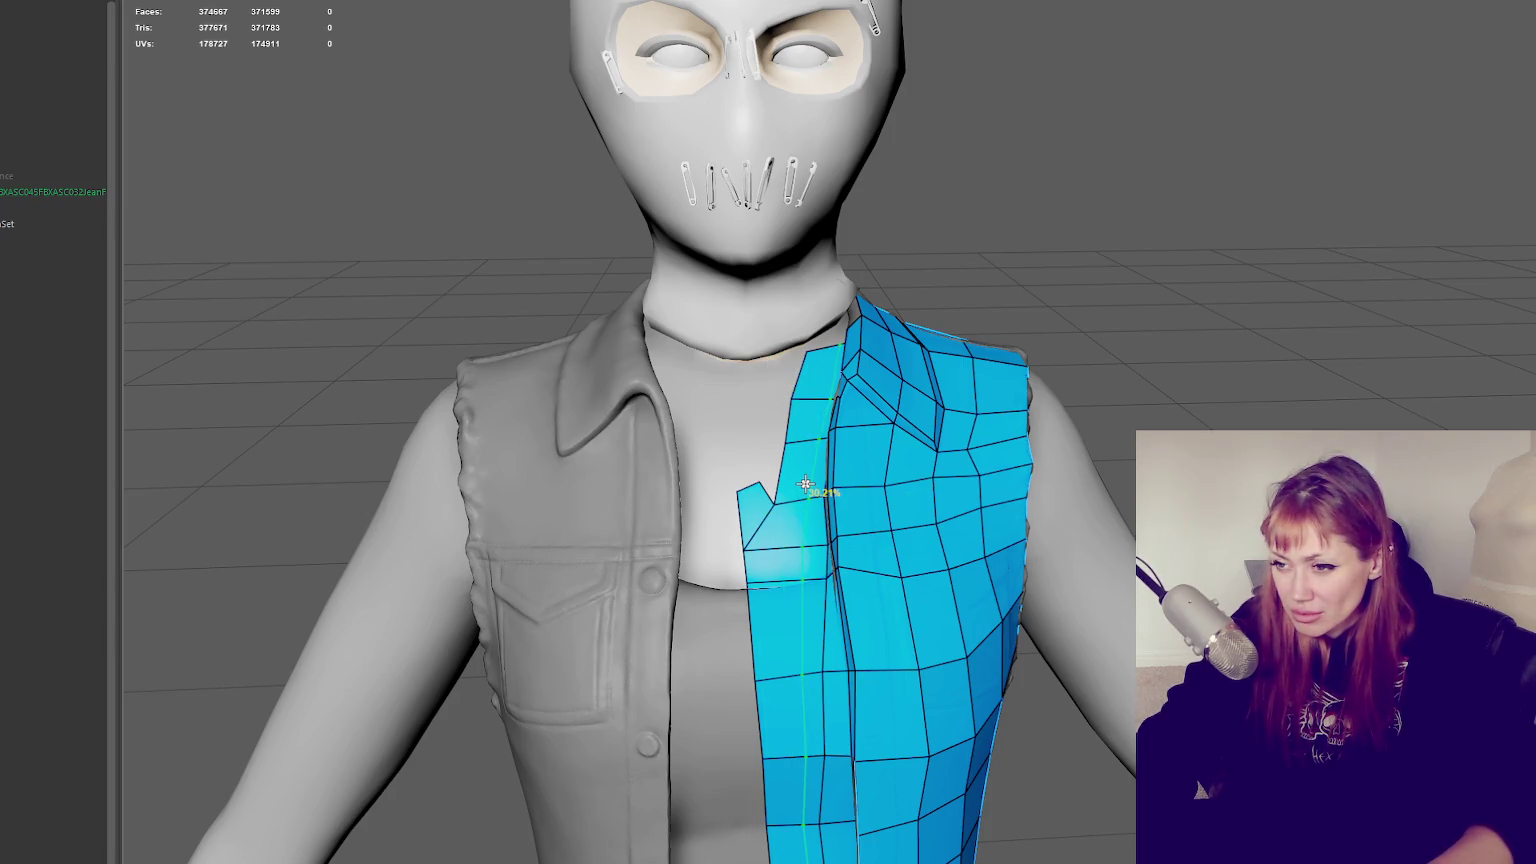
# Raise the chest-notch vertex, fill the notch with quads, and straighten the left boundary
pyautogui.moveTo(757, 482); pyautogui.dragTo(785, 437)
pyautogui.moveTo(738, 497); pyautogui.dragTo(740, 446)
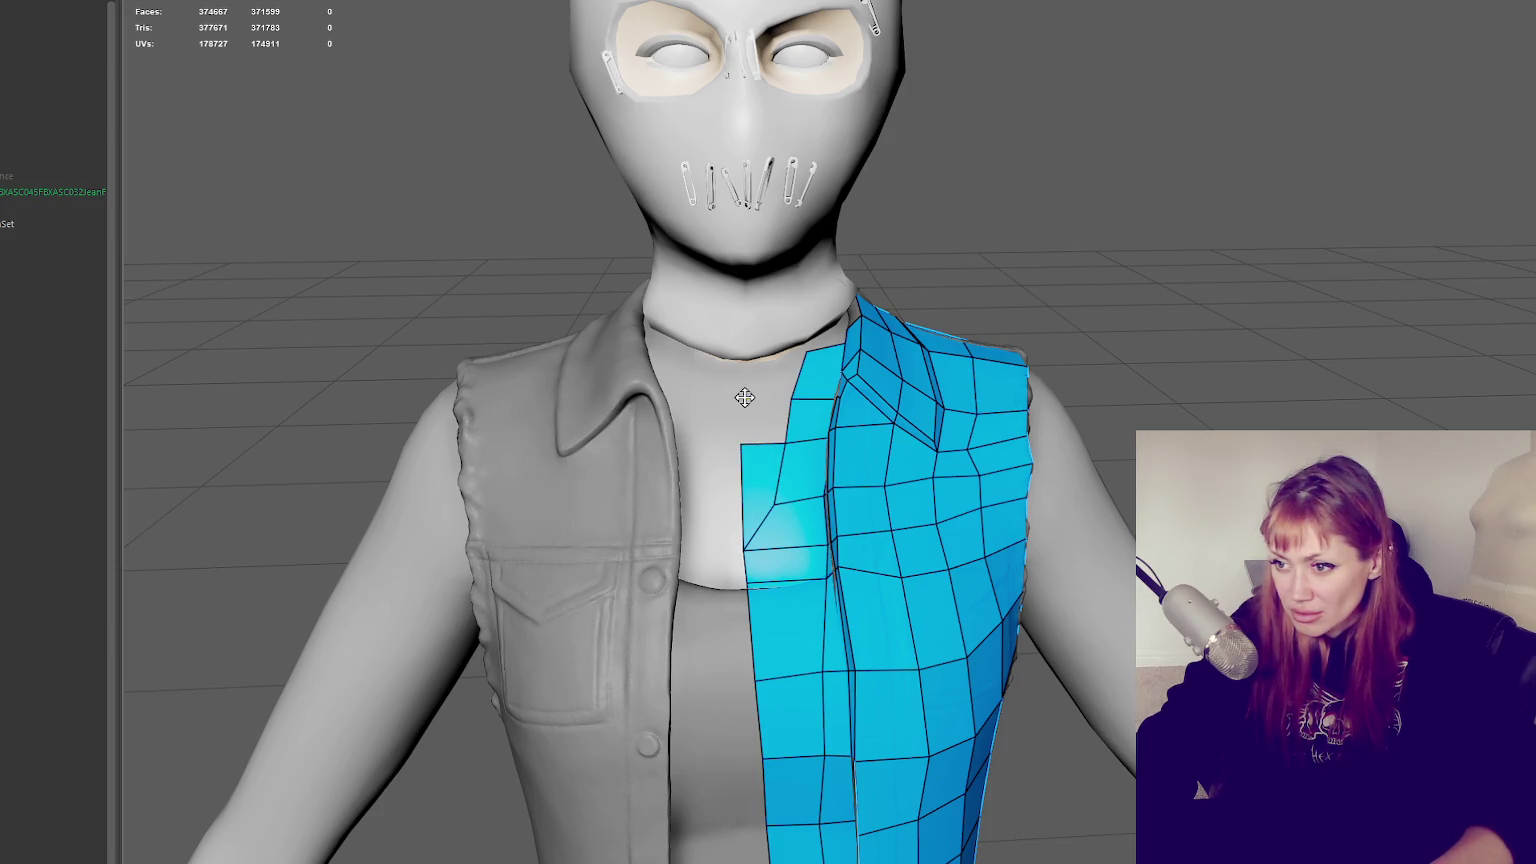
pyautogui.keyDown('shift'); pyautogui.click(761, 418); pyautogui.keyUp('shift')
pyautogui.keyDown('shift'); pyautogui.click(772, 376); pyautogui.keyUp('shift')
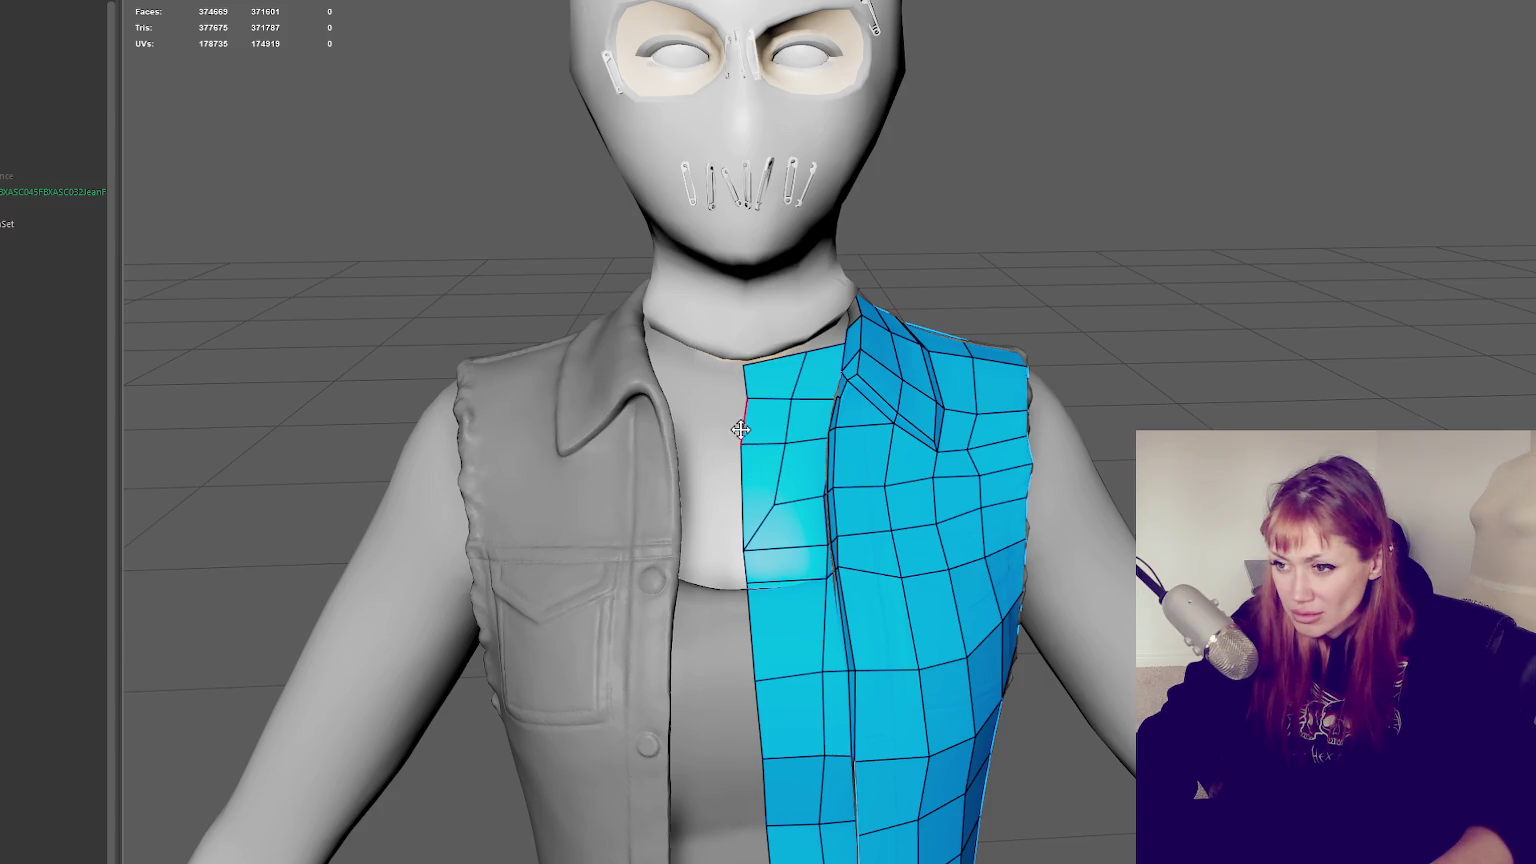
pyautogui.keyDown('shift'); pyautogui.moveTo(749, 412); pyautogui.dragTo(761, 503); pyautogui.keyUp('shift')
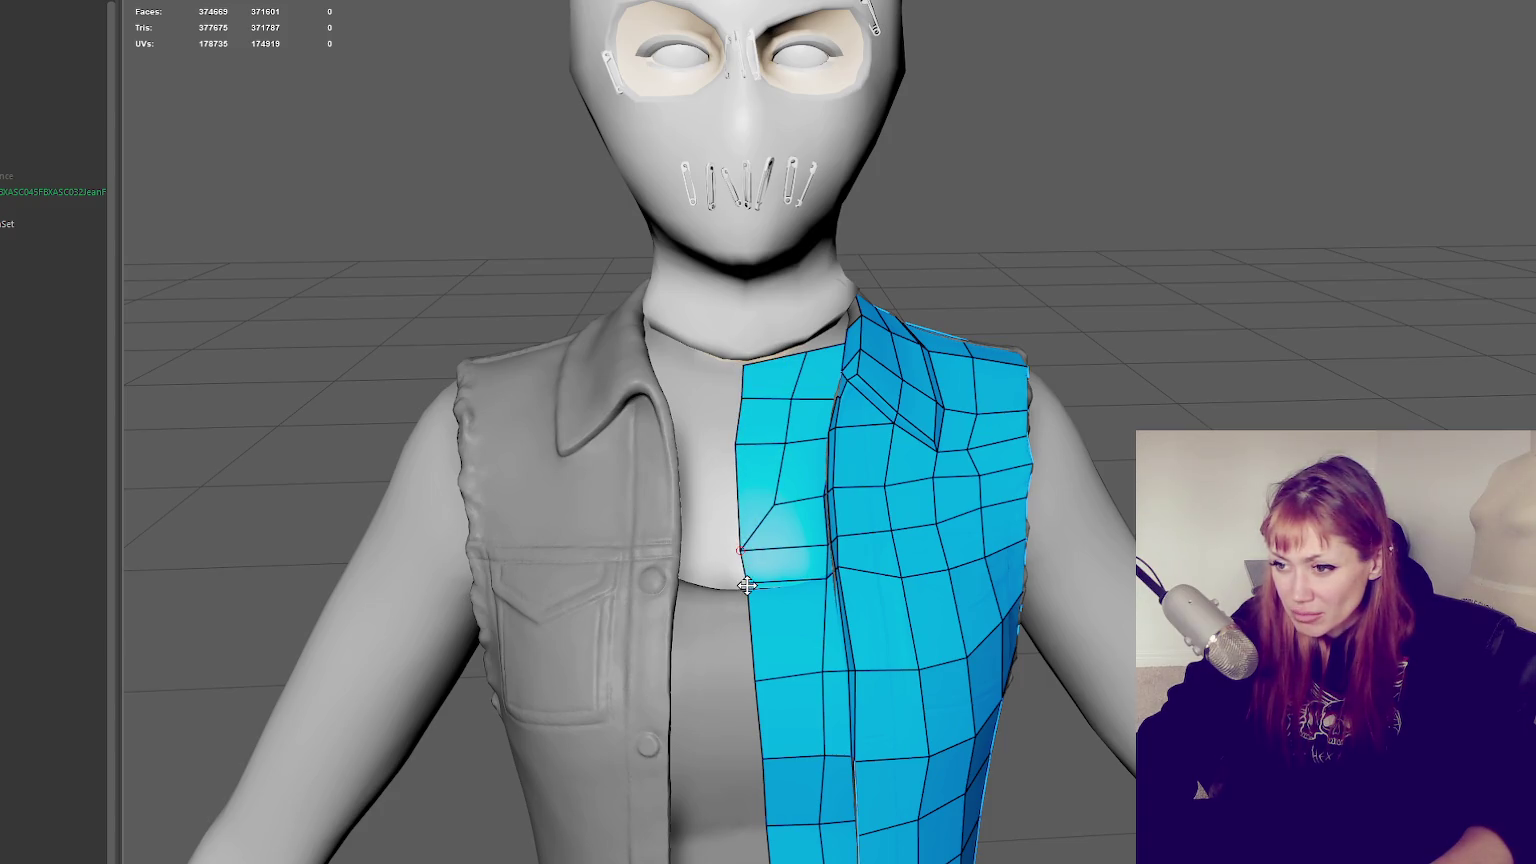
pyautogui.moveTo(743, 580)
pyautogui.keyDown('alt'); pyautogui.mouseDown()
pyautogui.moveTo(888, 530)
pyautogui.moveTo(845, 420)
pyautogui.mouseUp(); pyautogui.keyUp('alt')
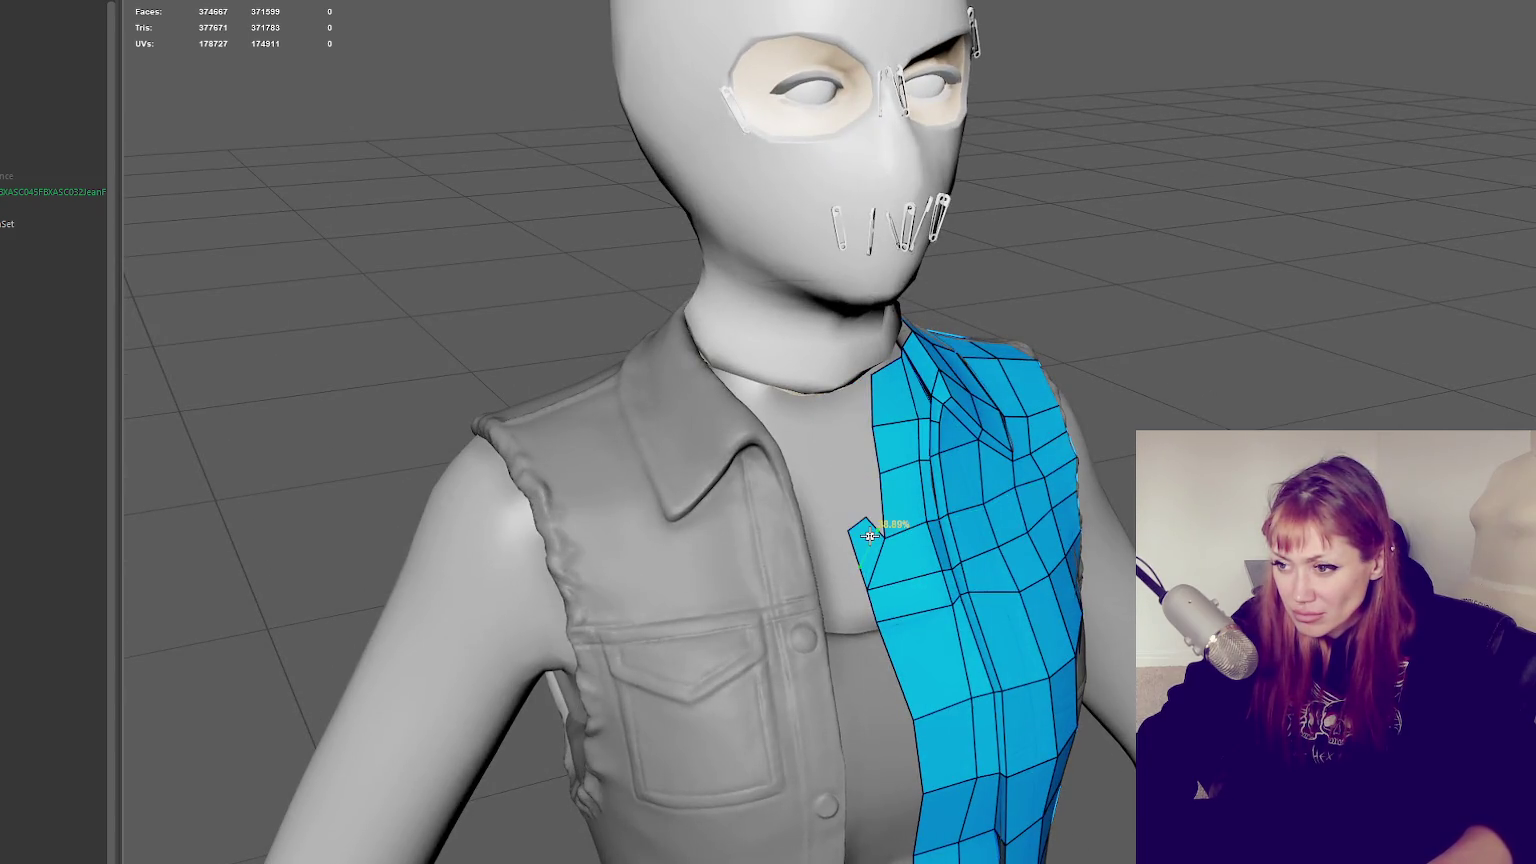
# Undo the top-left corner move and fill the gap up to the neckline
pyautogui.moveTo(878, 541)
pyautogui.keyDown('alt'); pyautogui.mouseDown()
pyautogui.moveTo(850, 538)
pyautogui.moveTo(765, 470)
pyautogui.moveTo(780, 383)
pyautogui.moveTo(755, 386)
pyautogui.mouseUp(); pyautogui.keyUp('alt')
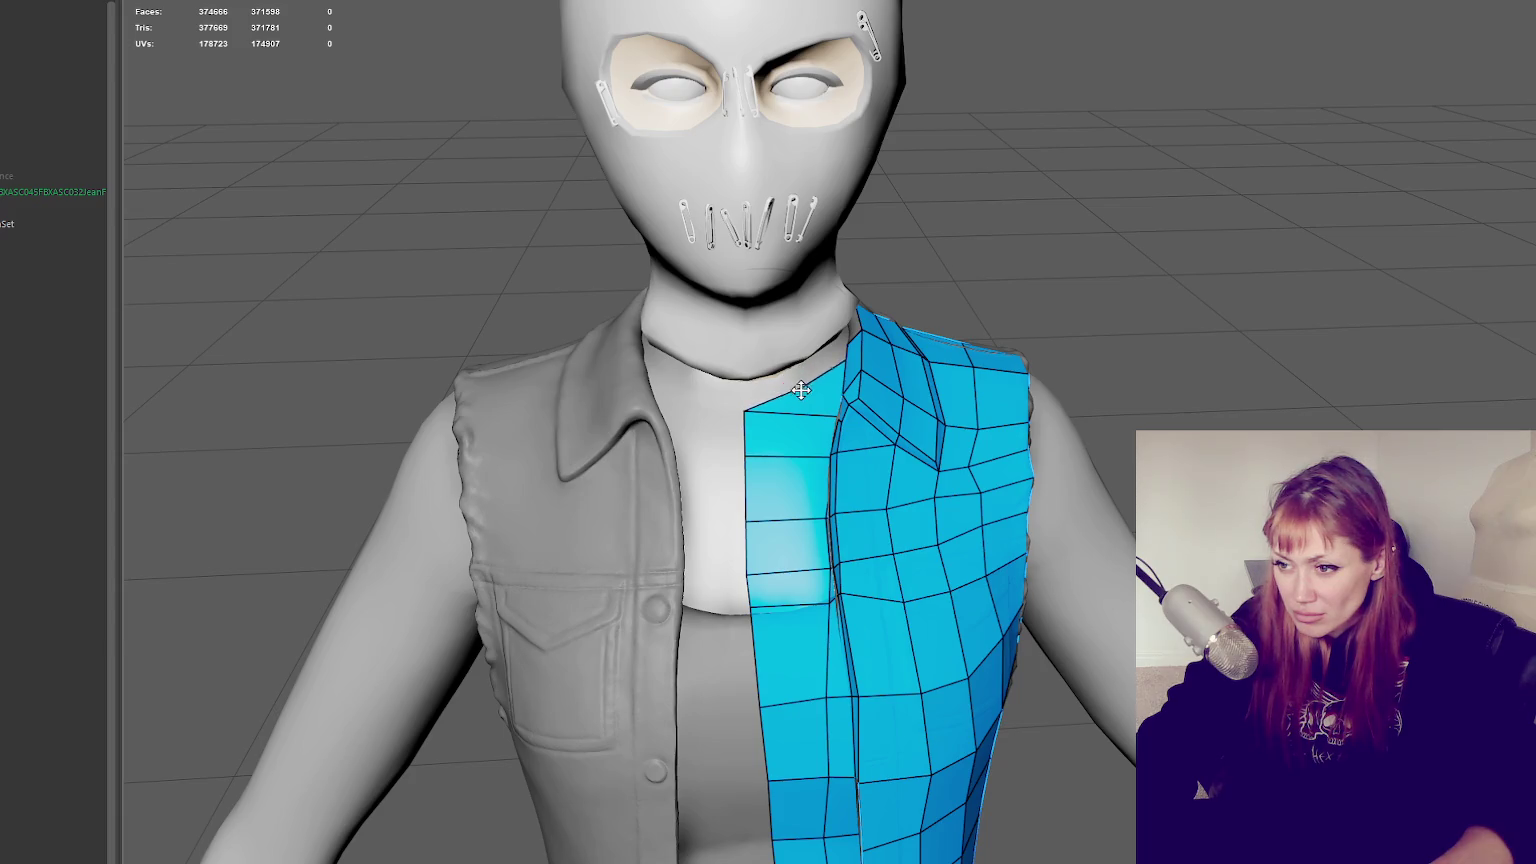
pyautogui.hotkey('ctrl', 'z')
pyautogui.keyDown('shift'); pyautogui.click(778, 382); pyautogui.keyUp('shift')
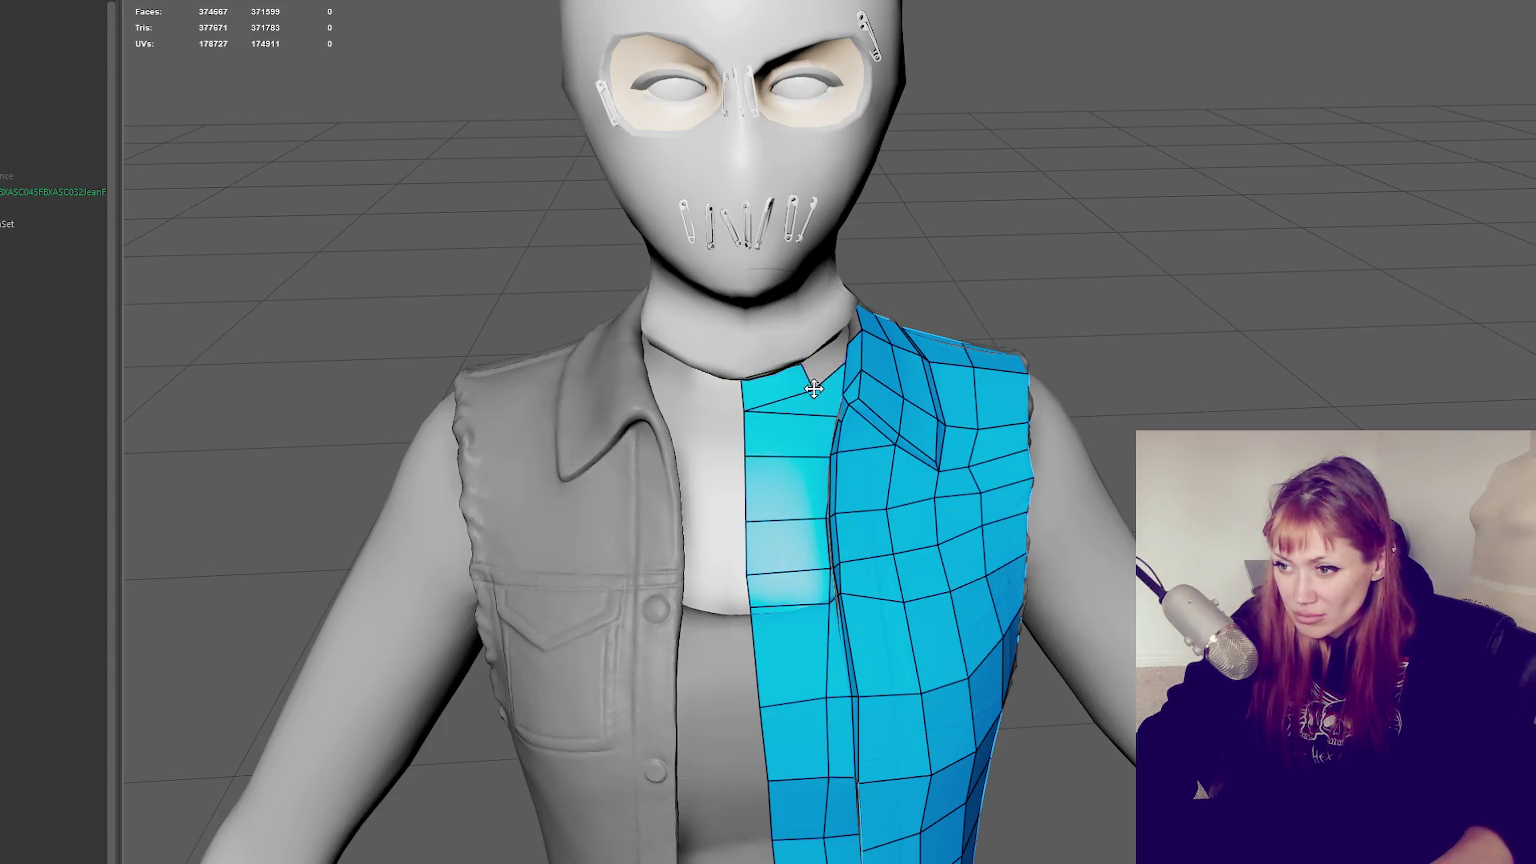
pyautogui.keyDown('alt'); pyautogui.moveTo(820, 378); pyautogui.dragTo(872, 385); pyautogui.keyUp('alt')
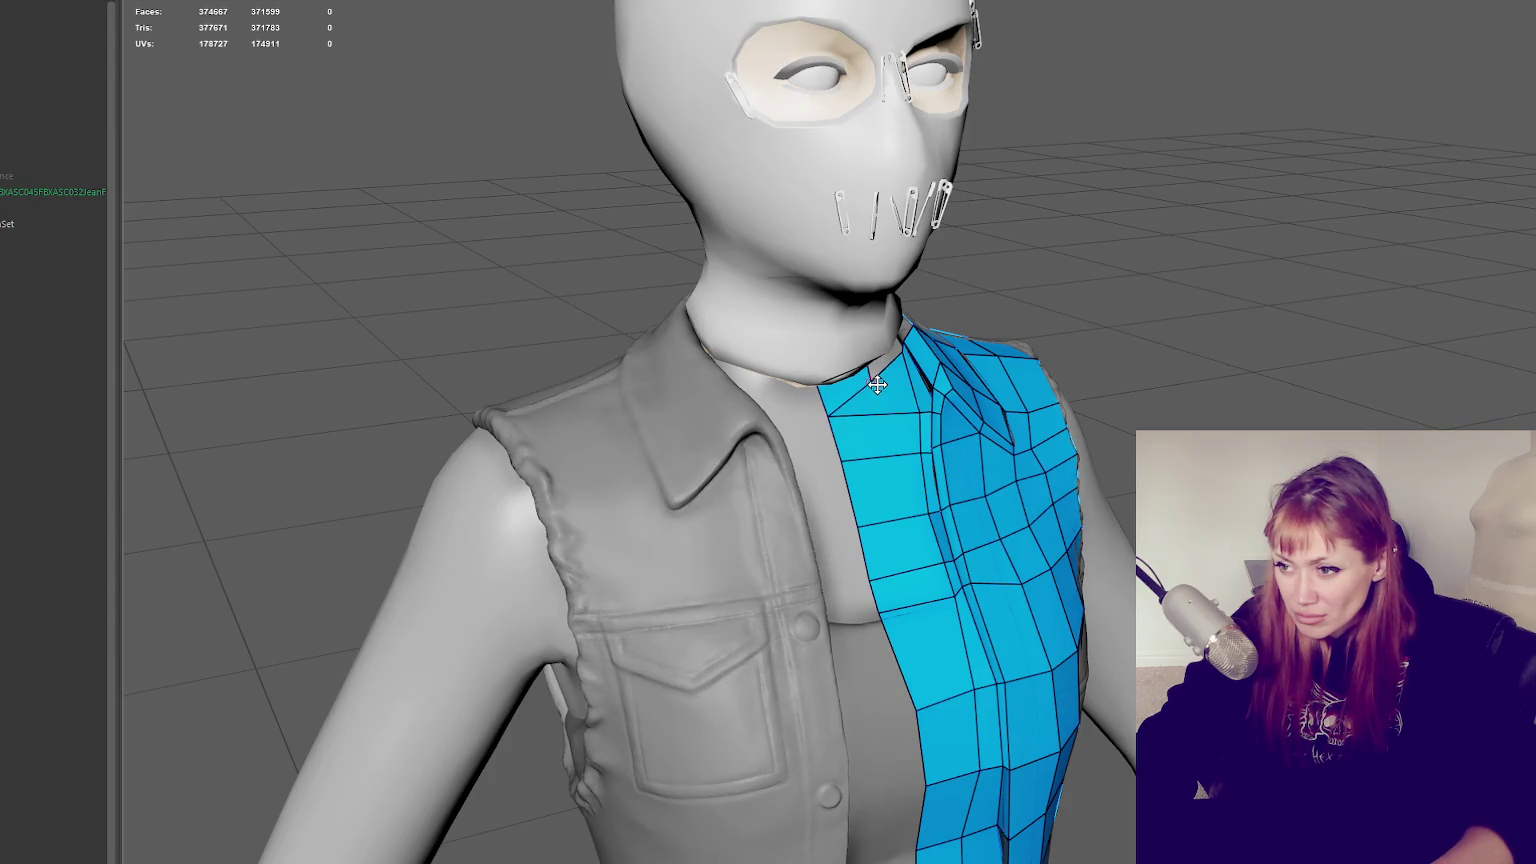
# Delete and redraw the top-left quad, moving its corner vertex up to the neckline
pyautogui.keyDown('ctrl'); pyautogui.keyDown('shift'); pyautogui.click(877, 388); pyautogui.keyUp('shift'); pyautogui.keyUp('ctrl')
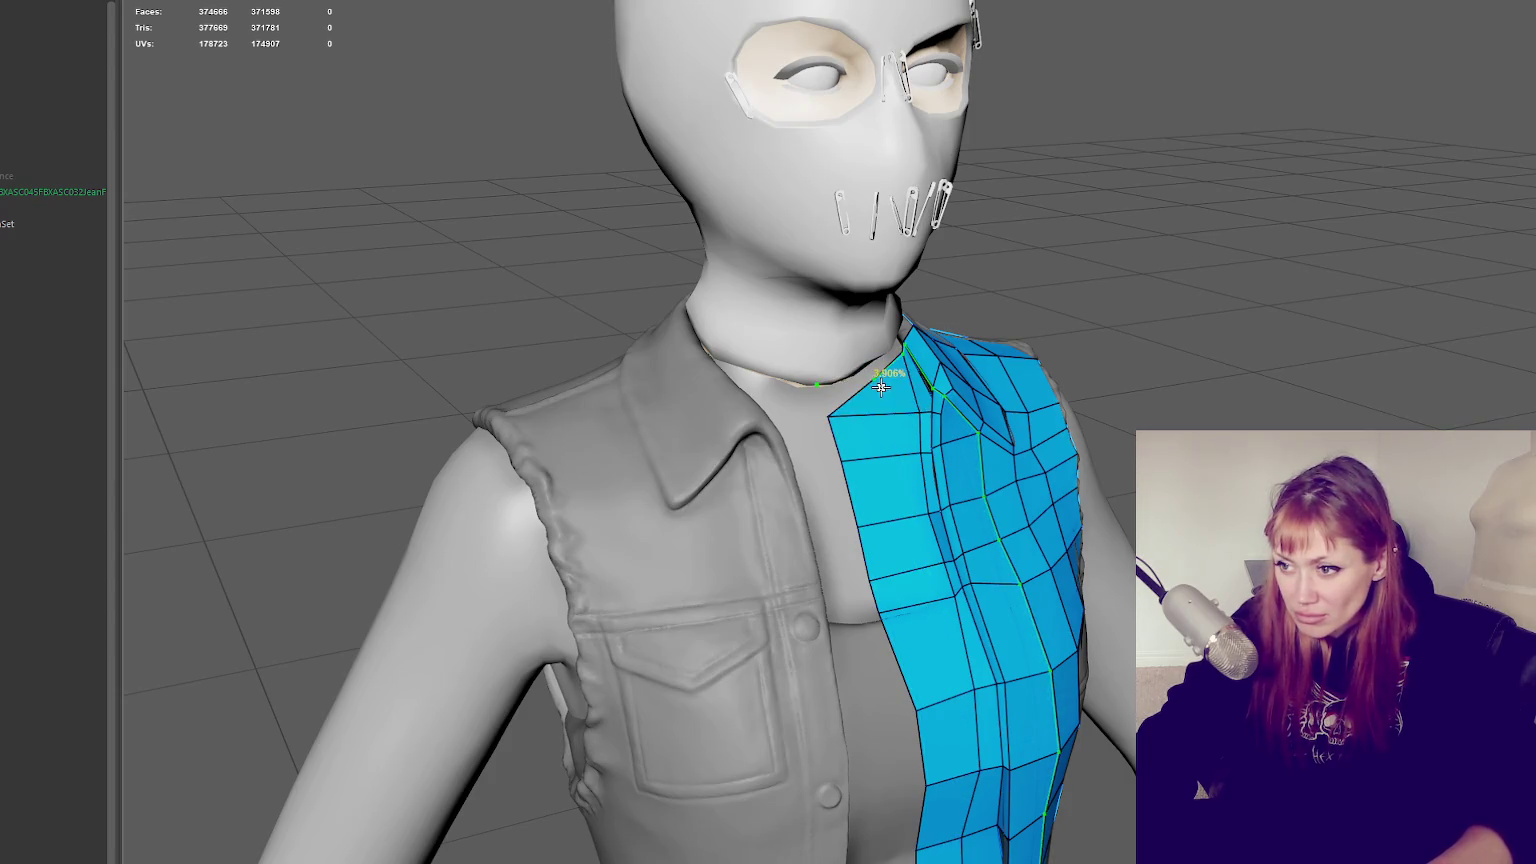
pyautogui.keyDown('alt'); pyautogui.moveTo(881, 387); pyautogui.dragTo(878, 401); pyautogui.keyUp('alt')
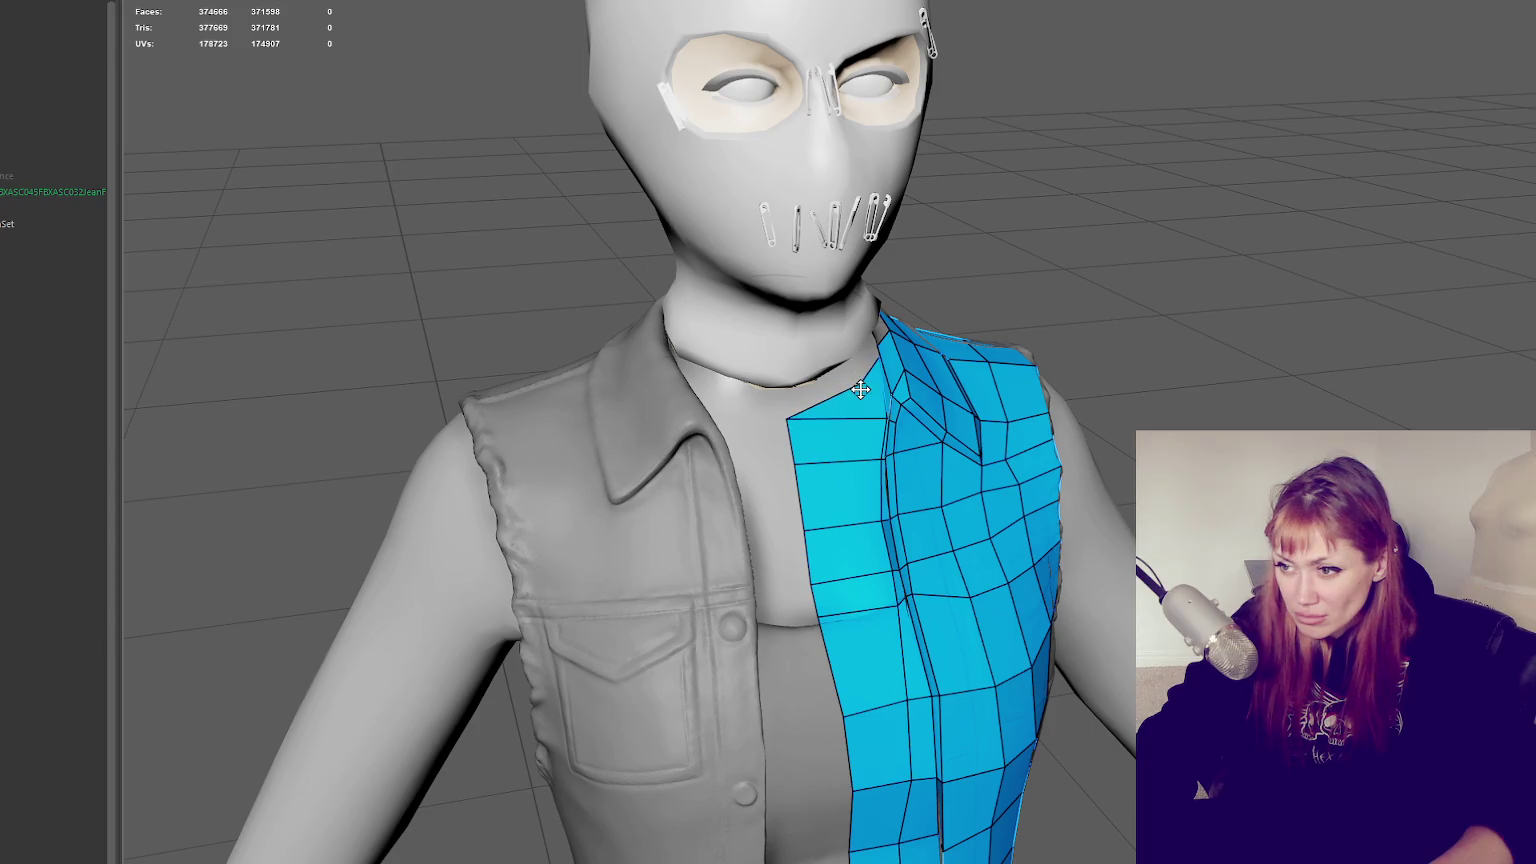
pyautogui.moveTo(791, 414); pyautogui.dragTo(836, 384)
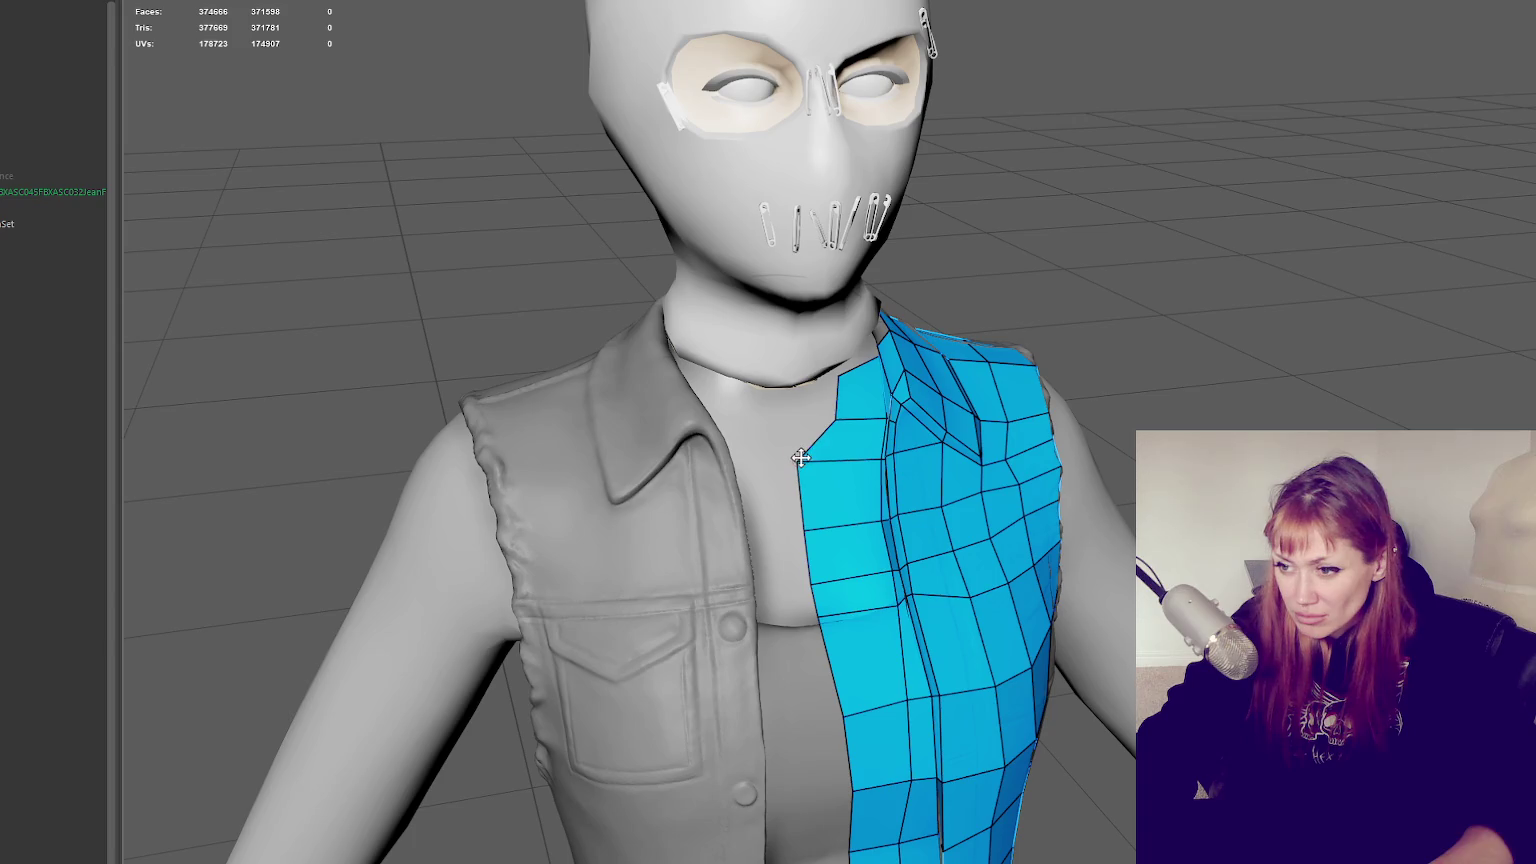
pyautogui.keyDown('shift'); pyautogui.click(785, 405); pyautogui.keyUp('shift')
pyautogui.moveTo(797, 460); pyautogui.dragTo(792, 460)
pyautogui.moveTo(792, 398); pyautogui.dragTo(785, 386)
pyautogui.keyDown('alt'); pyautogui.moveTo(796, 459); pyautogui.dragTo(839, 432); pyautogui.keyUp('alt')
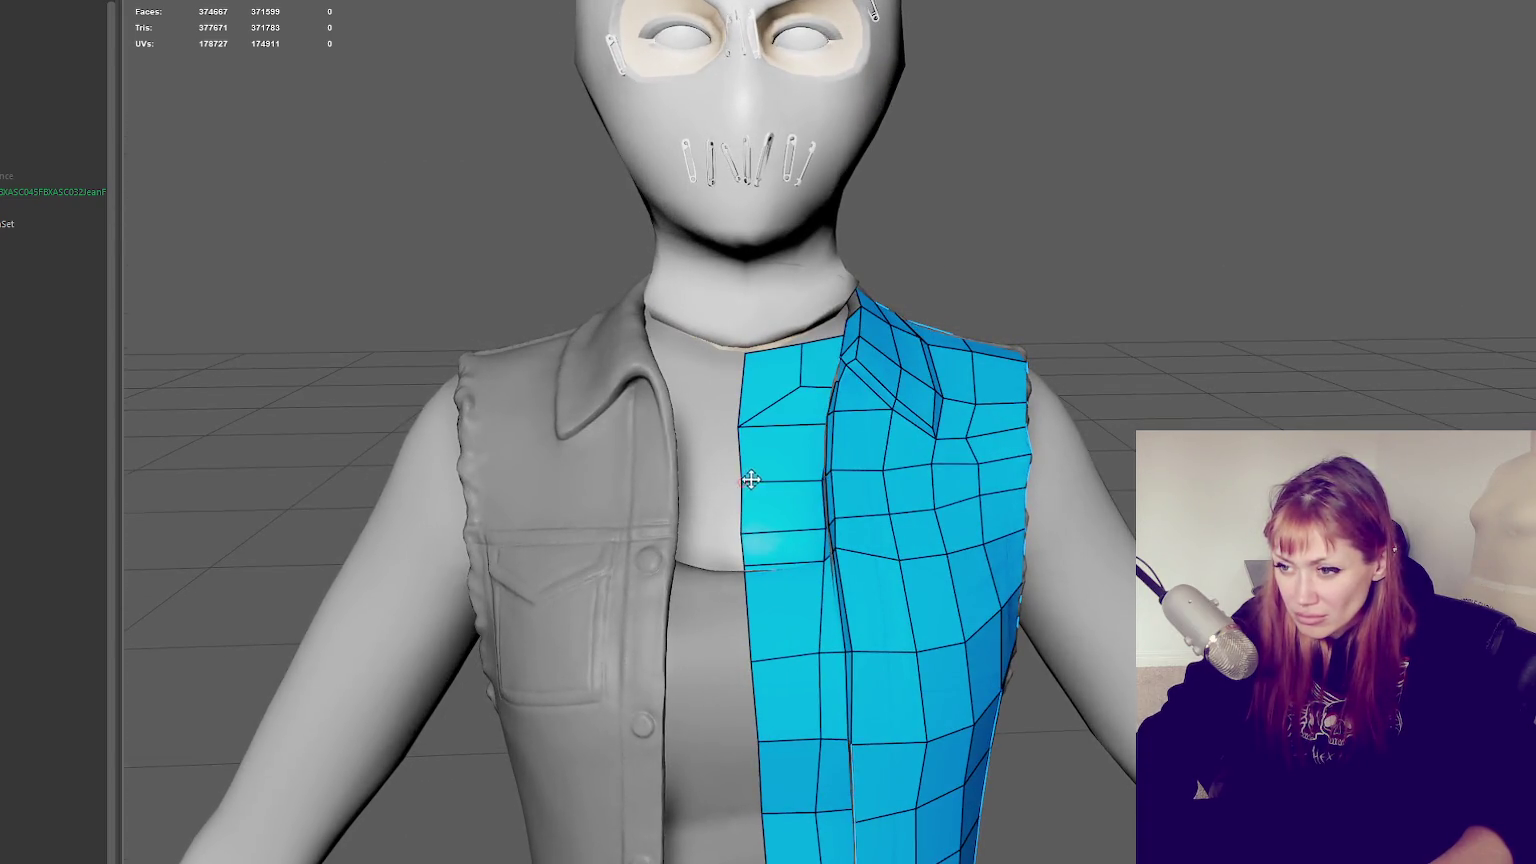
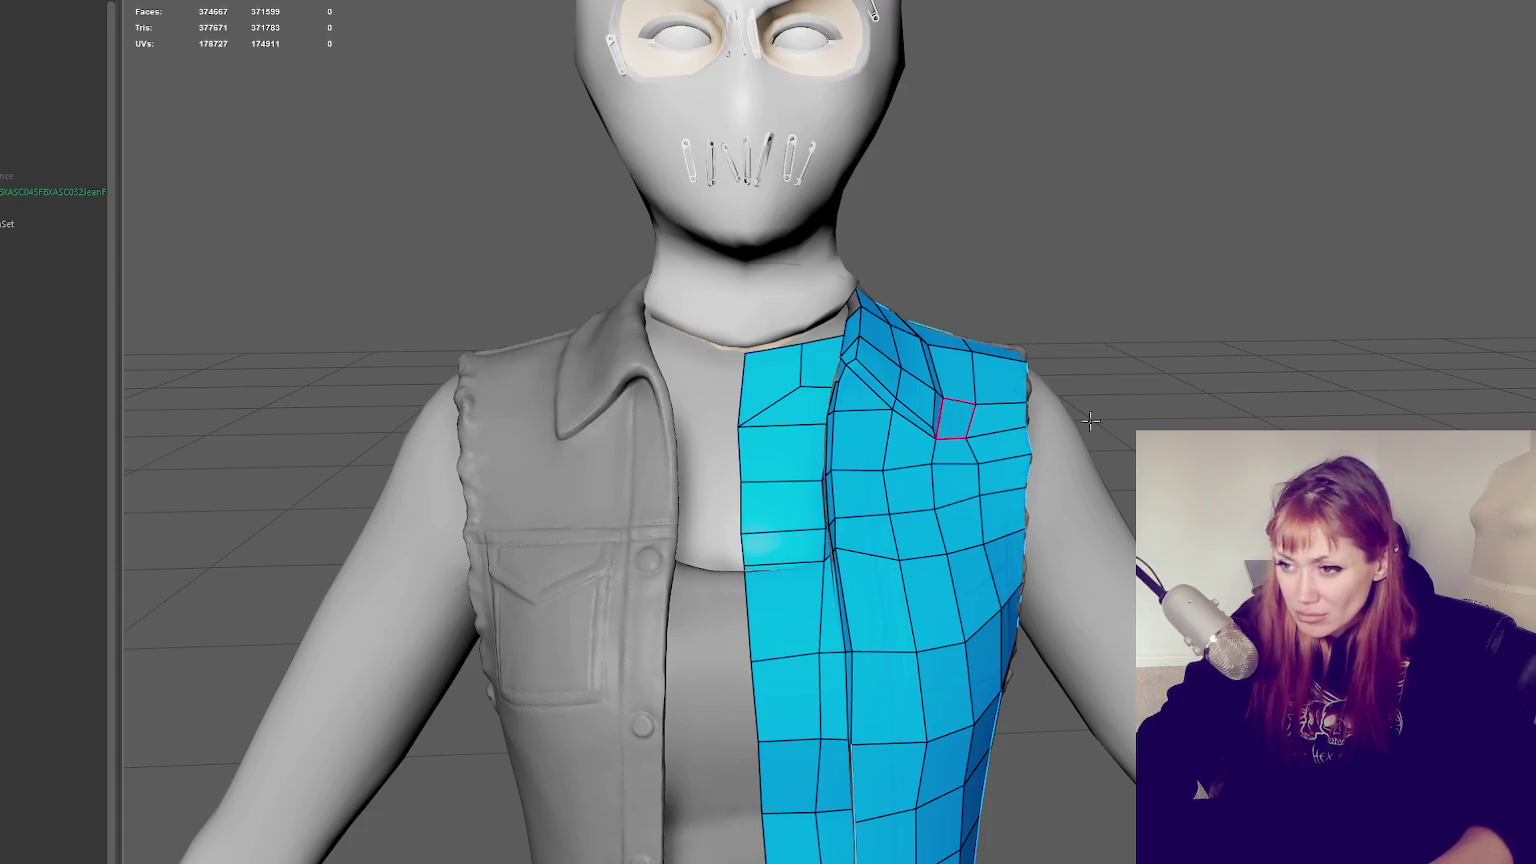
# Orbit around the character to inspect the vest from its sides and back
pyautogui.keyDown('alt'); pyautogui.moveTo(783, 532); pyautogui.dragTo(917, 421); pyautogui.keyUp('alt')
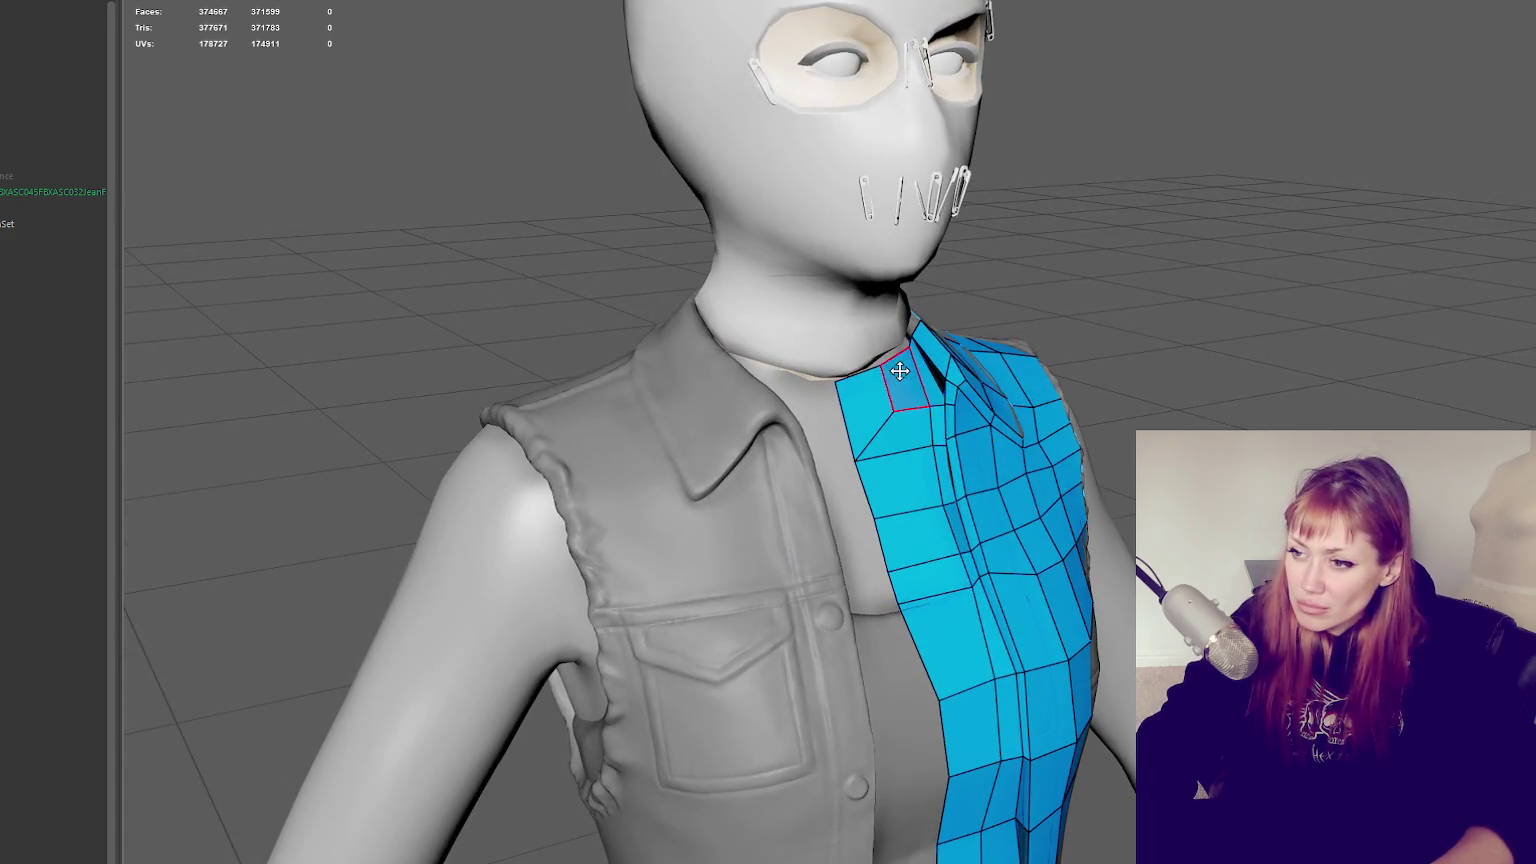
pyautogui.moveTo(903, 350)
pyautogui.keyDown('alt'); pyautogui.mouseDown()
pyautogui.moveTo(974, 343)
pyautogui.moveTo(537, 332)
pyautogui.moveTo(909, 319)
pyautogui.moveTo(957, 488)
pyautogui.mouseUp(); pyautogui.keyUp('alt')
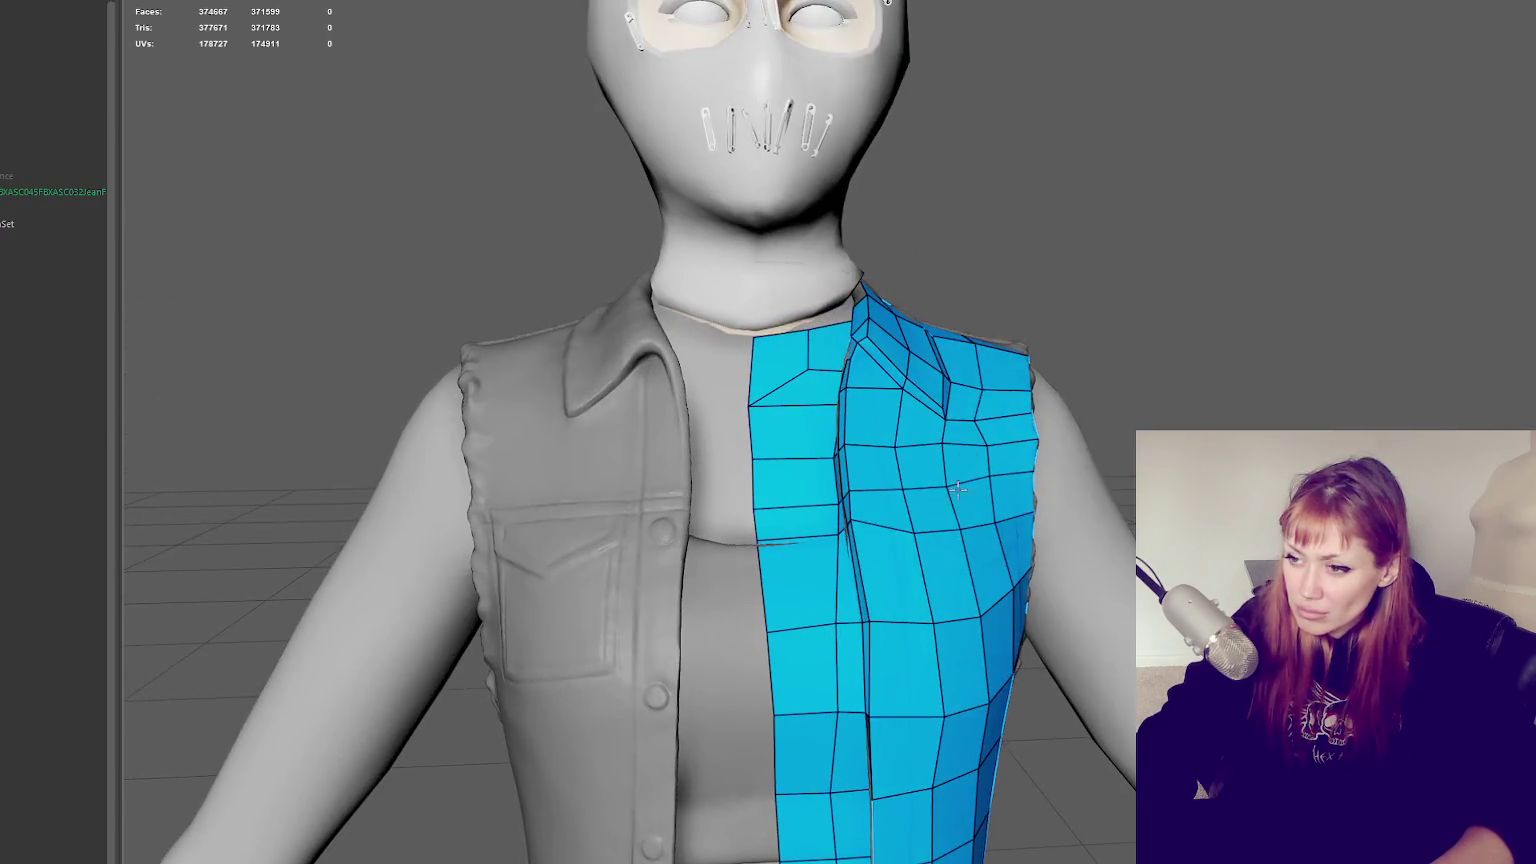
pyautogui.keyDown('alt'); pyautogui.moveTo(957, 488); pyautogui.dragTo(977, 319, button='middle'); pyautogui.keyUp('alt')
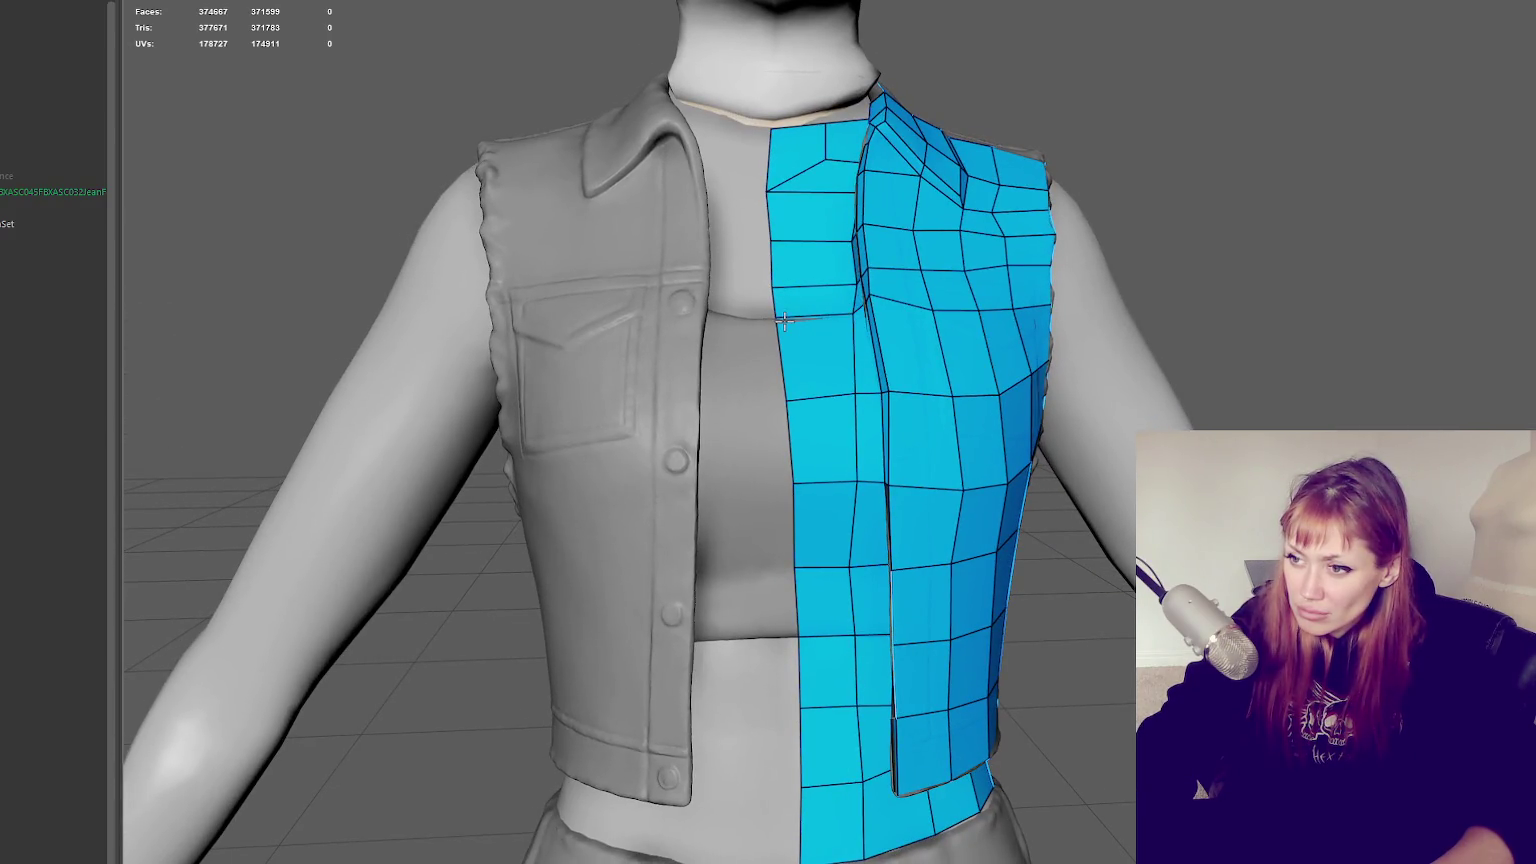
pyautogui.keyDown('alt'); pyautogui.moveTo(775, 317); pyautogui.dragTo(862, 329); pyautogui.keyUp('alt')
pyautogui.moveTo(1007, 349)
pyautogui.keyDown('alt'); pyautogui.mouseDown()
pyautogui.moveTo(761, 350)
pyautogui.moveTo(617, 295)
pyautogui.moveTo(579, 298)
pyautogui.moveTo(567, 349)
pyautogui.moveTo(960, 343)
pyautogui.moveTo(992, 456)
pyautogui.moveTo(970, 384)
pyautogui.mouseUp(); pyautogui.keyUp('alt')
# Return to object mode and hide the head and mask with Ctrl+H
pyautogui.moveTo(1056, 247); pyautogui.dragTo(877, 405, button='right')
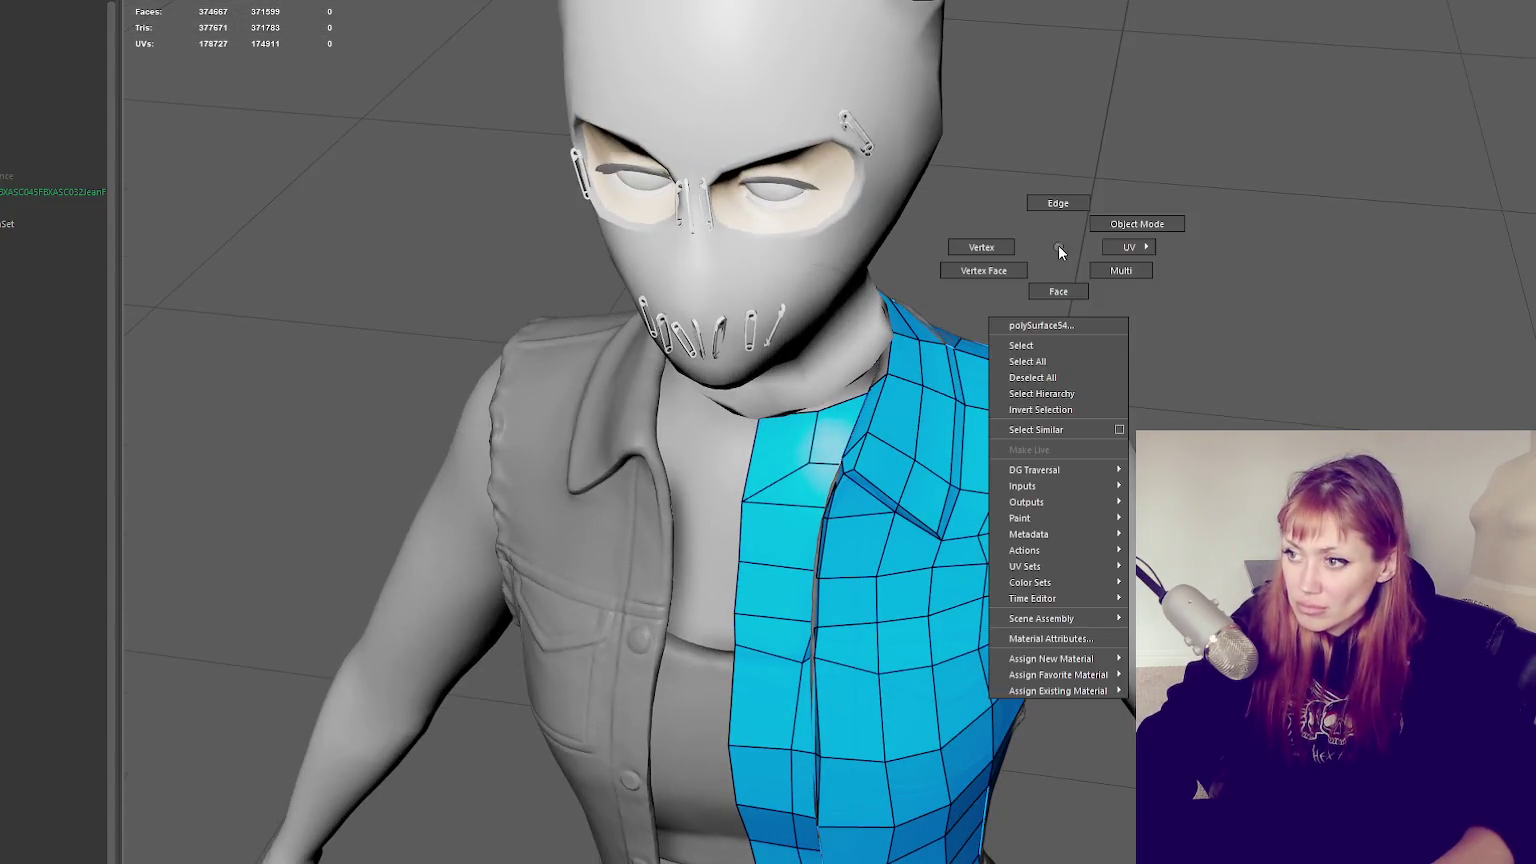
pyautogui.press('F8')
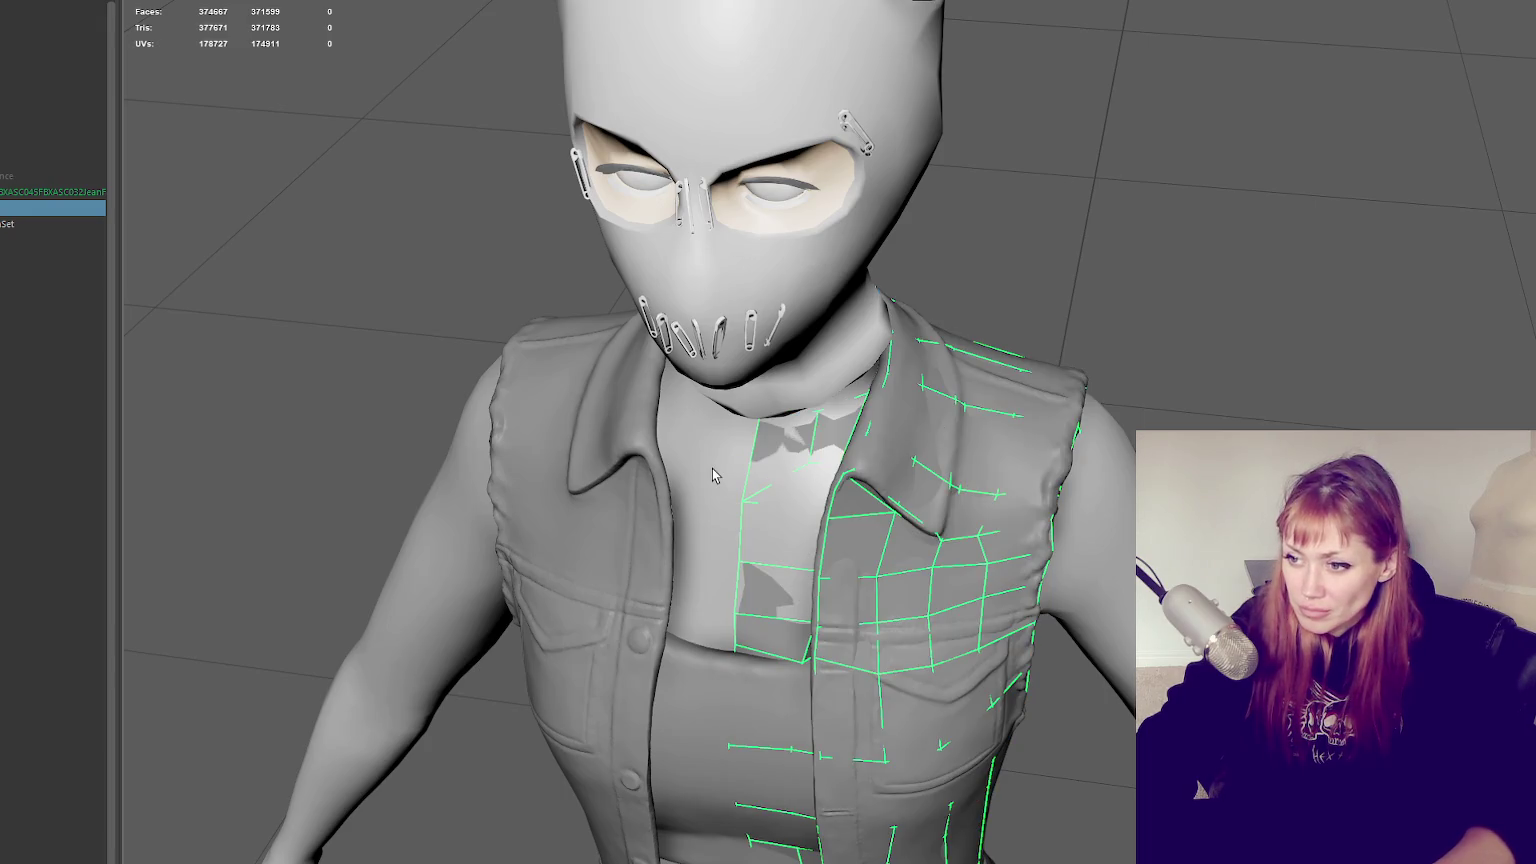
pyautogui.keyDown('shift'); pyautogui.click(712, 468); pyautogui.keyUp('shift')
pyautogui.keyDown('ctrl'); pyautogui.click(560, 380); pyautogui.keyUp('ctrl')
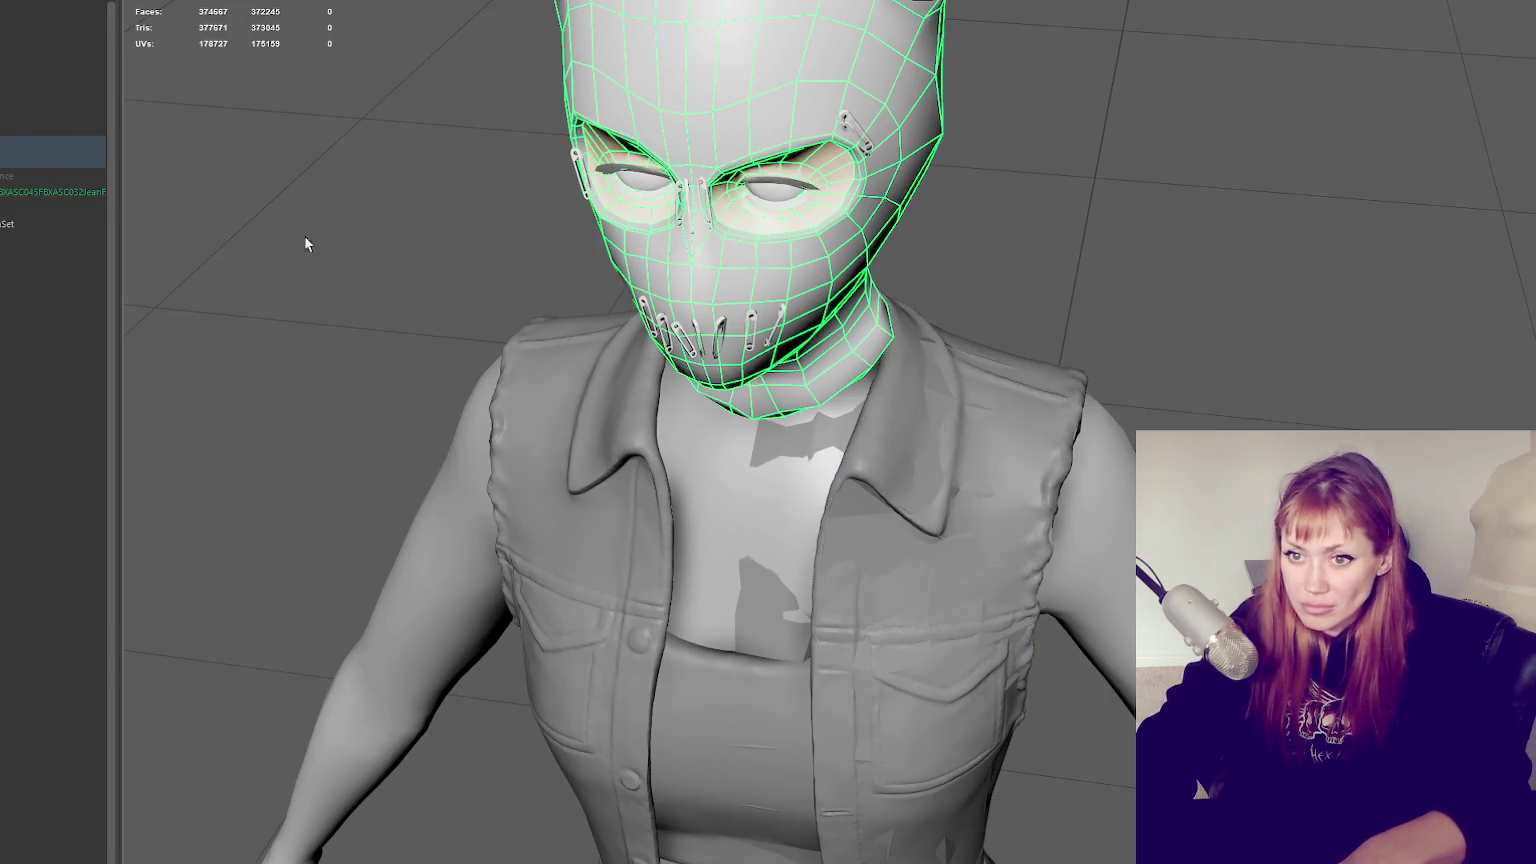
pyautogui.click(43, 190)
pyautogui.hotkey('ctrl', 'h')
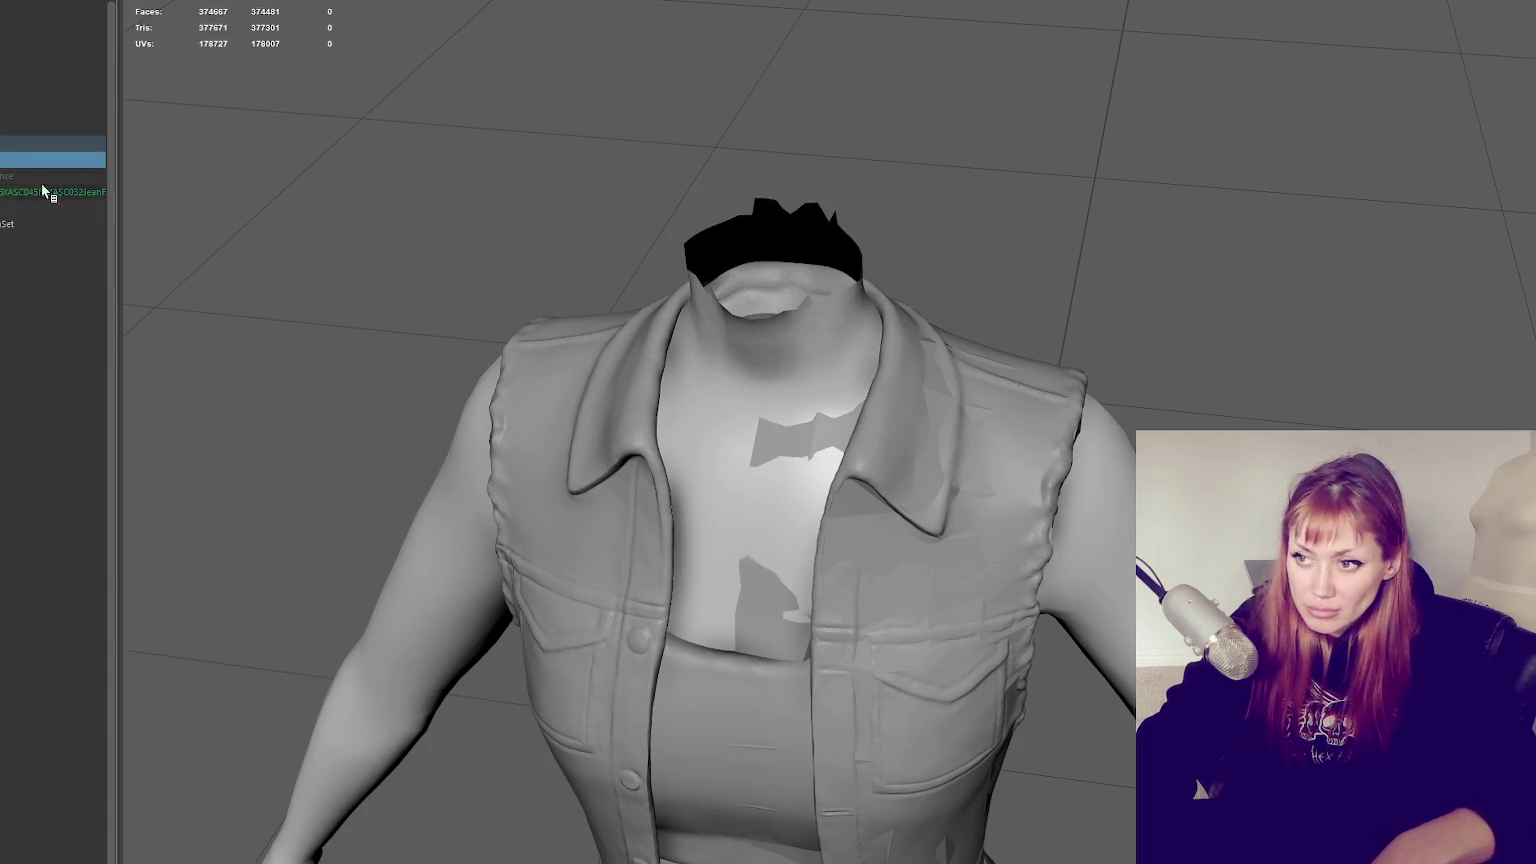
# Reselect the vest retopology mesh and zoom in on the torso
pyautogui.click(823, 430)
pyautogui.keyDown('alt'); pyautogui.moveTo(823, 430); pyautogui.dragTo(1455, 328); pyautogui.keyUp('alt')
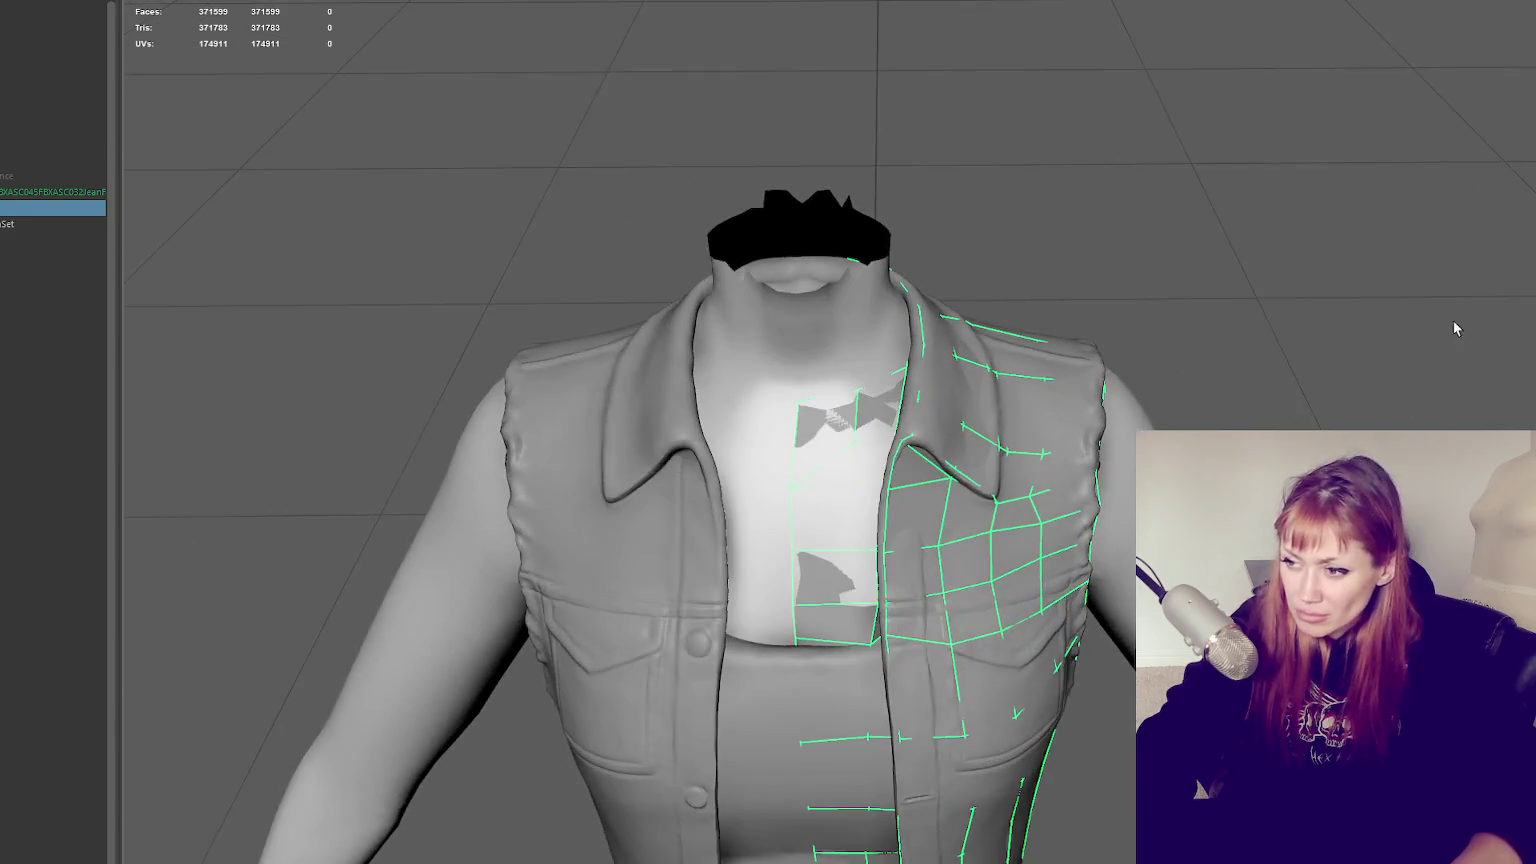
pyautogui.scroll(3, 1046, 302)
pyautogui.scroll(3, 918, 463)
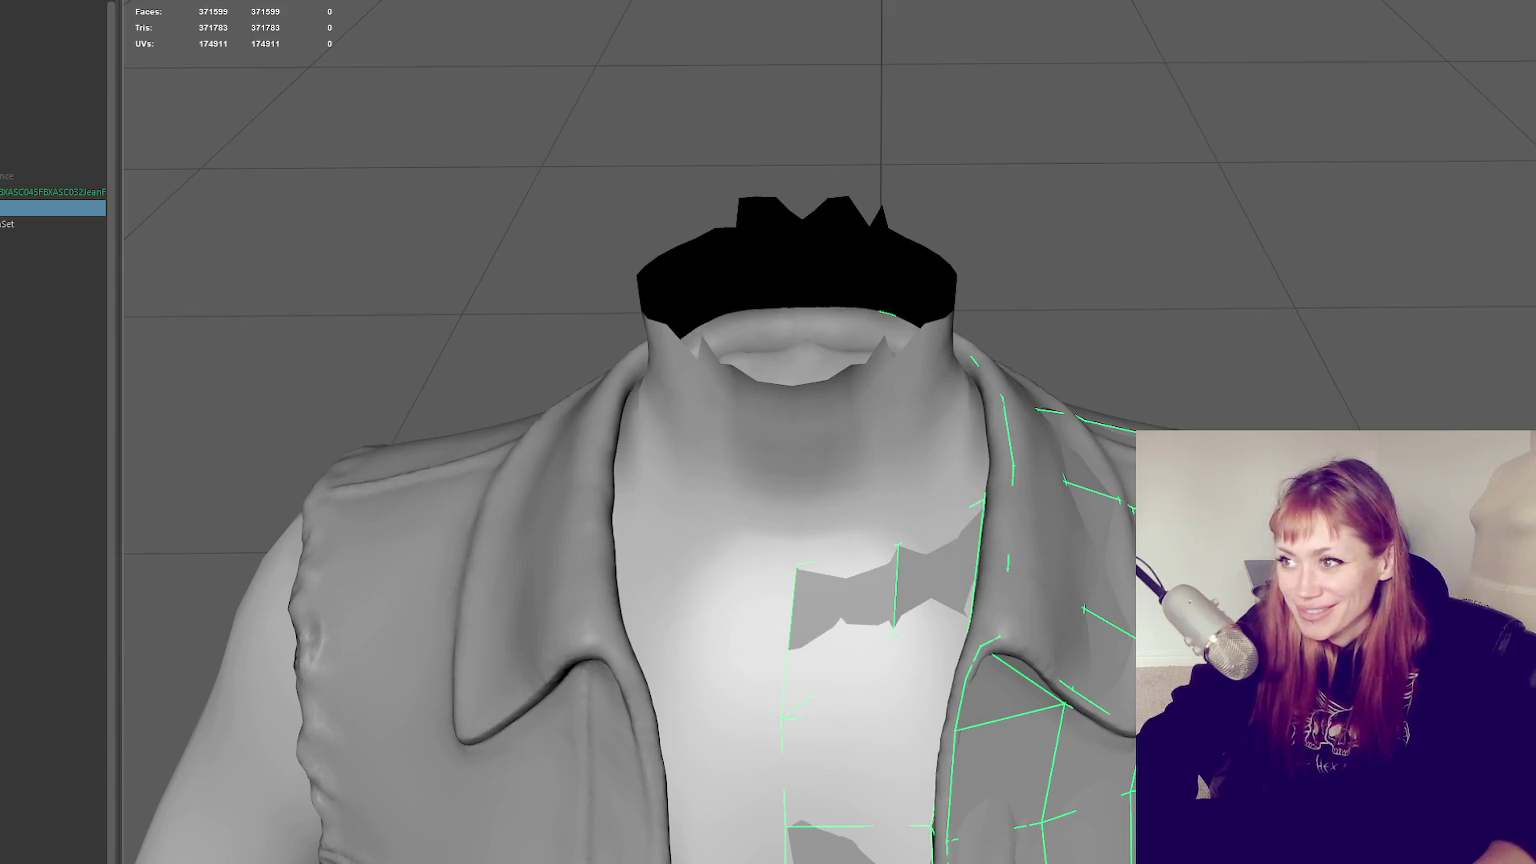
pyautogui.click(988, 440)
# Fill quads between the neck and shoulder and delete the unwanted face by the shoulder
pyautogui.keyDown('alt'); pyautogui.moveTo(990, 440); pyautogui.dragTo(1107, 413); pyautogui.keyUp('alt')
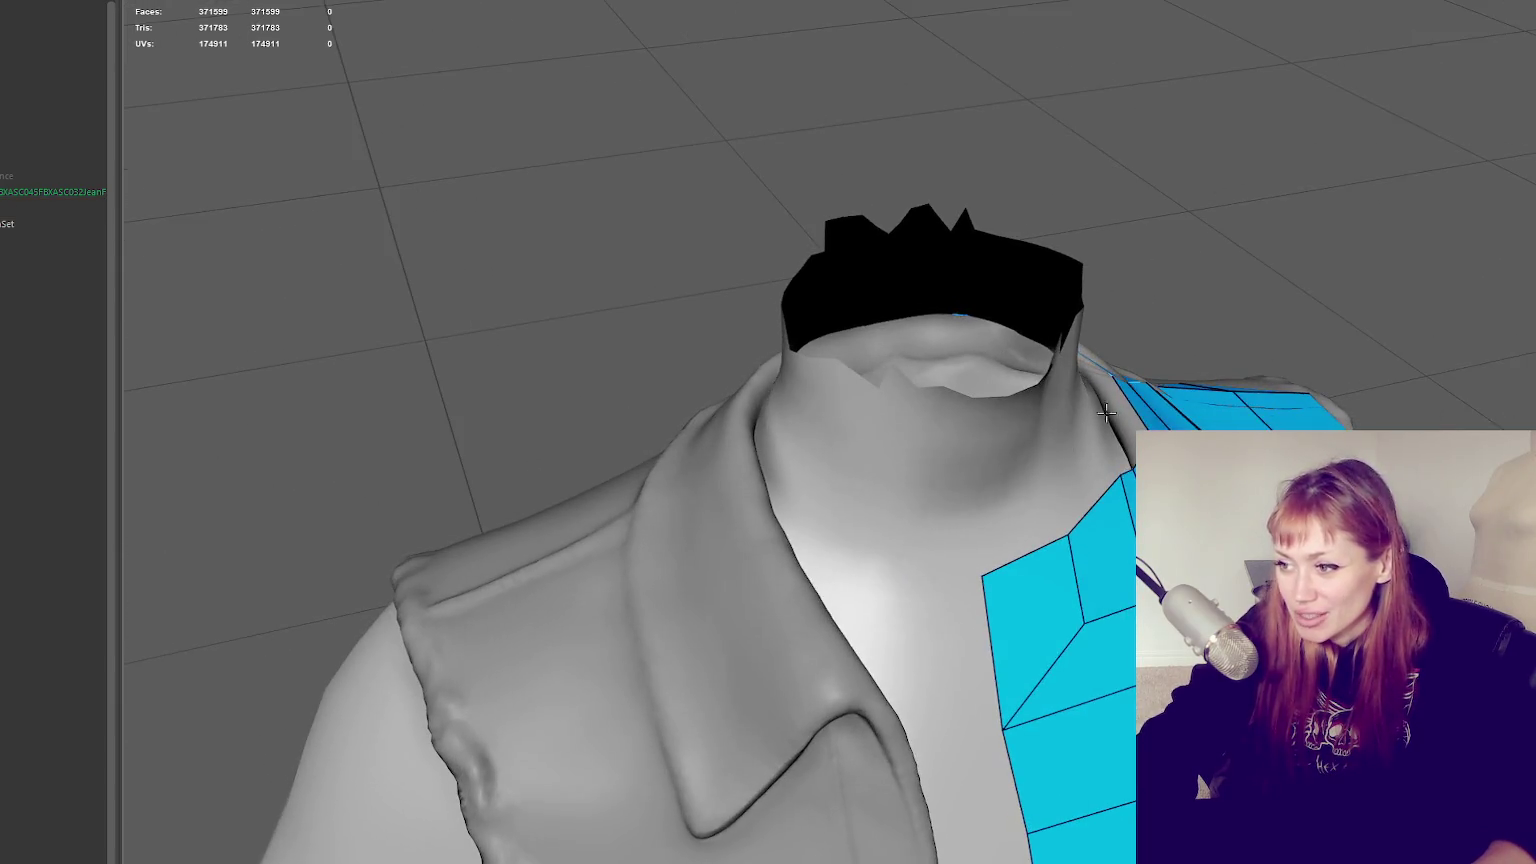
pyautogui.keyDown('shift'); pyautogui.click(1108, 471); pyautogui.keyUp('shift')
pyautogui.moveTo(1108, 471)
pyautogui.keyDown('alt'); pyautogui.mouseDown()
pyautogui.moveTo(1206, 399)
pyautogui.moveTo(1086, 393)
pyautogui.moveTo(1200, 400)
pyautogui.mouseUp(); pyautogui.keyUp('alt')
pyautogui.keyDown('shift'); pyautogui.click(1099, 424); pyautogui.keyUp('shift')
pyautogui.keyDown('alt'); pyautogui.moveTo(1210, 320); pyautogui.dragTo(1152, 363); pyautogui.keyUp('alt')
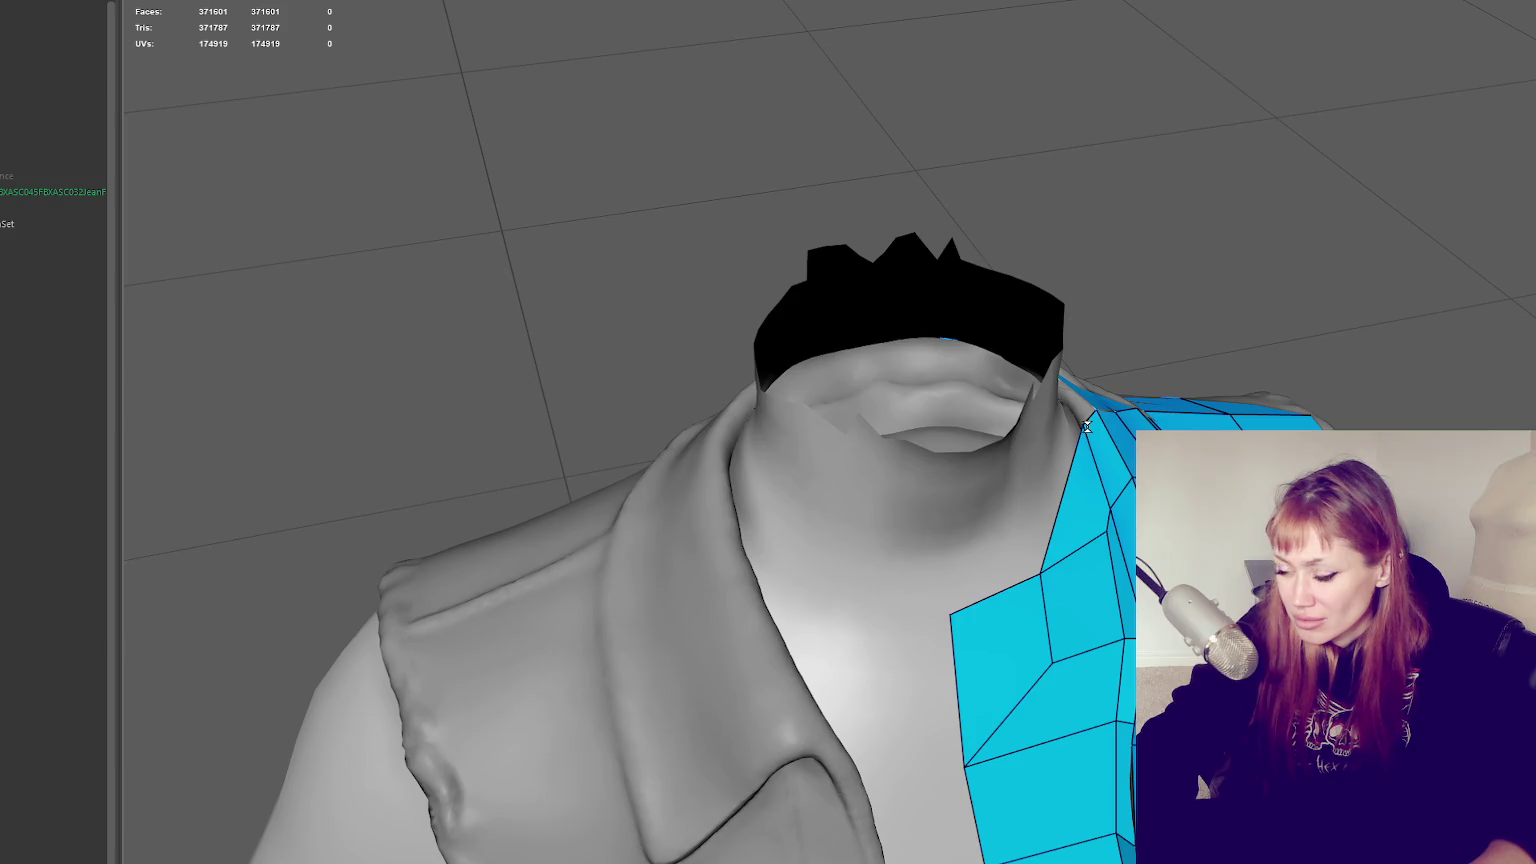
pyautogui.keyDown('alt'); pyautogui.moveTo(1086, 426); pyautogui.dragTo(1124, 395); pyautogui.keyUp('alt')
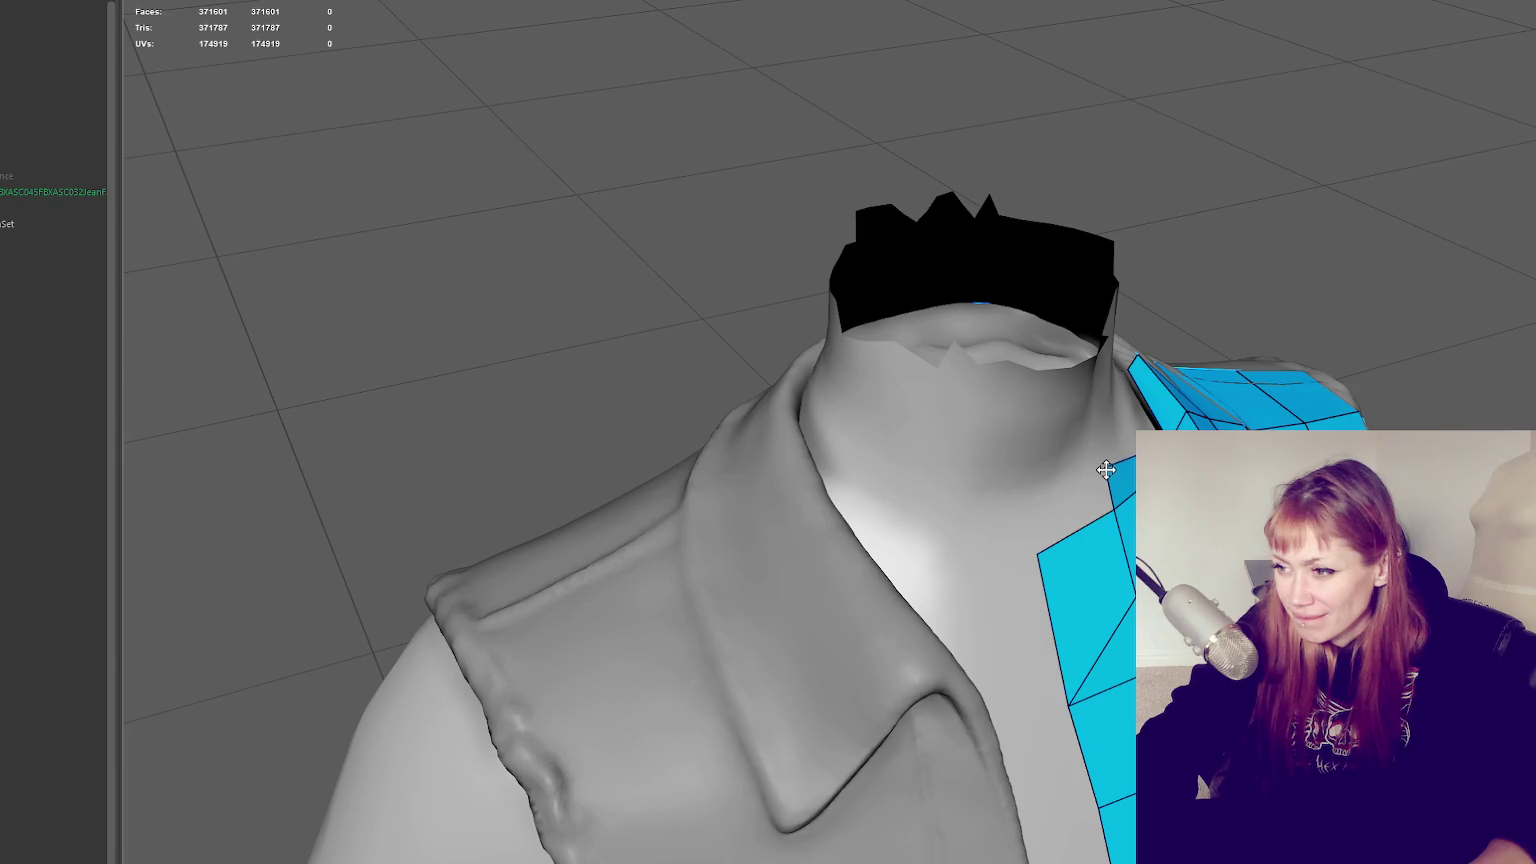
pyautogui.press('Delete')
# Fill more quads near the shoulder, beside the neck and along the neck edge
pyautogui.moveTo(1106, 470)
pyautogui.keyDown('alt'); pyautogui.mouseDown()
pyautogui.moveTo(1180, 392)
pyautogui.moveTo(1142, 318)
pyautogui.mouseUp(); pyautogui.keyUp('alt')
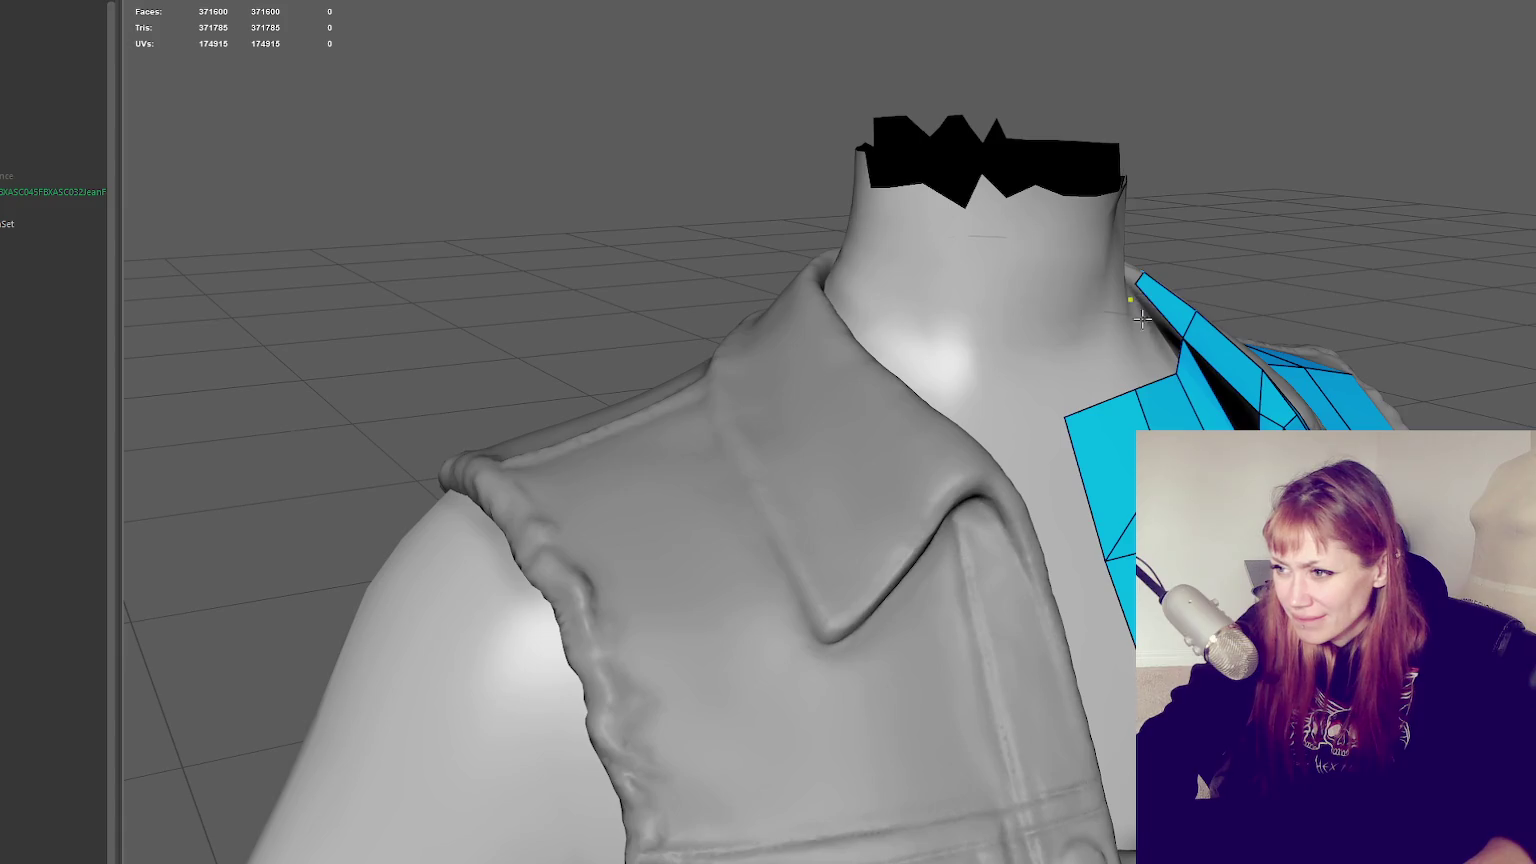
pyautogui.keyDown('shift'); pyautogui.click(1145, 322); pyautogui.keyUp('shift')
pyautogui.keyDown('alt'); pyautogui.moveTo(1145, 322); pyautogui.dragTo(1052, 403); pyautogui.keyUp('alt')
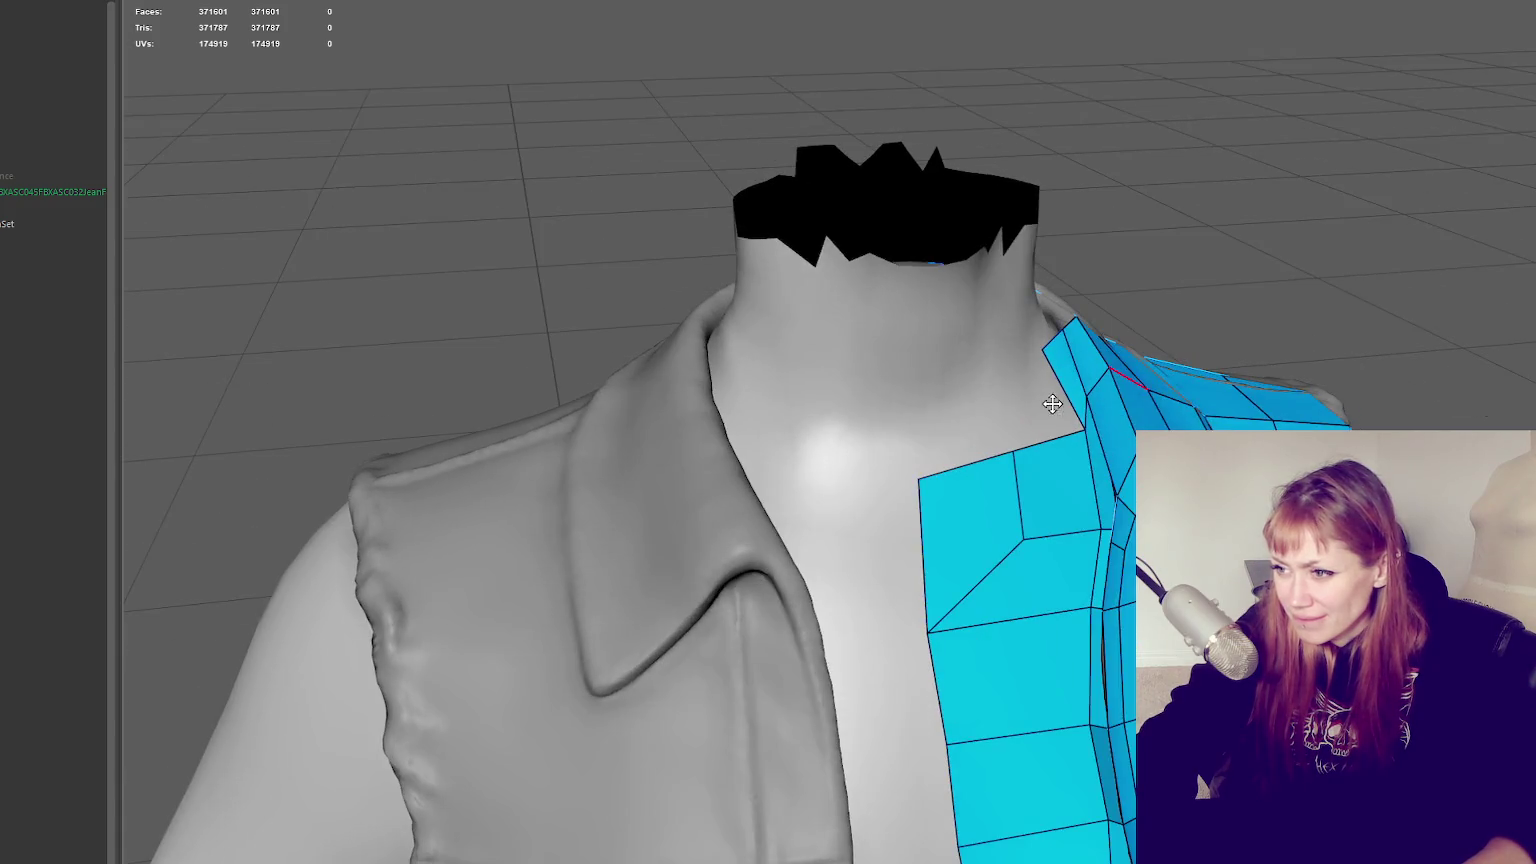
pyautogui.keyDown('shift'); pyautogui.click(1044, 416); pyautogui.keyUp('shift')
pyautogui.keyDown('shift'); pyautogui.click(935, 432); pyautogui.keyUp('shift')
pyautogui.moveTo(935, 432)
pyautogui.keyDown('alt'); pyautogui.mouseDown()
pyautogui.moveTo(1080, 439)
pyautogui.moveTo(1068, 457)
pyautogui.mouseUp(); pyautogui.keyUp('alt')
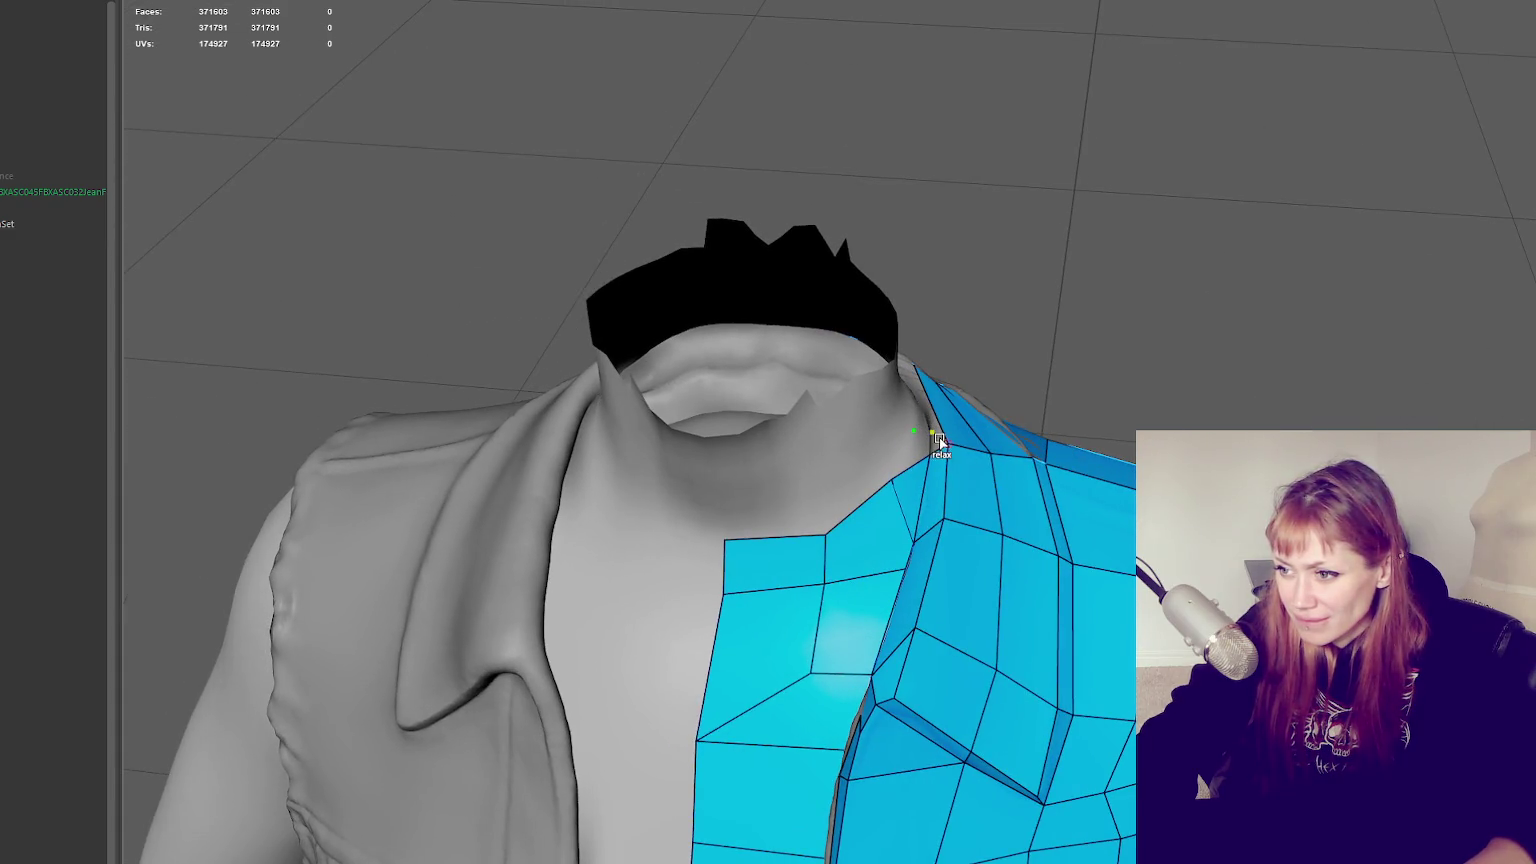
pyautogui.scroll(-3, 948, 437)
pyautogui.moveTo(948, 437)
pyautogui.keyDown('alt'); pyautogui.mouseDown()
pyautogui.moveTo(1090, 368)
pyautogui.moveTo(987, 377)
pyautogui.moveTo(807, 439)
pyautogui.mouseUp(); pyautogui.keyUp('alt')
pyautogui.scroll(3, 1110, 369)
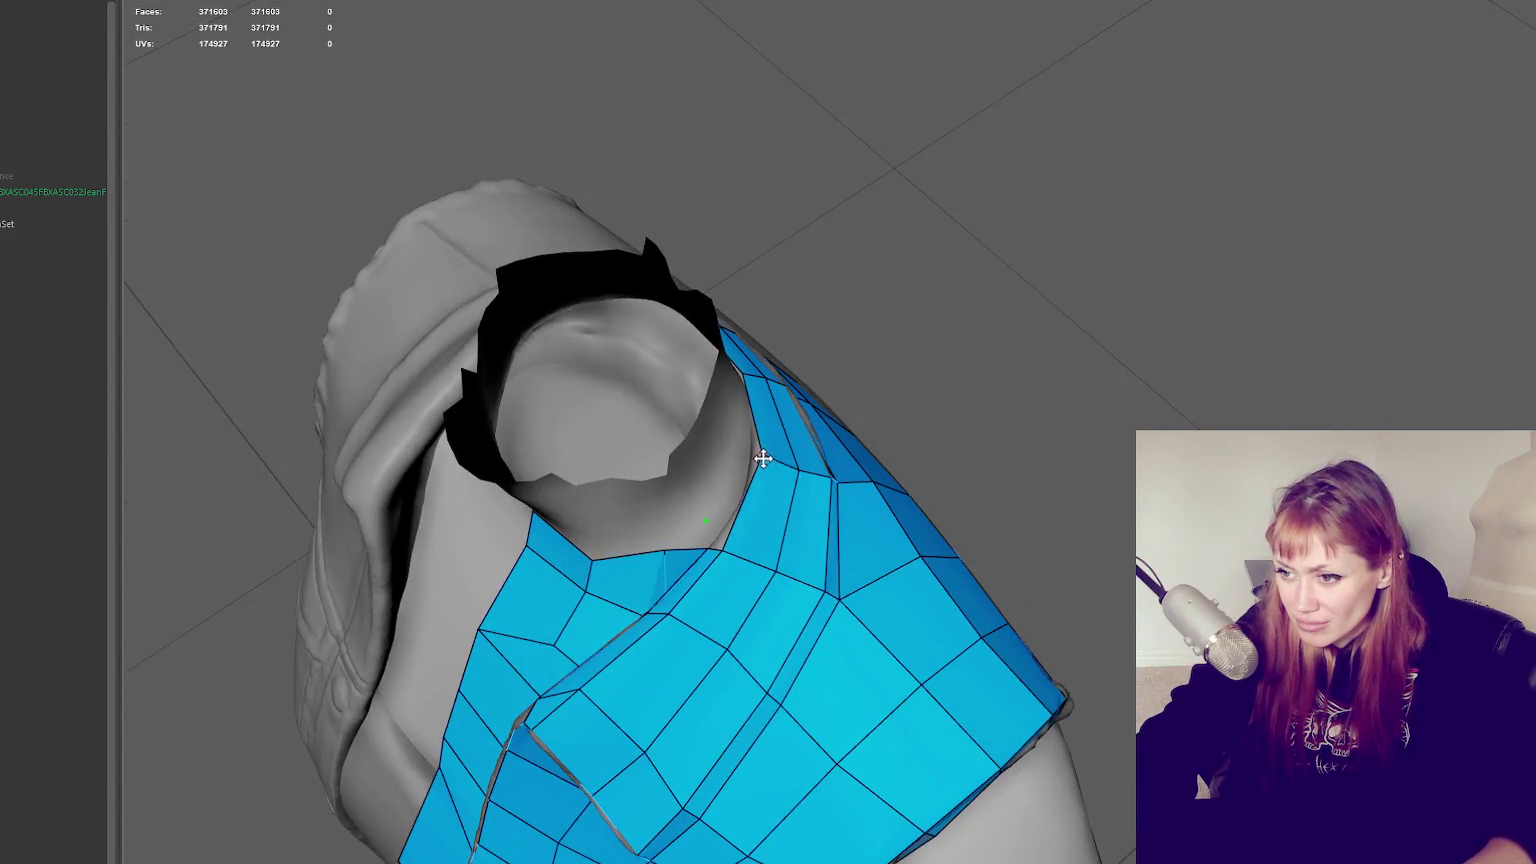
pyautogui.moveTo(741, 484)
pyautogui.keyDown('alt'); pyautogui.mouseDown()
pyautogui.moveTo(832, 484)
pyautogui.moveTo(900, 548)
pyautogui.mouseUp(); pyautogui.keyUp('alt')
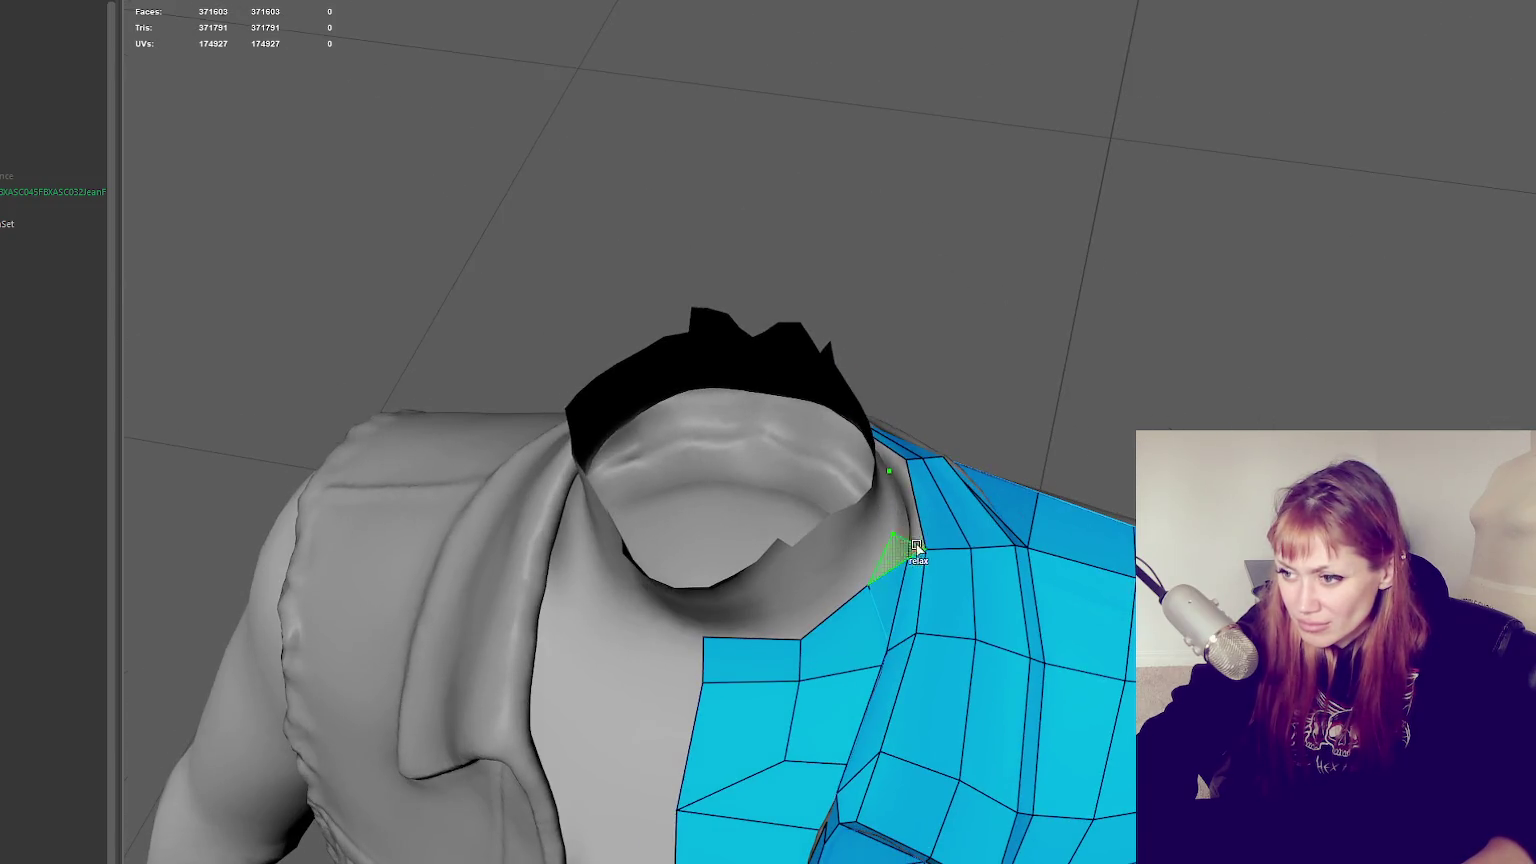
pyautogui.keyDown('shift'); pyautogui.click(890, 480); pyautogui.keyUp('shift')
# Add a collar quad, pull the front panel's top vertices down and left, and fill another quad
pyautogui.keyDown('alt'); pyautogui.moveTo(890, 480); pyautogui.dragTo(778, 435); pyautogui.keyUp('alt')
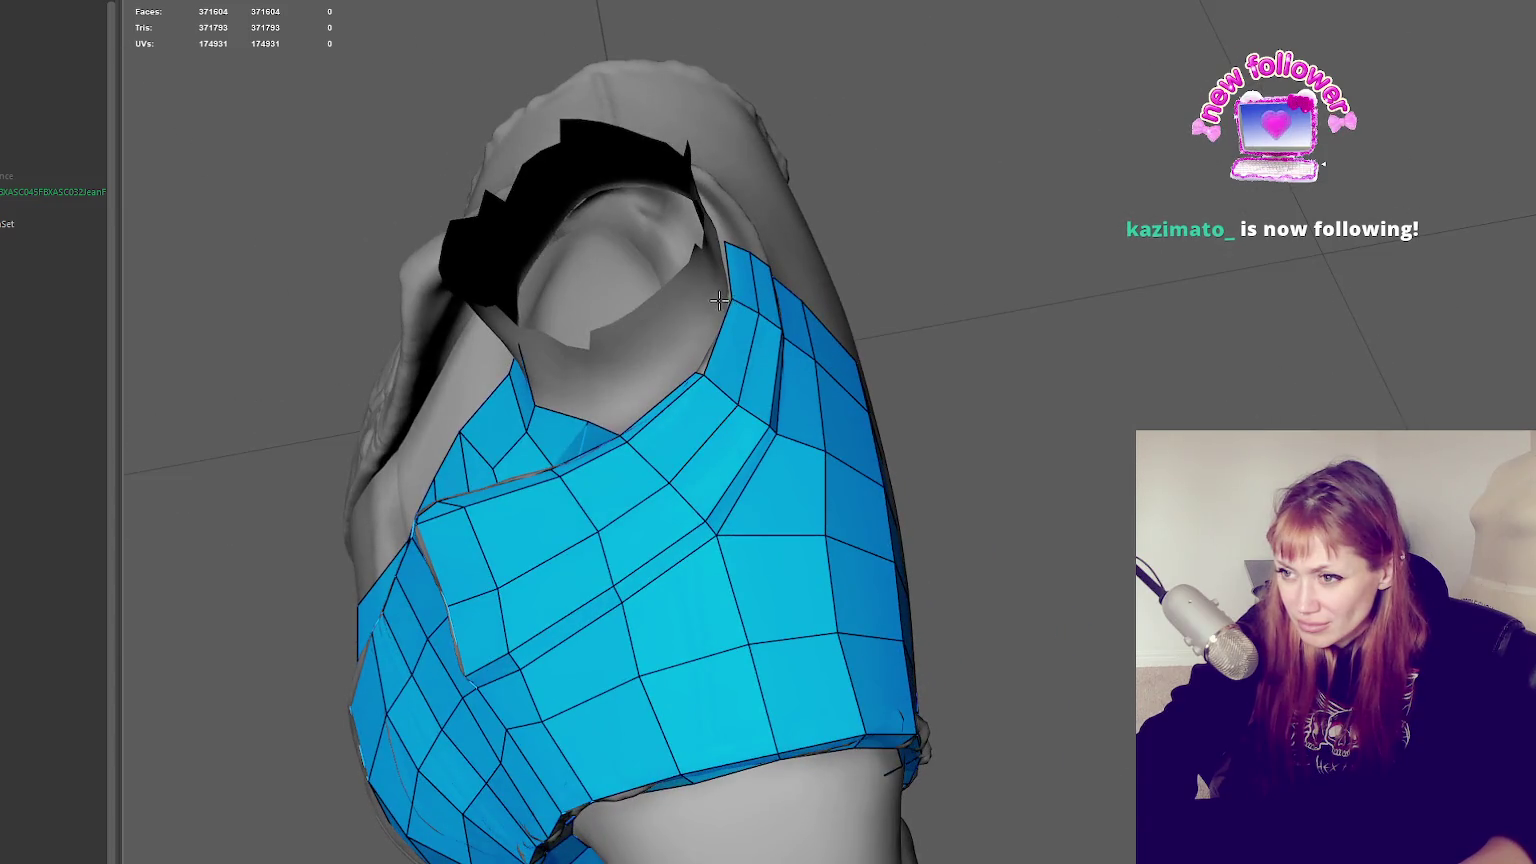
pyautogui.keyDown('shift'); pyautogui.click(712, 302); pyautogui.keyUp('shift')
pyautogui.keyDown('alt'); pyautogui.moveTo(715, 298); pyautogui.dragTo(865, 146); pyautogui.keyUp('alt')
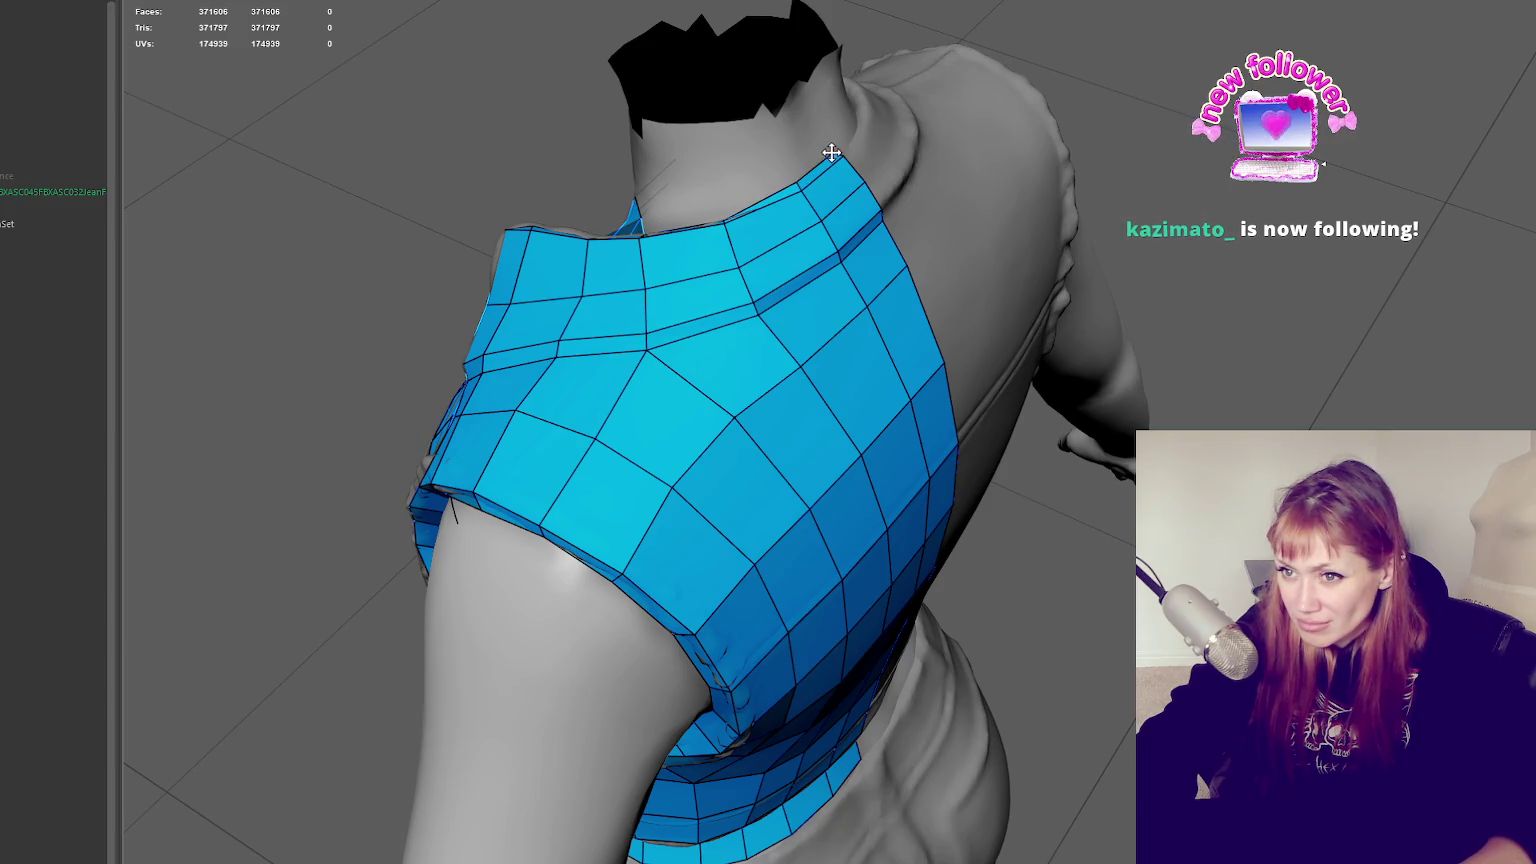
pyautogui.moveTo(831, 152)
pyautogui.keyDown('alt'); pyautogui.mouseDown()
pyautogui.moveTo(834, 247)
pyautogui.moveTo(977, 202)
pyautogui.mouseUp(); pyautogui.keyUp('alt')
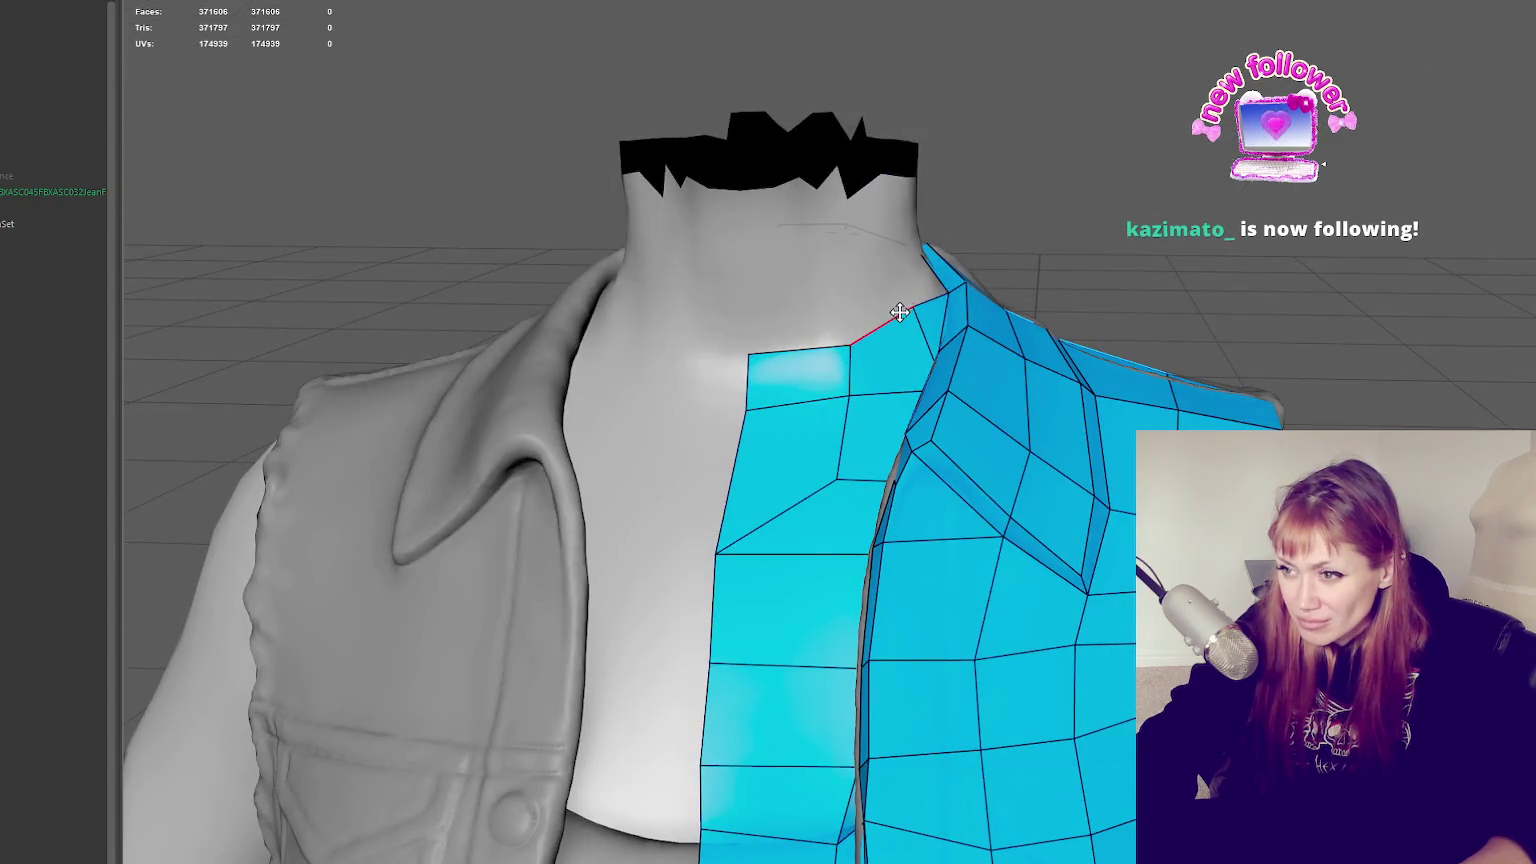
pyautogui.moveTo(858, 344); pyautogui.dragTo(842, 418)
pyautogui.moveTo(748, 405); pyautogui.dragTo(741, 418)
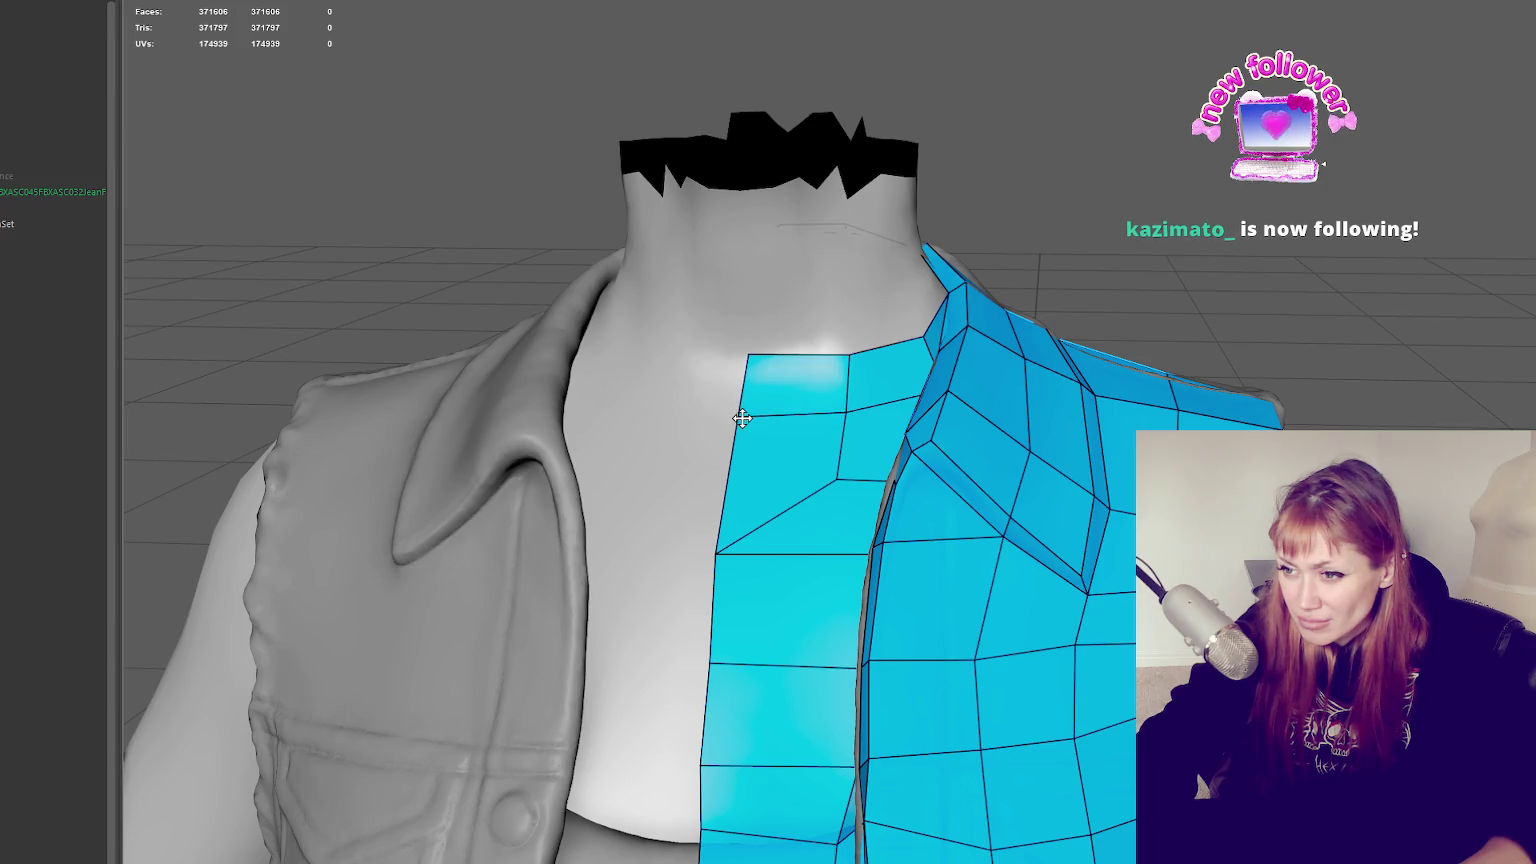
pyautogui.moveTo(747, 350); pyautogui.dragTo(738, 352)
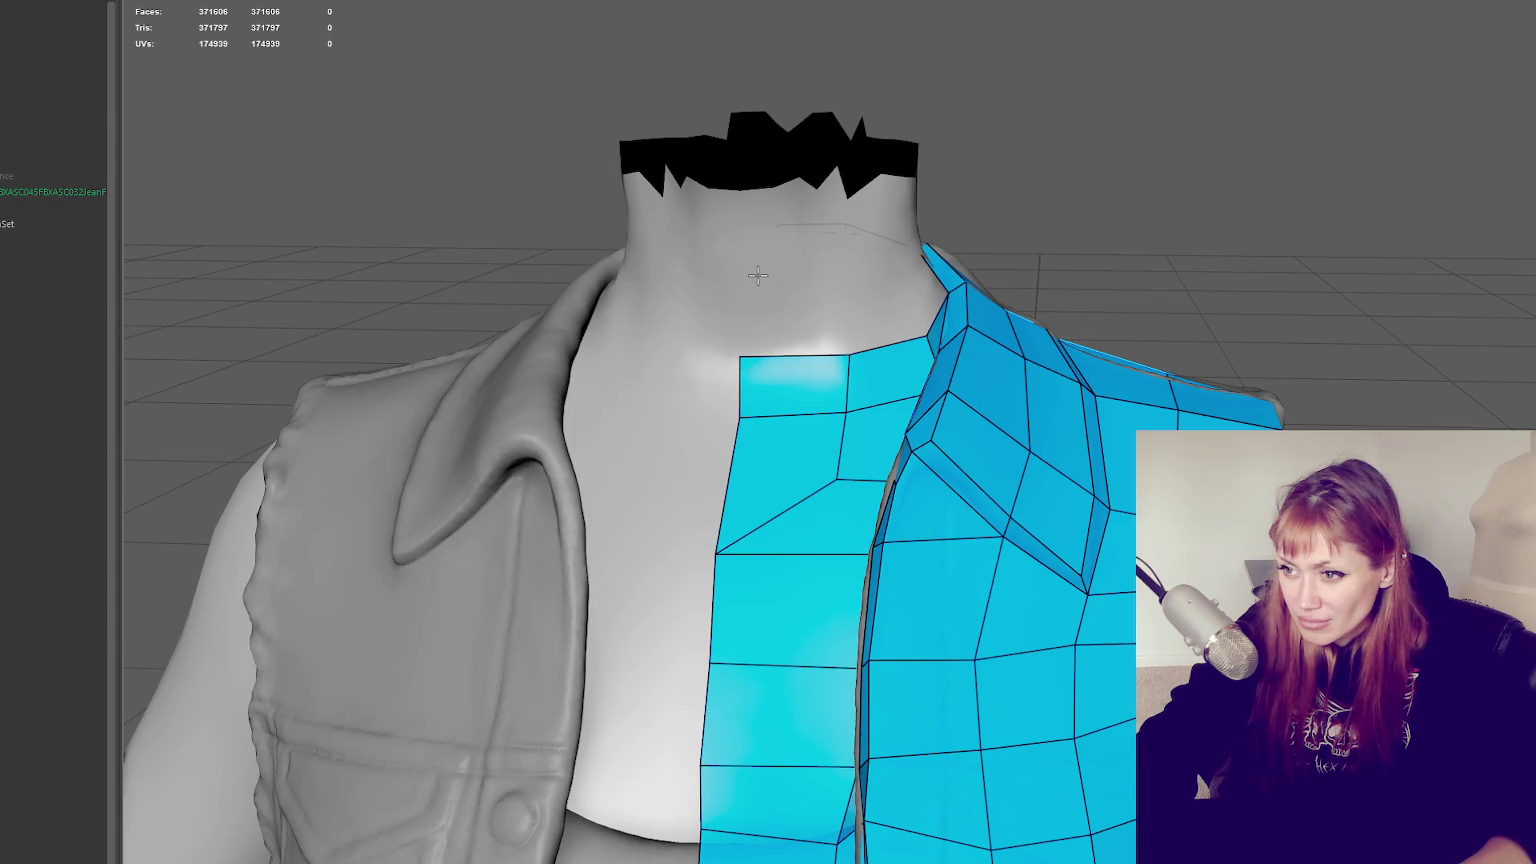
pyautogui.keyDown('shift'); pyautogui.click(813, 305); pyautogui.keyUp('shift')
pyautogui.moveTo(813, 305)
pyautogui.keyDown('alt'); pyautogui.mouseDown()
pyautogui.moveTo(916, 309)
pyautogui.moveTo(703, 257)
pyautogui.mouseUp(); pyautogui.keyUp('alt')
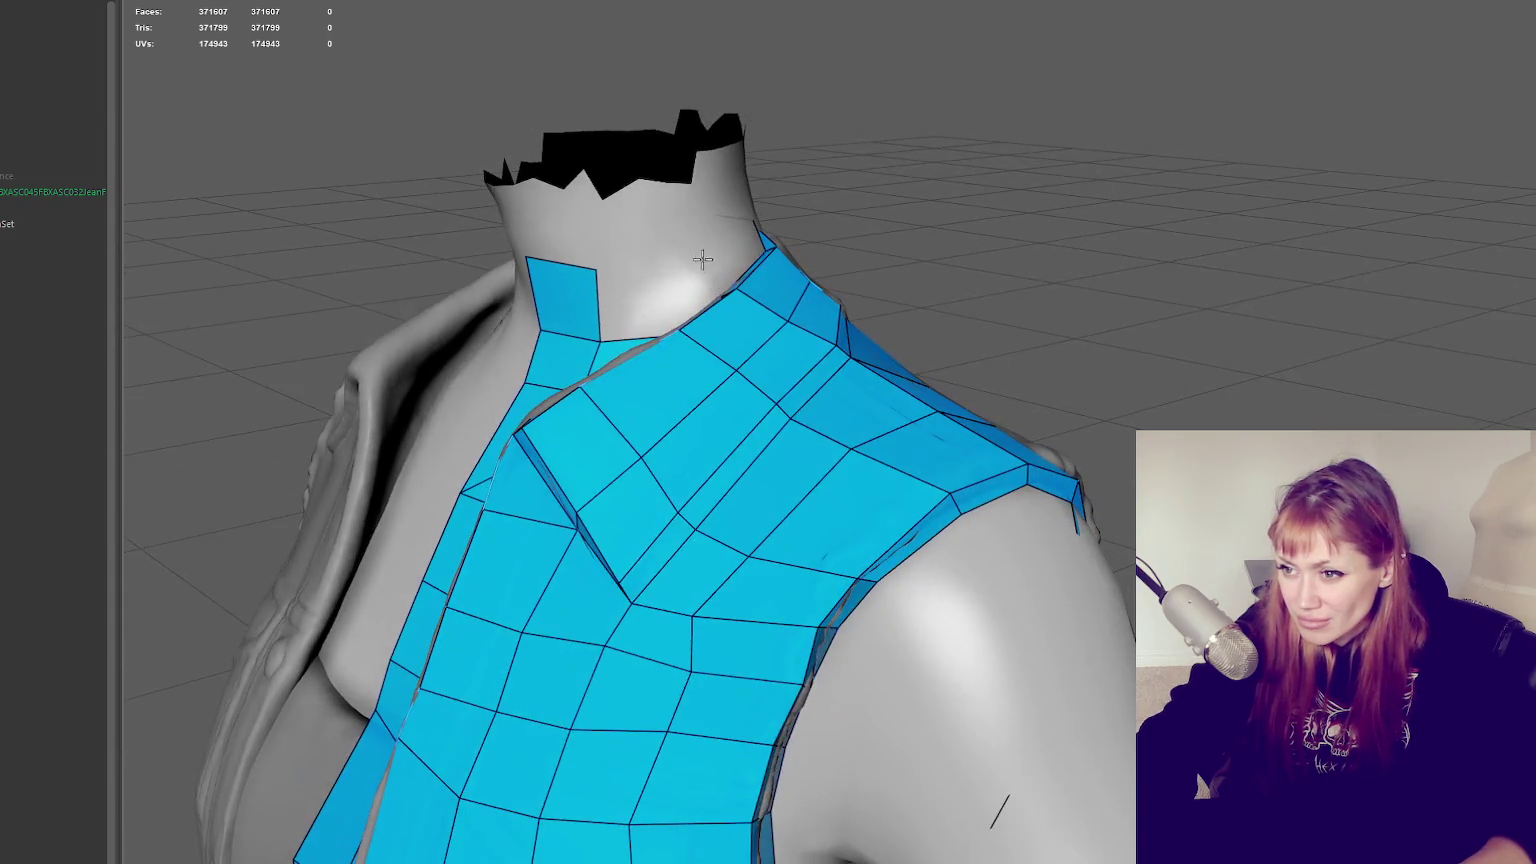
# Fill several new faces around the collar from front, side and back views
pyautogui.moveTo(664, 319)
pyautogui.keyDown('alt'); pyautogui.mouseDown()
pyautogui.moveTo(848, 373)
pyautogui.moveTo(770, 400)
pyautogui.moveTo(840, 470)
pyautogui.moveTo(826, 478)
pyautogui.moveTo(682, 322)
pyautogui.mouseUp(); pyautogui.keyUp('alt')
pyautogui.keyDown('shift'); pyautogui.click(856, 371); pyautogui.keyUp('shift')
pyautogui.keyDown('shift'); pyautogui.click(770, 400); pyautogui.keyUp('shift')
pyautogui.keyDown('shift'); pyautogui.click(668, 345); pyautogui.keyUp('shift')
pyautogui.moveTo(778, 346)
pyautogui.keyDown('alt'); pyautogui.mouseDown()
pyautogui.moveTo(651, 315)
pyautogui.moveTo(643, 346)
pyautogui.mouseUp(); pyautogui.keyUp('alt')
pyautogui.keyDown('shift'); pyautogui.click(643, 346); pyautogui.keyUp('shift')
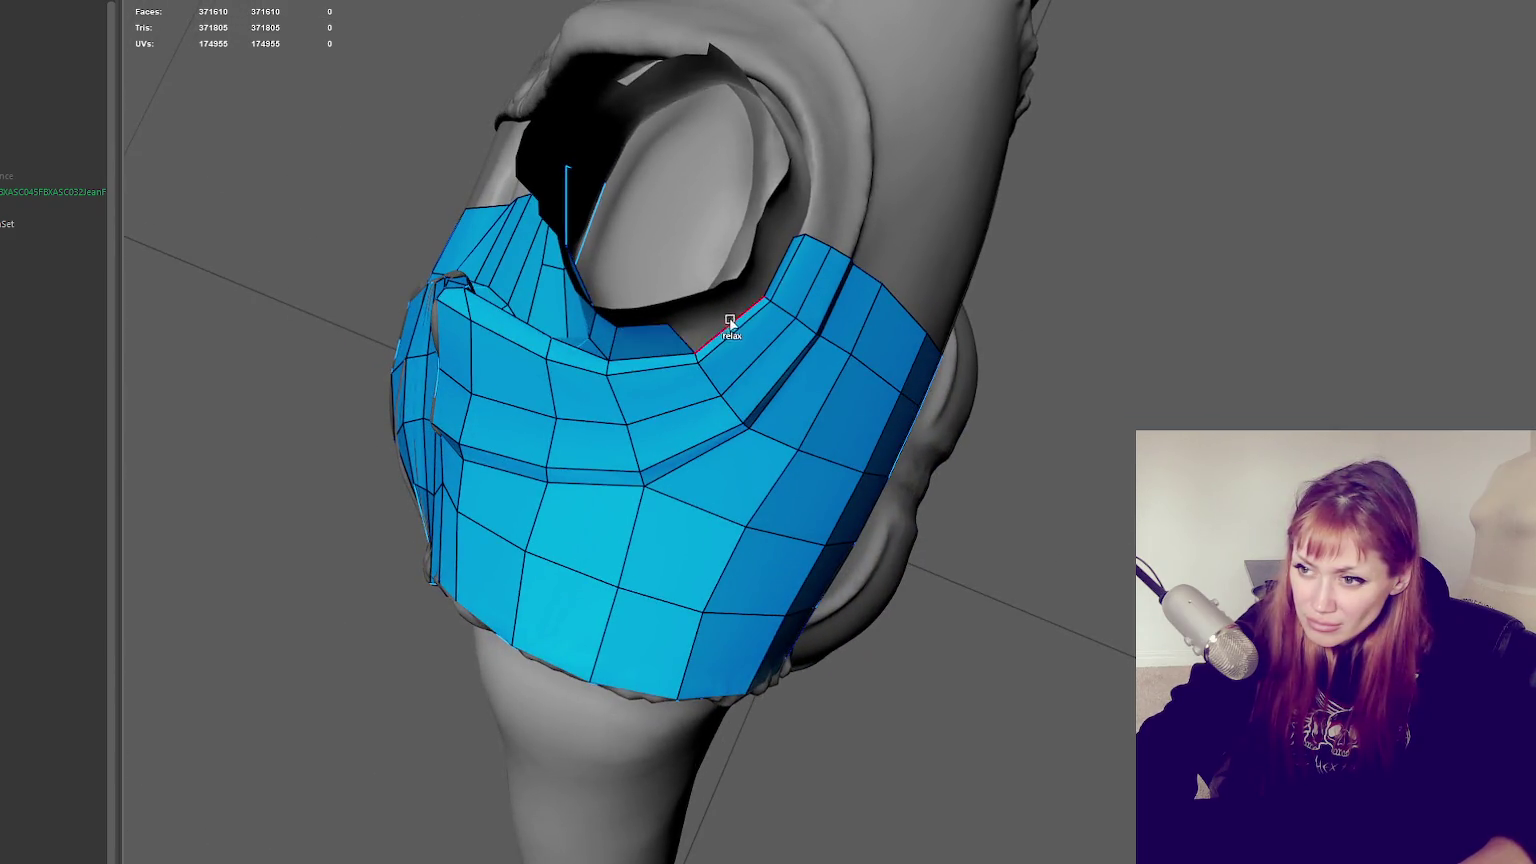
pyautogui.moveTo(823, 302)
pyautogui.keyDown('alt'); pyautogui.mouseDown()
pyautogui.moveTo(788, 167)
pyautogui.moveTo(760, 255)
pyautogui.moveTo(1034, 144)
pyautogui.mouseUp(); pyautogui.keyUp('alt')
pyautogui.keyDown('shift'); pyautogui.click(760, 255); pyautogui.keyUp('shift')
pyautogui.keyDown('shift'); pyautogui.click(983, 150); pyautogui.keyUp('shift')
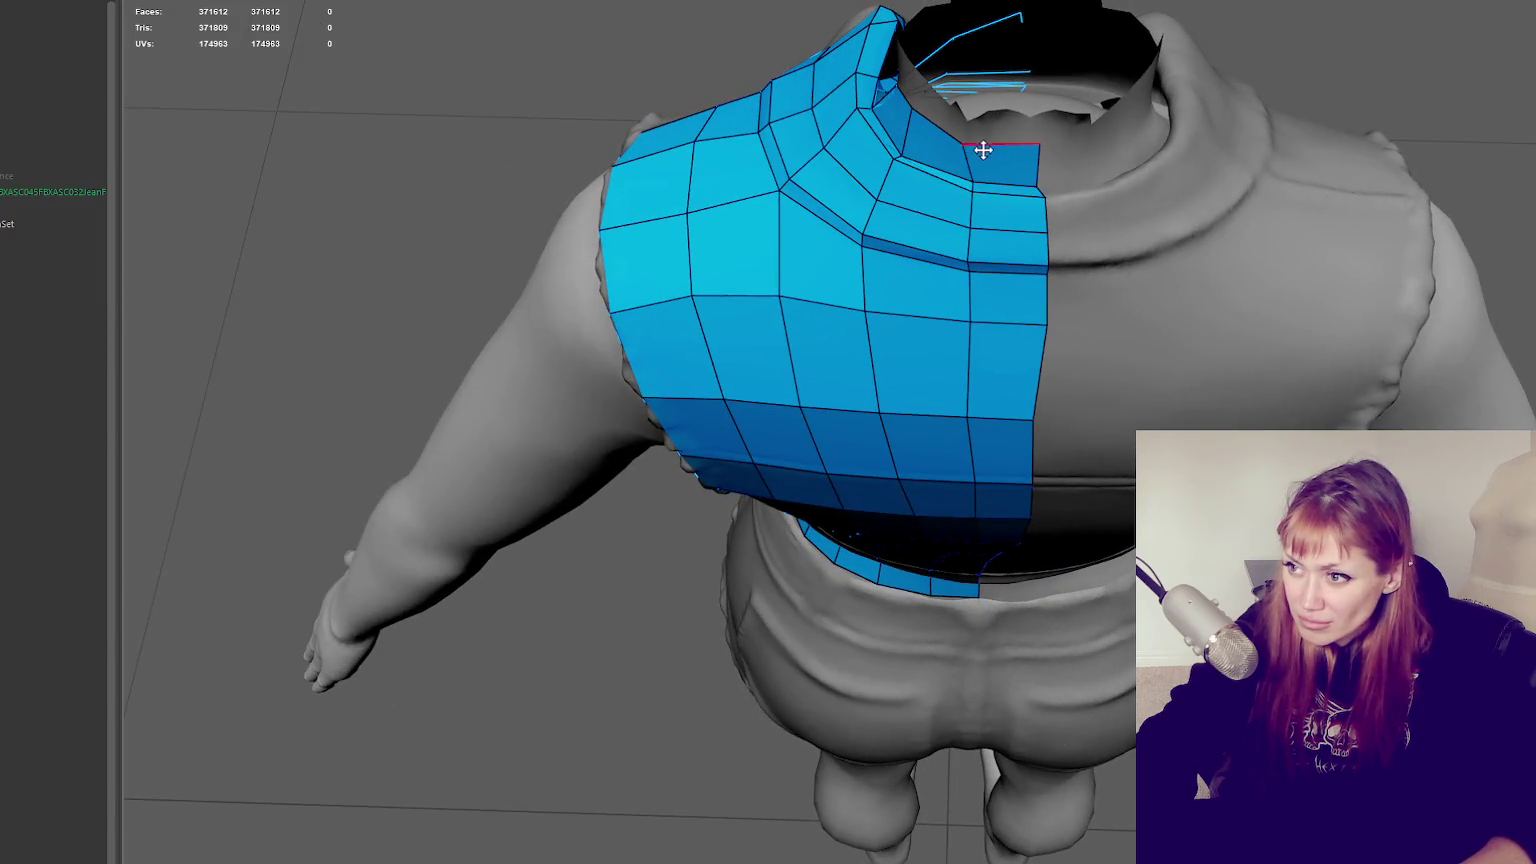
pyautogui.keyDown('alt'); pyautogui.moveTo(977, 137); pyautogui.dragTo(880, 147); pyautogui.keyUp('alt')
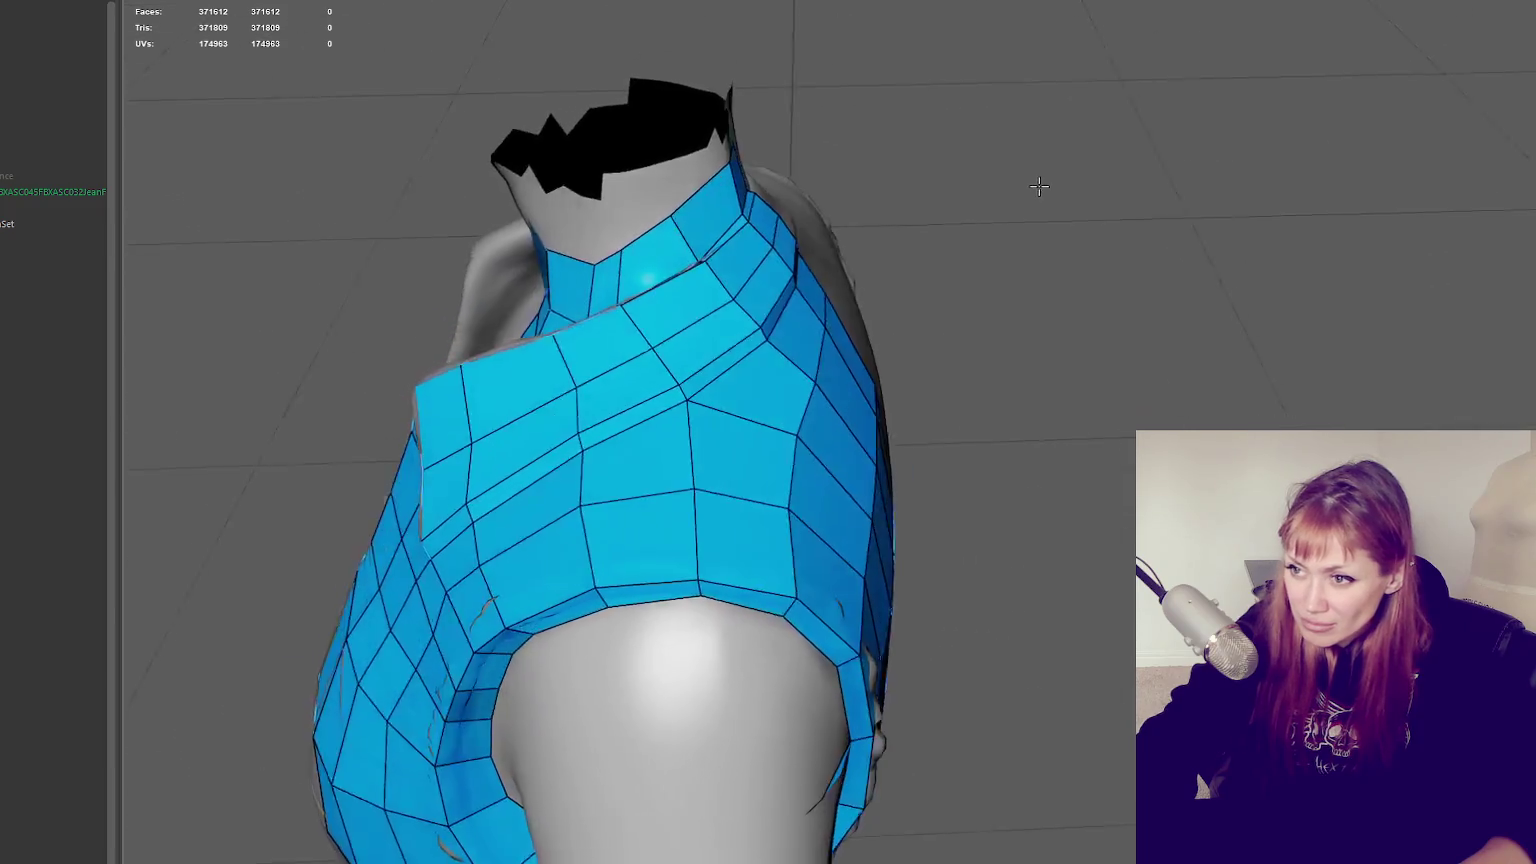
# Slide the collar vertices left and down and nudge the left border vertex right
pyautogui.moveTo(758, 145)
pyautogui.mouseDown()
pyautogui.moveTo(688, 198)
pyautogui.moveTo(593, 233)
pyautogui.moveTo(647, 219)
pyautogui.mouseUp()
pyautogui.moveTo(561, 259)
pyautogui.mouseDown()
pyautogui.moveTo(552, 280)
pyautogui.moveTo(847, 247)
pyautogui.mouseUp()
pyautogui.moveTo(864, 324); pyautogui.dragTo(848, 328)
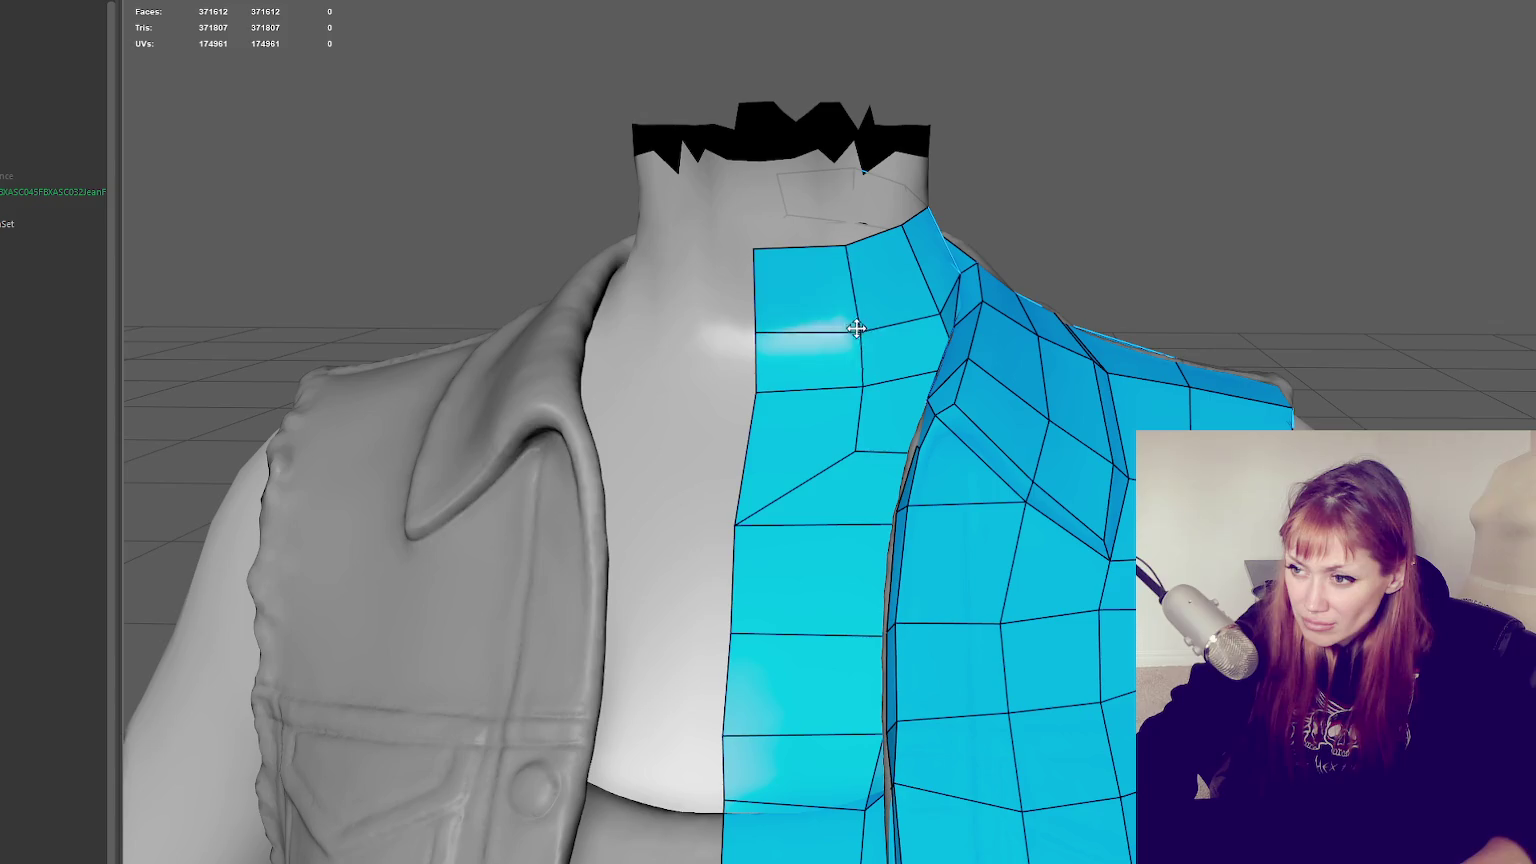
pyautogui.moveTo(862, 389); pyautogui.dragTo(847, 392)
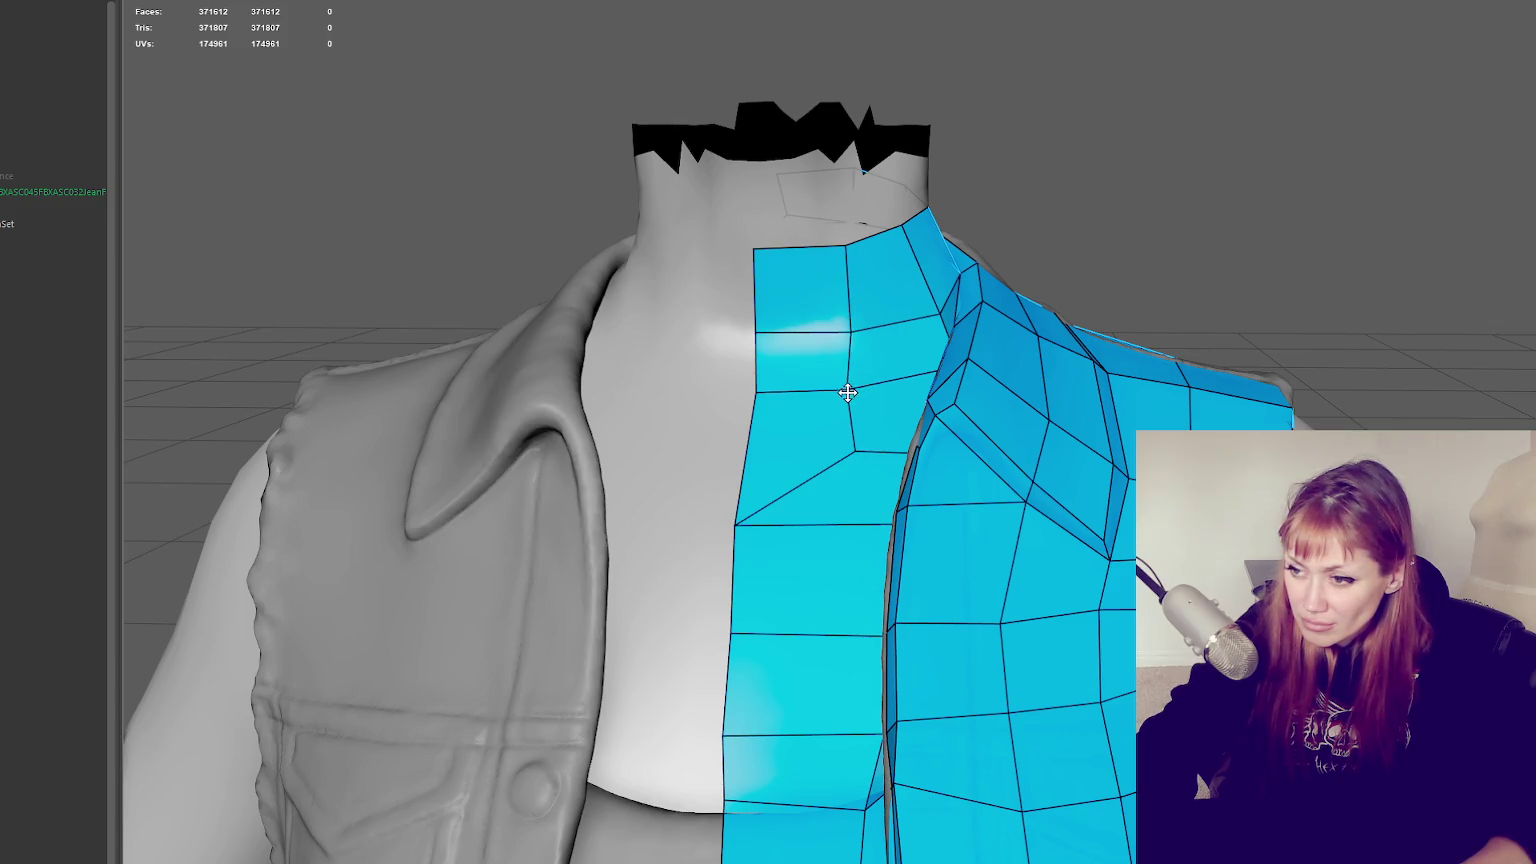
pyautogui.moveTo(725, 522); pyautogui.dragTo(745, 526)
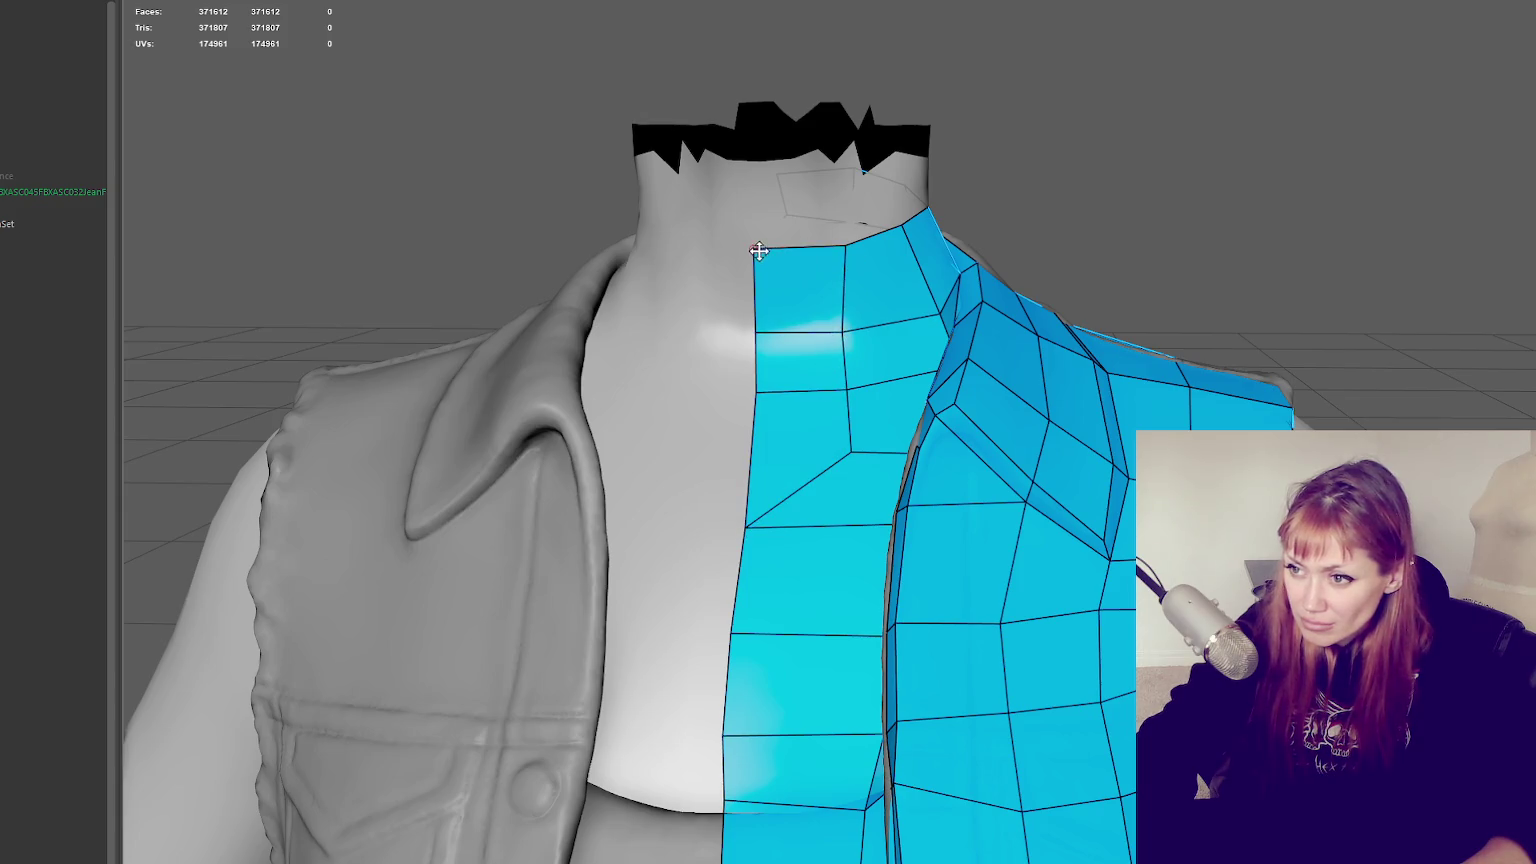
# Raise the collar edge vertices and close in on the inside of the collar
pyautogui.moveTo(754, 257)
pyautogui.keyDown('alt'); pyautogui.mouseDown()
pyautogui.moveTo(790, 248)
pyautogui.moveTo(752, 245)
pyautogui.mouseUp(); pyautogui.keyUp('alt')
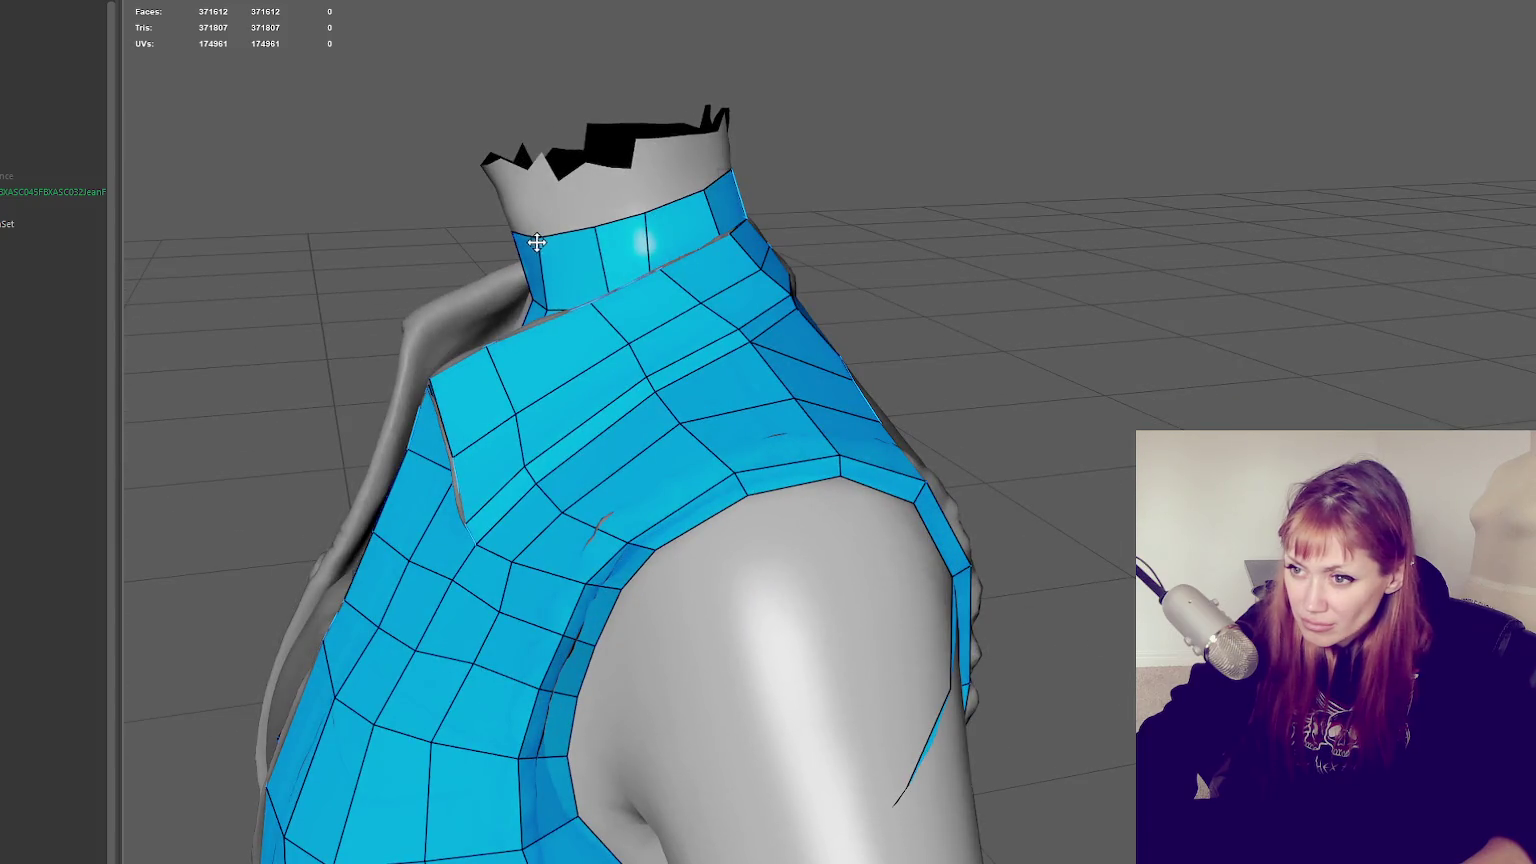
pyautogui.moveTo(726, 209)
pyautogui.keyDown('alt'); pyautogui.mouseDown()
pyautogui.moveTo(703, 206)
pyautogui.moveTo(656, 299)
pyautogui.mouseUp(); pyautogui.keyUp('alt')
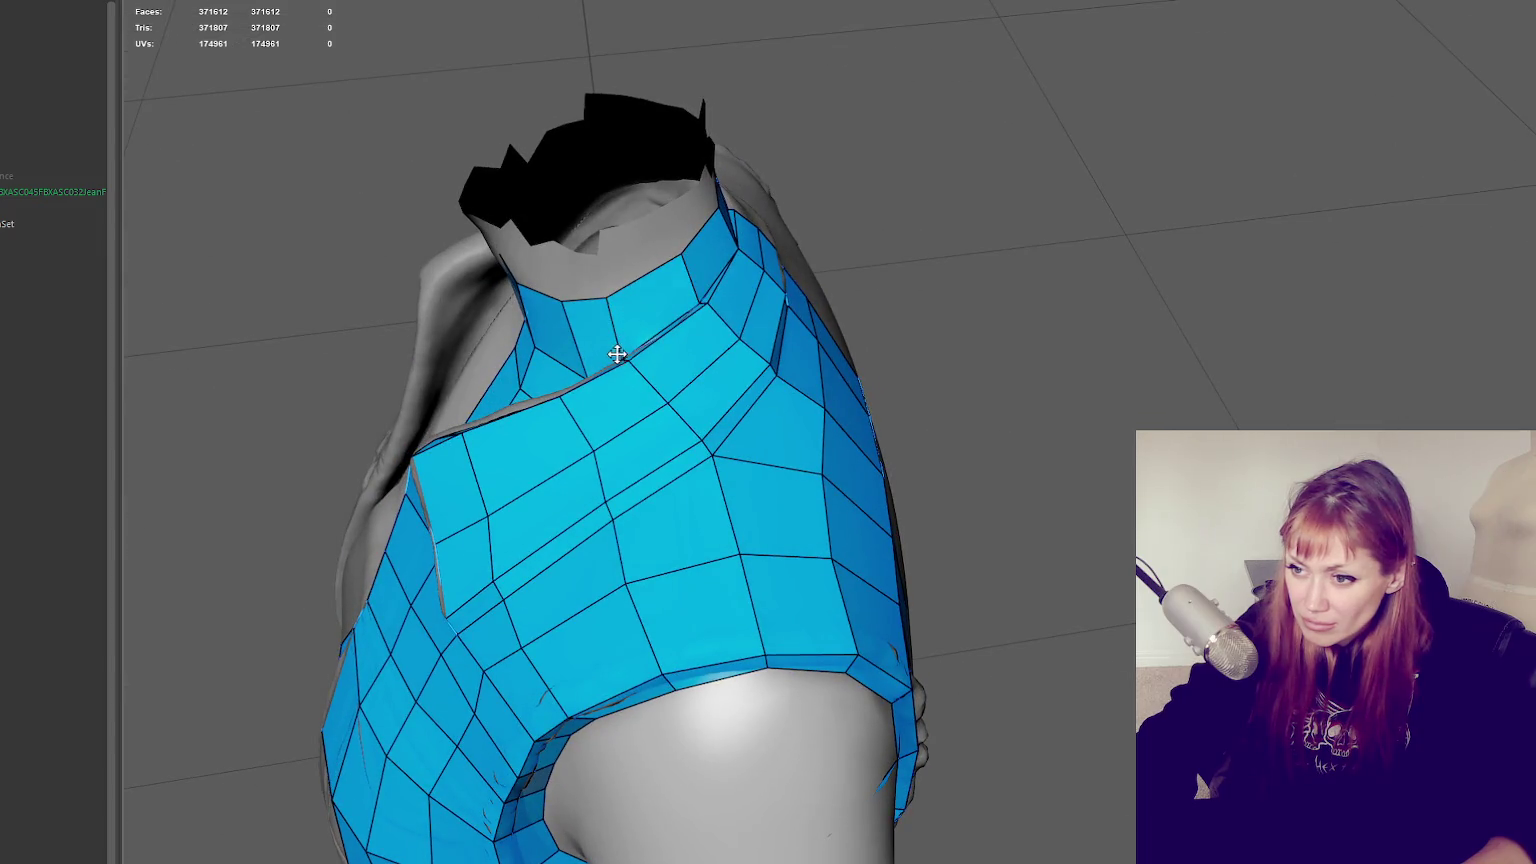
pyautogui.moveTo(587, 374)
pyautogui.mouseDown()
pyautogui.moveTo(775, 344)
pyautogui.moveTo(463, 343)
pyautogui.mouseUp()
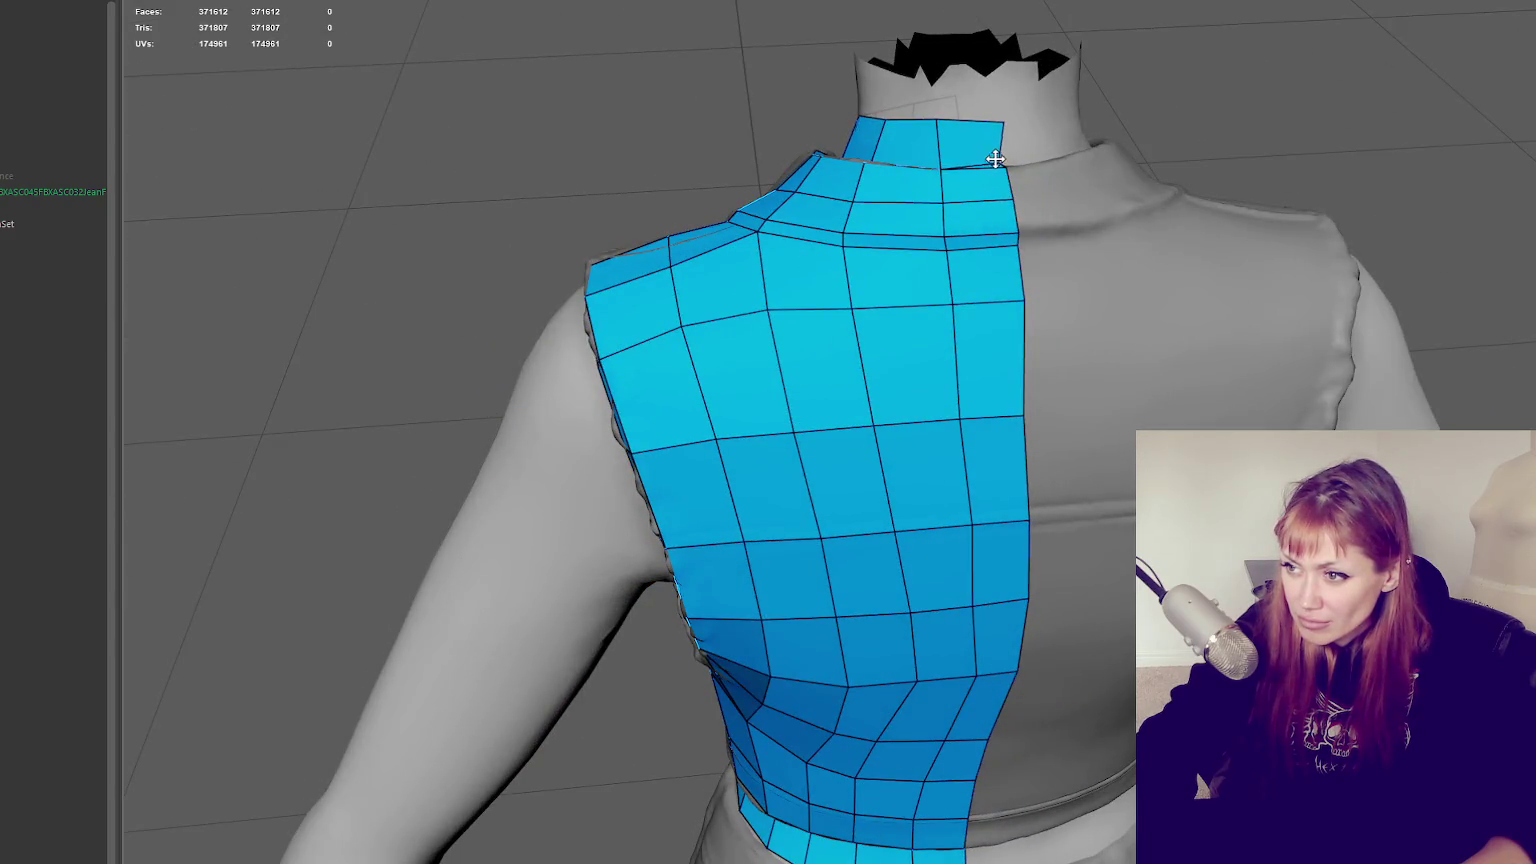
pyautogui.moveTo(1001, 161)
pyautogui.keyDown('alt'); pyautogui.mouseDown()
pyautogui.moveTo(977, 243)
pyautogui.moveTo(1159, 213)
pyautogui.mouseUp(); pyautogui.keyUp('alt')
pyautogui.scroll(5, 813, 240)
pyautogui.moveTo(813, 240)
pyautogui.keyDown('alt'); pyautogui.mouseDown()
pyautogui.moveTo(1056, 303)
pyautogui.moveTo(816, 408)
pyautogui.mouseUp(); pyautogui.keyUp('alt')
pyautogui.scroll(-5, 1056, 303)
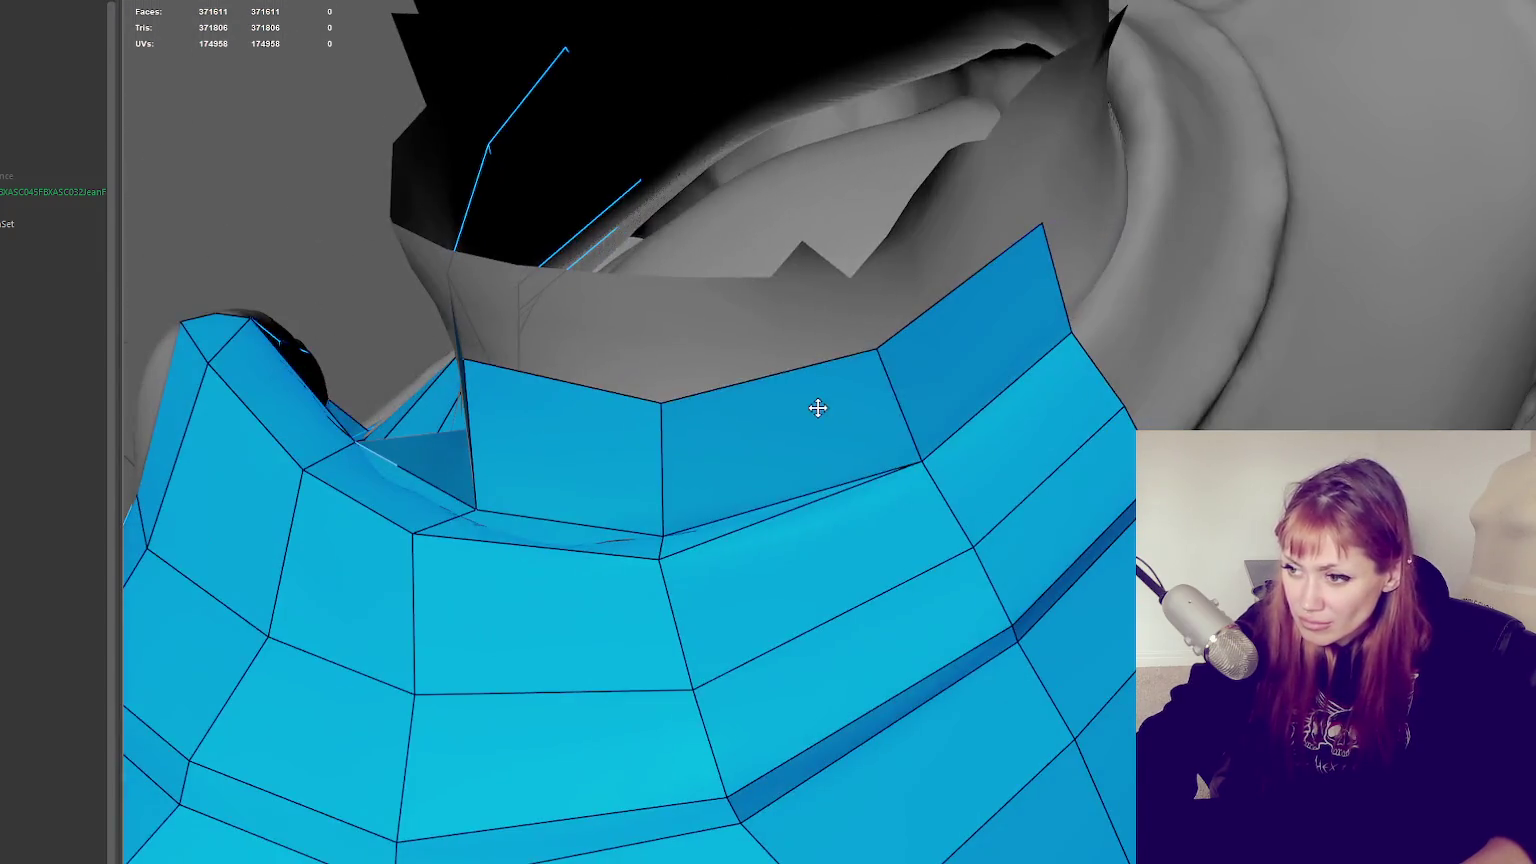
# Delete the stray collar face, then fill new quads into the collar gap, removing a misplaced one
pyautogui.keyDown('ctrl'); pyautogui.keyDown('shift'); pyautogui.click(957, 381); pyautogui.keyUp('shift'); pyautogui.keyUp('ctrl')
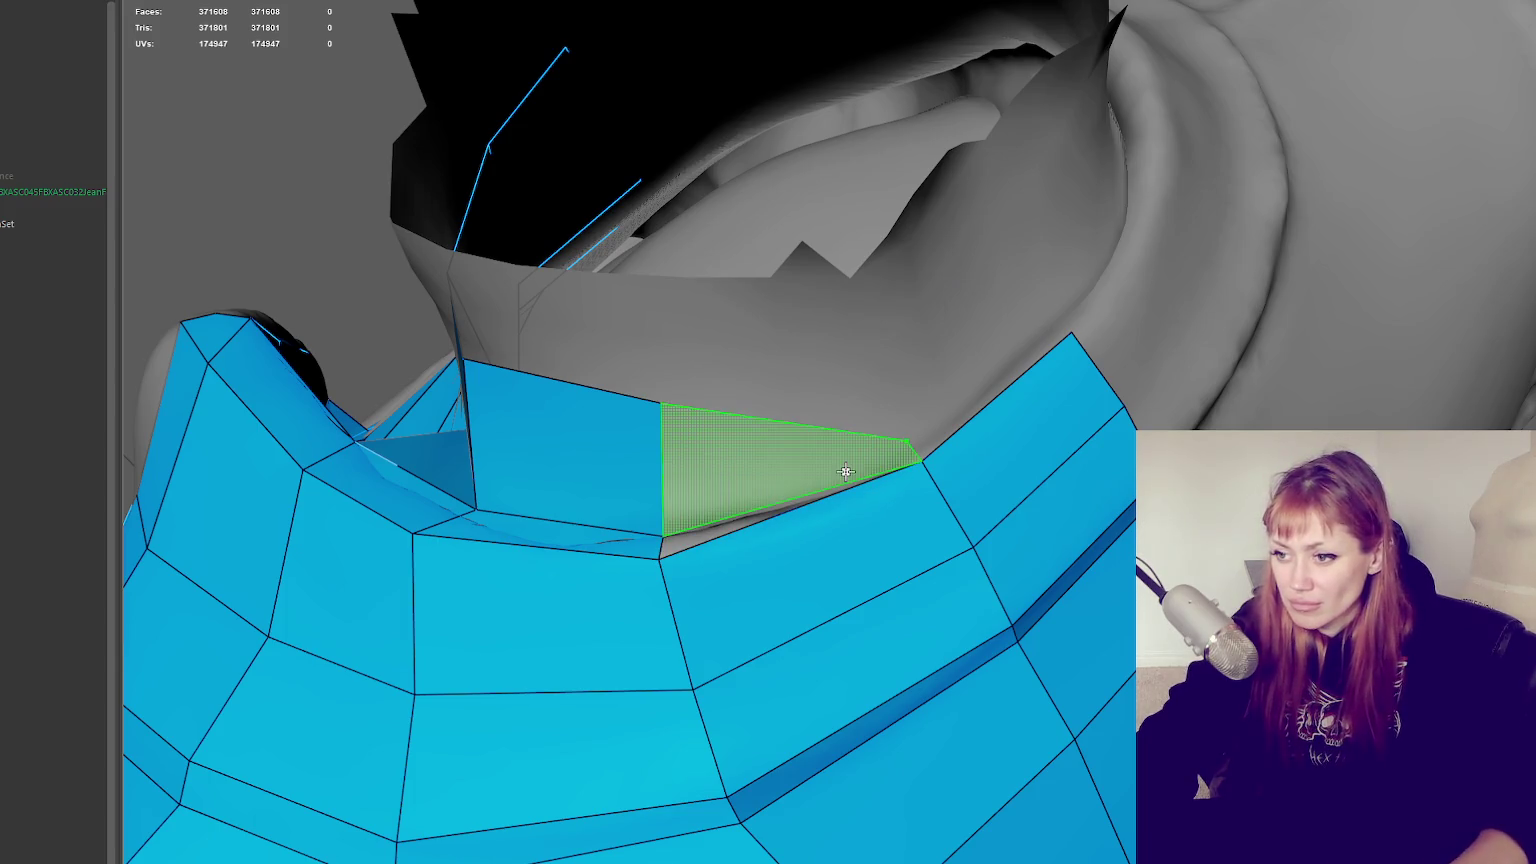
pyautogui.moveTo(855, 475)
pyautogui.keyDown('alt'); pyautogui.mouseDown()
pyautogui.moveTo(710, 430)
pyautogui.moveTo(758, 411)
pyautogui.mouseUp(); pyautogui.keyUp('alt')
pyautogui.keyDown('shift'); pyautogui.click(710, 430); pyautogui.keyUp('shift')
pyautogui.keyDown('ctrl'); pyautogui.keyDown('shift'); pyautogui.click(710, 430); pyautogui.keyUp('shift'); pyautogui.keyUp('ctrl')
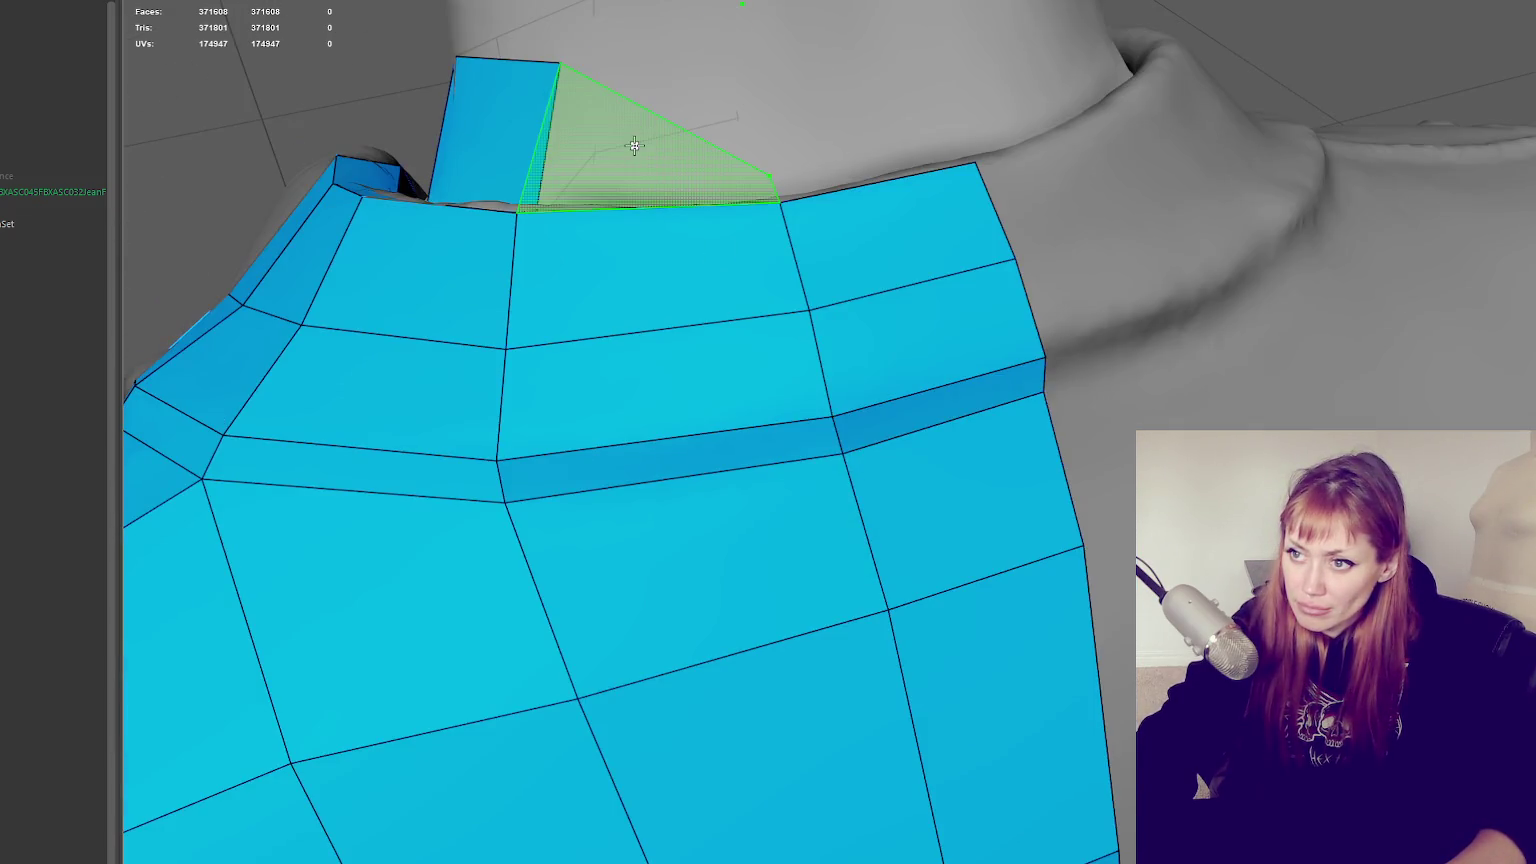
pyautogui.moveTo(583, 103)
pyautogui.keyDown('alt'); pyautogui.mouseDown()
pyautogui.moveTo(727, 156)
pyautogui.moveTo(800, 250)
pyautogui.mouseUp(); pyautogui.keyUp('alt')
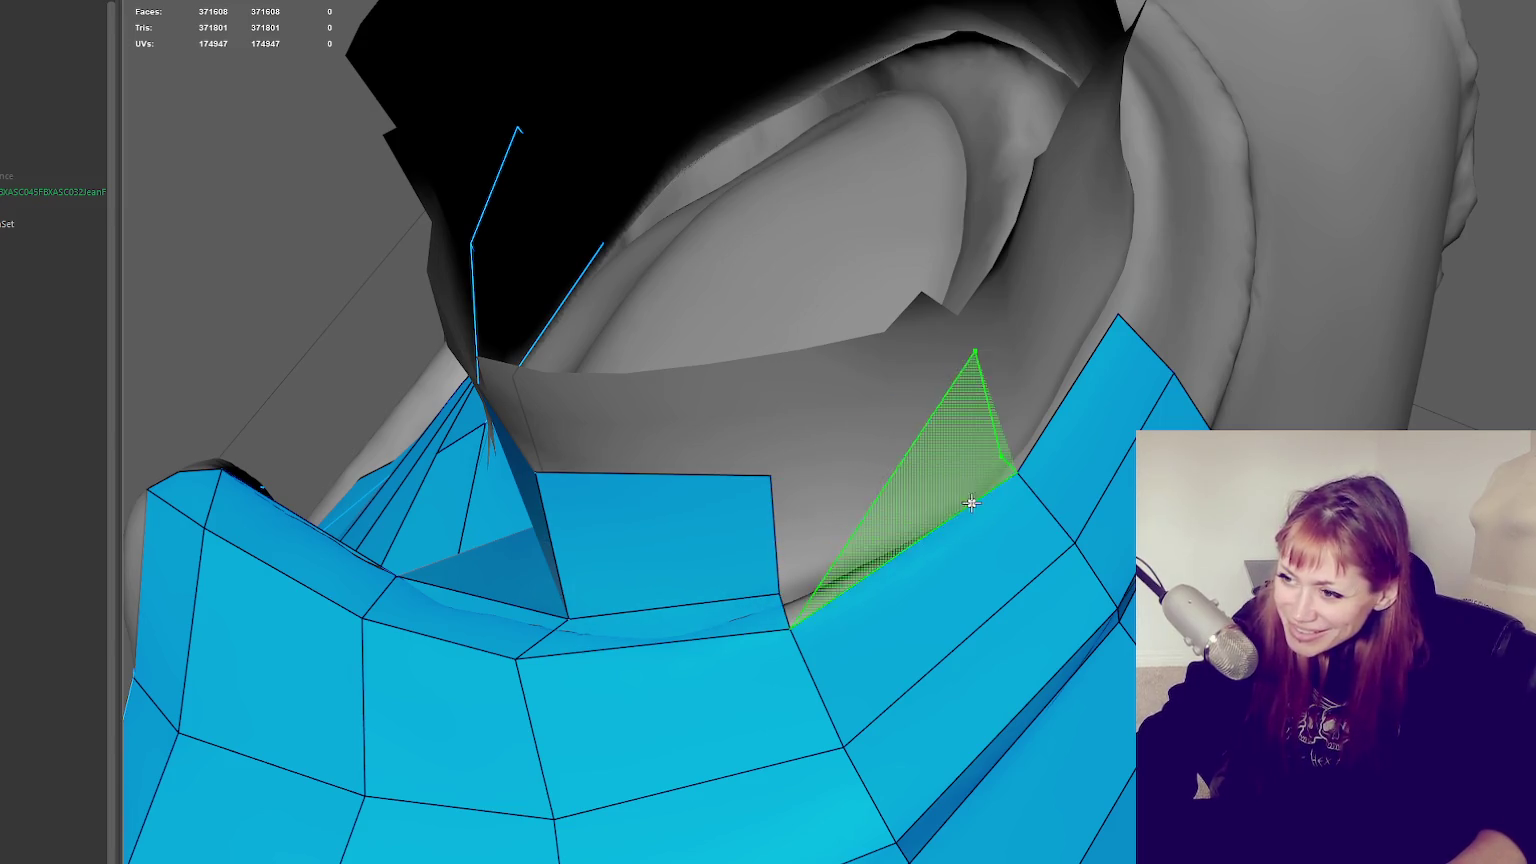
pyautogui.keyDown('alt'); pyautogui.moveTo(1033, 432); pyautogui.dragTo(1014, 656); pyautogui.keyUp('alt')
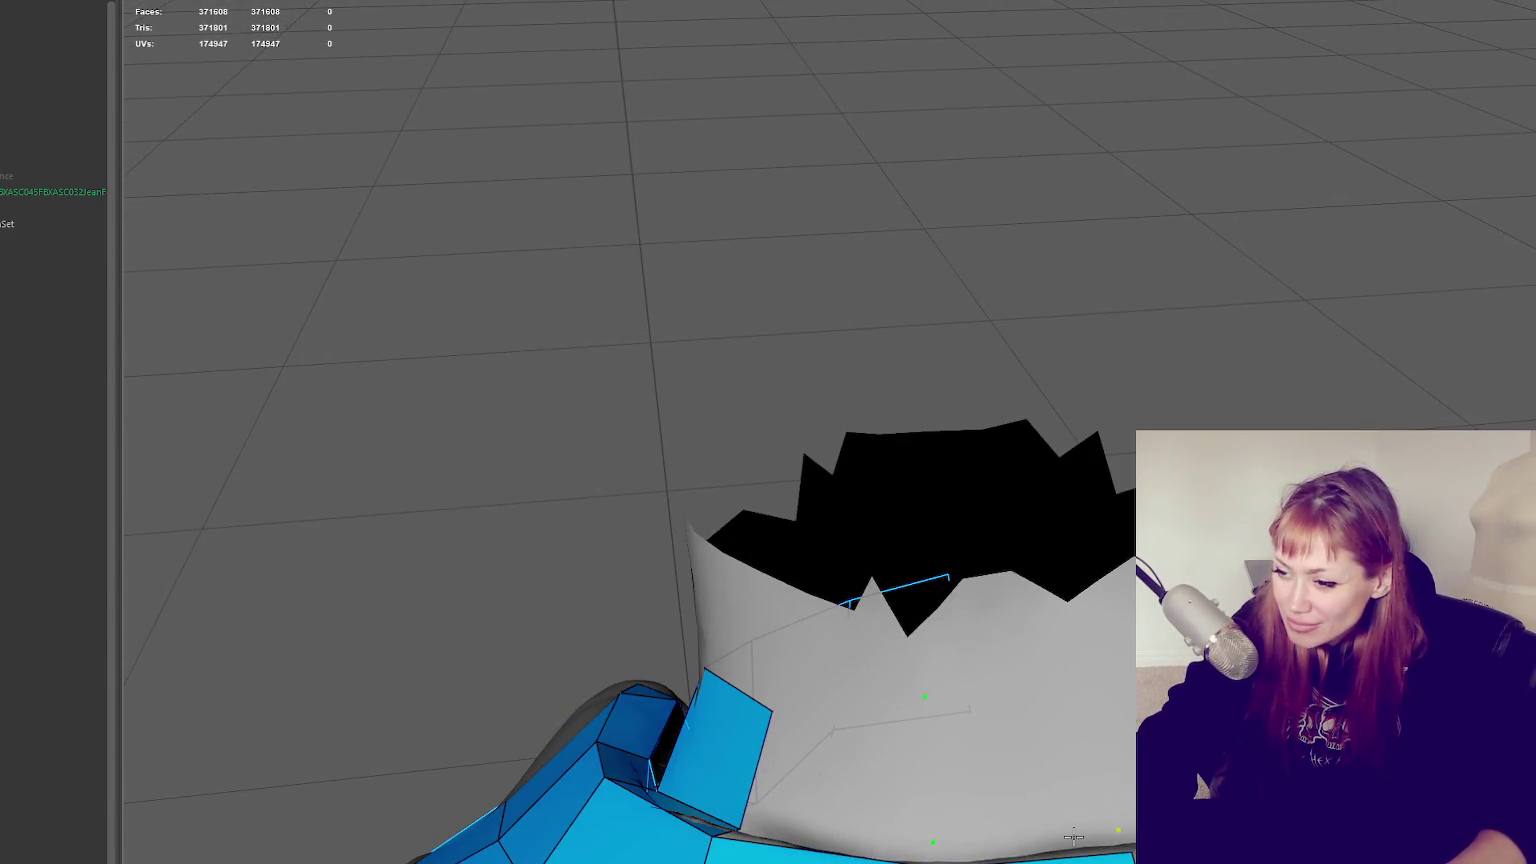
pyautogui.keyDown('shift'); pyautogui.click(1063, 843); pyautogui.keyUp('shift')
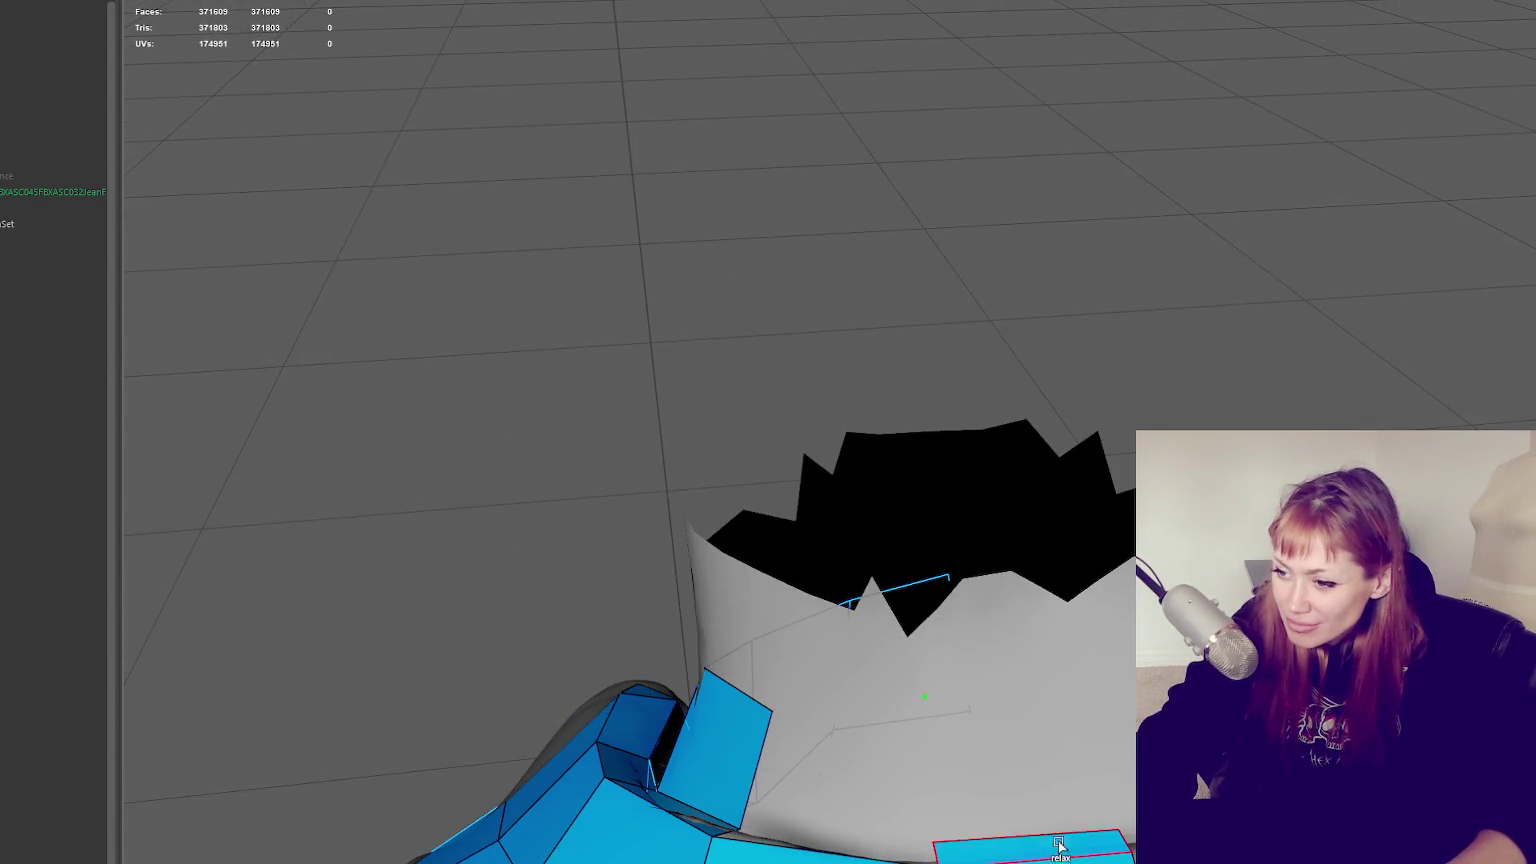
# Fill new quads along the collar and replace the unwanted face in the shoulder gap
pyautogui.keyDown('shift'); pyautogui.click(1031, 755); pyautogui.keyUp('shift')
pyautogui.keyDown('shift'); pyautogui.click(855, 776); pyautogui.keyUp('shift')
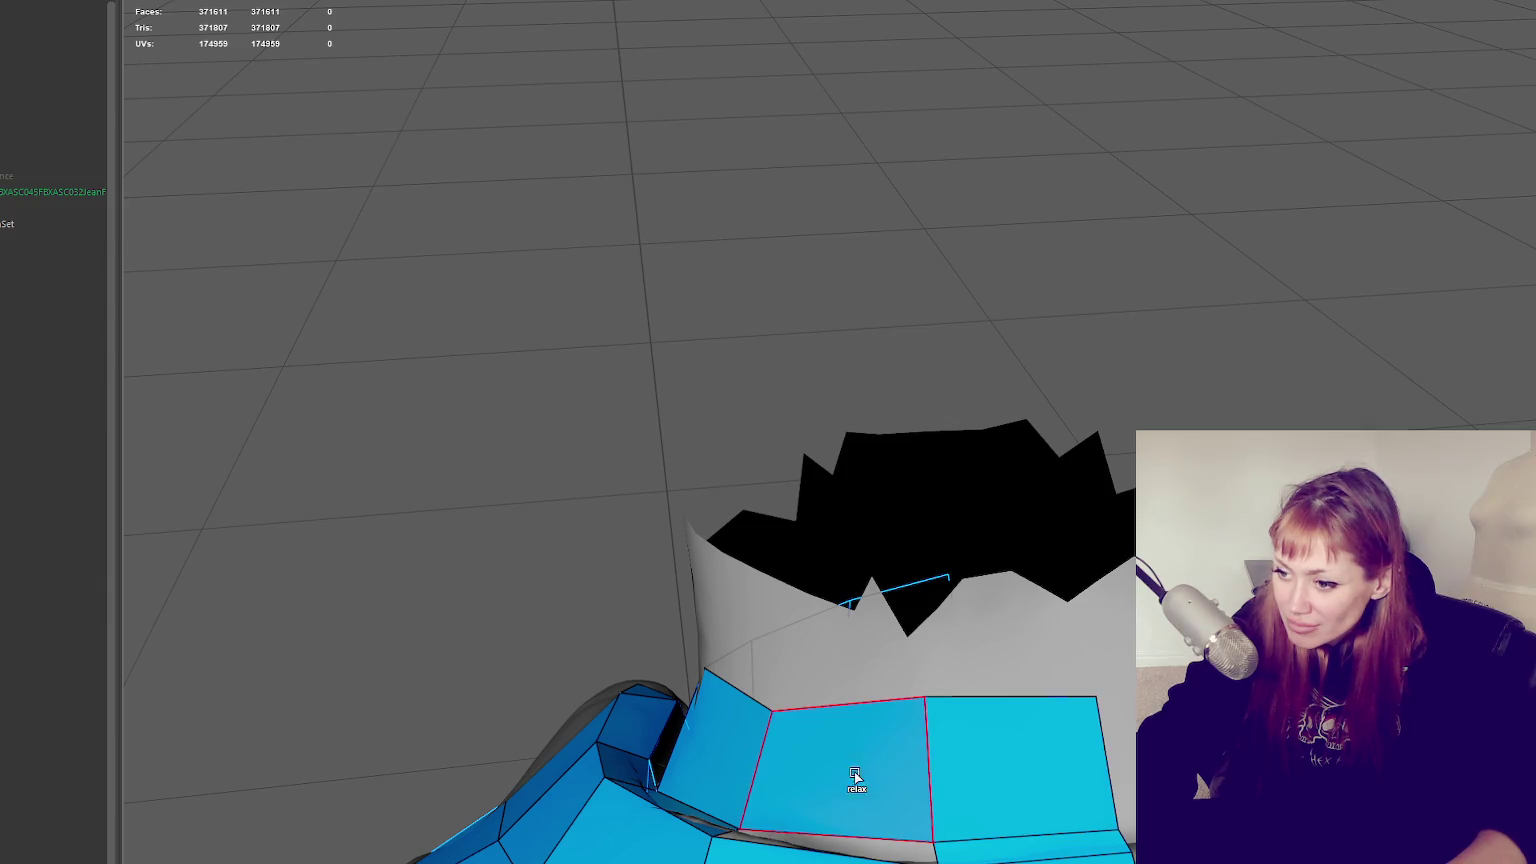
pyautogui.keyDown('shift'); pyautogui.click(816, 785); pyautogui.keyUp('shift')
pyautogui.moveTo(816, 785)
pyautogui.keyDown('alt'); pyautogui.mouseDown()
pyautogui.moveTo(952, 830)
pyautogui.moveTo(898, 418)
pyautogui.moveTo(921, 431)
pyautogui.moveTo(867, 425)
pyautogui.mouseUp(); pyautogui.keyUp('alt')
pyautogui.keyDown('ctrl'); pyautogui.keyDown('shift'); pyautogui.click(905, 422); pyautogui.keyUp('shift'); pyautogui.keyUp('ctrl')
pyautogui.keyDown('shift'); pyautogui.click(867, 428); pyautogui.keyUp('shift')
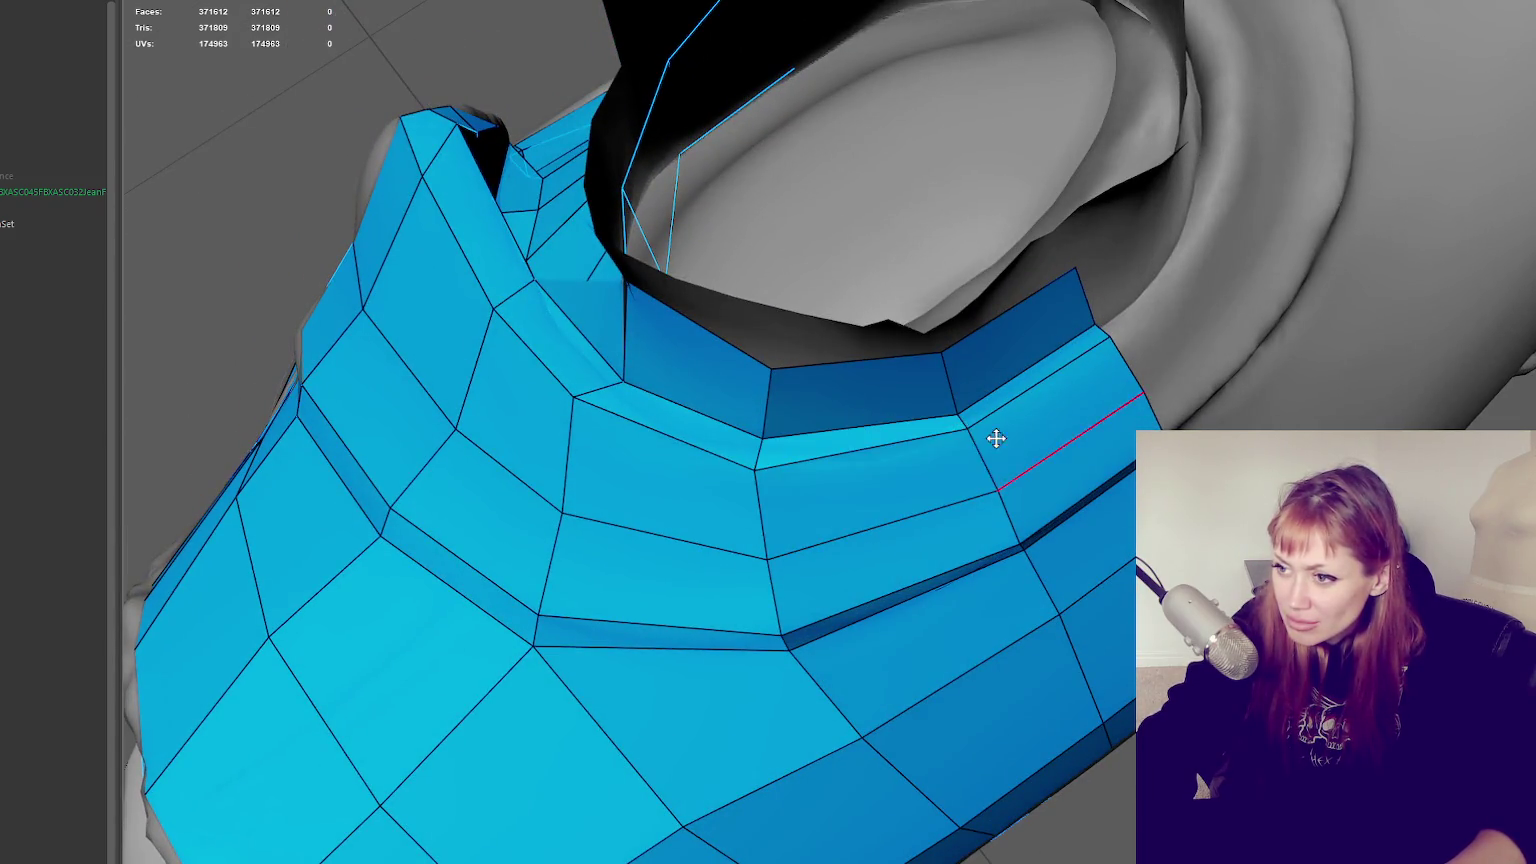
# Adjust the upper shoulder quad's corners and bottom edge to follow the collar shape
pyautogui.keyDown('alt'); pyautogui.moveTo(994, 439); pyautogui.dragTo(803, 300); pyautogui.keyUp('alt')
pyautogui.moveTo(813, 152); pyautogui.dragTo(814, 116)
pyautogui.moveTo(1076, 119); pyautogui.dragTo(1078, 100)
pyautogui.moveTo(938, 243); pyautogui.dragTo(938, 247)
pyautogui.moveTo(1090, 240); pyautogui.dragTo(1092, 246)
pyautogui.moveTo(951, 242)
pyautogui.mouseDown()
pyautogui.moveTo(938, 247)
pyautogui.moveTo(1124, 274)
pyautogui.moveTo(1210, 264)
pyautogui.moveTo(1008, 288)
pyautogui.moveTo(971, 243)
pyautogui.moveTo(1025, 240)
pyautogui.moveTo(1010, 336)
pyautogui.moveTo(1049, 350)
pyautogui.moveTo(1121, 339)
pyautogui.moveTo(1066, 357)
pyautogui.mouseUp()
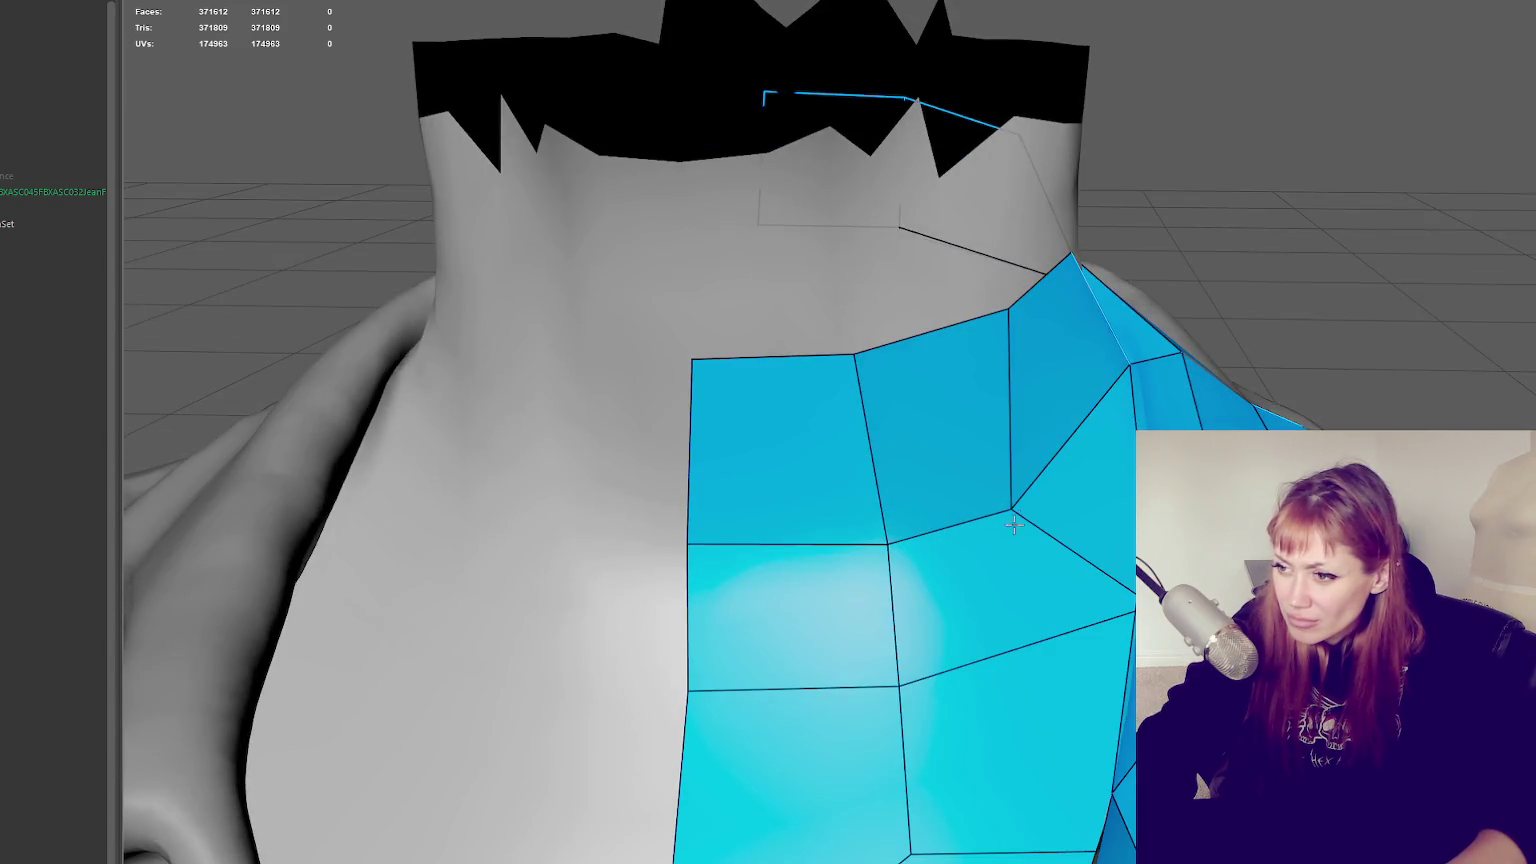
# Check the collar from behind, frame the vest with F and turn to the torso front
pyautogui.moveTo(1016, 505)
pyautogui.keyDown('alt'); pyautogui.mouseDown()
pyautogui.moveTo(898, 670)
pyautogui.moveTo(826, 627)
pyautogui.moveTo(929, 559)
pyautogui.moveTo(906, 543)
pyautogui.moveTo(919, 531)
pyautogui.moveTo(953, 521)
pyautogui.moveTo(889, 559)
pyautogui.moveTo(1060, 565)
pyautogui.moveTo(1003, 603)
pyautogui.mouseUp(); pyautogui.keyUp('alt')
pyautogui.moveTo(1104, 590)
pyautogui.keyDown('alt'); pyautogui.mouseDown()
pyautogui.moveTo(929, 569)
pyautogui.moveTo(854, 518)
pyautogui.moveTo(833, 525)
pyautogui.moveTo(996, 500)
pyautogui.moveTo(960, 430)
pyautogui.mouseUp(); pyautogui.keyUp('alt')
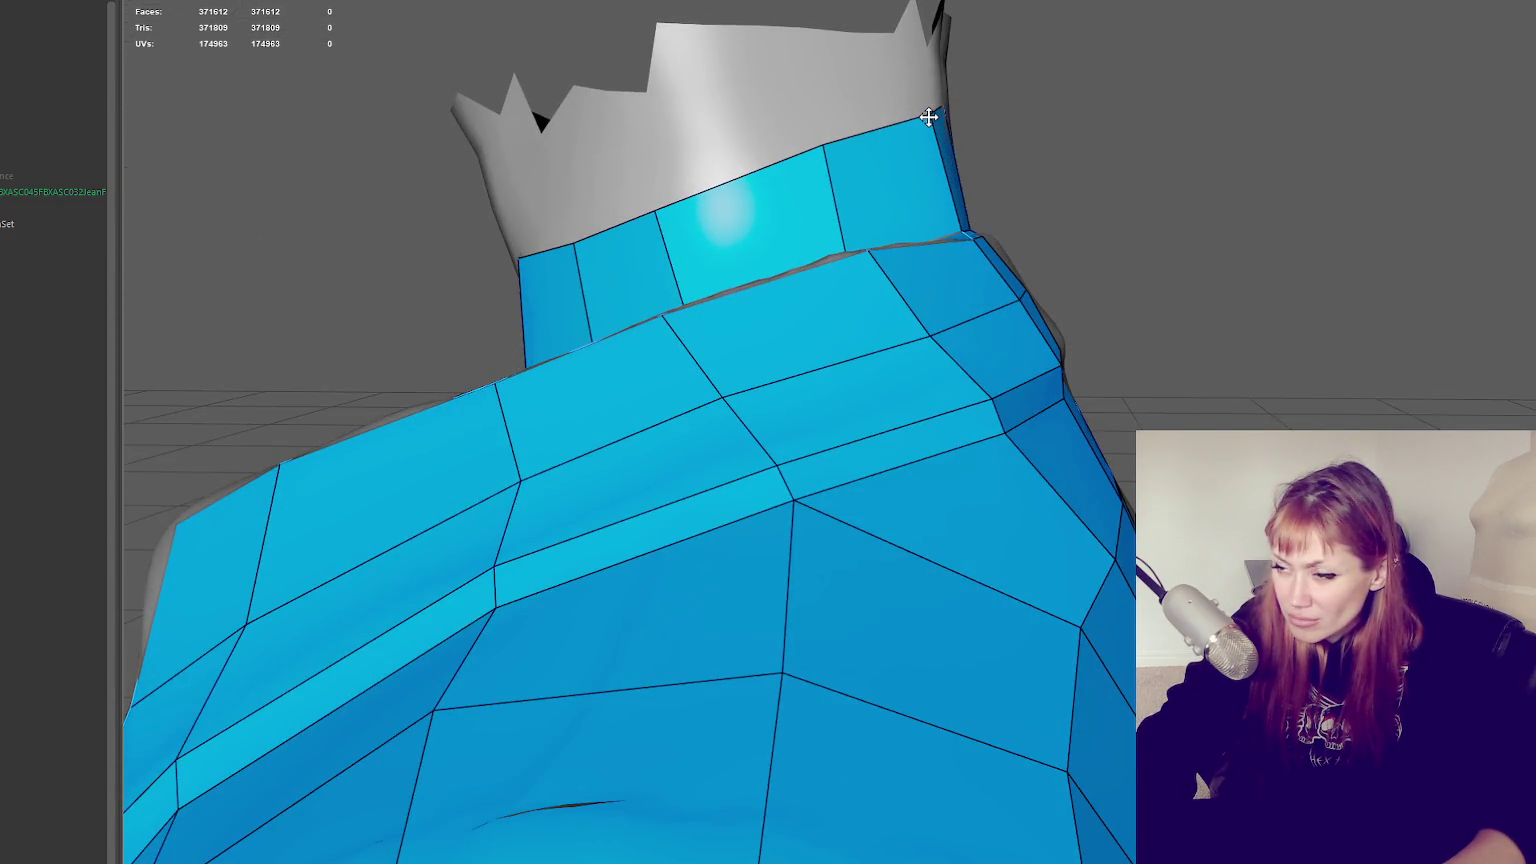
pyautogui.press('f')
pyautogui.moveTo(651, 171)
pyautogui.keyDown('alt'); pyautogui.mouseDown()
pyautogui.moveTo(1104, 319)
pyautogui.moveTo(1114, 435)
pyautogui.moveTo(1100, 357)
pyautogui.moveTo(1245, 340)
pyautogui.moveTo(1138, 363)
pyautogui.moveTo(1134, 384)
pyautogui.mouseUp(); pyautogui.keyUp('alt')
pyautogui.keyDown('alt'); pyautogui.moveTo(1134, 384); pyautogui.dragTo(1357, 393, button='right'); pyautogui.keyUp('alt')
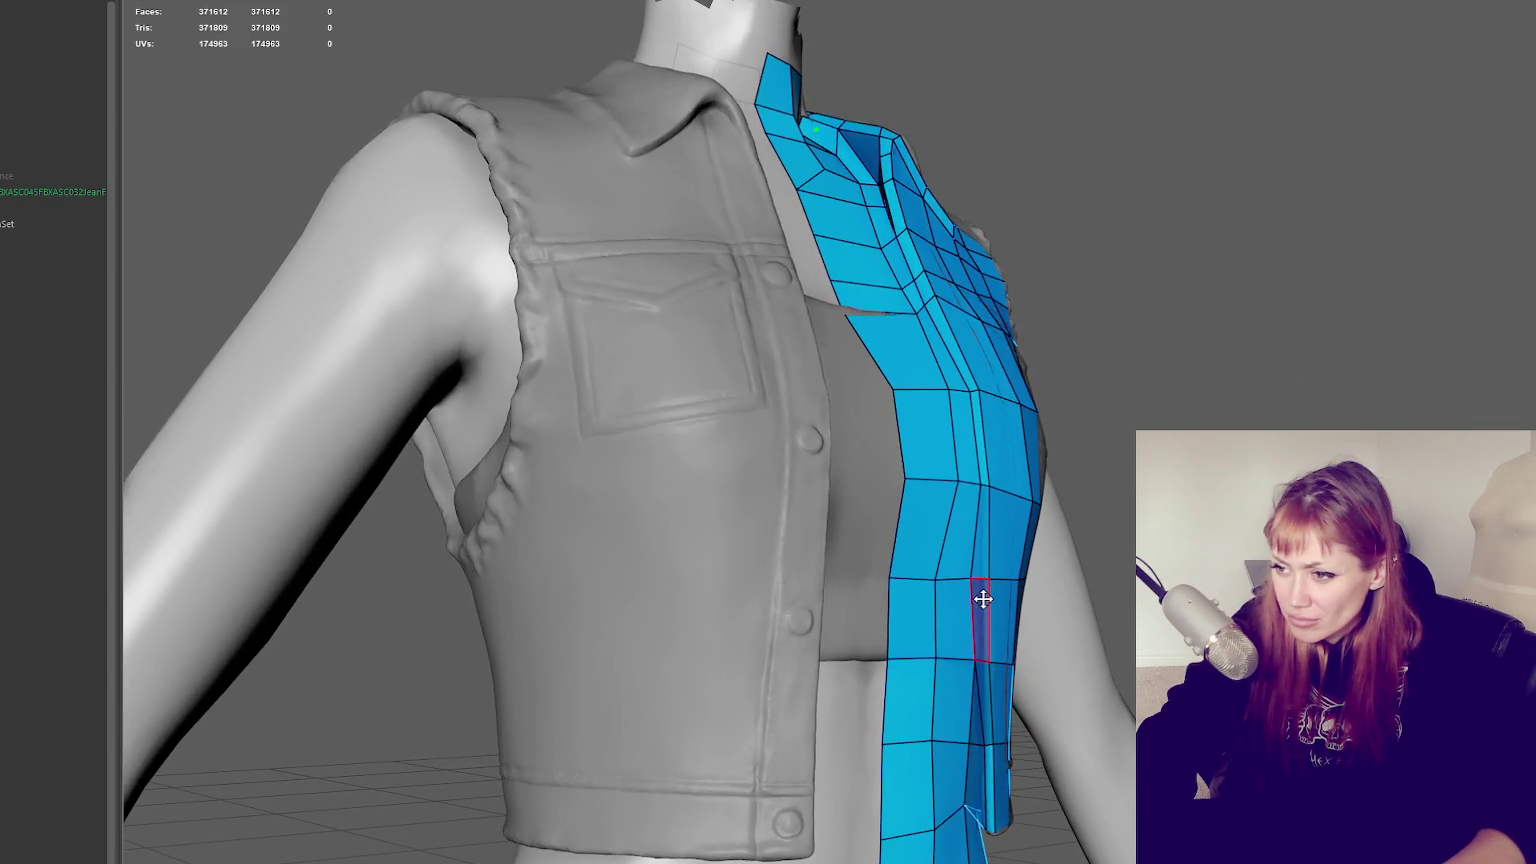
# Delete the uneven faces of the lower front strip, leaving a hole
pyautogui.moveTo(977, 531)
pyautogui.keyDown('alt'); pyautogui.mouseDown()
pyautogui.moveTo(1015, 516)
pyautogui.moveTo(998, 521)
pyautogui.moveTo(1012, 563)
pyautogui.mouseUp(); pyautogui.keyUp('alt')
pyautogui.moveTo(1015, 645); pyautogui.dragTo(1015, 600)
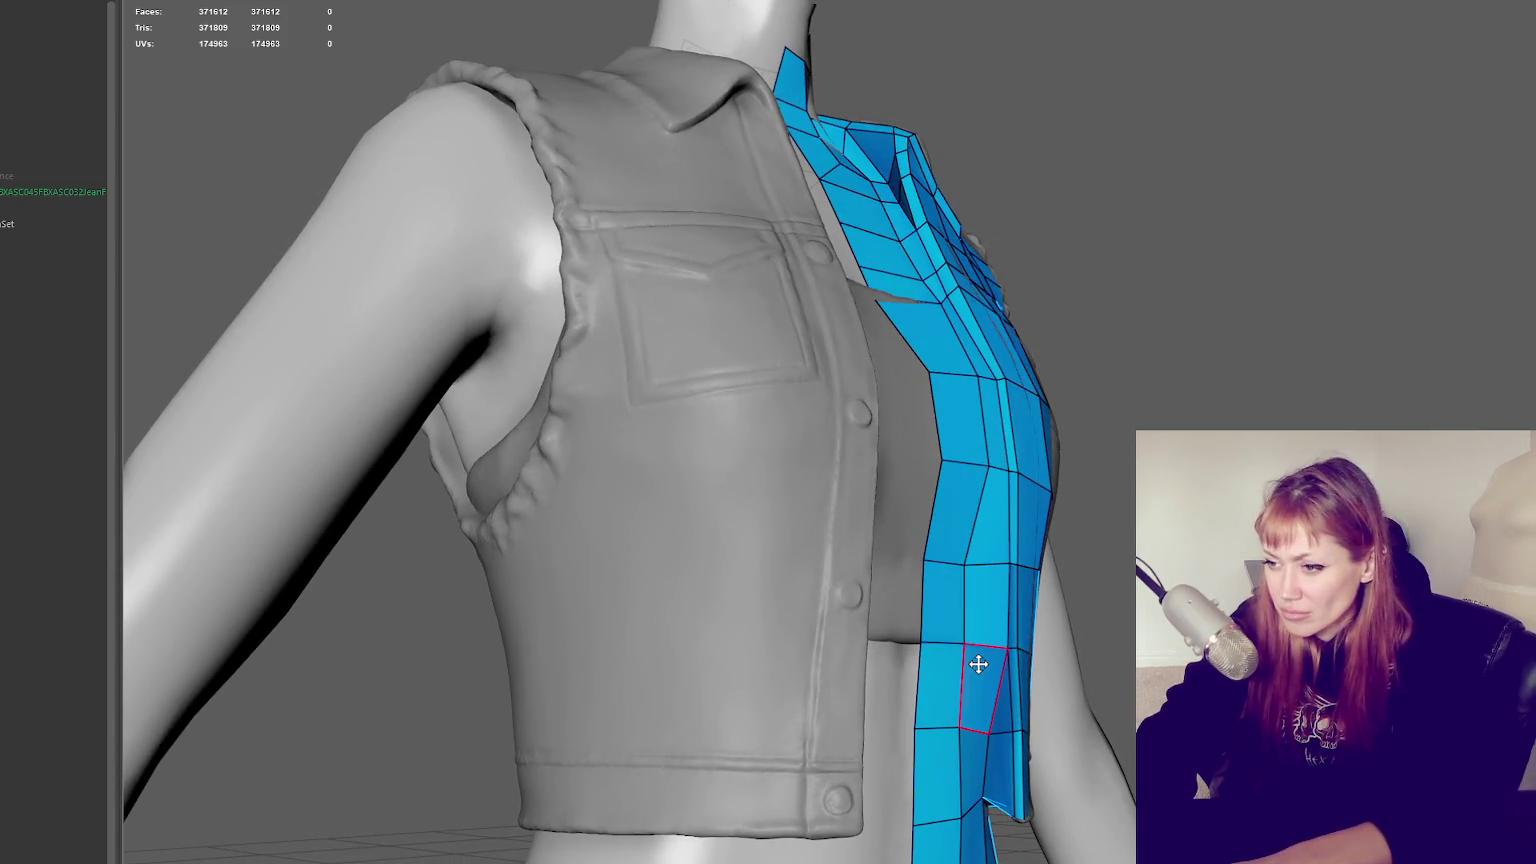
pyautogui.moveTo(977, 653); pyautogui.dragTo(998, 700)
pyautogui.press('Delete')
pyautogui.moveTo(1002, 646); pyautogui.dragTo(994, 549)
pyautogui.press('Delete')
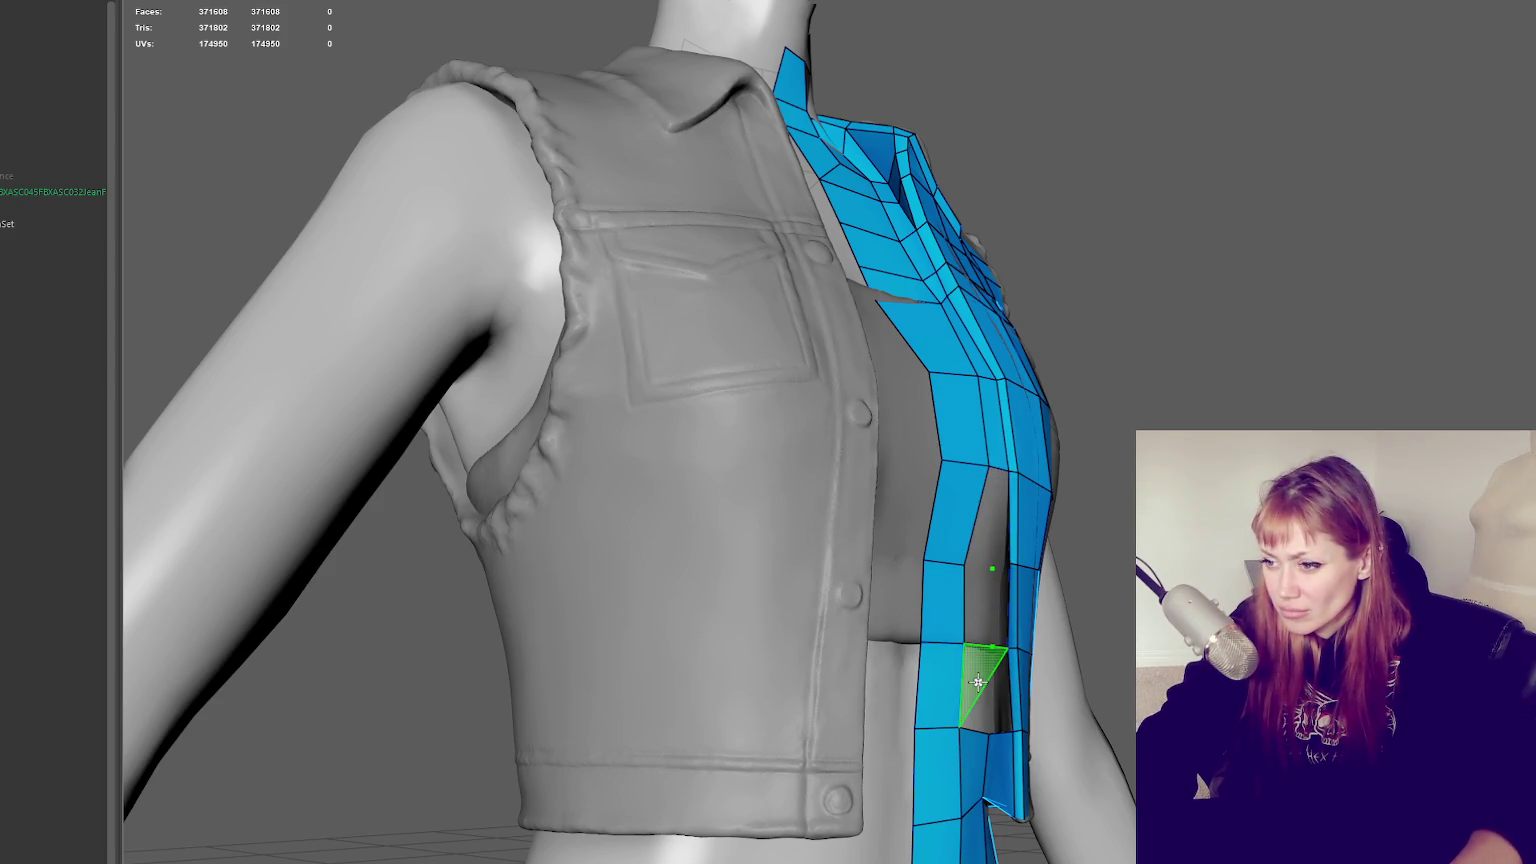
pyautogui.moveTo(982, 688)
pyautogui.keyDown('alt'); pyautogui.mouseDown()
pyautogui.moveTo(946, 692)
pyautogui.moveTo(888, 640)
pyautogui.mouseUp(); pyautogui.keyUp('alt')
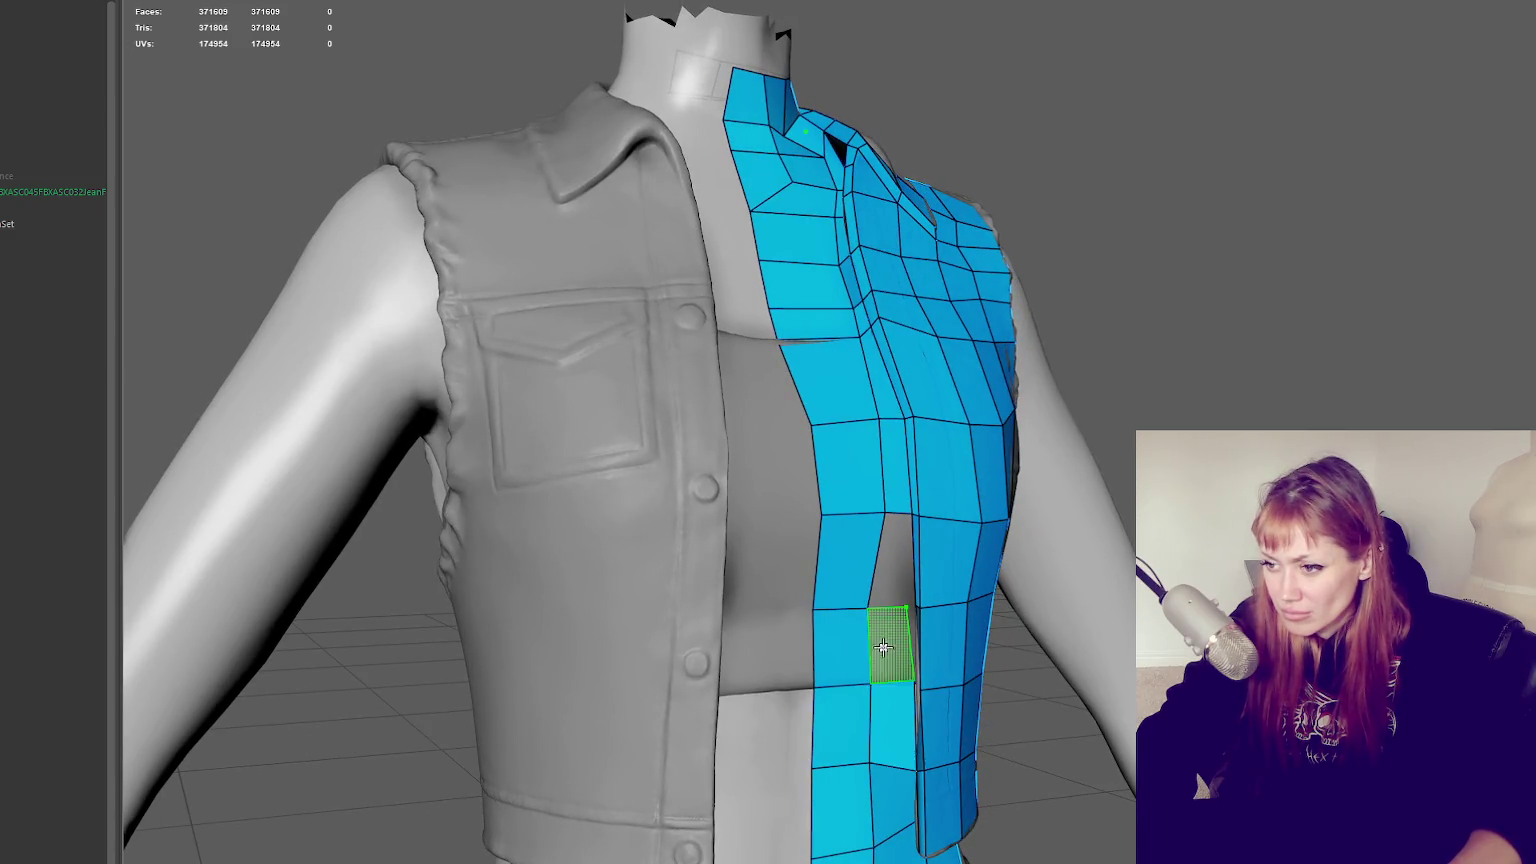
pyautogui.moveTo(898, 571)
pyautogui.keyDown('alt'); pyautogui.mouseDown()
pyautogui.moveTo(978, 496)
pyautogui.moveTo(1073, 449)
pyautogui.mouseUp(); pyautogui.keyUp('alt')
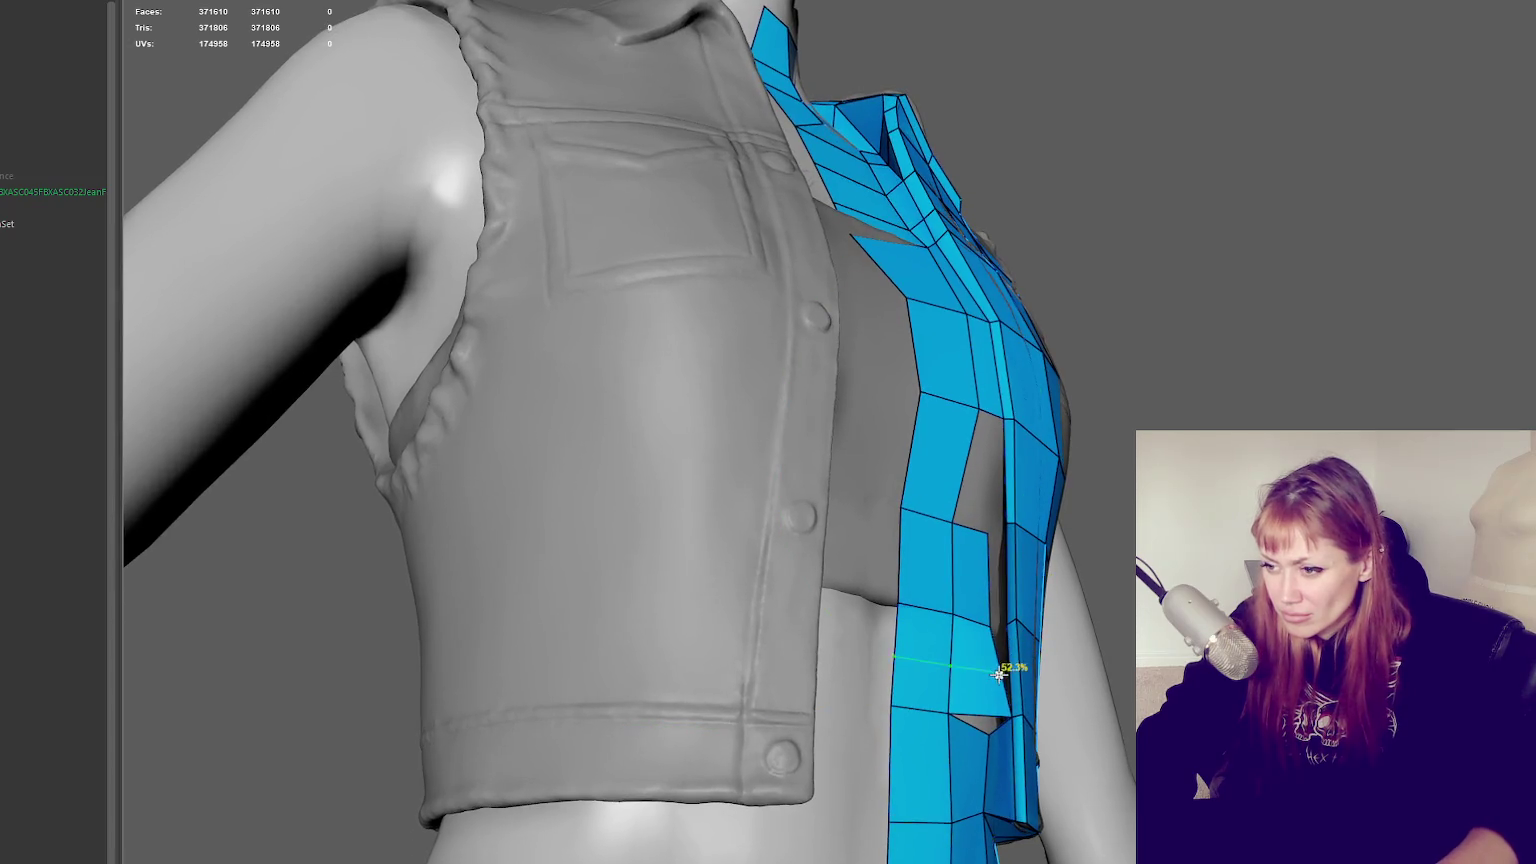
pyautogui.hotkey('ctrl', 'z')
# Fill two new quads into the grey gap in the front strip
pyautogui.keyDown('alt'); pyautogui.moveTo(971, 685); pyautogui.dragTo(1056, 672); pyautogui.keyUp('alt')
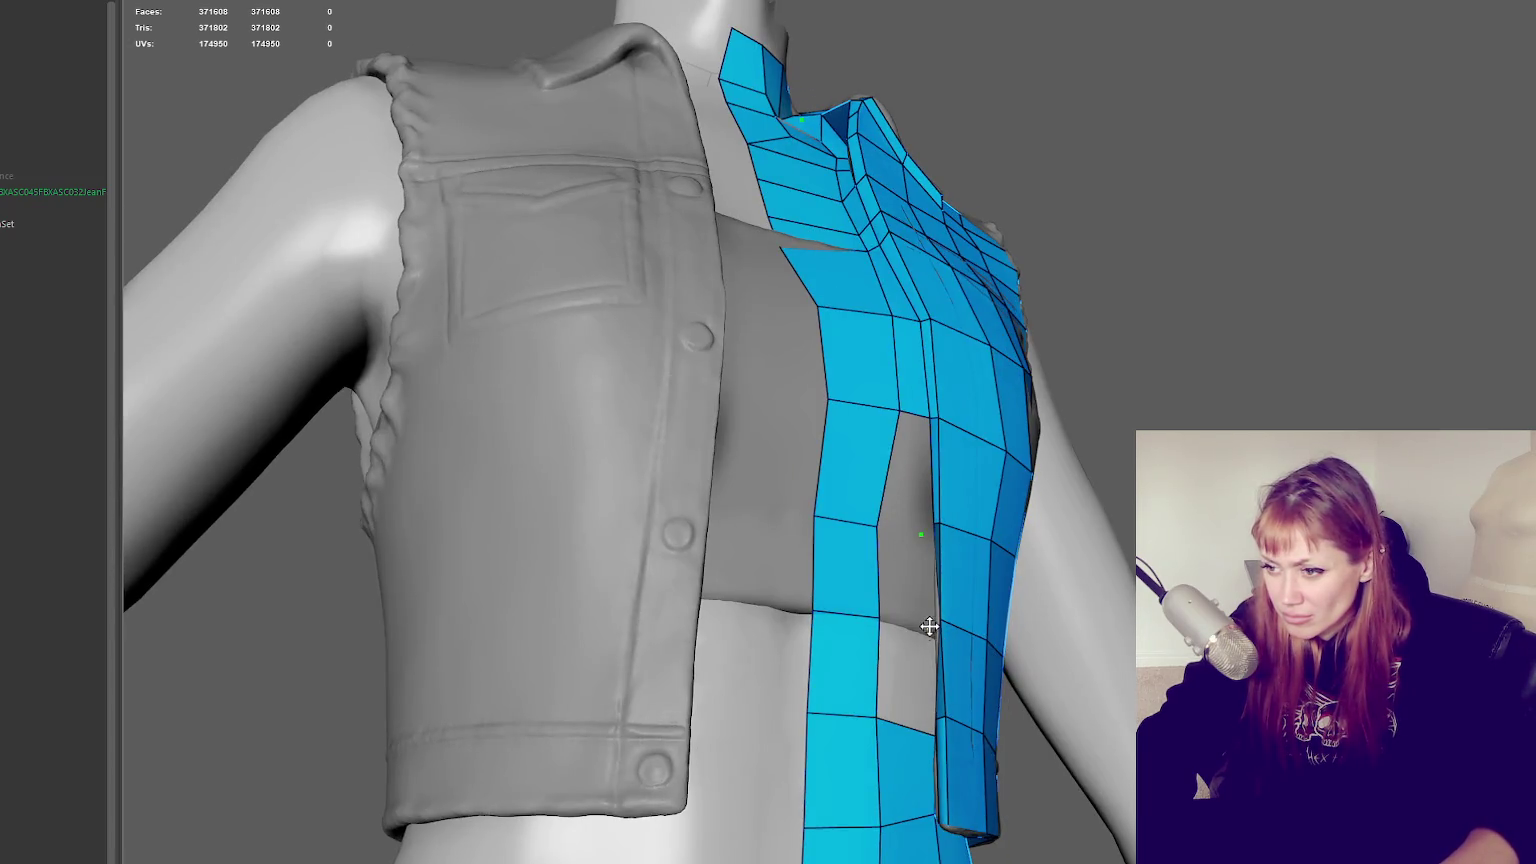
pyautogui.keyDown('alt'); pyautogui.moveTo(942, 677); pyautogui.dragTo(796, 750); pyautogui.keyUp('alt')
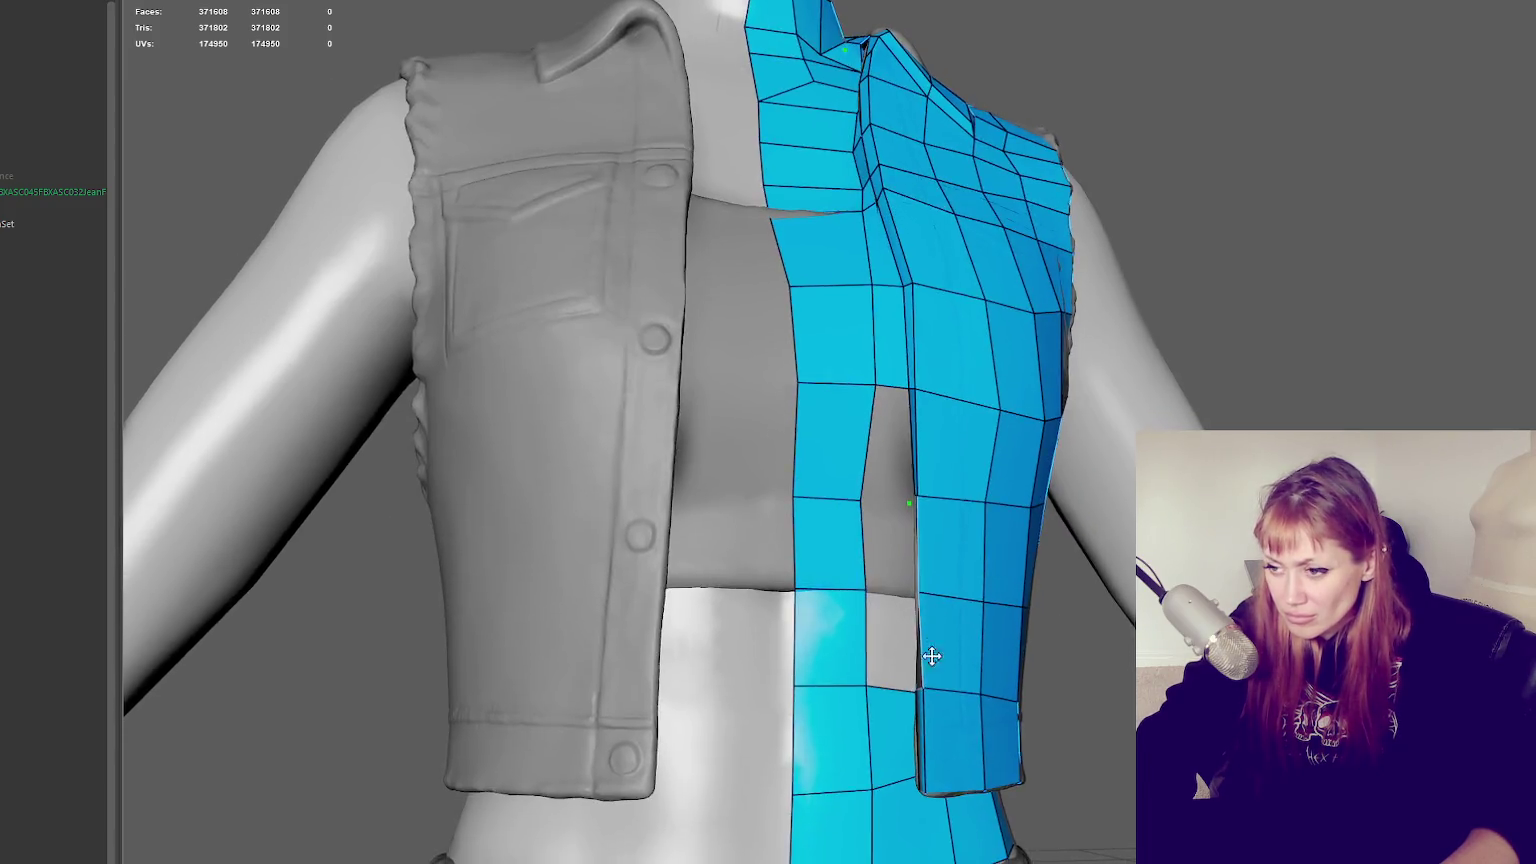
pyautogui.scroll(10, 926, 645)
pyautogui.scroll(-5, 816, 617)
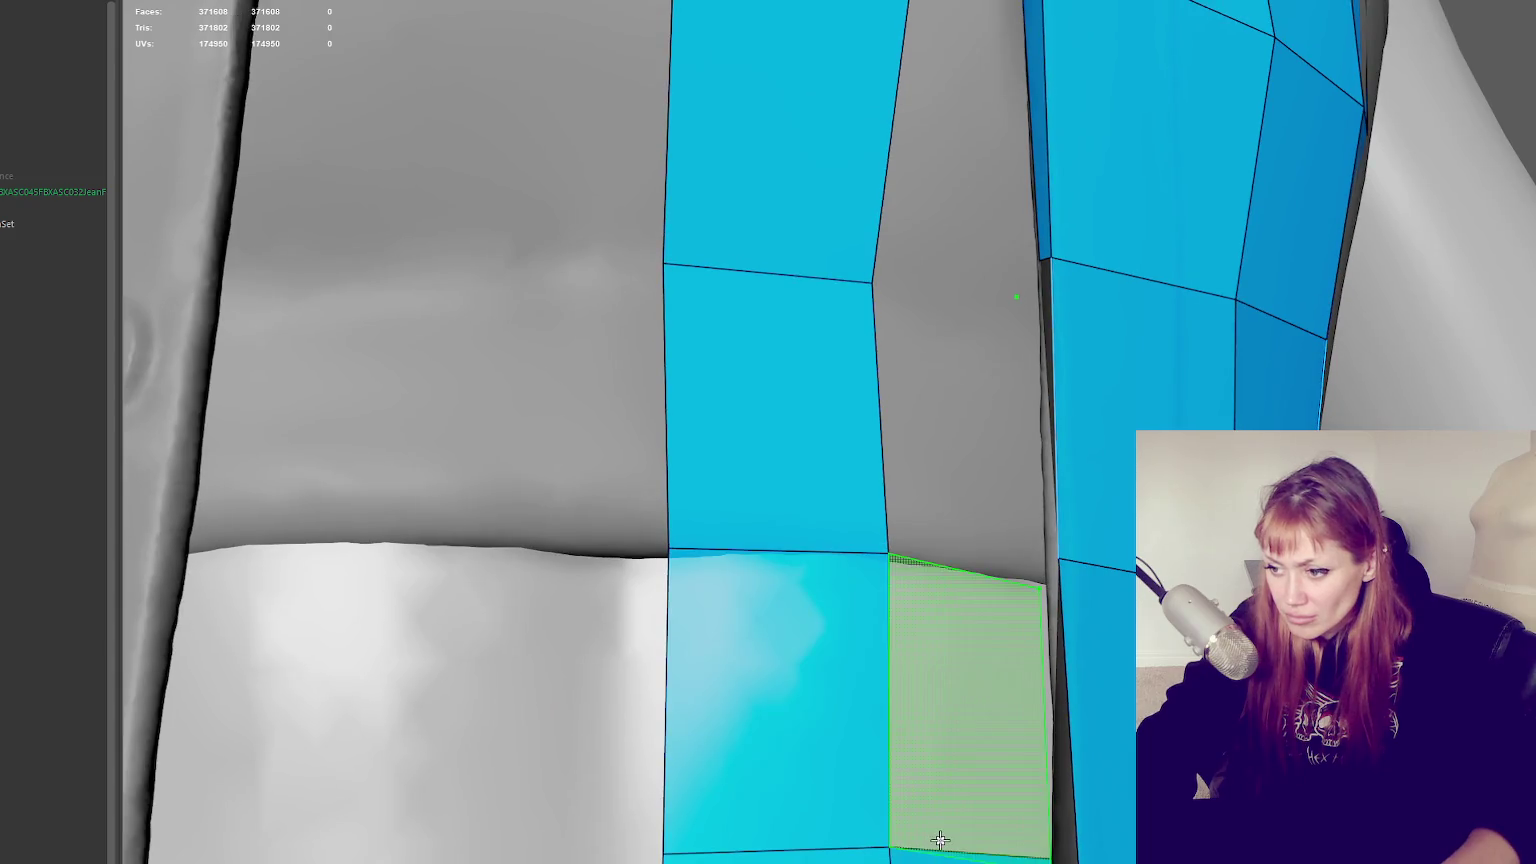
pyautogui.keyDown('alt'); pyautogui.moveTo(967, 717); pyautogui.dragTo(973, 703); pyautogui.keyUp('alt')
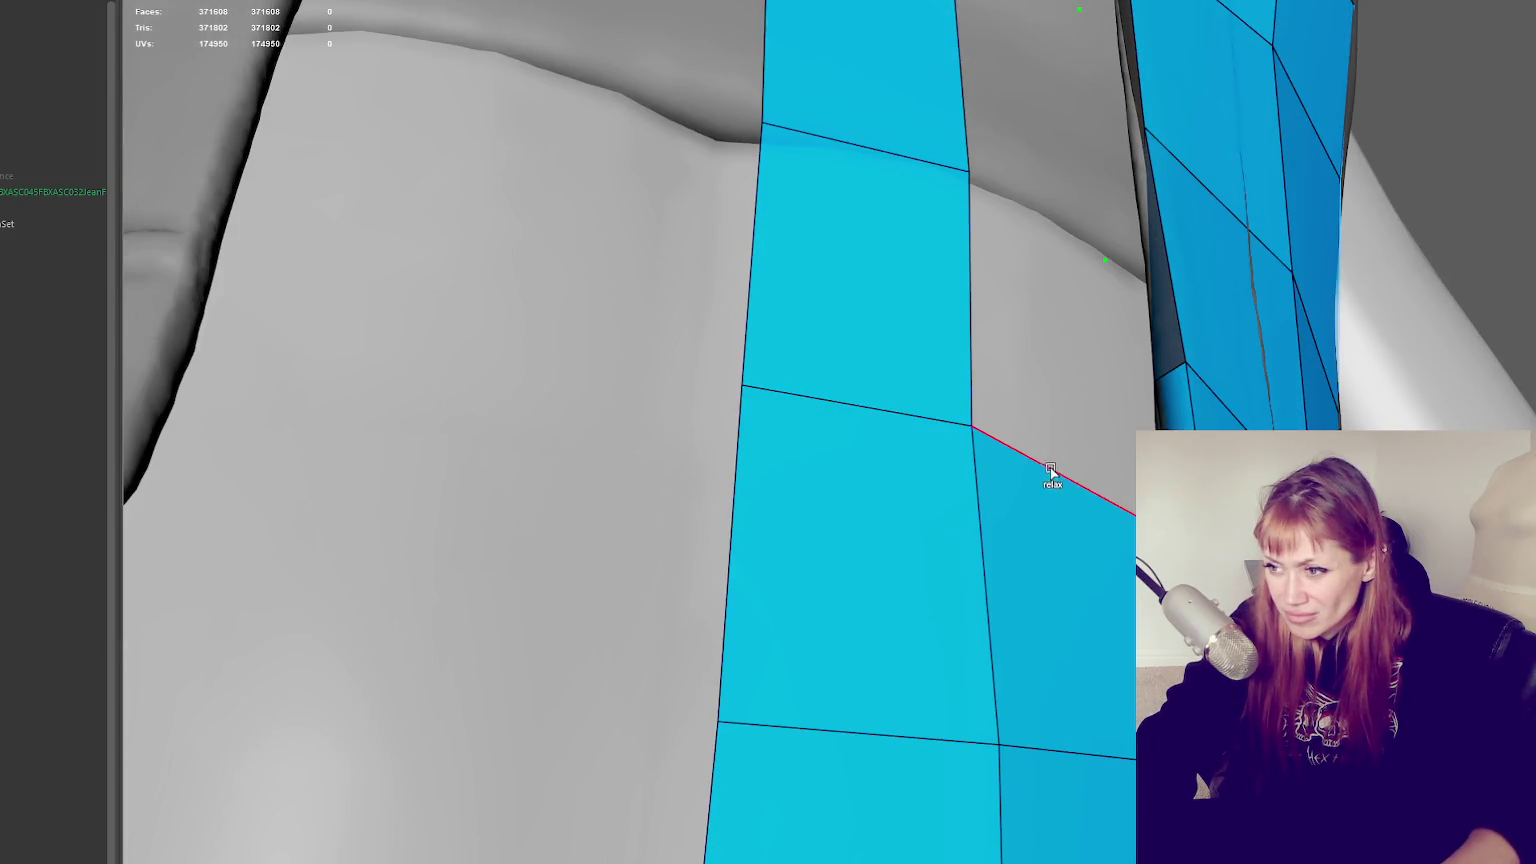
pyautogui.keyDown('alt'); pyautogui.moveTo(1125, 429); pyautogui.dragTo(1250, 480); pyautogui.keyUp('alt')
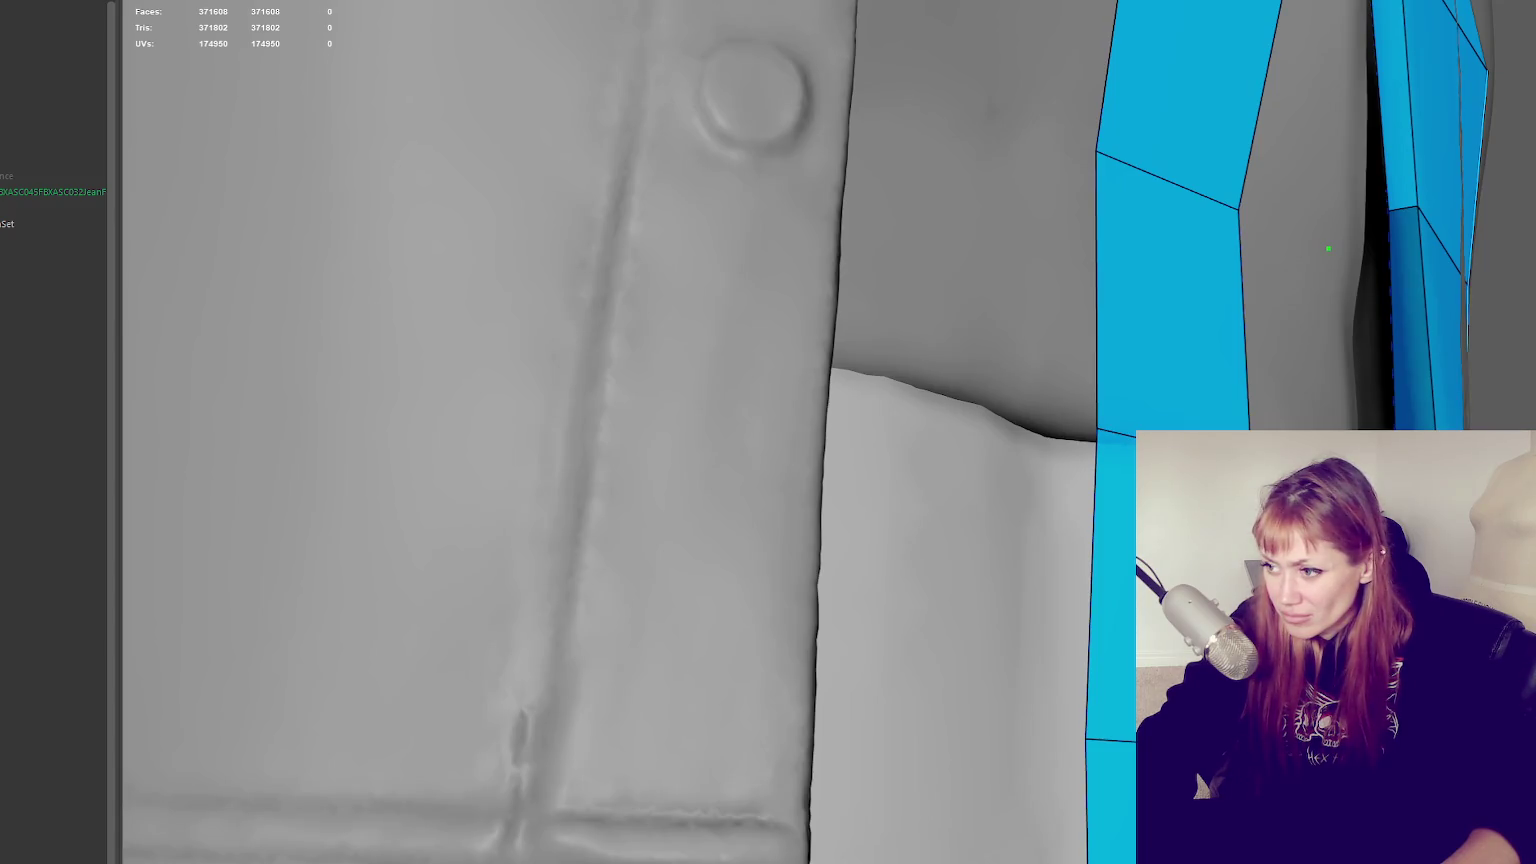
pyautogui.keyDown('alt'); pyautogui.moveTo(1328, 248); pyautogui.dragTo(1303, 281); pyautogui.keyUp('alt')
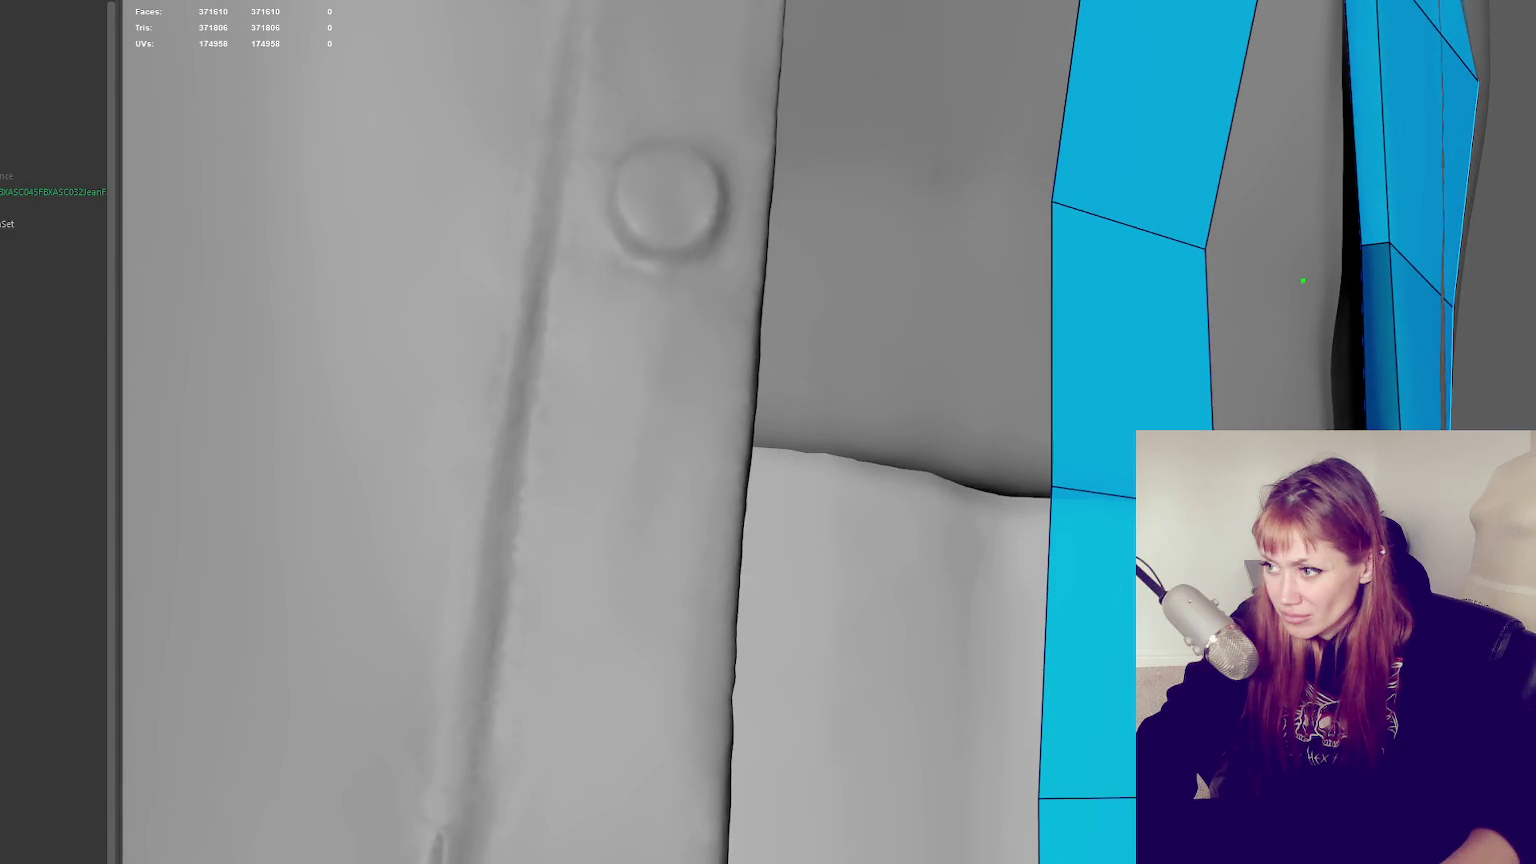
pyautogui.moveTo(1269, 417)
pyautogui.keyDown('alt'); pyautogui.mouseDown()
pyautogui.moveTo(1108, 668)
pyautogui.moveTo(1090, 652)
pyautogui.mouseUp(); pyautogui.keyUp('alt')
pyautogui.keyDown('shift'); pyautogui.click(1004, 480); pyautogui.keyUp('shift')
pyautogui.keyDown('alt'); pyautogui.moveTo(1004, 480); pyautogui.dragTo(1412, 405); pyautogui.keyUp('alt')
pyautogui.keyDown('shift'); pyautogui.click(1386, 404); pyautogui.keyUp('shift')
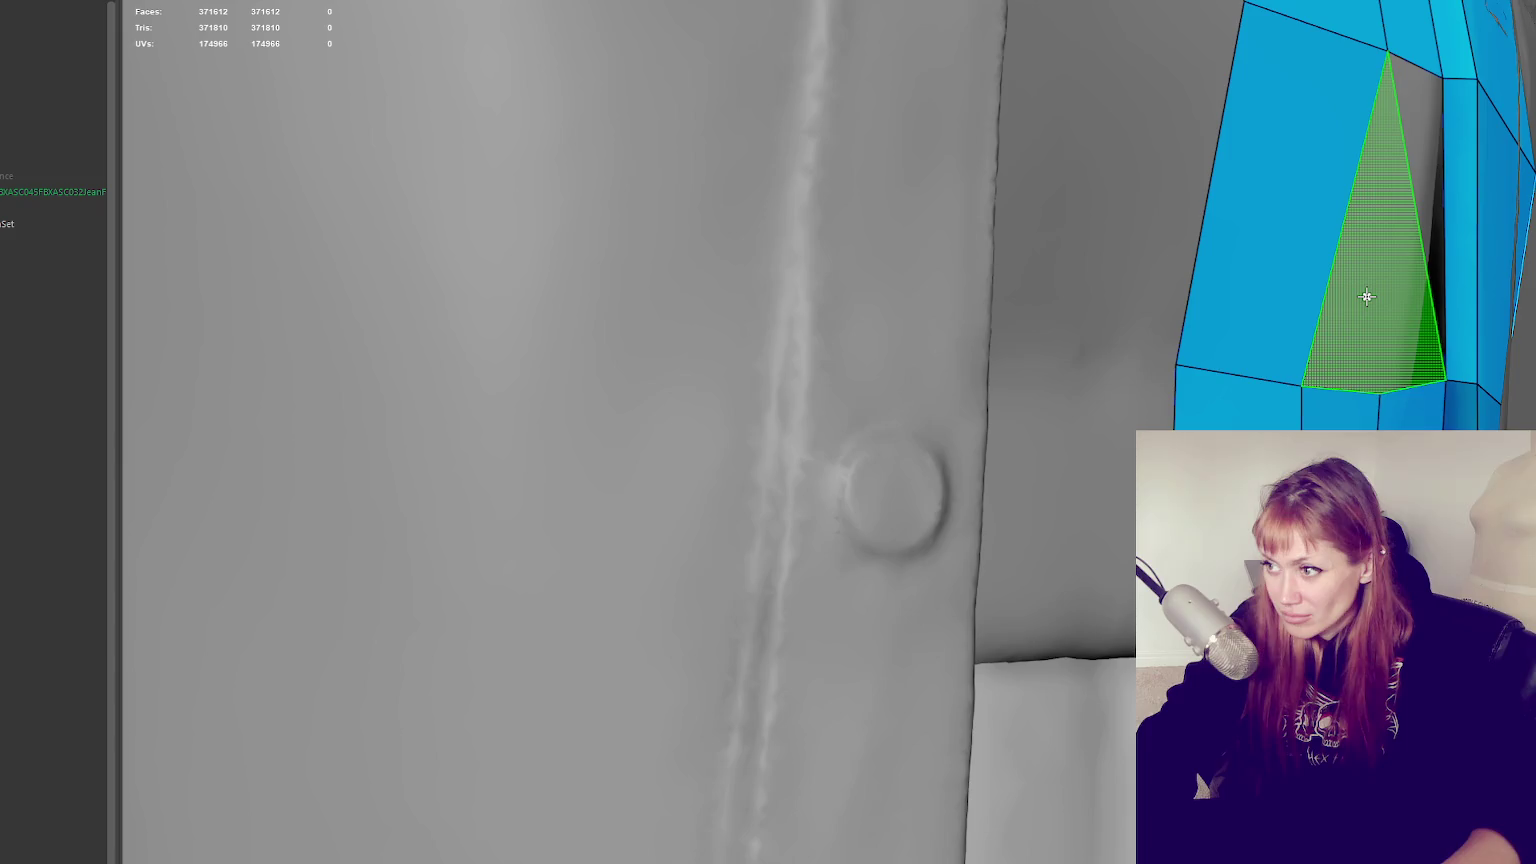
# Fill a quad beside the seam and pull its vertex upward
pyautogui.keyDown('alt'); pyautogui.moveTo(1433, 333); pyautogui.dragTo(1423, 345); pyautogui.keyUp('alt')
pyautogui.keyDown('alt'); pyautogui.moveTo(1371, 412); pyautogui.dragTo(1365, 370); pyautogui.keyUp('alt')
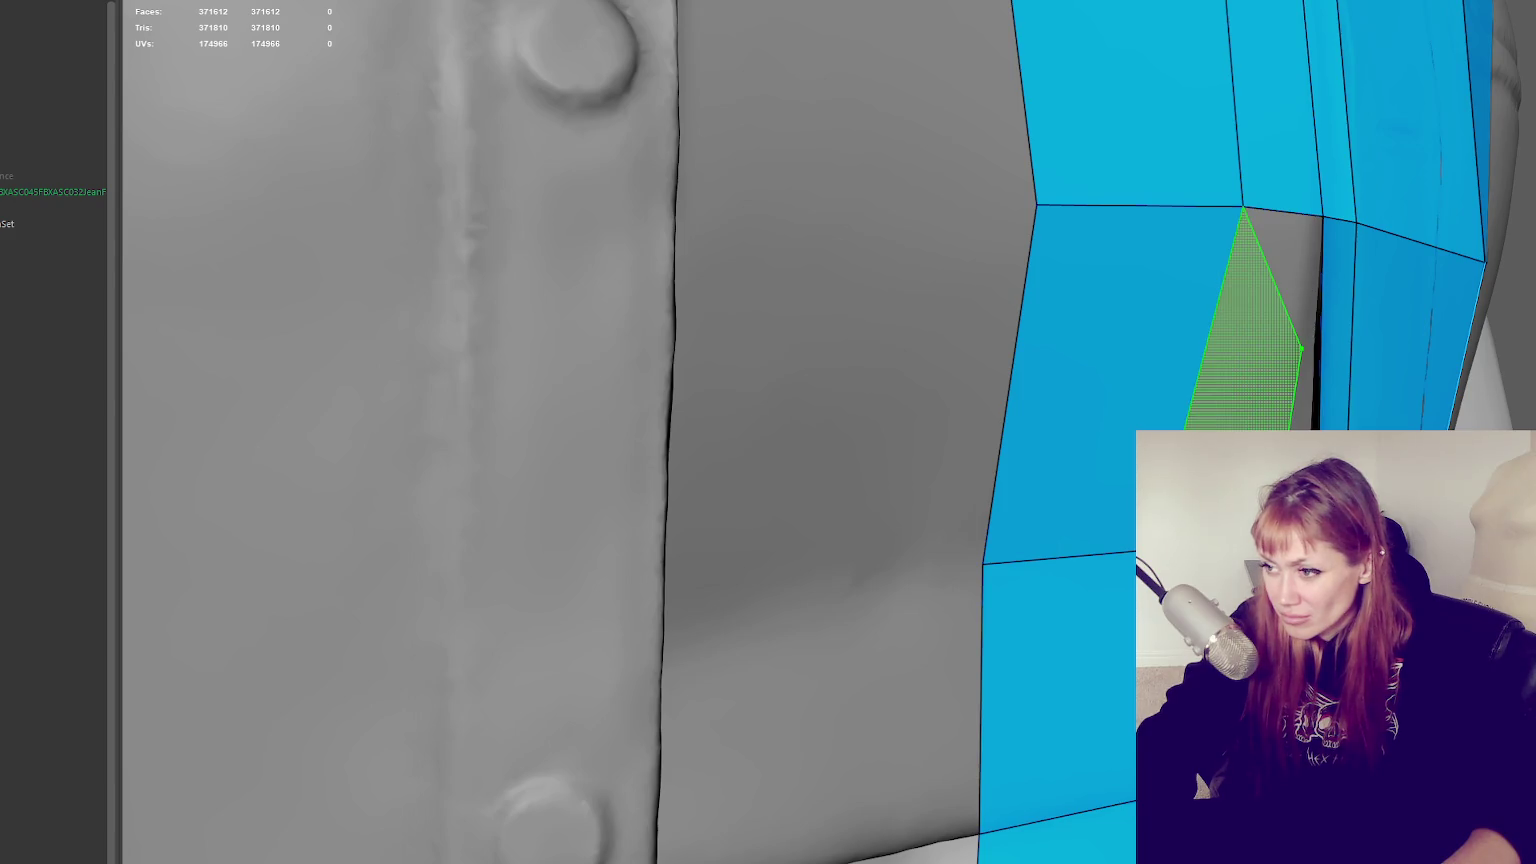
pyautogui.keyDown('shift'); pyautogui.click(1250, 330); pyautogui.keyUp('shift')
pyautogui.moveTo(1303, 347); pyautogui.dragTo(1303, 260)
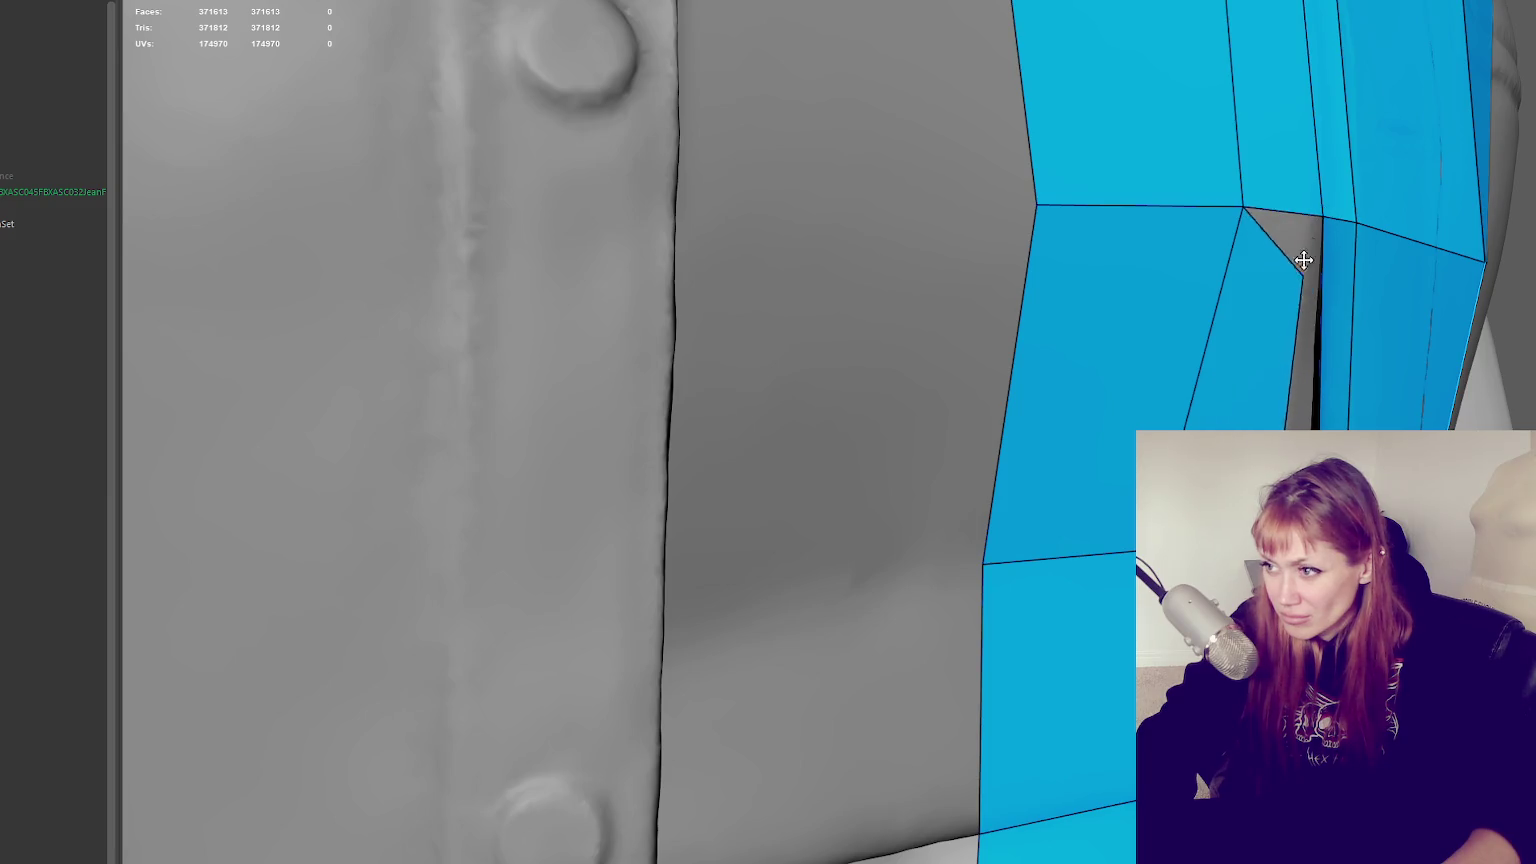
pyautogui.scroll(3, 1397, 364)
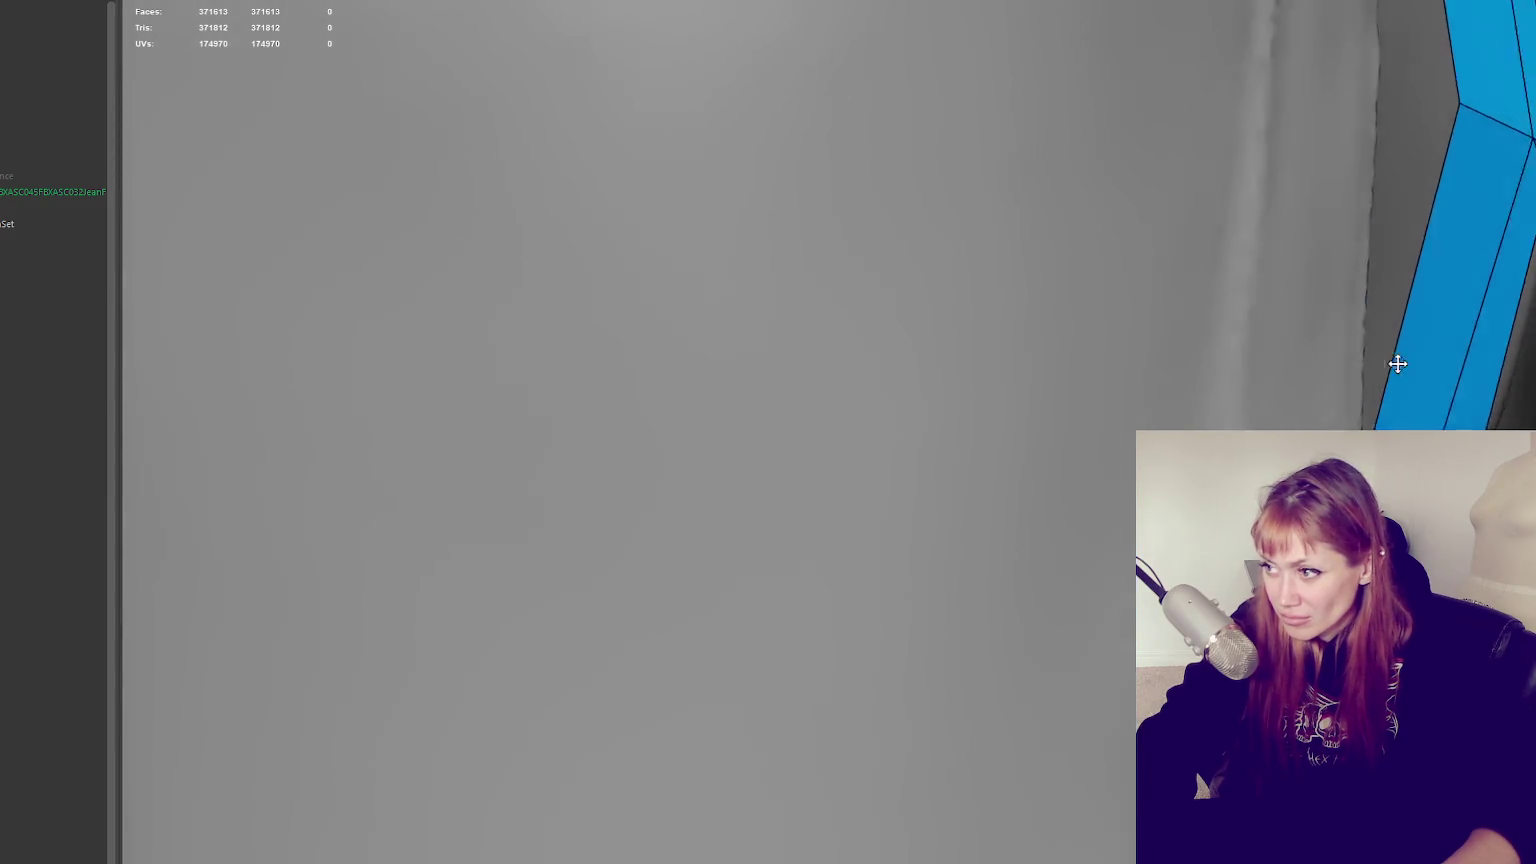
pyautogui.scroll(3, 1397, 364)
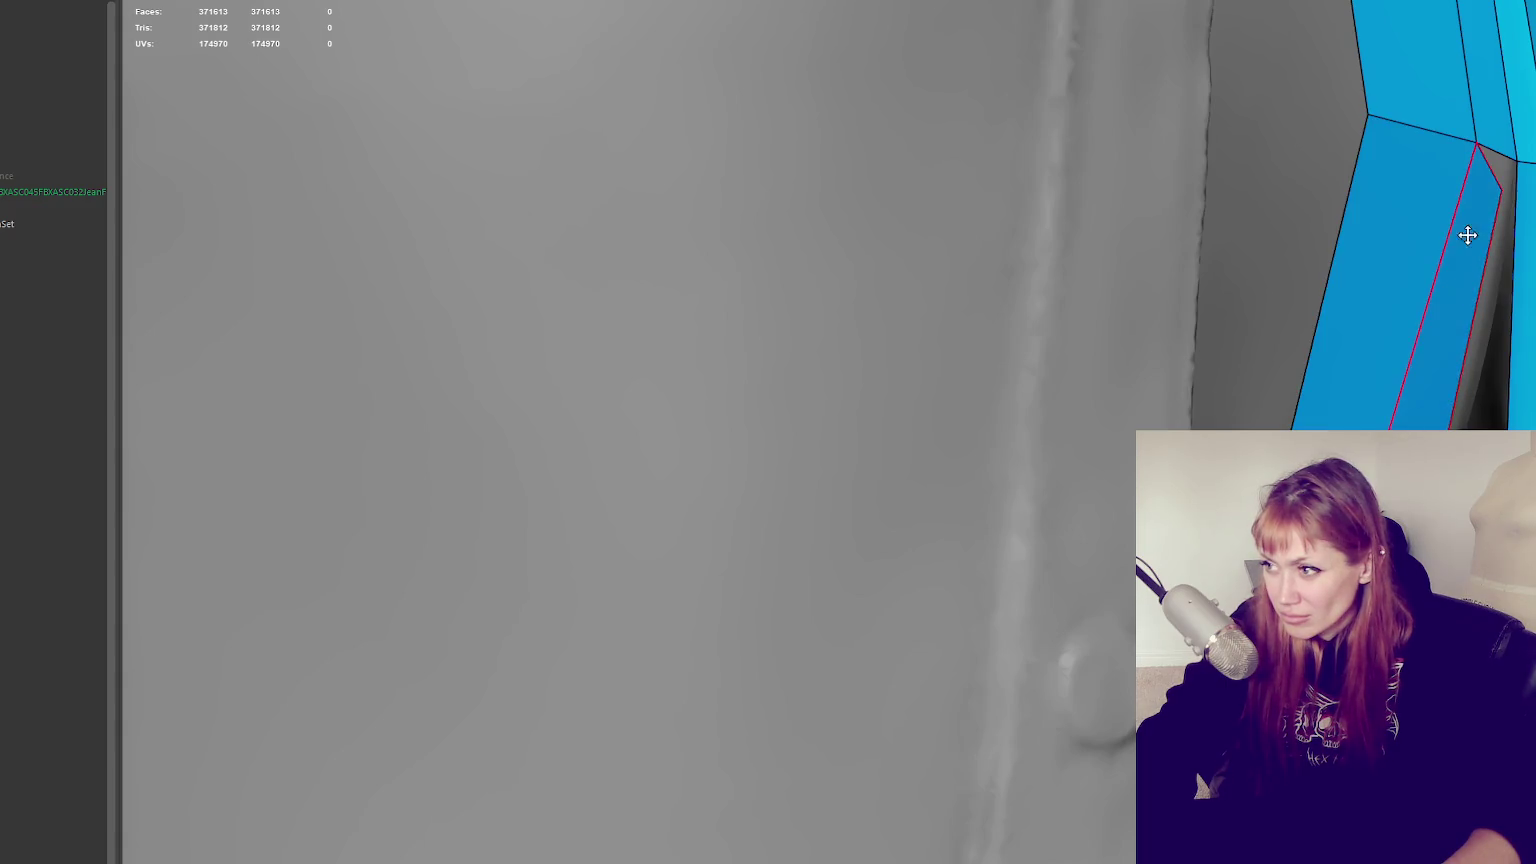
# Move the narrow face's corners back onto the vest's front seam
pyautogui.moveTo(1498, 189); pyautogui.dragTo(1530, 165)
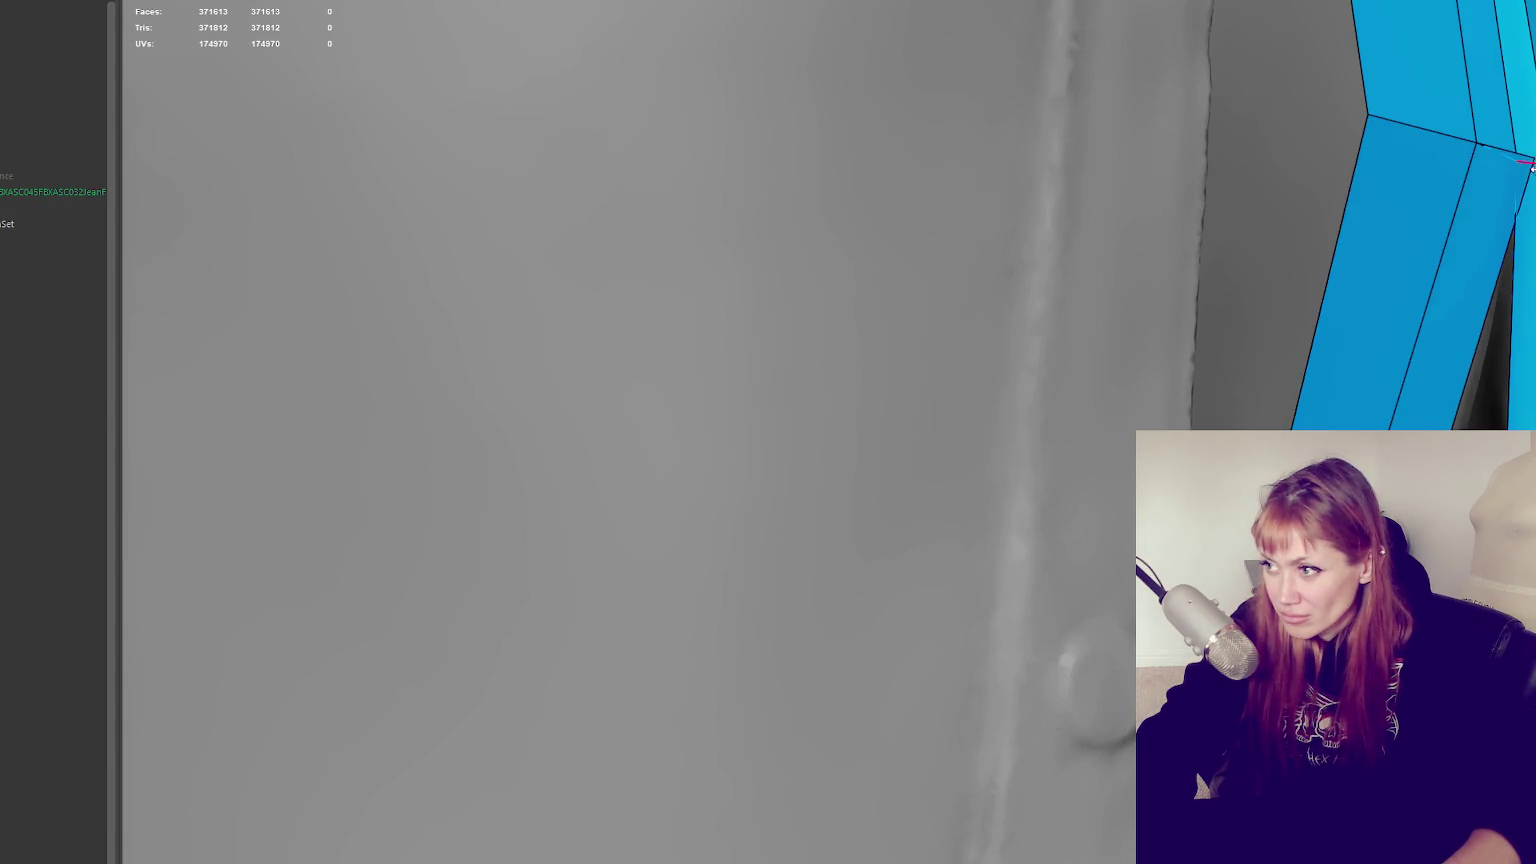
pyautogui.scroll(-3, 1495, 235)
pyautogui.scroll(4, 1490, 225)
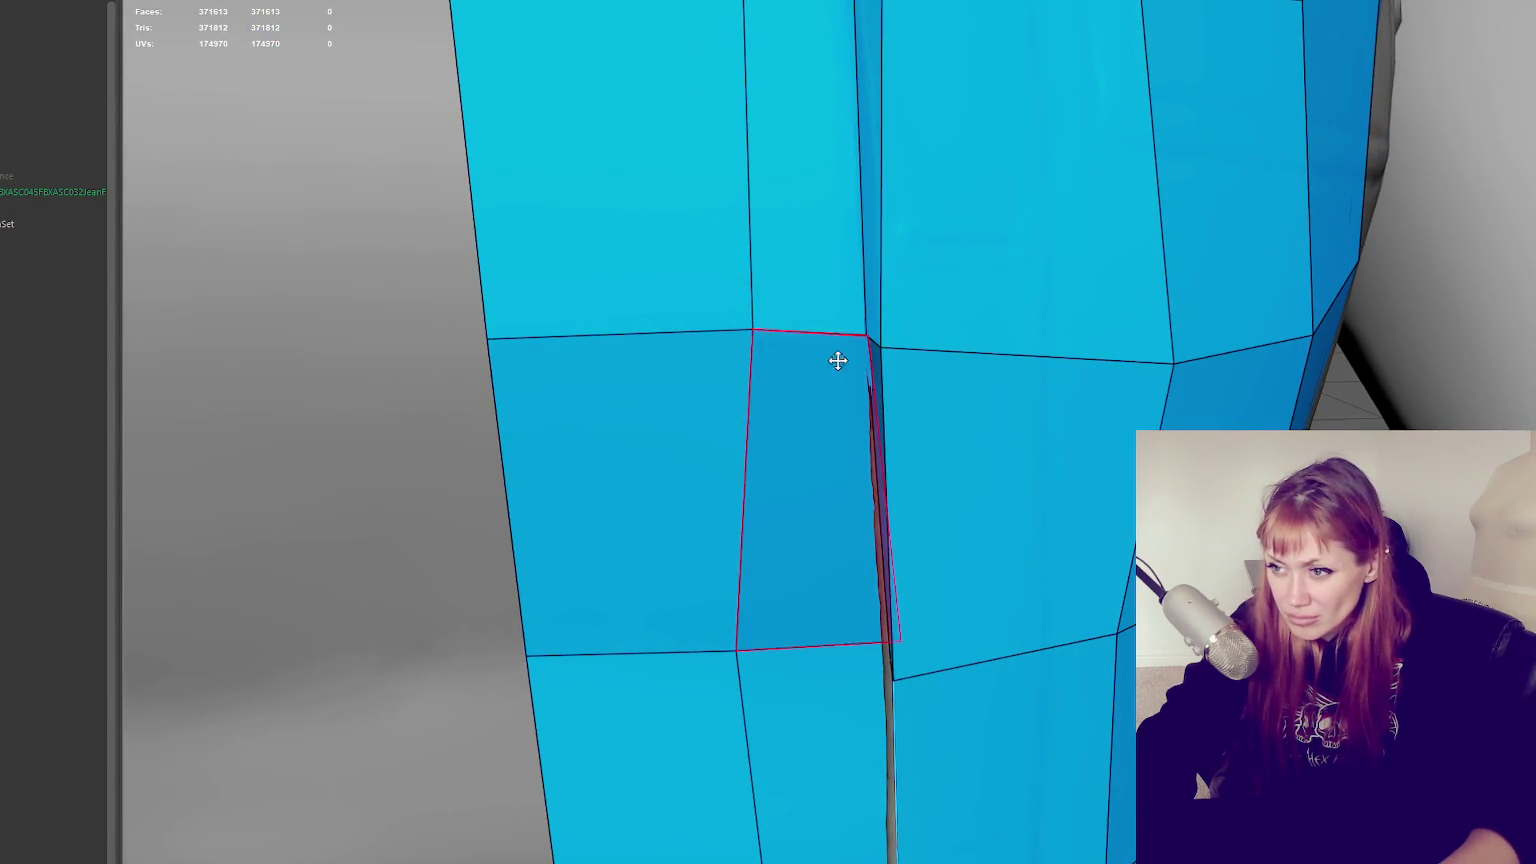
pyautogui.moveTo(898, 340); pyautogui.dragTo(964, 398)
pyautogui.keyDown('alt'); pyautogui.moveTo(964, 398); pyautogui.dragTo(955, 337, button='middle'); pyautogui.keyUp('alt')
pyautogui.moveTo(930, 332)
pyautogui.mouseDown()
pyautogui.moveTo(964, 299)
pyautogui.moveTo(947, 309)
pyautogui.mouseUp()
pyautogui.moveTo(947, 309)
pyautogui.keyDown('alt'); pyautogui.mouseDown(button='middle')
pyautogui.moveTo(1115, 425)
pyautogui.moveTo(1060, 330)
pyautogui.moveTo(1200, 450)
pyautogui.moveTo(1330, 450)
pyautogui.moveTo(1280, 560)
pyautogui.mouseUp(button='middle'); pyautogui.keyUp('alt')
pyautogui.keyDown('alt'); pyautogui.moveTo(1280, 560); pyautogui.dragTo(1340, 540); pyautogui.keyUp('alt')
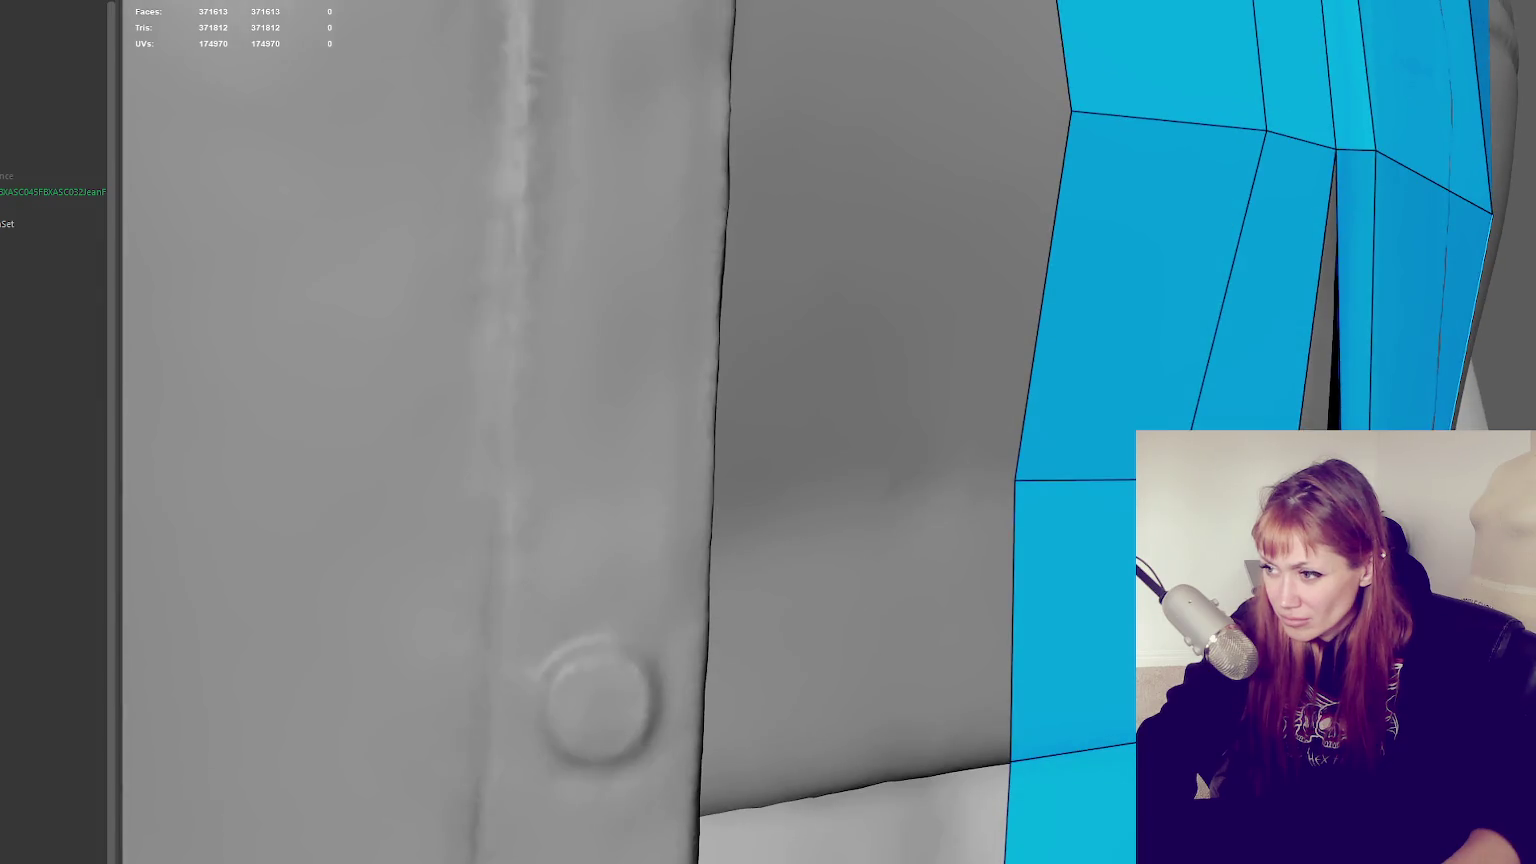
pyautogui.scroll(-5, 1047, 480)
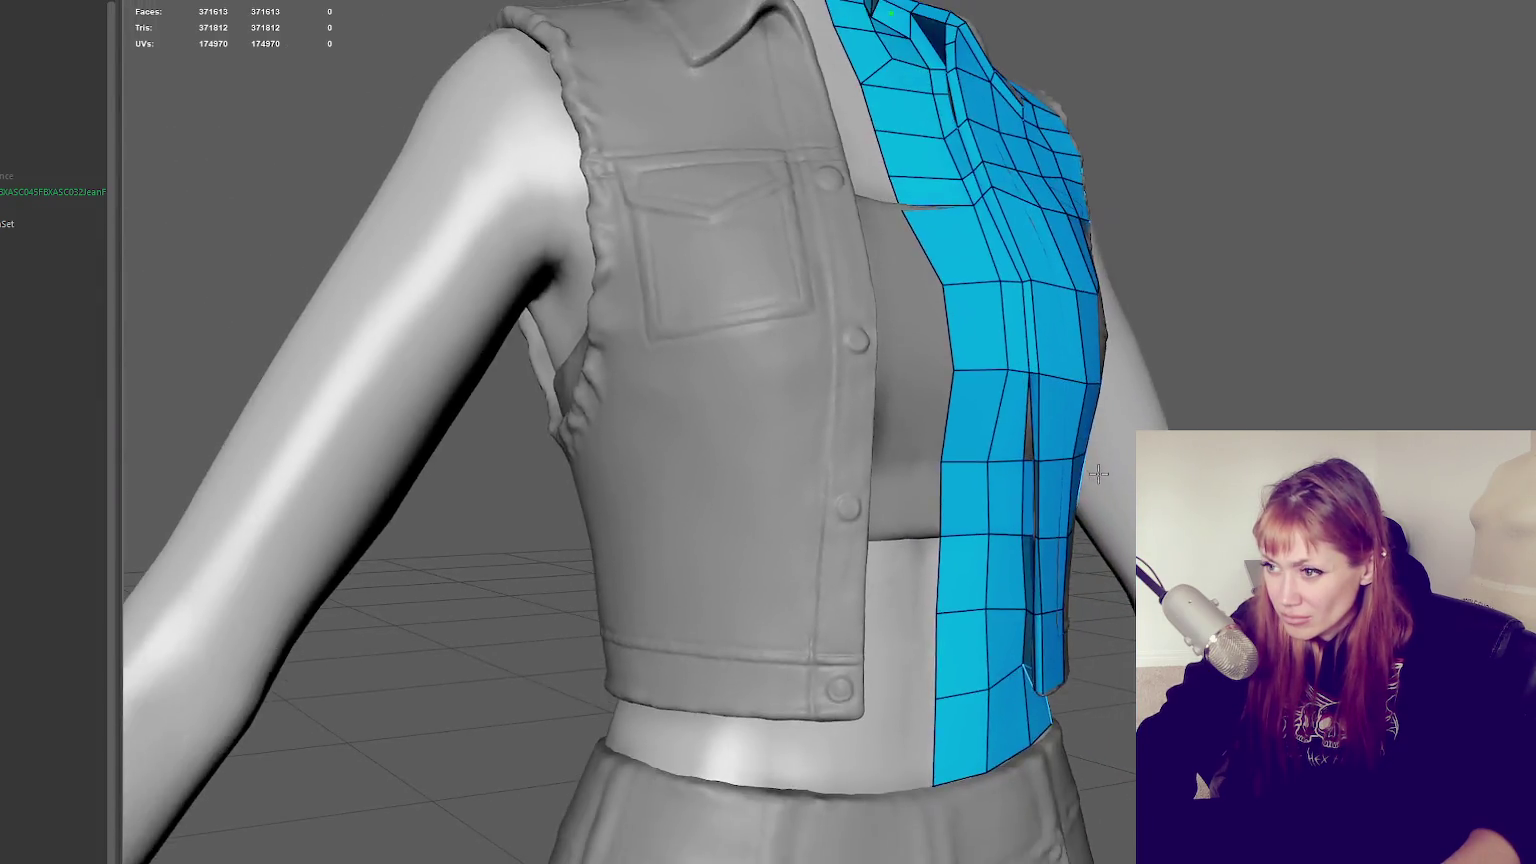
# Insert a vertical edge loop on the front vest panel
pyautogui.keyDown('alt'); pyautogui.moveTo(1047, 480); pyautogui.dragTo(960, 425); pyautogui.keyUp('alt')
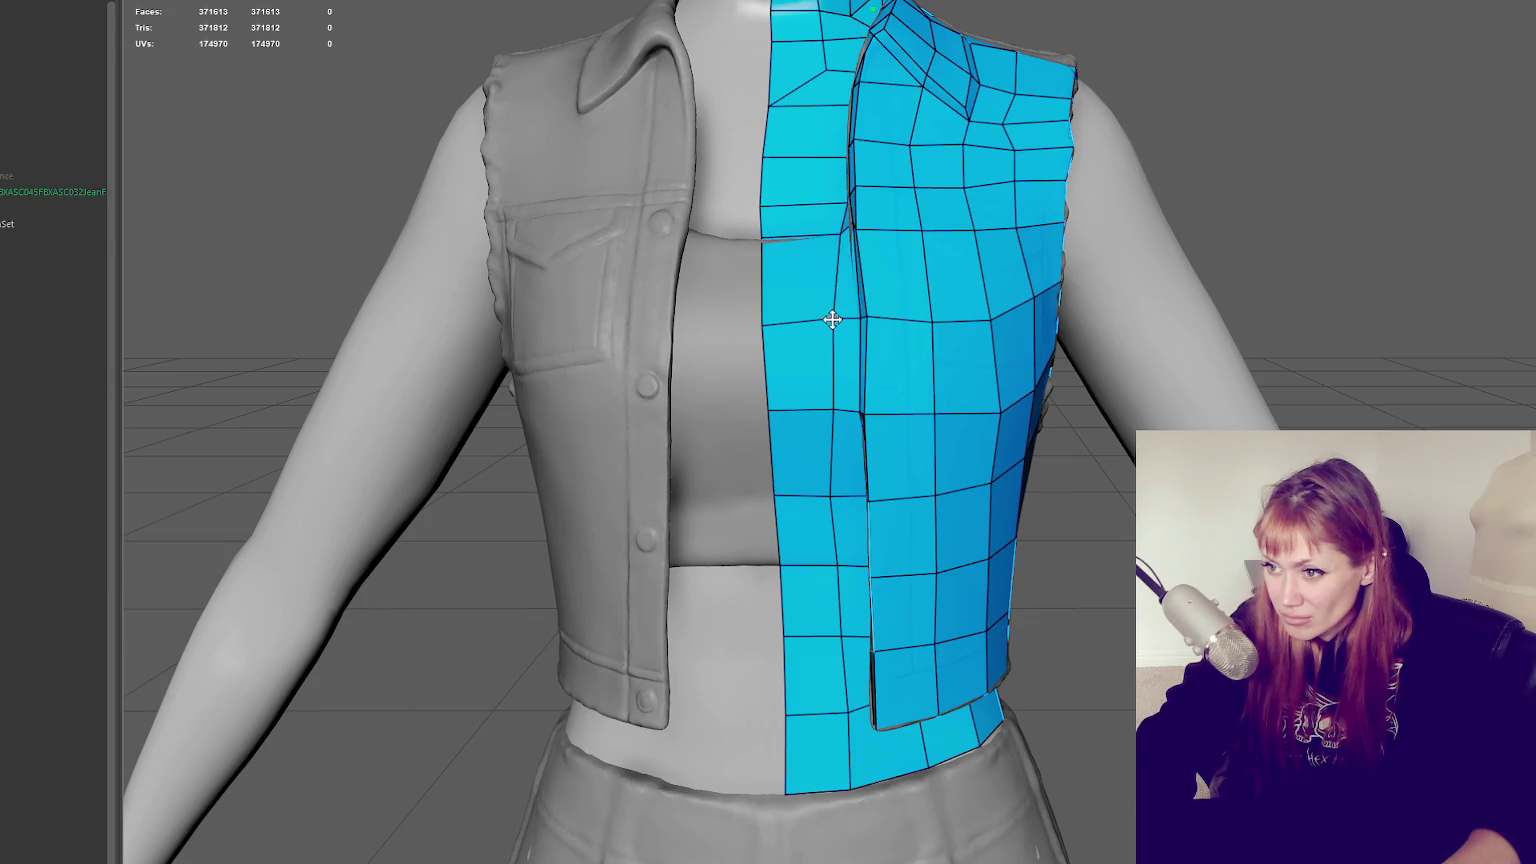
pyautogui.keyDown('alt'); pyautogui.moveTo(840, 319); pyautogui.dragTo(943, 278); pyautogui.keyUp('alt')
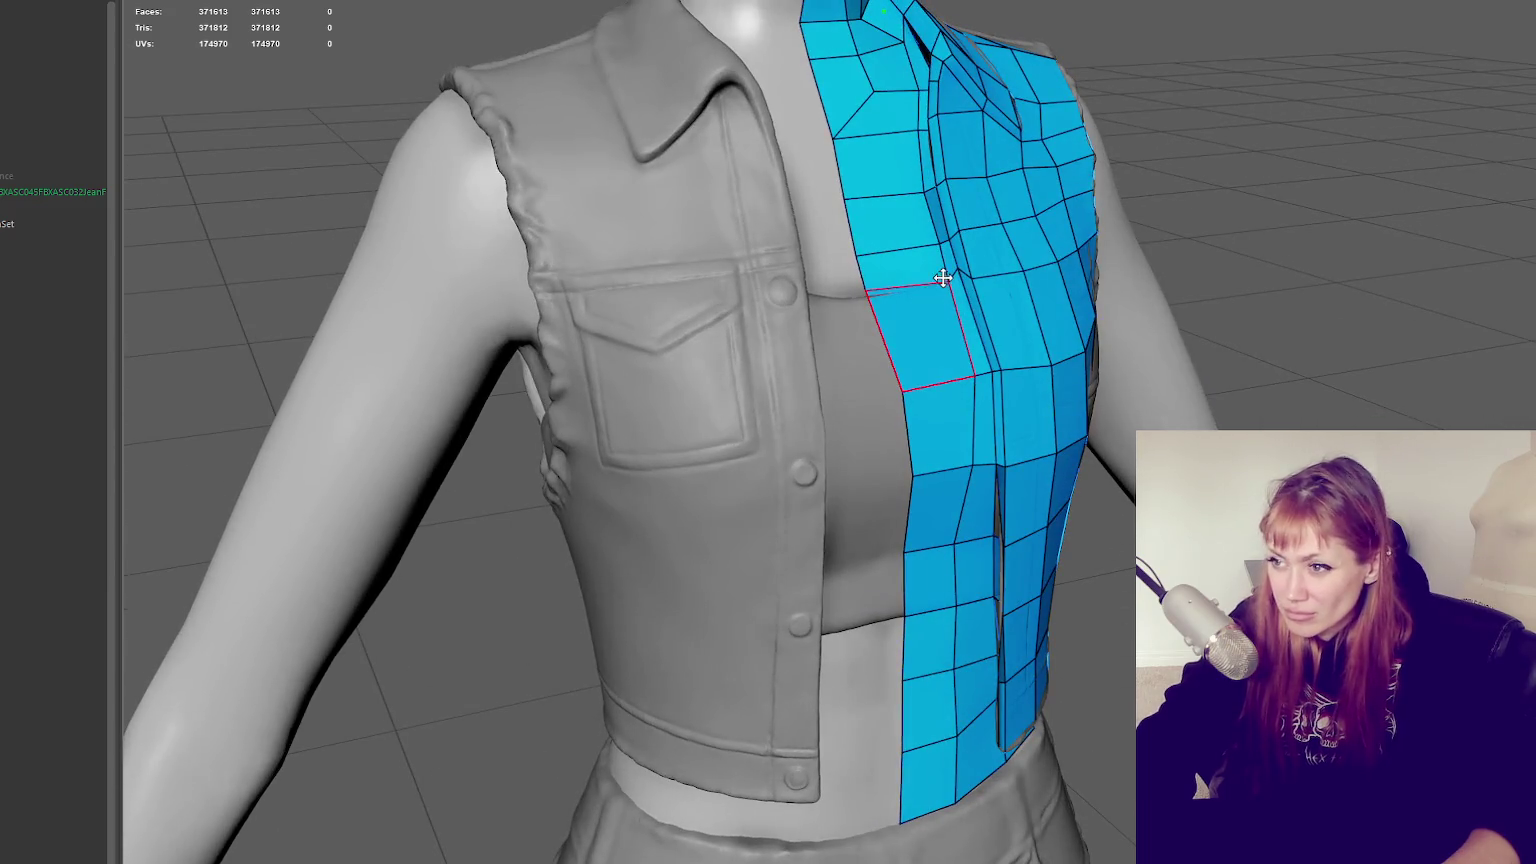
pyautogui.scroll(-3, 958, 275)
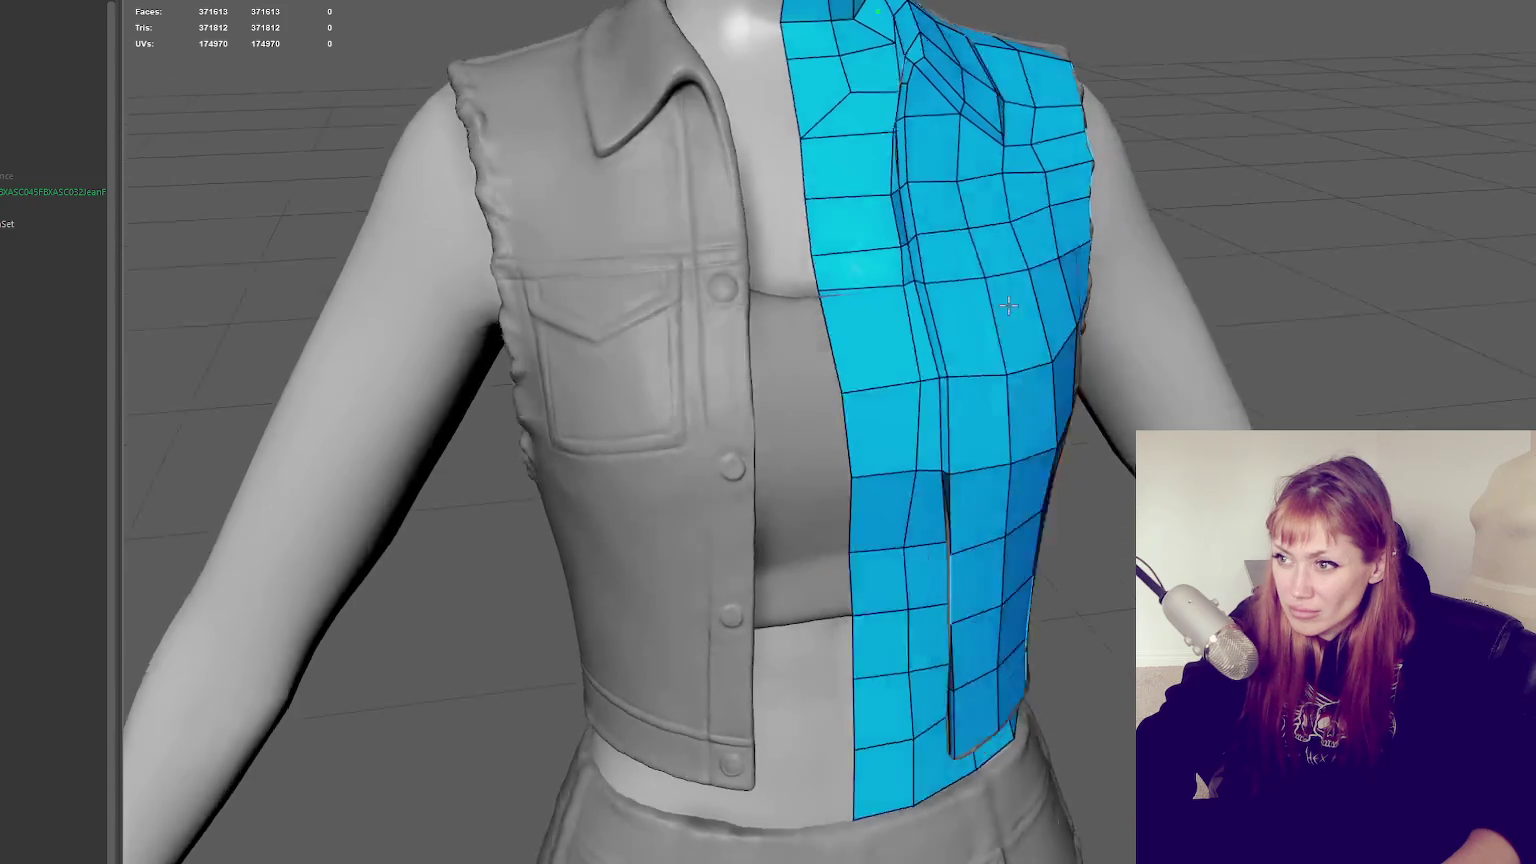
pyautogui.keyDown('alt'); pyautogui.moveTo(958, 275); pyautogui.dragTo(1081, 292); pyautogui.keyUp('alt')
pyautogui.scroll(5, 1081, 292)
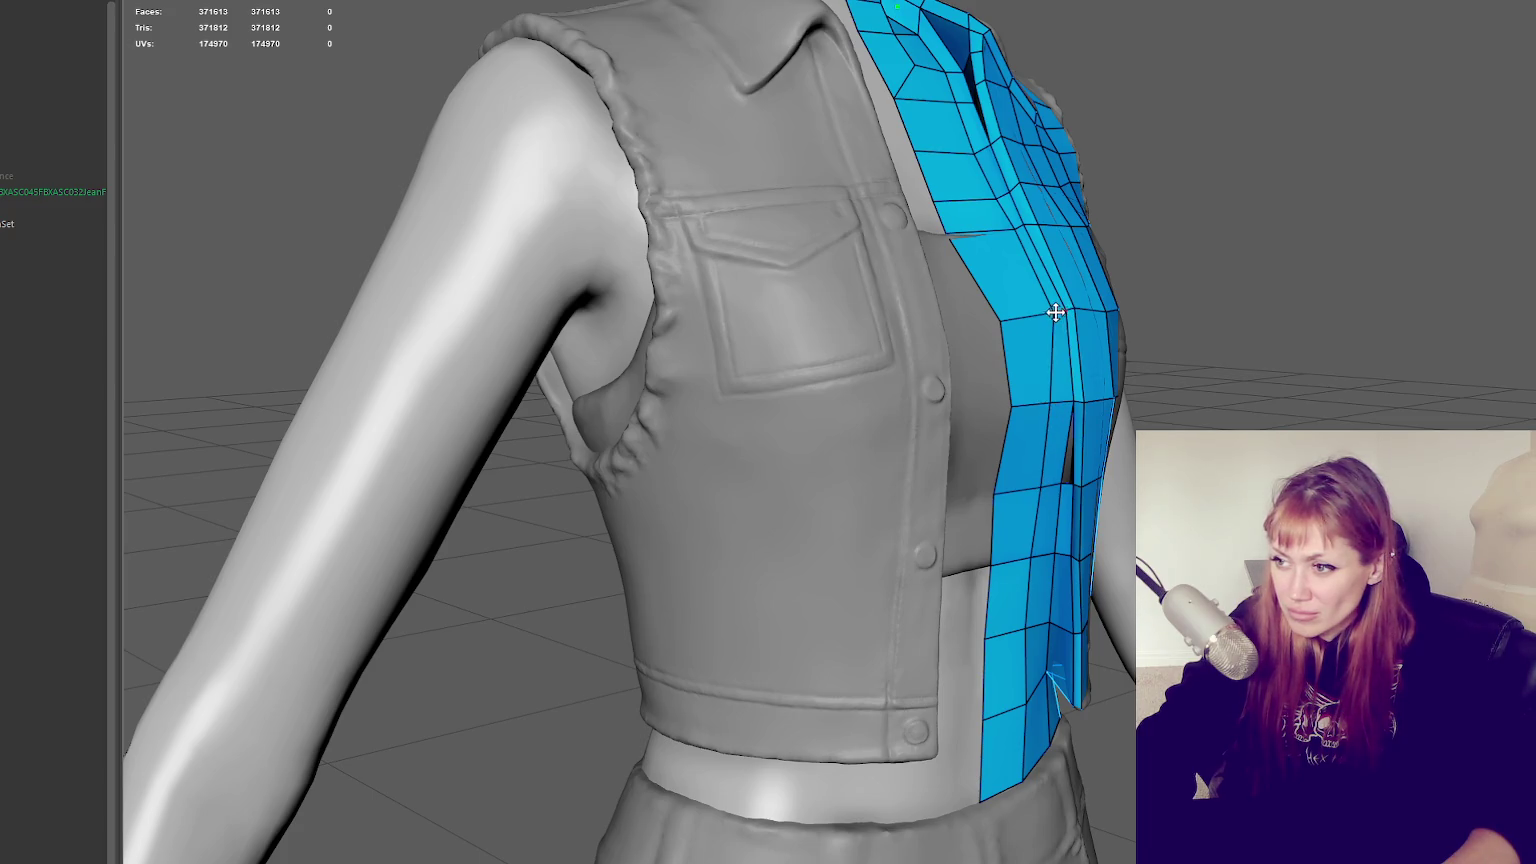
pyautogui.keyDown('alt'); pyautogui.moveTo(1115, 469); pyautogui.dragTo(805, 435); pyautogui.keyUp('alt')
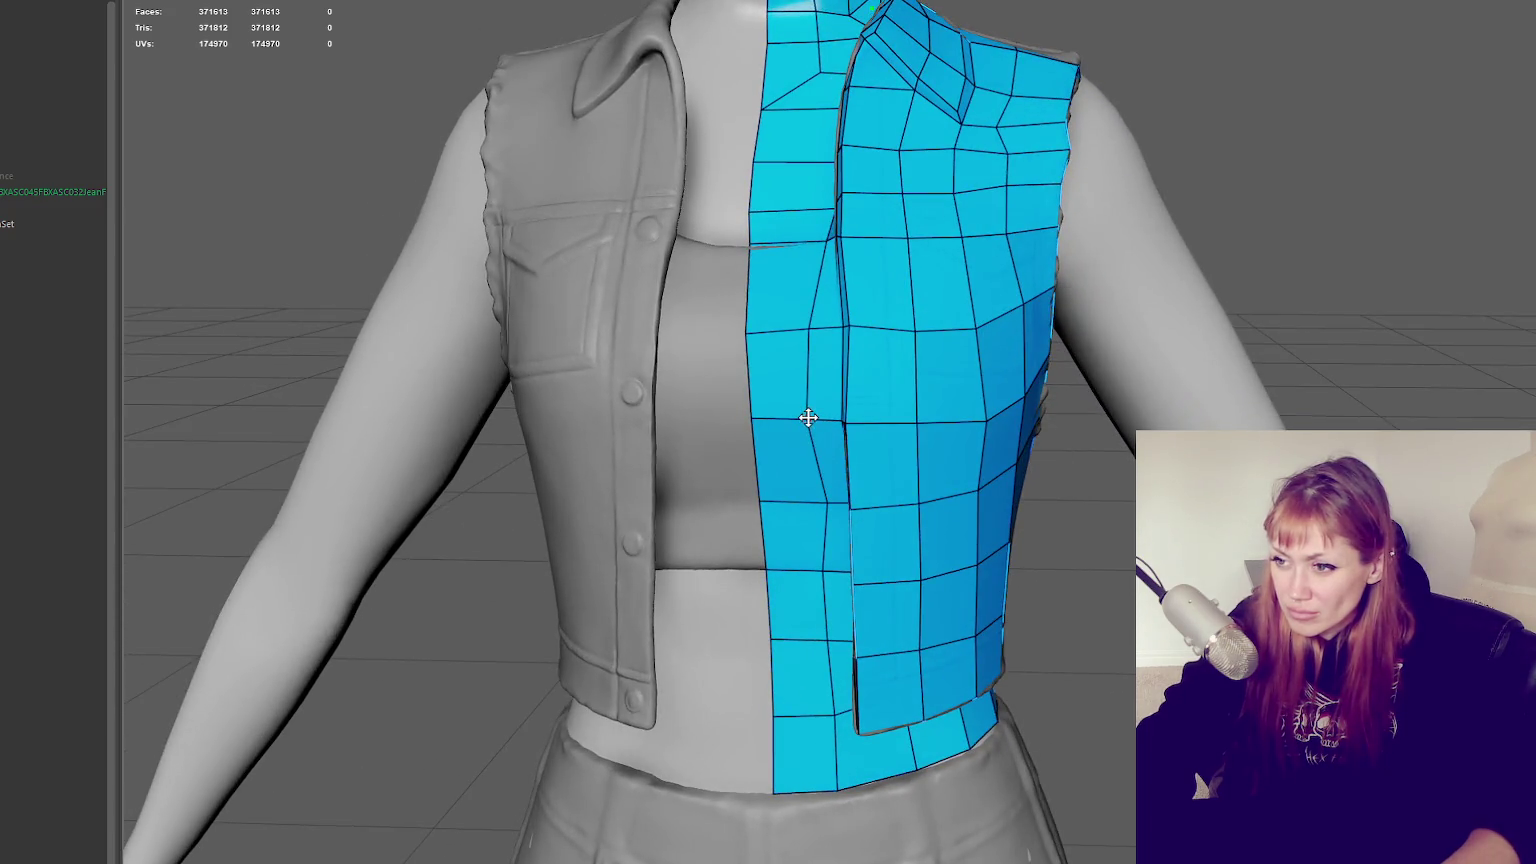
pyautogui.click(820, 421)
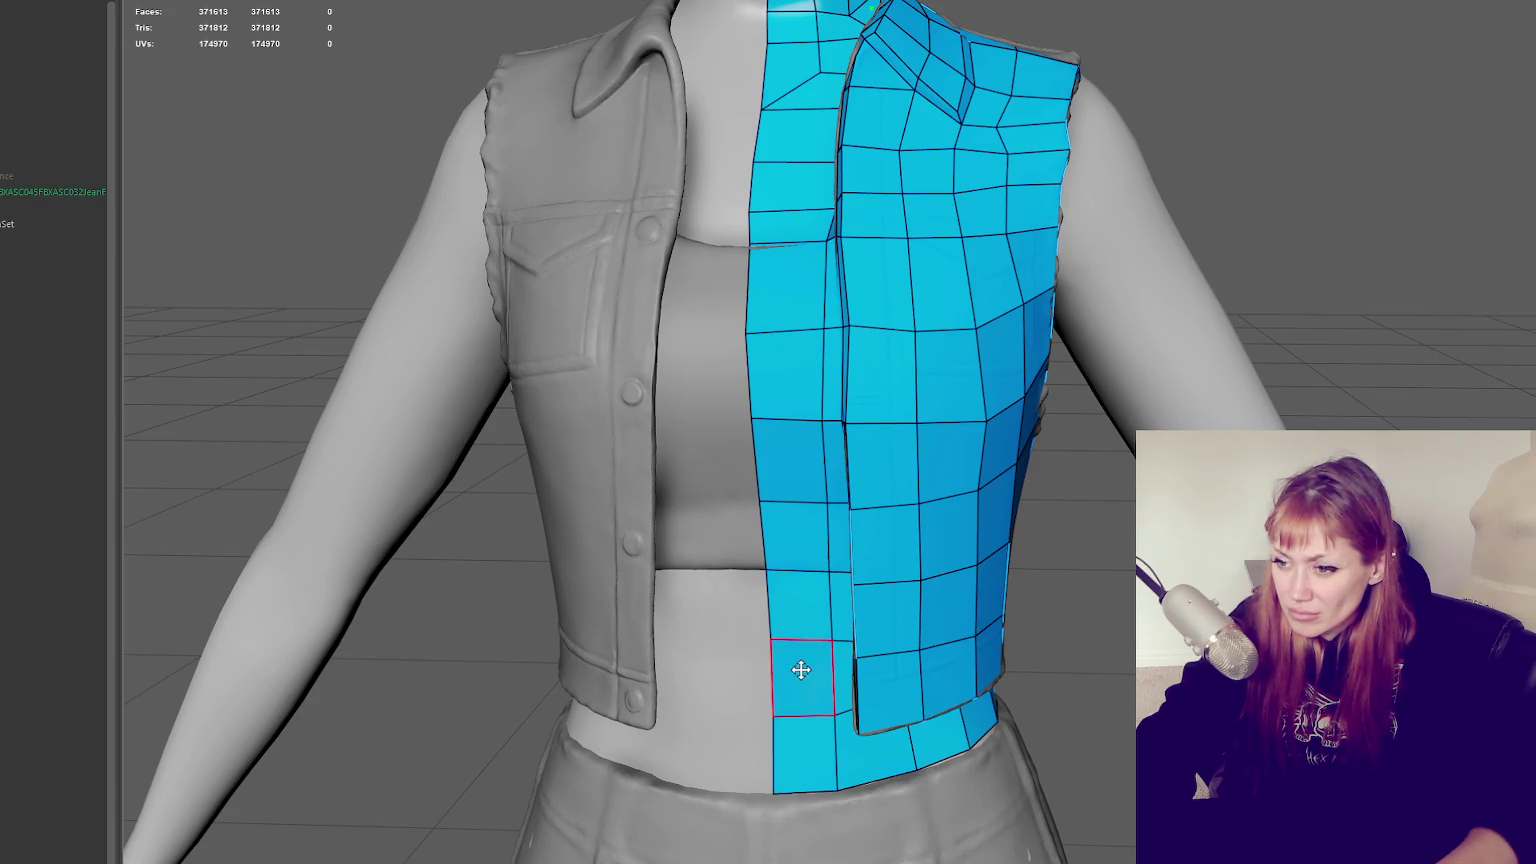
# Cut a new edge from the panel's left edge across the vertical and horizontal edges
pyautogui.click(768, 640)
pyautogui.click(980, 413)
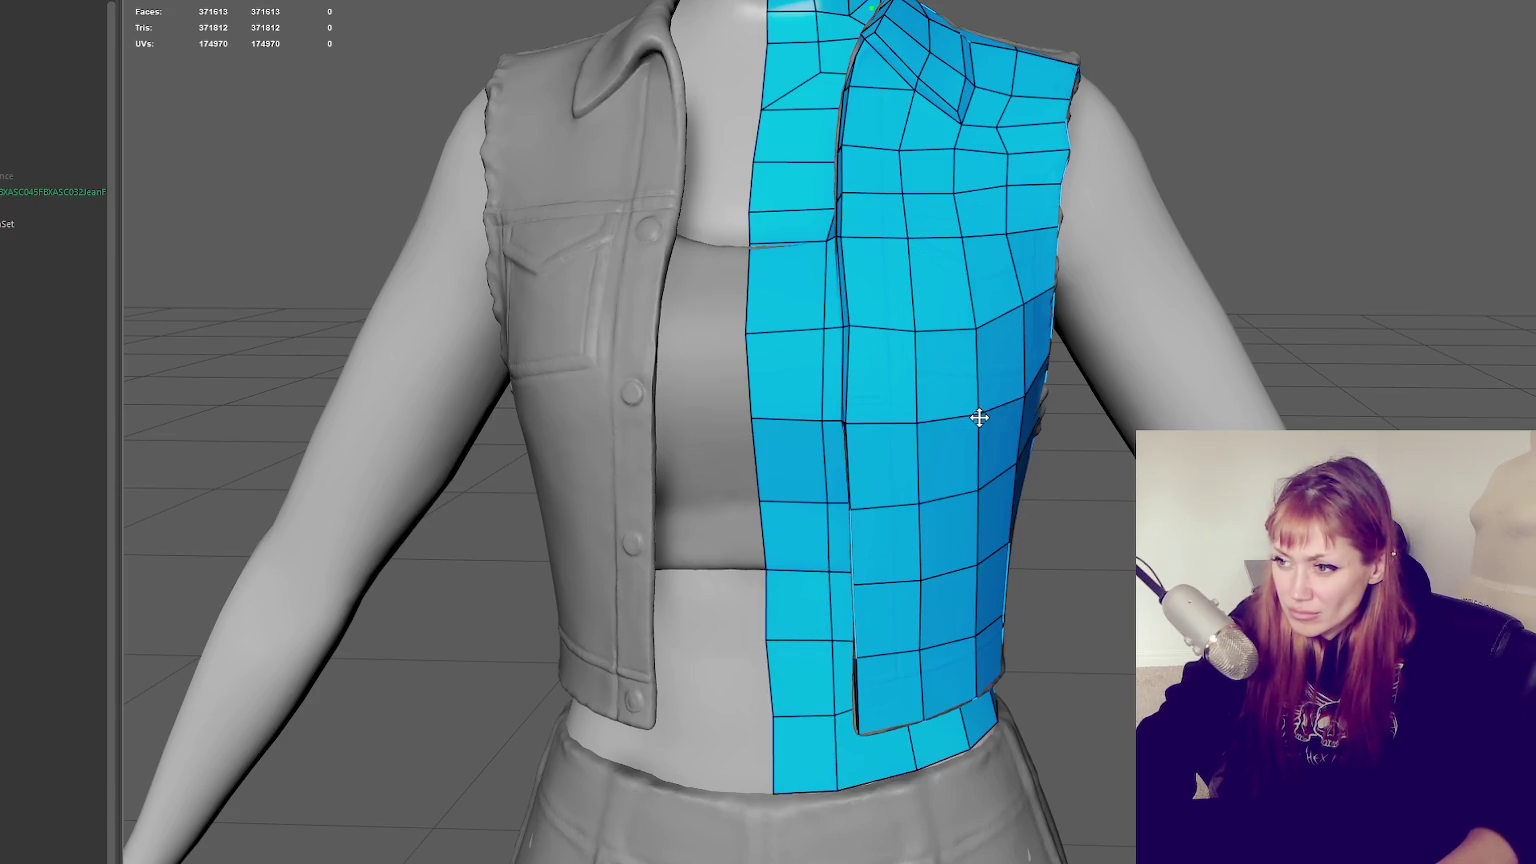
pyautogui.click(912, 324)
pyautogui.click(1010, 234)
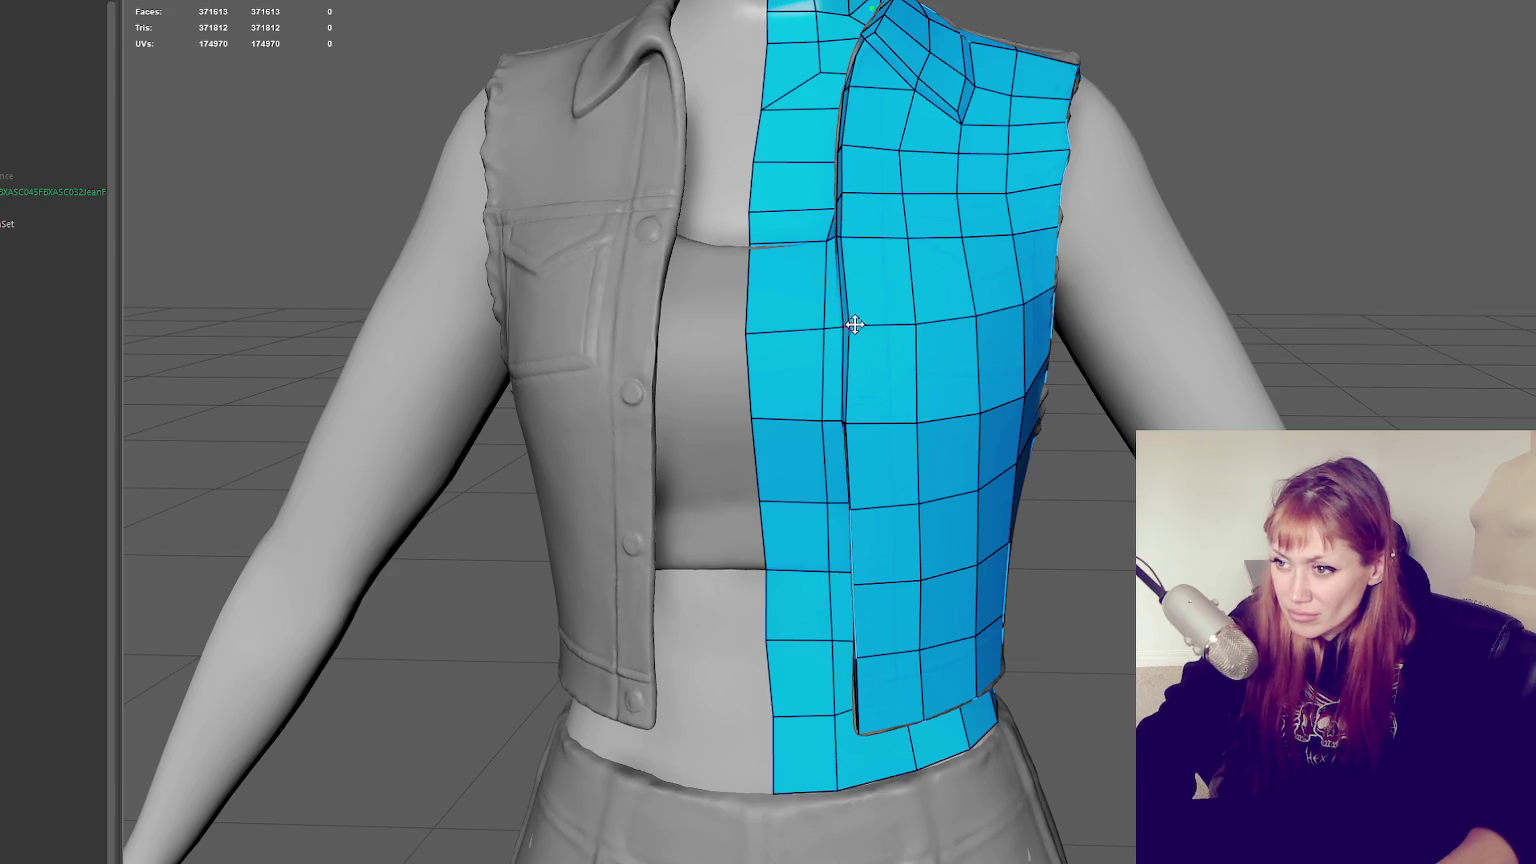
pyautogui.scroll(-2, 780, 345)
pyautogui.scroll(-3, 745, 357)
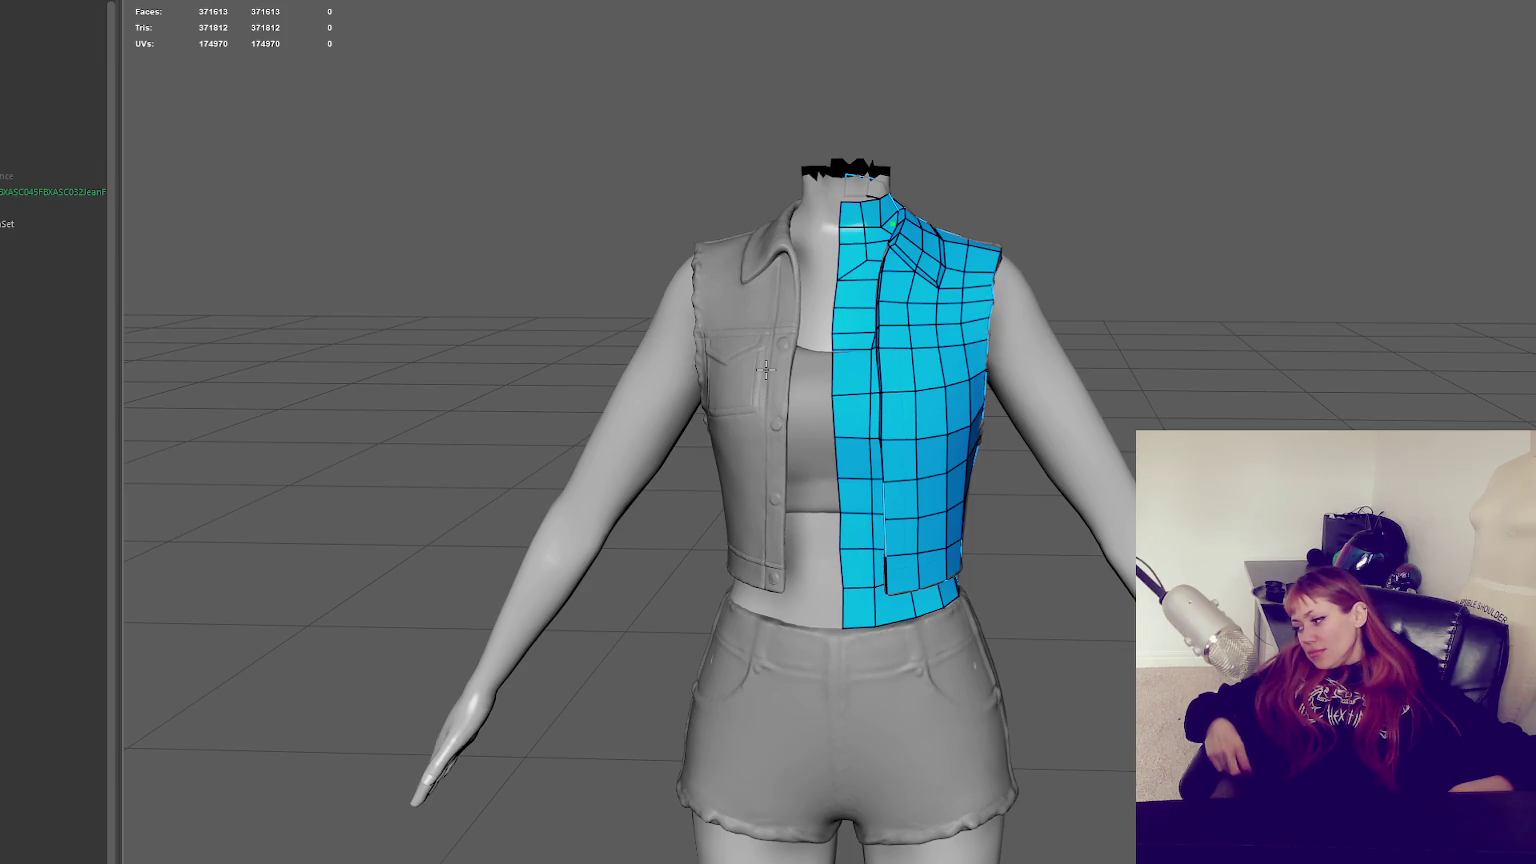
pyautogui.keyDown('alt'); pyautogui.moveTo(765, 370); pyautogui.dragTo(930, 684); pyautogui.keyUp('alt')
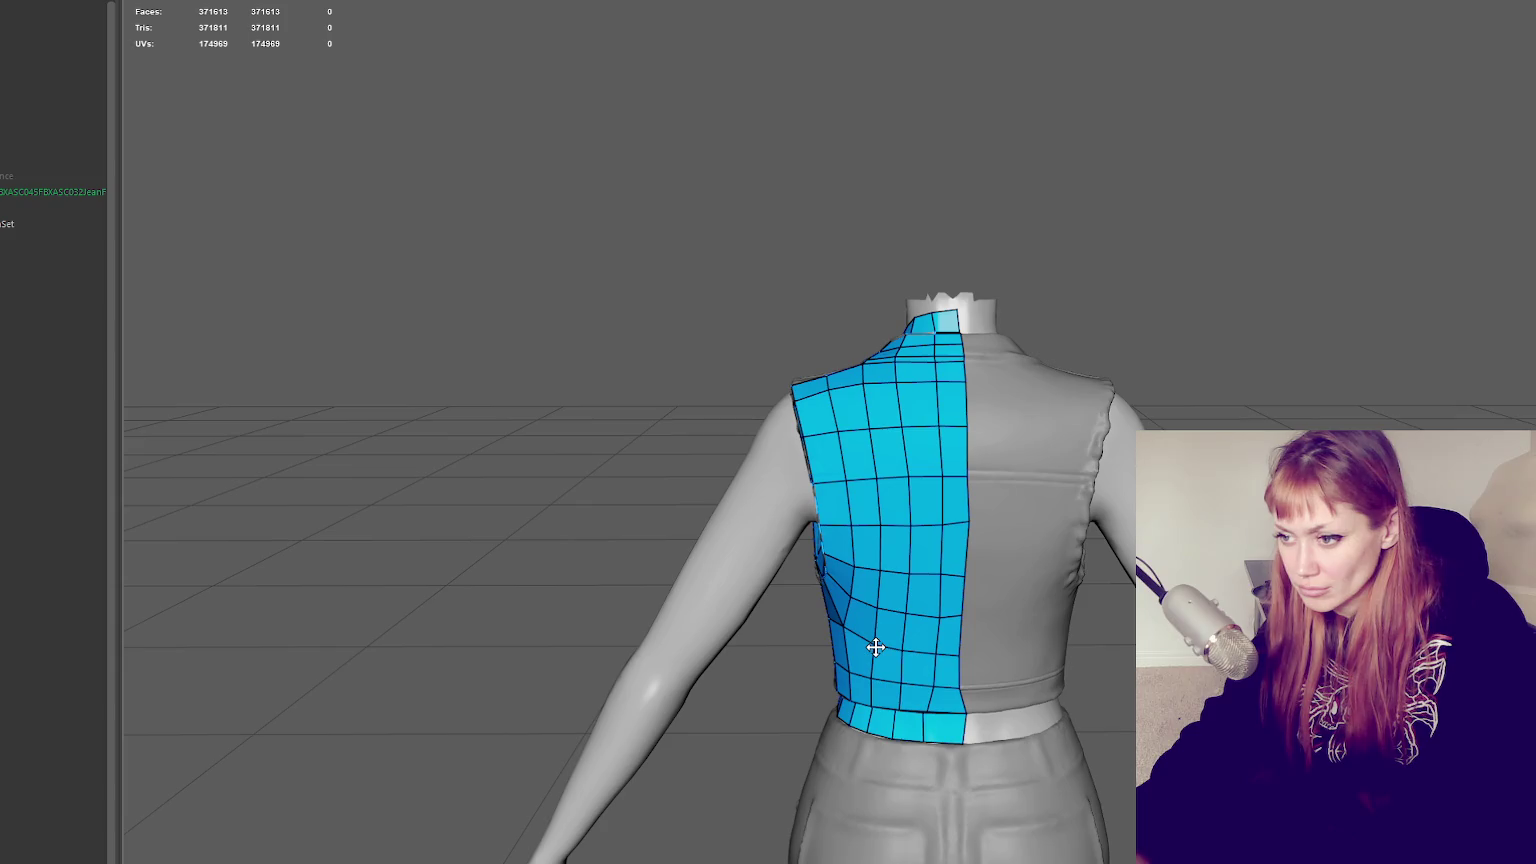
pyautogui.moveTo(882, 646)
pyautogui.keyDown('alt'); pyautogui.mouseDown()
pyautogui.moveTo(1080, 630)
pyautogui.moveTo(987, 612)
pyautogui.mouseUp(); pyautogui.keyUp('alt')
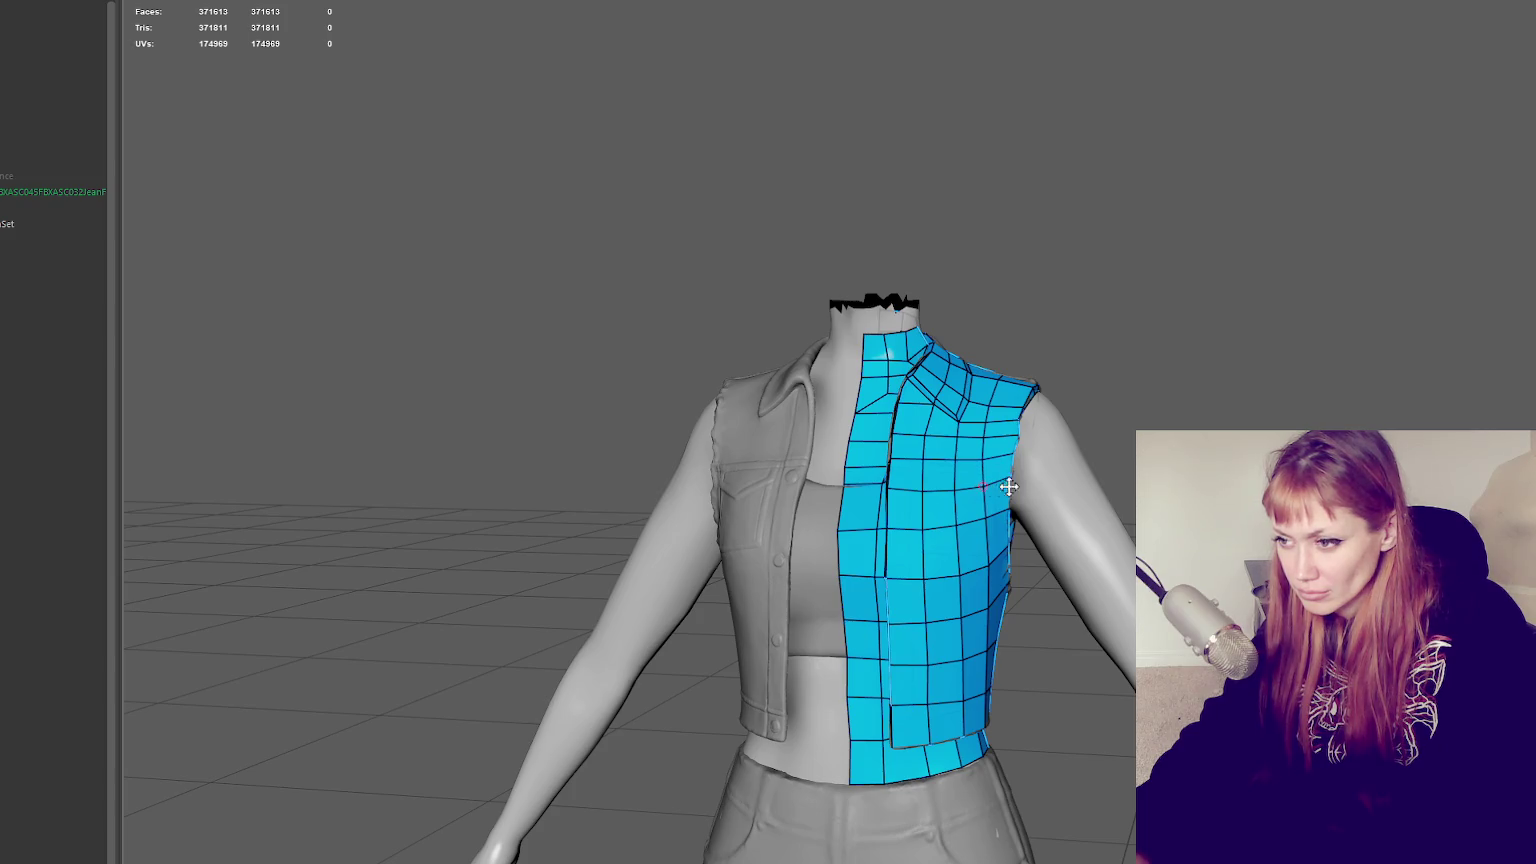
pyautogui.scroll(2, 1000, 475)
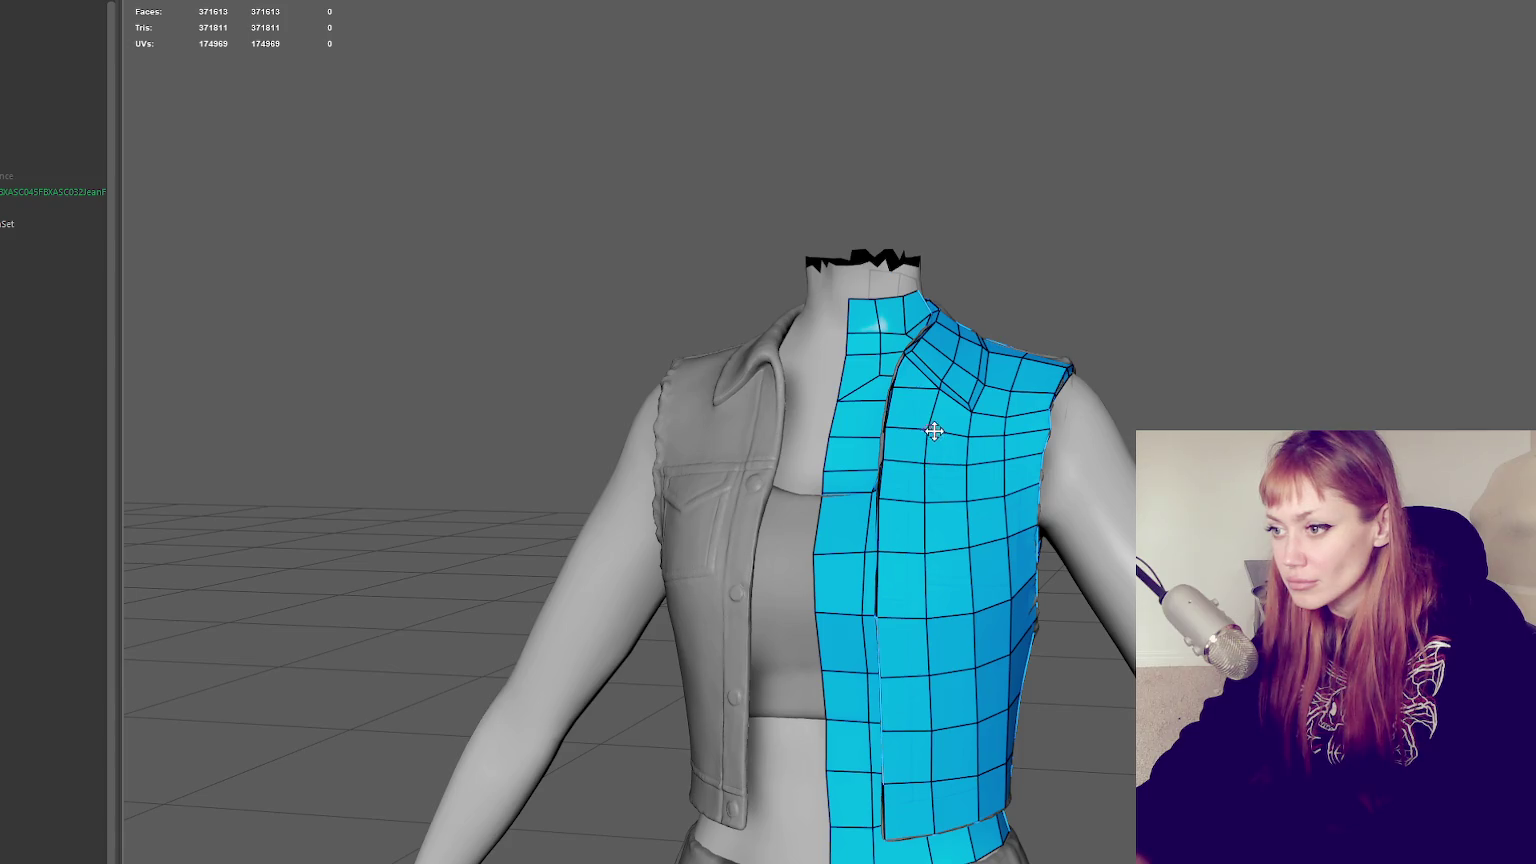
pyautogui.moveTo(929, 436)
pyautogui.keyDown('alt'); pyautogui.mouseDown()
pyautogui.moveTo(1089, 427)
pyautogui.moveTo(1177, 398)
pyautogui.mouseUp(); pyautogui.keyUp('alt')
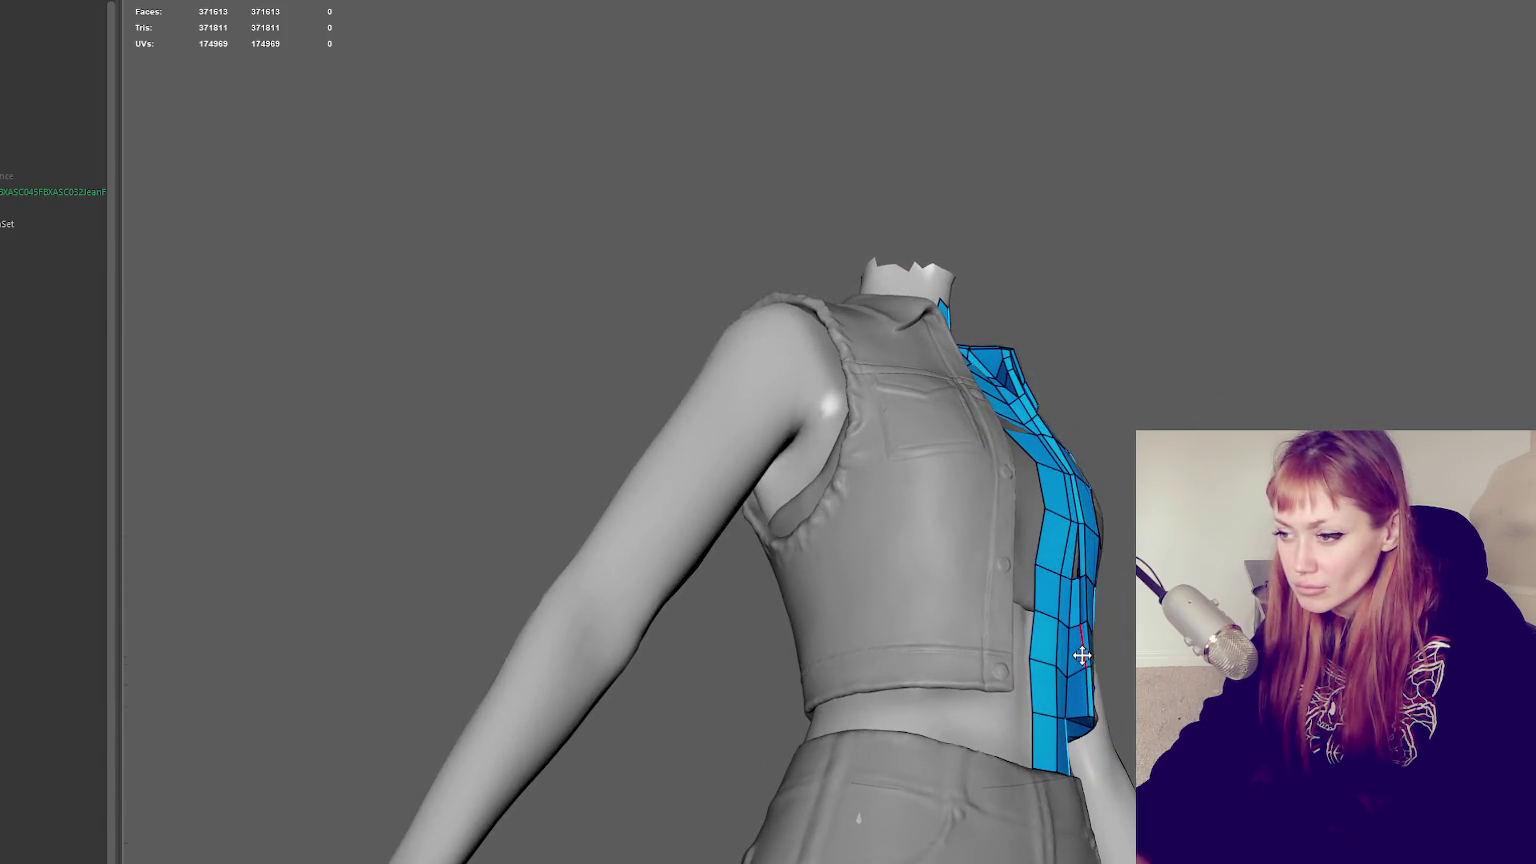
pyautogui.moveTo(1084, 667)
pyautogui.keyDown('alt'); pyautogui.mouseDown()
pyautogui.moveTo(990, 660)
pyautogui.moveTo(916, 680)
pyautogui.mouseUp(); pyautogui.keyUp('alt')
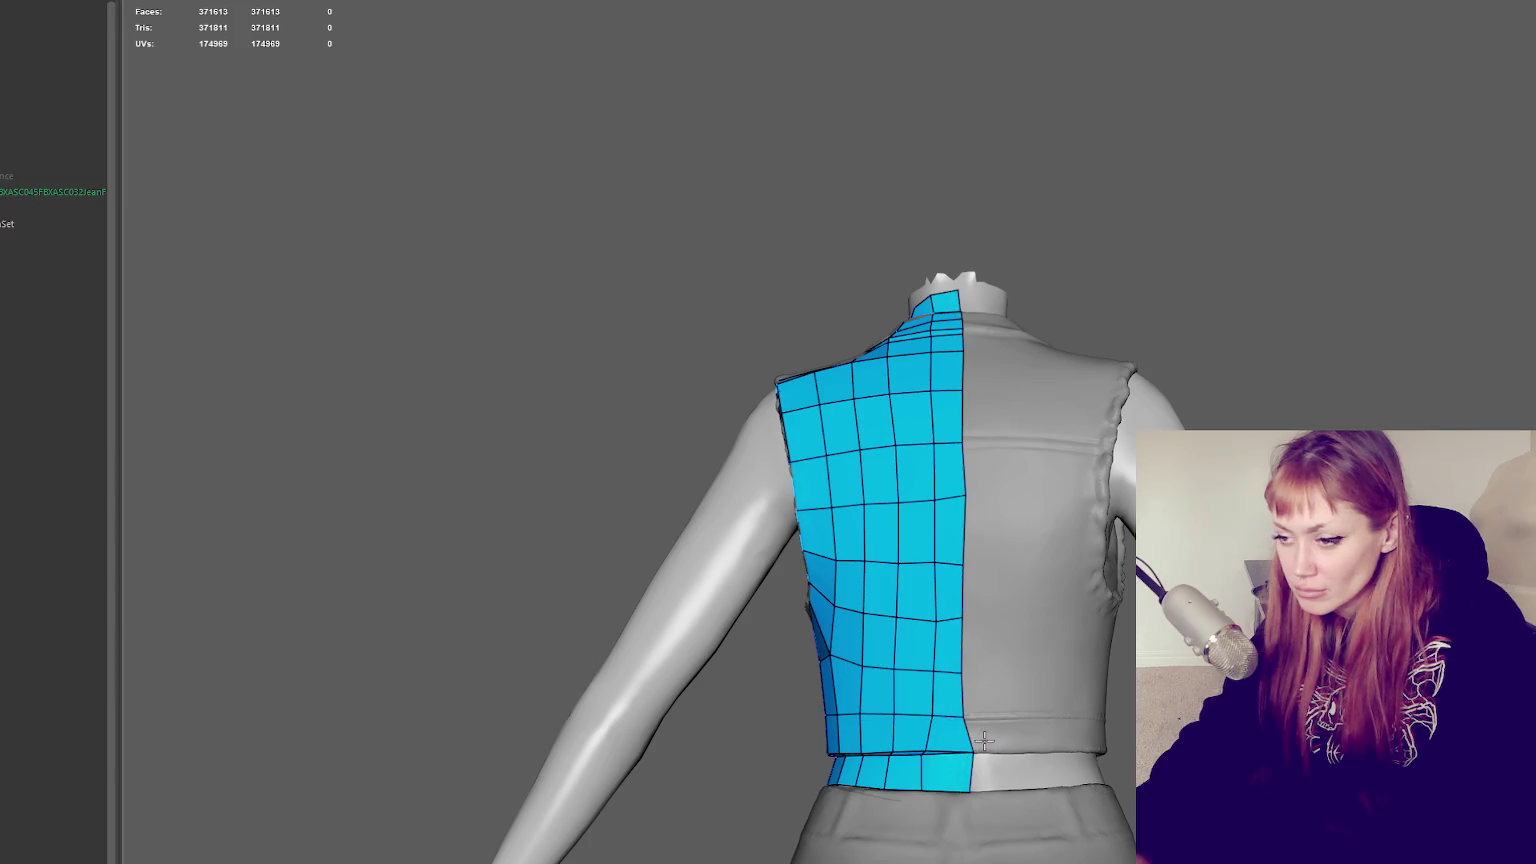
pyautogui.scroll(3, 987, 720)
pyautogui.scroll(4, 1013, 444)
pyautogui.click(1012, 556)
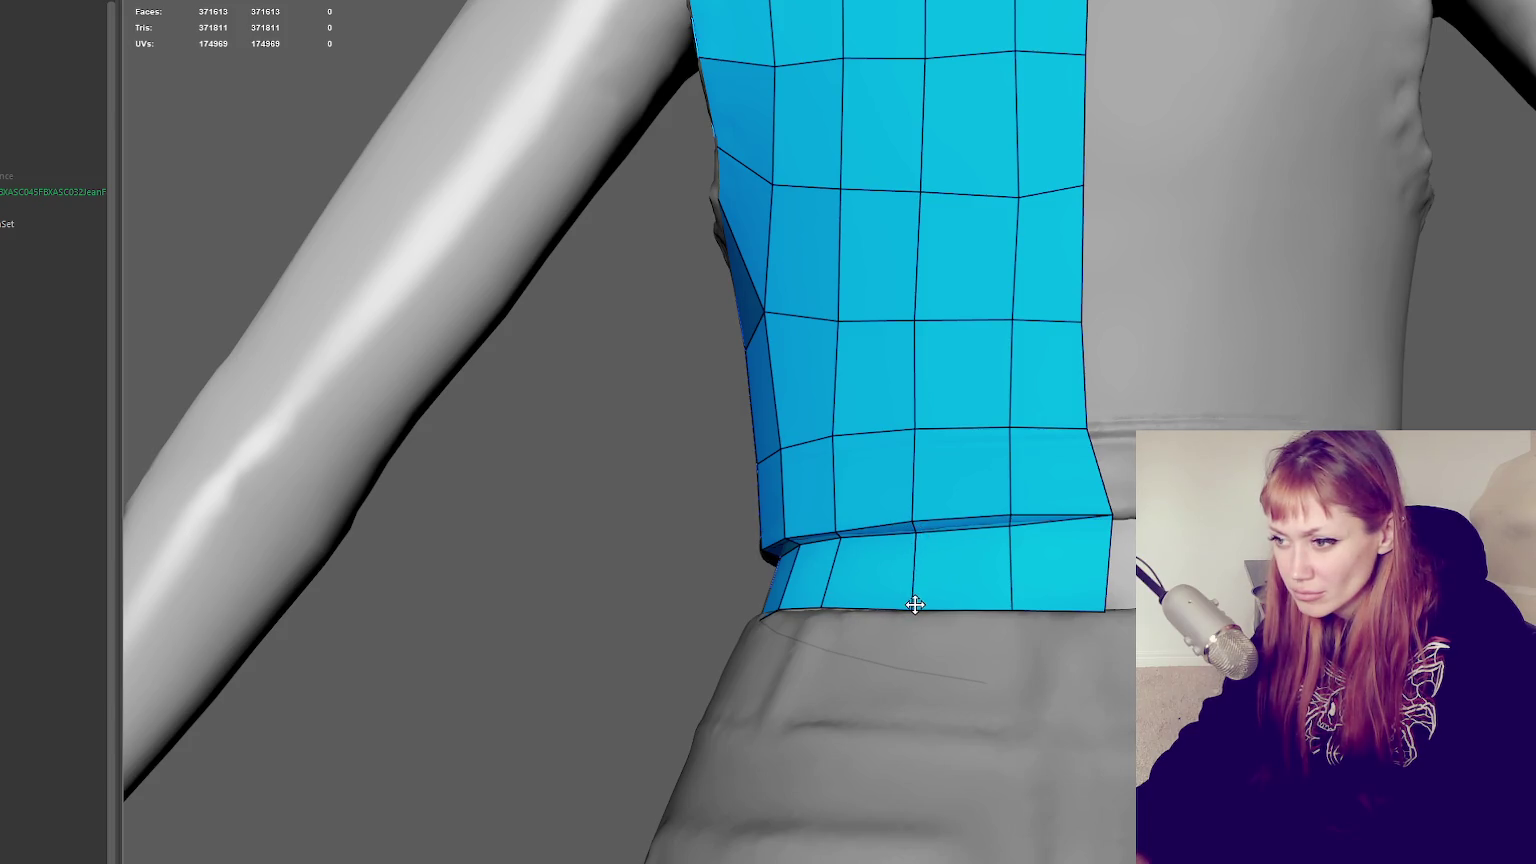
# Delete the lower-right quad of the vest's back band and fill the strip under it
pyautogui.keyDown('alt'); pyautogui.moveTo(912, 604); pyautogui.dragTo(1016, 555); pyautogui.keyUp('alt')
pyautogui.keyDown('ctrl'); pyautogui.keyDown('shift'); pyautogui.click(1097, 480); pyautogui.keyUp('shift'); pyautogui.keyUp('ctrl')
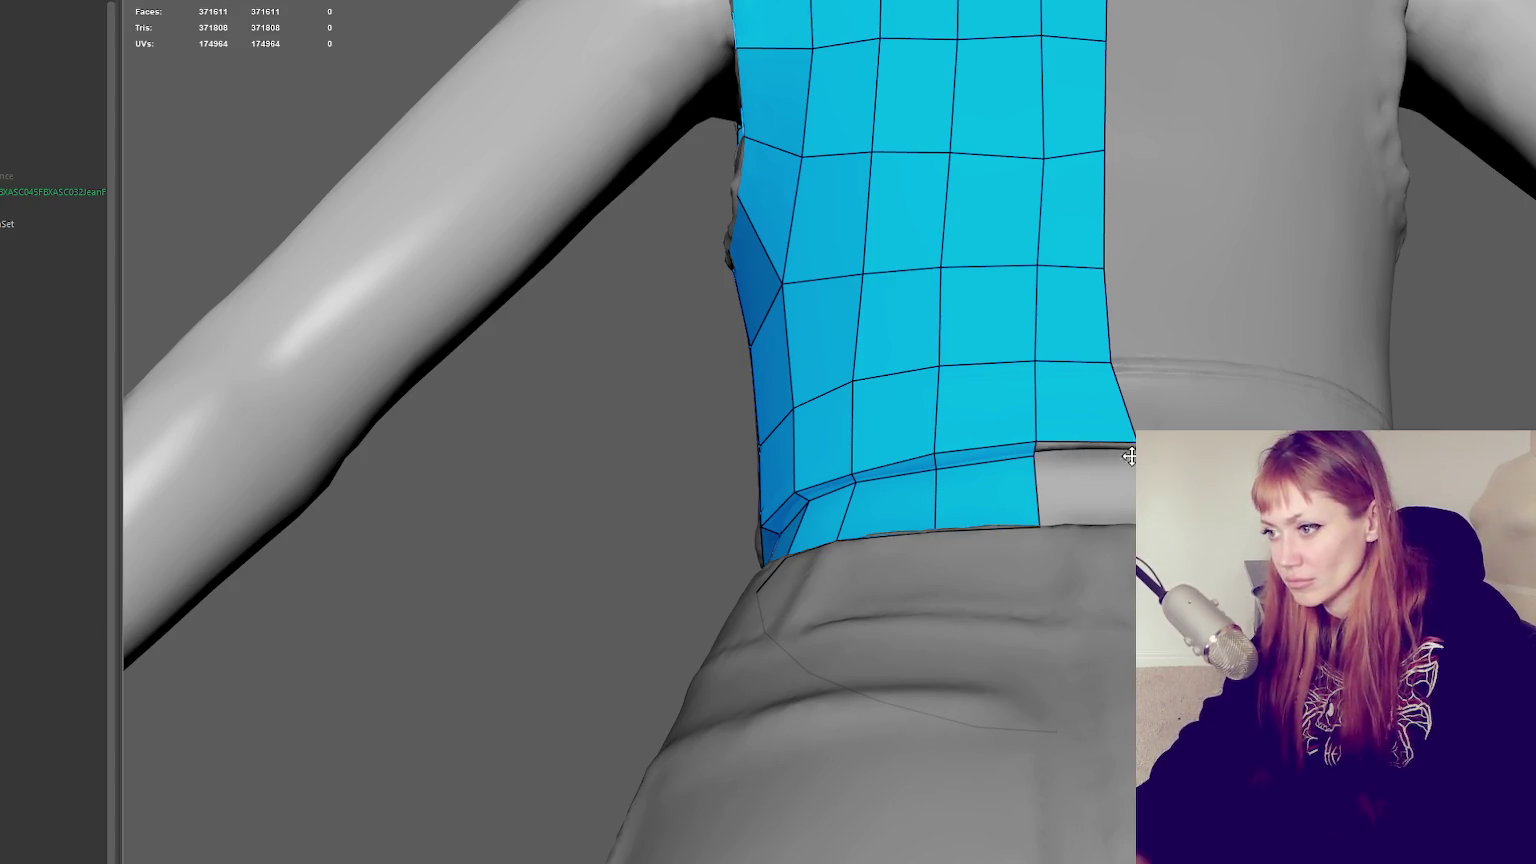
pyautogui.keyDown('shift'); pyautogui.click(1128, 513); pyautogui.keyUp('shift')
pyautogui.moveTo(1128, 513)
pyautogui.keyDown('alt'); pyautogui.mouseDown()
pyautogui.moveTo(1098, 693)
pyautogui.moveTo(1083, 651)
pyautogui.moveTo(940, 618)
pyautogui.mouseUp(); pyautogui.keyUp('alt')
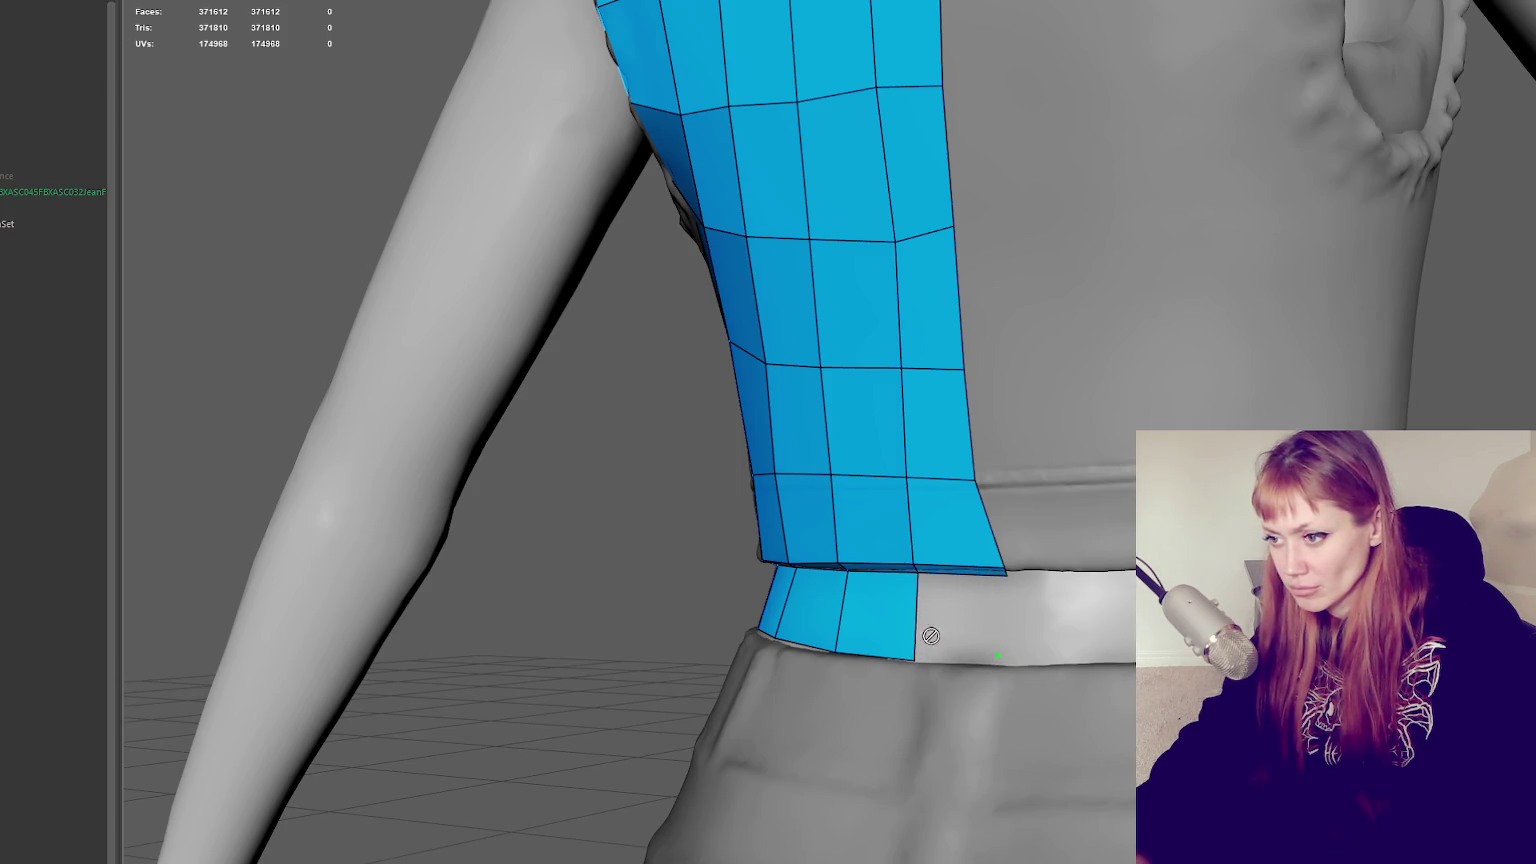
pyautogui.scroll(3, 1019, 617)
# Fill the hem gap with a new quad, widen it, then view the whole figure from the front
pyautogui.moveTo(1049, 603)
pyautogui.keyDown('alt'); pyautogui.mouseDown()
pyautogui.moveTo(1010, 627)
pyautogui.moveTo(1100, 690)
pyautogui.mouseUp(); pyautogui.keyUp('alt')
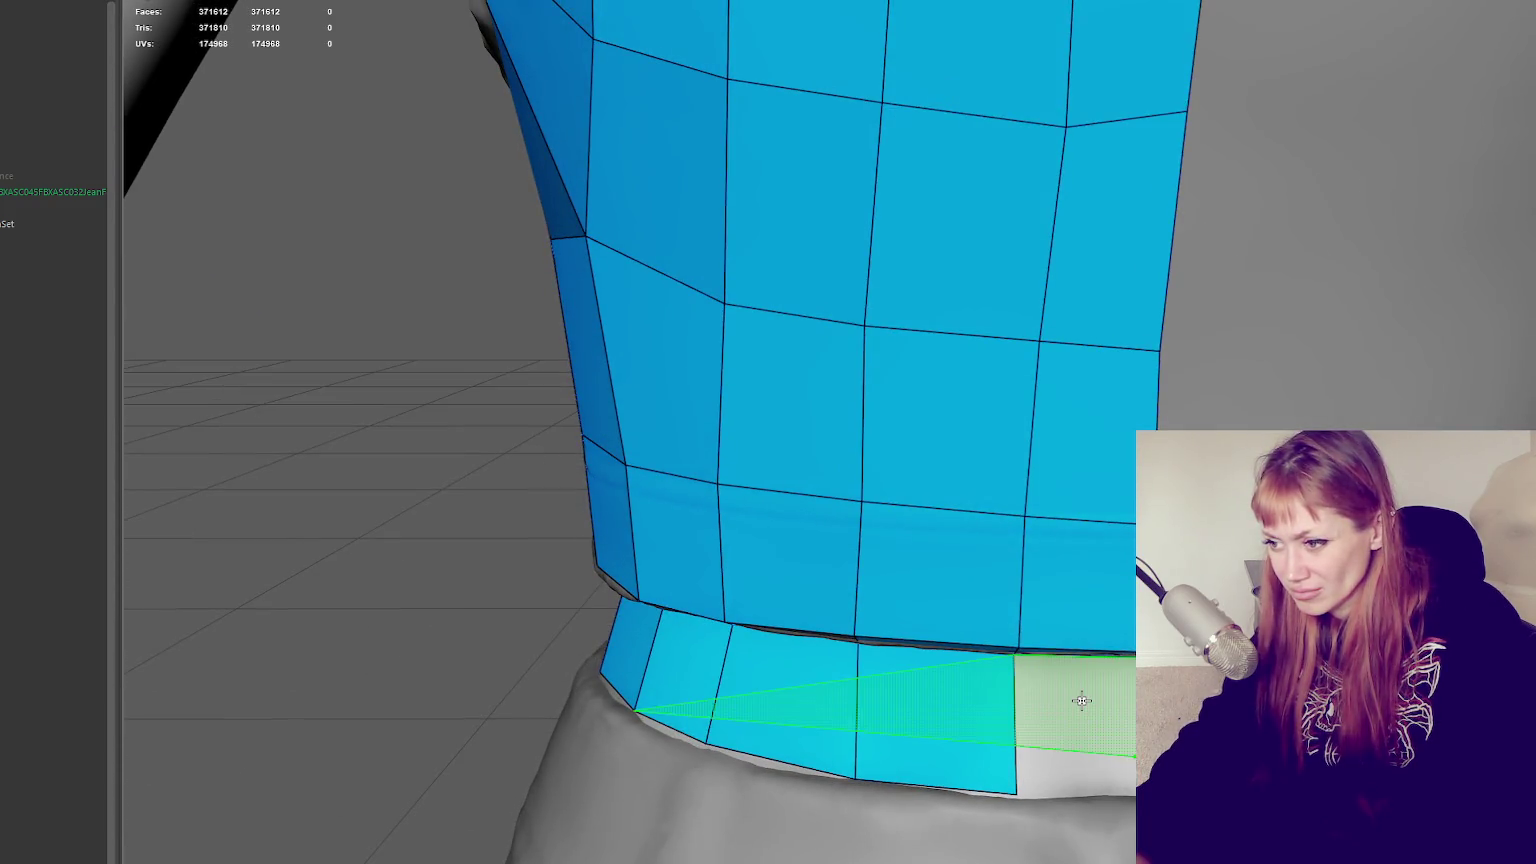
pyautogui.keyDown('alt'); pyautogui.moveTo(1097, 762); pyautogui.dragTo(1080, 720); pyautogui.keyUp('alt')
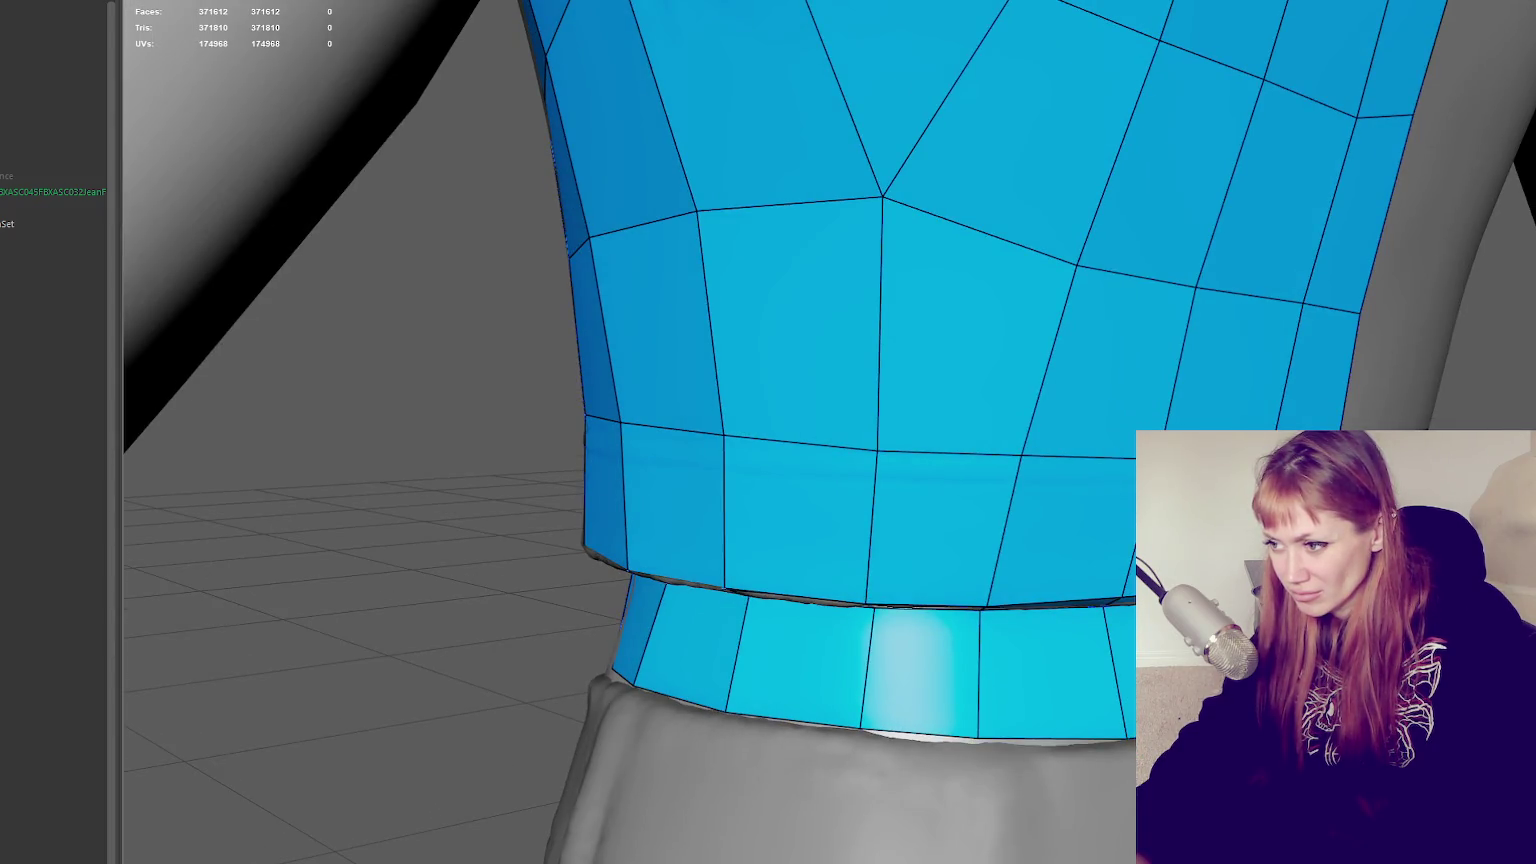
pyautogui.moveTo(760, 700)
pyautogui.keyDown('alt'); pyautogui.mouseDown()
pyautogui.moveTo(740, 740)
pyautogui.moveTo(763, 763)
pyautogui.mouseUp(); pyautogui.keyUp('alt')
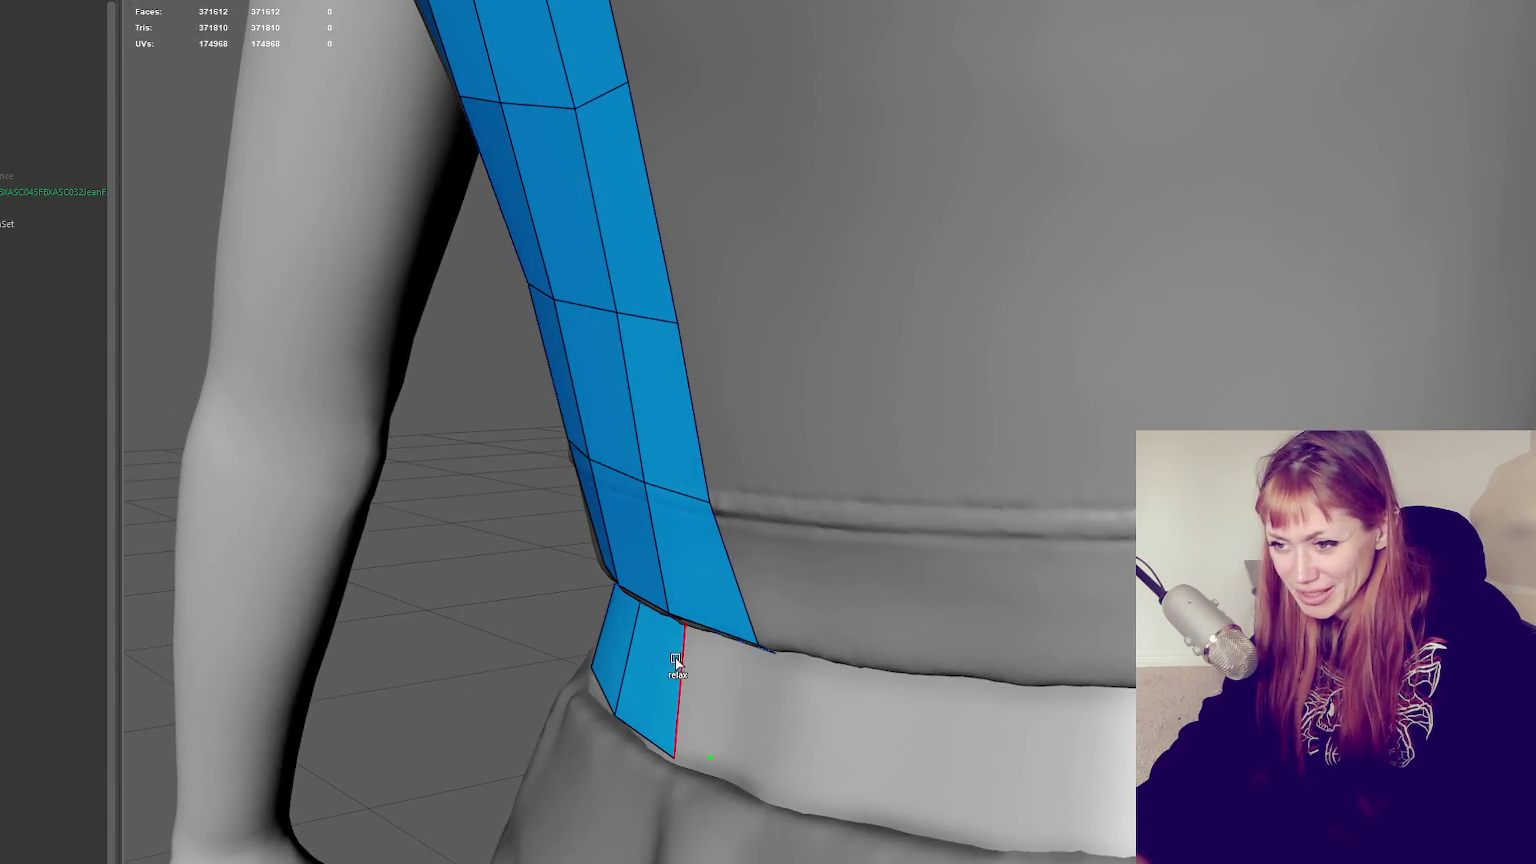
pyautogui.keyDown('shift'); pyautogui.click(713, 713); pyautogui.keyUp('shift')
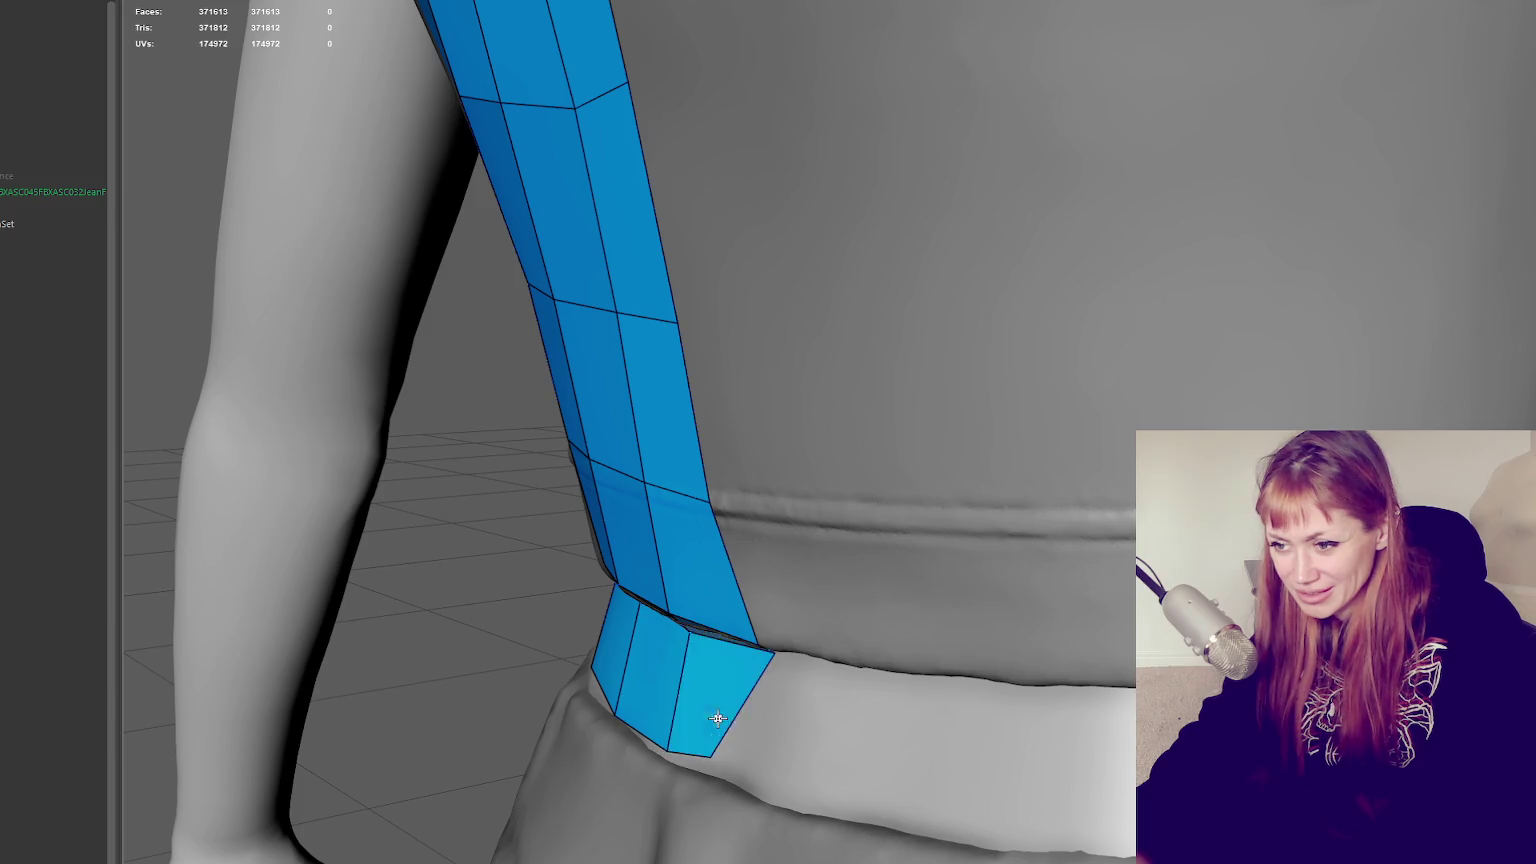
pyautogui.keyDown('alt'); pyautogui.moveTo(713, 713); pyautogui.dragTo(932, 755, button='right'); pyautogui.keyUp('alt')
pyautogui.moveTo(932, 755); pyautogui.dragTo(1024, 787)
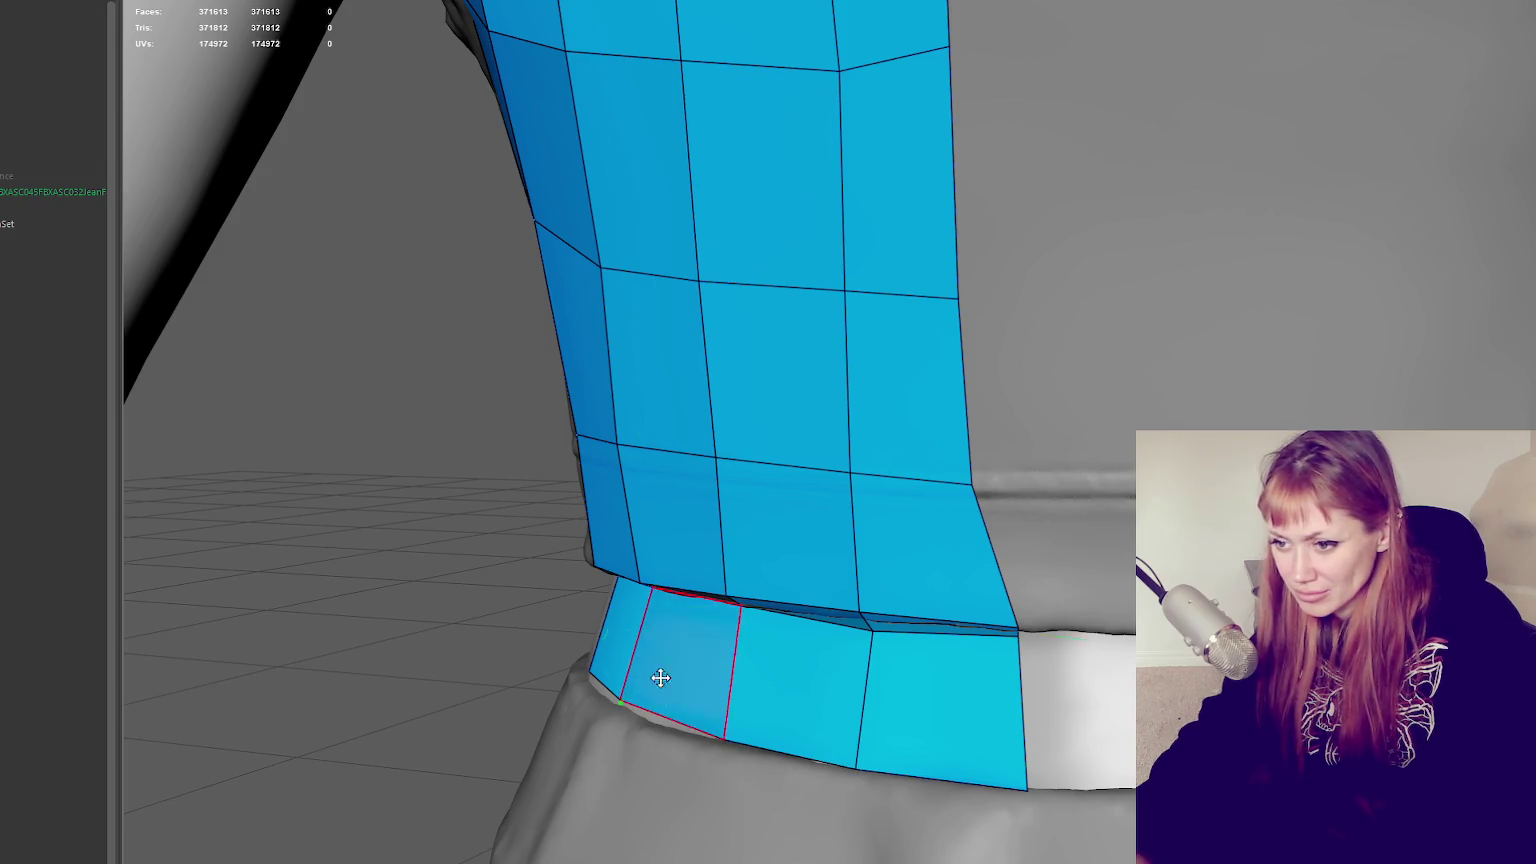
pyautogui.keyDown('alt'); pyautogui.moveTo(658, 675); pyautogui.dragTo(881, 346, button='right'); pyautogui.keyUp('alt')
pyautogui.moveTo(881, 346)
pyautogui.keyDown('alt'); pyautogui.mouseDown()
pyautogui.moveTo(1199, 388)
pyautogui.moveTo(1148, 158)
pyautogui.mouseUp(); pyautogui.keyUp('alt')
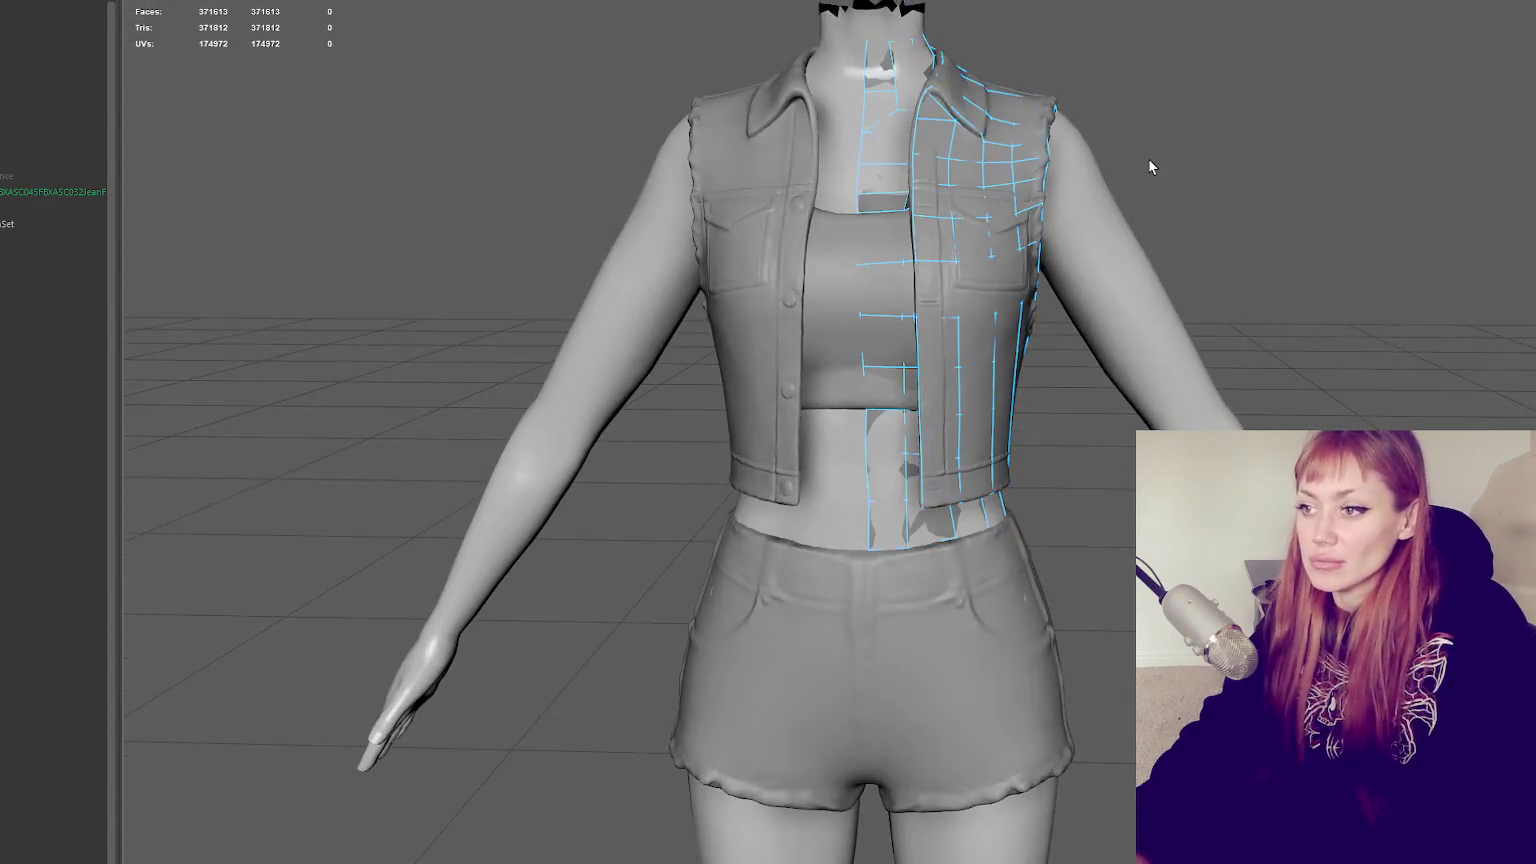
pyautogui.moveTo(1148, 158); pyautogui.dragTo(1151, 314, button='right')
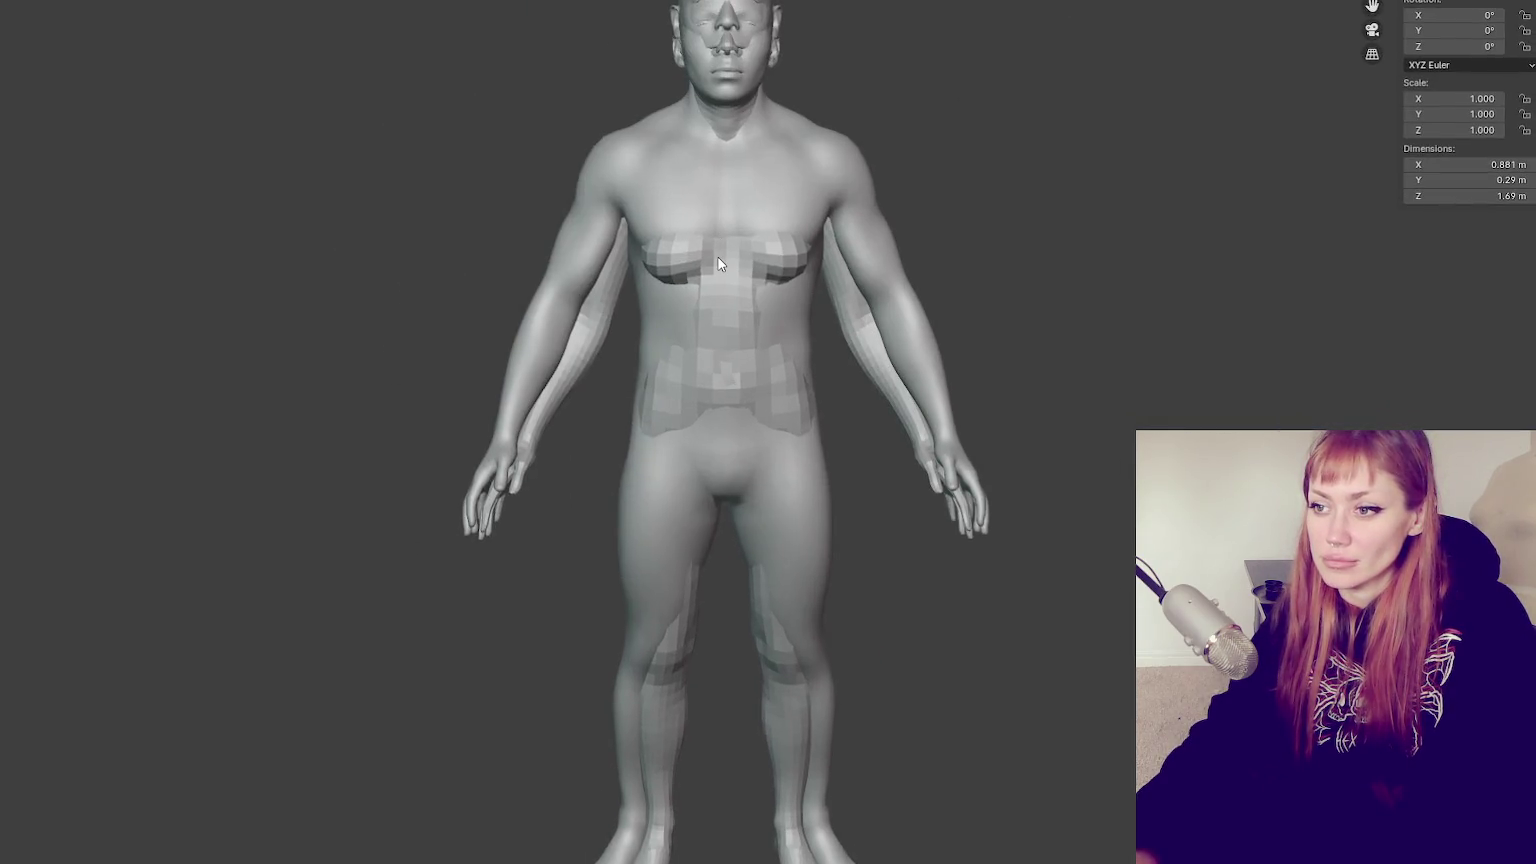
# Hide the male base body with H, then inspect the female body and its hand
pyautogui.click(718, 257)
pyautogui.press('h')
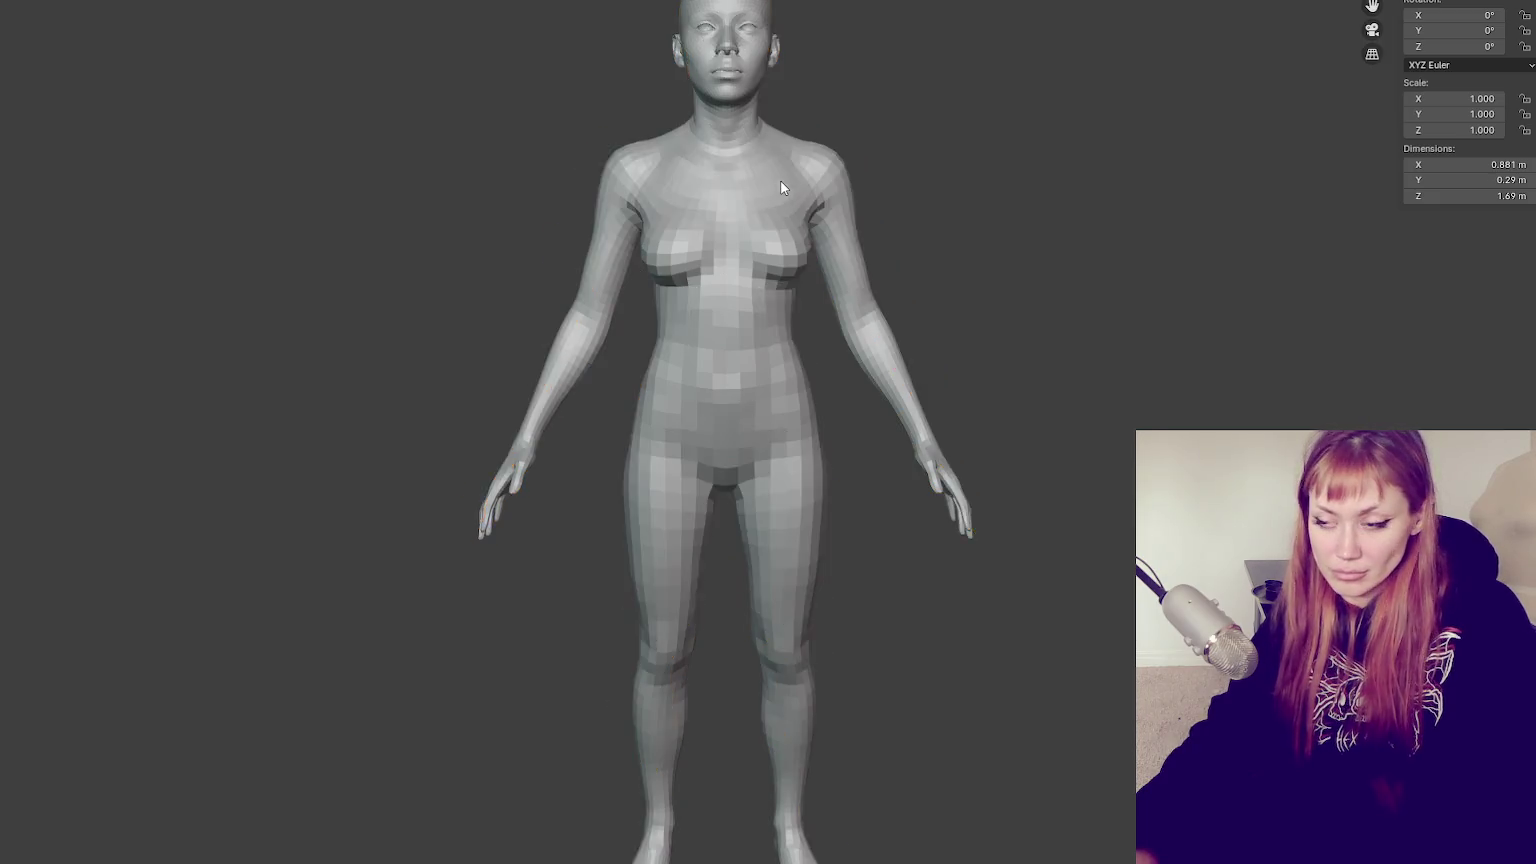
pyautogui.scroll(3, 990, 285)
pyautogui.click(995, 291)
pyautogui.moveTo(995, 291)
pyautogui.mouseDown(button='middle')
pyautogui.moveTo(943, 343)
pyautogui.moveTo(782, 316)
pyautogui.moveTo(1084, 340)
pyautogui.moveTo(1207, 326)
pyautogui.moveTo(1241, 302)
pyautogui.mouseUp(button='middle')
pyautogui.scroll(-2, 1000, 332)
pyautogui.scroll(3, 1241, 302)
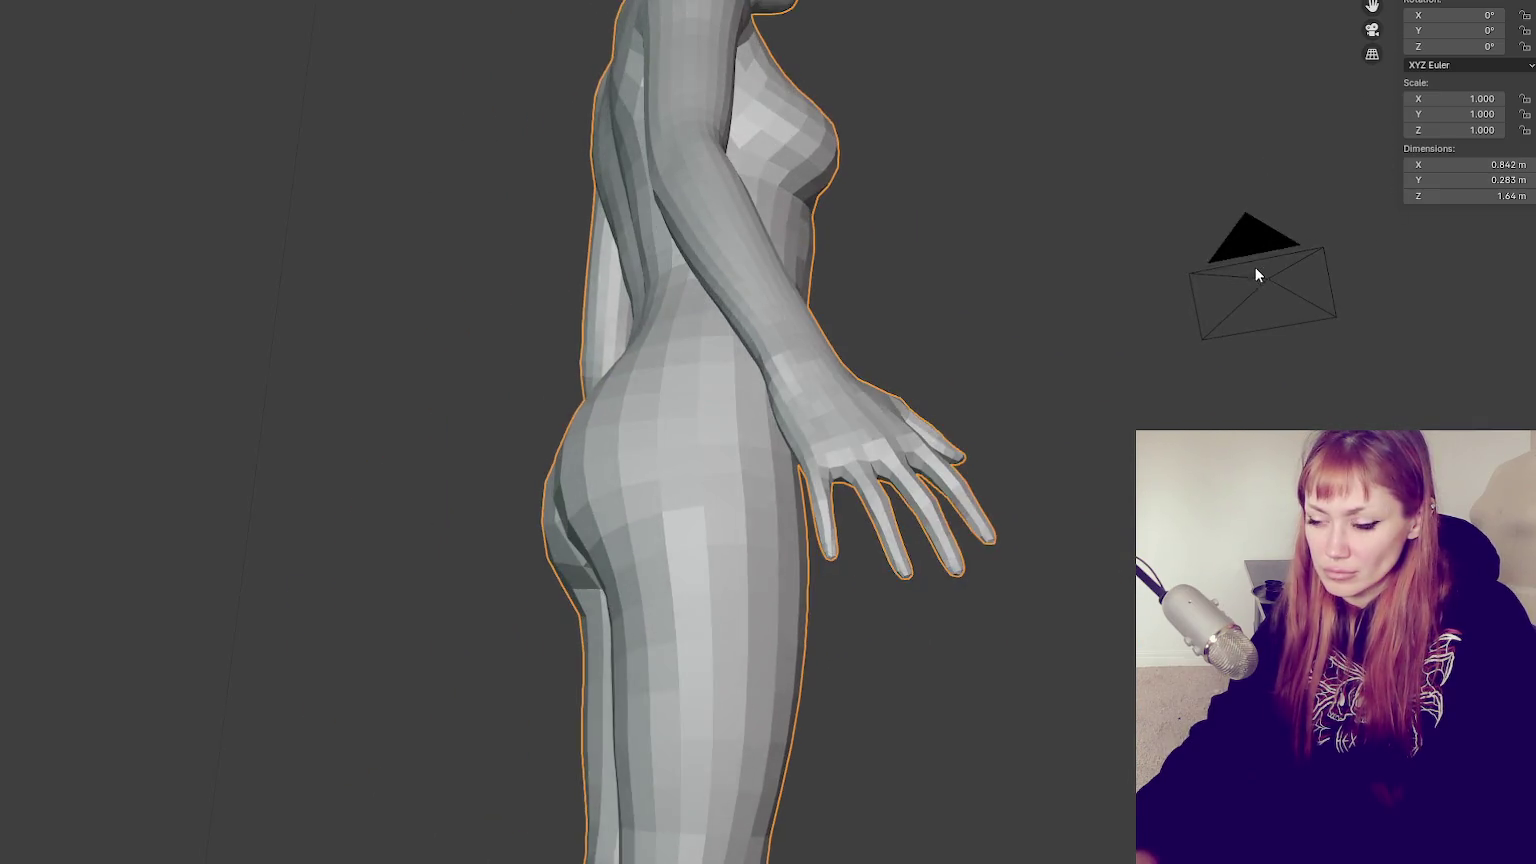
pyautogui.scroll(2, 1108, 408)
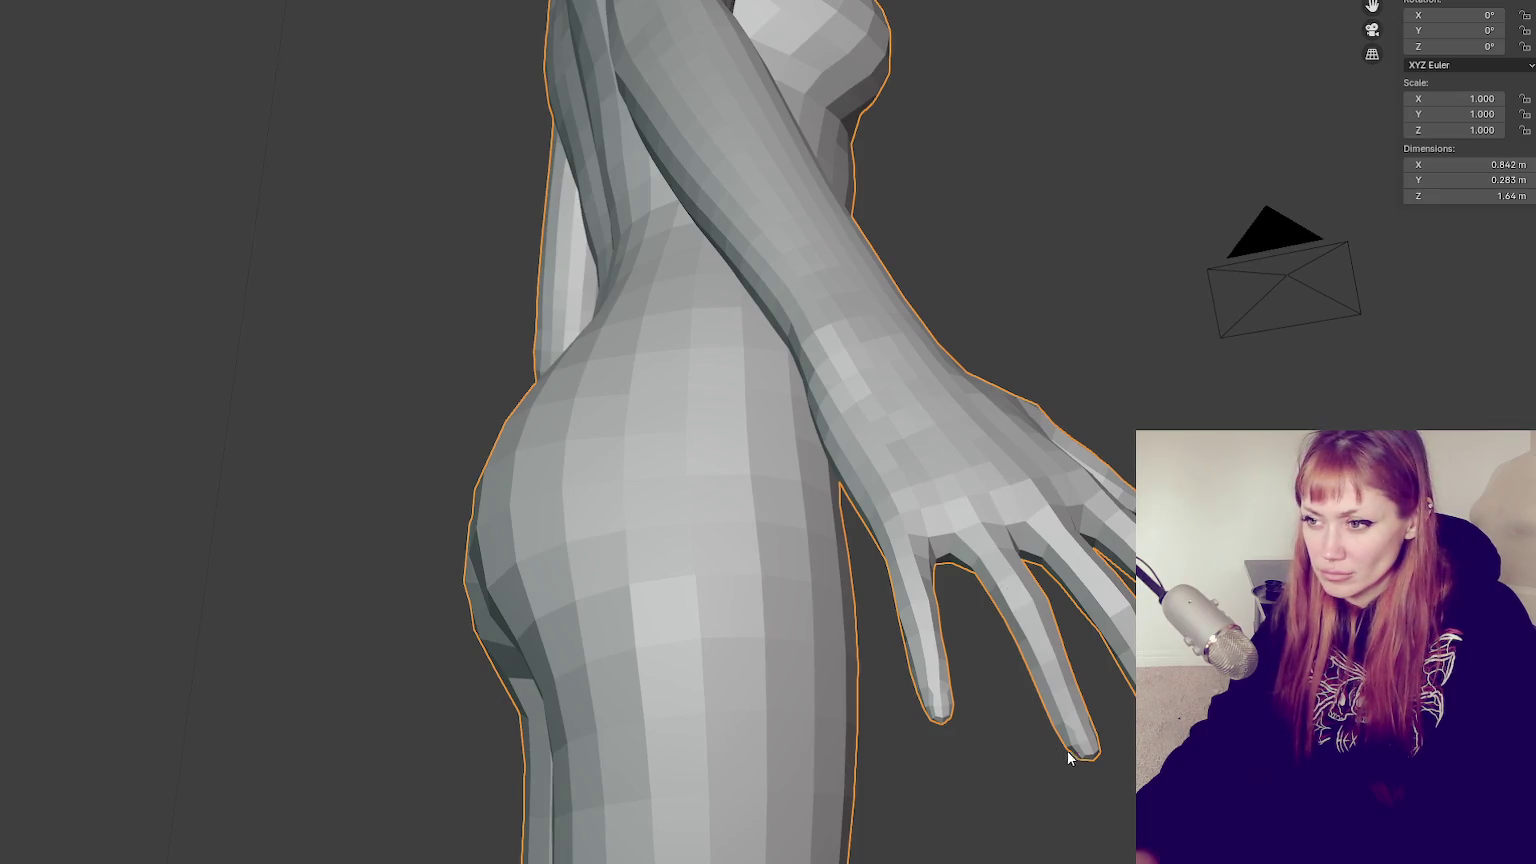
pyautogui.scroll(-3, 1080, 500)
pyautogui.moveTo(1080, 500)
pyautogui.mouseDown(button='middle')
pyautogui.moveTo(865, 542)
pyautogui.moveTo(731, 527)
pyautogui.mouseUp(button='middle')
pyautogui.scroll(2, 731, 527)
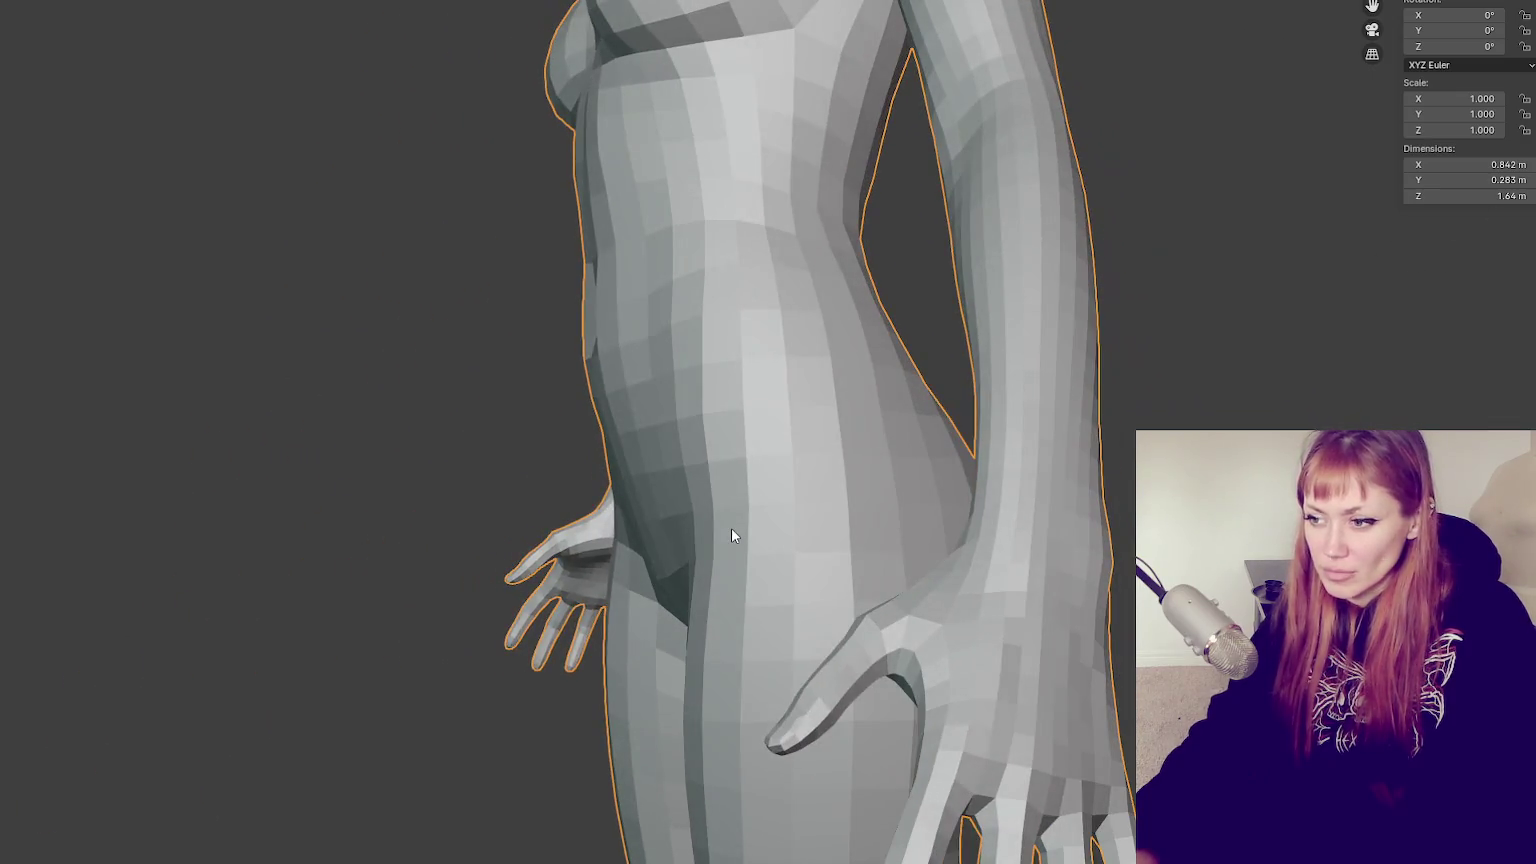
pyautogui.scroll(-3, 731, 527)
# Quit Blender without saving and return to the Maya scene
pyautogui.hotkey('ctrl', 'q')
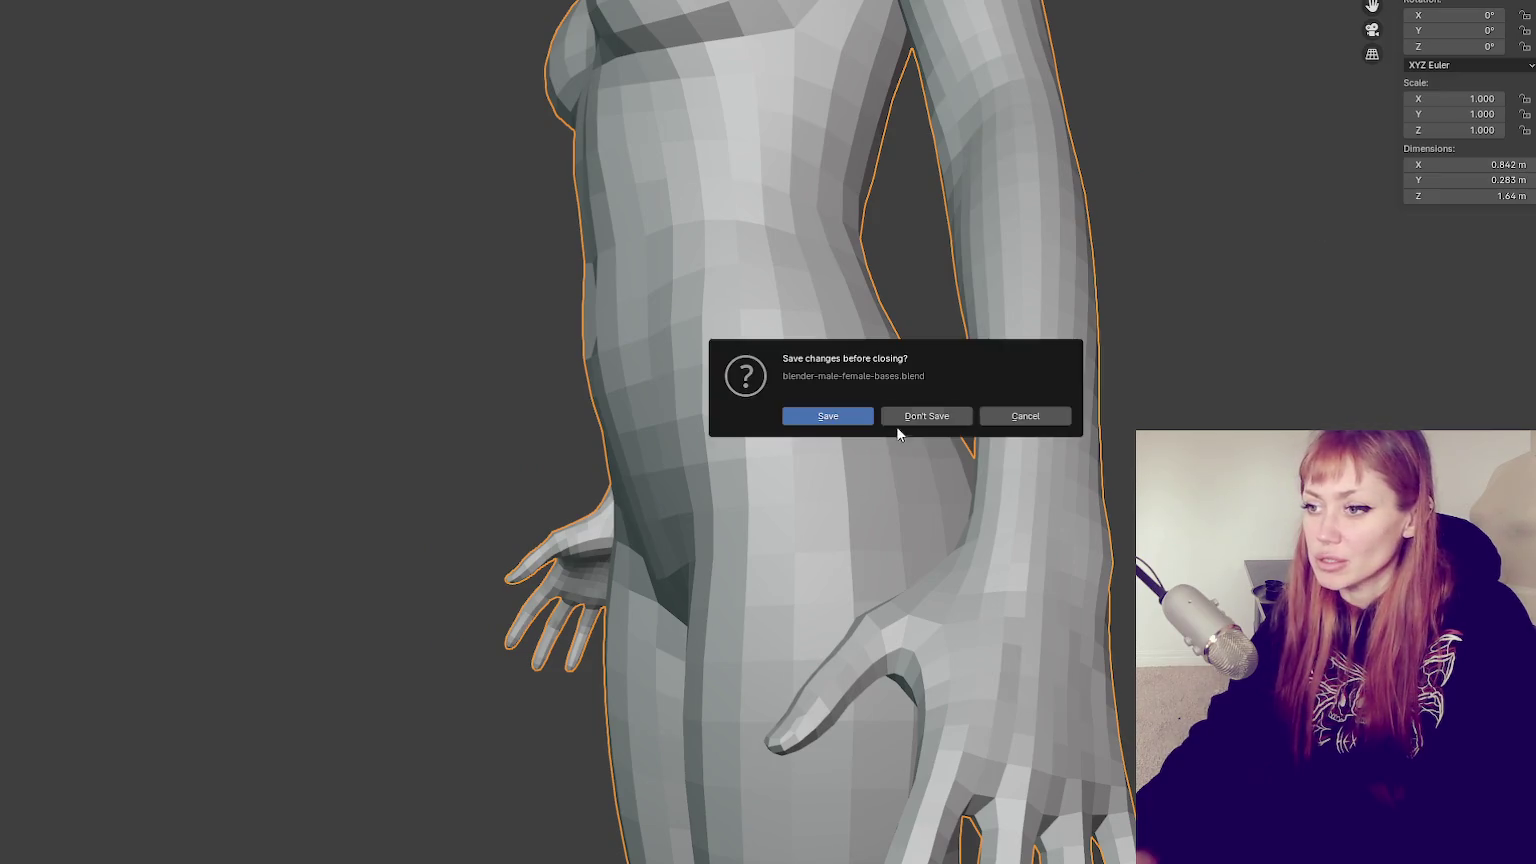
pyautogui.click(900, 418)
pyautogui.keyDown('alt'); pyautogui.moveTo(820, 478); pyautogui.dragTo(830, 400, button='middle'); pyautogui.keyUp('alt')
# Zoom in on the hand and draw a first Quad Draw face on the back of the ring finger
pyautogui.moveTo(830, 400)
pyautogui.keyDown('alt'); pyautogui.mouseDown()
pyautogui.moveTo(1131, 279)
pyautogui.moveTo(1039, 353)
pyautogui.mouseUp(); pyautogui.keyUp('alt')
pyautogui.scroll(2, 885, 319)
pyautogui.scroll(1, 885, 326)
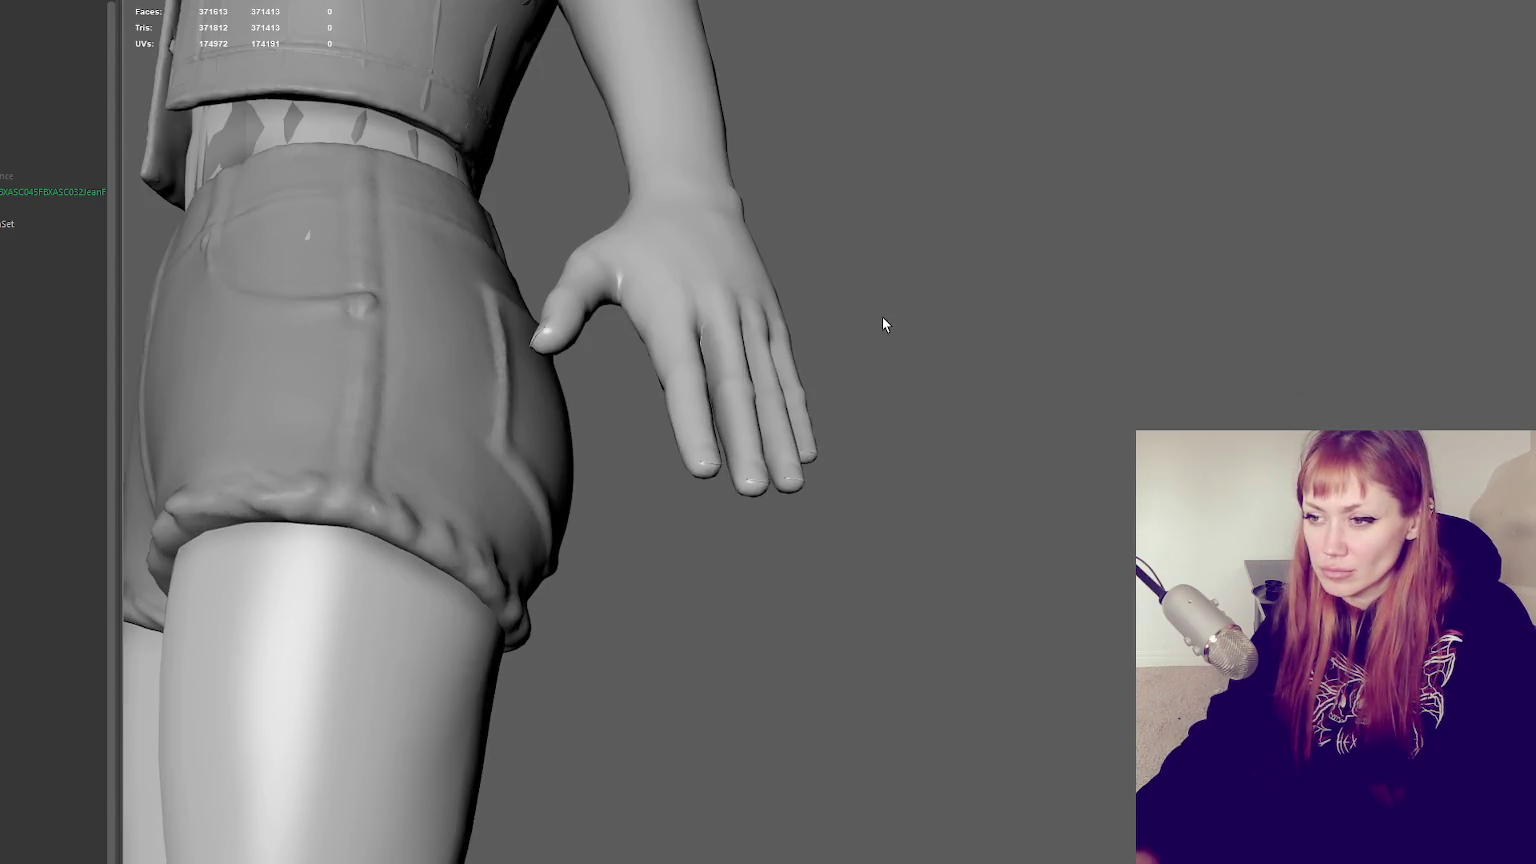
pyautogui.scroll(3, 885, 326)
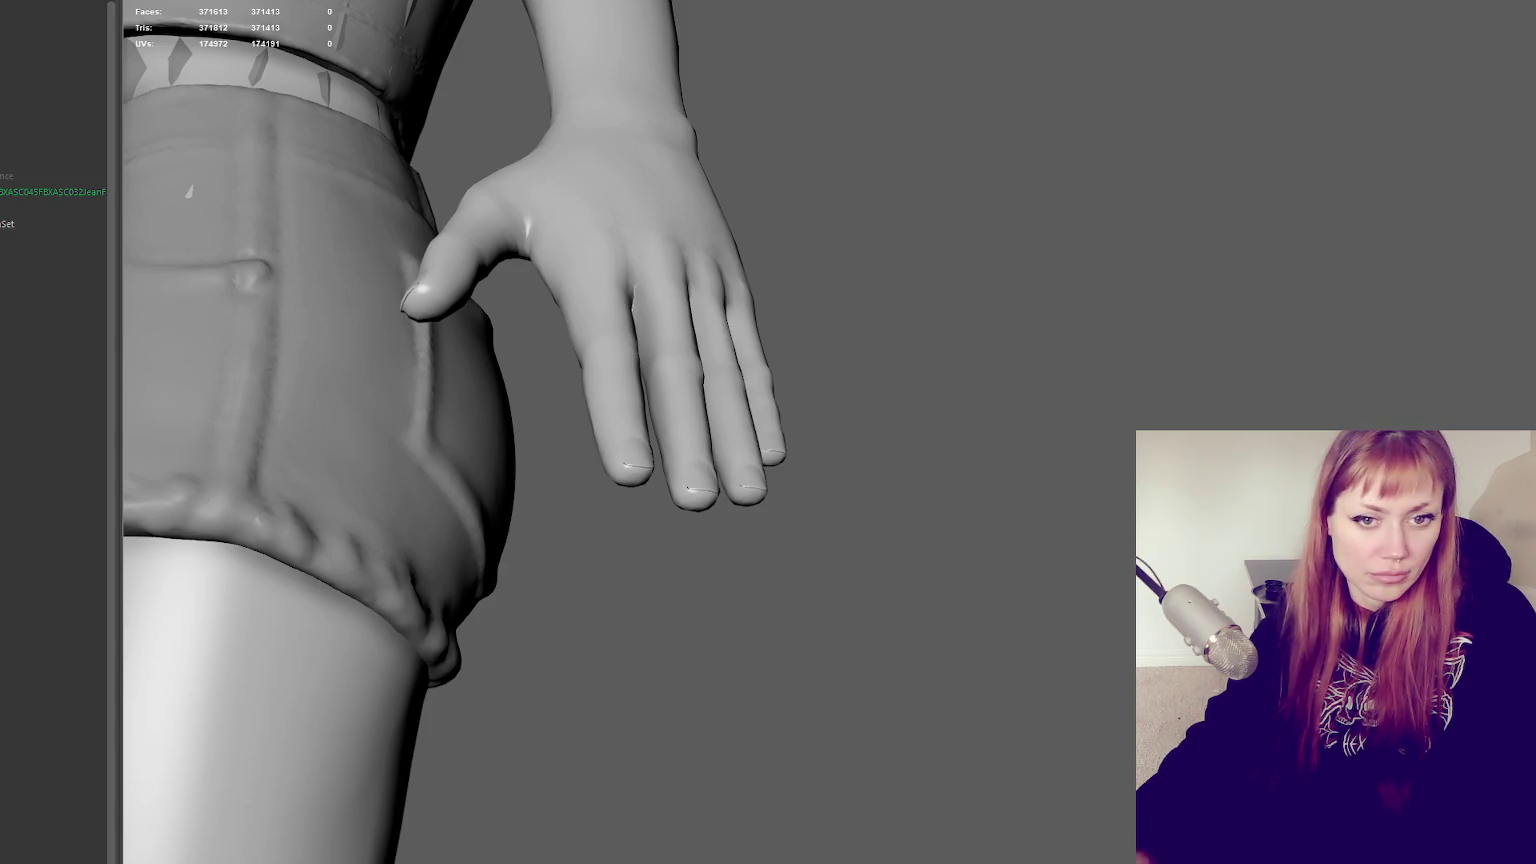
pyautogui.scroll(5, 542, 346)
pyautogui.keyDown('alt'); pyautogui.moveTo(611, 336); pyautogui.dragTo(538, 357); pyautogui.keyUp('alt')
pyautogui.keyDown('alt'); pyautogui.moveTo(538, 357); pyautogui.dragTo(665, 259, button='middle'); pyautogui.keyUp('alt')
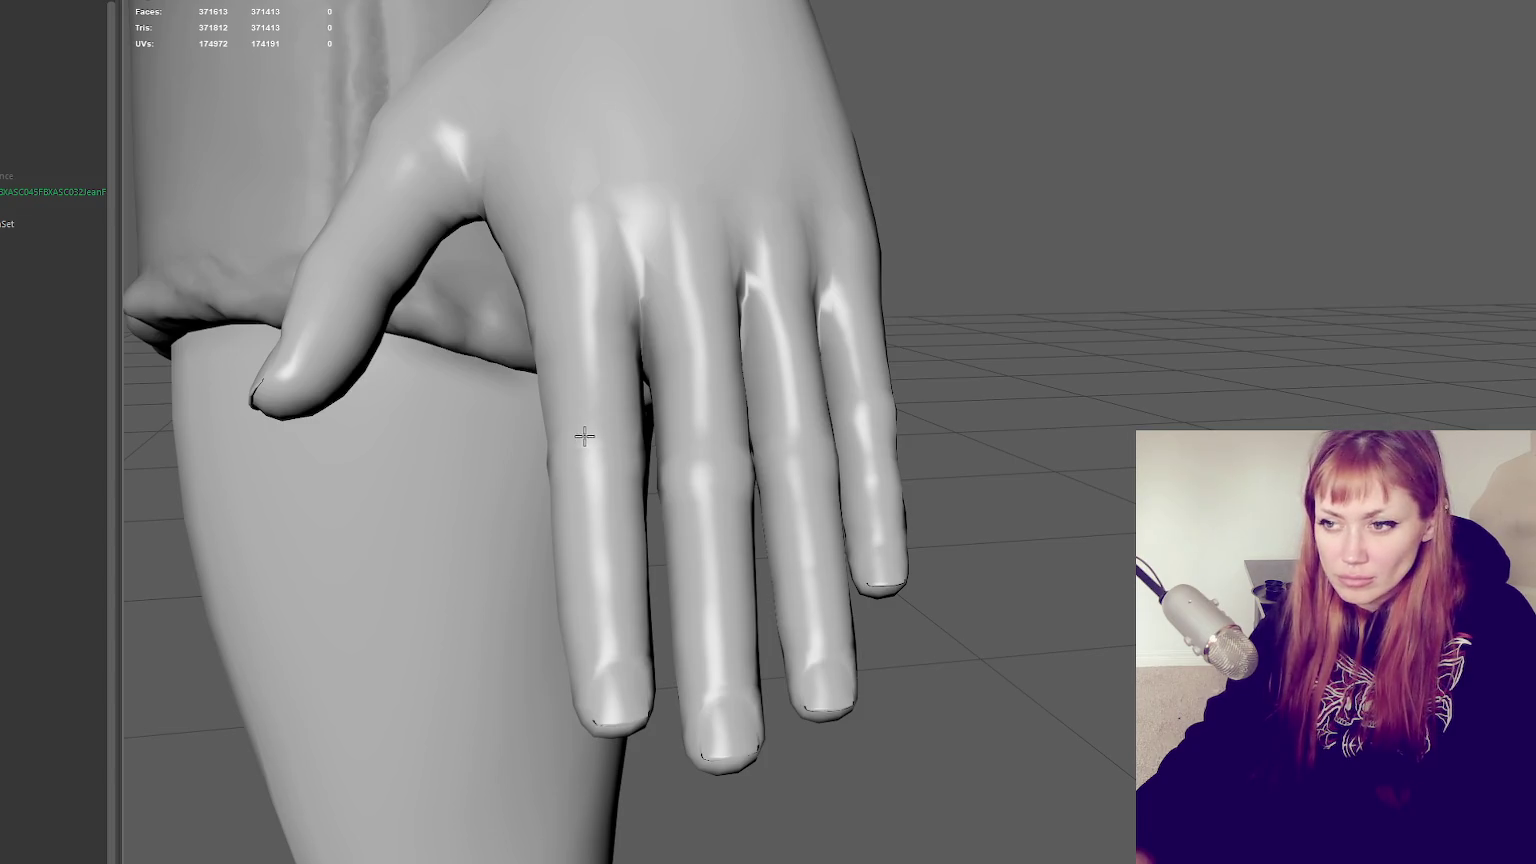
pyautogui.keyDown('alt'); pyautogui.moveTo(586, 439); pyautogui.dragTo(570, 571); pyautogui.keyUp('alt')
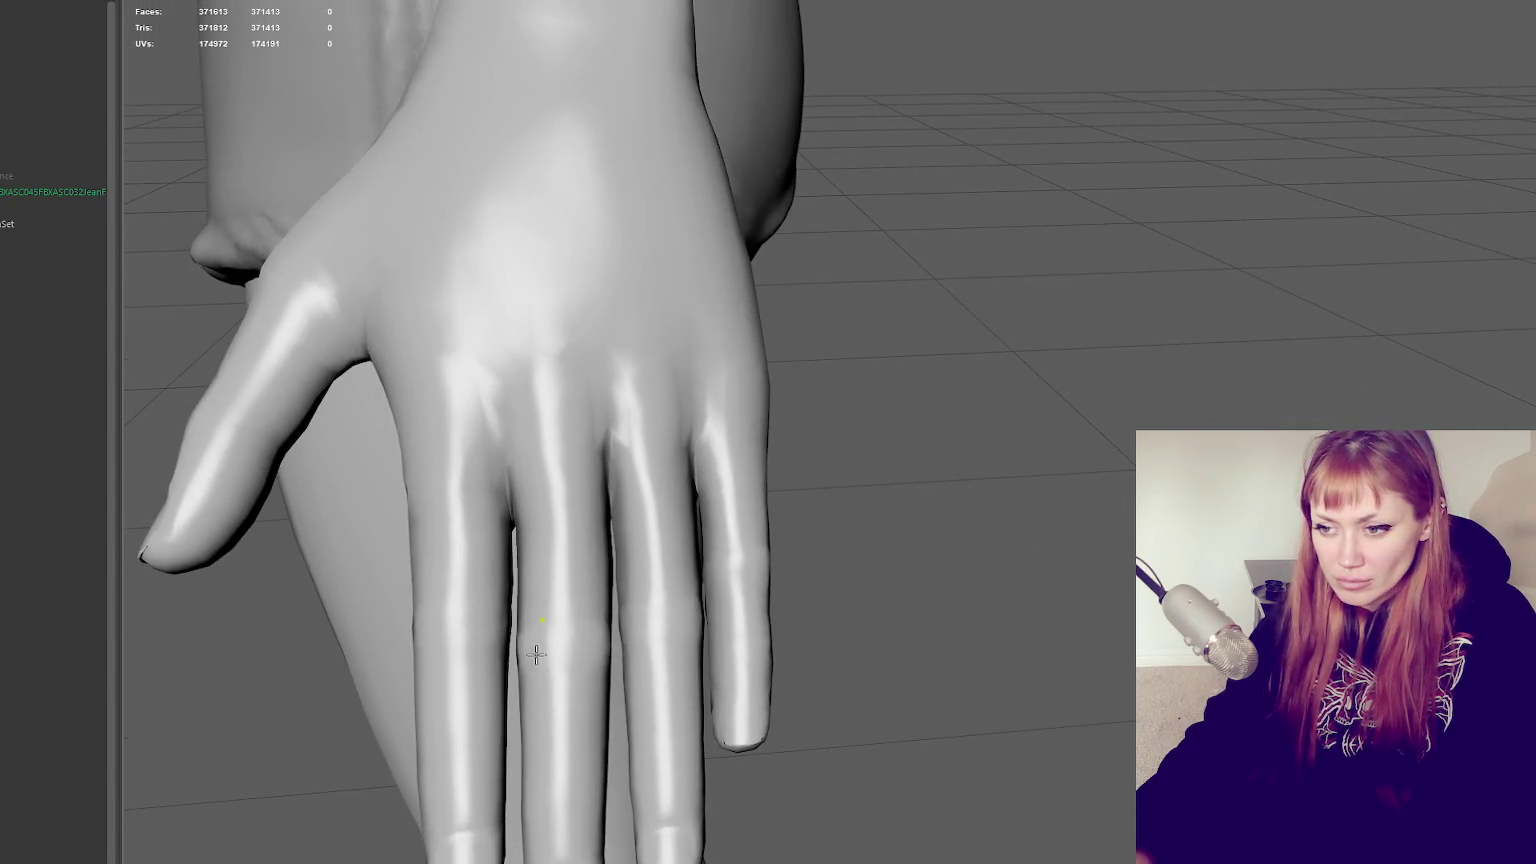
pyautogui.click(592, 617)
pyautogui.keyDown('shift'); pyautogui.click(566, 641); pyautogui.keyUp('shift')
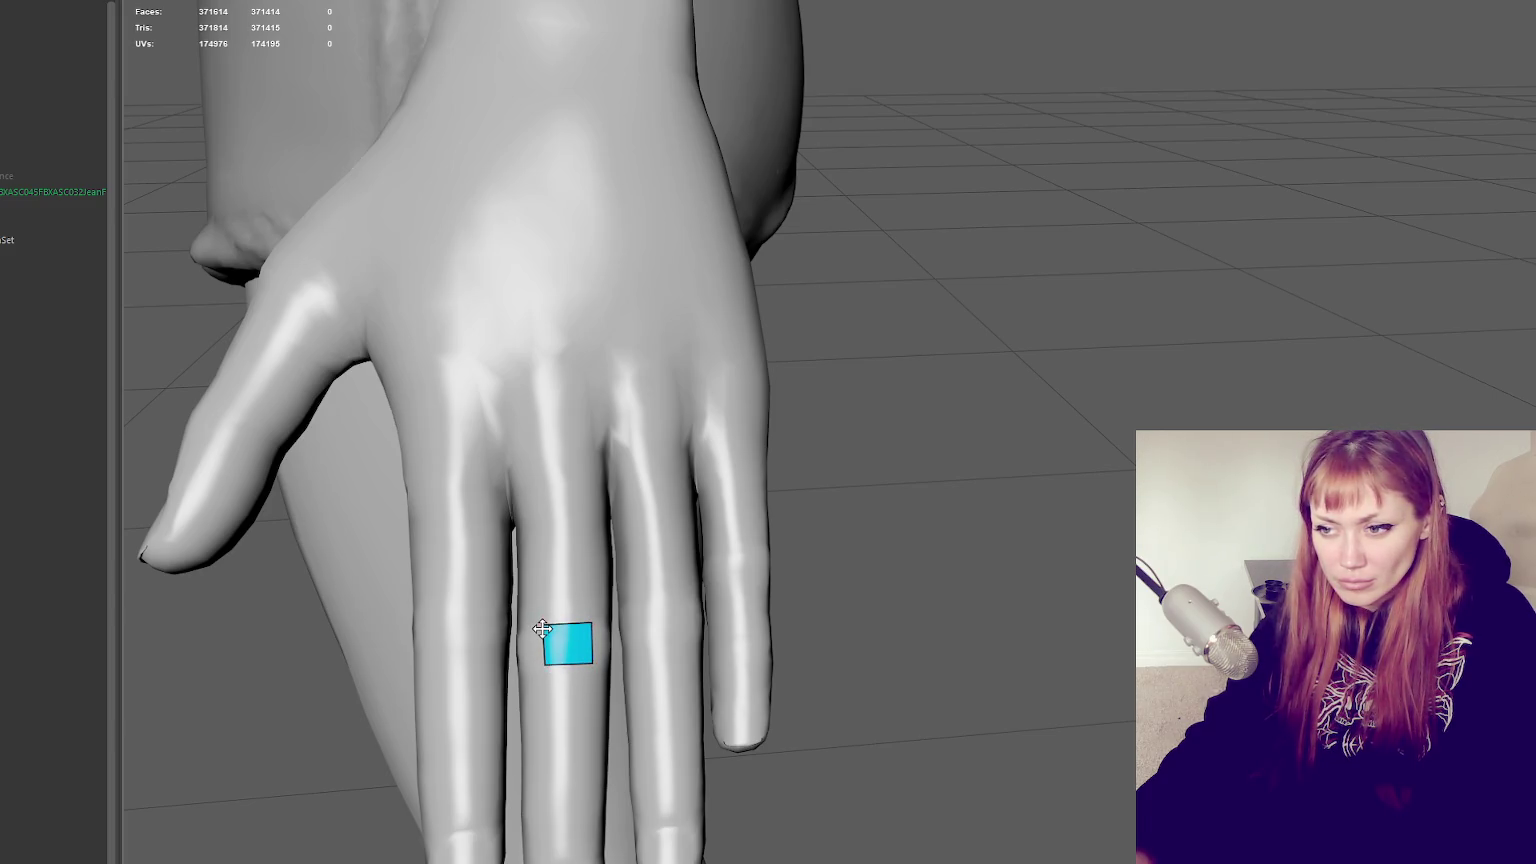
# Add quads around the first finger face and square up a corner
pyautogui.moveTo(543, 627)
pyautogui.keyDown('alt'); pyautogui.mouseDown()
pyautogui.moveTo(584, 505)
pyautogui.moveTo(397, 452)
pyautogui.mouseUp(); pyautogui.keyUp('alt')
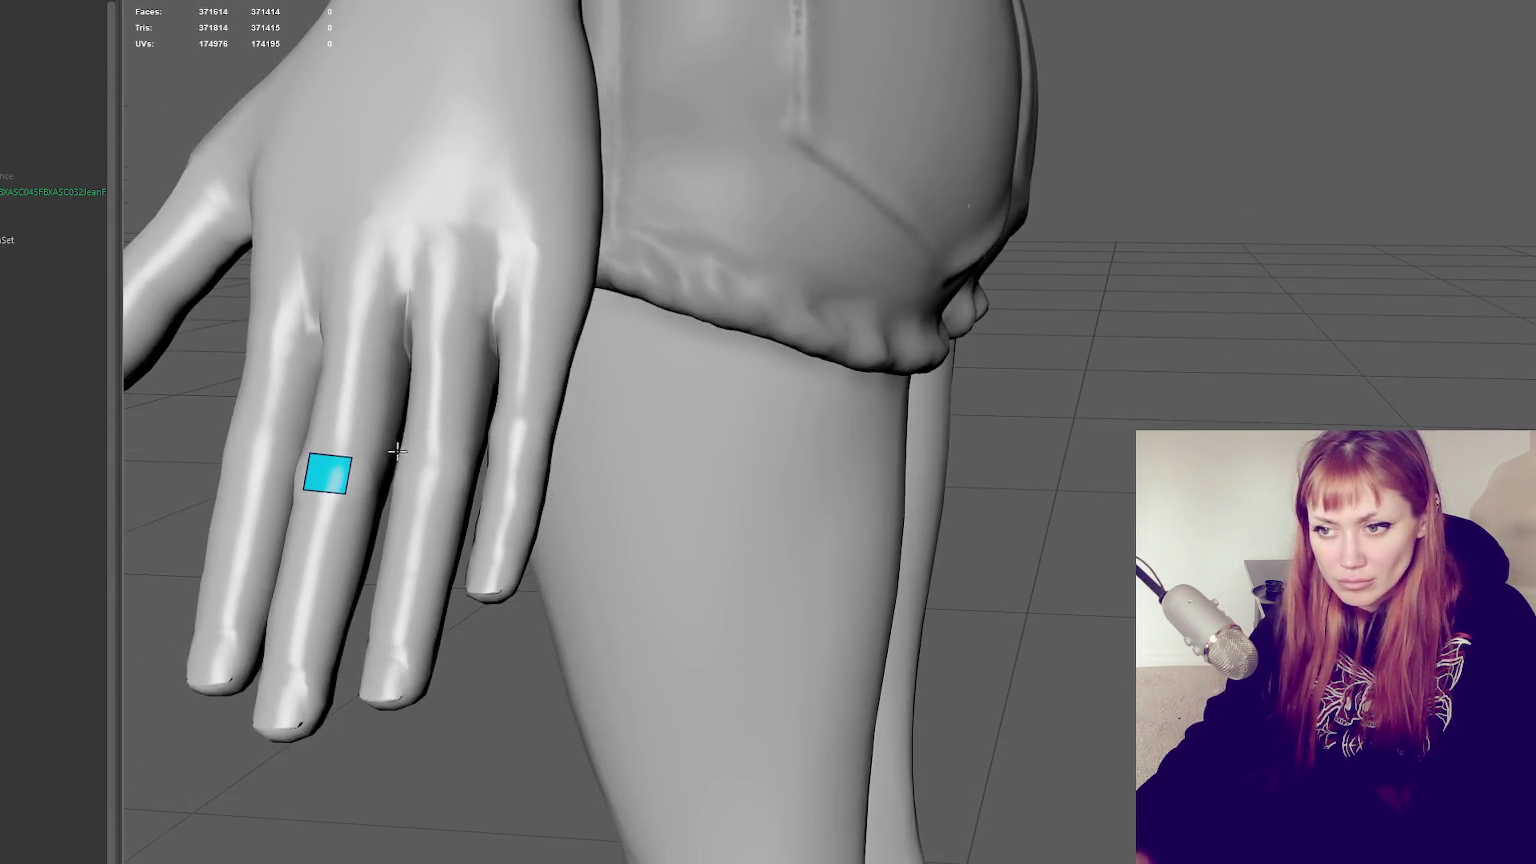
pyautogui.keyDown('shift'); pyautogui.click(363, 476); pyautogui.keyUp('shift')
pyautogui.keyDown('alt'); pyautogui.moveTo(340, 422); pyautogui.dragTo(626, 484); pyautogui.keyUp('alt')
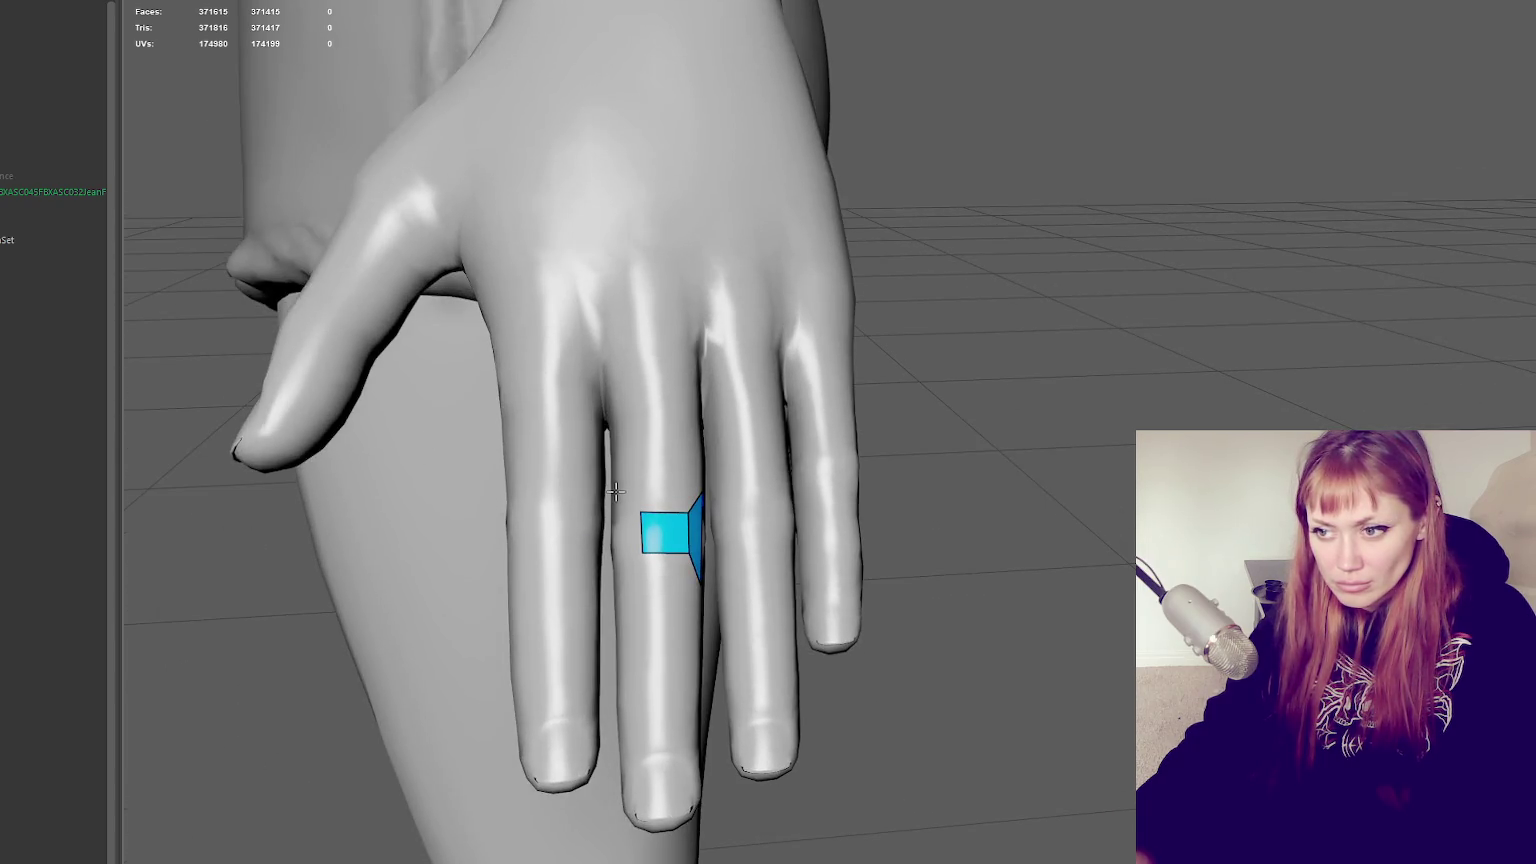
pyautogui.keyDown('shift'); pyautogui.click(615, 560); pyautogui.keyUp('shift')
pyautogui.keyDown('shift'); pyautogui.click(640, 568); pyautogui.keyUp('shift')
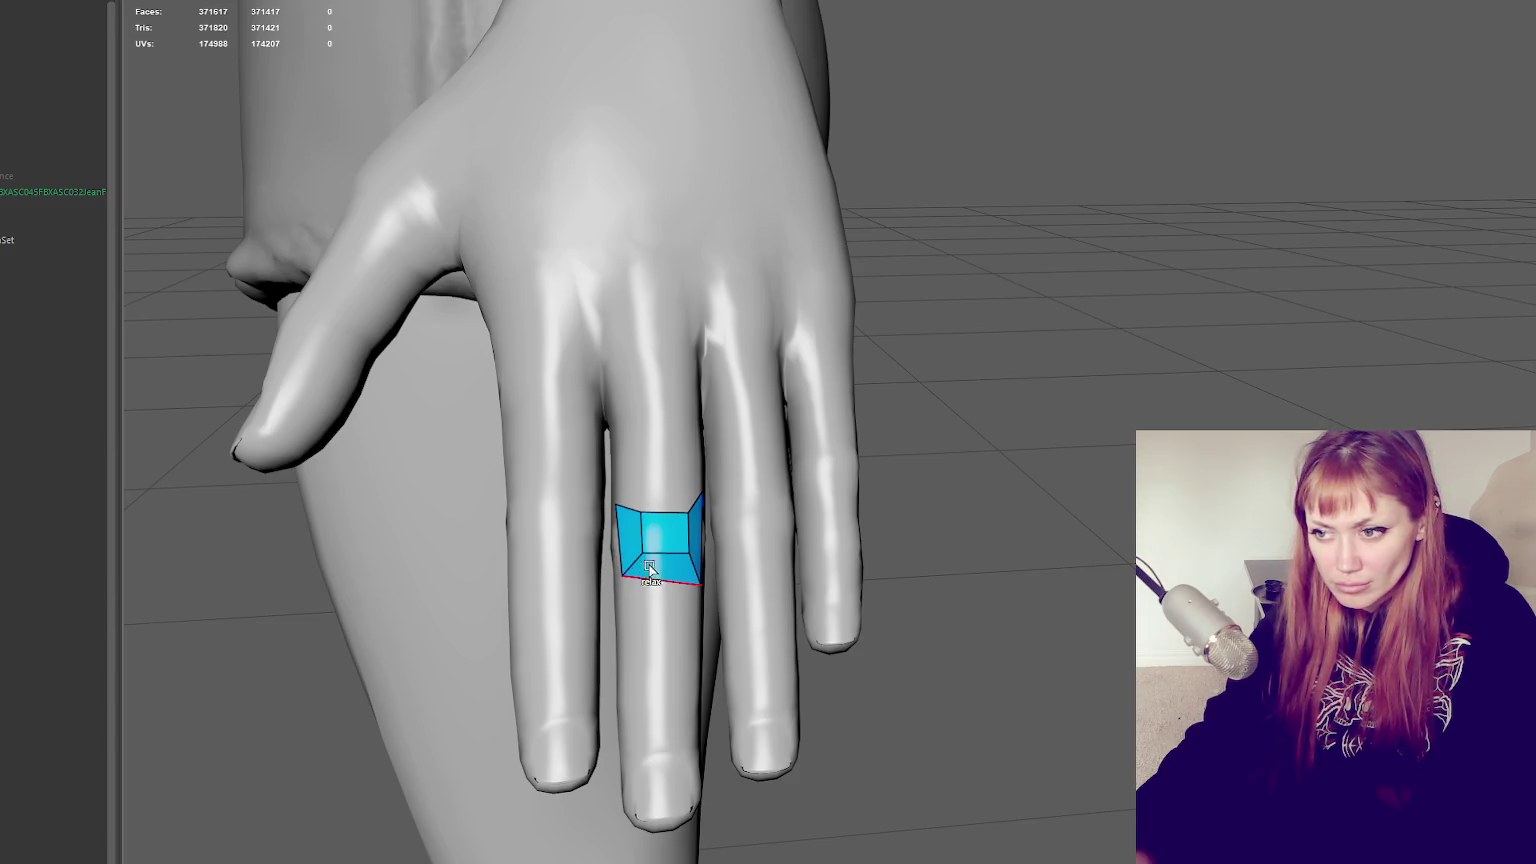
pyautogui.keyDown('shift'); pyautogui.click(651, 500); pyautogui.keyUp('shift')
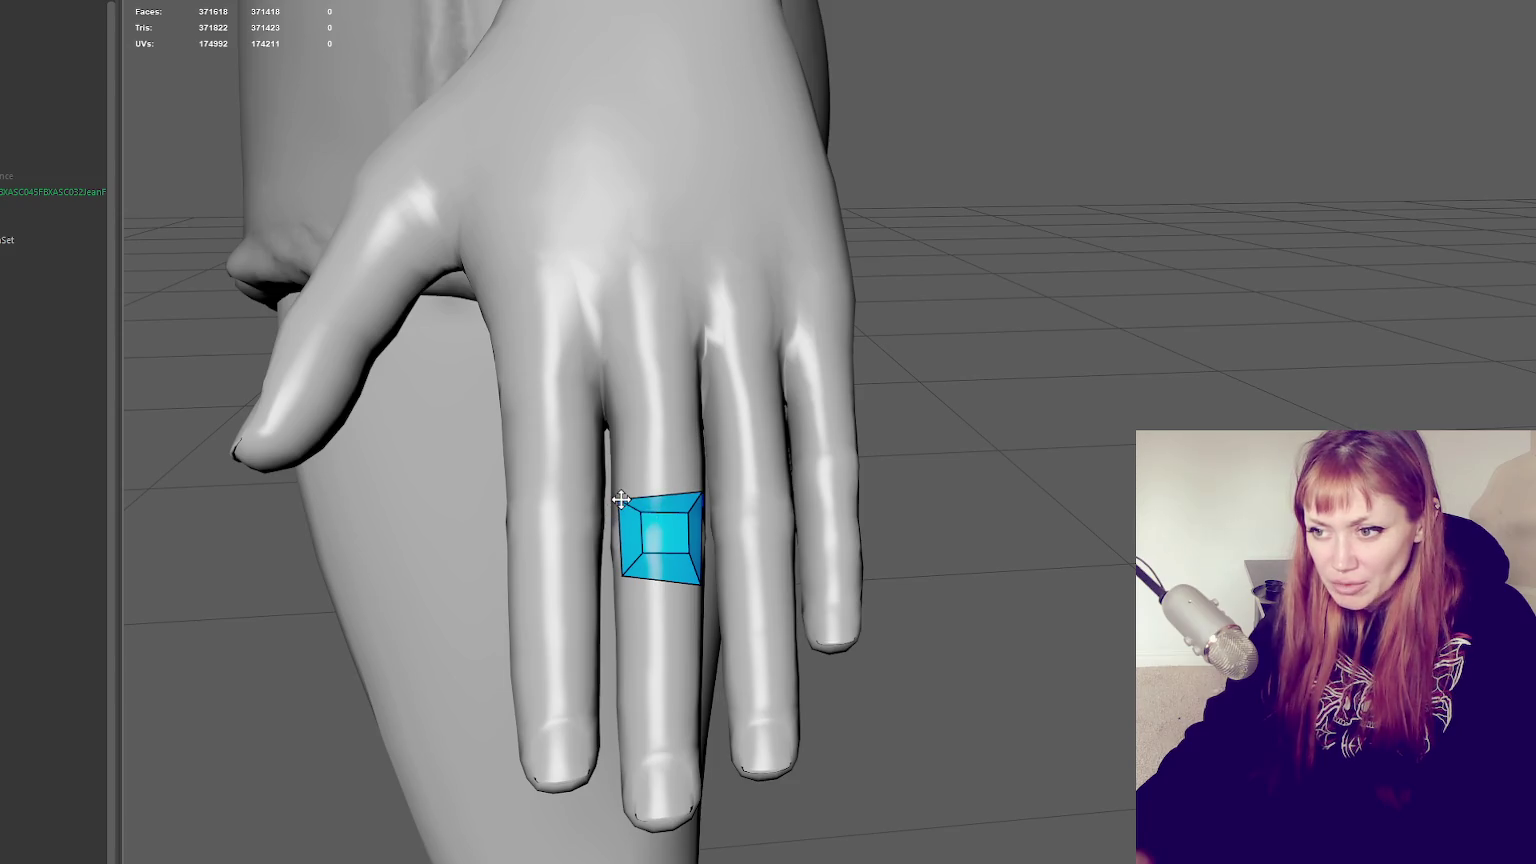
pyautogui.moveTo(622, 570); pyautogui.dragTo(698, 577)
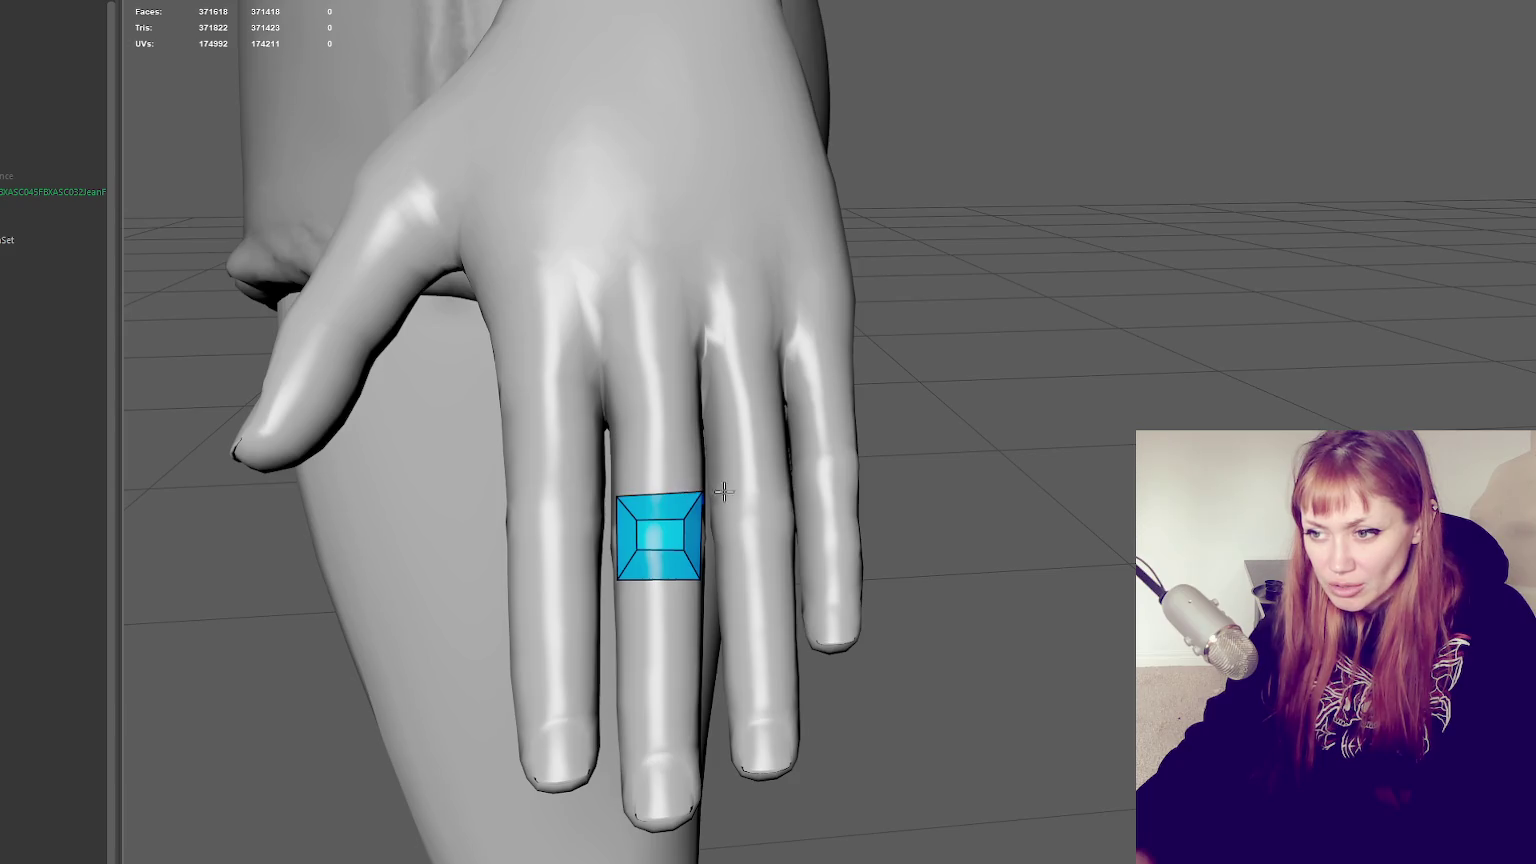
# Even out the inner vertices and add a quad above the ring patch
pyautogui.keyDown('alt'); pyautogui.moveTo(723, 491); pyautogui.dragTo(710, 488); pyautogui.keyUp('alt')
pyautogui.keyDown('shift'); pyautogui.moveTo(579, 453); pyautogui.dragTo(553, 484); pyautogui.keyUp('shift')
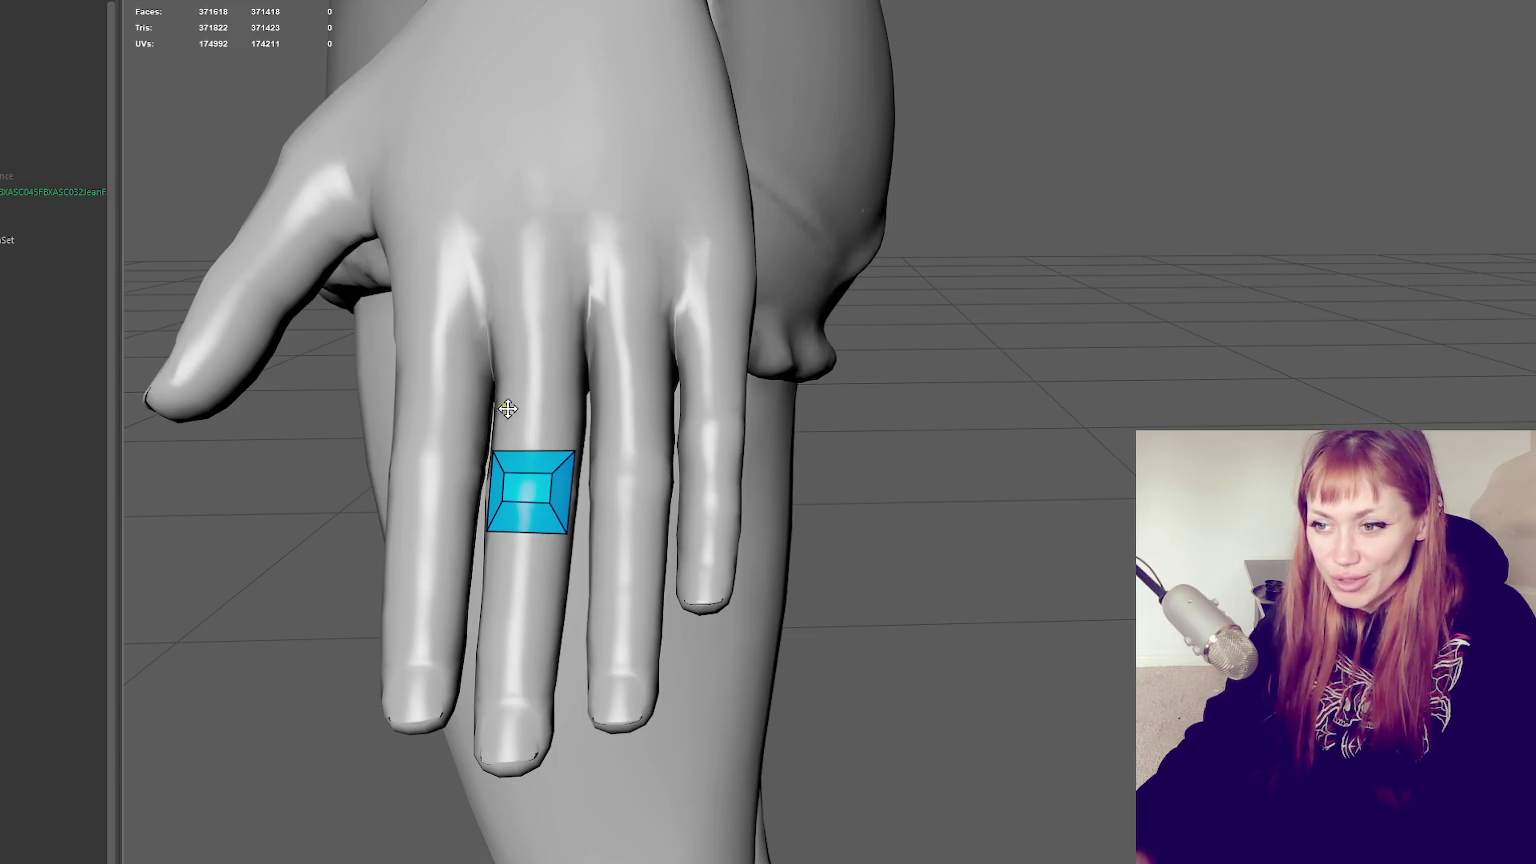
pyautogui.click(559, 413)
pyautogui.keyDown('shift'); pyautogui.click(530, 430); pyautogui.keyUp('shift')
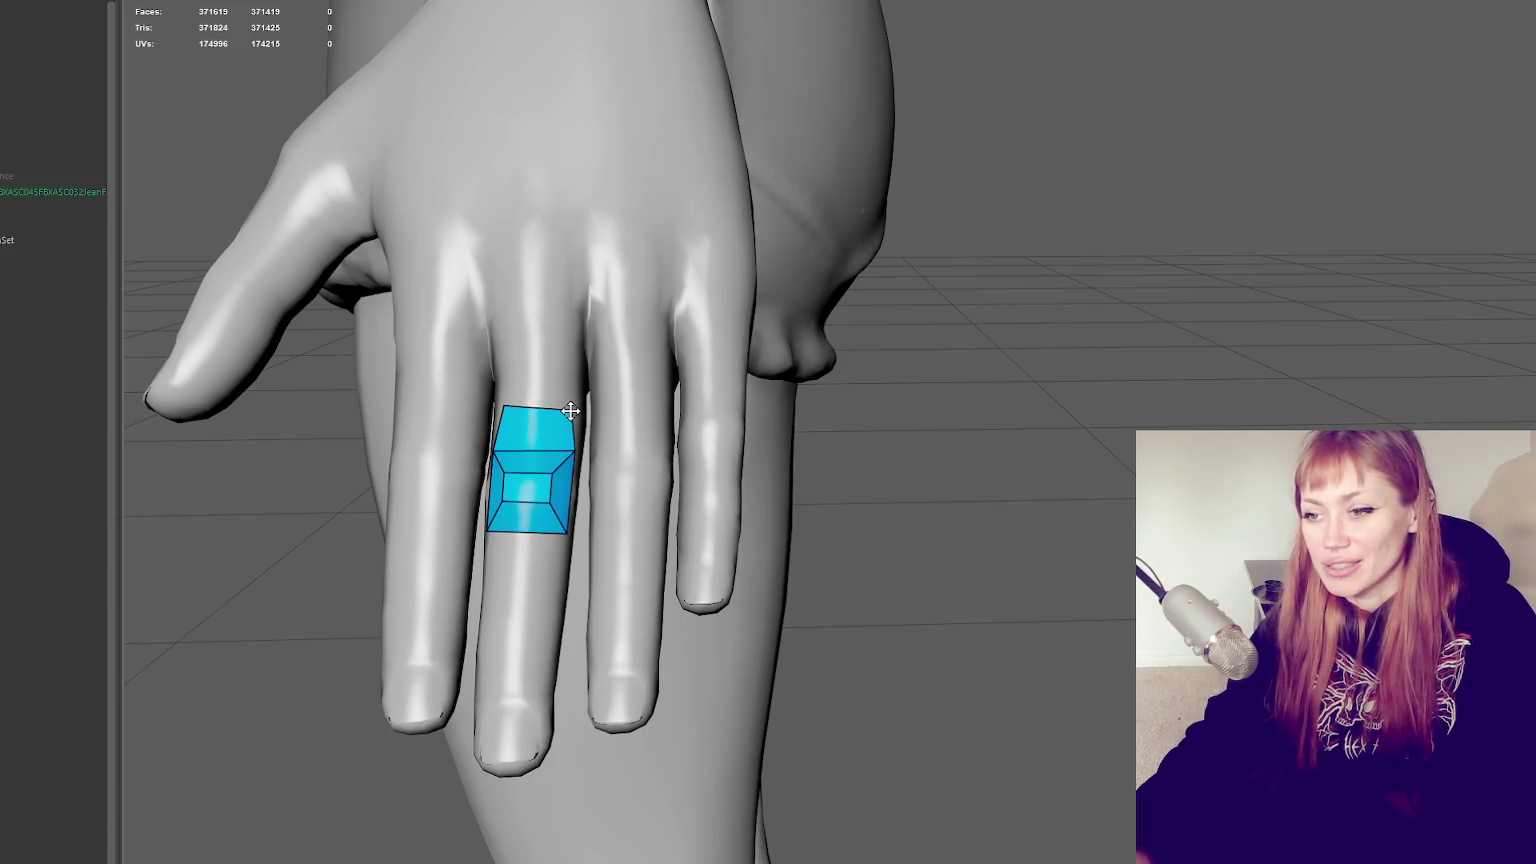
pyautogui.moveTo(573, 447); pyautogui.dragTo(568, 450)
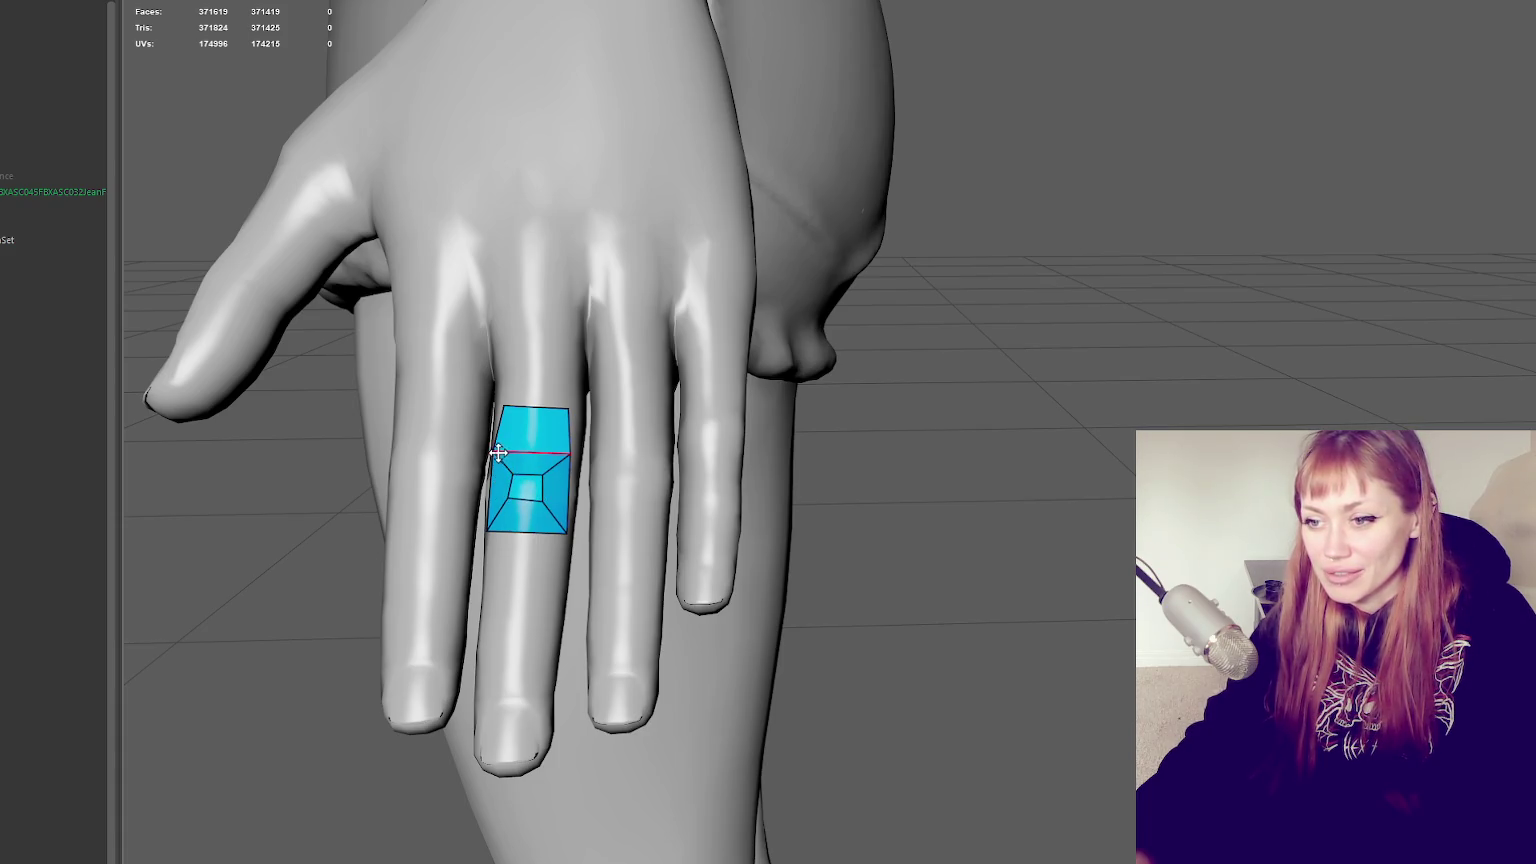
# Extend the strip with quads down to the fingertip and relax its edges
pyautogui.keyDown('alt'); pyautogui.moveTo(507, 514); pyautogui.dragTo(702, 527); pyautogui.keyUp('alt')
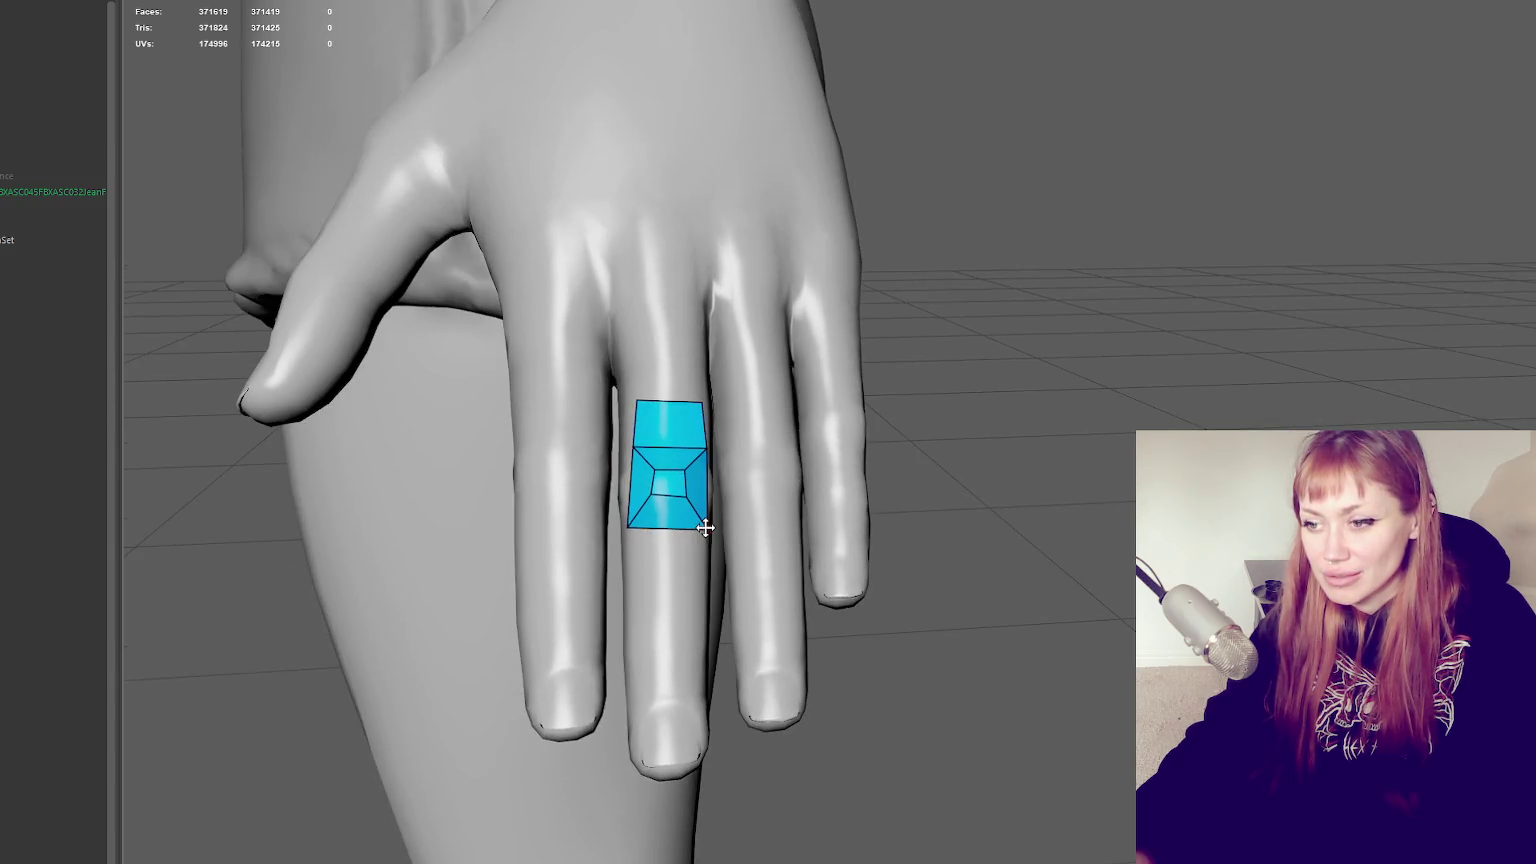
pyautogui.click(637, 631)
pyautogui.click(697, 627)
pyautogui.keyDown('shift'); pyautogui.click(669, 580); pyautogui.keyUp('shift')
pyautogui.click(644, 705)
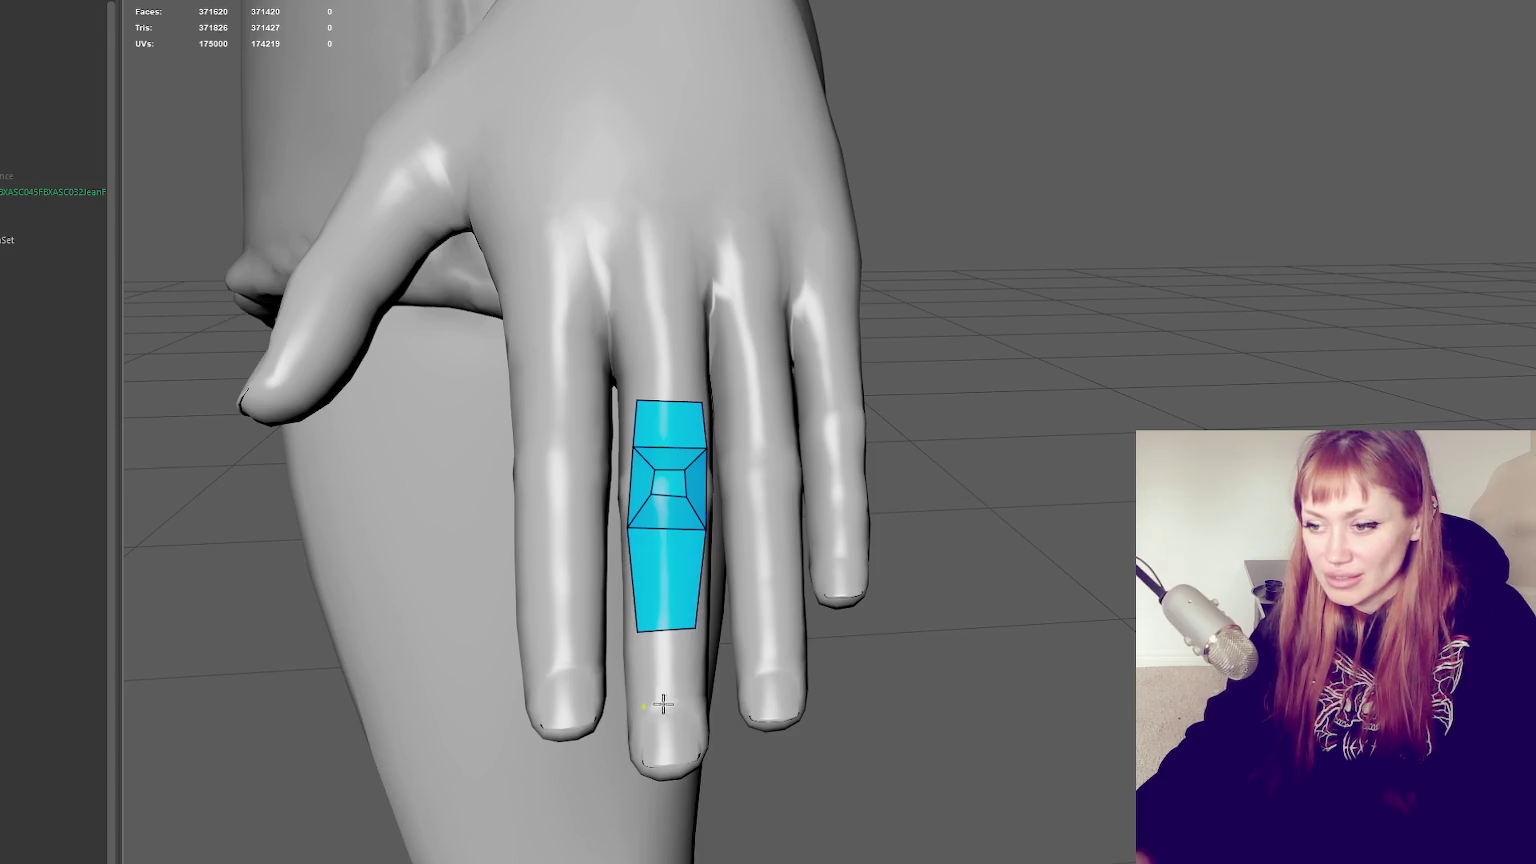
pyautogui.click(697, 702)
pyautogui.keyDown('shift'); pyautogui.click(667, 662); pyautogui.keyUp('shift')
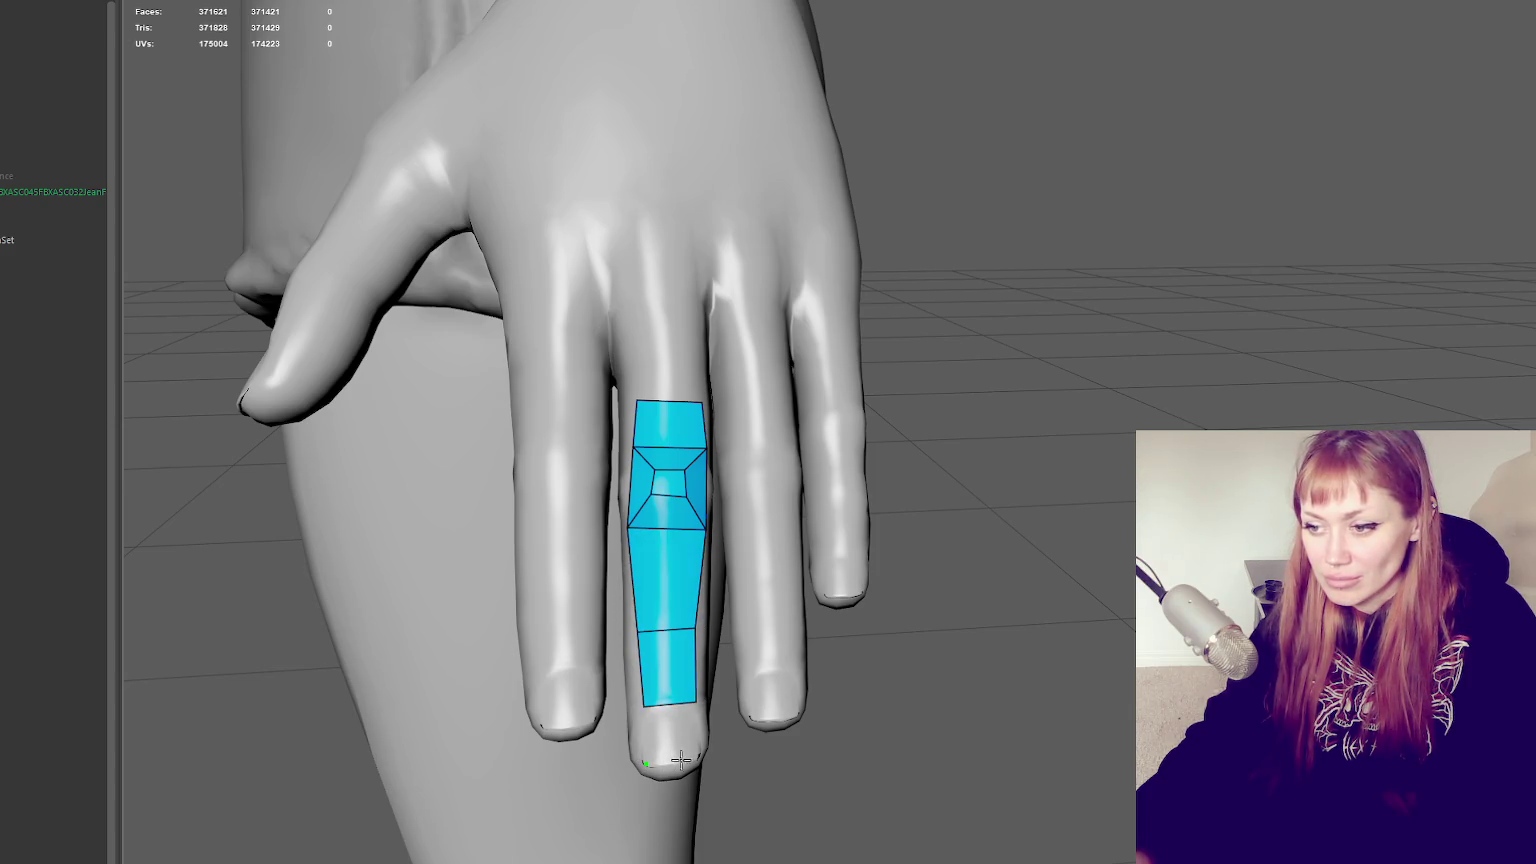
pyautogui.keyDown('shift'); pyautogui.click(684, 748); pyautogui.keyUp('shift')
pyautogui.keyDown('shift'); pyautogui.moveTo(686, 634); pyautogui.dragTo(669, 610); pyautogui.keyUp('shift')
pyautogui.moveTo(656, 516)
pyautogui.keyDown('shift'); pyautogui.mouseDown()
pyautogui.moveTo(639, 526)
pyautogui.moveTo(698, 531)
pyautogui.mouseUp(); pyautogui.keyUp('shift')
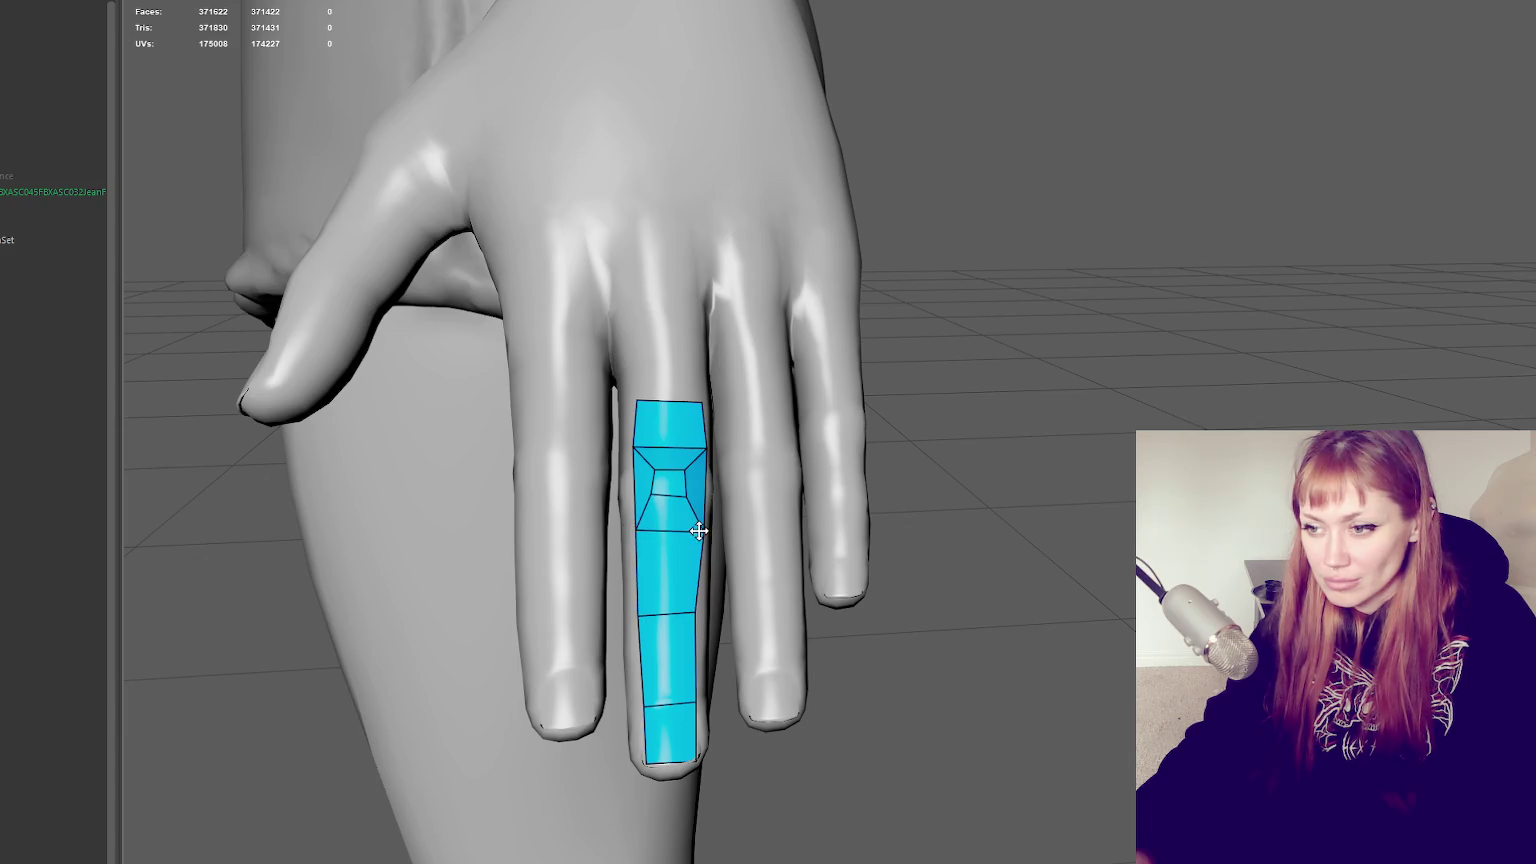
pyautogui.scroll(-3, 700, 502)
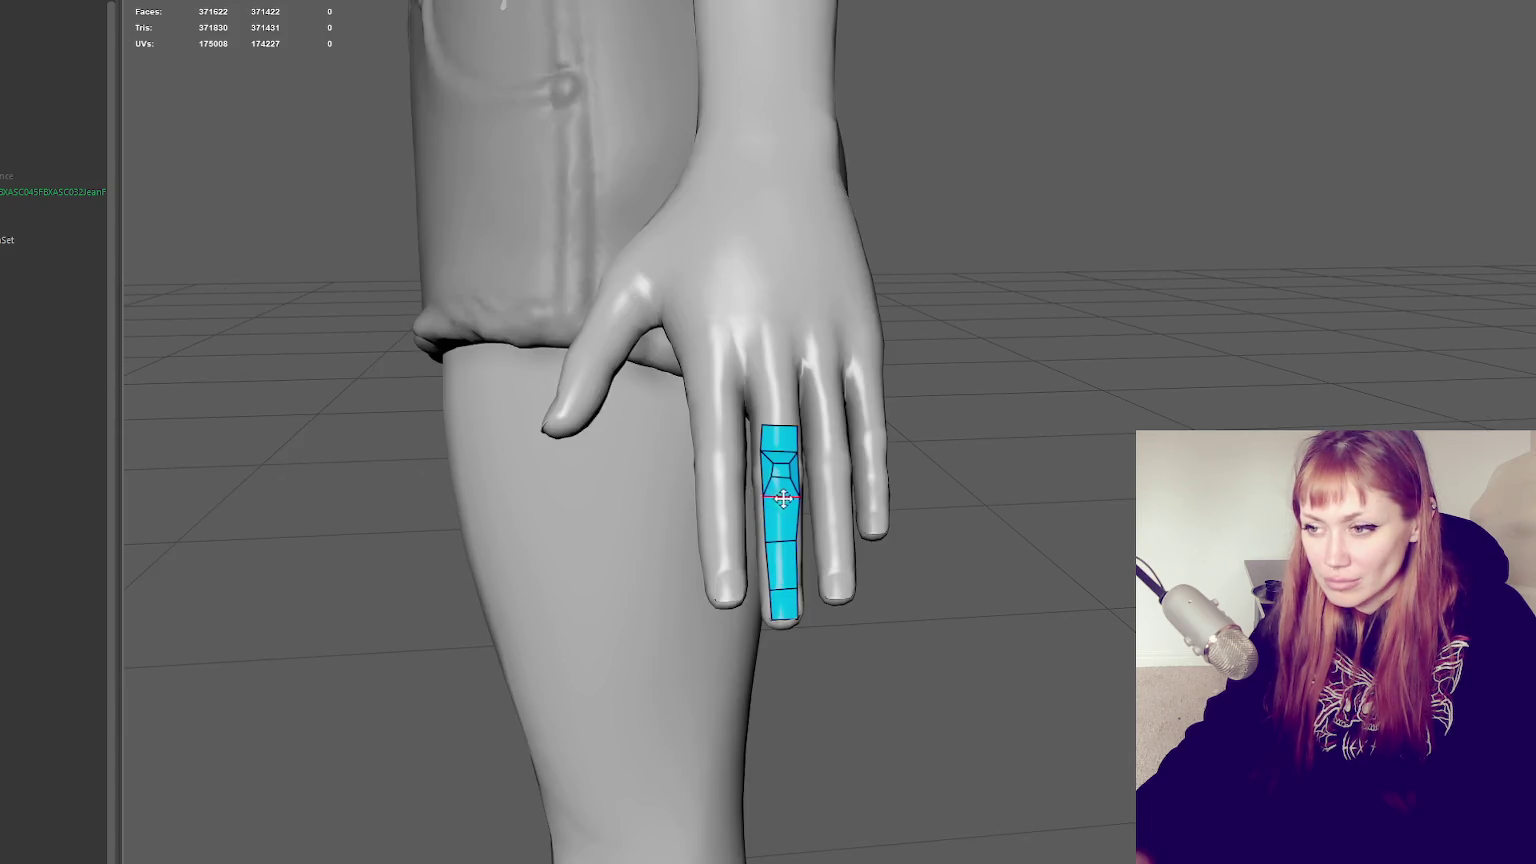
# Delete the pinched inset faces and leftover triangle near the finger strip's top
pyautogui.scroll(3, 783, 497)
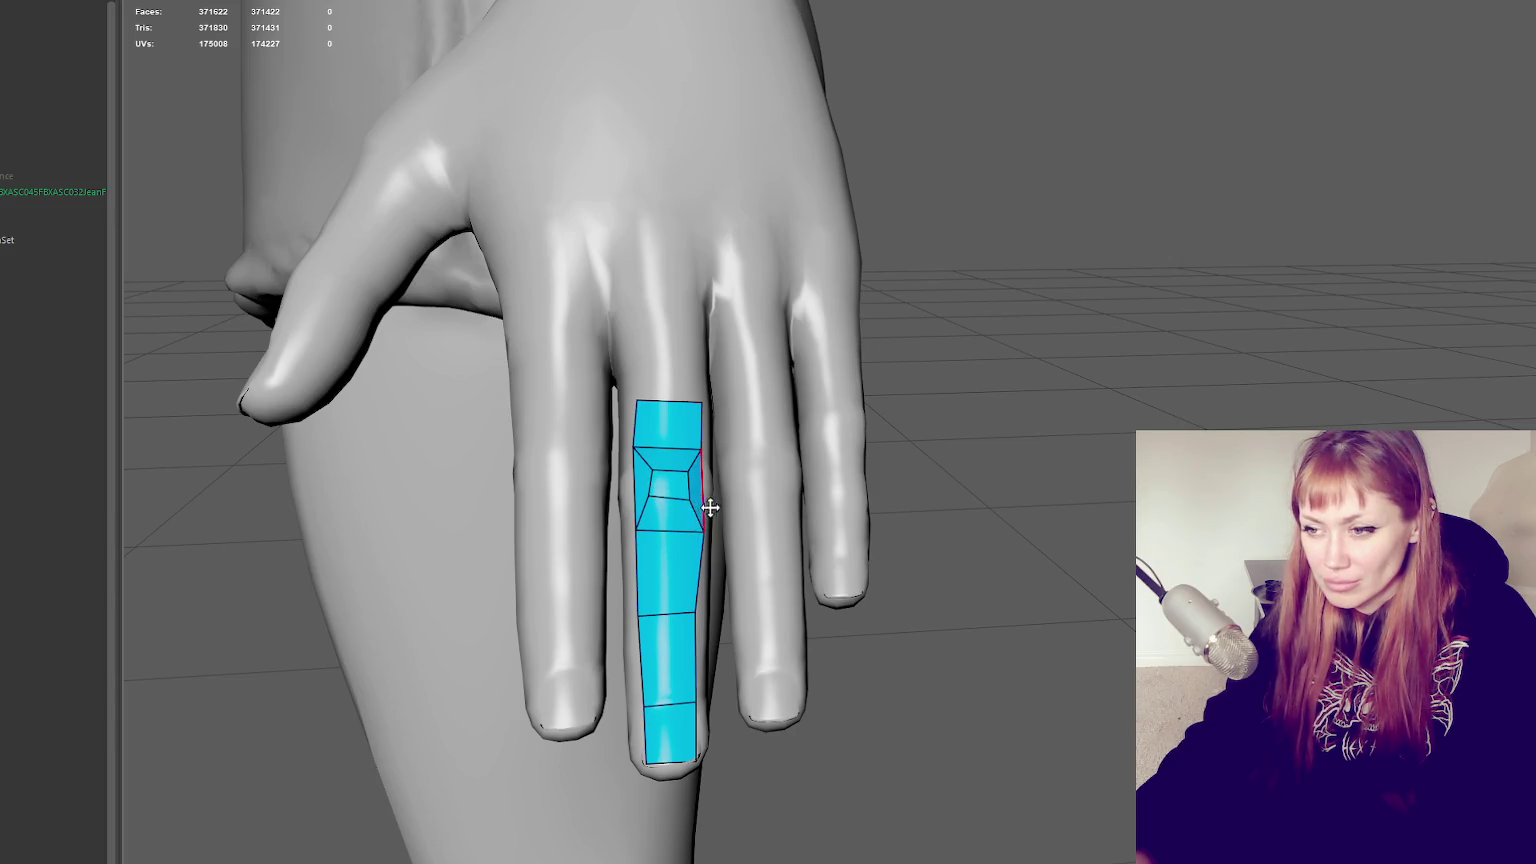
pyautogui.keyDown('alt'); pyautogui.moveTo(710, 508); pyautogui.dragTo(658, 490); pyautogui.keyUp('alt')
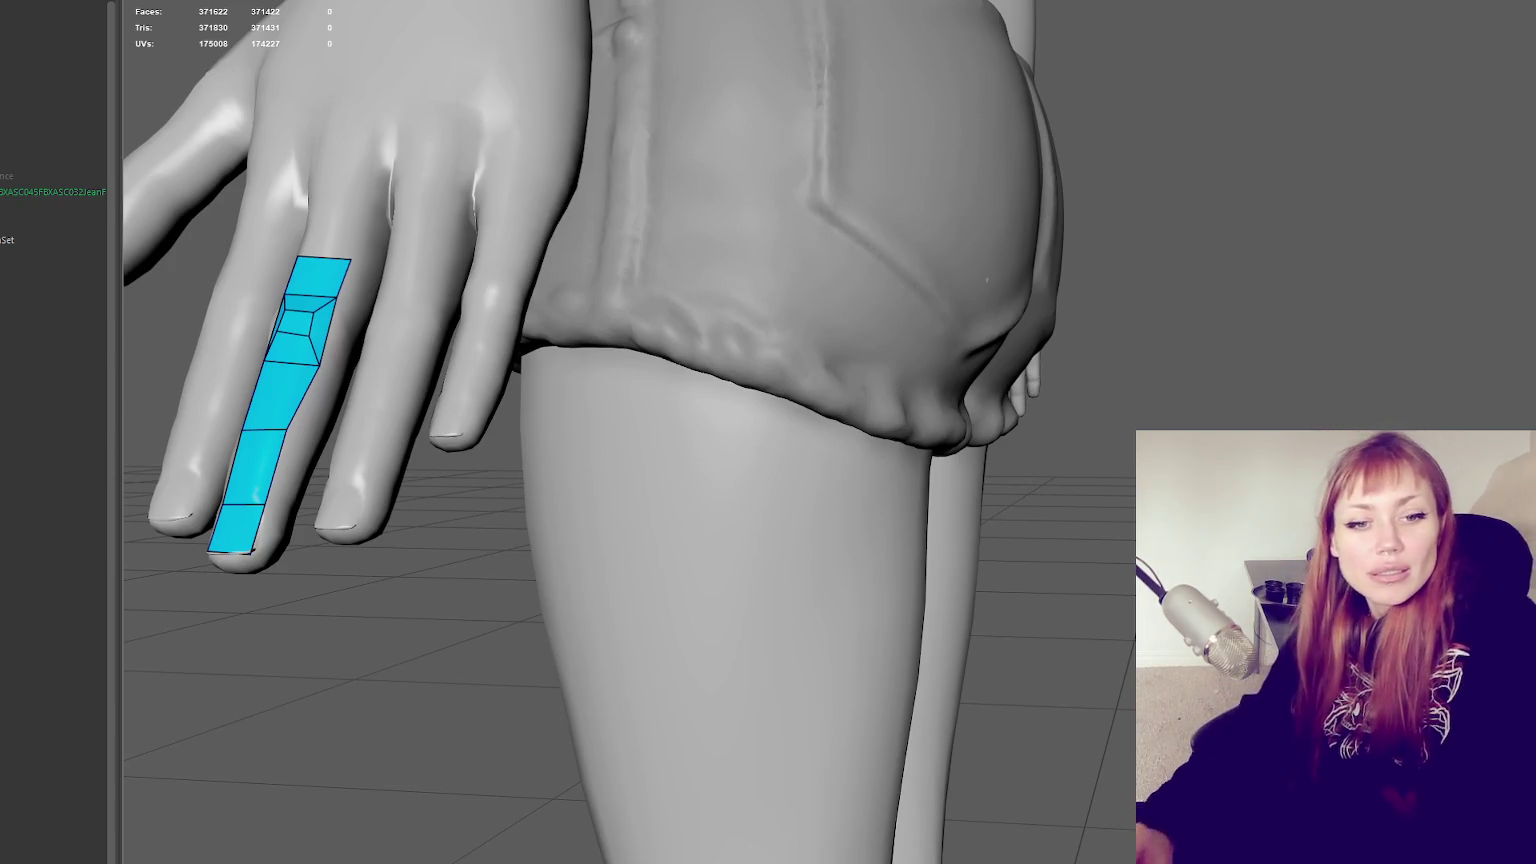
pyautogui.moveTo(497, 253)
pyautogui.keyDown('alt'); pyautogui.mouseDown()
pyautogui.moveTo(500, 275)
pyautogui.moveTo(480, 283)
pyautogui.mouseUp(); pyautogui.keyUp('alt')
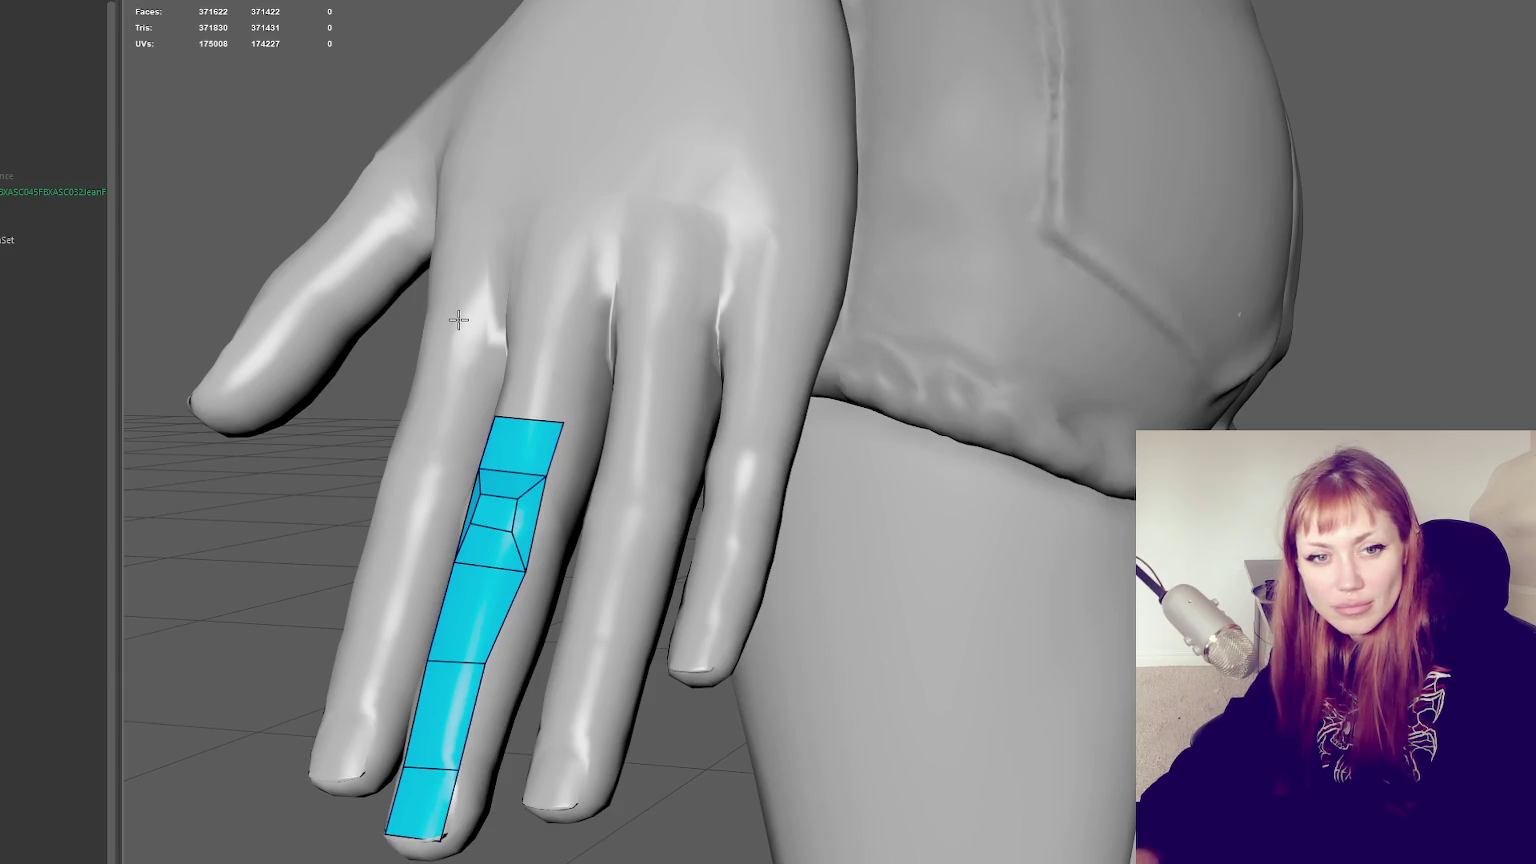
pyautogui.click(495, 530)
pyautogui.press('Delete')
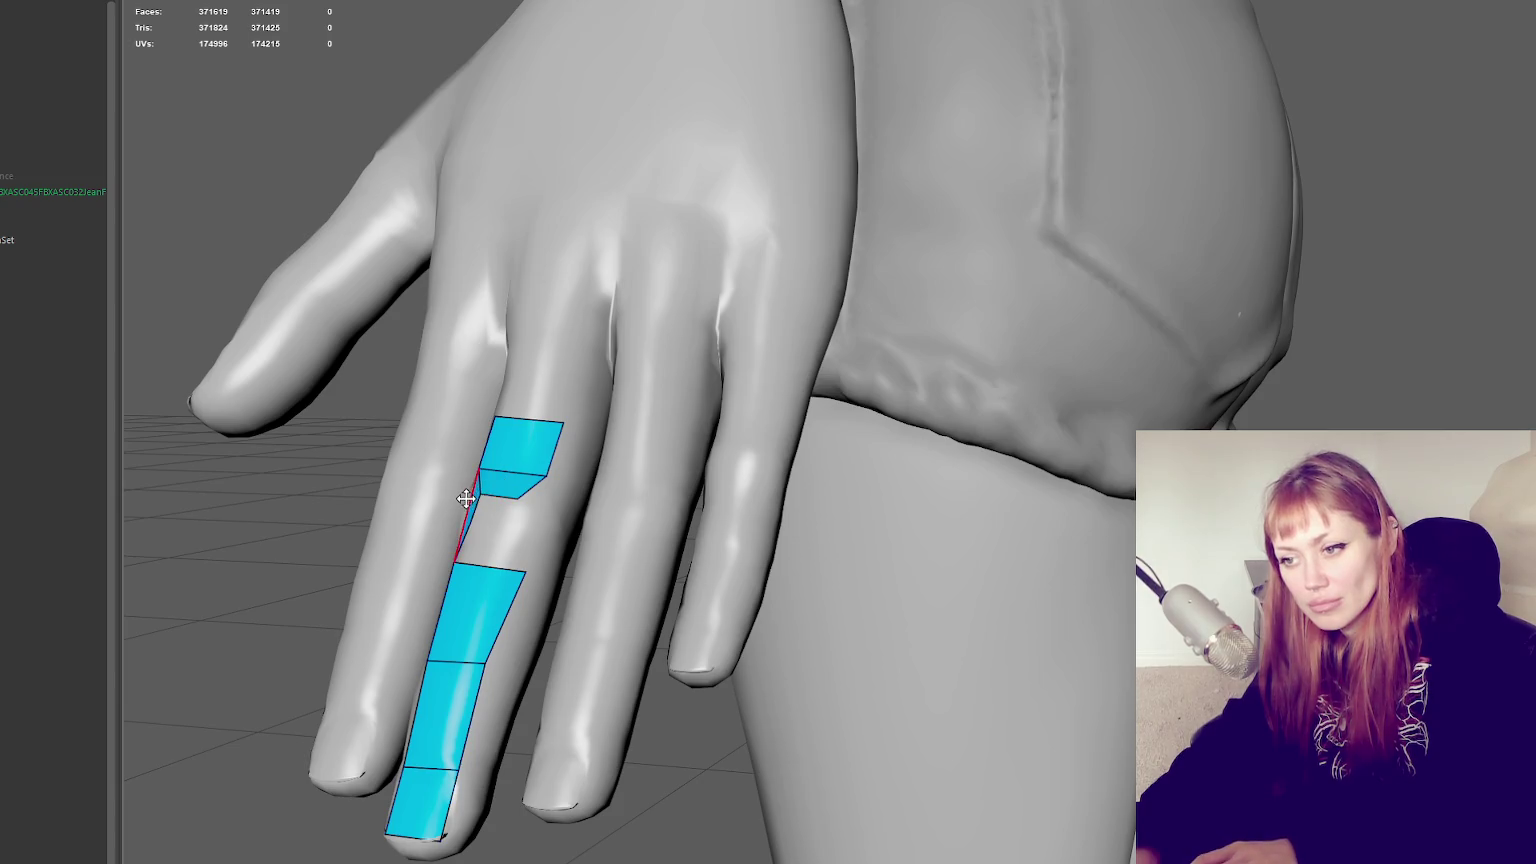
pyautogui.keyDown('ctrl'); pyautogui.keyDown('shift'); pyautogui.click(488, 486); pyautogui.keyUp('shift'); pyautogui.keyUp('ctrl')
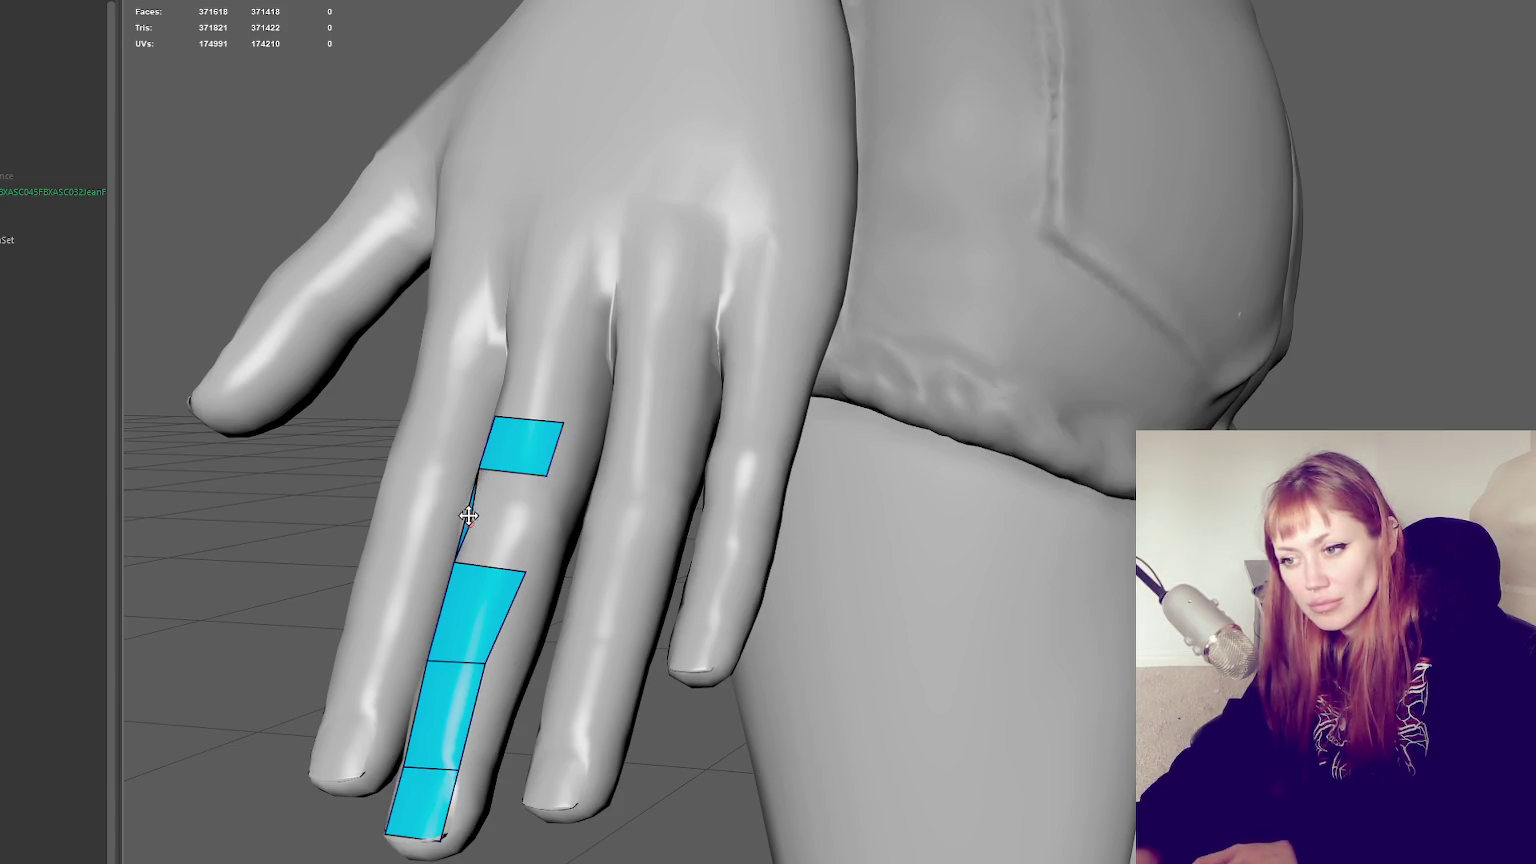
# Remove a stray face and refill the gap with a single quad
pyautogui.keyDown('alt'); pyautogui.moveTo(470, 514); pyautogui.dragTo(600, 505); pyautogui.keyUp('alt')
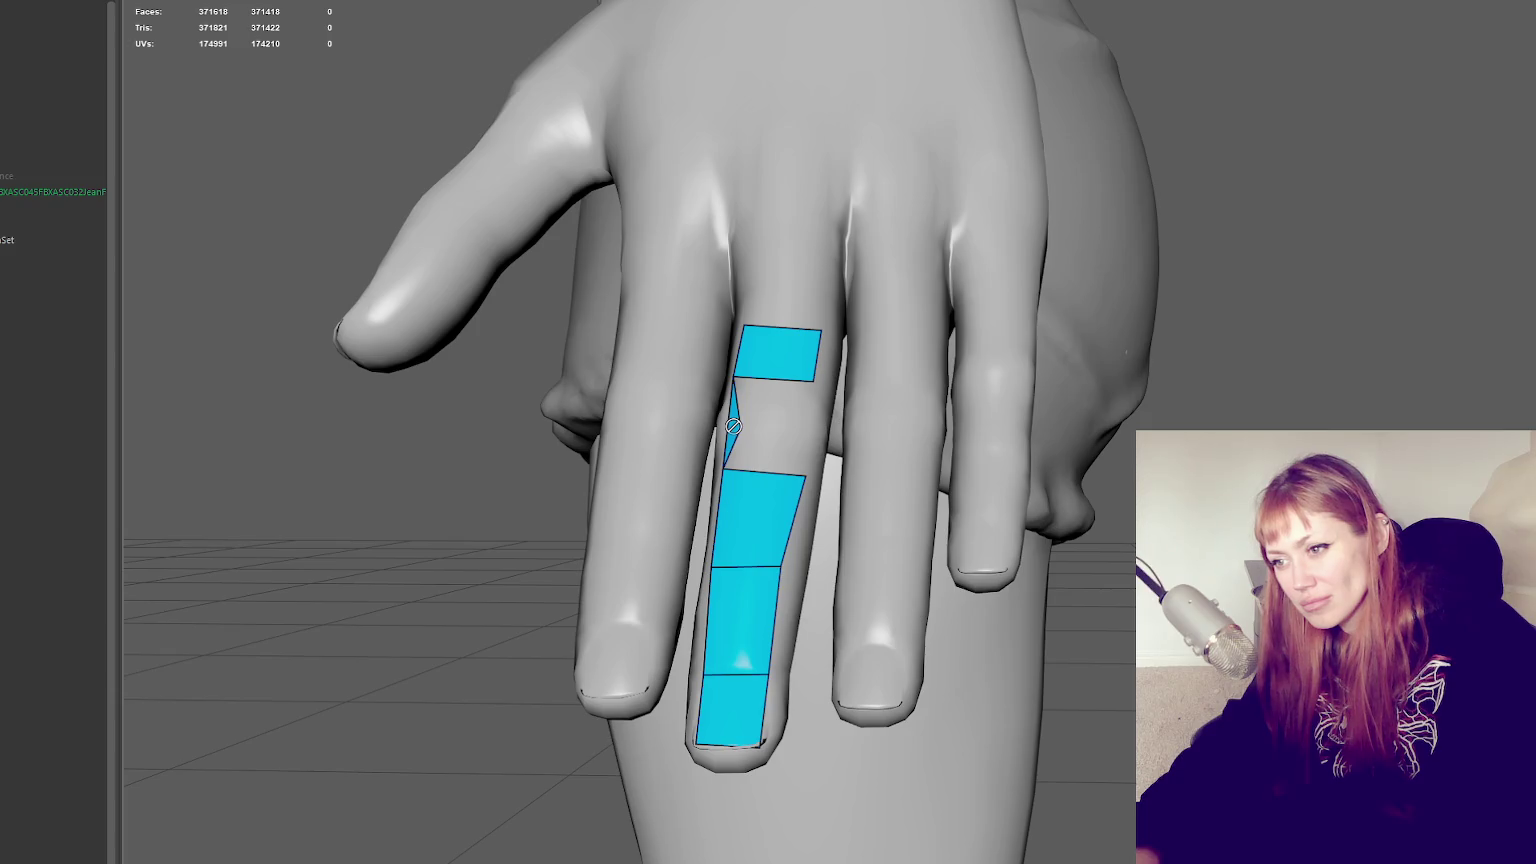
pyautogui.keyDown('shift'); pyautogui.click(731, 425); pyautogui.keyUp('shift')
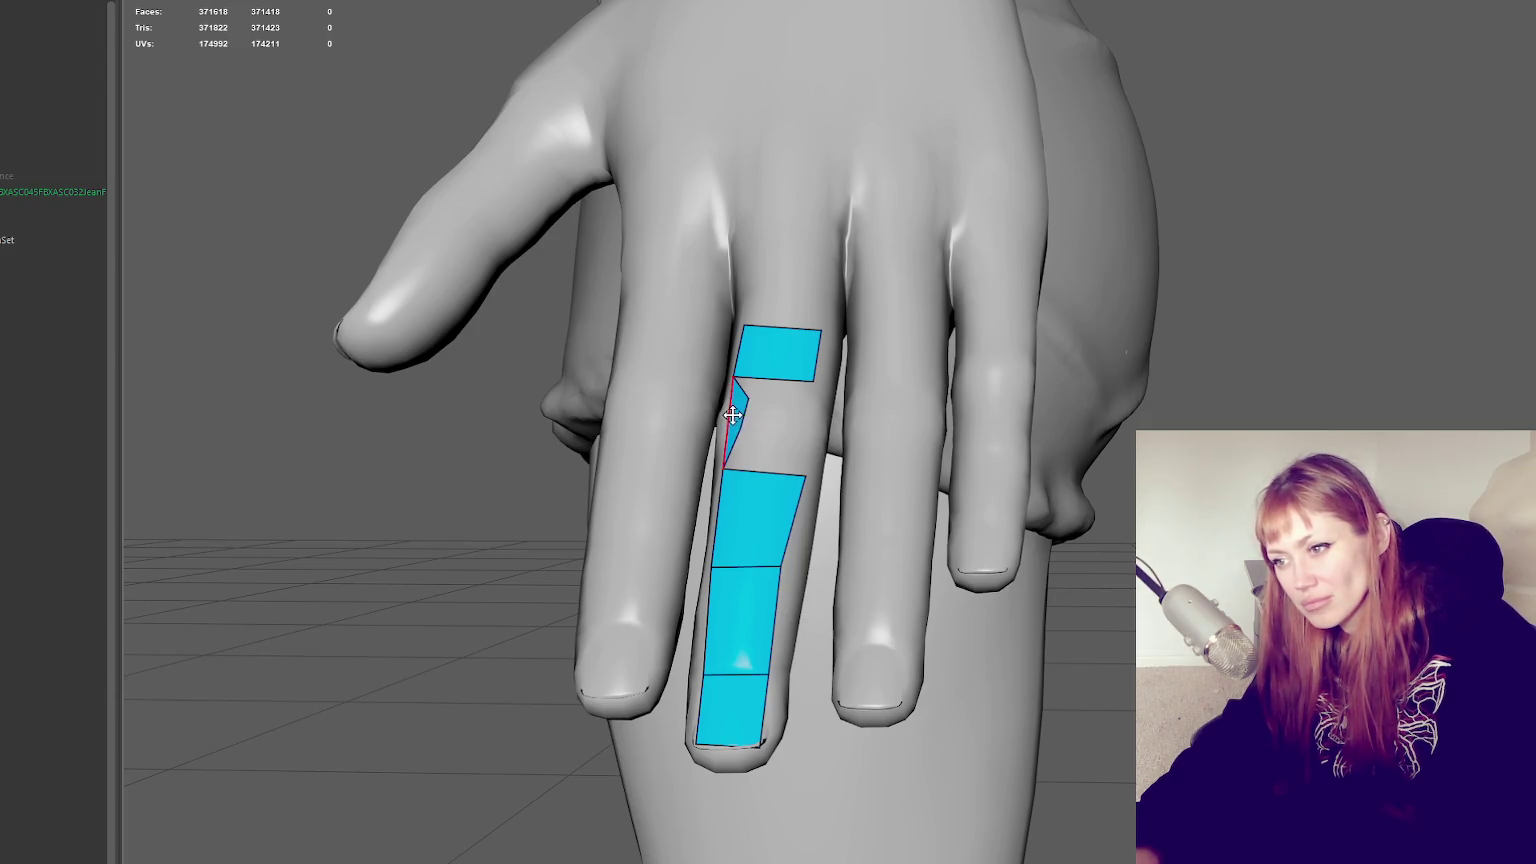
pyautogui.press('Delete')
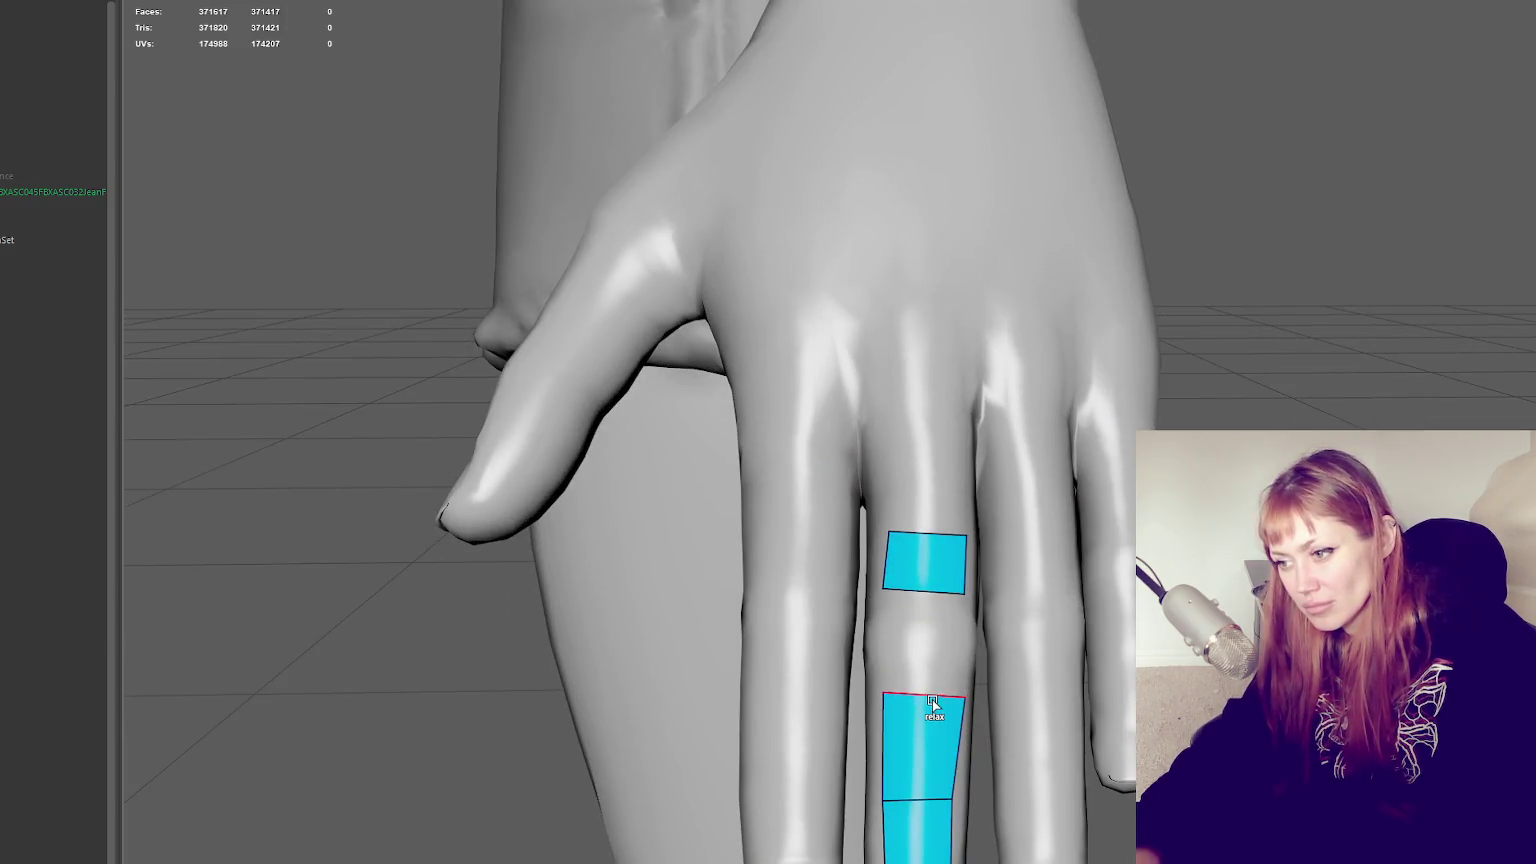
pyautogui.click(920, 645)
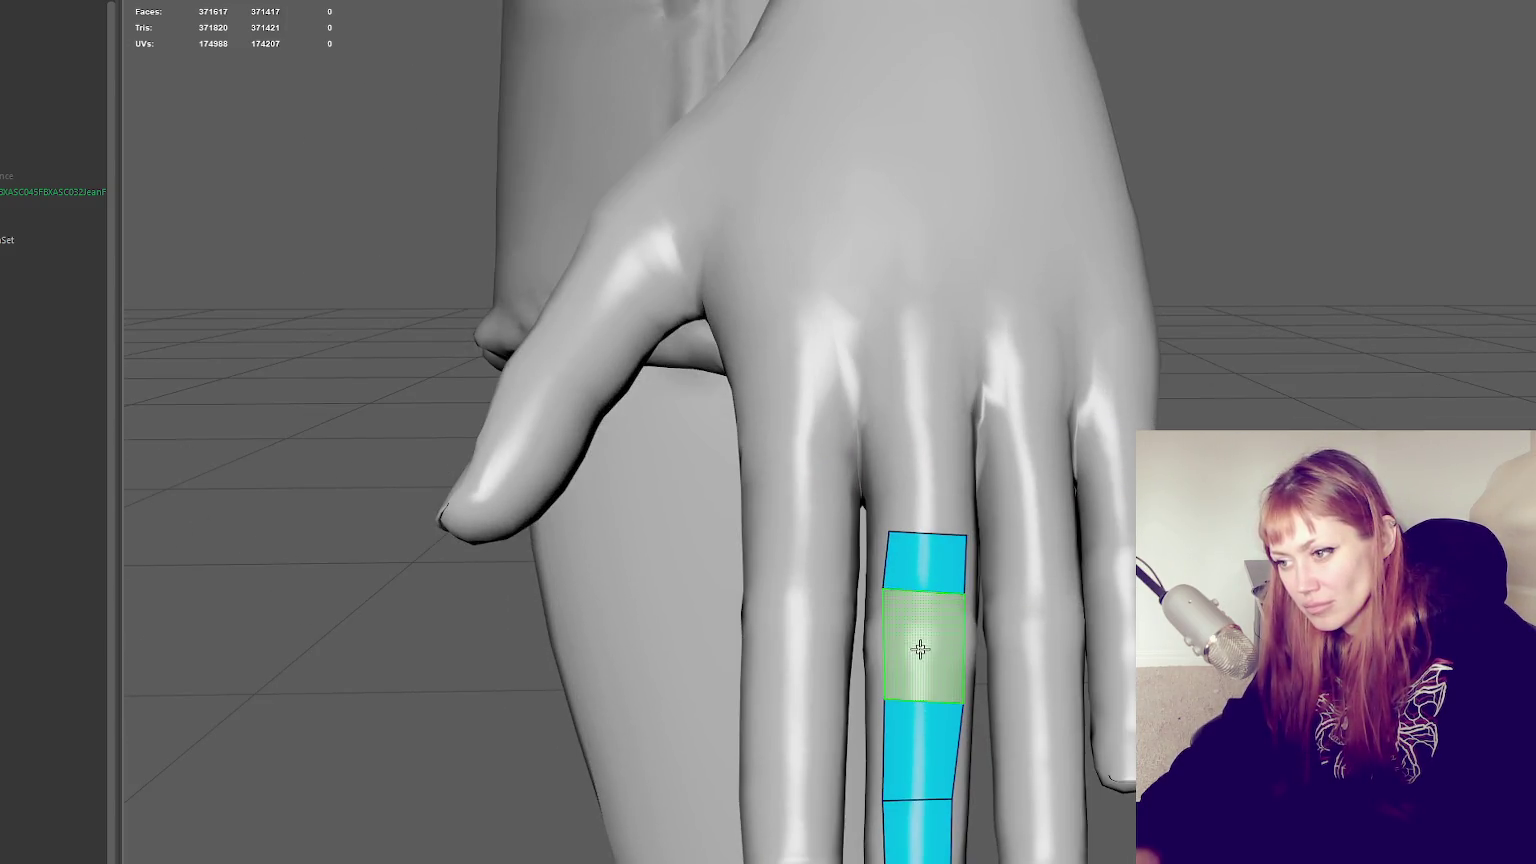
# Raise the finger strip's top edge and extend a new quad toward the knuckle
pyautogui.scroll(-3, 979, 588)
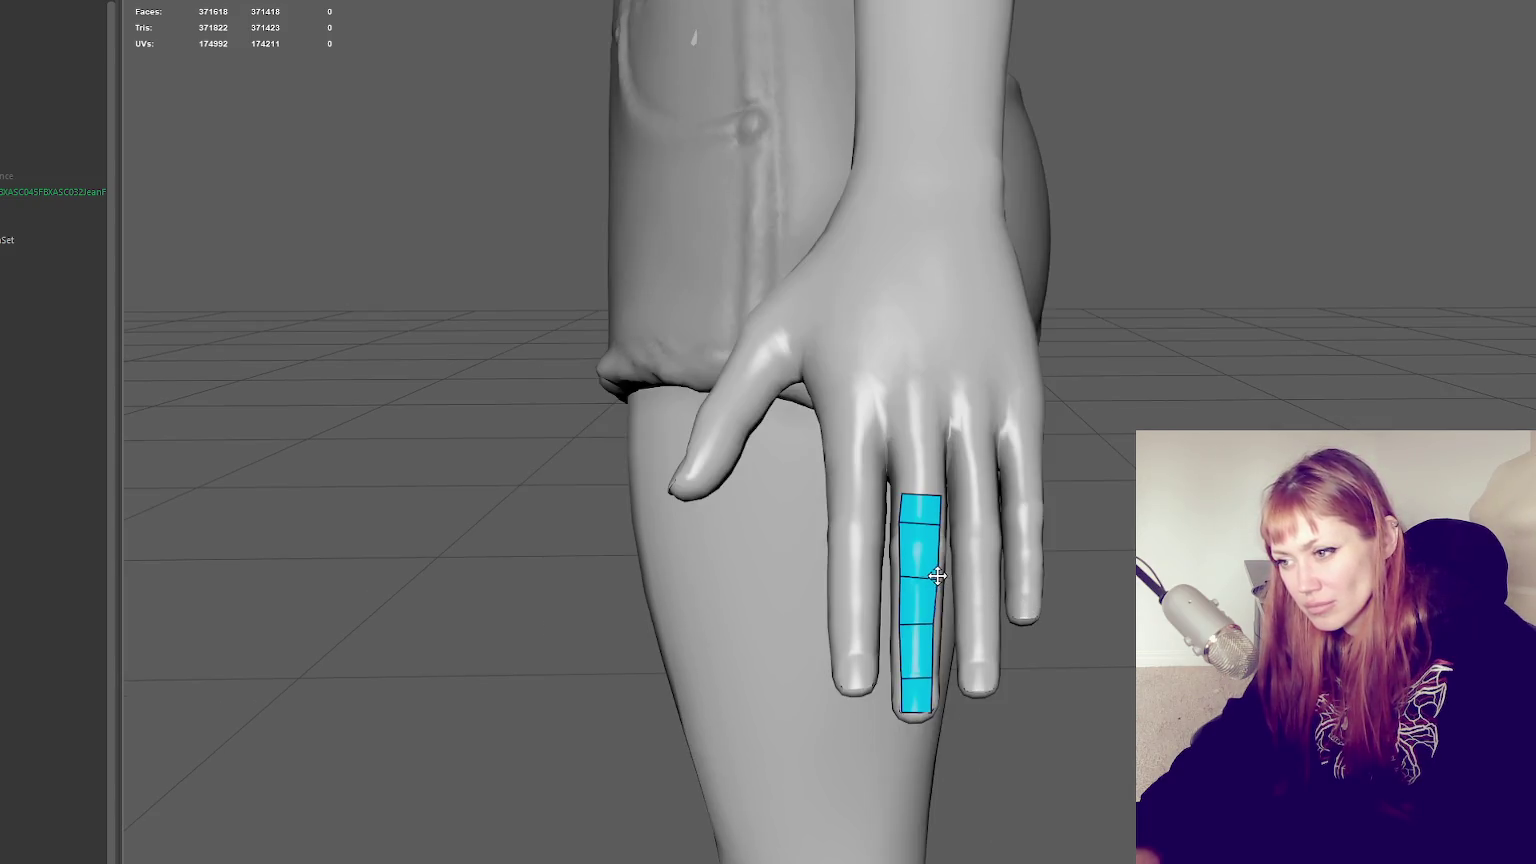
pyautogui.moveTo(925, 492); pyautogui.dragTo(922, 481)
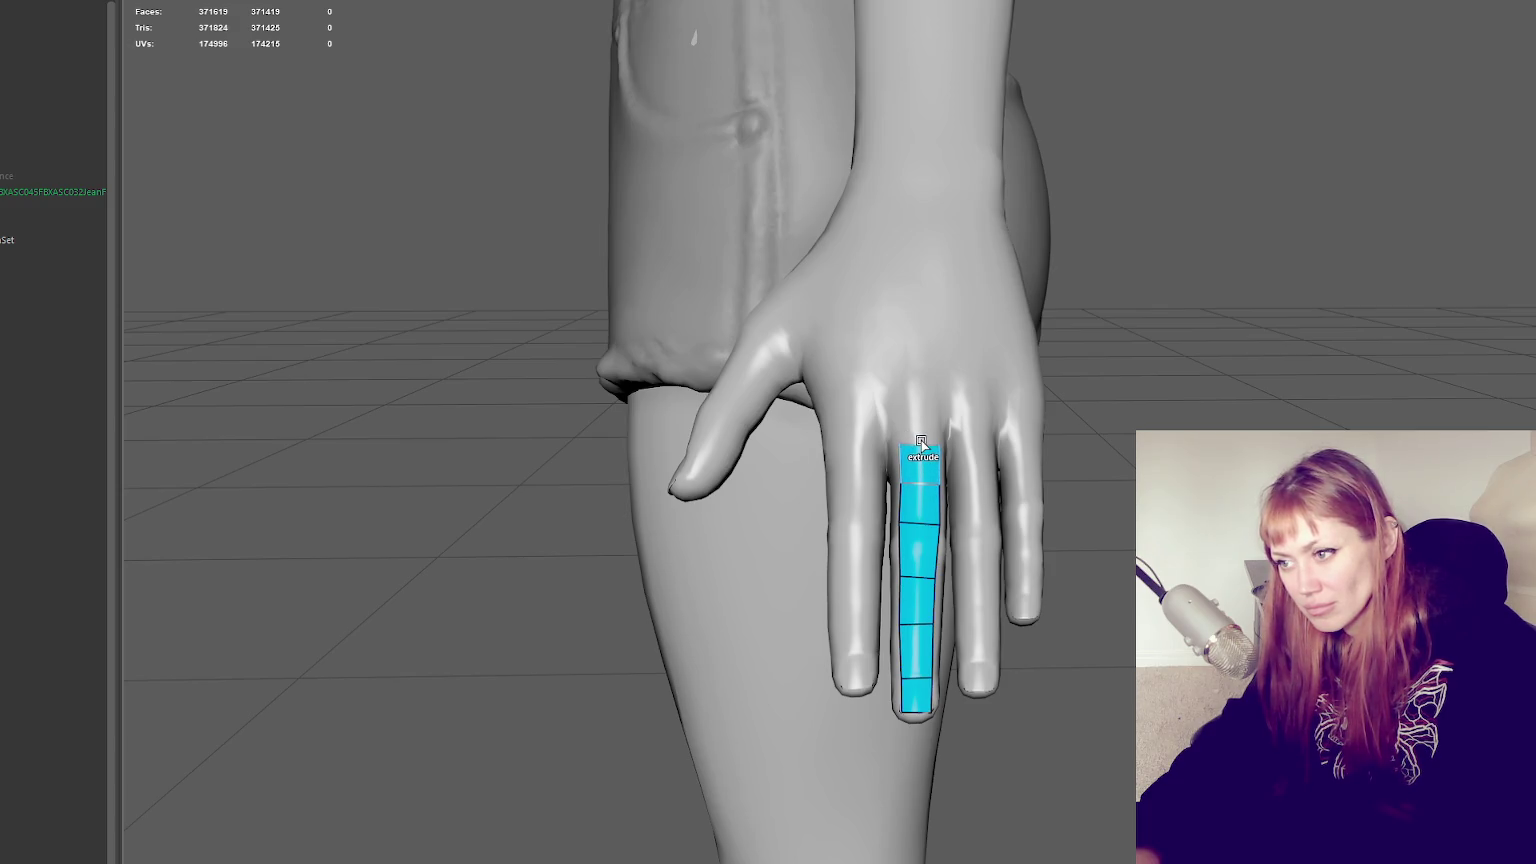
pyautogui.moveTo(922, 440)
pyautogui.keyDown('ctrl'); pyautogui.mouseDown()
pyautogui.moveTo(922, 378)
pyautogui.moveTo(900, 380)
pyautogui.mouseUp(); pyautogui.keyUp('ctrl')
pyautogui.scroll(4, 896, 382)
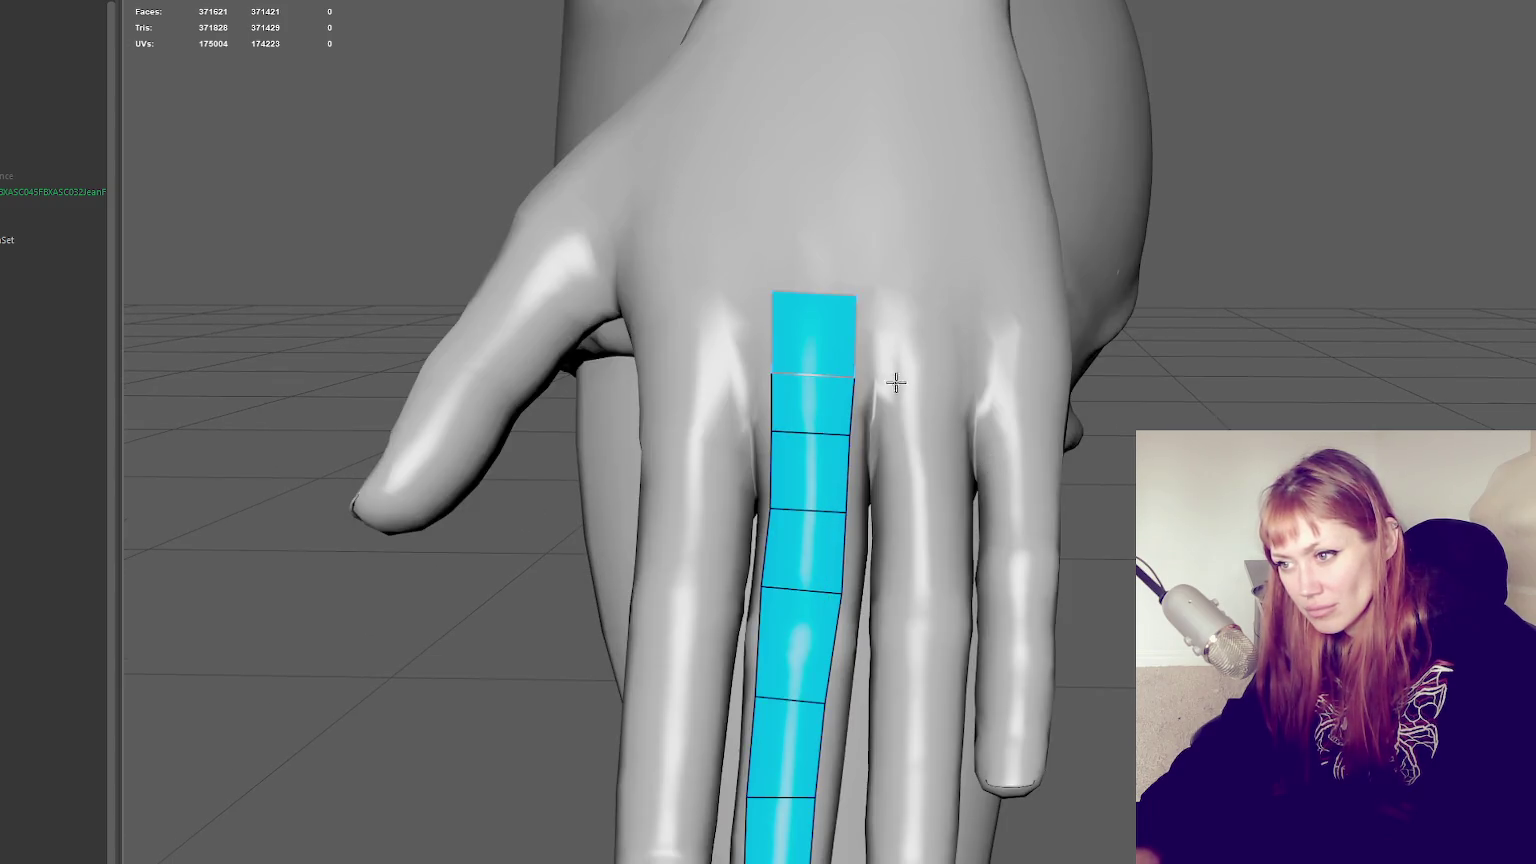
# Split the top quad with an edge loop, pinch its vertices inward, and cap the top
pyautogui.press('ctrl')
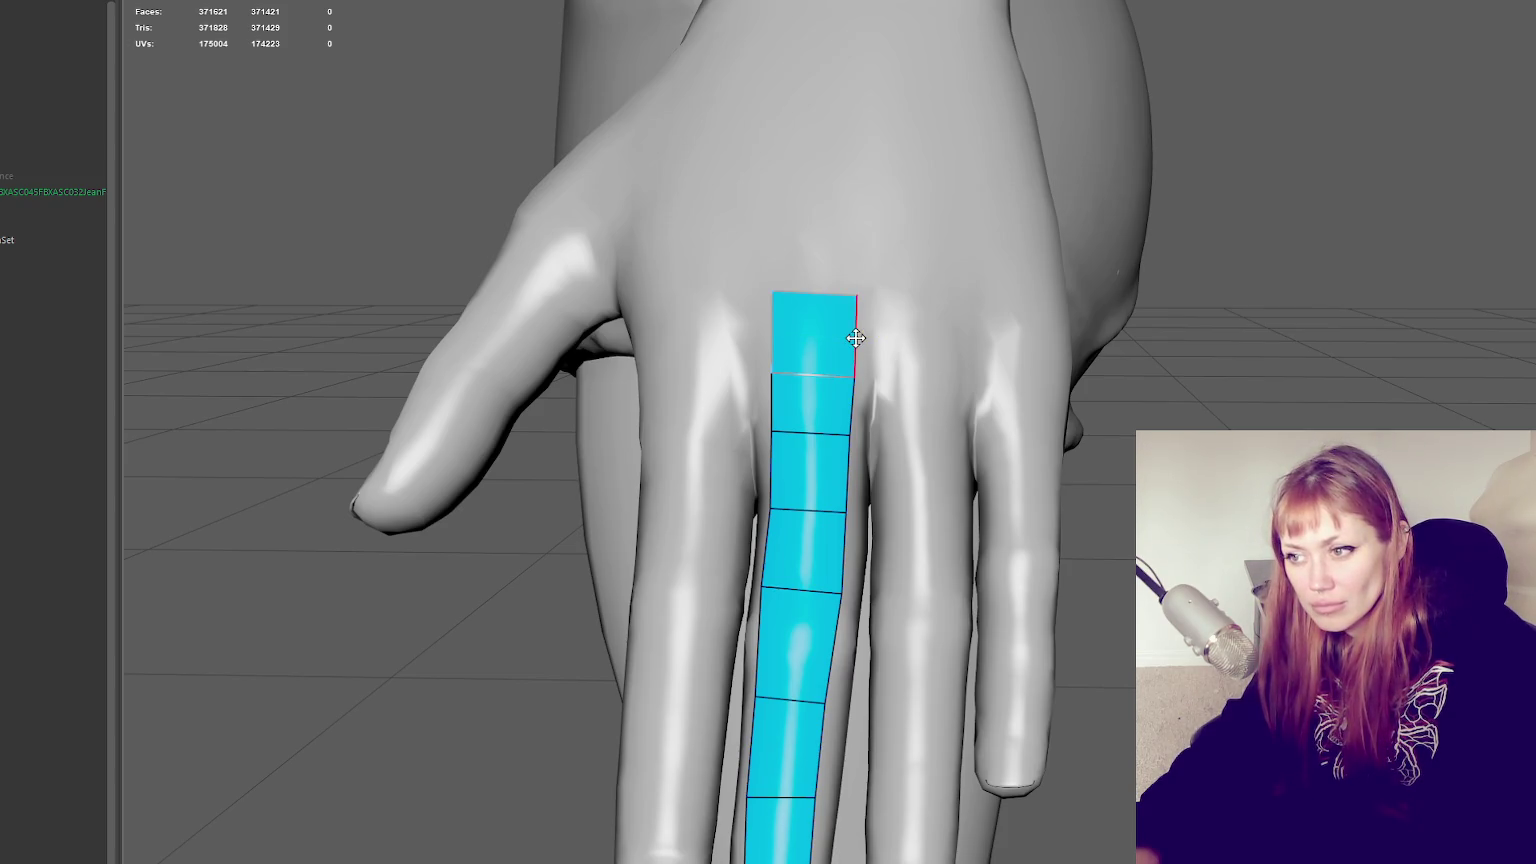
pyautogui.keyDown('ctrl'); pyautogui.click(857, 334); pyautogui.keyUp('ctrl')
pyautogui.moveTo(857, 334); pyautogui.dragTo(841, 332)
pyautogui.moveTo(773, 332); pyautogui.dragTo(801, 334)
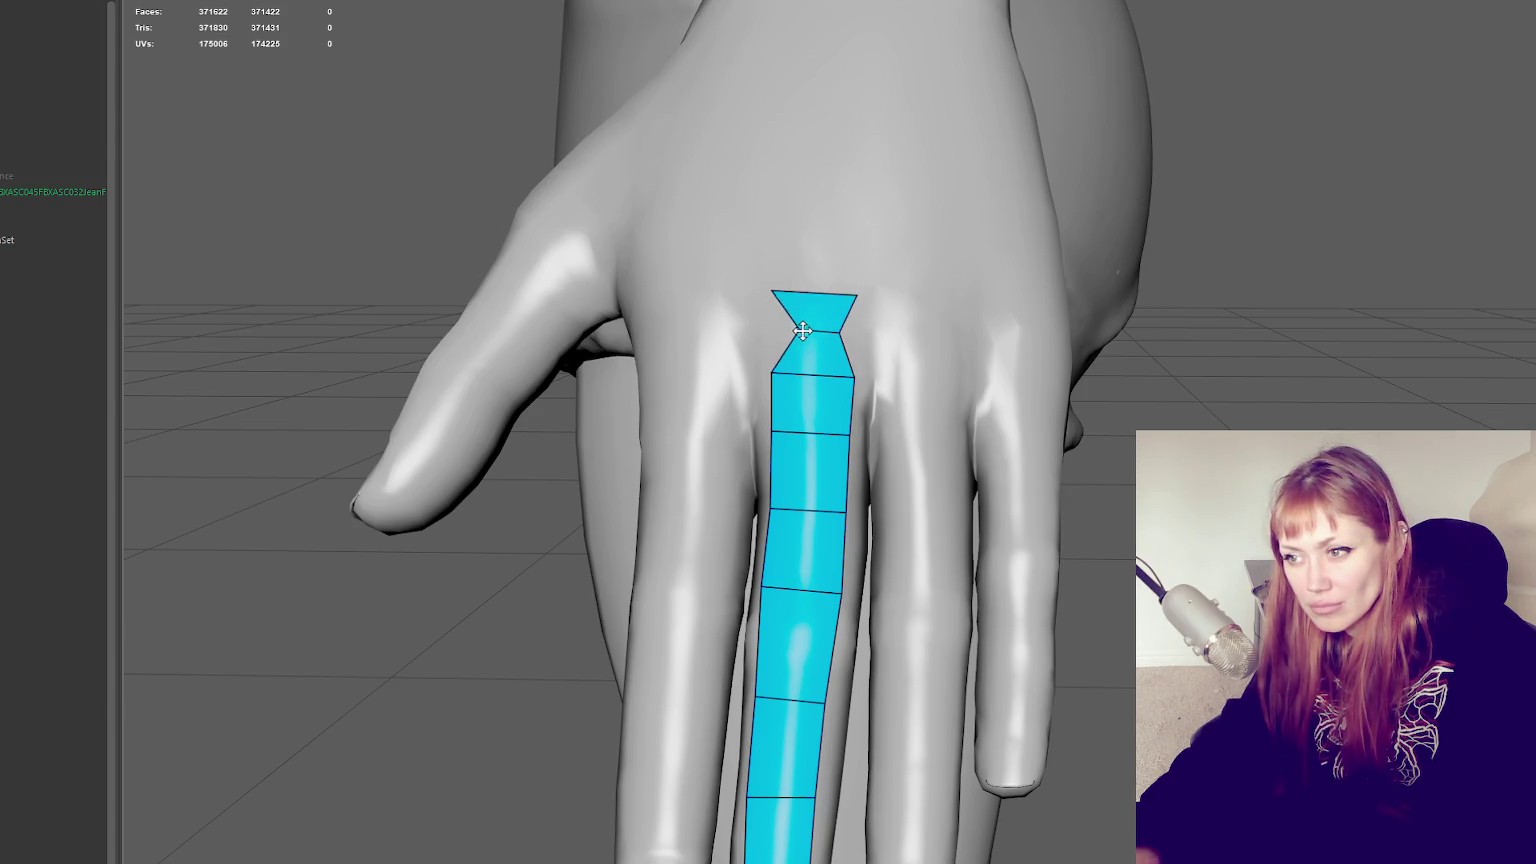
pyautogui.keyDown('shift'); pyautogui.click(860, 337); pyautogui.keyUp('shift')
pyautogui.keyDown('shift'); pyautogui.click(771, 326); pyautogui.keyUp('shift')
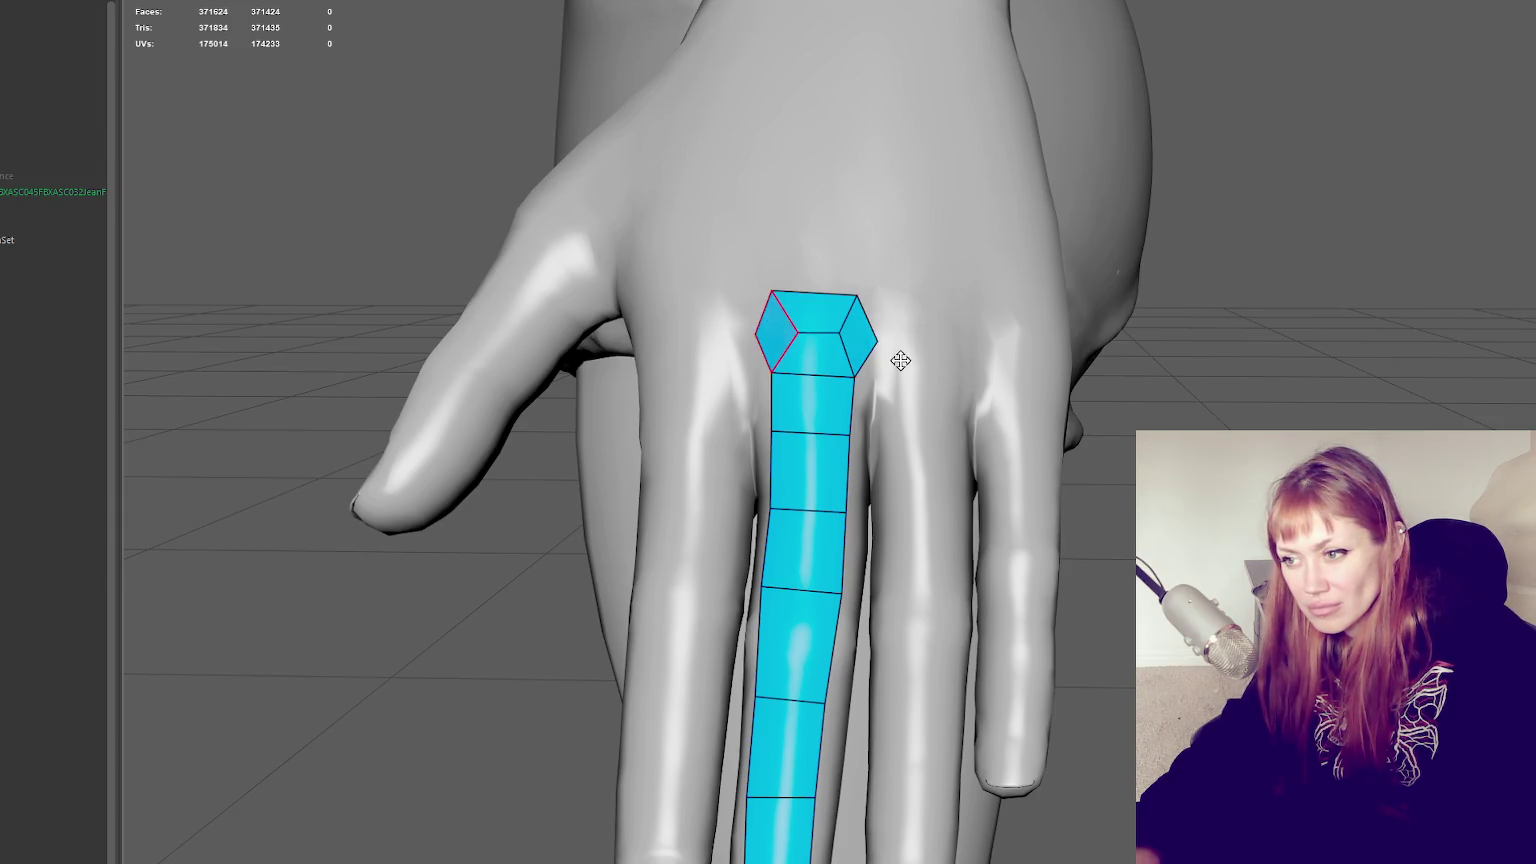
pyautogui.keyDown('alt'); pyautogui.moveTo(898, 353); pyautogui.dragTo(807, 354); pyautogui.keyUp('alt')
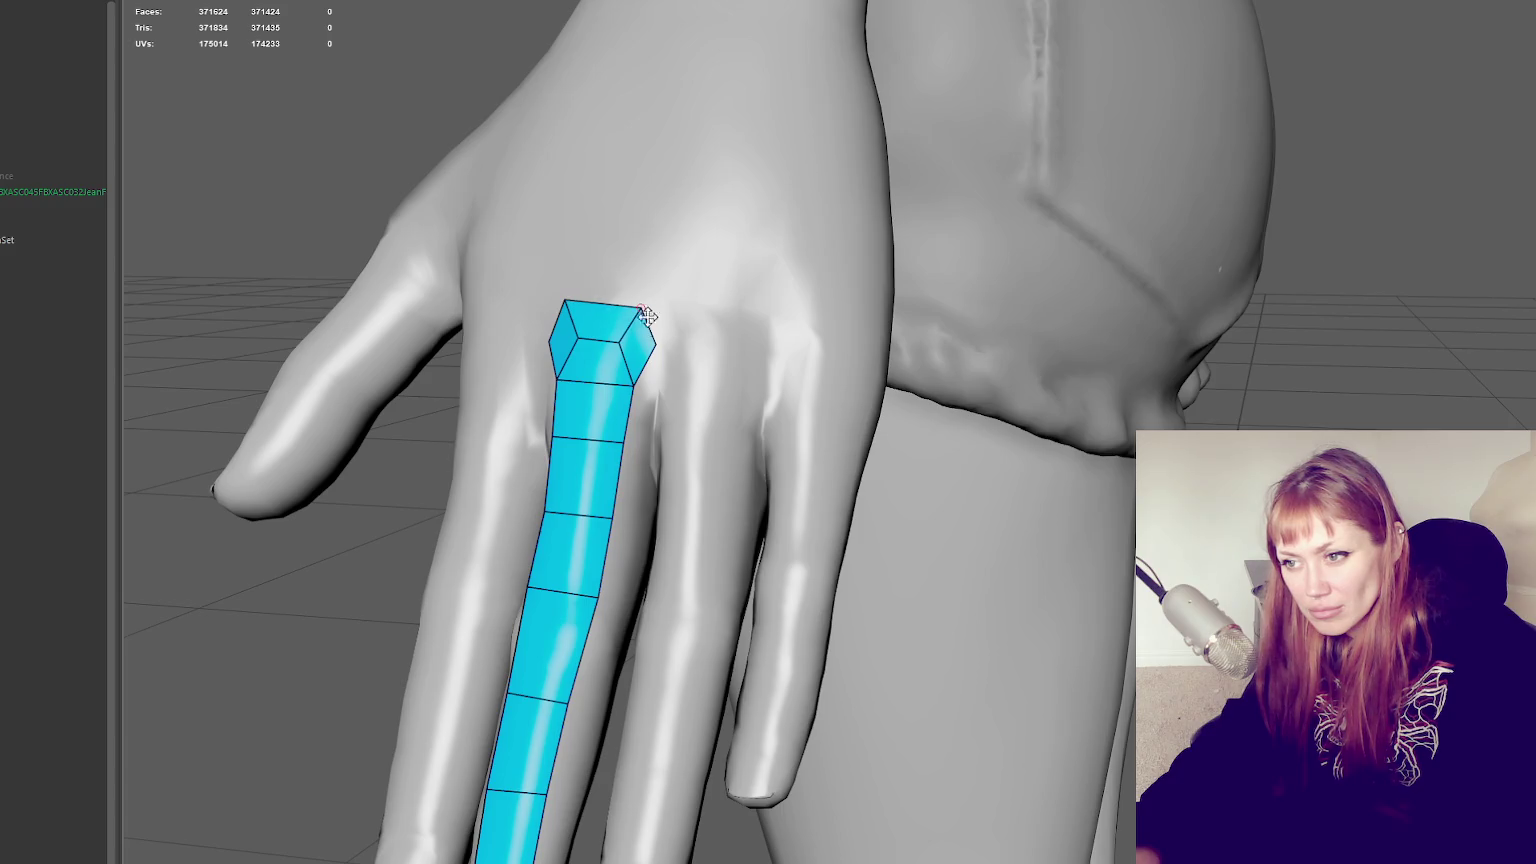
# Fill faces beside the knuckle cap, then delete the cap's extra side faces
pyautogui.keyDown('shift'); pyautogui.click(651, 366); pyautogui.keyUp('shift')
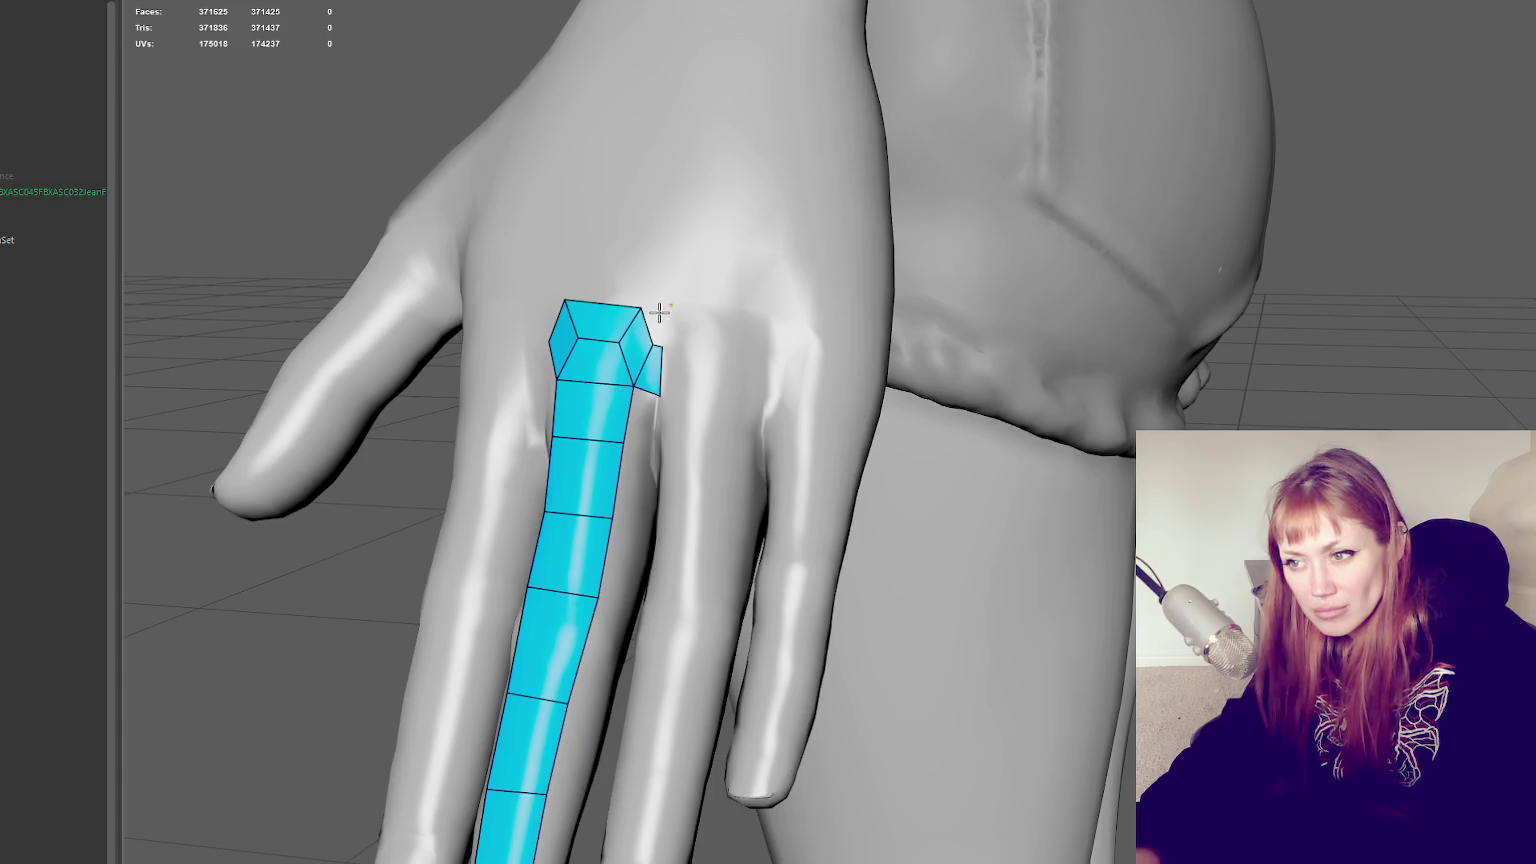
pyautogui.keyDown('shift'); pyautogui.click(659, 318); pyautogui.keyUp('shift')
pyautogui.keyDown('alt'); pyautogui.moveTo(660, 318); pyautogui.dragTo(781, 346); pyautogui.keyUp('alt')
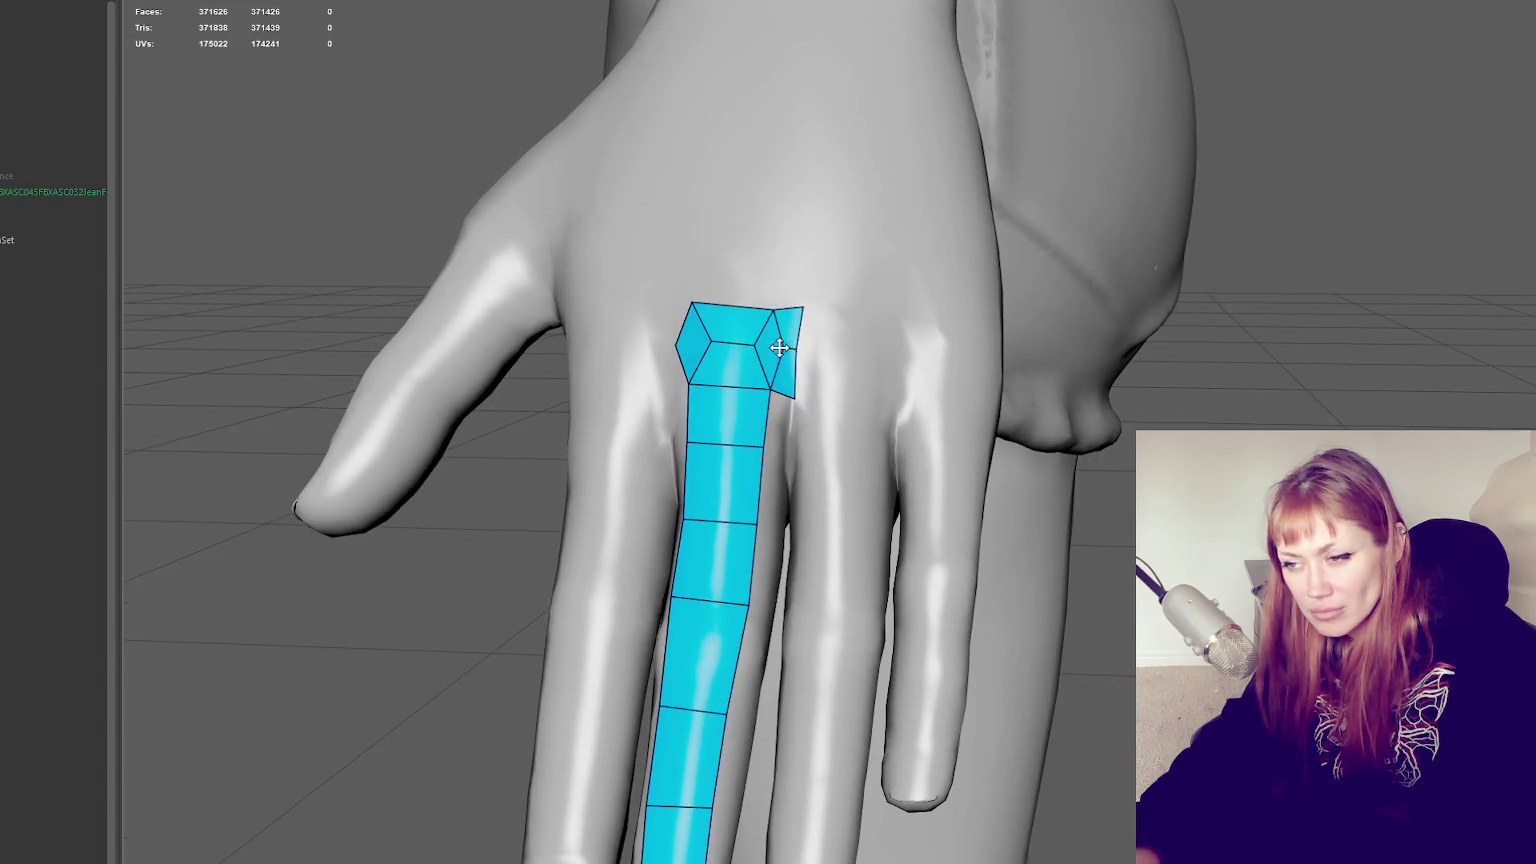
pyautogui.keyDown('ctrl'); pyautogui.keyDown('shift'); pyautogui.click(811, 409); pyautogui.keyUp('shift'); pyautogui.keyUp('ctrl')
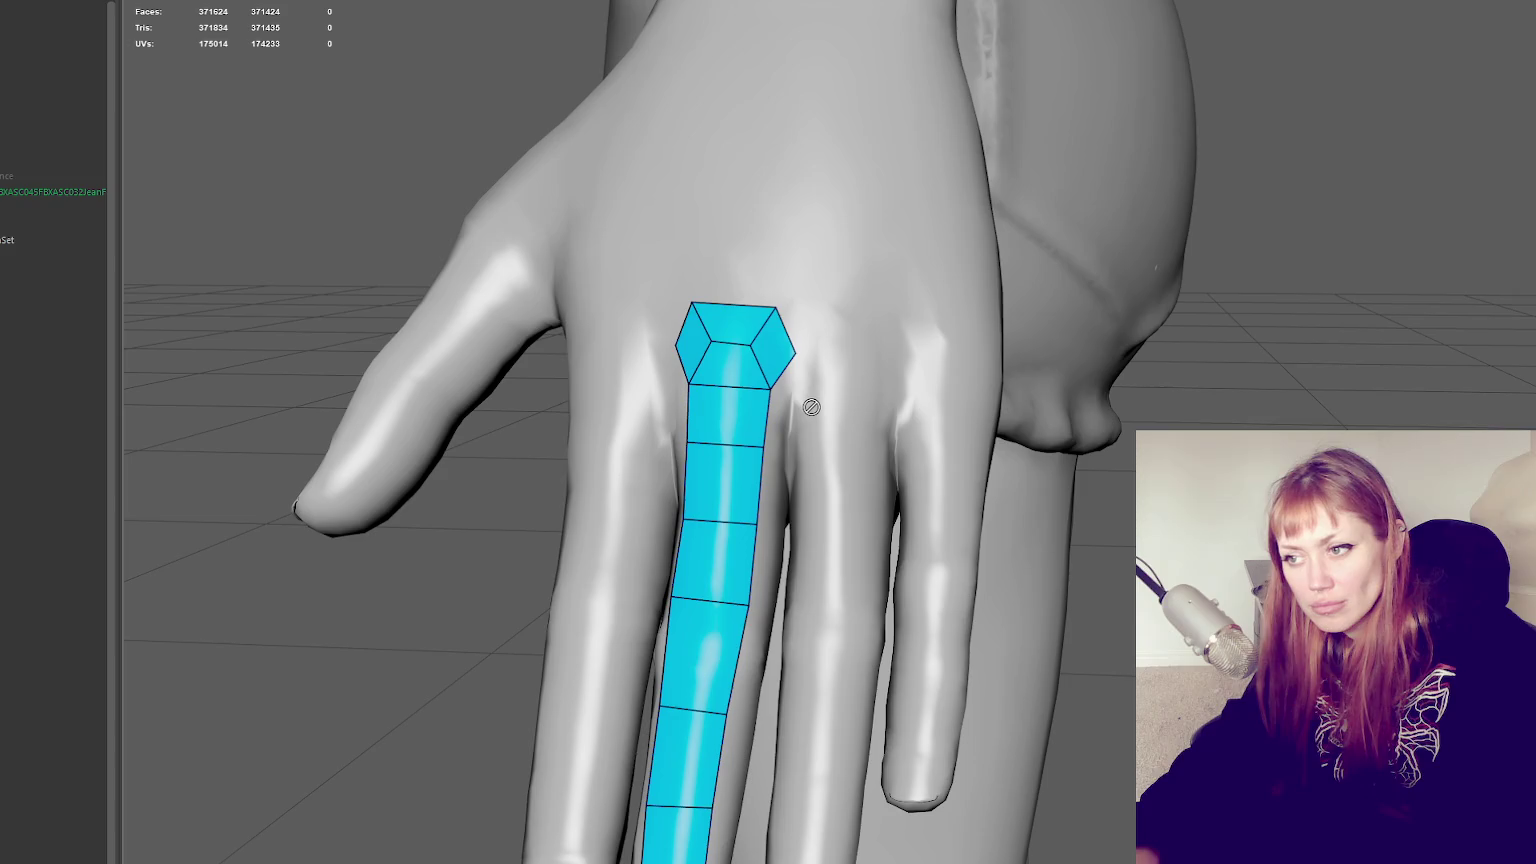
pyautogui.keyDown('ctrl'); pyautogui.keyDown('shift'); pyautogui.click(695, 345); pyautogui.keyUp('shift'); pyautogui.keyUp('ctrl')
pyautogui.keyDown('ctrl'); pyautogui.keyDown('shift'); pyautogui.click(776, 347); pyautogui.keyUp('shift'); pyautogui.keyUp('ctrl')
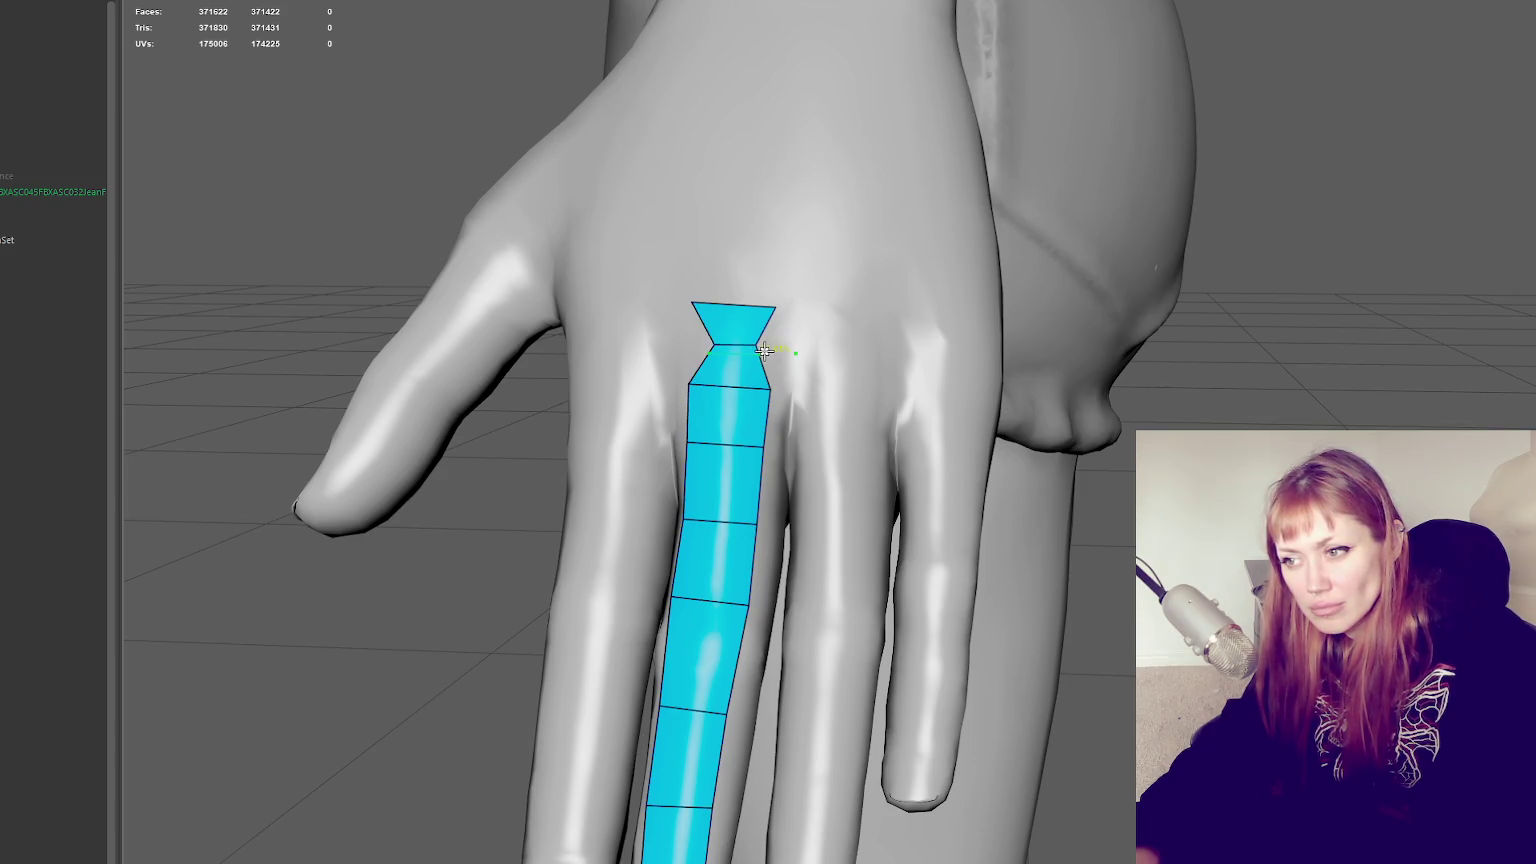
# Pinch the top row vertices inward and fill new faces on both sides of the cap
pyautogui.moveTo(755, 344); pyautogui.dragTo(690, 345)
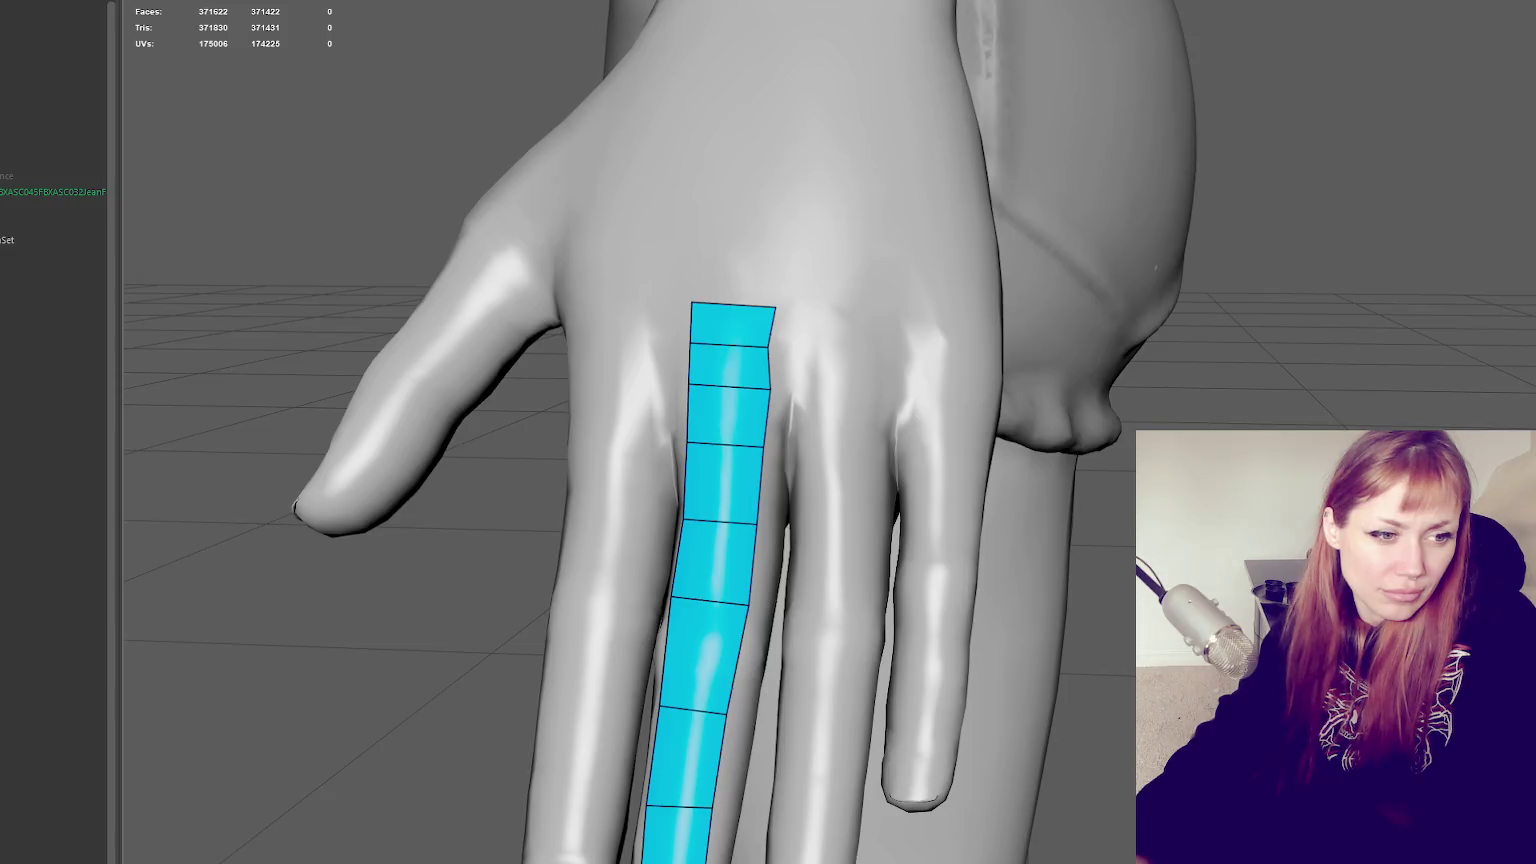
pyautogui.moveTo(689, 343); pyautogui.dragTo(762, 346)
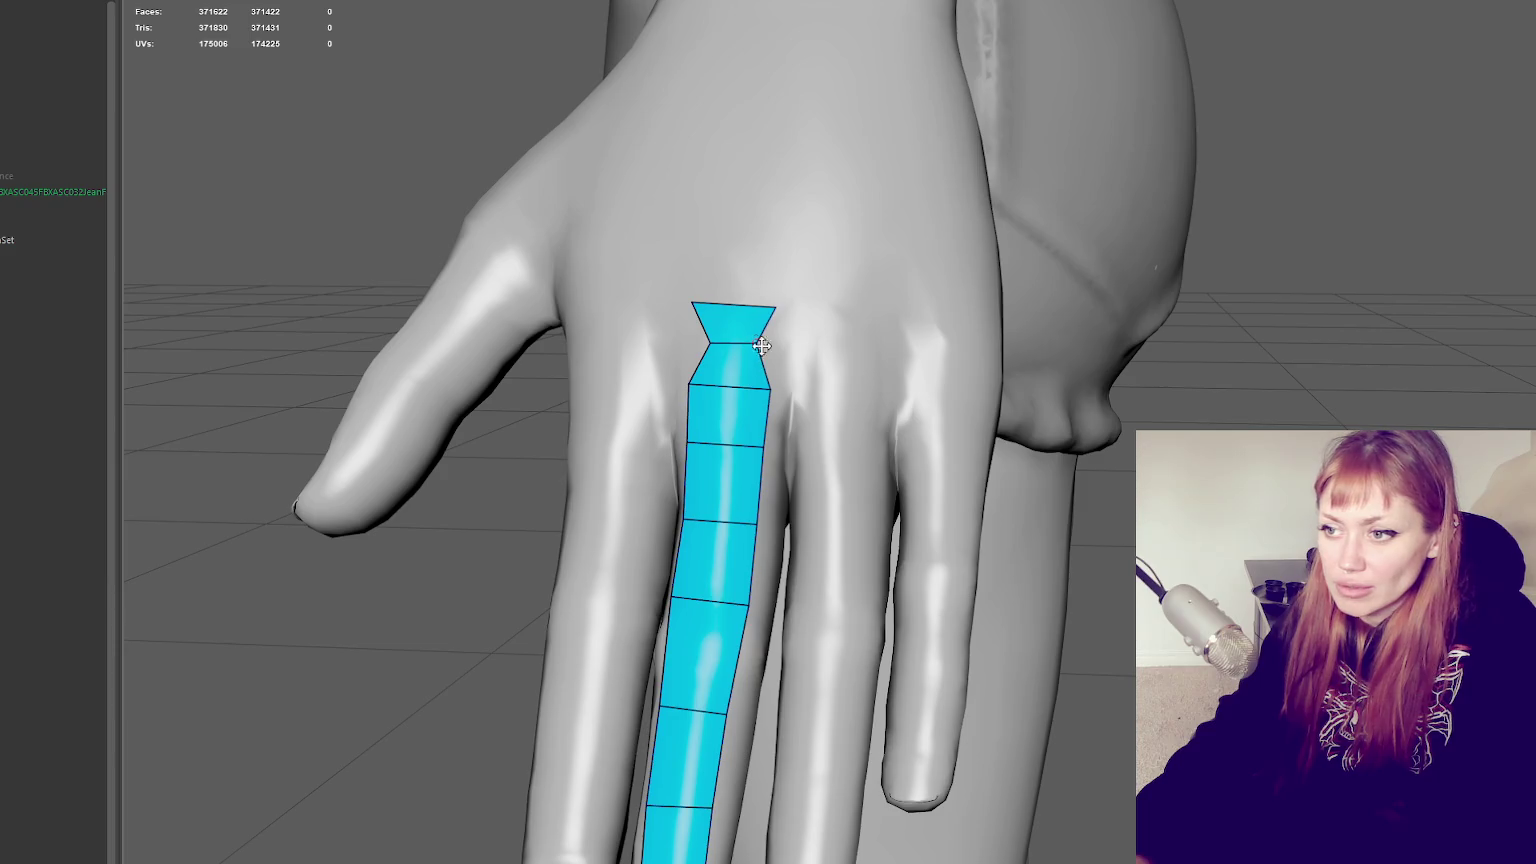
pyautogui.click(789, 348)
pyautogui.keyDown('shift'); pyautogui.click(772, 346); pyautogui.keyUp('shift')
pyautogui.click(683, 345)
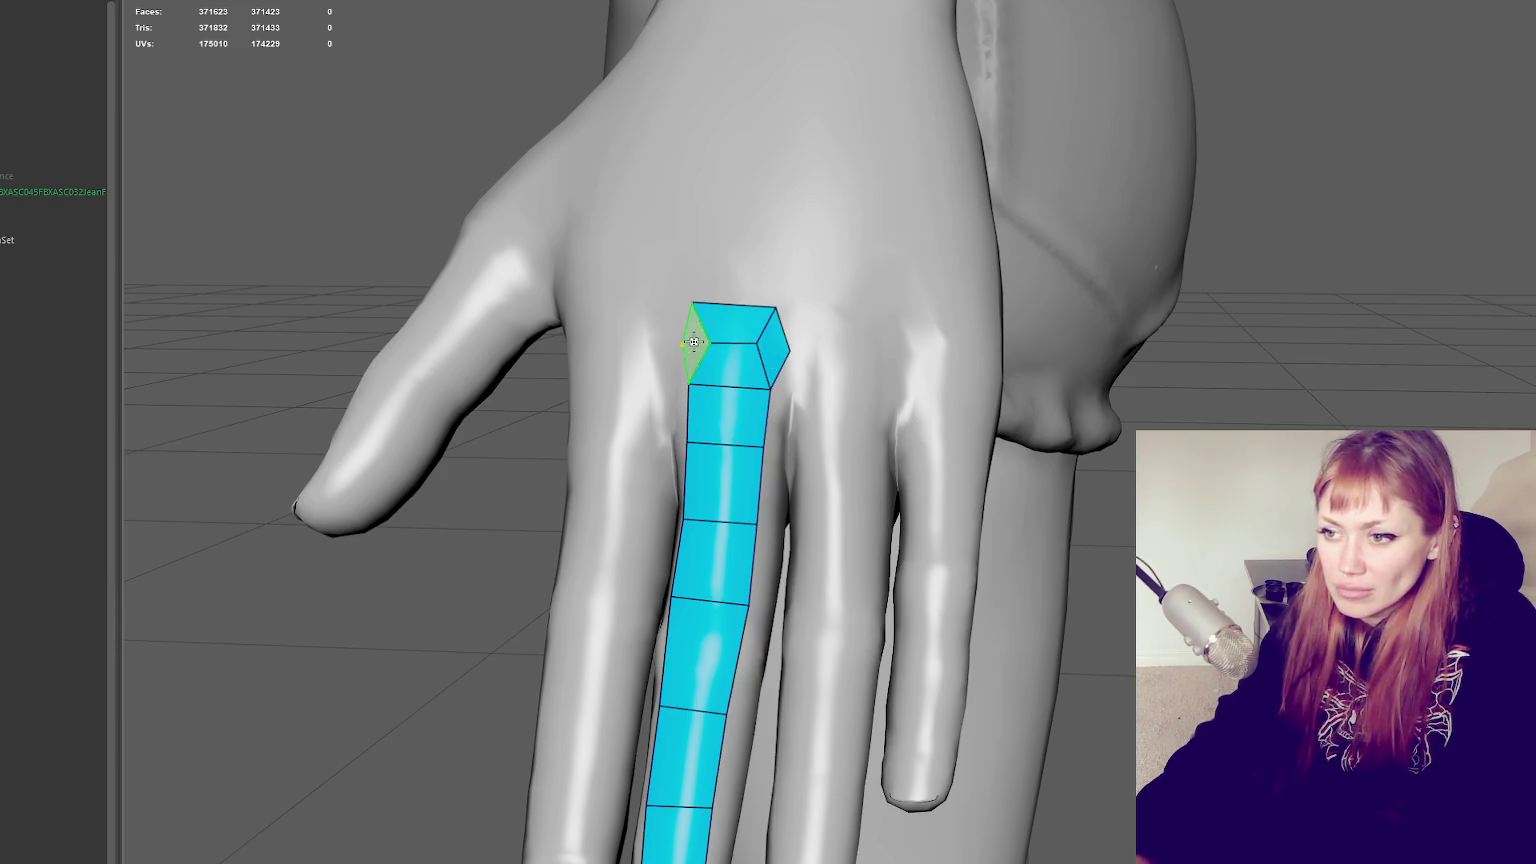
pyautogui.keyDown('shift'); pyautogui.click(698, 346); pyautogui.keyUp('shift')
pyautogui.keyDown('alt'); pyautogui.moveTo(732, 363); pyautogui.dragTo(741, 353); pyautogui.keyUp('alt')
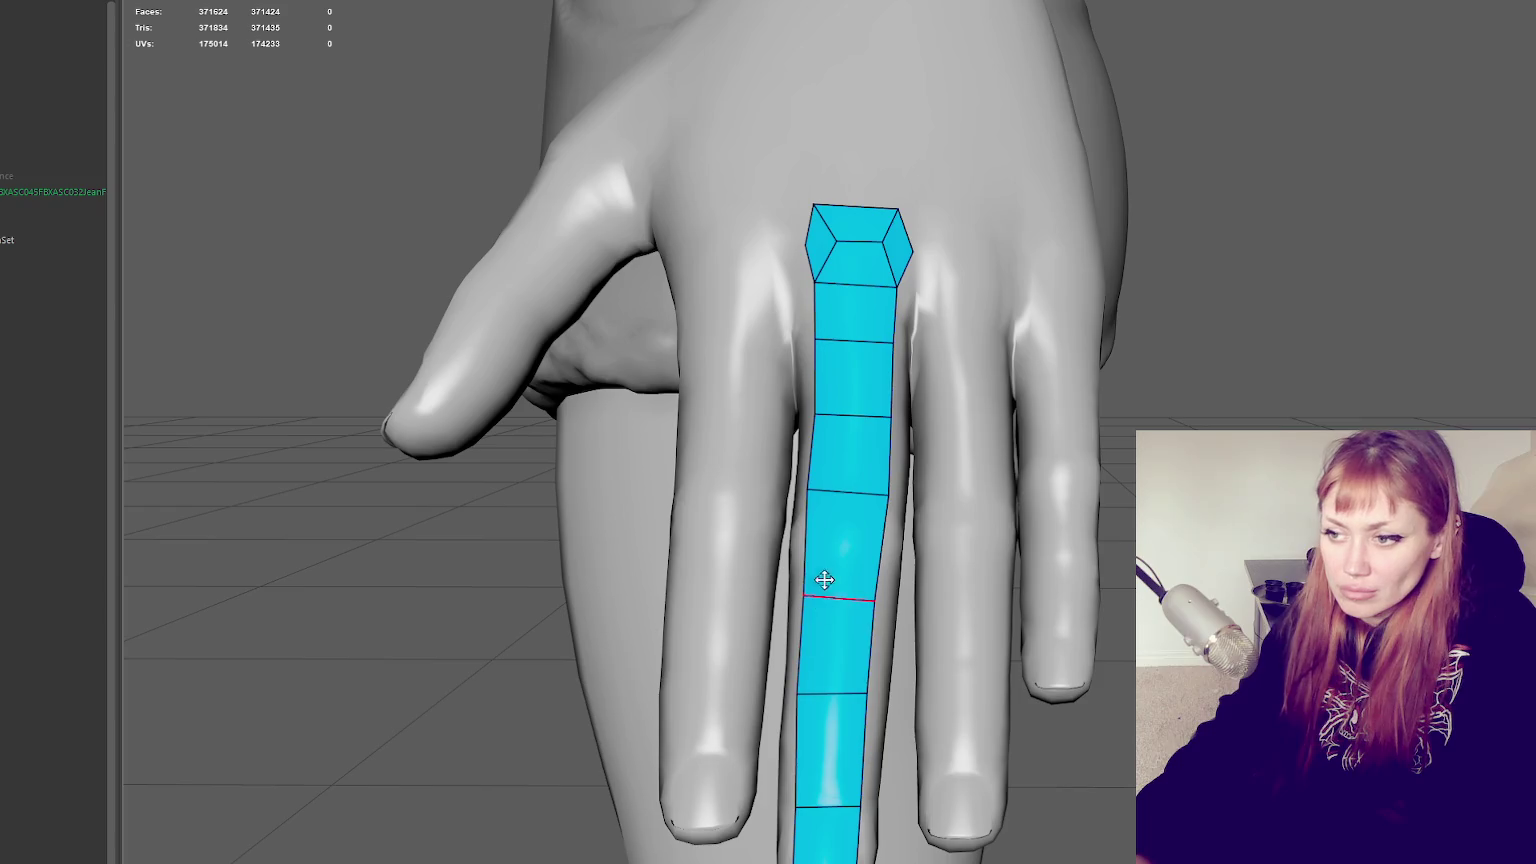
# Insert an edge loop mid-strip, pinch it, and fill quads on both sides of the knuckle
pyautogui.keyDown('ctrl'); pyautogui.click(830, 539); pyautogui.keyUp('ctrl')
pyautogui.moveTo(880, 540); pyautogui.dragTo(853, 540)
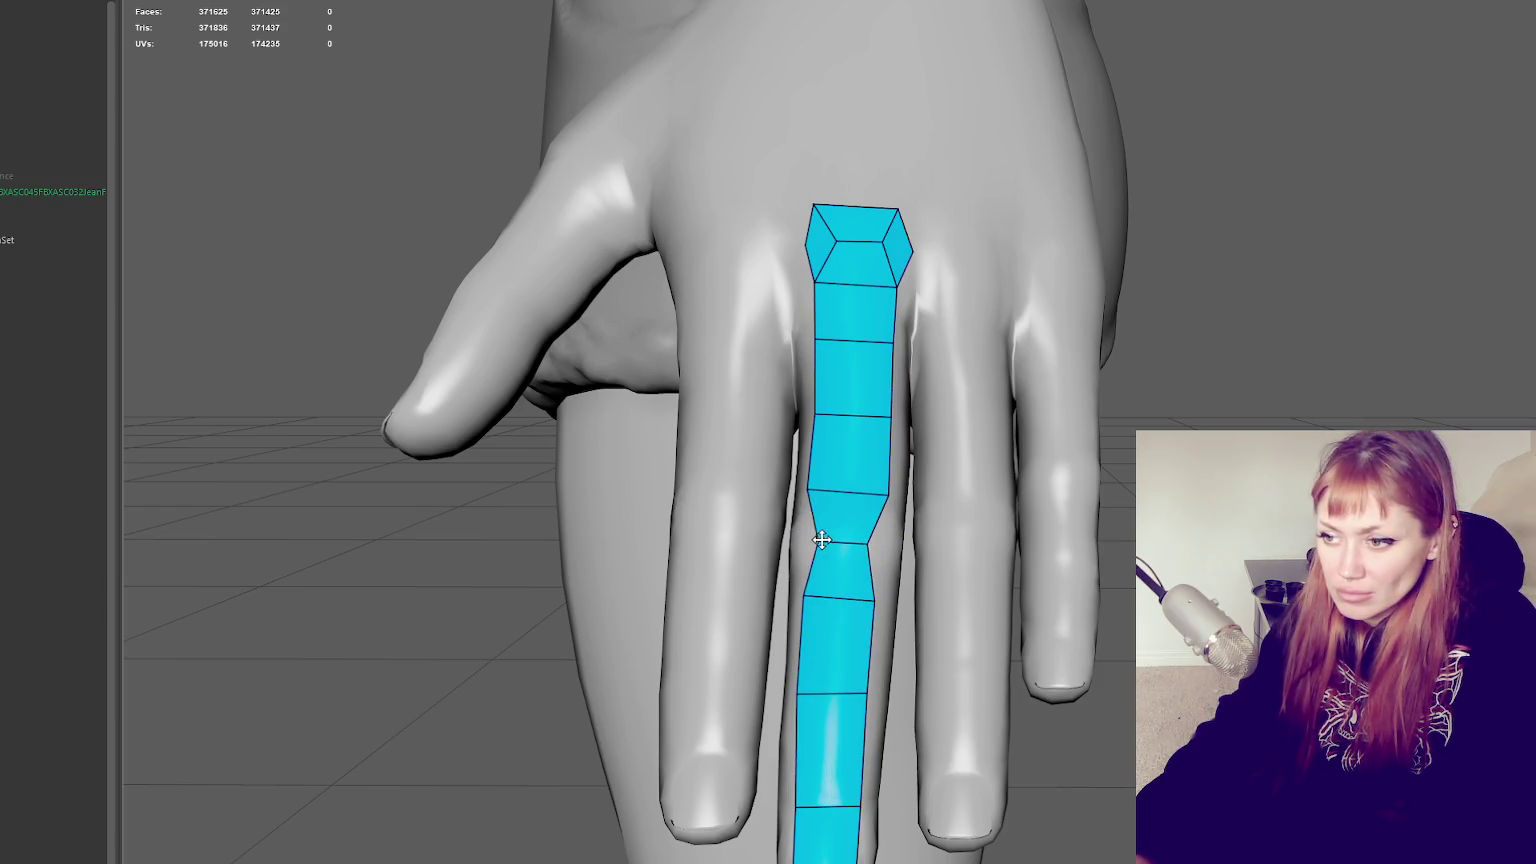
pyautogui.keyDown('shift'); pyautogui.click(882, 543); pyautogui.keyUp('shift')
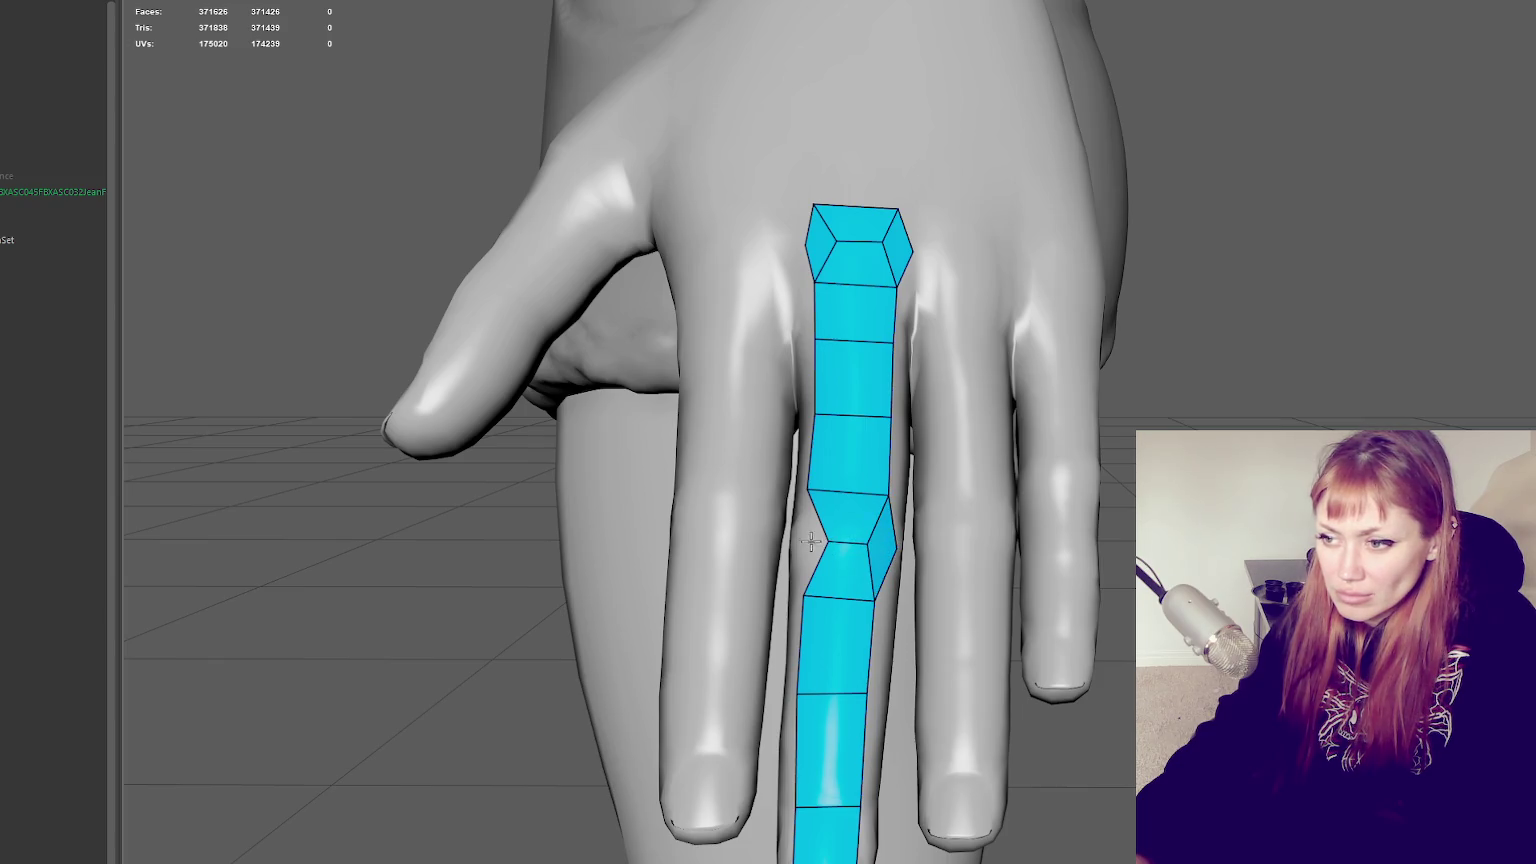
pyautogui.keyDown('shift'); pyautogui.click(814, 543); pyautogui.keyUp('shift')
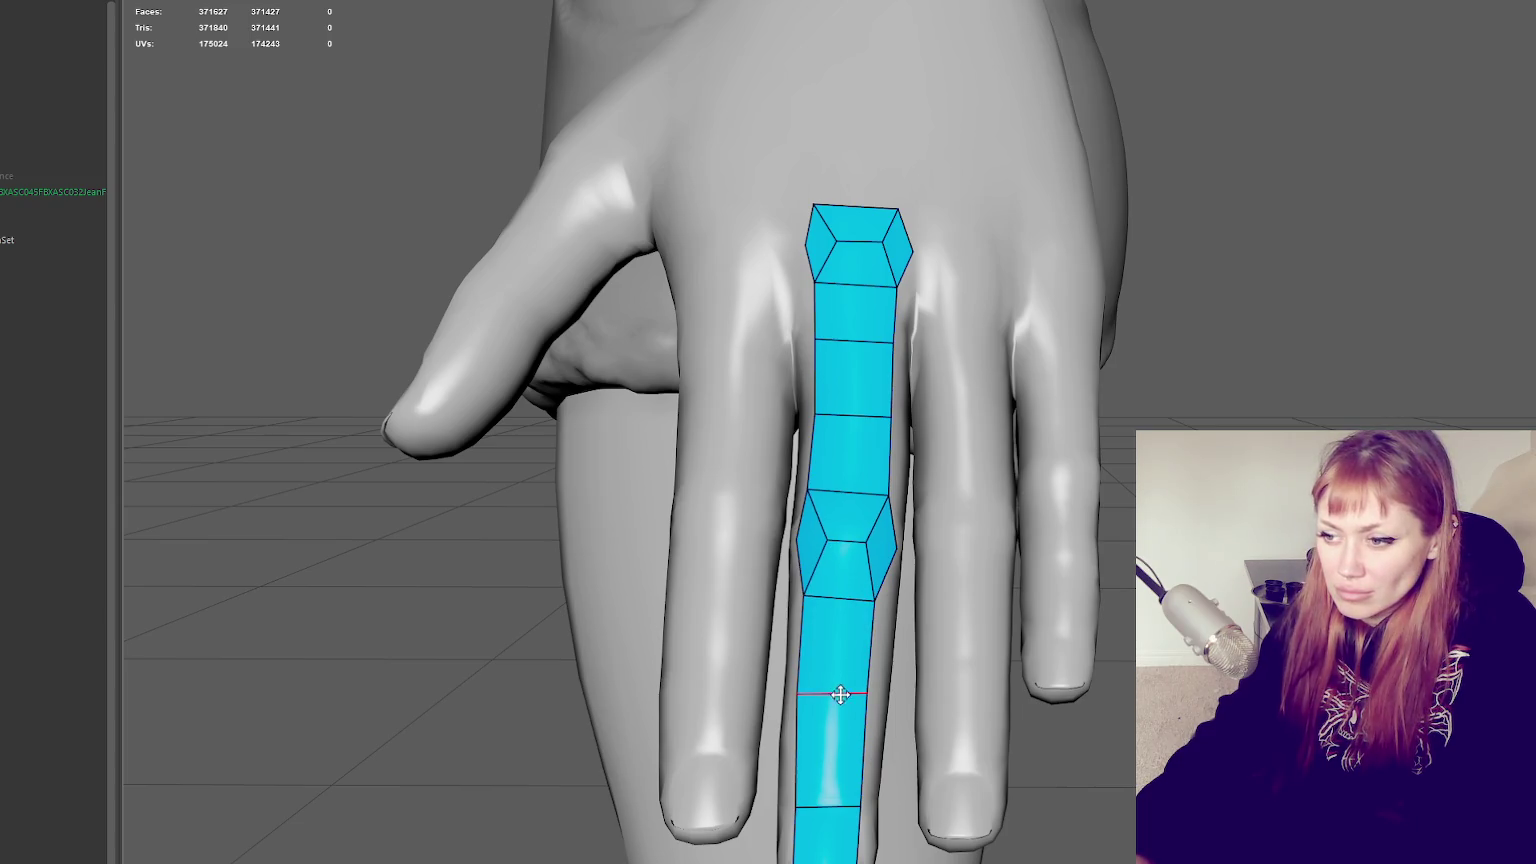
# Add an edge loop across the lower strip and add quads at its bottom
pyautogui.keyDown('ctrl'); pyautogui.click(862, 746); pyautogui.keyUp('ctrl')
pyautogui.moveTo(862, 746); pyautogui.dragTo(811, 749)
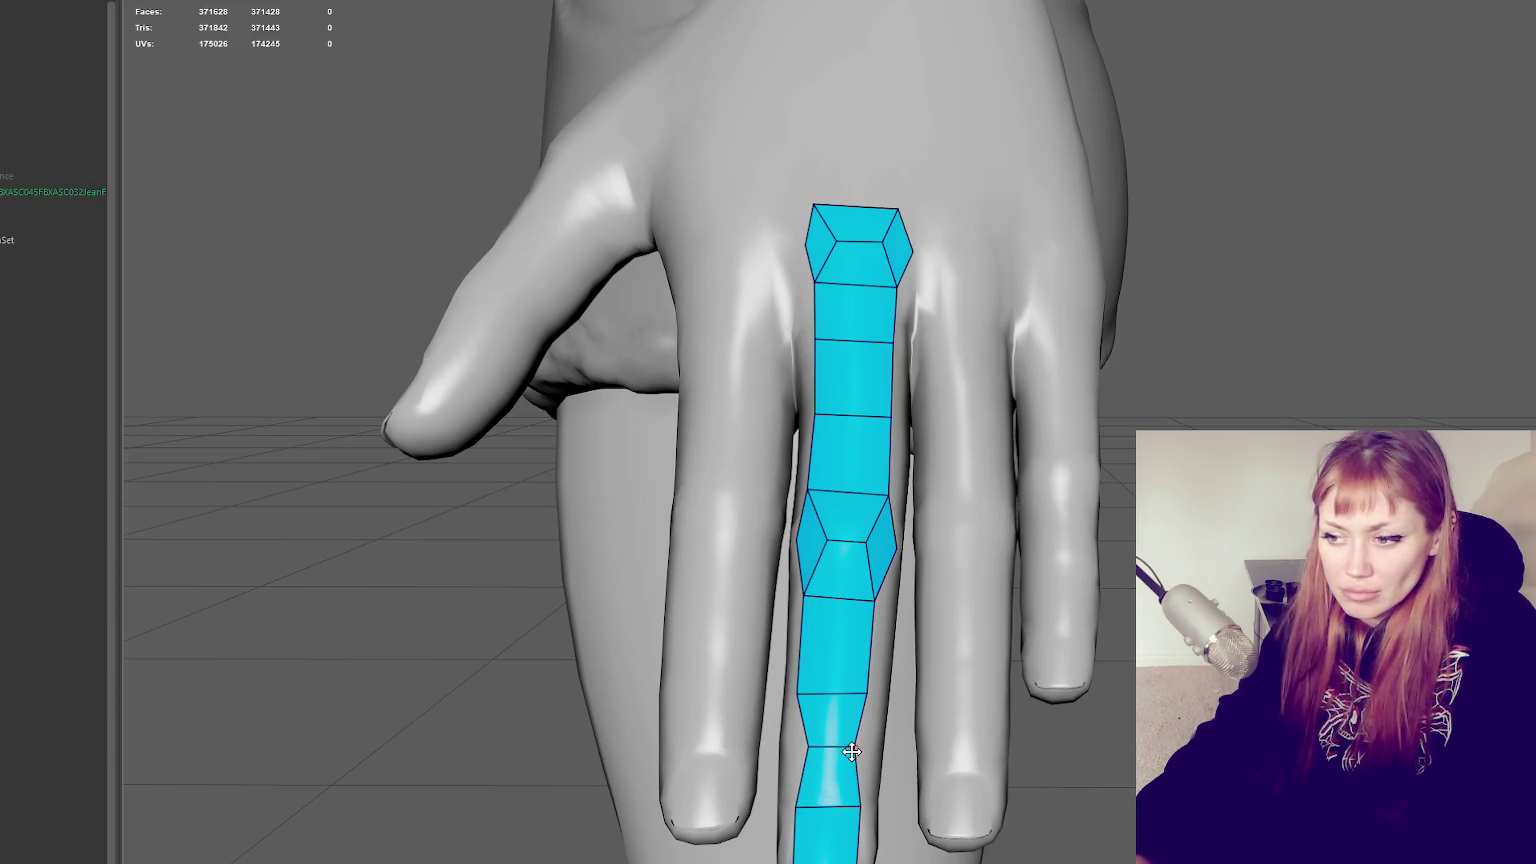
pyautogui.keyDown('alt'); pyautogui.moveTo(840, 750); pyautogui.dragTo(623, 651); pyautogui.keyUp('alt')
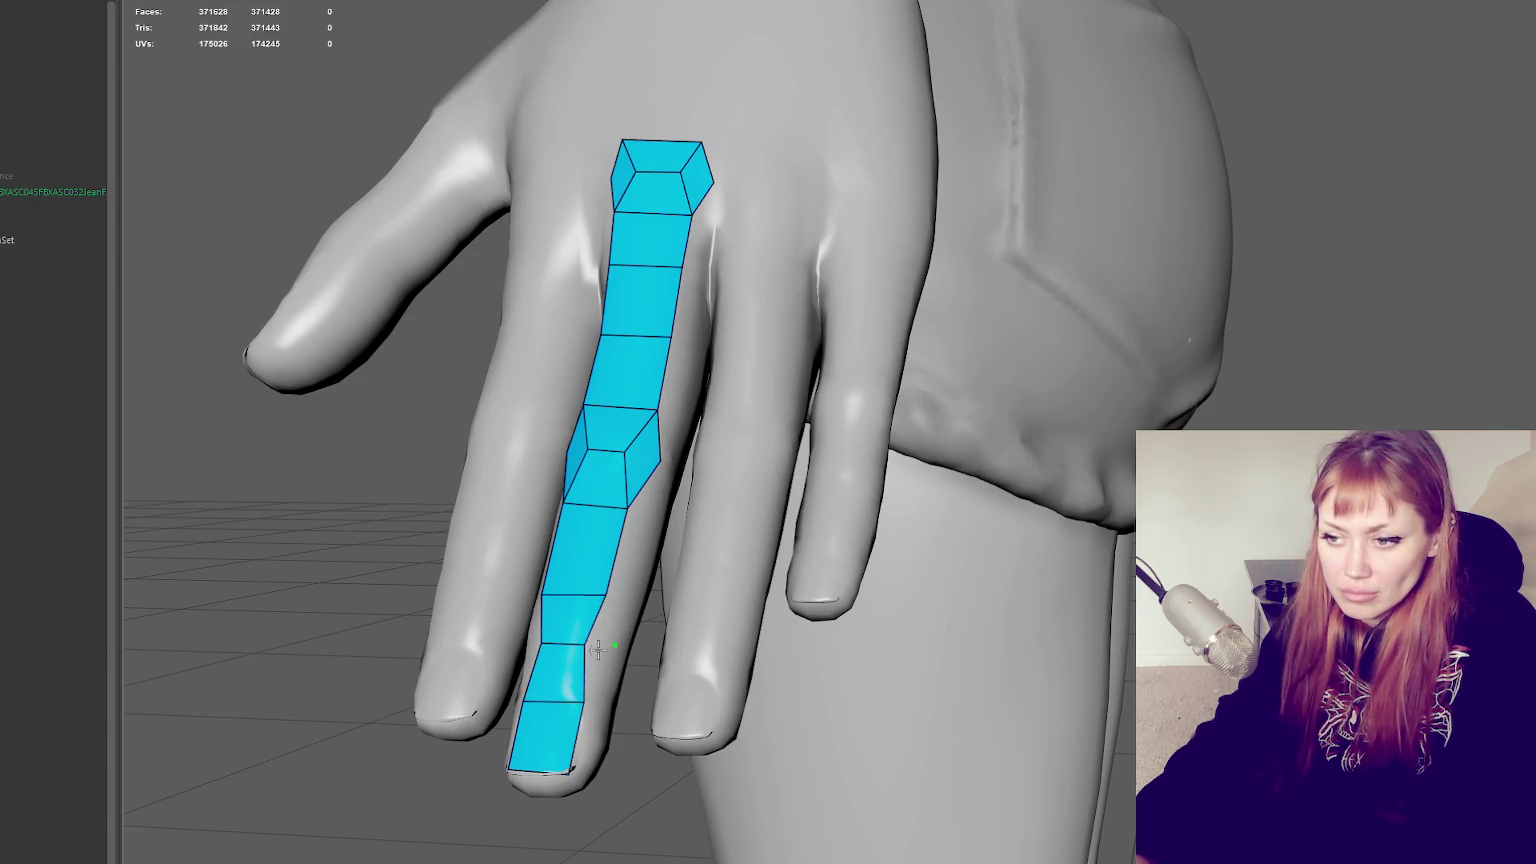
pyautogui.keyDown('shift'); pyautogui.click(597, 641); pyautogui.keyUp('shift')
pyautogui.keyDown('alt'); pyautogui.moveTo(597, 641); pyautogui.dragTo(1094, 713); pyautogui.keyUp('alt')
pyautogui.keyDown('shift'); pyautogui.click(998, 706); pyautogui.keyUp('shift')
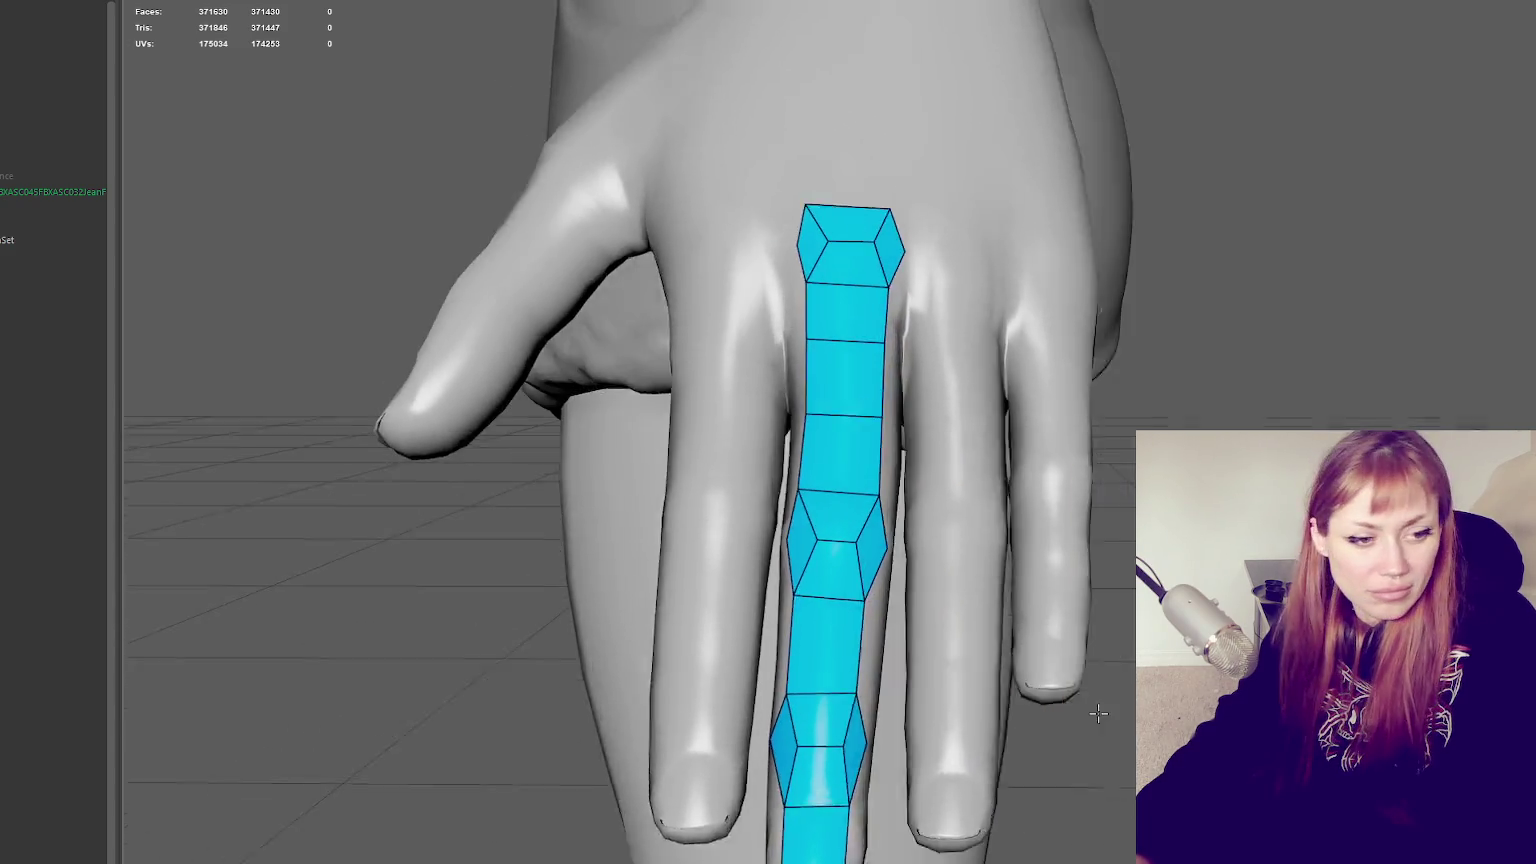
# Insert another edge loop and extend the strip with quads to the fingertip
pyautogui.moveTo(867, 622)
pyautogui.keyDown('alt'); pyautogui.mouseDown()
pyautogui.moveTo(854, 559)
pyautogui.moveTo(640, 628)
pyautogui.moveTo(748, 491)
pyautogui.moveTo(609, 479)
pyautogui.mouseUp(); pyautogui.keyUp('alt')
pyautogui.scroll(2, 645, 620)
pyautogui.keyDown('ctrl'); pyautogui.click(747, 453); pyautogui.keyUp('ctrl')
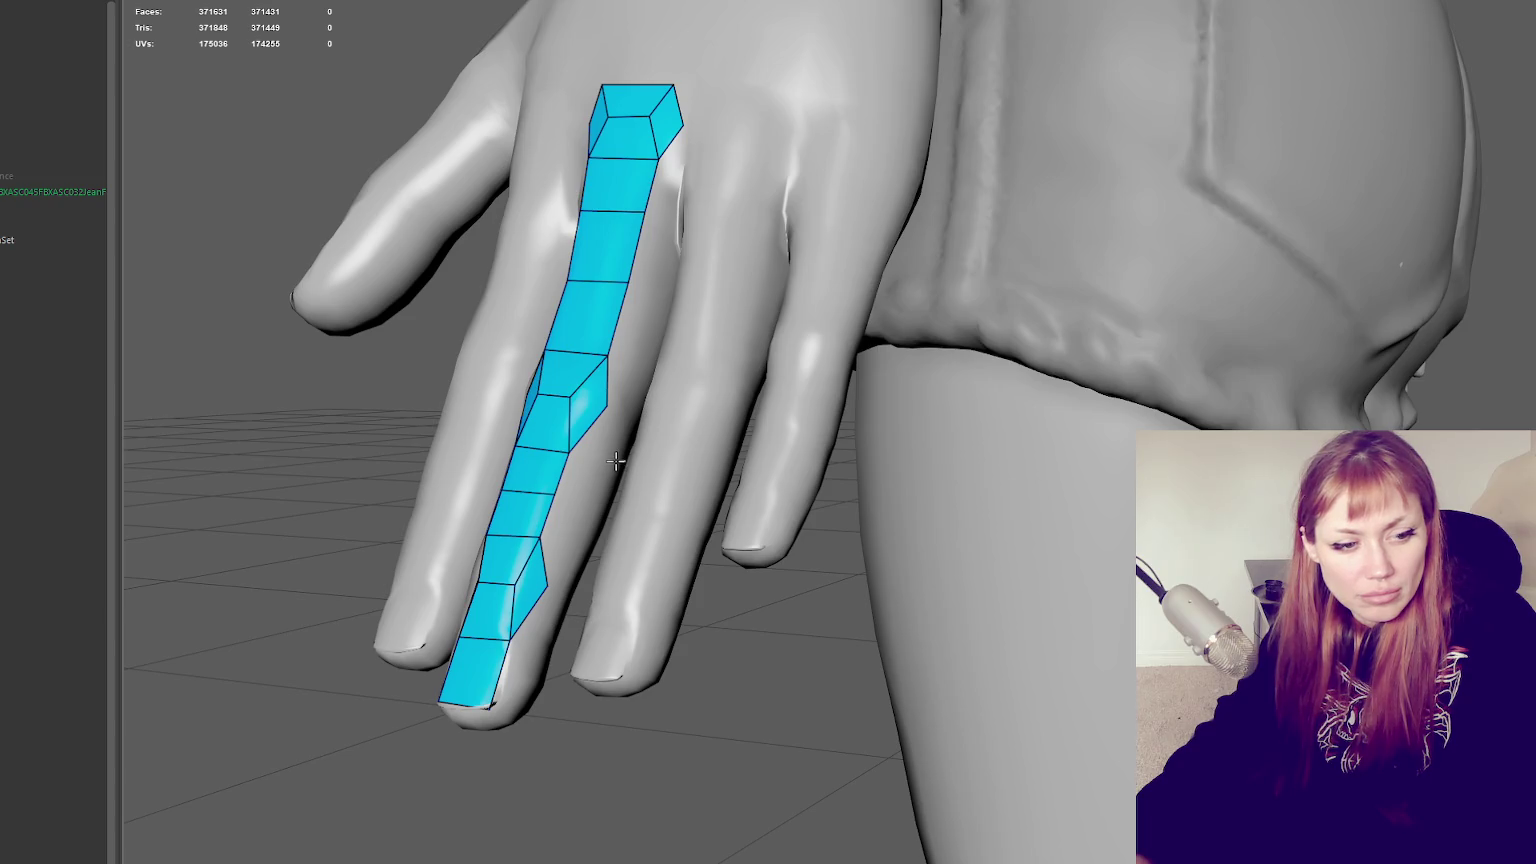
pyautogui.click(628, 415)
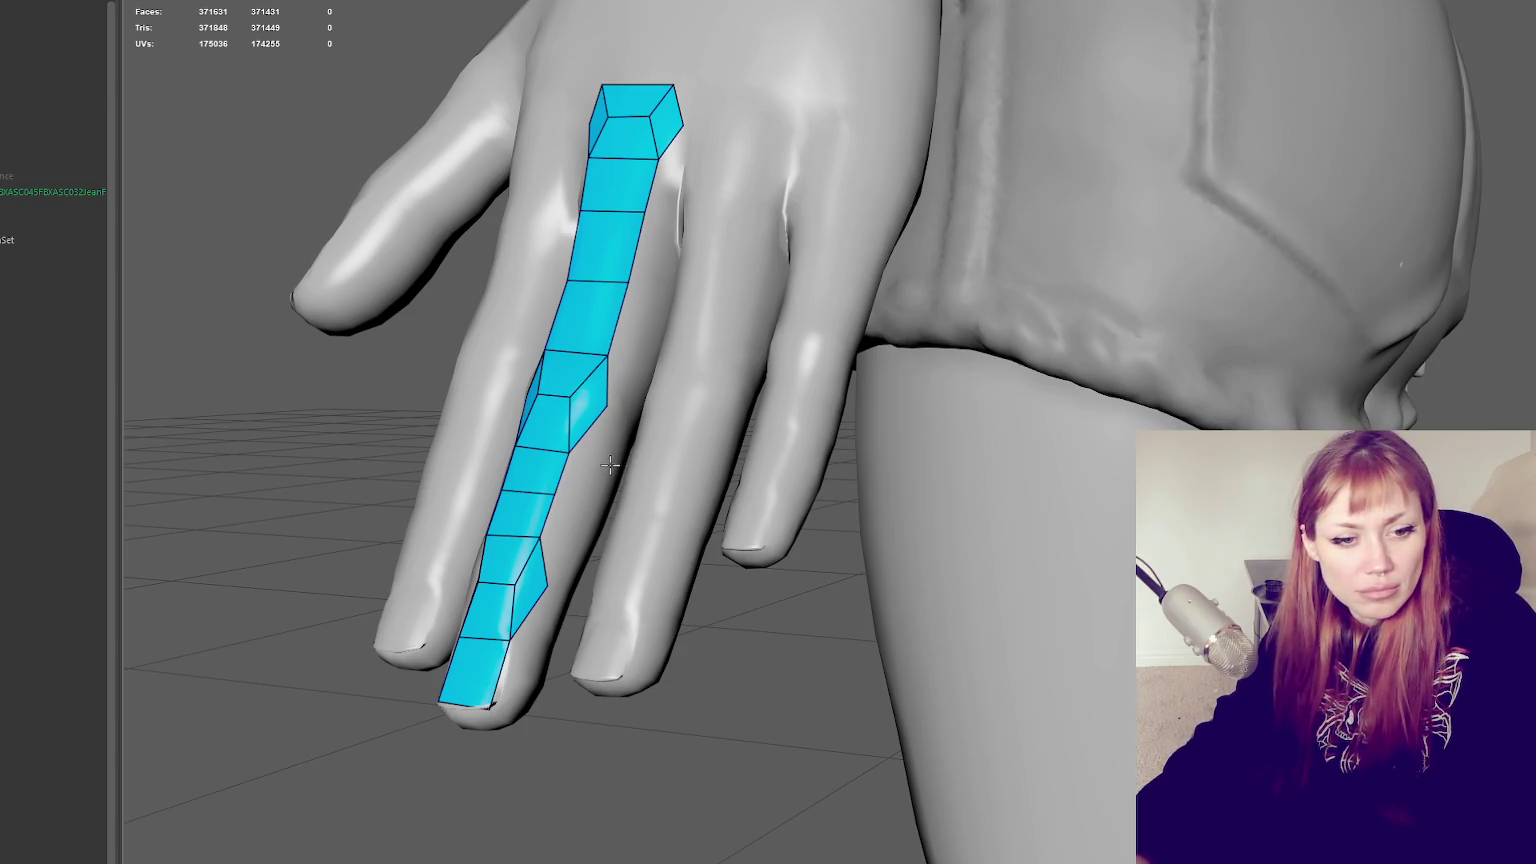
pyautogui.moveTo(610, 464)
pyautogui.keyDown('alt'); pyautogui.mouseDown()
pyautogui.moveTo(556, 466)
pyautogui.moveTo(554, 497)
pyautogui.moveTo(546, 299)
pyautogui.moveTo(755, 55)
pyautogui.moveTo(747, 408)
pyautogui.mouseUp(); pyautogui.keyUp('alt')
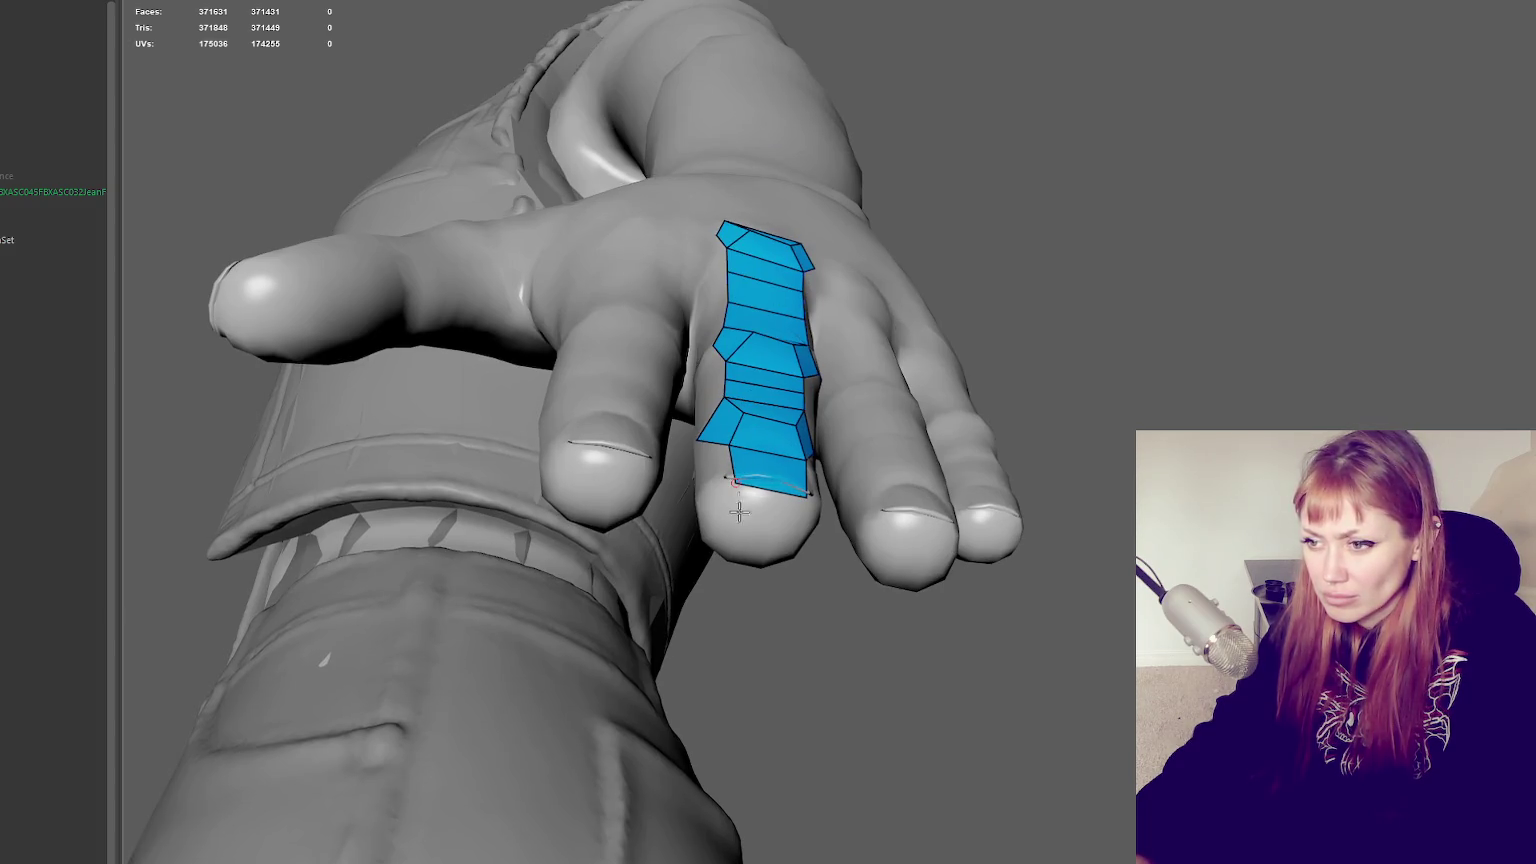
pyautogui.keyDown('shift'); pyautogui.click(772, 530); pyautogui.keyUp('shift')
# Fill quads along the ring fingertip edge, deleting a stray face there
pyautogui.moveTo(772, 530)
pyautogui.keyDown('alt'); pyautogui.mouseDown()
pyautogui.moveTo(1019, 567)
pyautogui.moveTo(296, 568)
pyautogui.mouseUp(); pyautogui.keyUp('alt')
pyautogui.keyDown('shift'); pyautogui.click(1041, 525); pyautogui.keyUp('shift')
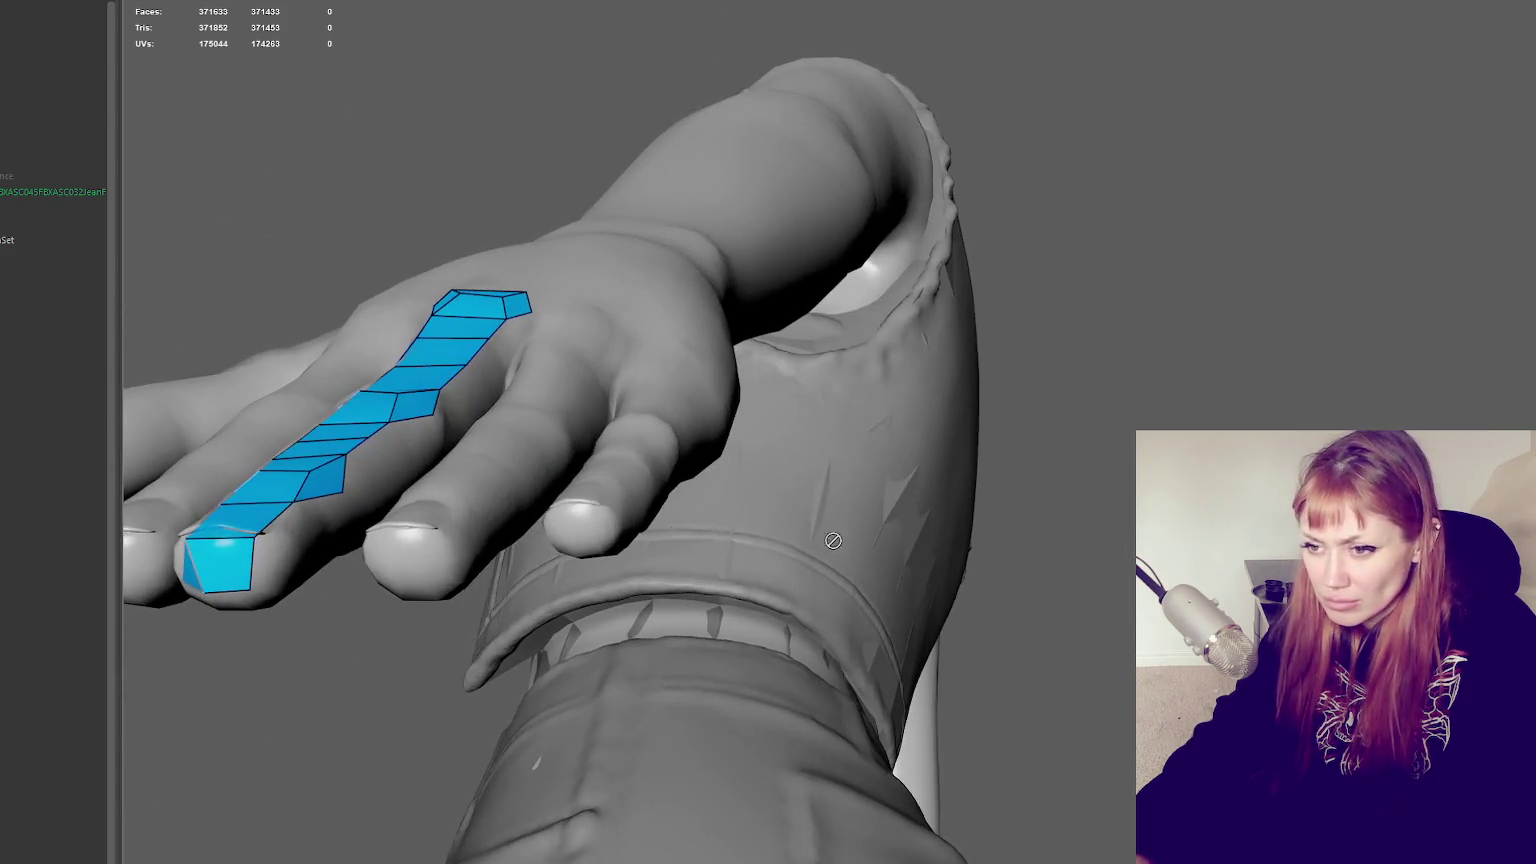
pyautogui.keyDown('shift'); pyautogui.click(305, 545); pyautogui.keyUp('shift')
pyautogui.moveTo(320, 534)
pyautogui.keyDown('alt'); pyautogui.mouseDown()
pyautogui.moveTo(512, 313)
pyautogui.moveTo(367, 449)
pyautogui.mouseUp(); pyautogui.keyUp('alt')
pyautogui.keyDown('shift'); pyautogui.click(326, 641); pyautogui.keyUp('shift')
pyautogui.keyDown('ctrl'); pyautogui.keyDown('shift'); pyautogui.click(326, 641); pyautogui.keyUp('shift'); pyautogui.keyUp('ctrl')
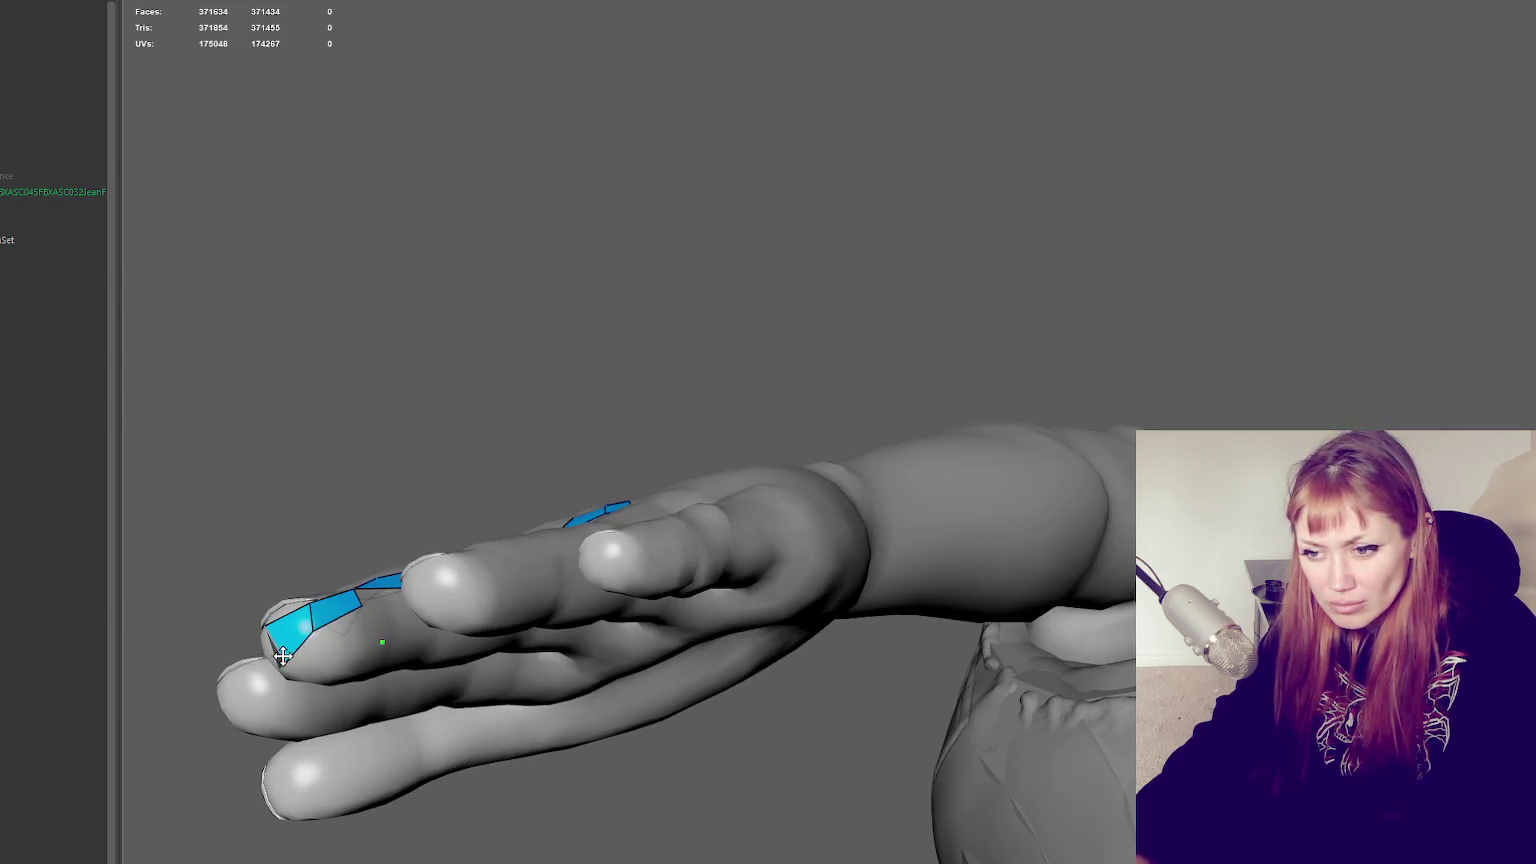
pyautogui.keyDown('shift'); pyautogui.click(323, 652); pyautogui.keyUp('shift')
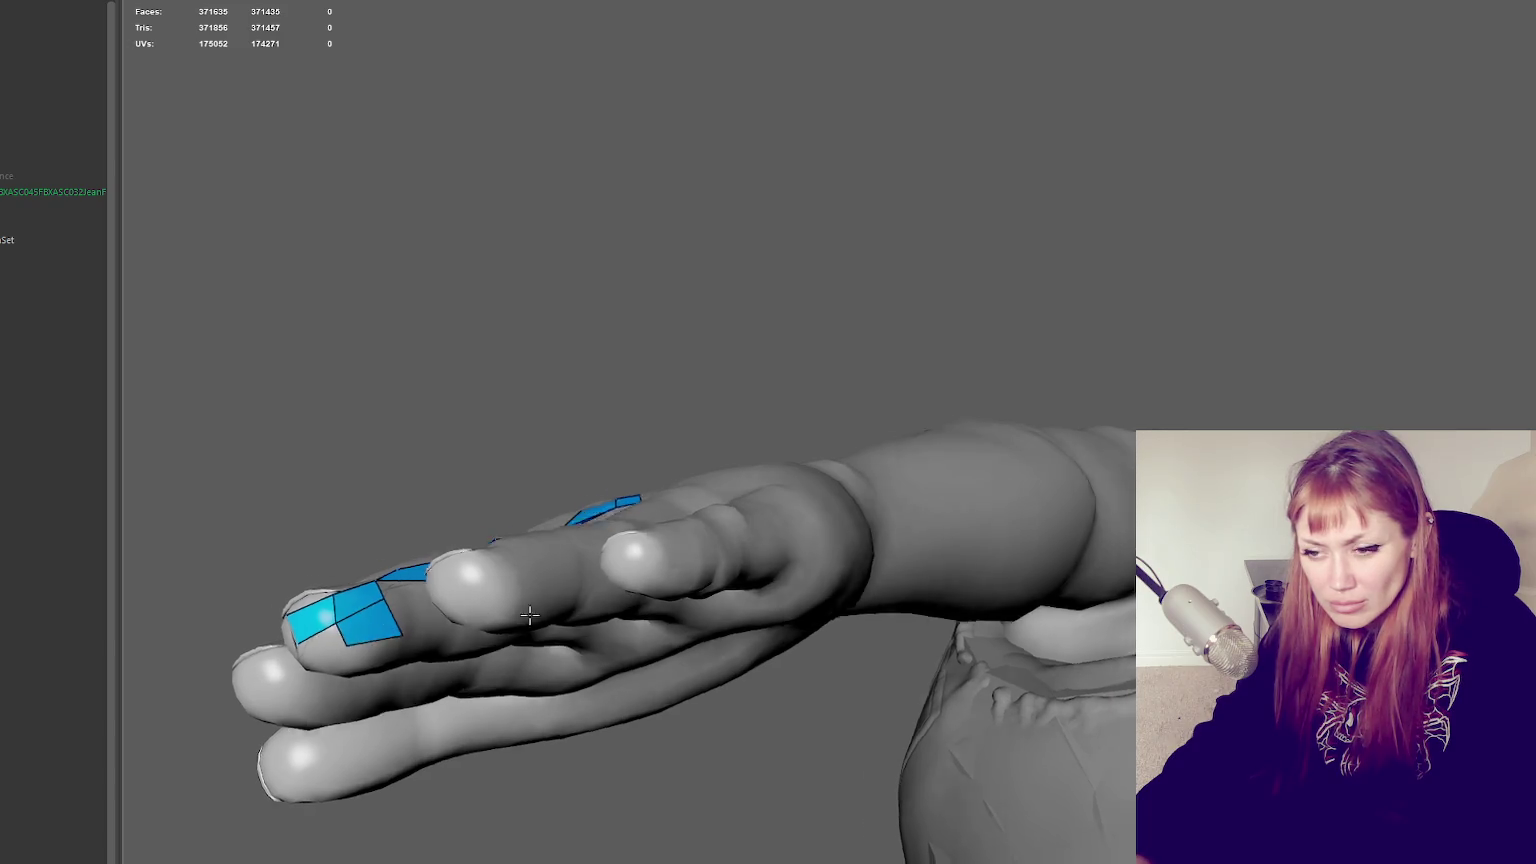
# Fill three more quads over the top of the fingertip from the palm side
pyautogui.keyDown('alt'); pyautogui.moveTo(330, 650); pyautogui.dragTo(706, 729); pyautogui.keyUp('alt')
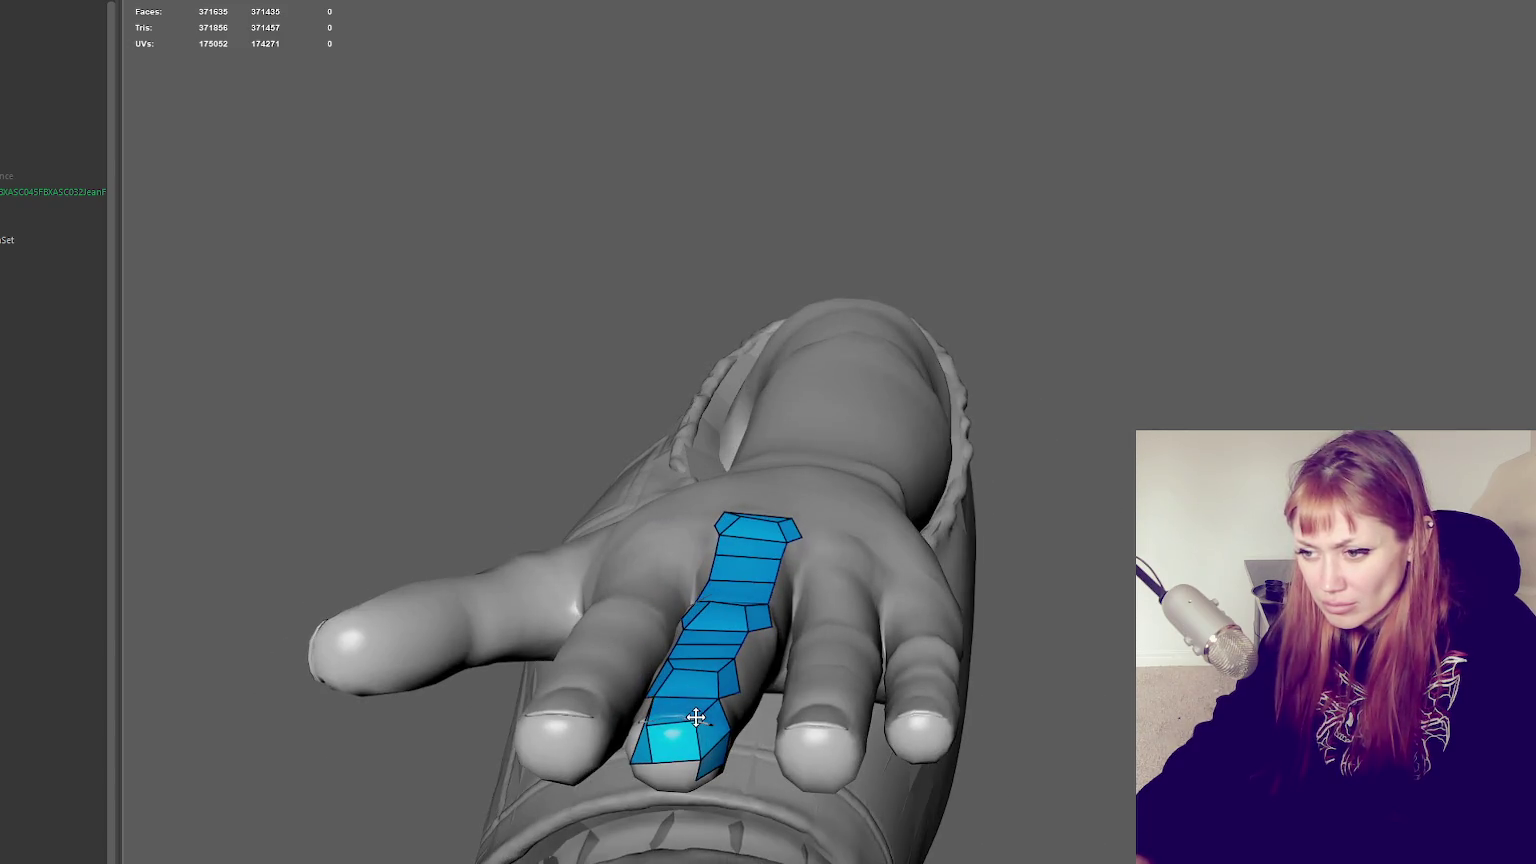
pyautogui.keyDown('alt'); pyautogui.moveTo(658, 718); pyautogui.dragTo(951, 729); pyautogui.keyUp('alt')
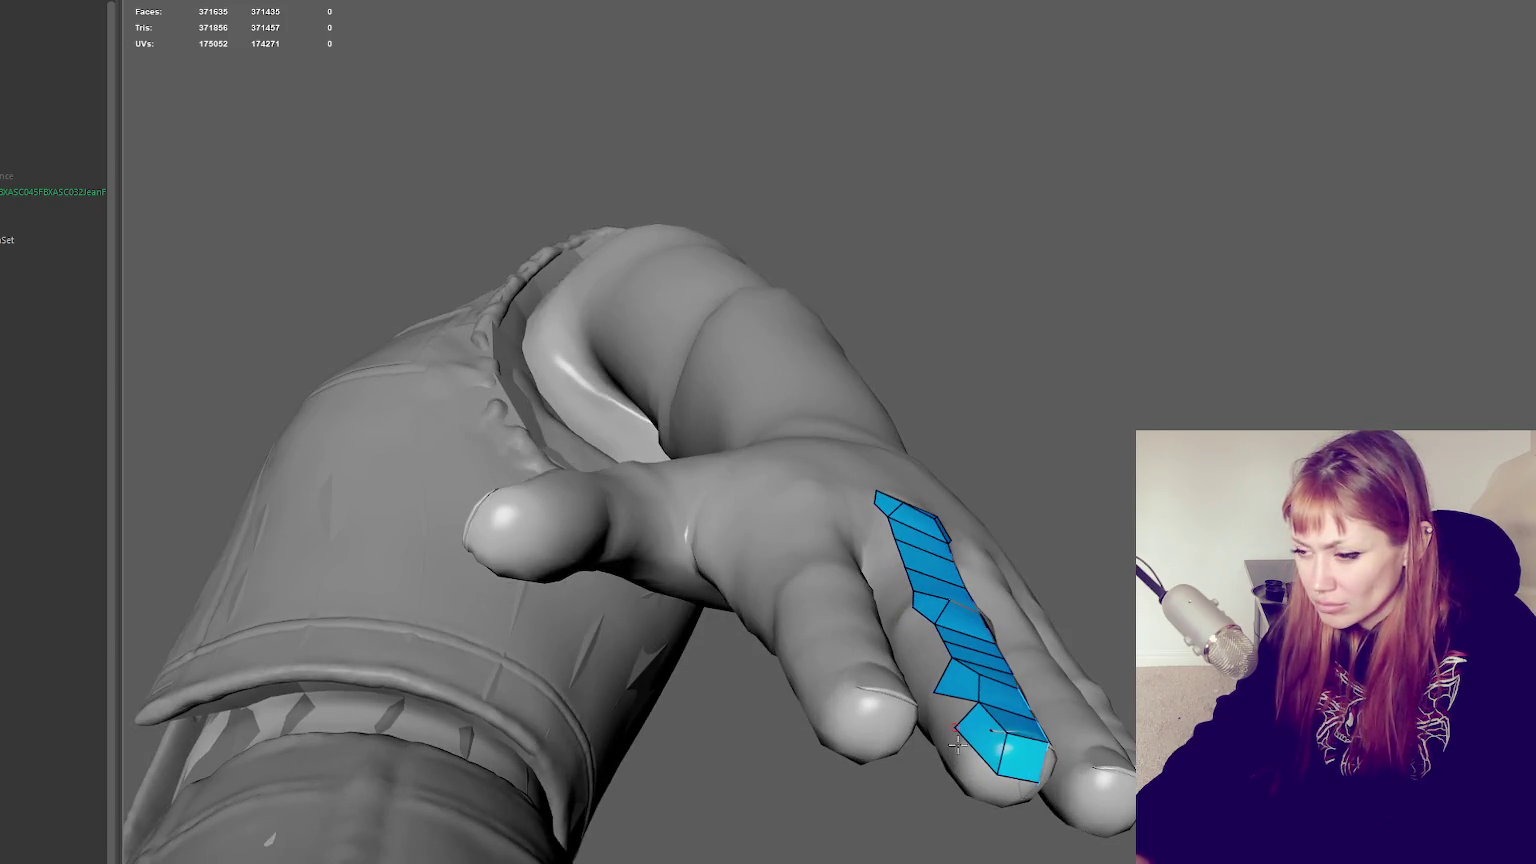
pyautogui.keyDown('alt'); pyautogui.moveTo(970, 766); pyautogui.dragTo(1011, 713); pyautogui.keyUp('alt')
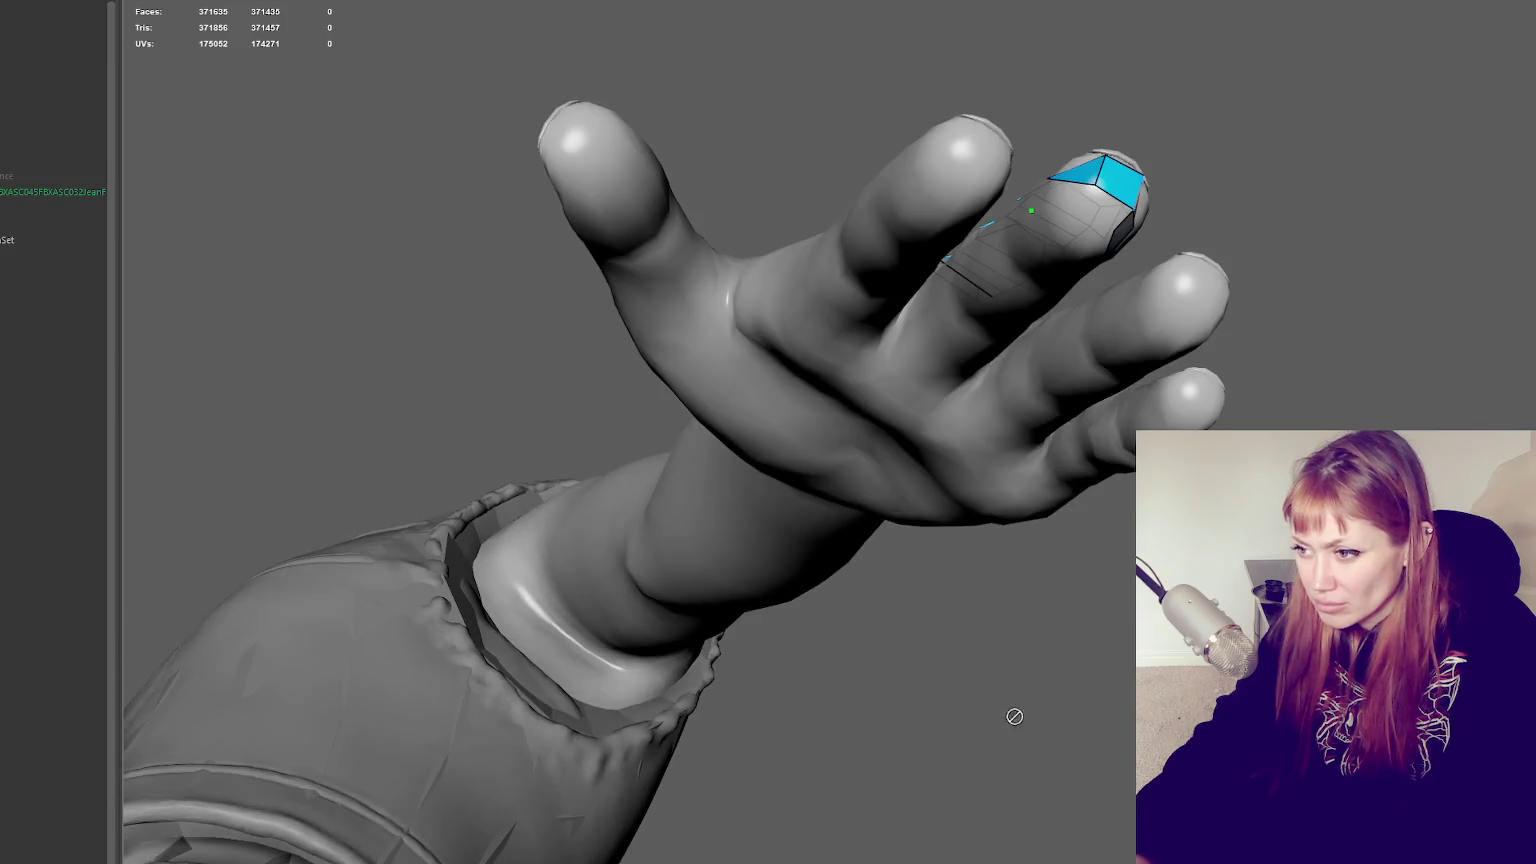
pyautogui.keyDown('shift'); pyautogui.click(1118, 212); pyautogui.keyUp('shift')
pyautogui.keyDown('shift'); pyautogui.click(1068, 196); pyautogui.keyUp('shift')
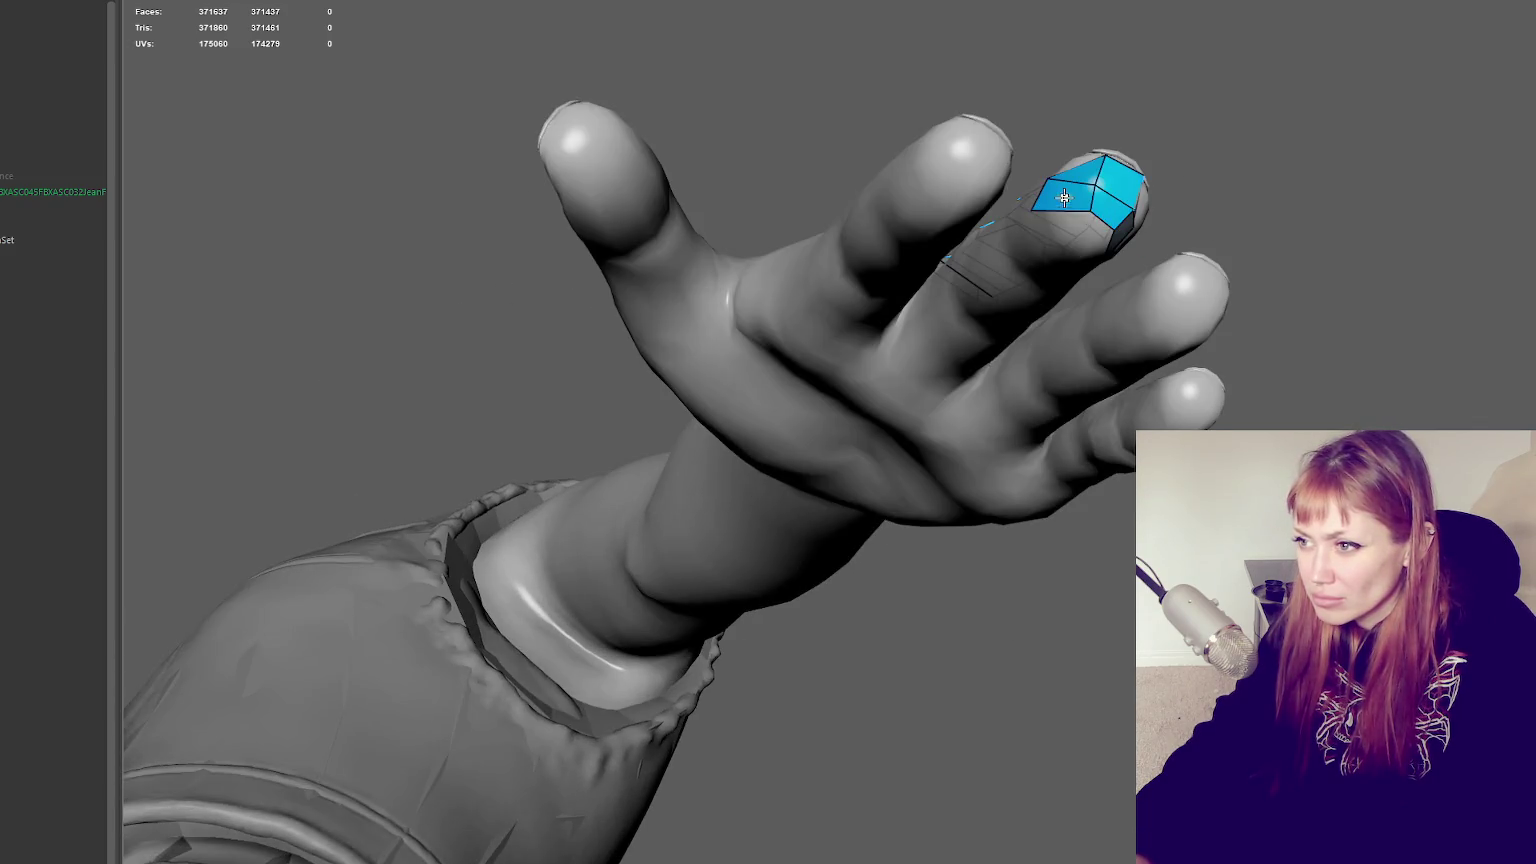
pyautogui.keyDown('shift'); pyautogui.click(1070, 234); pyautogui.keyUp('shift')
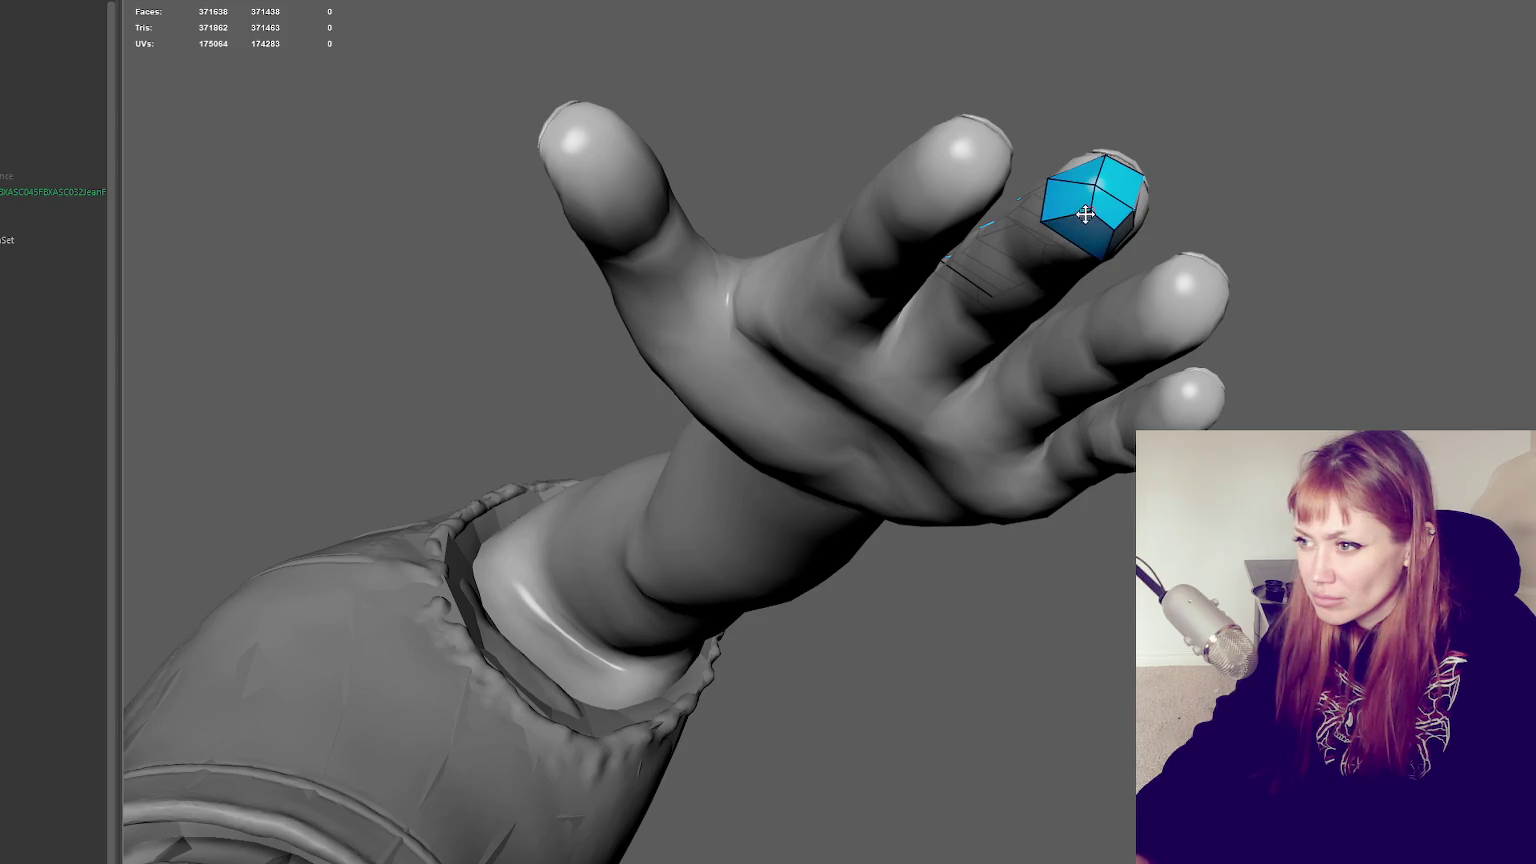
# Orbit around the hand, arm and shorts to inspect the new fingertip cap
pyautogui.keyDown('alt'); pyautogui.moveTo(1085, 214); pyautogui.dragTo(781, 253); pyautogui.keyUp('alt')
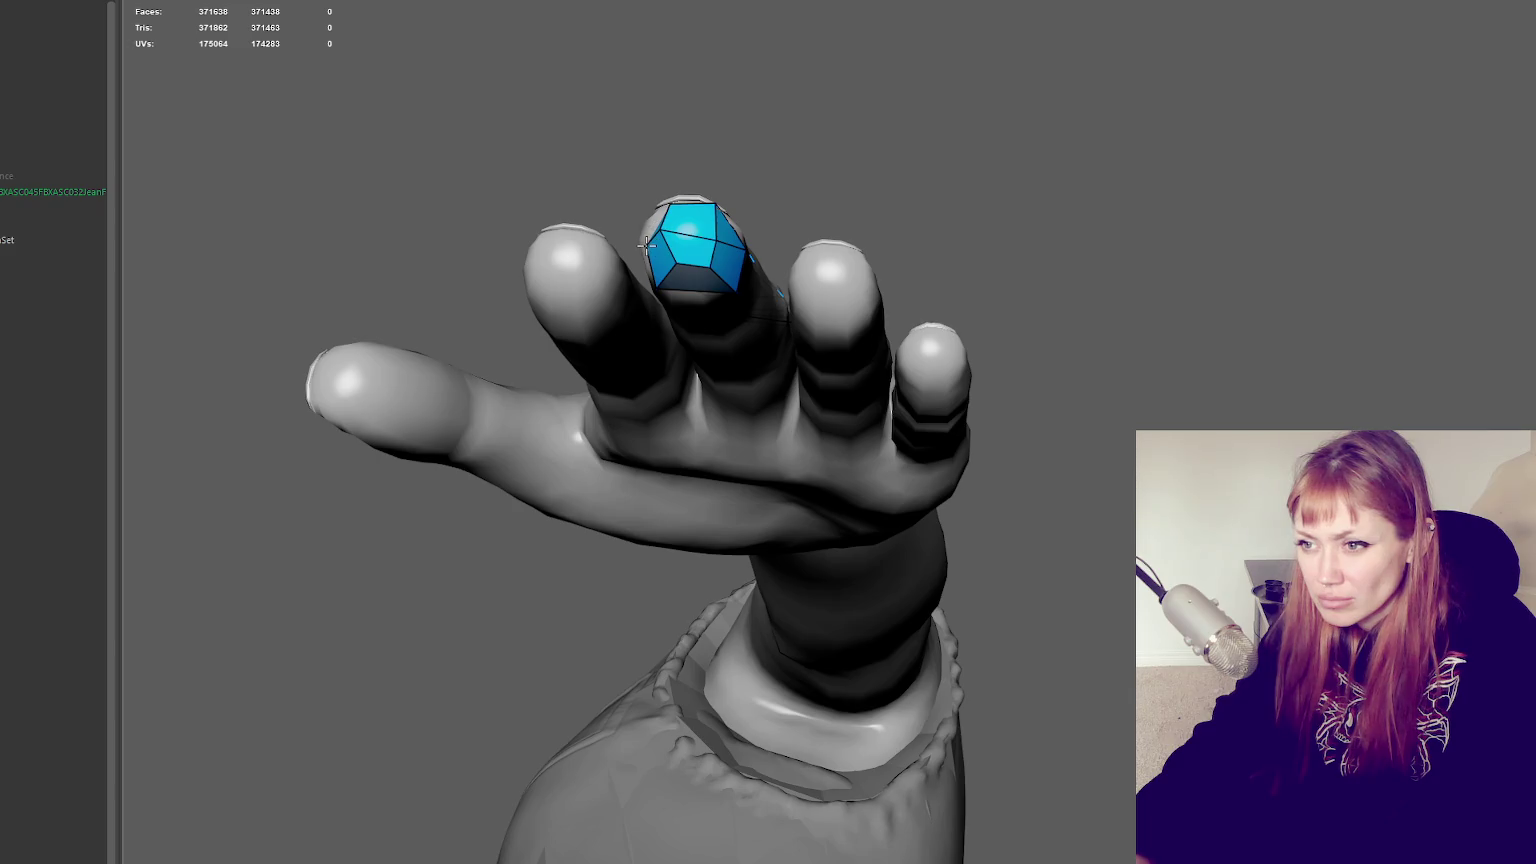
pyautogui.keyDown('alt'); pyautogui.moveTo(647, 243); pyautogui.dragTo(1063, 422); pyautogui.keyUp('alt')
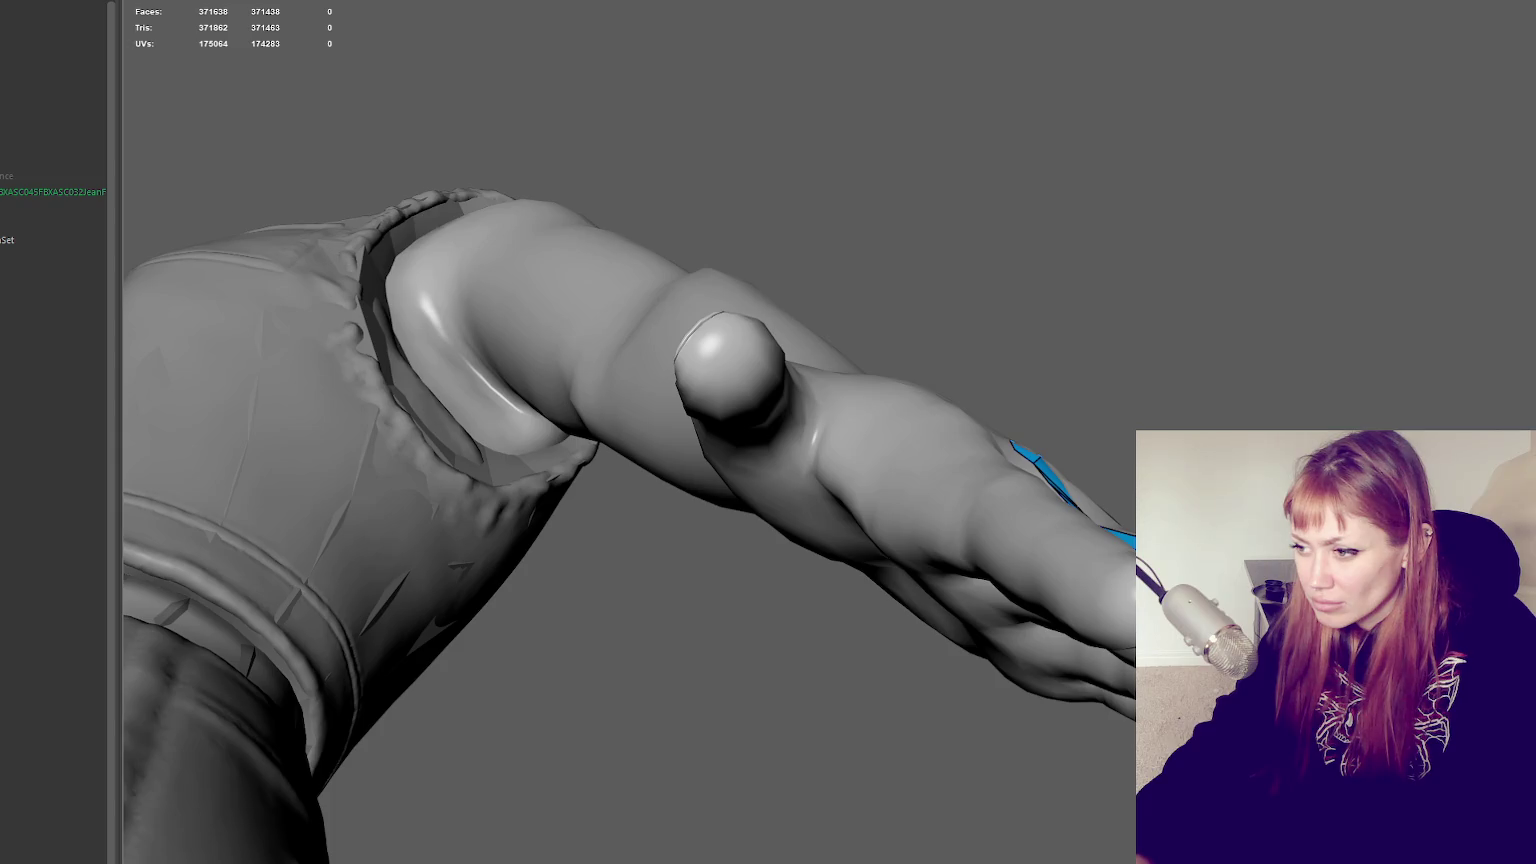
pyautogui.moveTo(760, 560)
pyautogui.keyDown('alt'); pyautogui.mouseDown()
pyautogui.moveTo(578, 708)
pyautogui.moveTo(1095, 478)
pyautogui.mouseUp(); pyautogui.keyUp('alt')
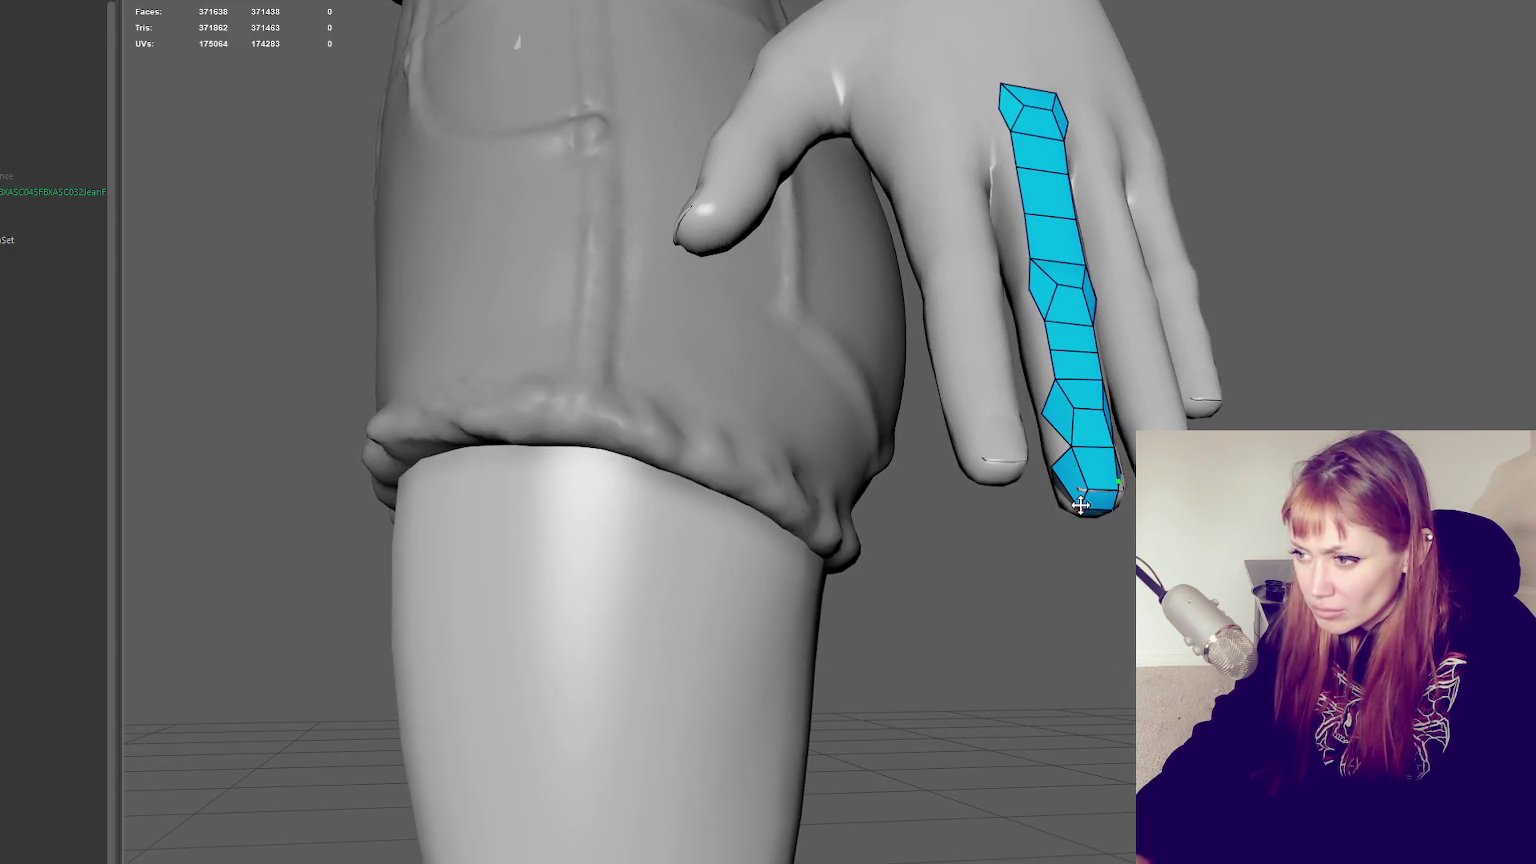
pyautogui.keyDown('alt'); pyautogui.moveTo(1110, 500); pyautogui.dragTo(948, 501); pyautogui.keyUp('alt')
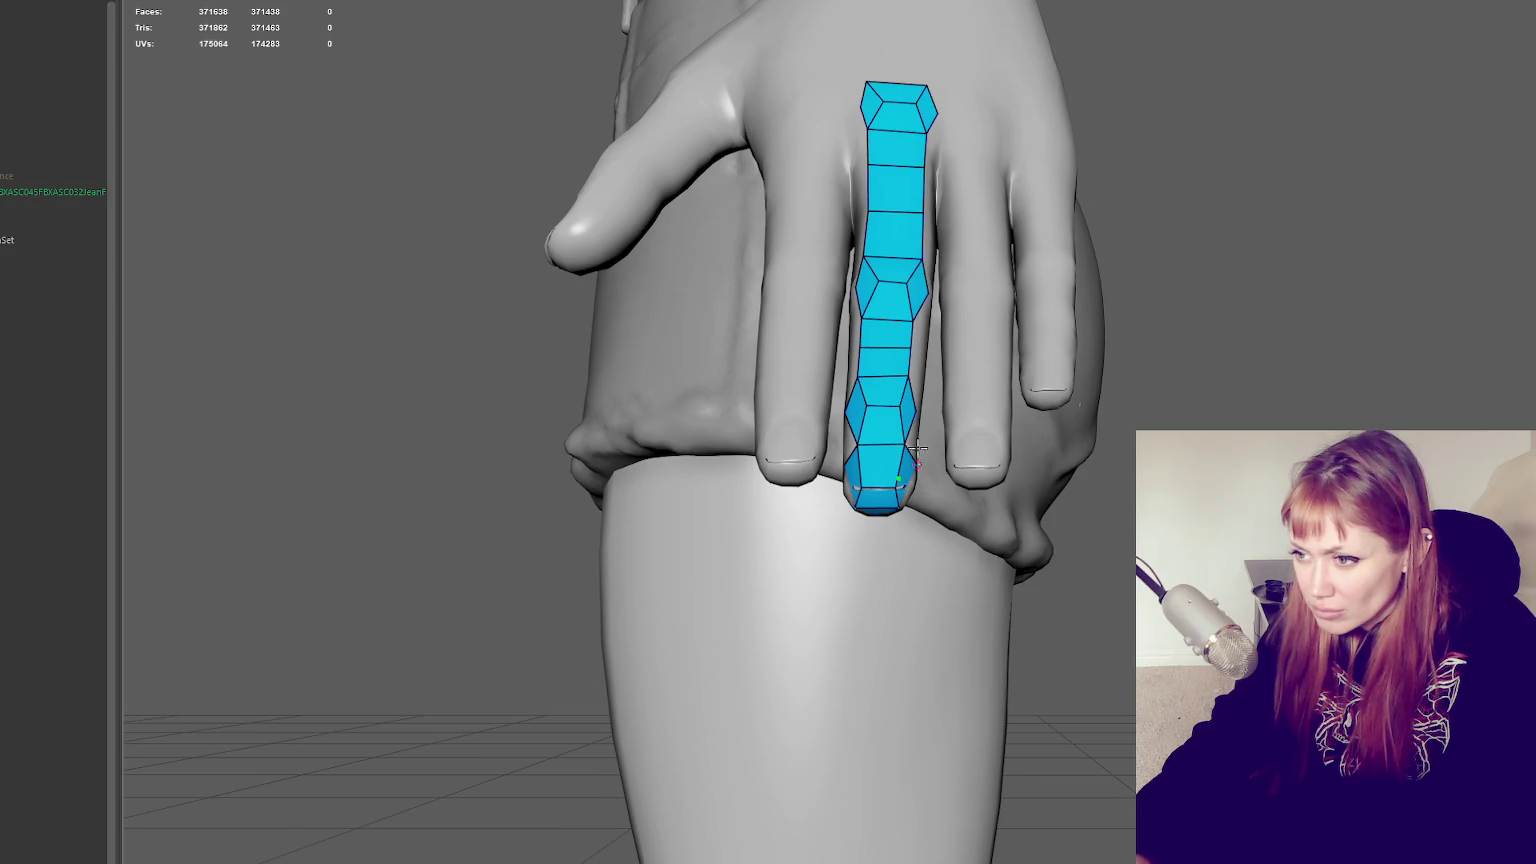
pyautogui.keyDown('alt'); pyautogui.moveTo(917, 450); pyautogui.dragTo(833, 387); pyautogui.keyUp('alt')
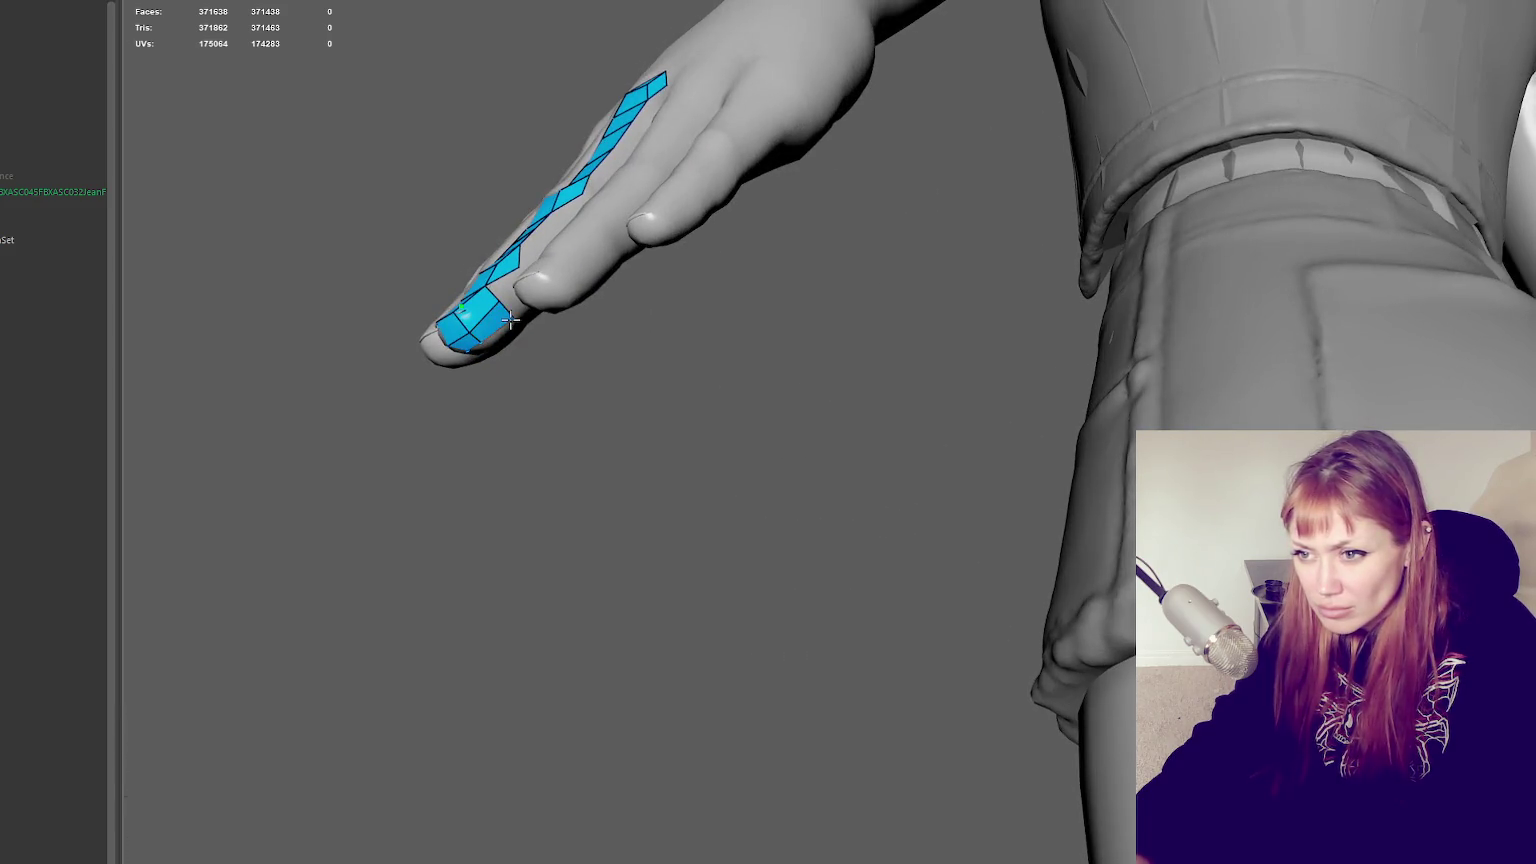
pyautogui.keyDown('alt'); pyautogui.moveTo(483, 317); pyautogui.dragTo(661, 366); pyautogui.keyUp('alt')
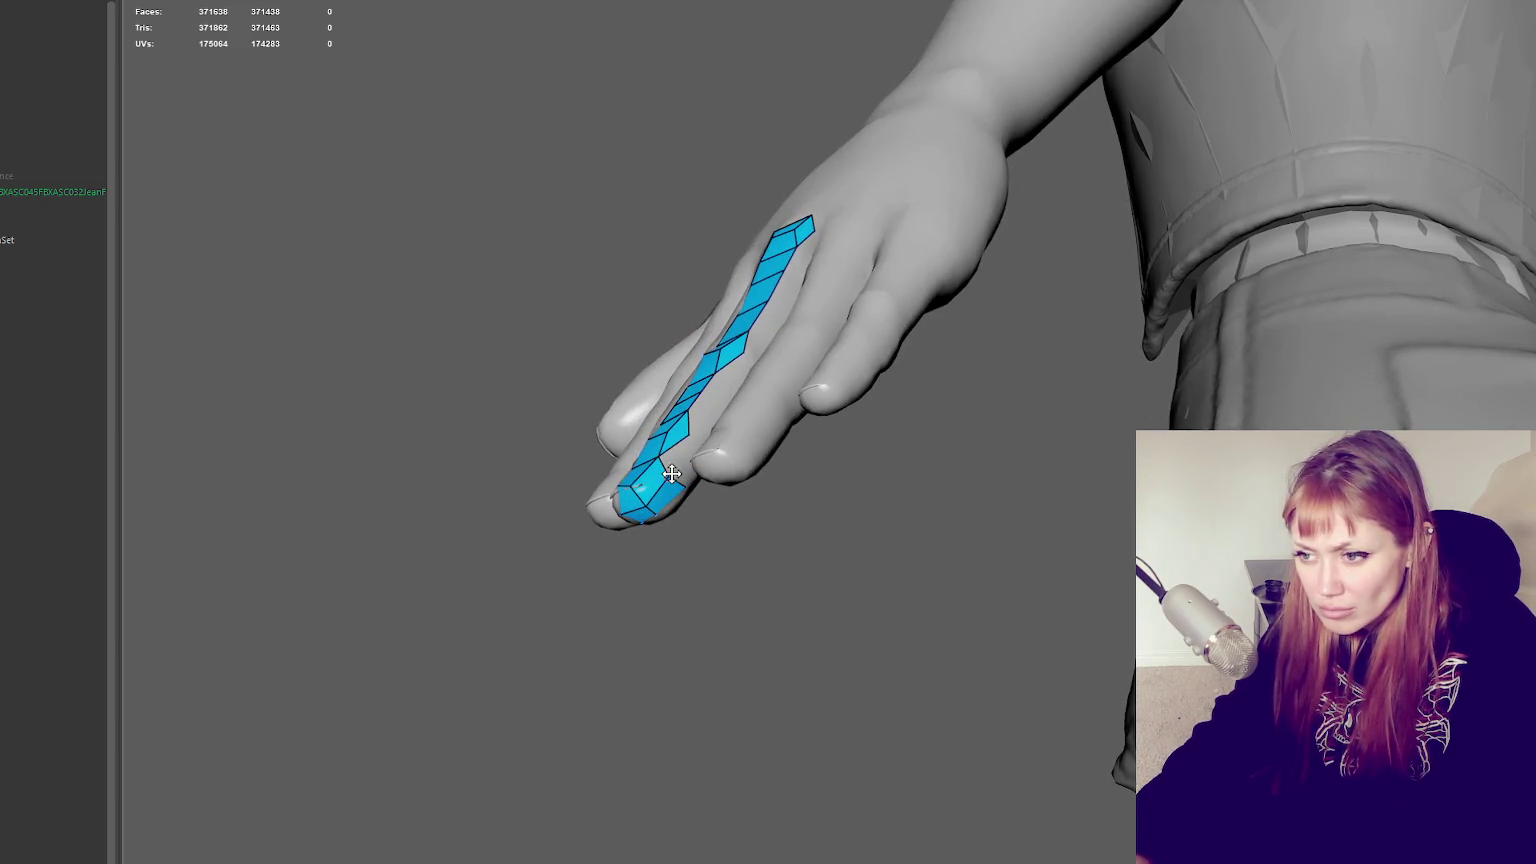
pyautogui.moveTo(680, 468)
pyautogui.keyDown('alt'); pyautogui.mouseDown()
pyautogui.moveTo(833, 480)
pyautogui.moveTo(1130, 601)
pyautogui.mouseUp(); pyautogui.keyUp('alt')
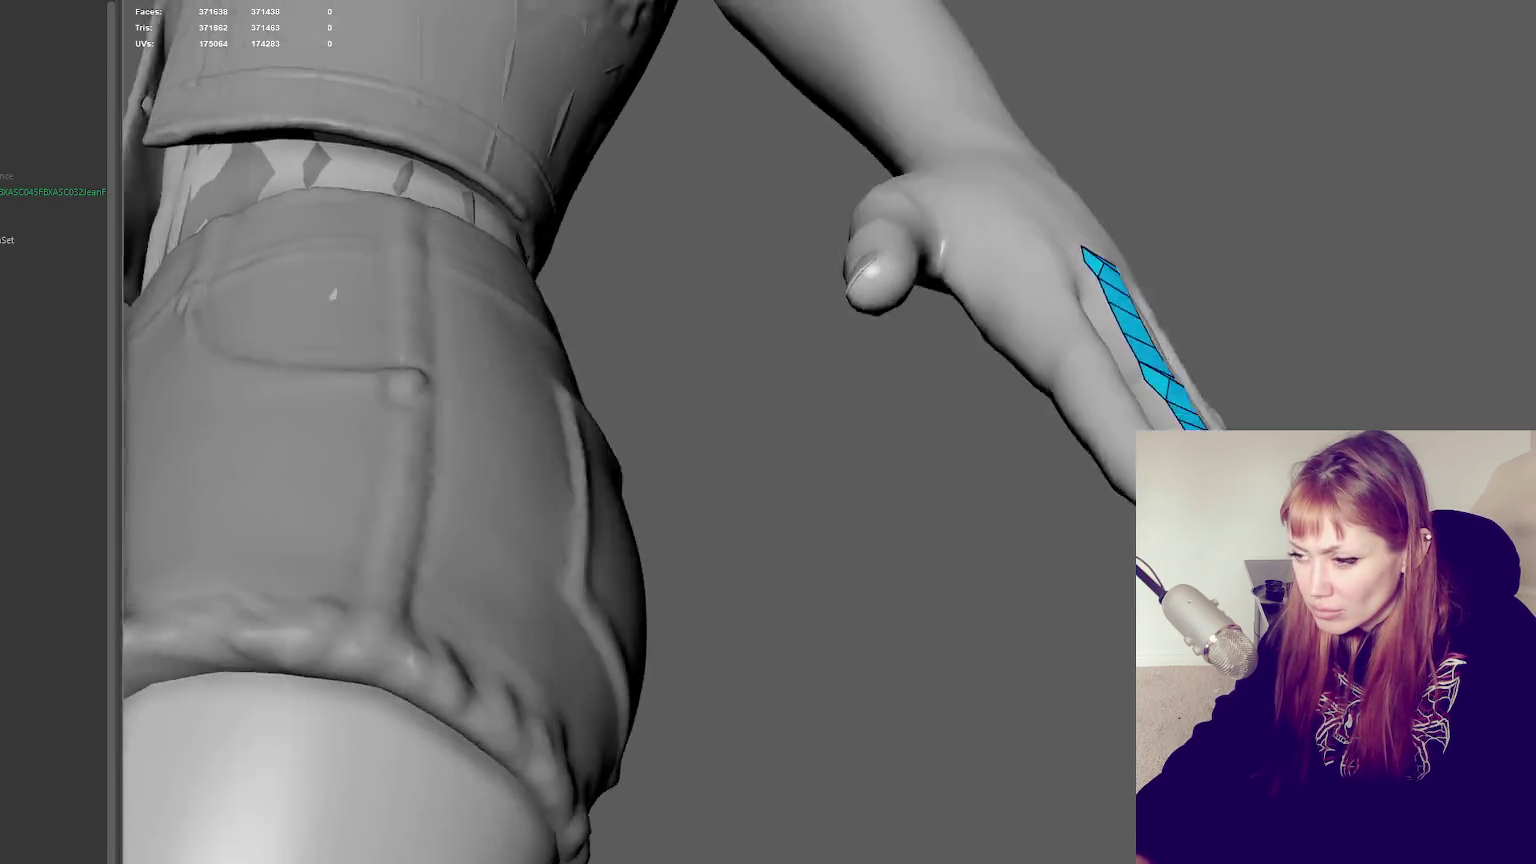
pyautogui.keyDown('alt'); pyautogui.moveTo(1101, 568); pyautogui.dragTo(850, 450); pyautogui.keyUp('alt')
# Zoom in on the fingertip cap and pull its upper-left corner vertex outward
pyautogui.moveTo(1050, 515)
pyautogui.keyDown('alt'); pyautogui.mouseDown()
pyautogui.moveTo(1255, 200)
pyautogui.moveTo(1063, 295)
pyautogui.mouseUp(); pyautogui.keyUp('alt')
pyautogui.scroll(4, 1065, 291)
pyautogui.moveTo(490, 590)
pyautogui.keyDown('alt'); pyautogui.mouseDown()
pyautogui.moveTo(665, 572)
pyautogui.moveTo(939, 620)
pyautogui.moveTo(932, 565)
pyautogui.mouseUp(); pyautogui.keyUp('alt')
pyautogui.keyDown('alt'); pyautogui.moveTo(932, 565); pyautogui.dragTo(932, 620, button='middle'); pyautogui.keyUp('alt')
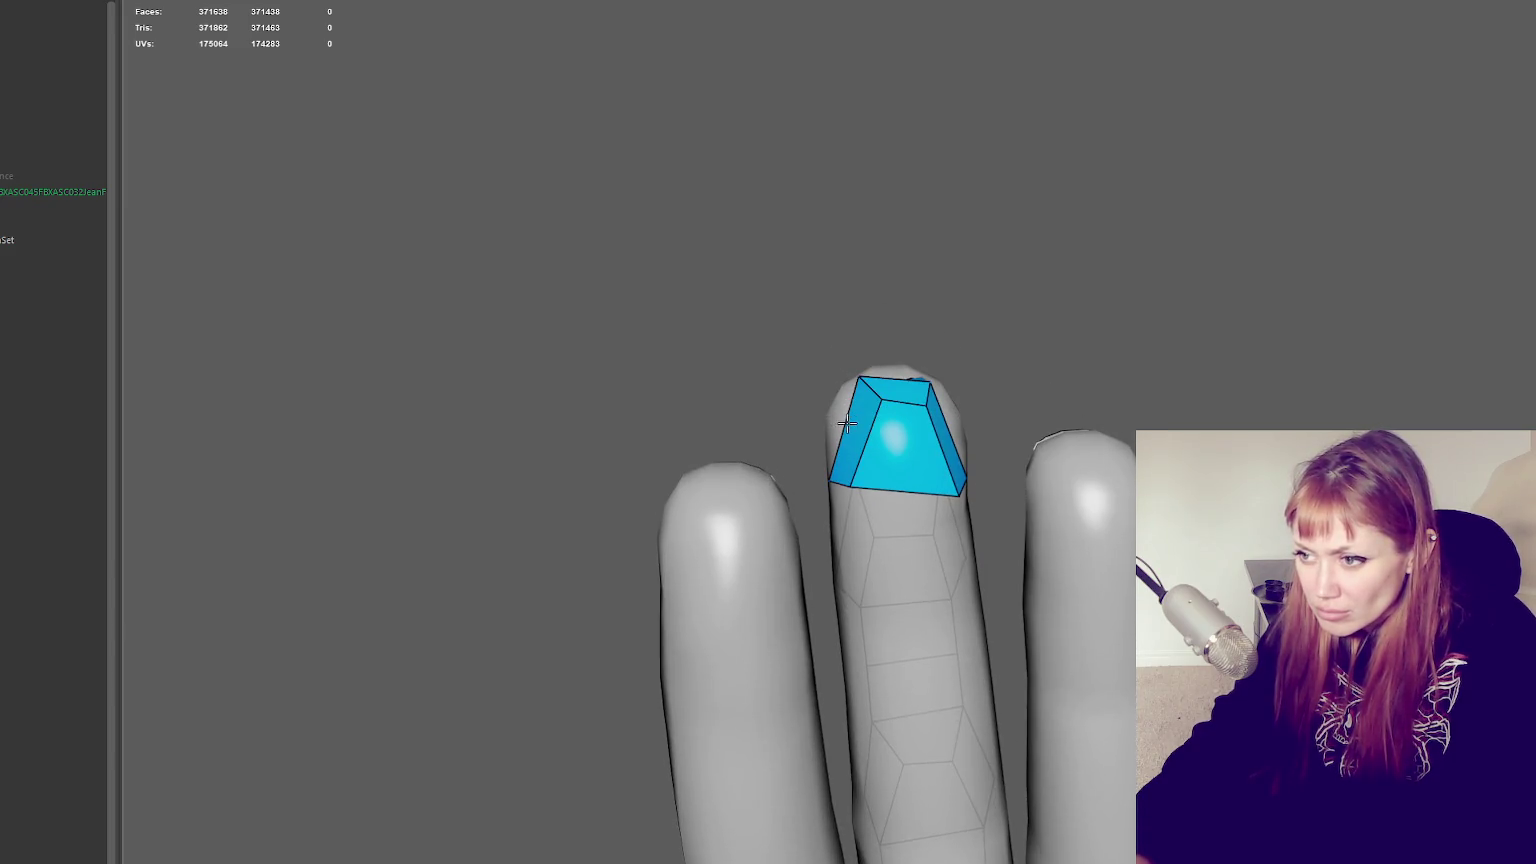
pyautogui.keyDown('alt'); pyautogui.moveTo(842, 424); pyautogui.dragTo(898, 456); pyautogui.keyUp('alt')
pyautogui.moveTo(927, 509)
pyautogui.mouseDown()
pyautogui.moveTo(912, 511)
pyautogui.moveTo(938, 531)
pyautogui.moveTo(1006, 482)
pyautogui.mouseUp()
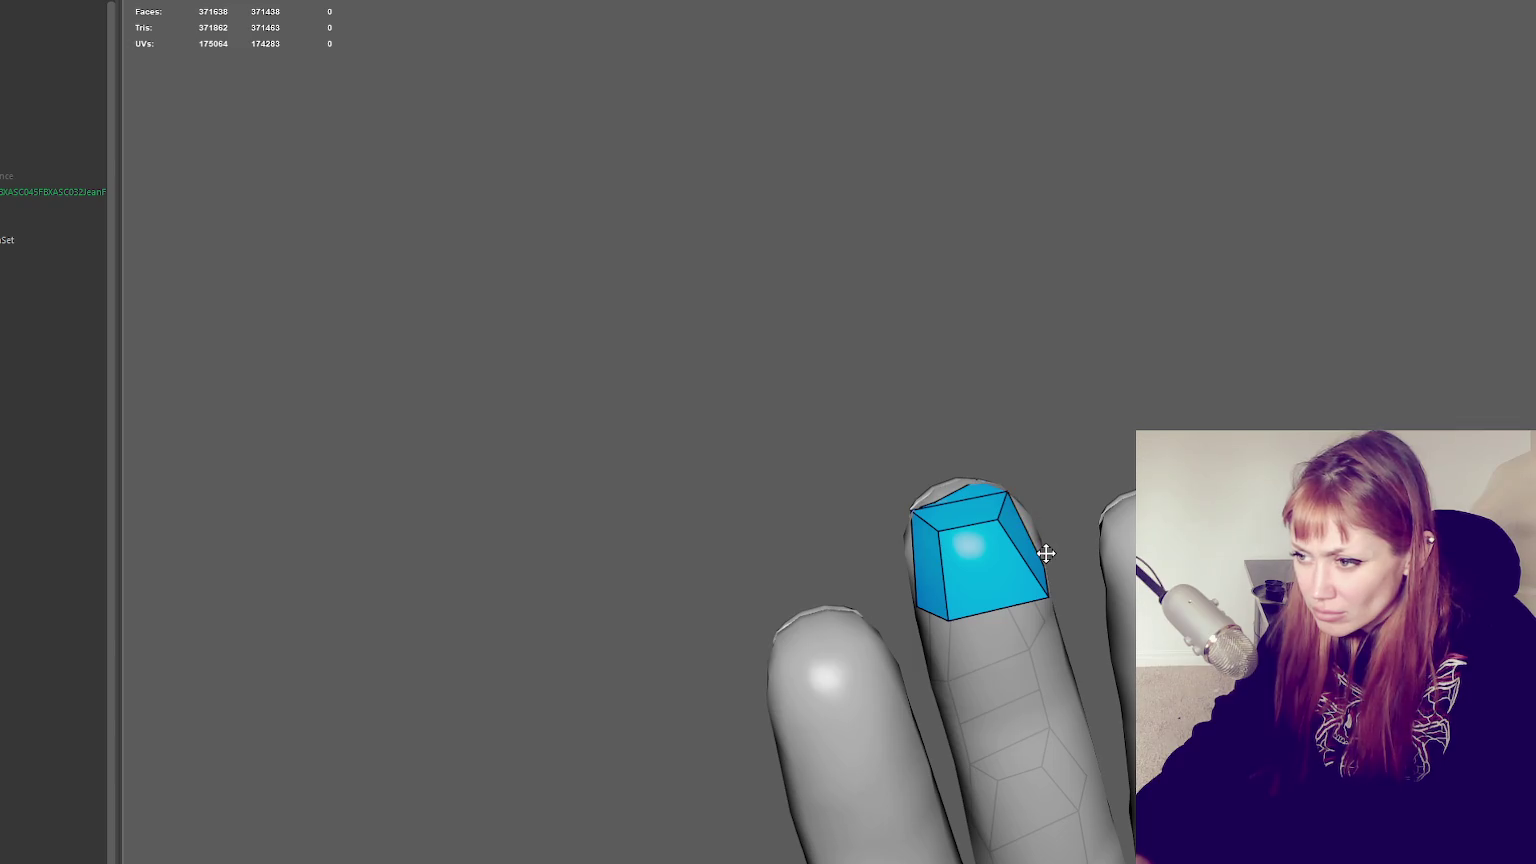
pyautogui.moveTo(1073, 538)
pyautogui.keyDown('alt'); pyautogui.mouseDown()
pyautogui.moveTo(1032, 542)
pyautogui.moveTo(1126, 452)
pyautogui.moveTo(957, 439)
pyautogui.moveTo(717, 346)
pyautogui.mouseUp(); pyautogui.keyUp('alt')
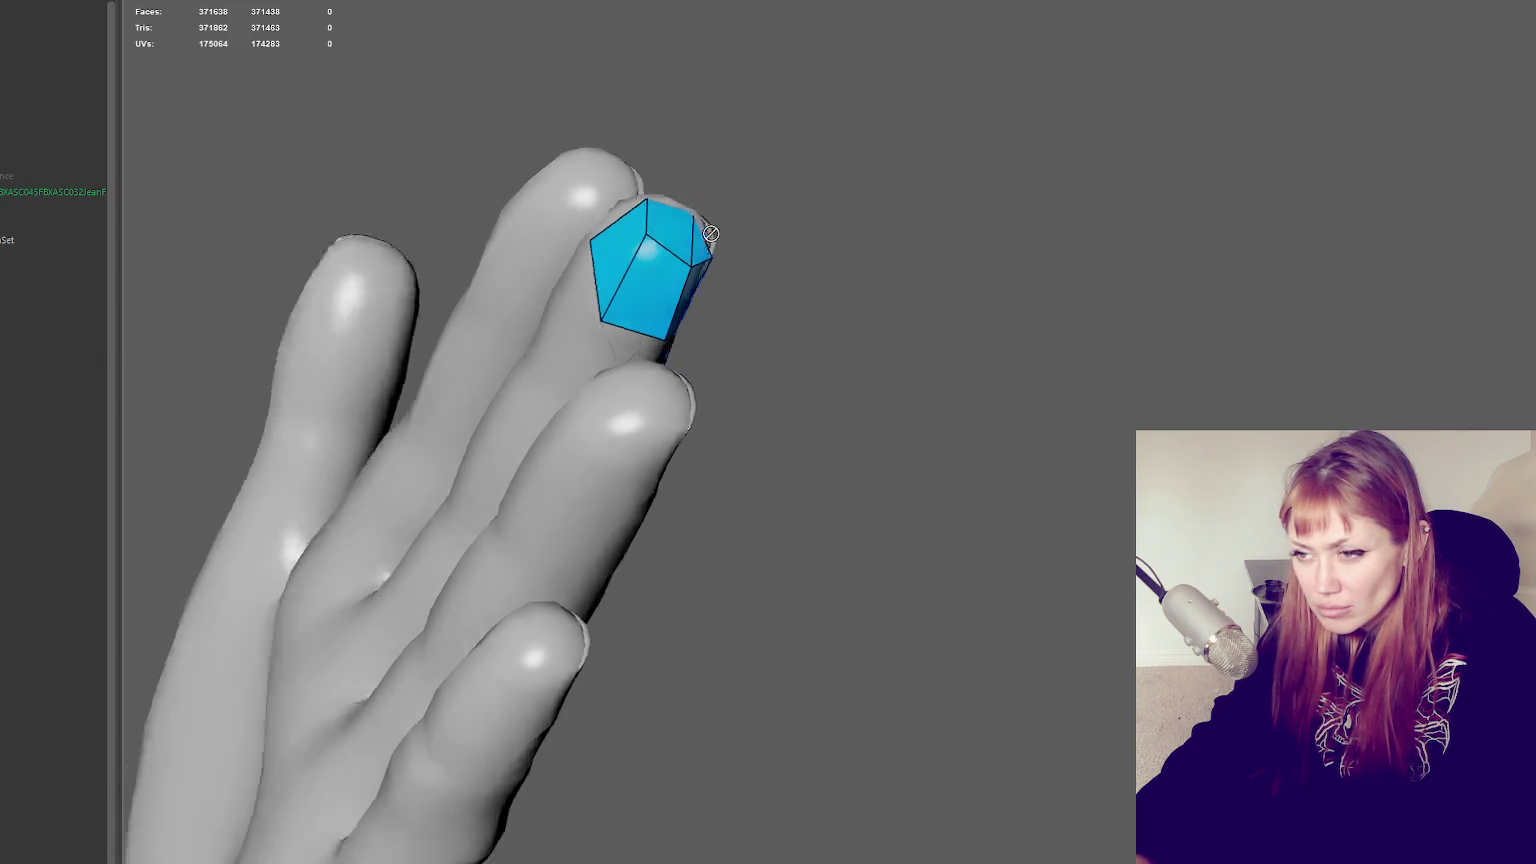
pyautogui.keyDown('alt'); pyautogui.moveTo(697, 201); pyautogui.dragTo(868, 212); pyautogui.keyUp('alt')
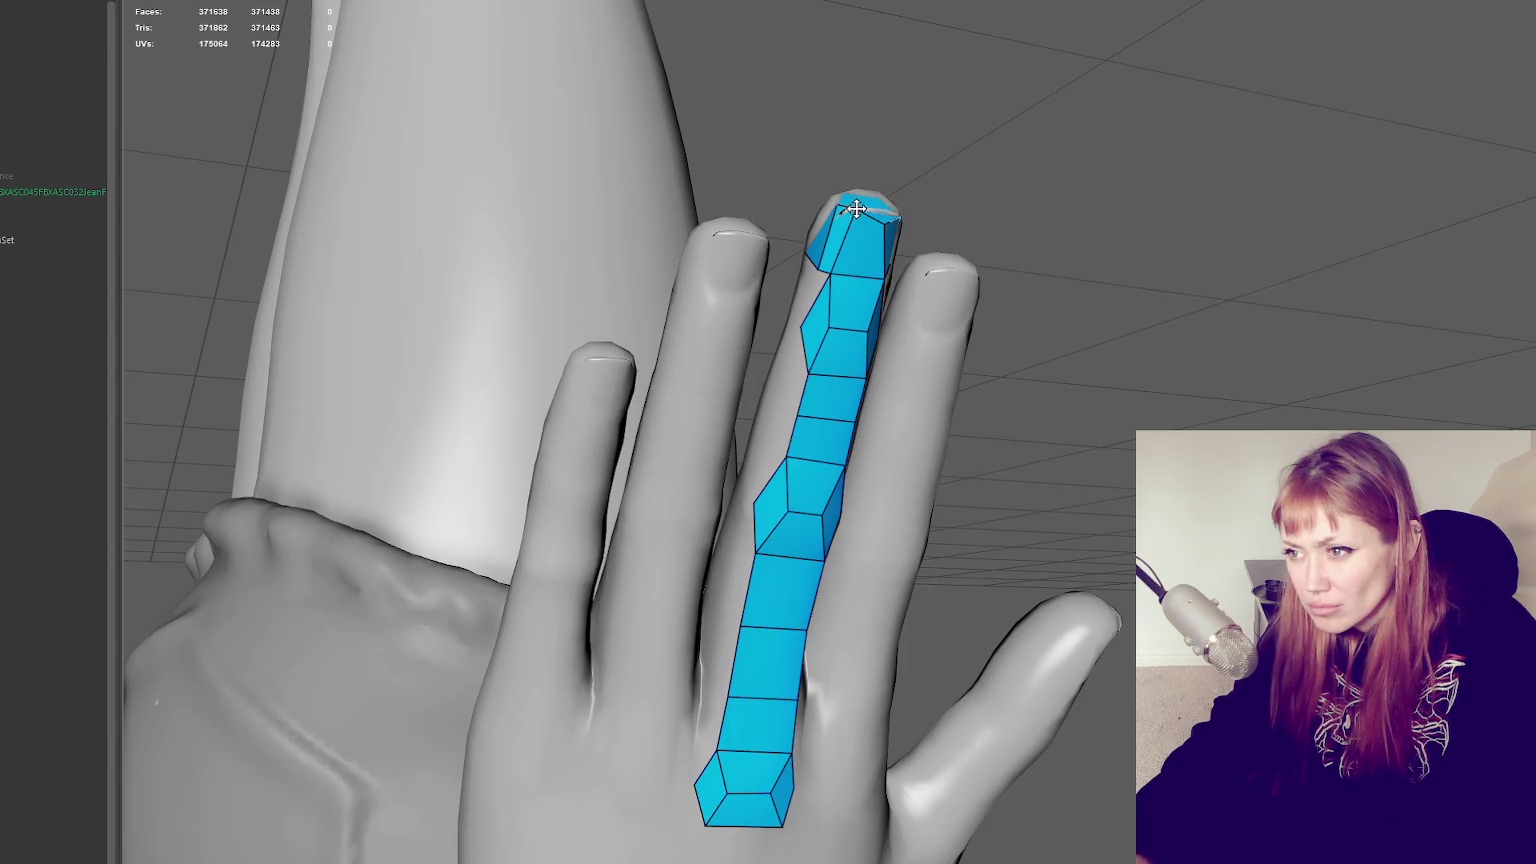
# Fill quads on the side of the middle finger and place a new point beyond them
pyautogui.keyDown('alt'); pyautogui.moveTo(856, 220); pyautogui.dragTo(1007, 208); pyautogui.keyUp('alt')
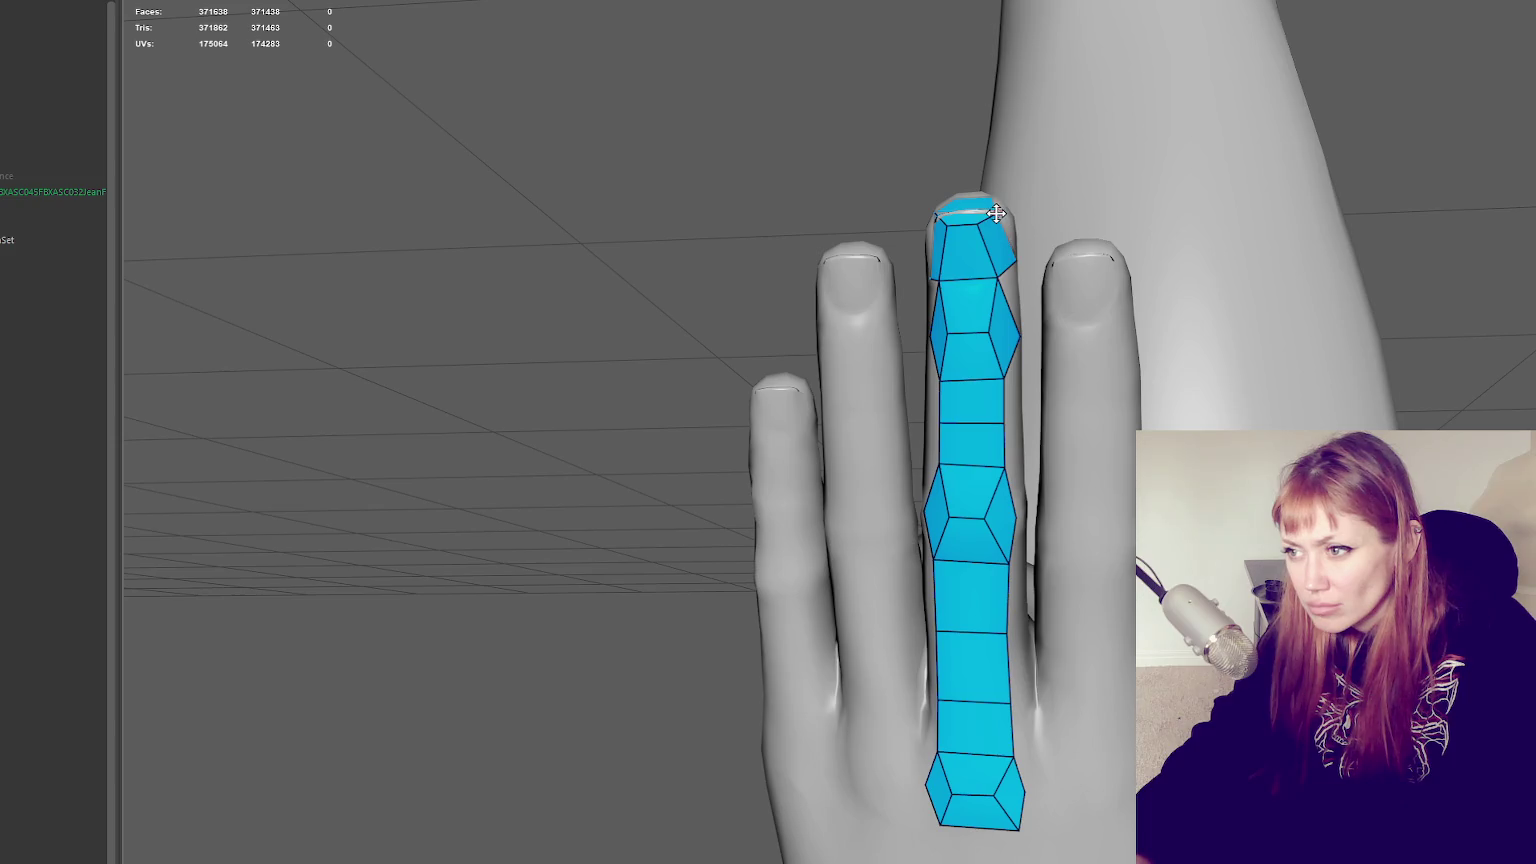
pyautogui.keyDown('alt'); pyautogui.moveTo(1002, 218); pyautogui.dragTo(957, 302); pyautogui.keyUp('alt')
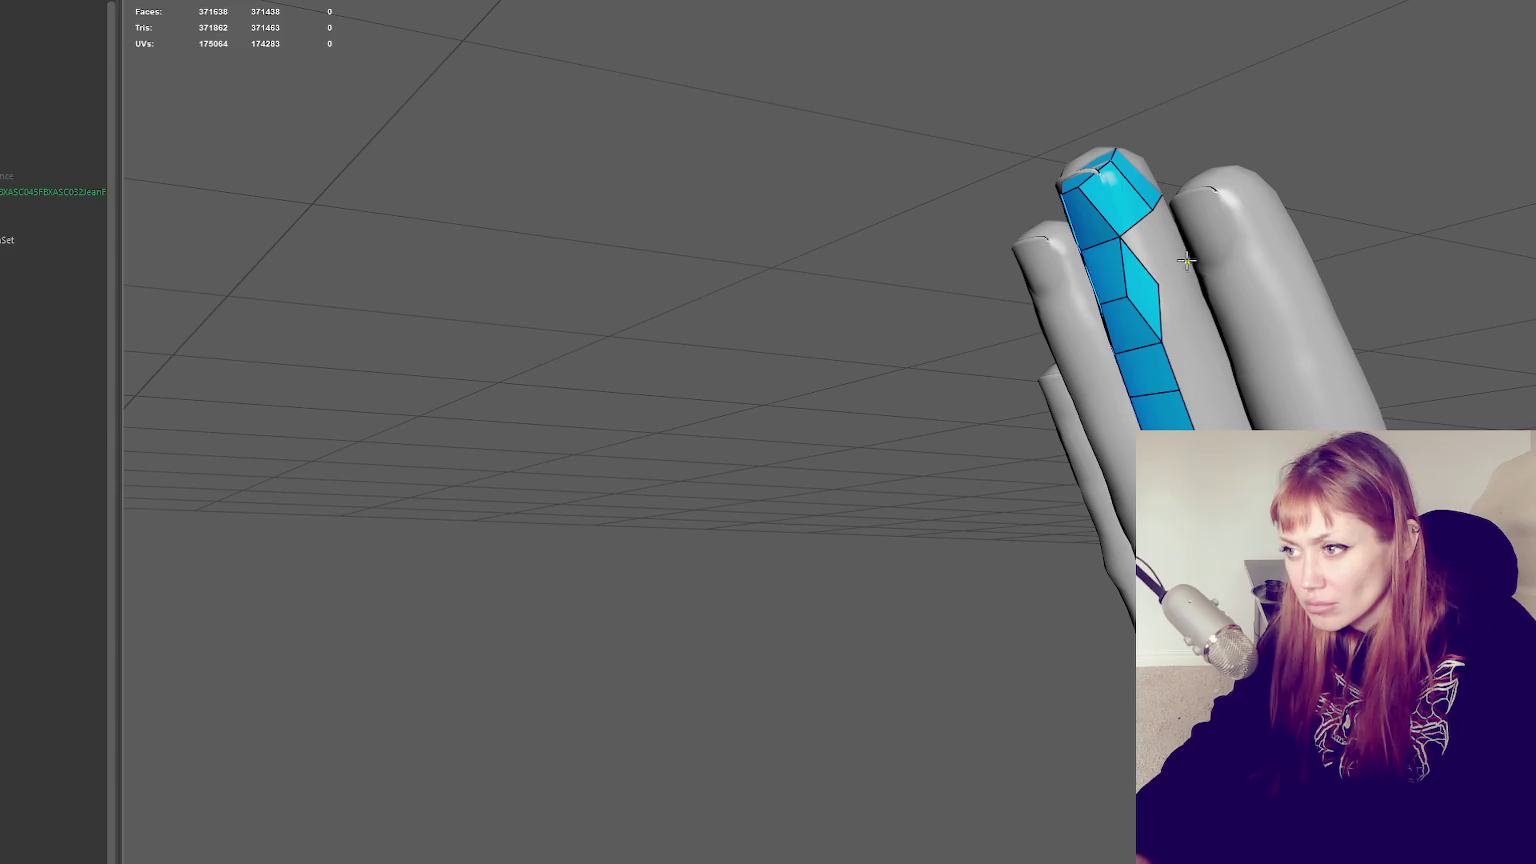
pyautogui.keyDown('shift'); pyautogui.click(1180, 332); pyautogui.keyUp('shift')
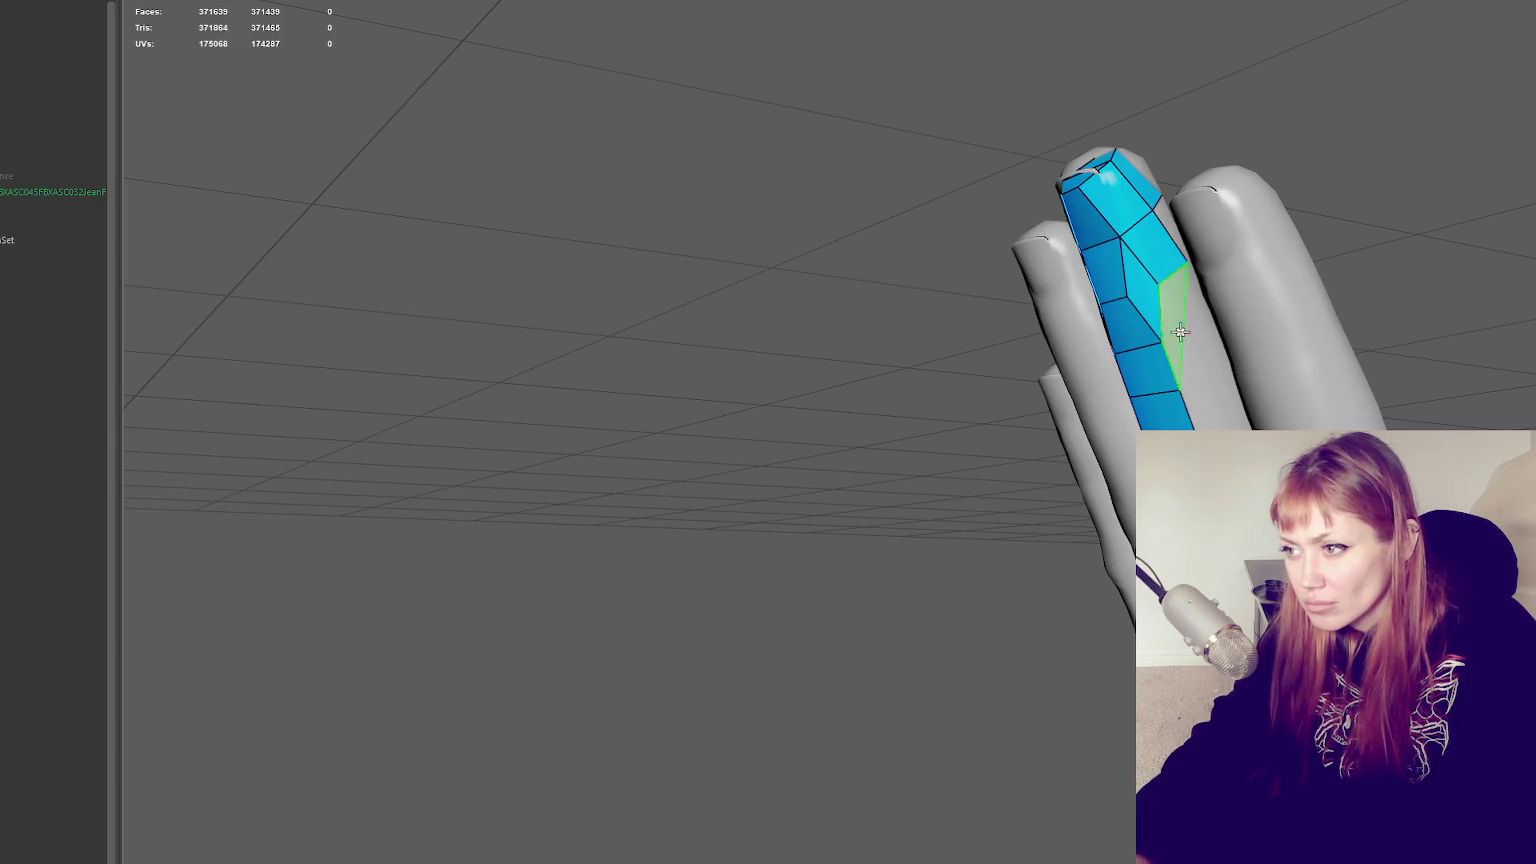
pyautogui.keyDown('shift'); pyautogui.click(1180, 332); pyautogui.keyUp('shift')
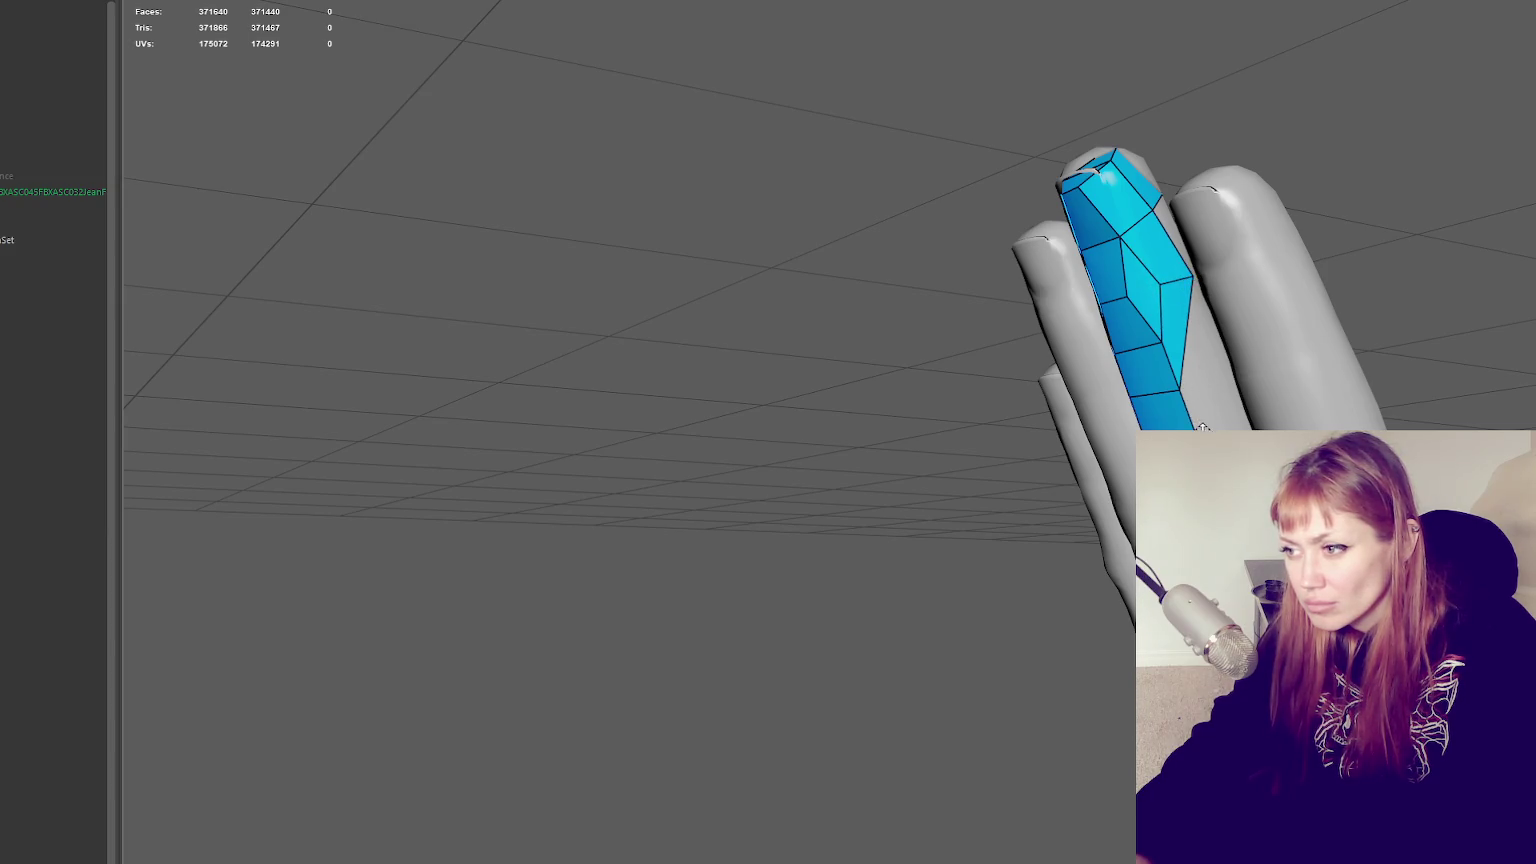
pyautogui.keyDown('alt'); pyautogui.moveTo(1205, 424); pyautogui.dragTo(1249, 419); pyautogui.keyUp('alt')
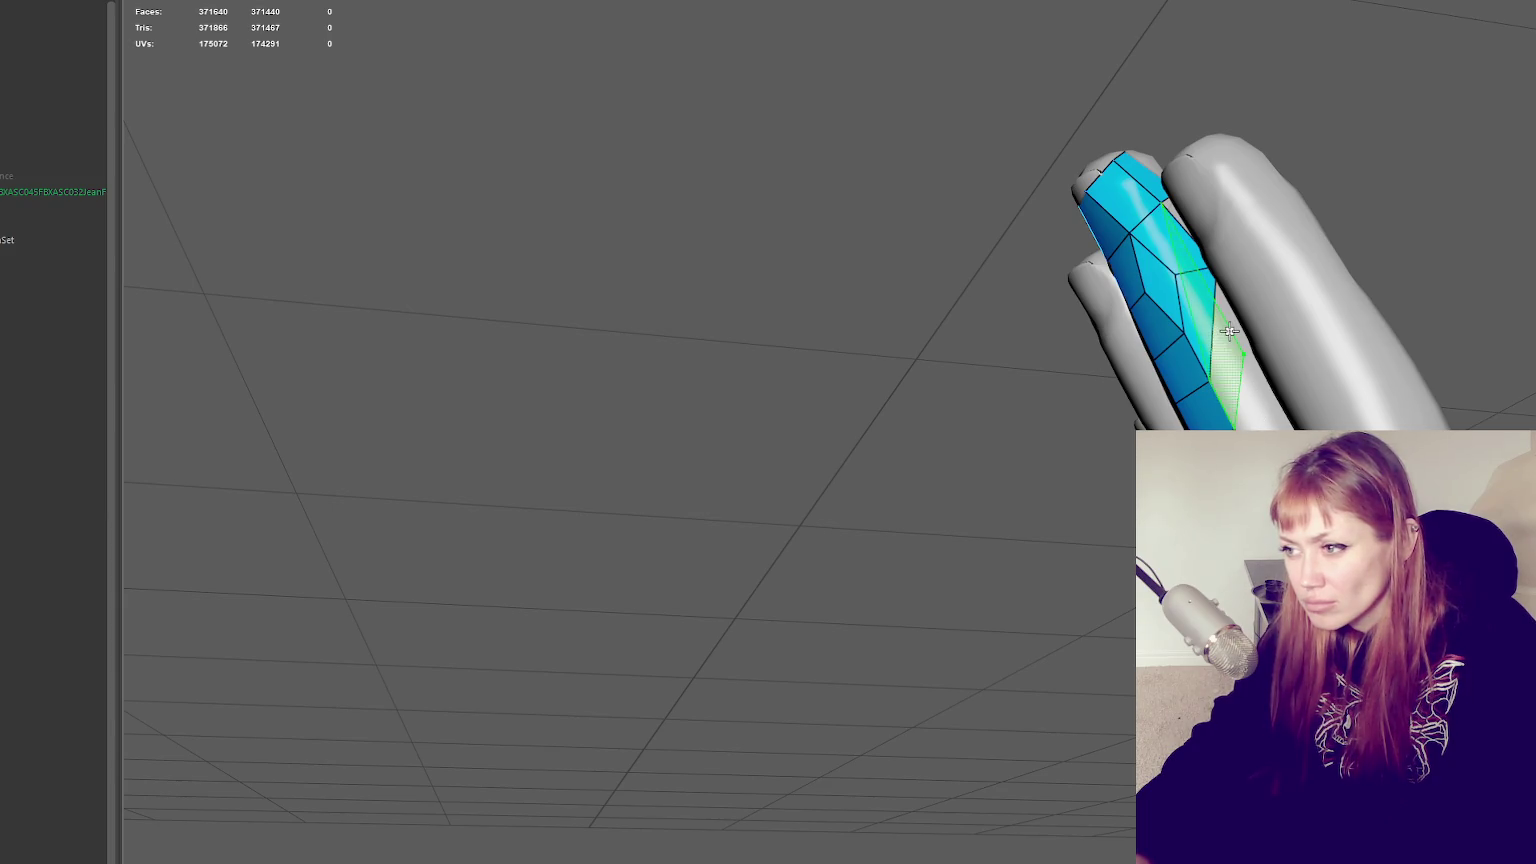
pyautogui.keyDown('shift'); pyautogui.click(1235, 390); pyautogui.keyUp('shift')
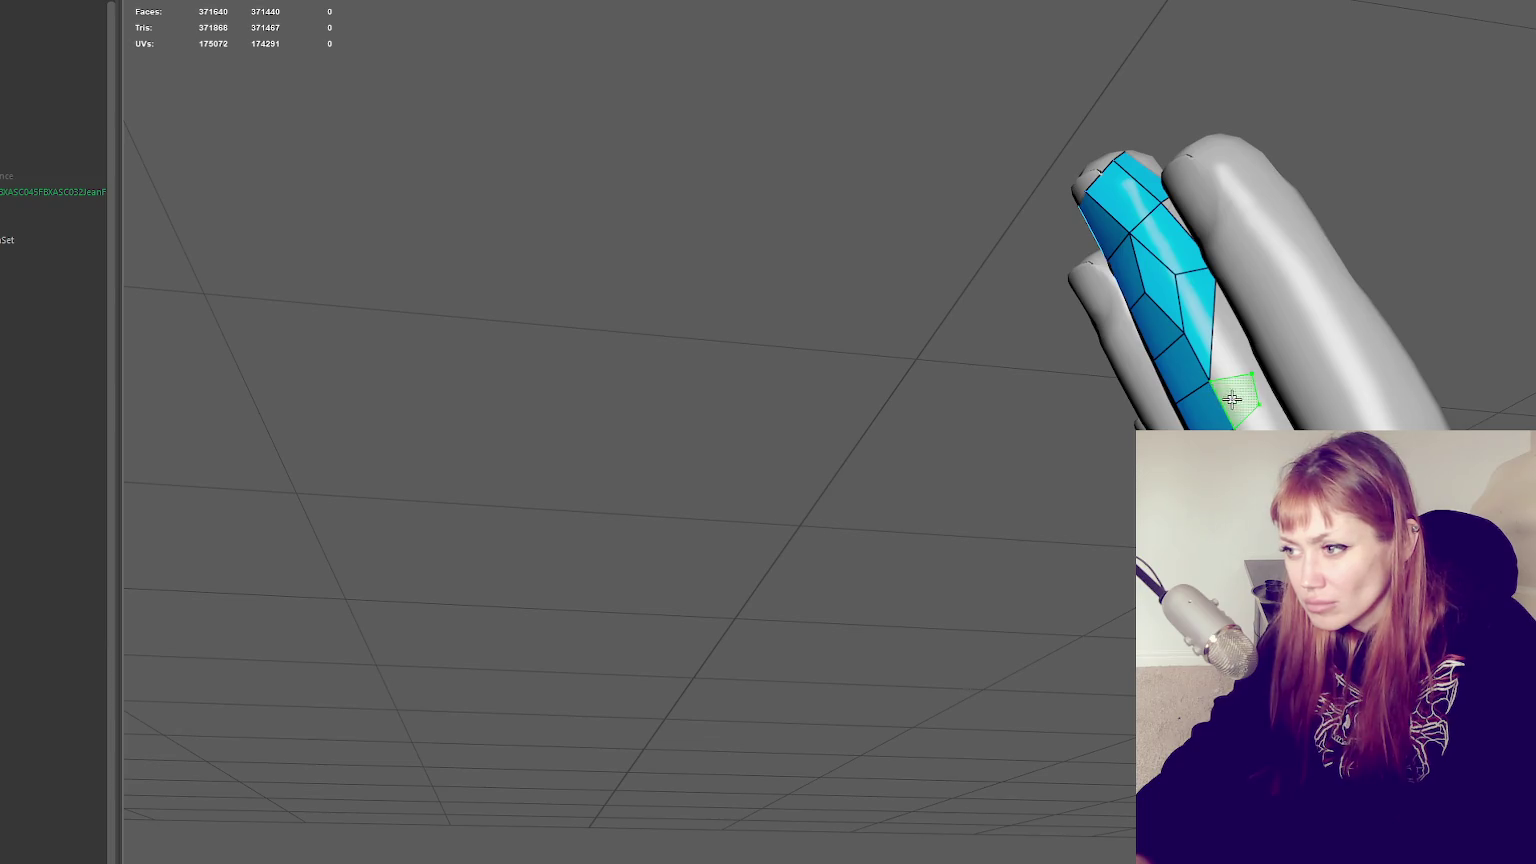
pyautogui.click(1248, 349)
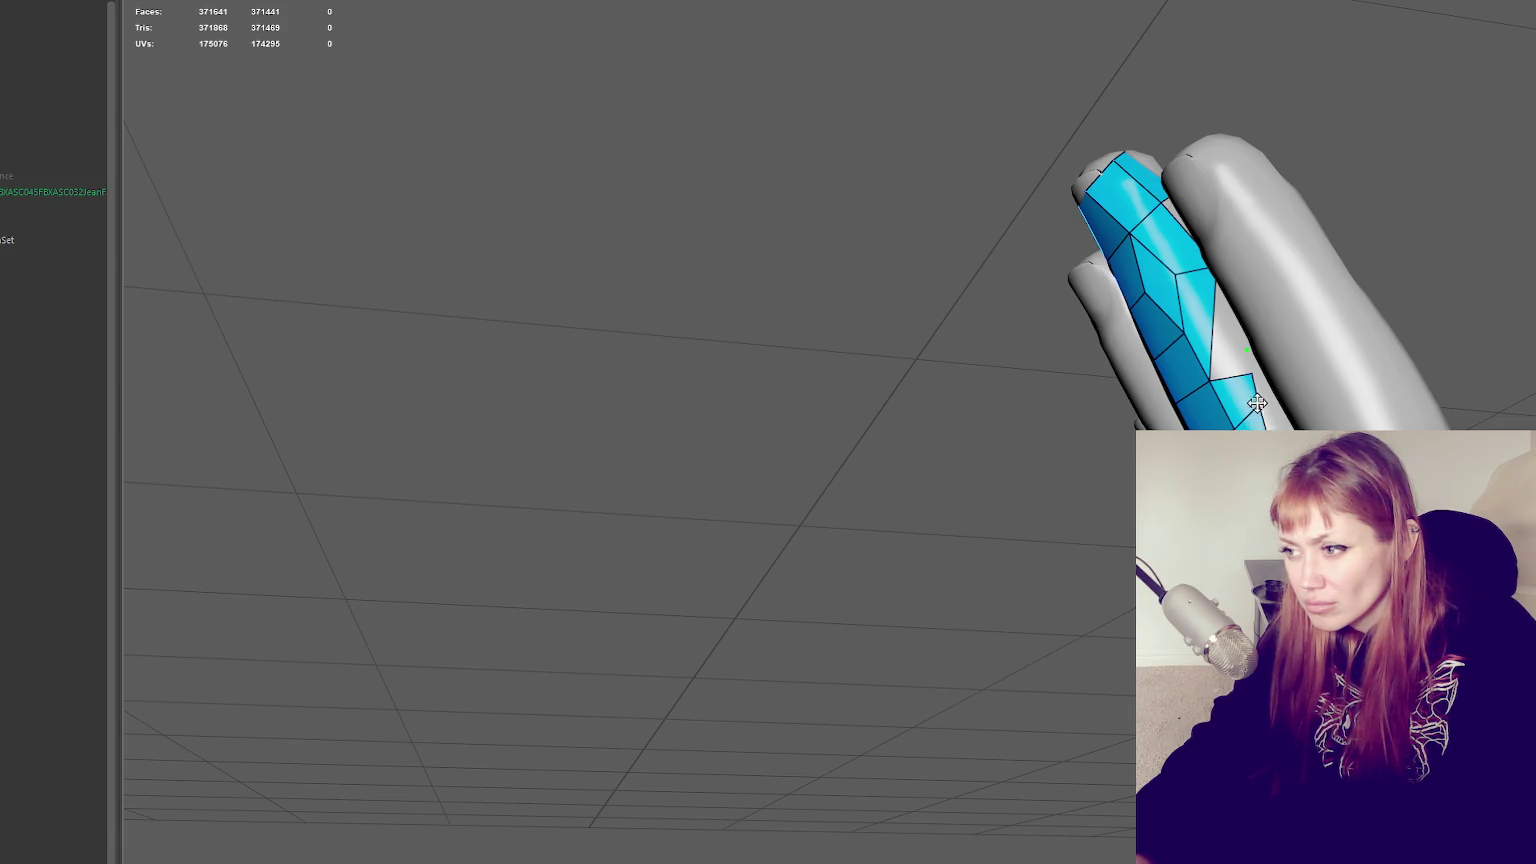
# Place another point and add a further face along the finger's palm side
pyautogui.keyDown('alt'); pyautogui.moveTo(700, 400); pyautogui.dragTo(820, 360); pyautogui.keyUp('alt')
pyautogui.keyDown('alt'); pyautogui.moveTo(1230, 410); pyautogui.dragTo(1261, 412); pyautogui.keyUp('alt')
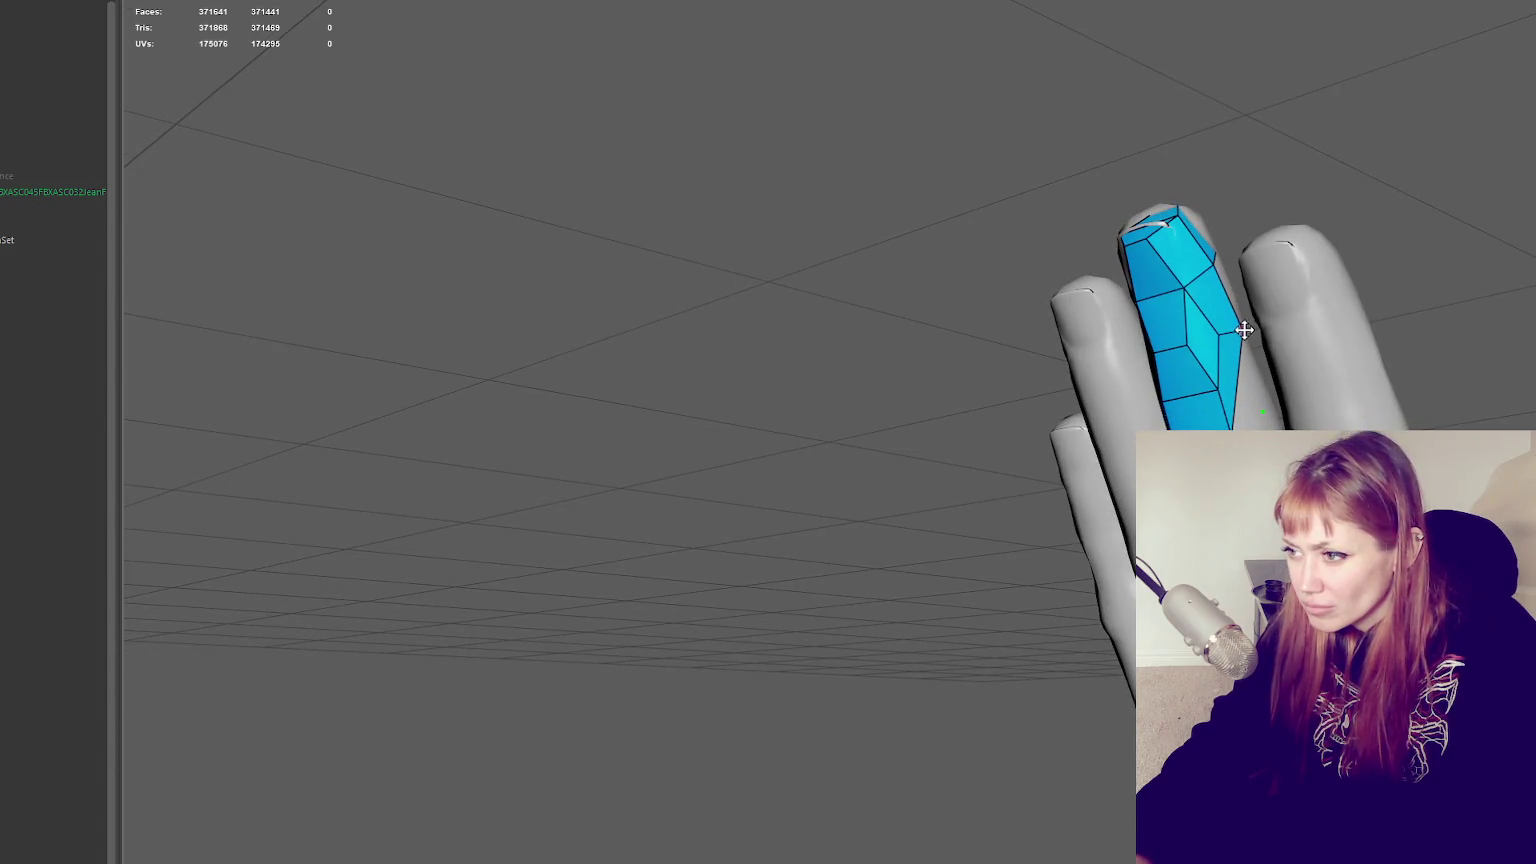
pyautogui.click(1261, 412)
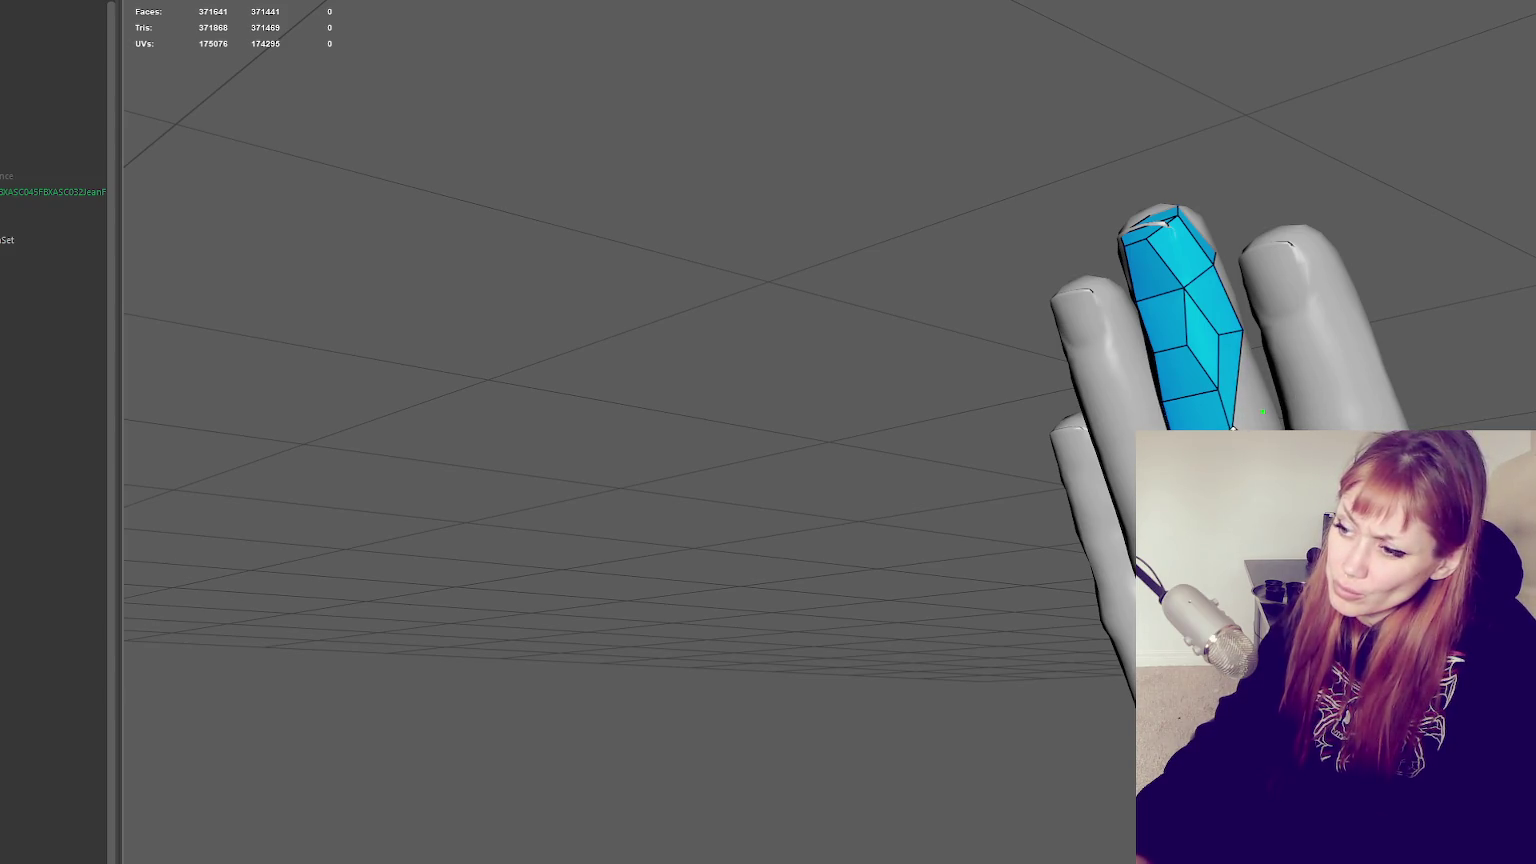
pyautogui.keyDown('alt'); pyautogui.moveTo(1230, 425); pyautogui.dragTo(1240, 440); pyautogui.keyUp('alt')
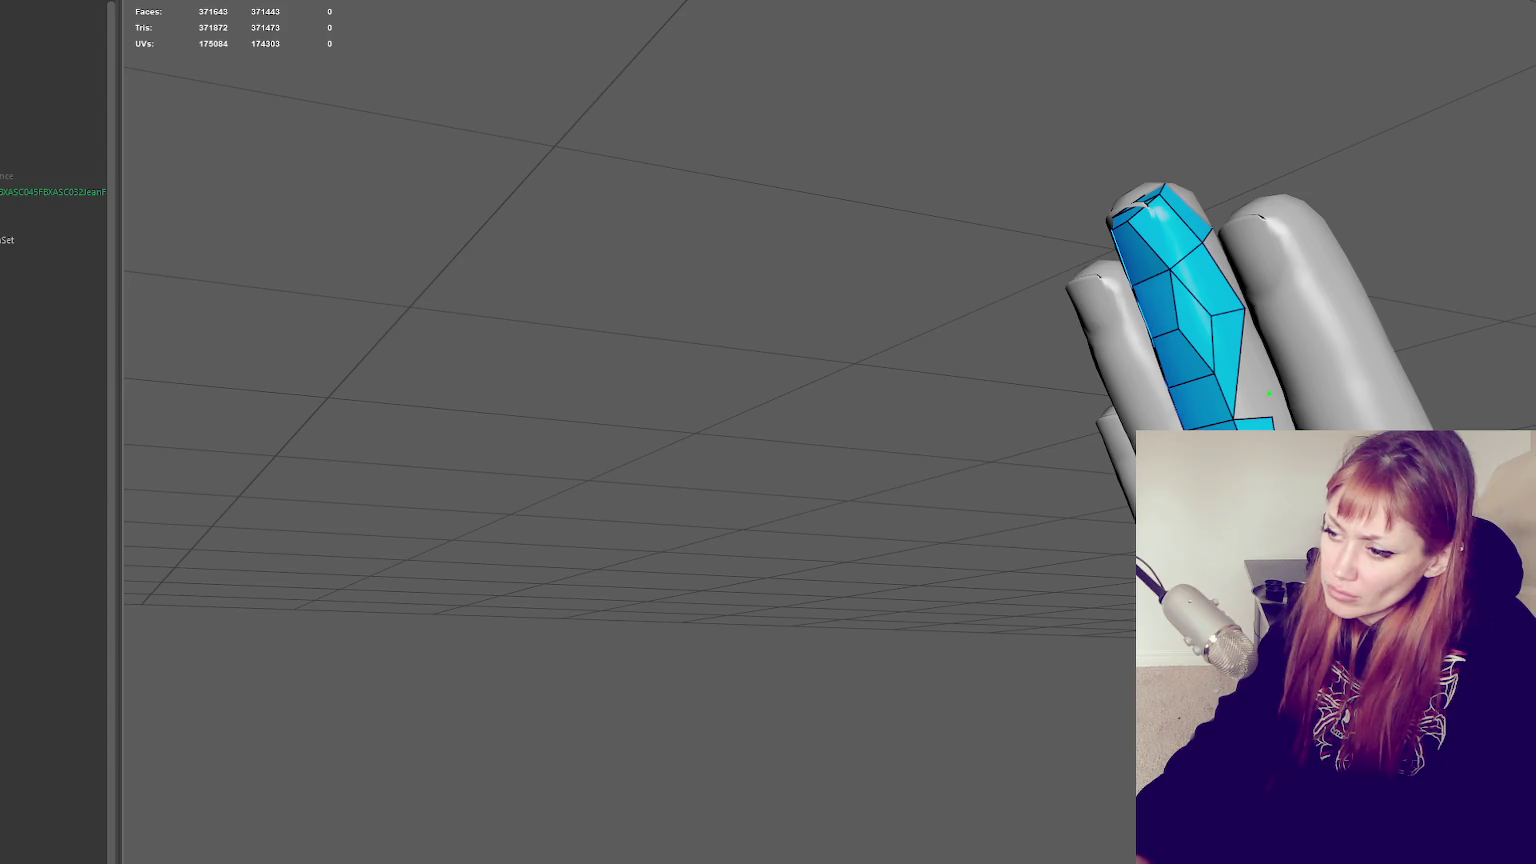
pyautogui.keyDown('alt'); pyautogui.moveTo(1268, 393); pyautogui.dragTo(1242, 428); pyautogui.keyUp('alt')
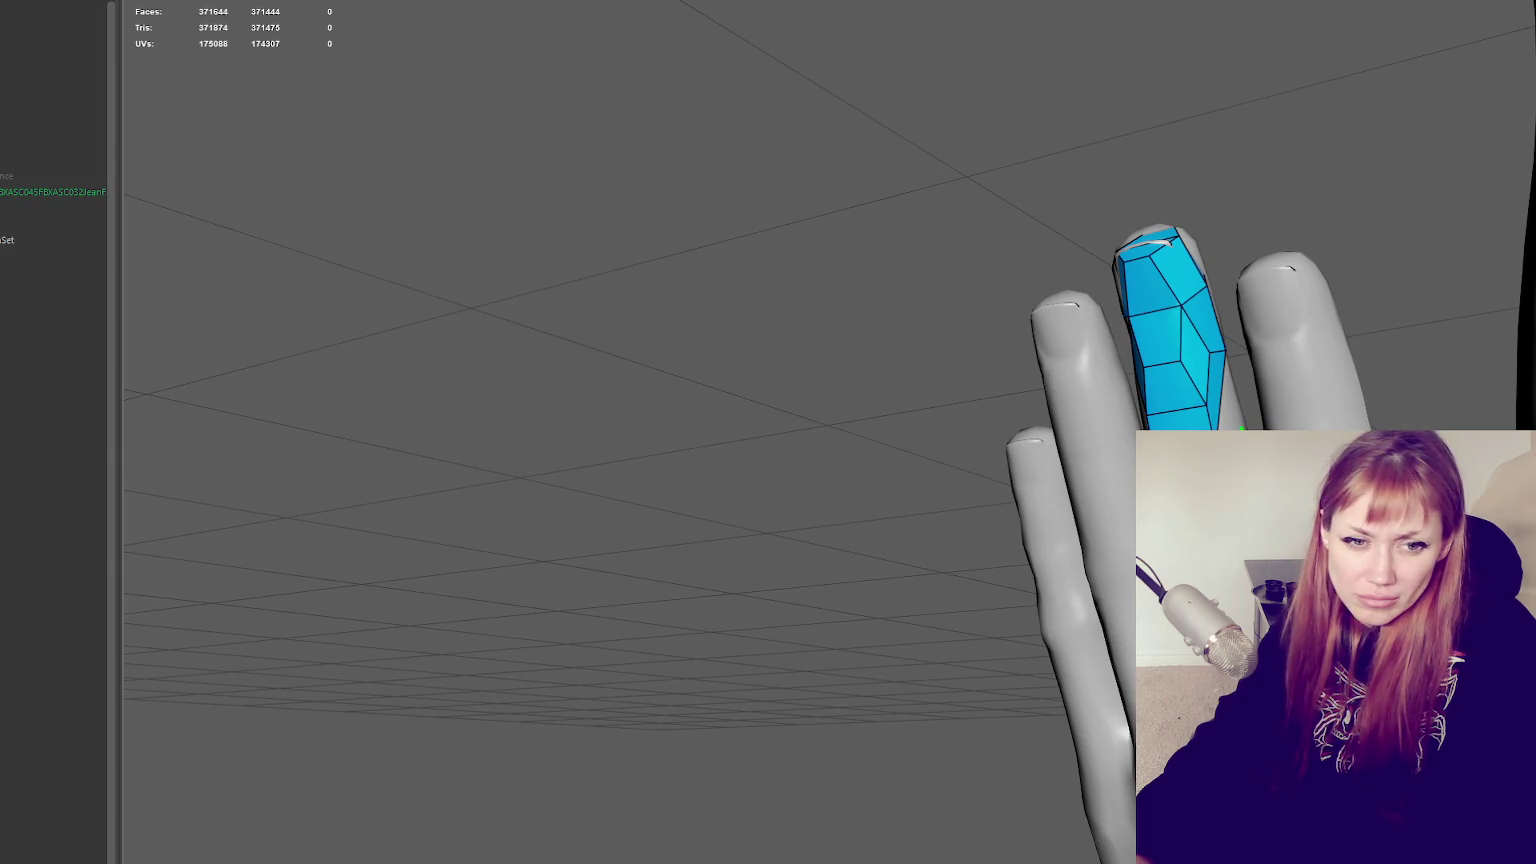
pyautogui.click(1242, 428)
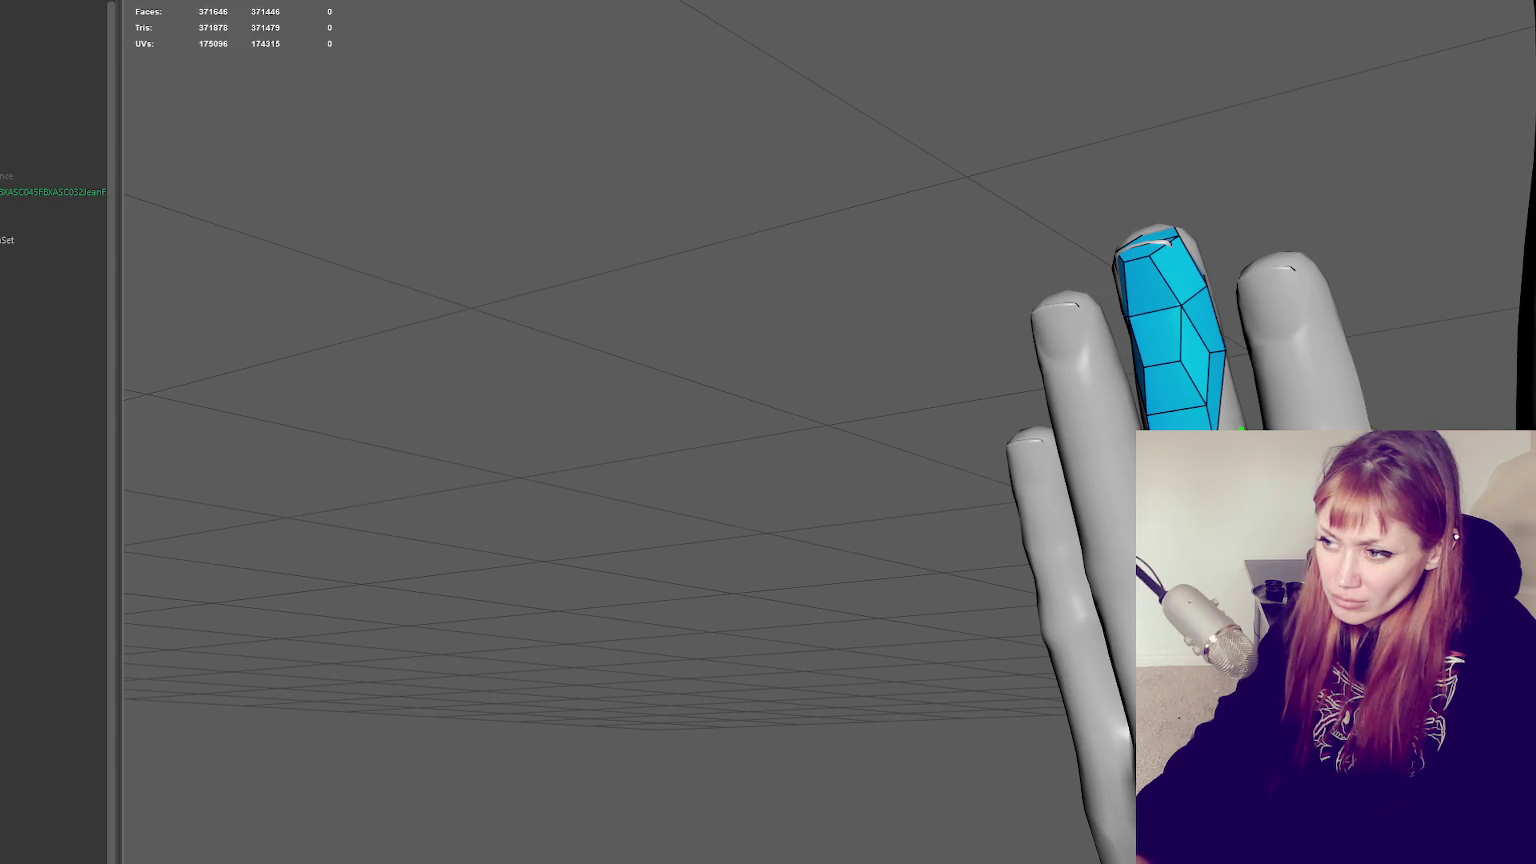
pyautogui.keyDown('alt'); pyautogui.moveTo(1236, 401); pyautogui.dragTo(1223, 407); pyautogui.keyUp('alt')
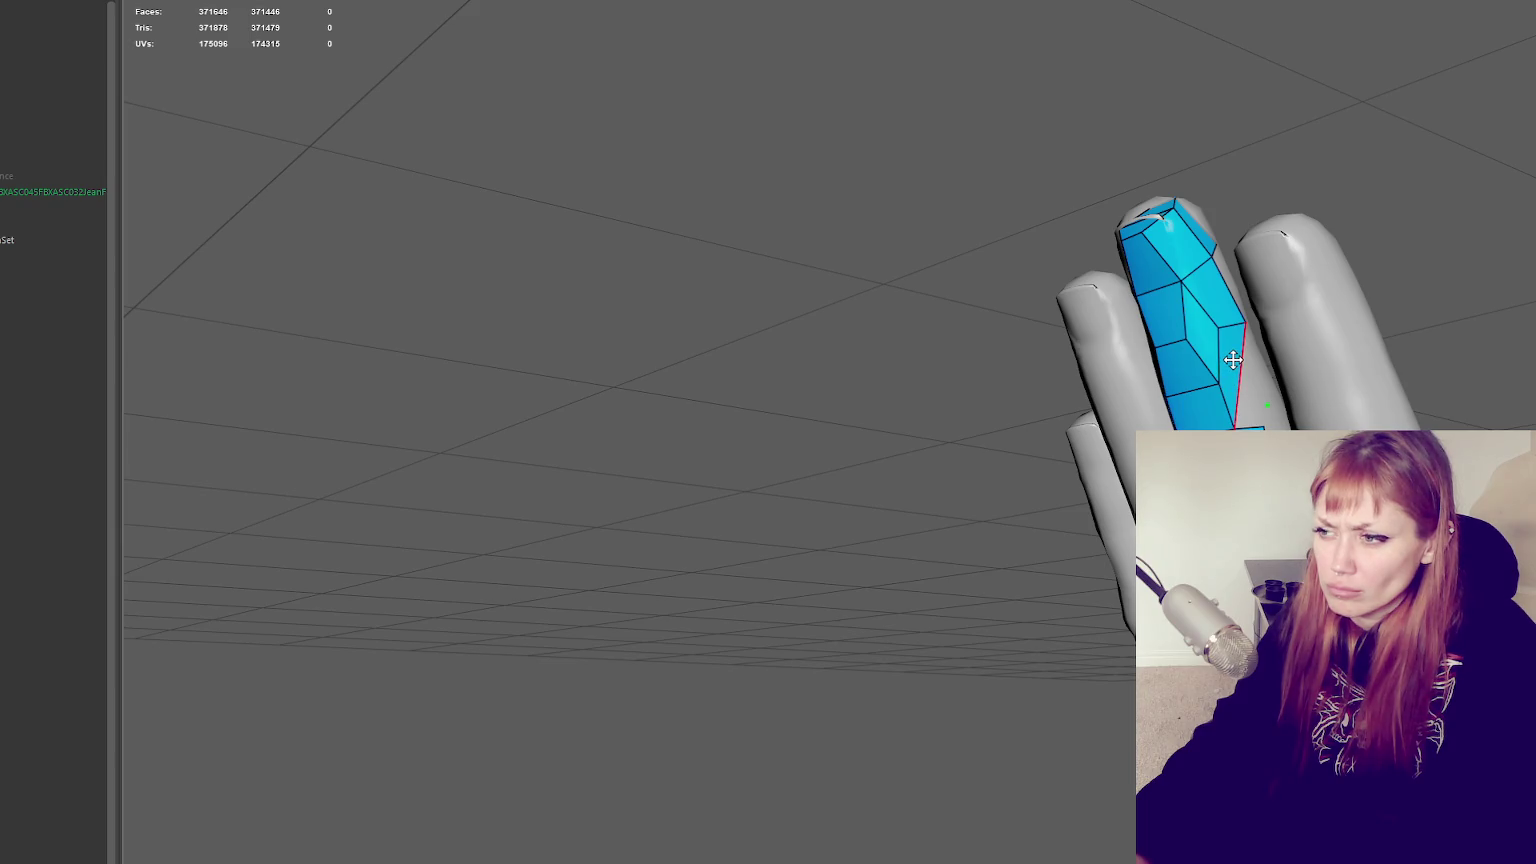
pyautogui.keyDown('alt'); pyautogui.moveTo(1233, 360); pyautogui.dragTo(1240, 420); pyautogui.keyUp('alt')
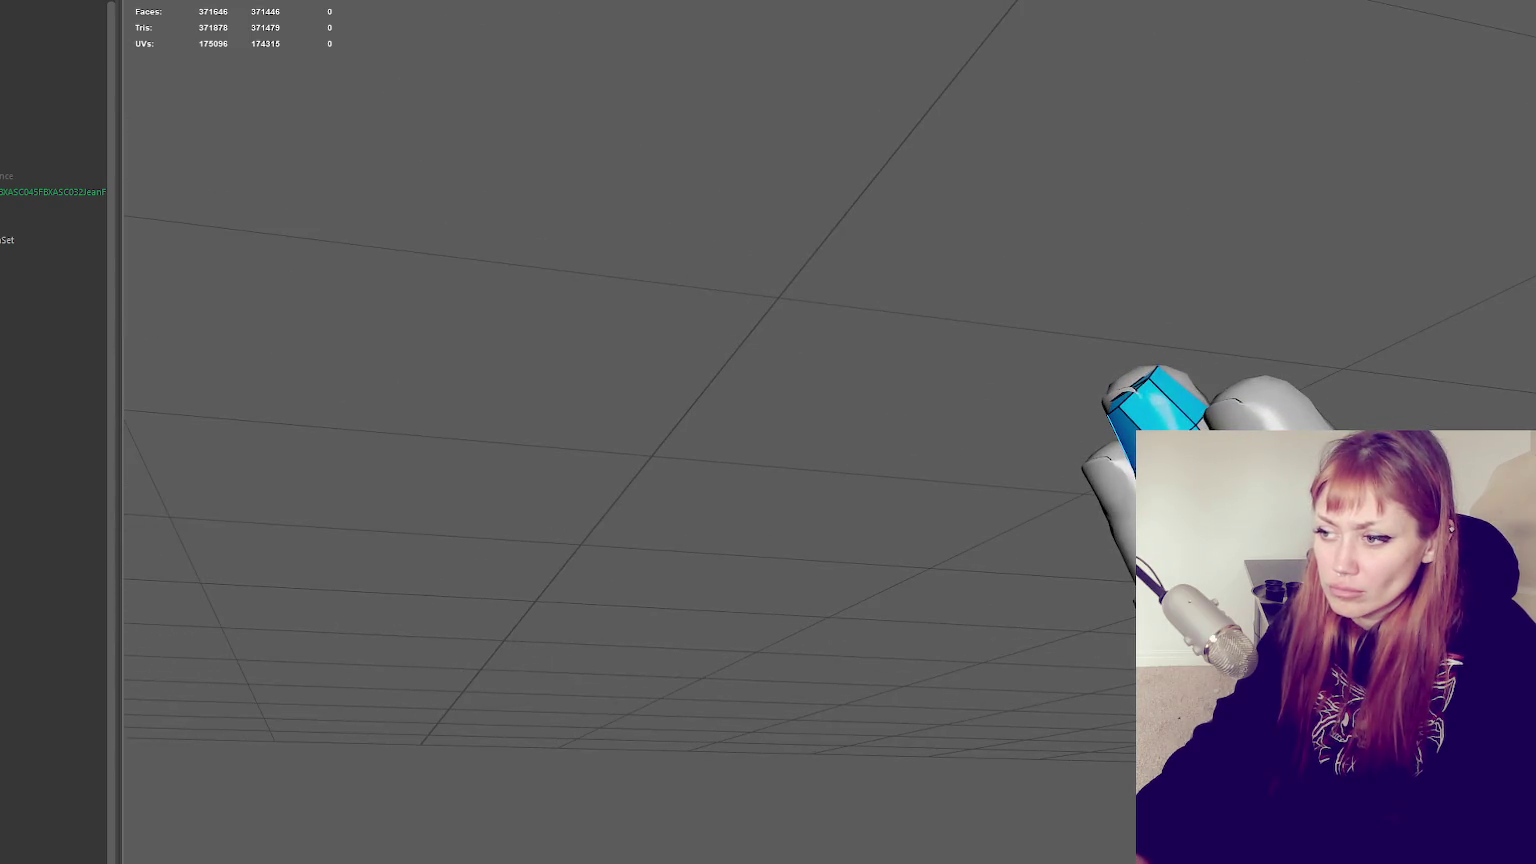
# Remove the last stray finger face, then orbit and zoom in on the finger and arm
pyautogui.press('Delete')
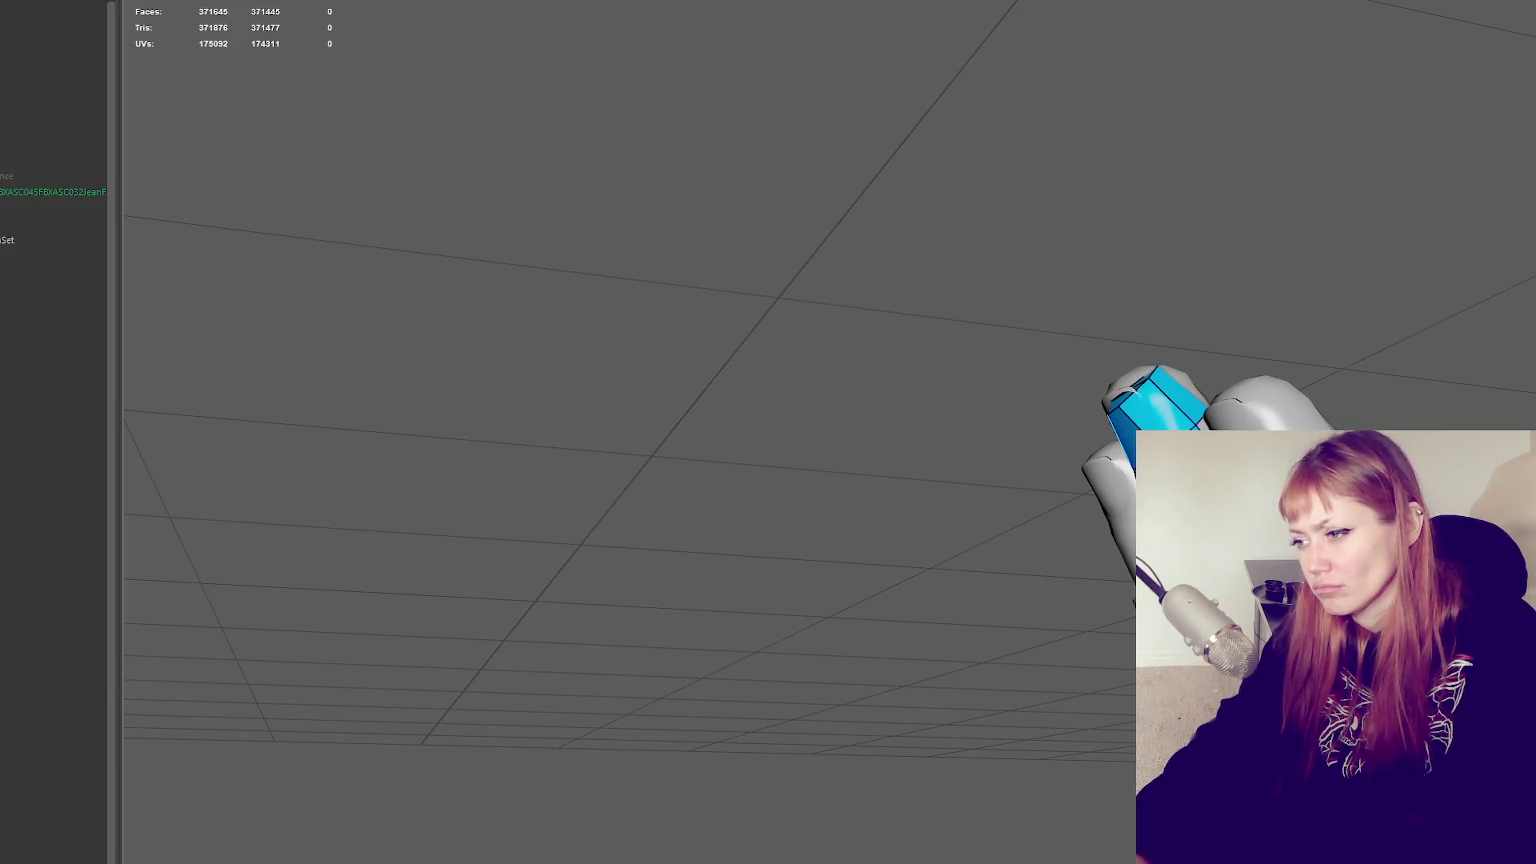
pyautogui.keyDown('alt'); pyautogui.moveTo(640, 430); pyautogui.dragTo(600, 440); pyautogui.keyUp('alt')
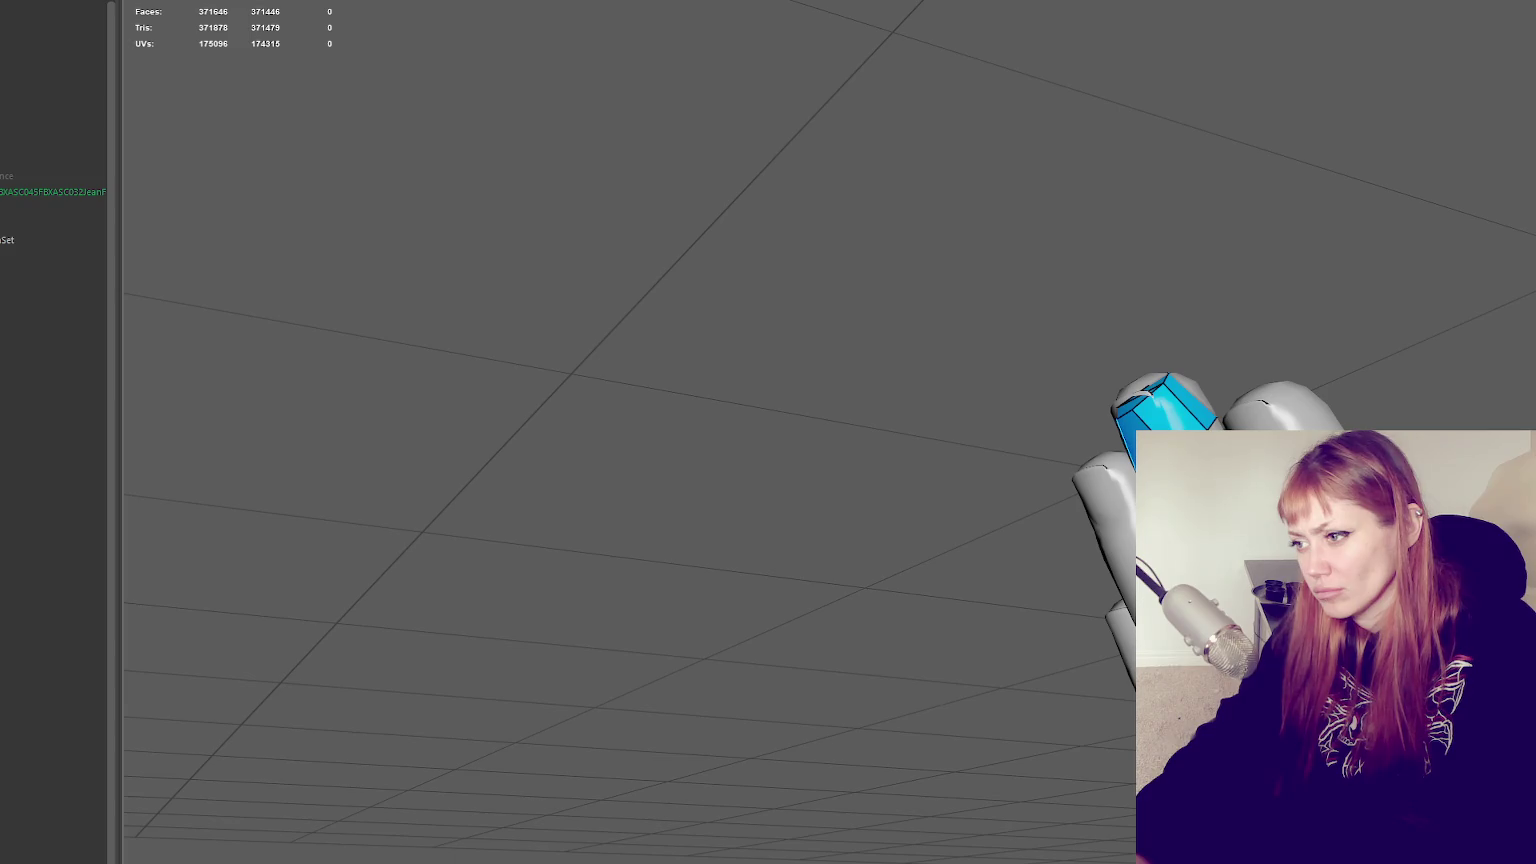
pyautogui.keyDown('alt'); pyautogui.moveTo(600, 400); pyautogui.dragTo(640, 410); pyautogui.keyUp('alt')
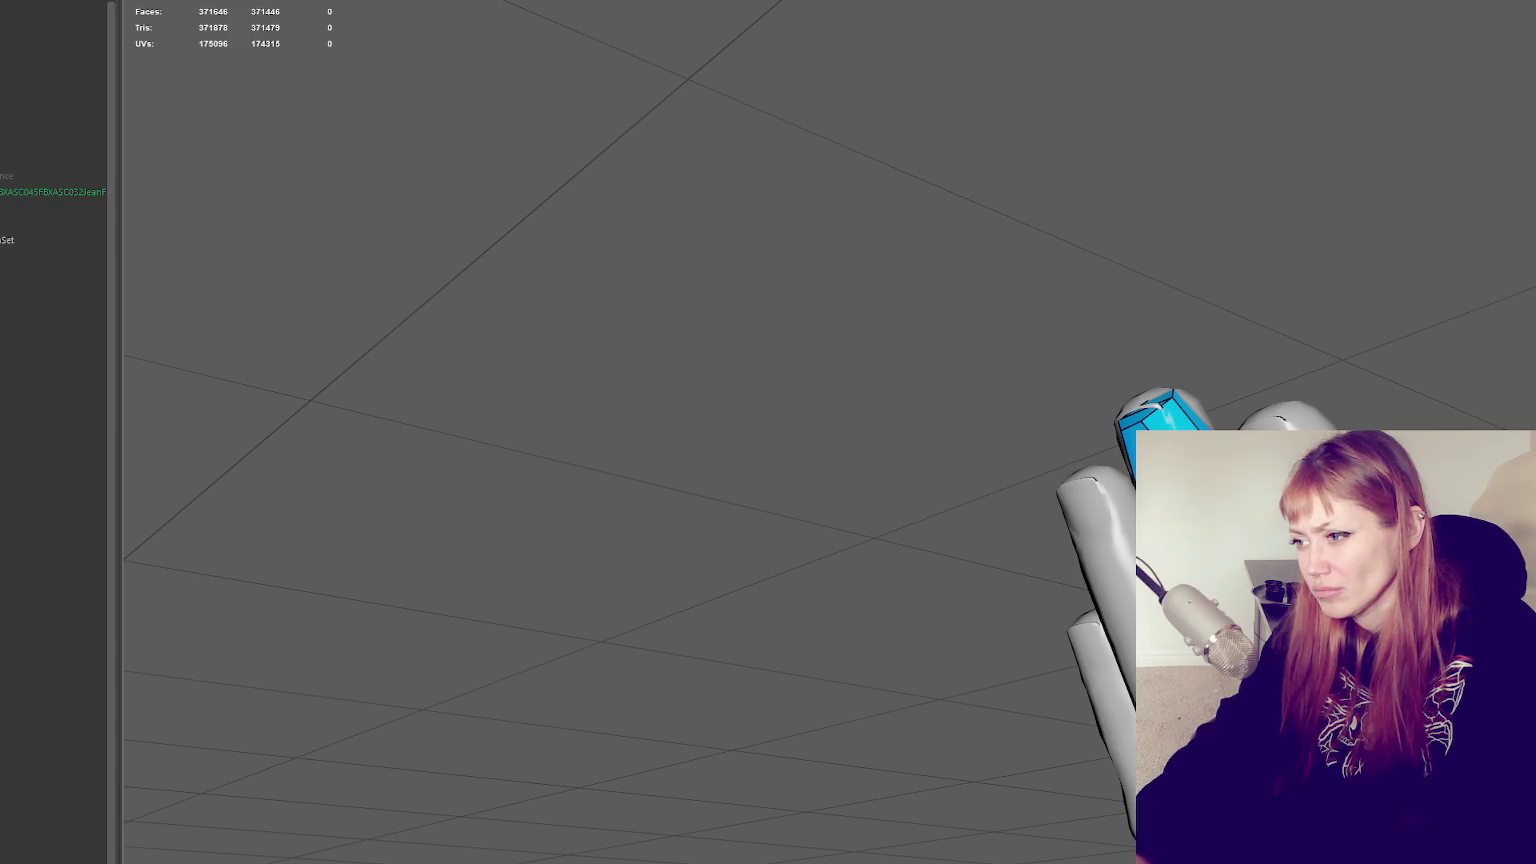
pyautogui.keyDown('alt'); pyautogui.moveTo(620, 420); pyautogui.dragTo(690, 390); pyautogui.keyUp('alt')
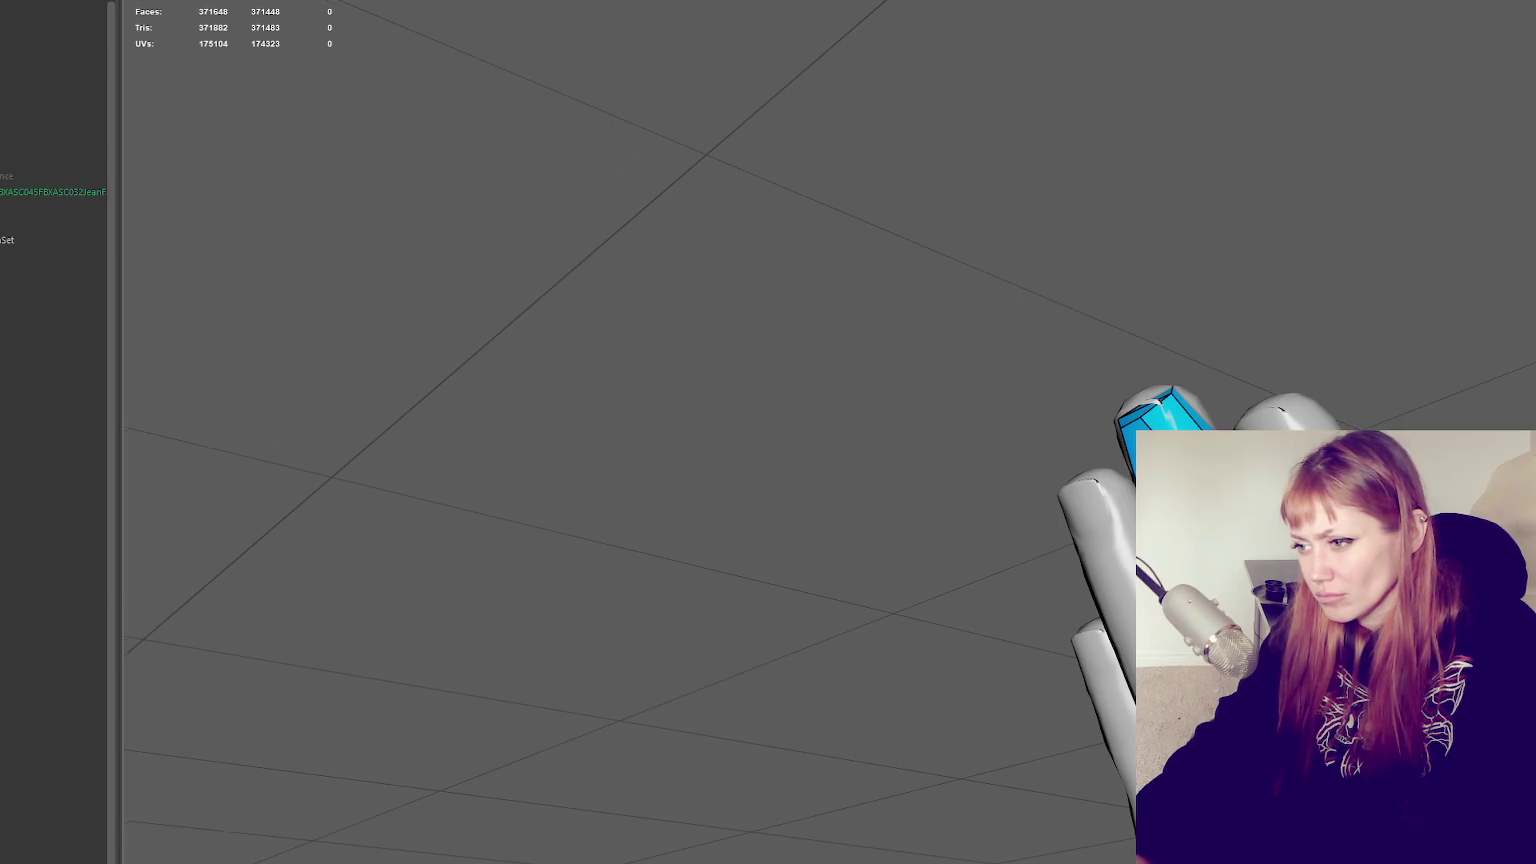
pyautogui.keyDown('alt'); pyautogui.moveTo(1250, 620); pyautogui.dragTo(1096, 594); pyautogui.keyUp('alt')
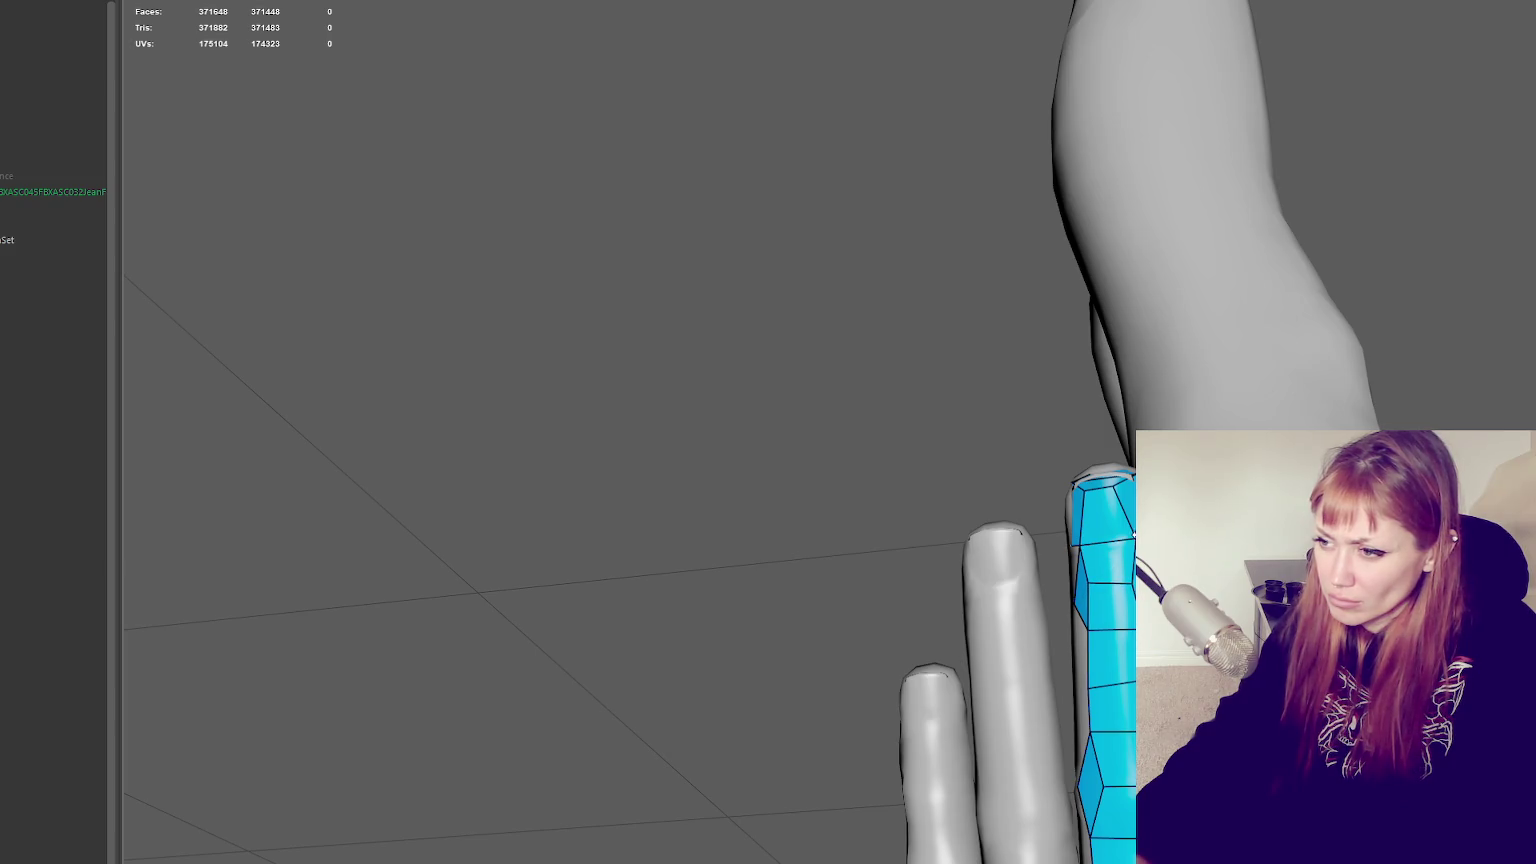
# Fill the triangle gap beside the finger and two quads below the fingertip
pyautogui.moveTo(1100, 550)
pyautogui.keyDown('alt'); pyautogui.mouseDown()
pyautogui.moveTo(1127, 568)
pyautogui.moveTo(936, 650)
pyautogui.mouseUp(); pyautogui.keyUp('alt')
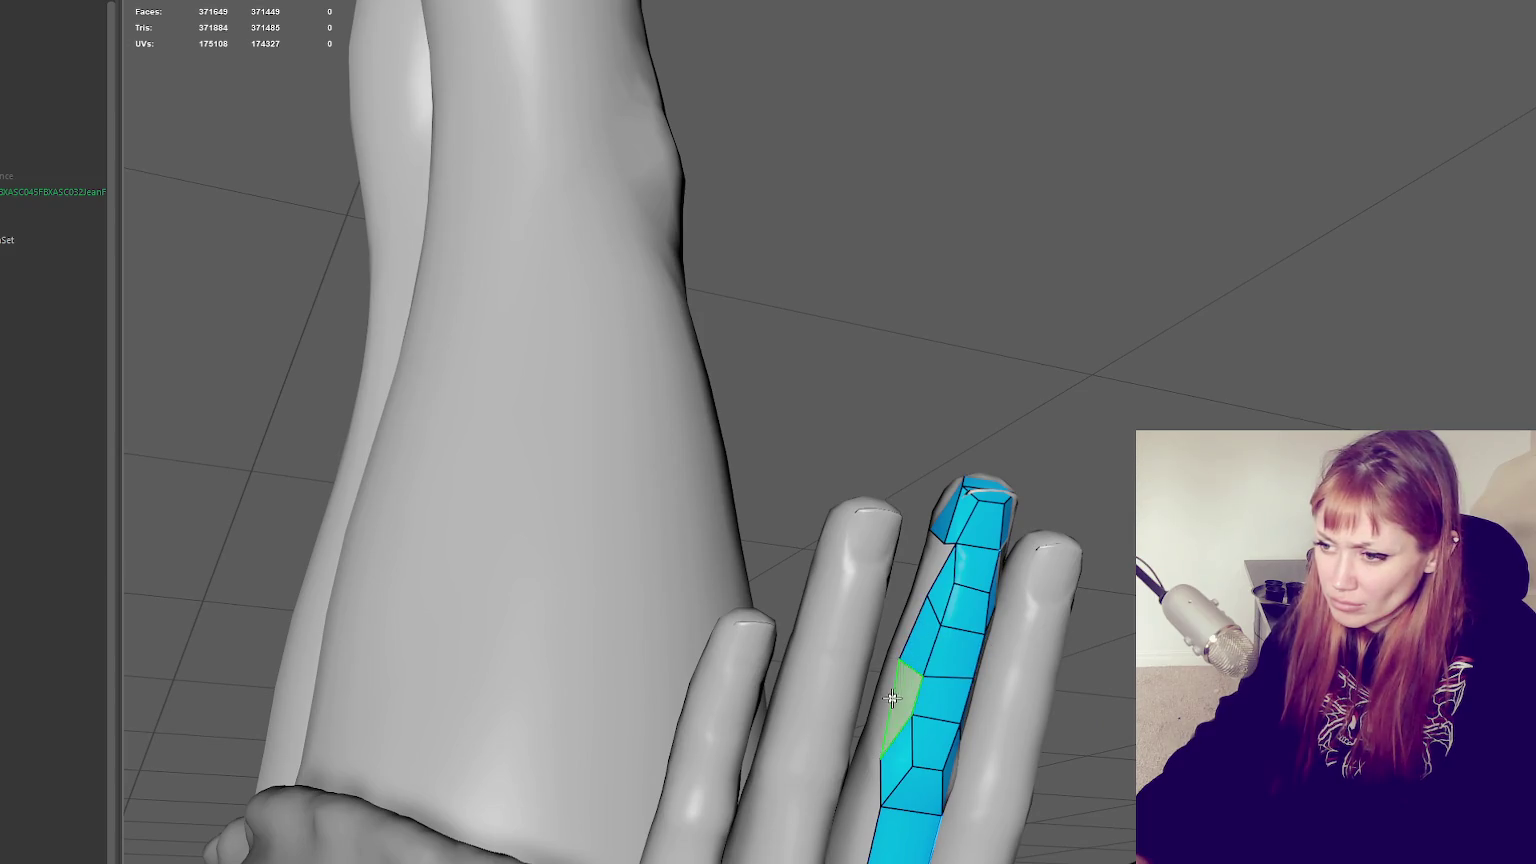
pyautogui.keyDown('shift'); pyautogui.click(893, 699); pyautogui.keyUp('shift')
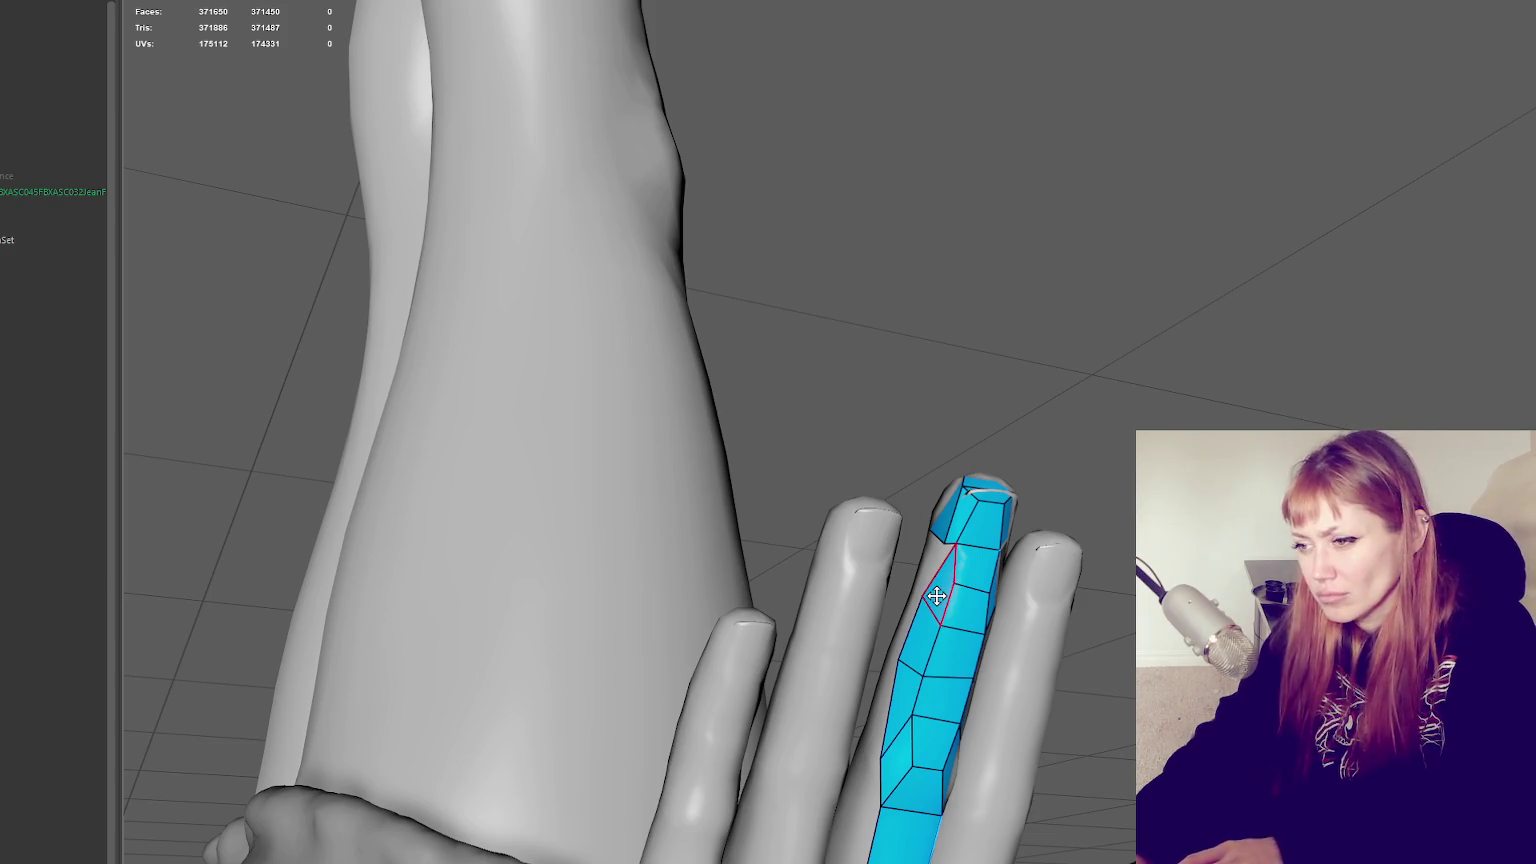
pyautogui.keyDown('alt'); pyautogui.moveTo(936, 595); pyautogui.dragTo(900, 600); pyautogui.keyUp('alt')
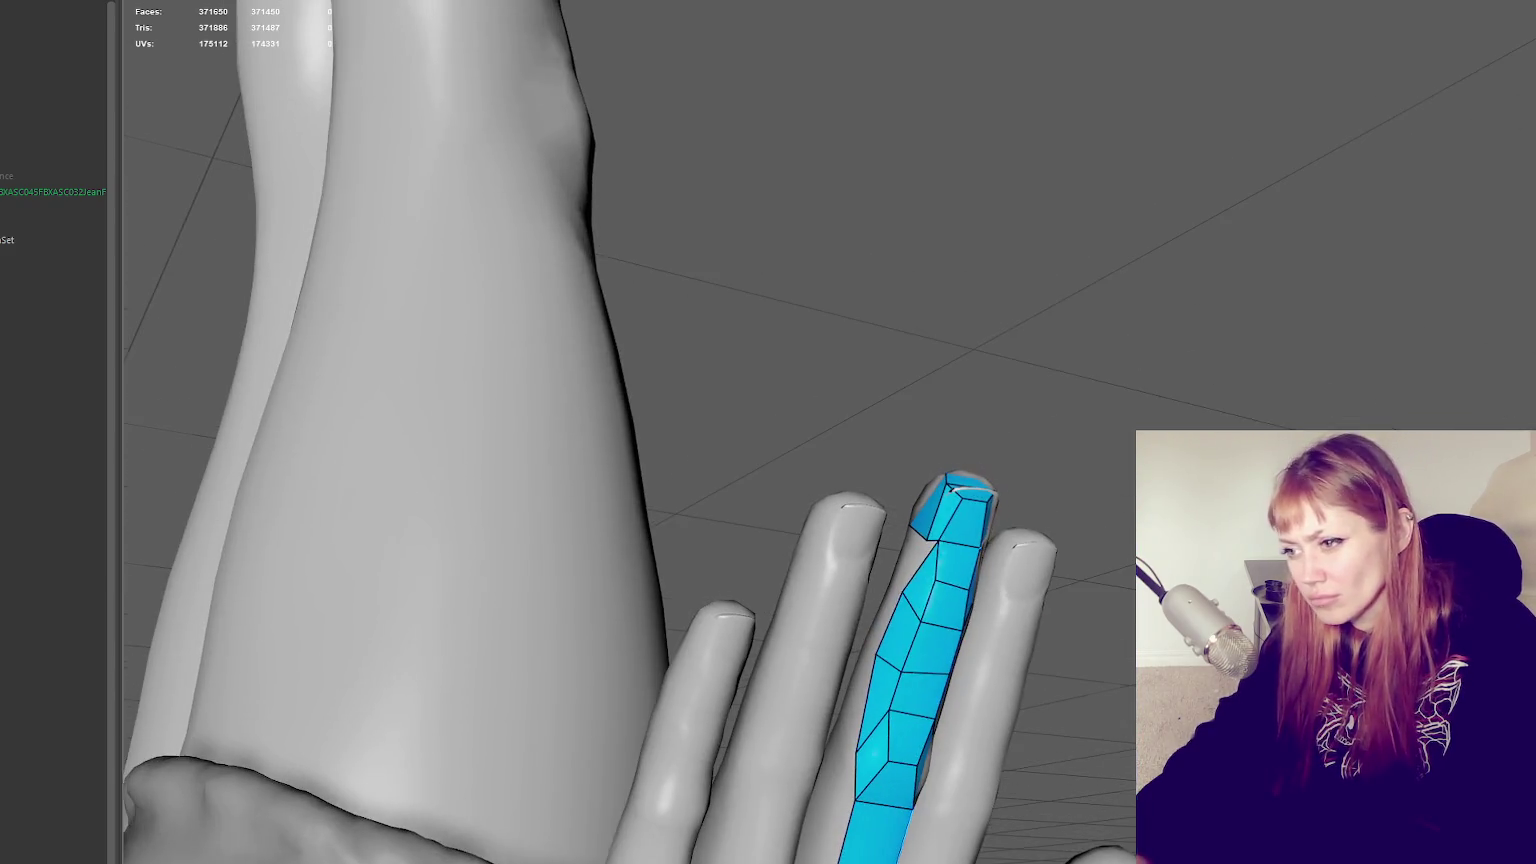
pyautogui.click(894, 576)
pyautogui.keyDown('shift'); pyautogui.click(906, 552); pyautogui.keyUp('shift')
pyautogui.moveTo(906, 552)
pyautogui.keyDown('alt'); pyautogui.mouseDown()
pyautogui.moveTo(956, 593)
pyautogui.moveTo(727, 638)
pyautogui.moveTo(845, 582)
pyautogui.mouseUp(); pyautogui.keyUp('alt')
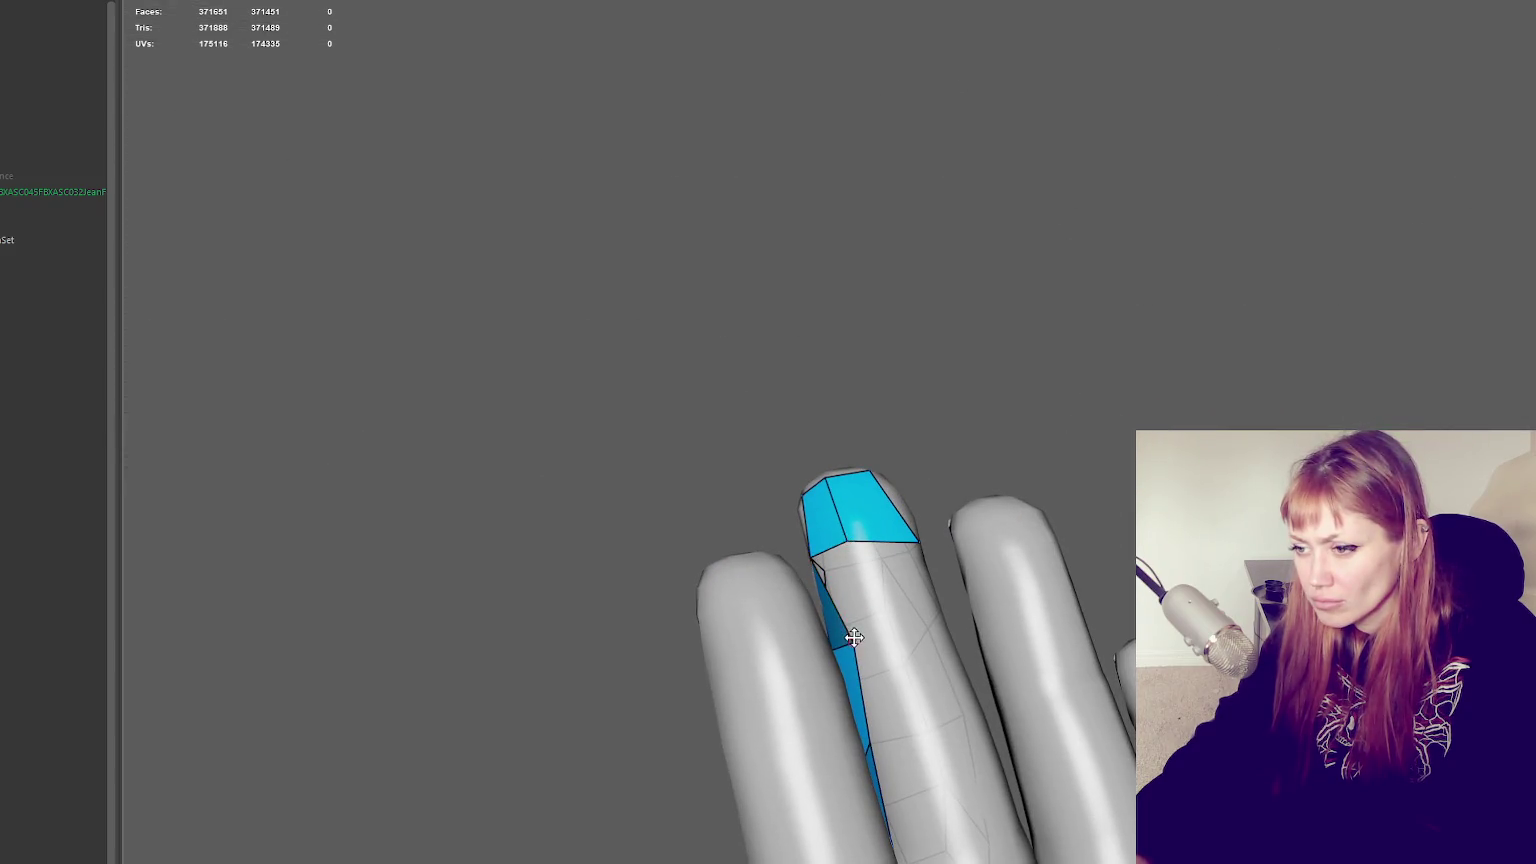
pyautogui.keyDown('shift'); pyautogui.click(860, 610); pyautogui.keyUp('shift')
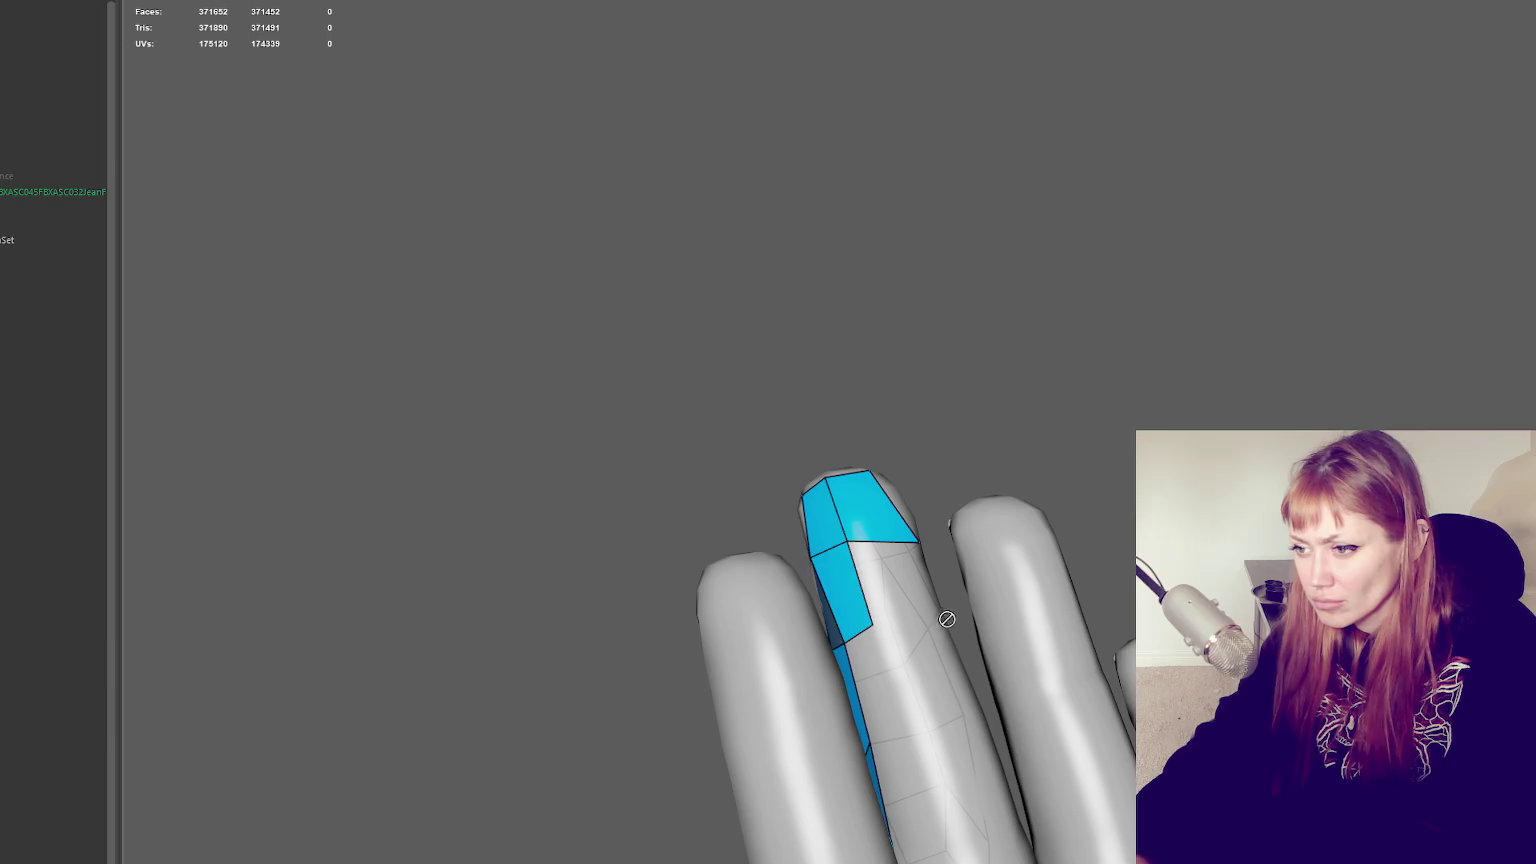
pyautogui.moveTo(916, 588)
pyautogui.keyDown('alt'); pyautogui.mouseDown()
pyautogui.moveTo(967, 610)
pyautogui.moveTo(728, 582)
pyautogui.mouseUp(); pyautogui.keyUp('alt')
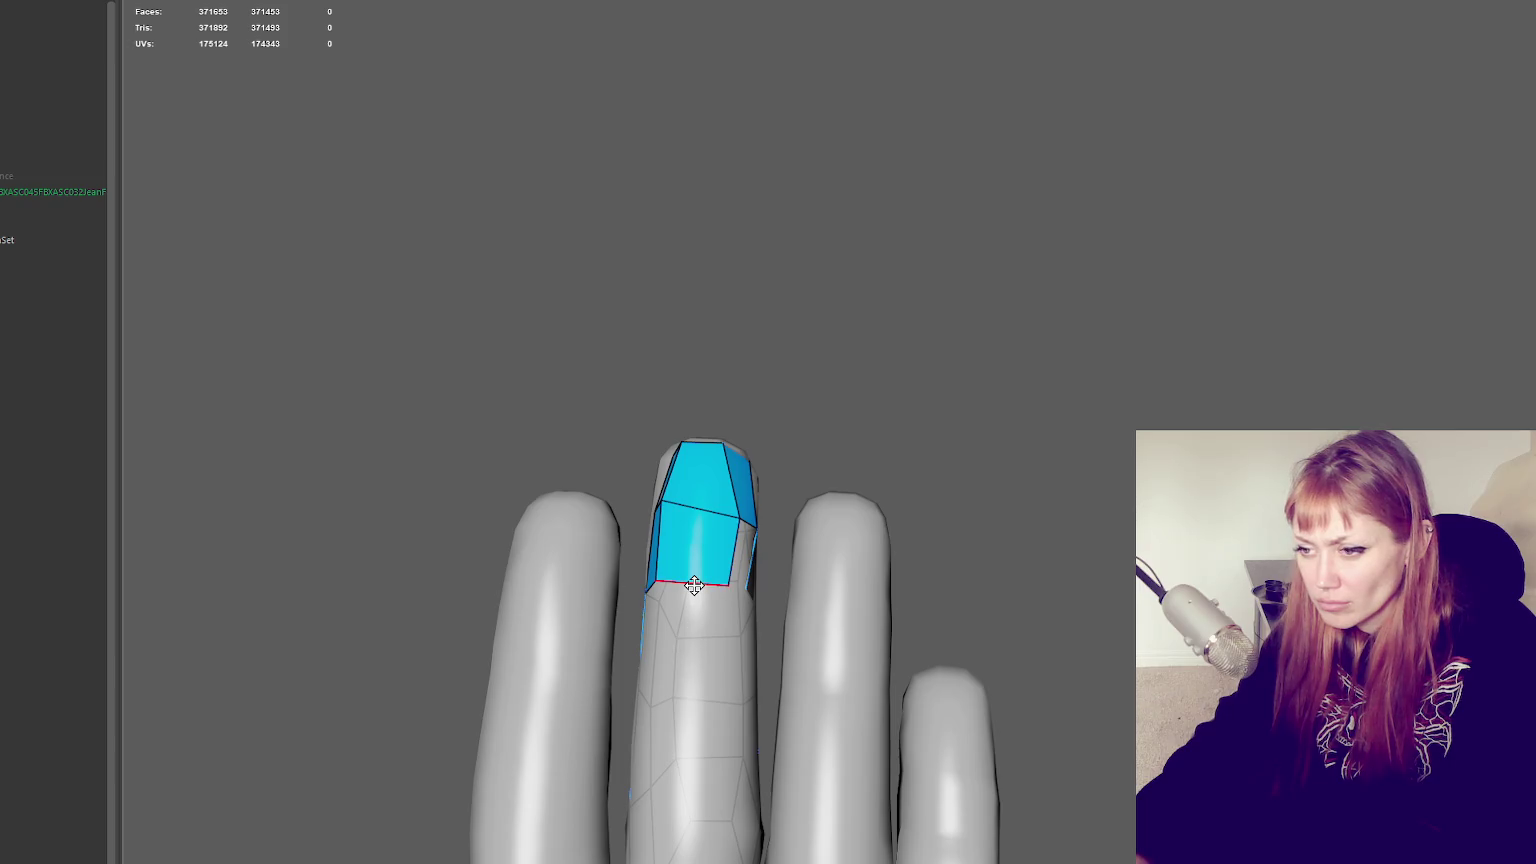
pyautogui.scroll(10, 744, 645)
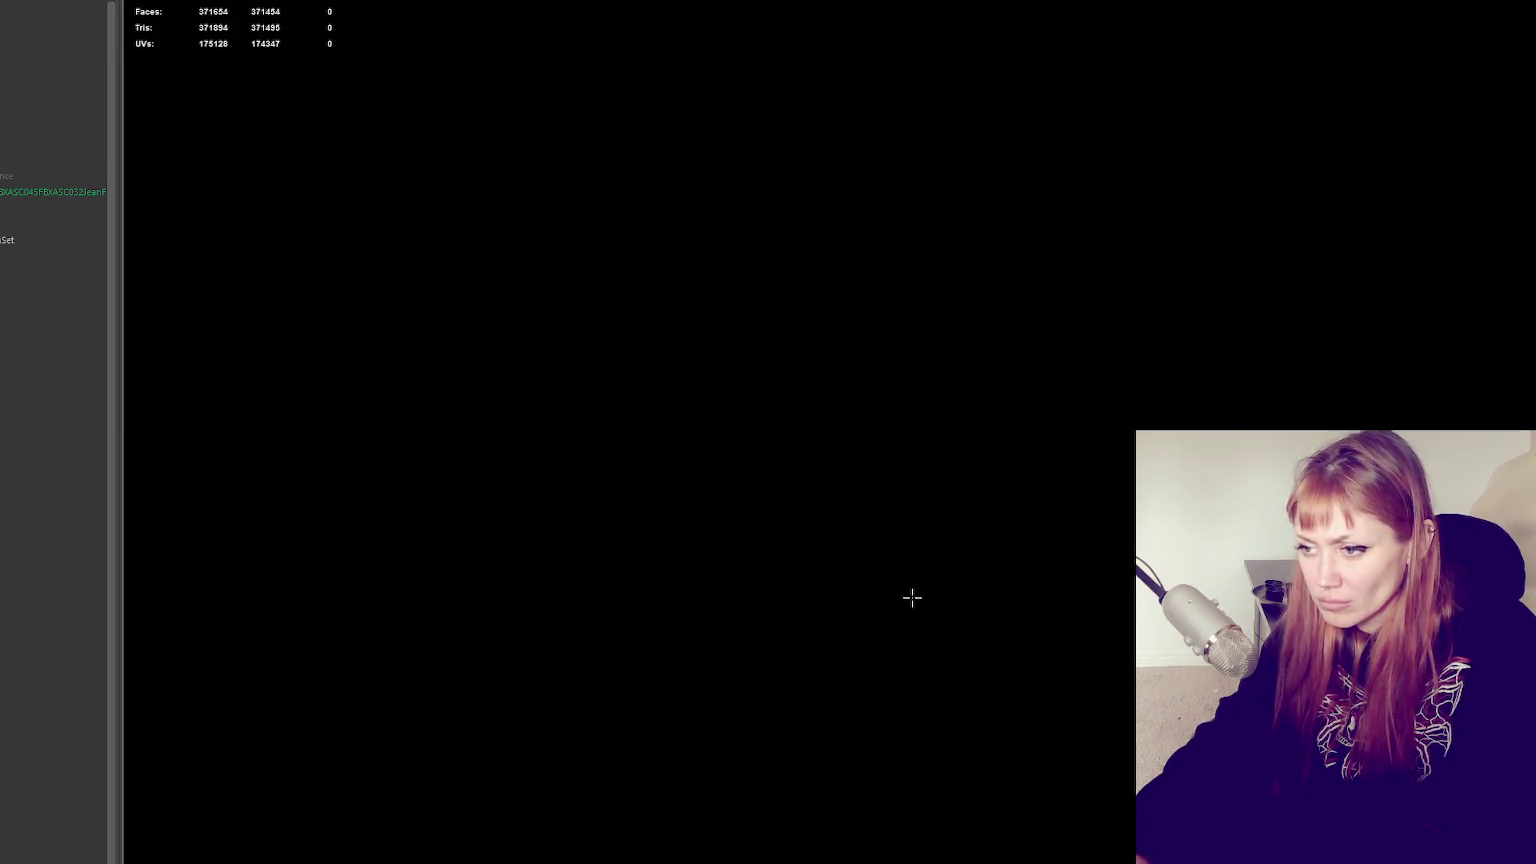
# Extend a quad down the finger and fill another quad beside it
pyautogui.scroll(-10, 912, 597)
pyautogui.moveTo(898, 590)
pyautogui.keyDown('alt'); pyautogui.mouseDown()
pyautogui.moveTo(905, 531)
pyautogui.moveTo(1104, 517)
pyautogui.moveTo(1035, 504)
pyautogui.moveTo(980, 520)
pyautogui.mouseUp(); pyautogui.keyUp('alt')
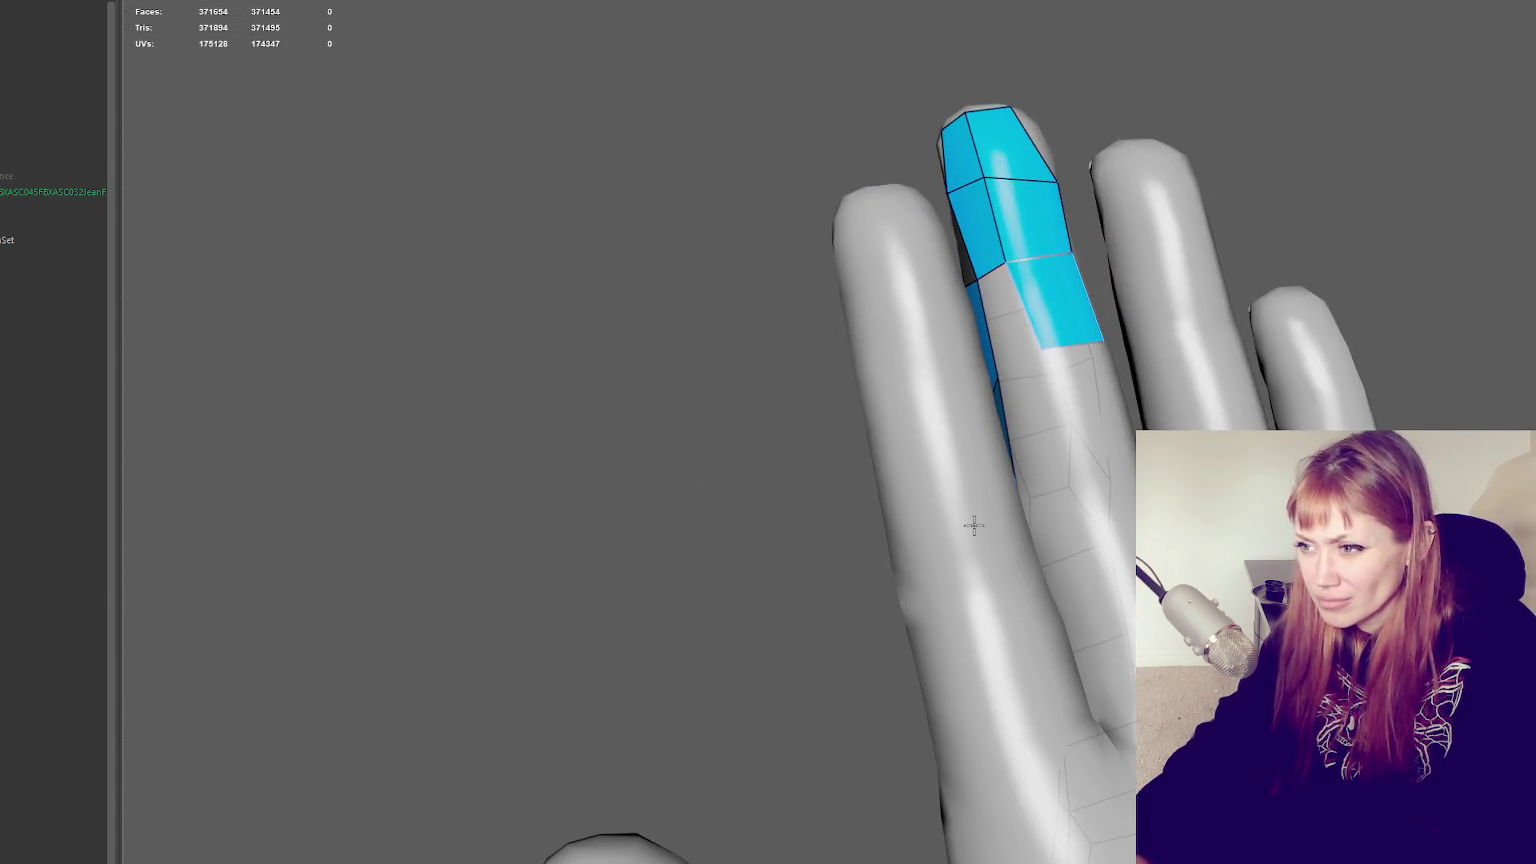
pyautogui.moveTo(1070, 348)
pyautogui.mouseDown()
pyautogui.moveTo(1087, 460)
pyautogui.moveTo(1056, 453)
pyautogui.mouseUp()
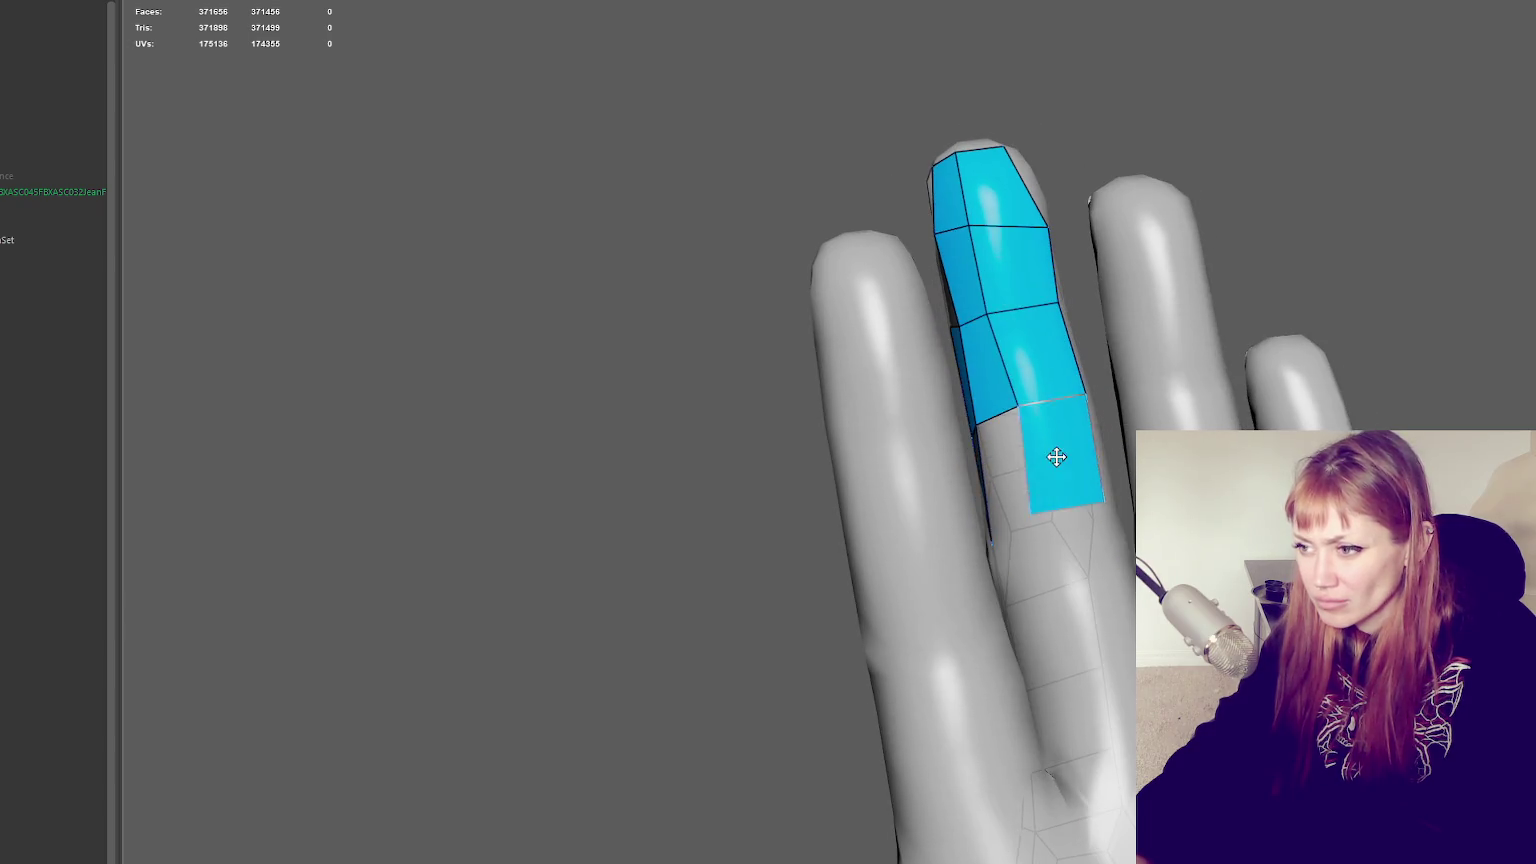
pyautogui.keyDown('shift'); pyautogui.click(1010, 472); pyautogui.keyUp('shift')
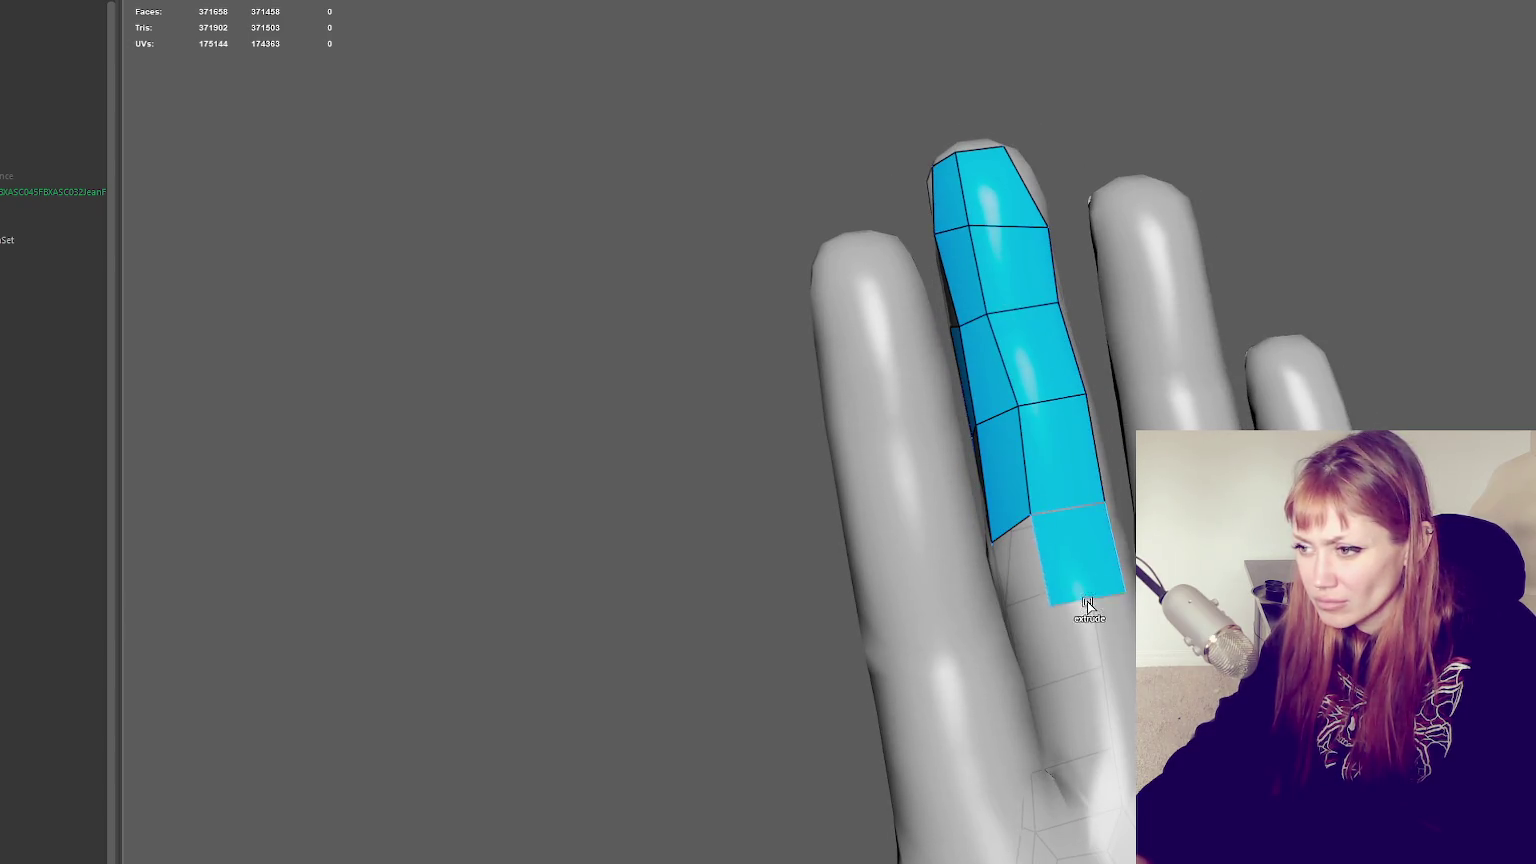
# Orbit and zoom around the hand to check the finger retopology from front and side
pyautogui.moveTo(1087, 601)
pyautogui.keyDown('alt'); pyautogui.mouseDown()
pyautogui.moveTo(1098, 454)
pyautogui.moveTo(970, 525)
pyautogui.moveTo(985, 568)
pyautogui.moveTo(1095, 430)
pyautogui.mouseUp(); pyautogui.keyUp('alt')
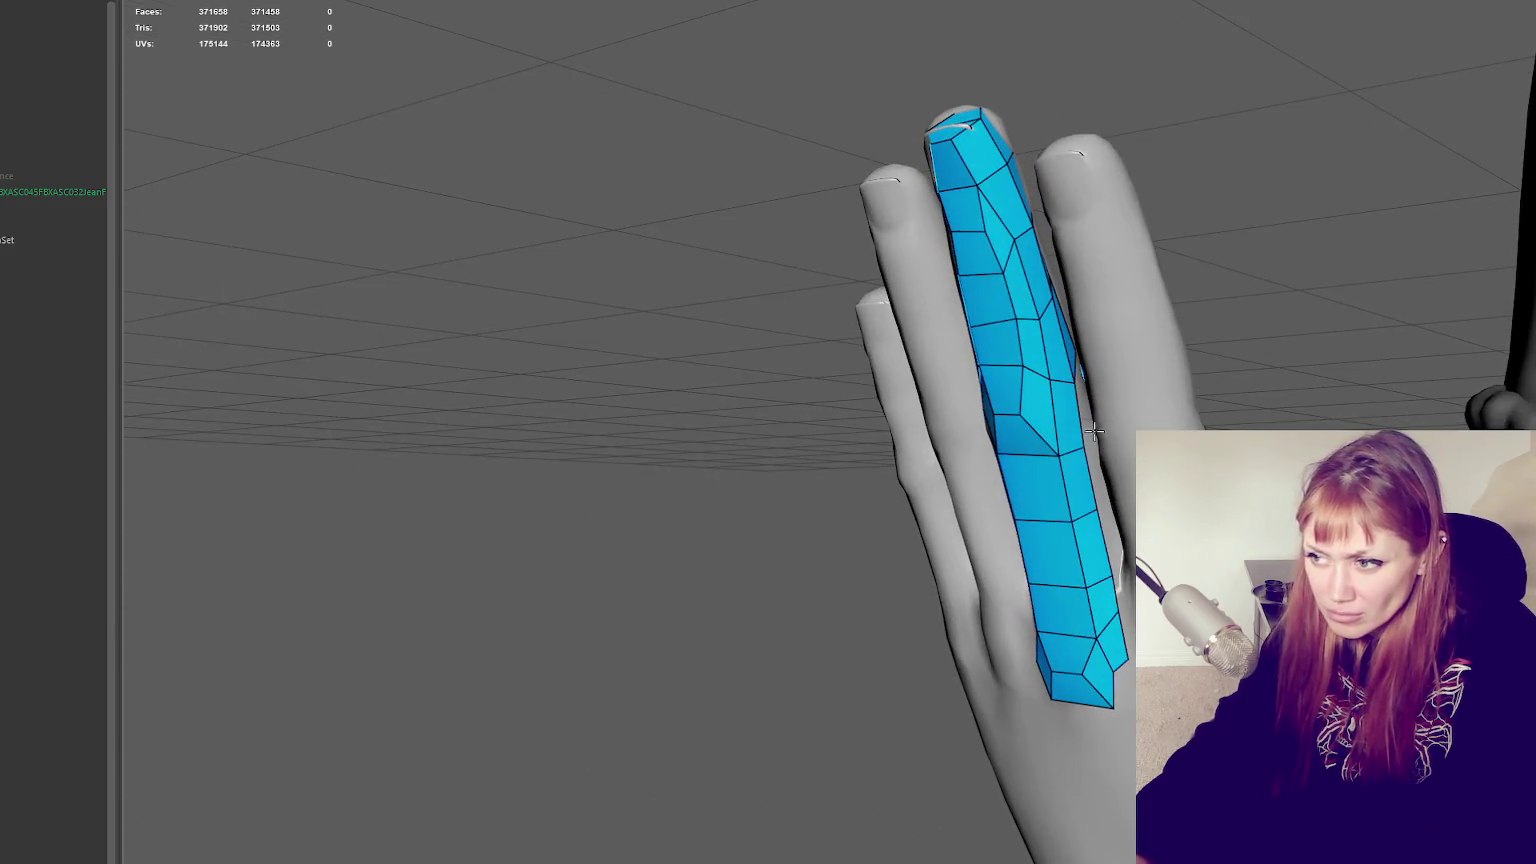
pyautogui.keyDown('alt'); pyautogui.moveTo(1084, 384); pyautogui.dragTo(1059, 570); pyautogui.keyUp('alt')
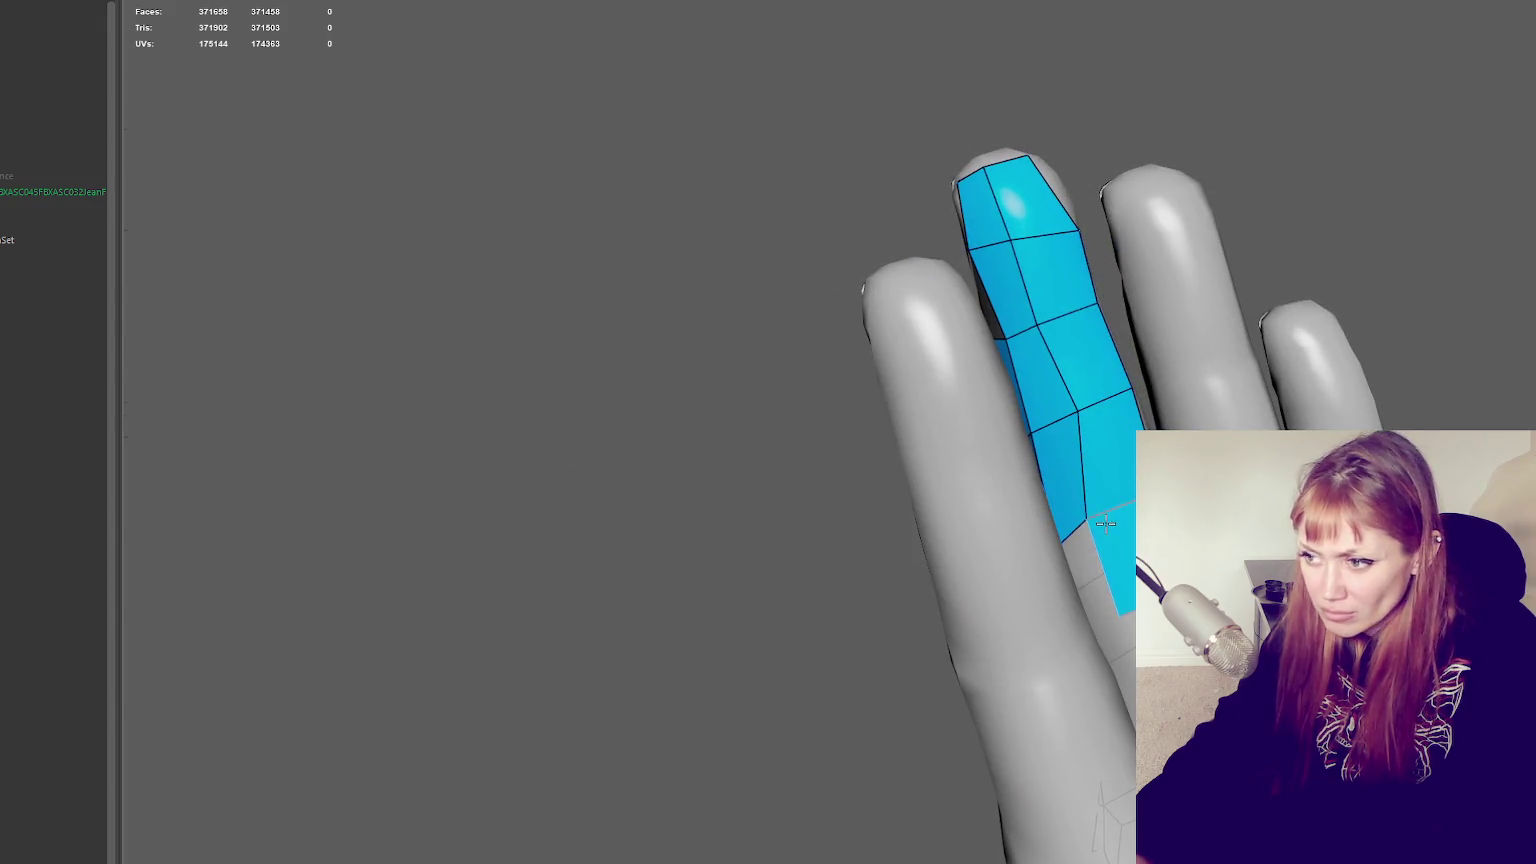
pyautogui.scroll(2, 1059, 570)
pyautogui.keyDown('alt'); pyautogui.moveTo(908, 590); pyautogui.dragTo(948, 511); pyautogui.keyUp('alt')
pyautogui.keyDown('alt'); pyautogui.moveTo(919, 402); pyautogui.dragTo(1244, 366); pyautogui.keyUp('alt')
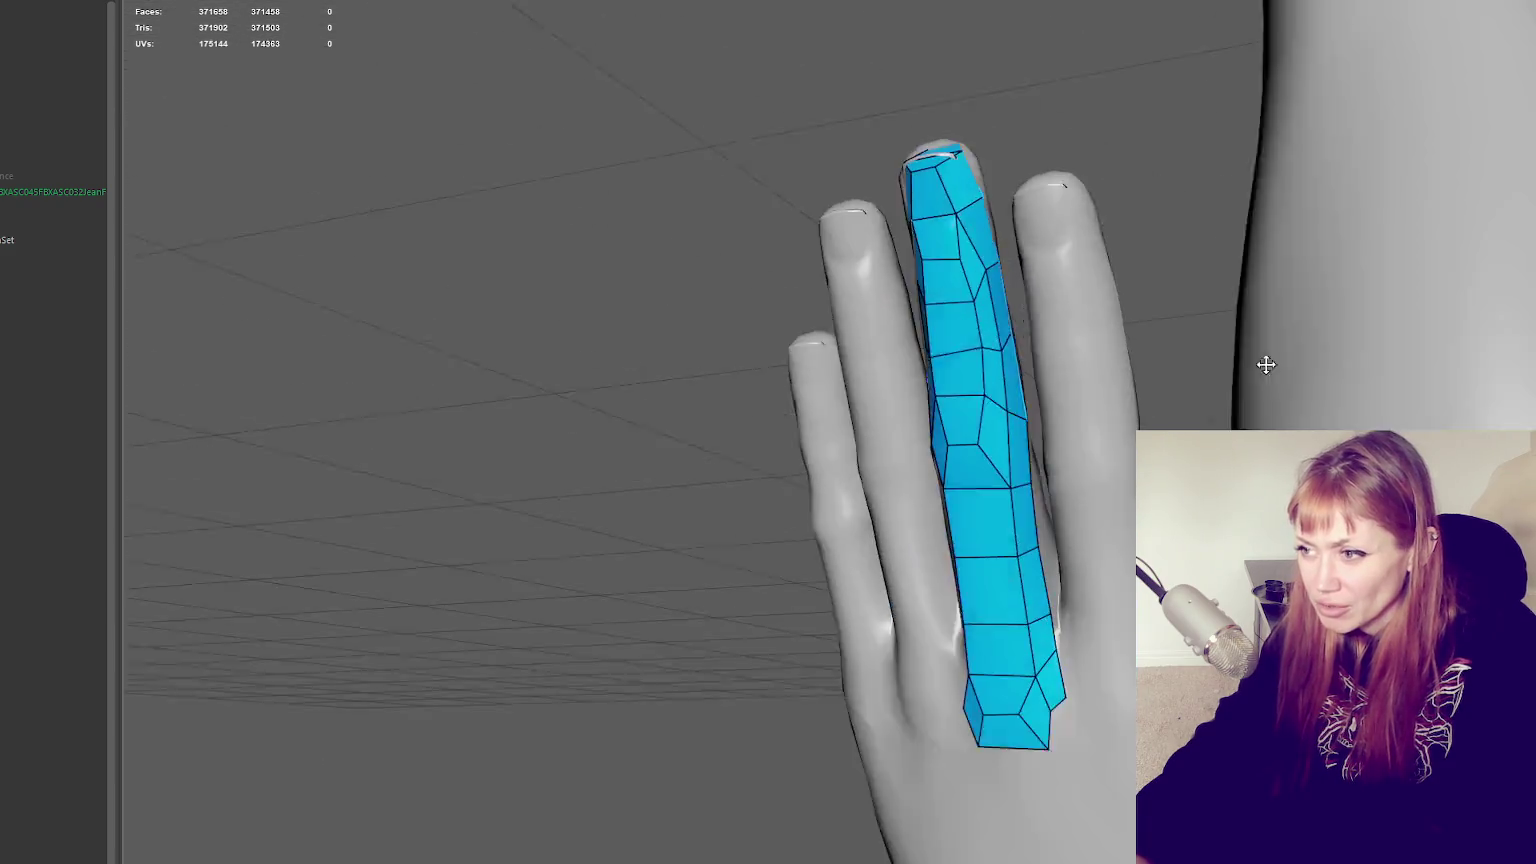
pyautogui.scroll(5, 1066, 499)
pyautogui.scroll(-5, 1066, 499)
pyautogui.moveTo(782, 329); pyautogui.dragTo(838, 298, button='right')
pyautogui.moveTo(983, 333); pyautogui.dragTo(1013, 343, button='right')
pyautogui.scroll(-5, 1013, 343)
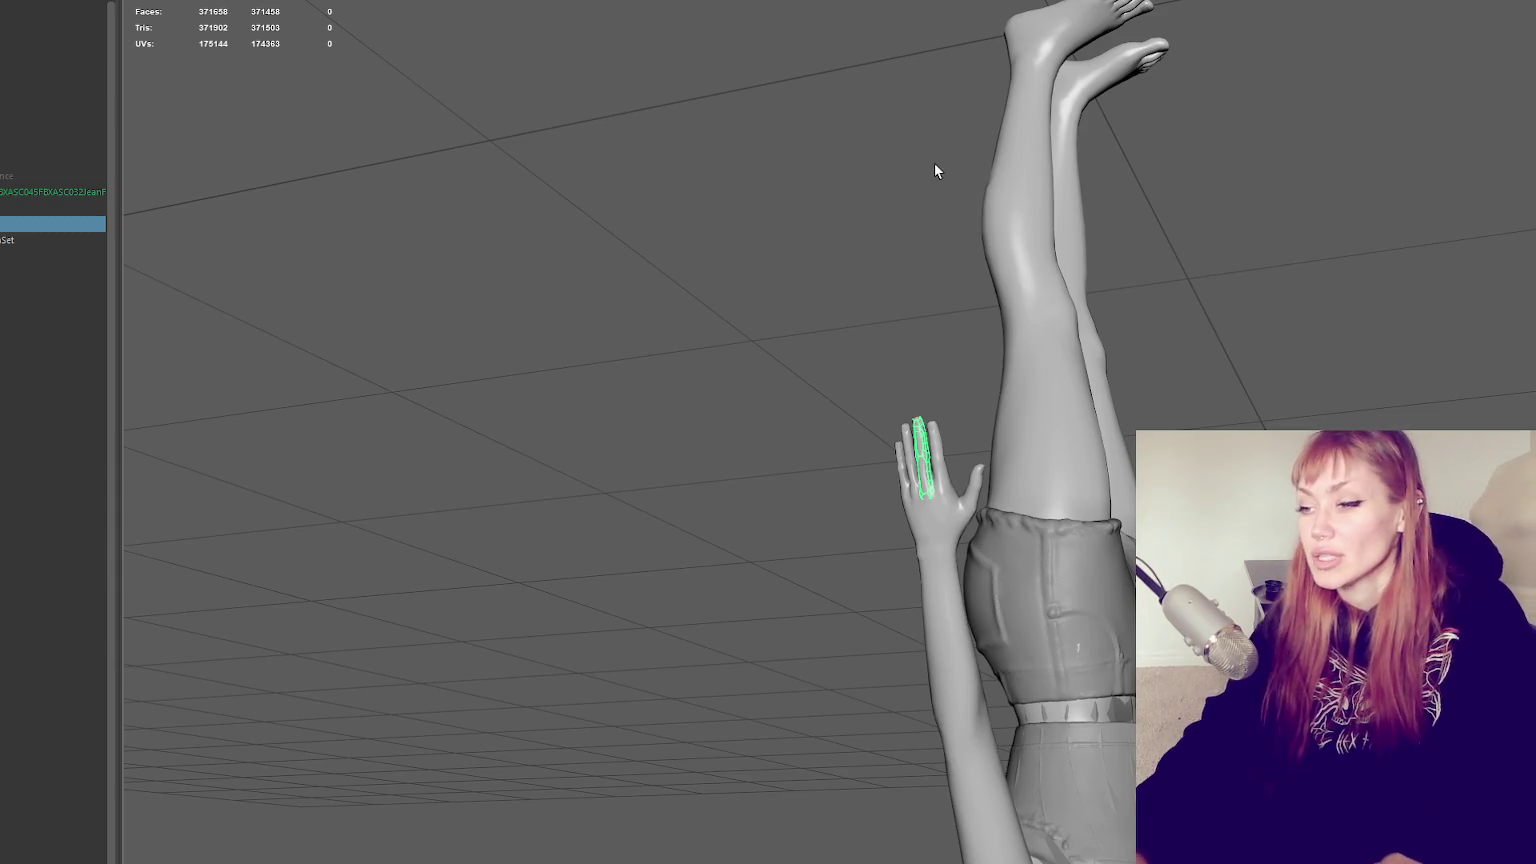
pyautogui.moveTo(12, 834)
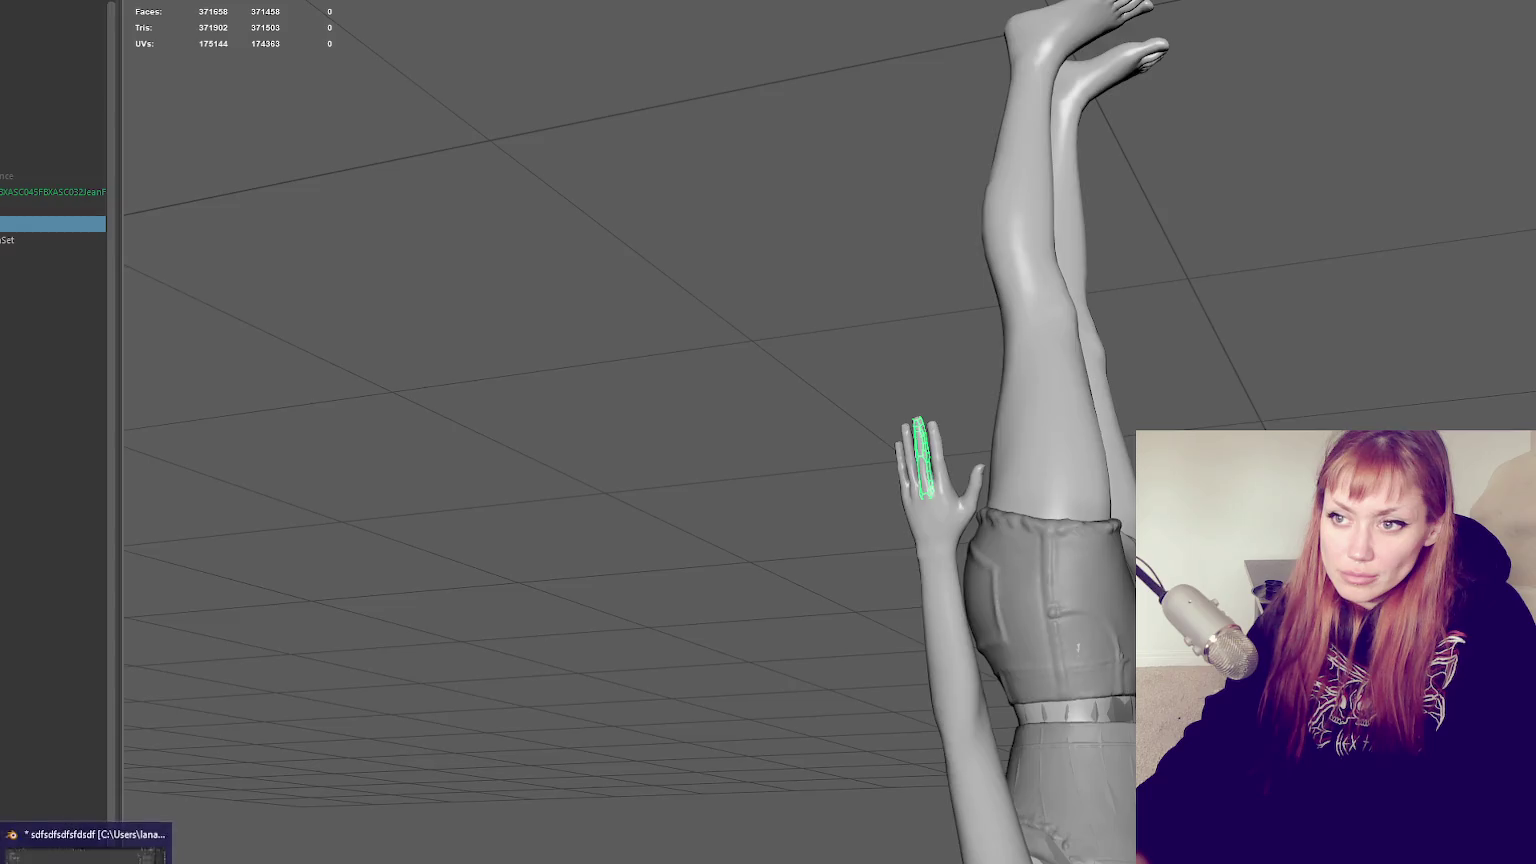
# Switch to the Blender window from the taskbar
pyautogui.click(85, 845)
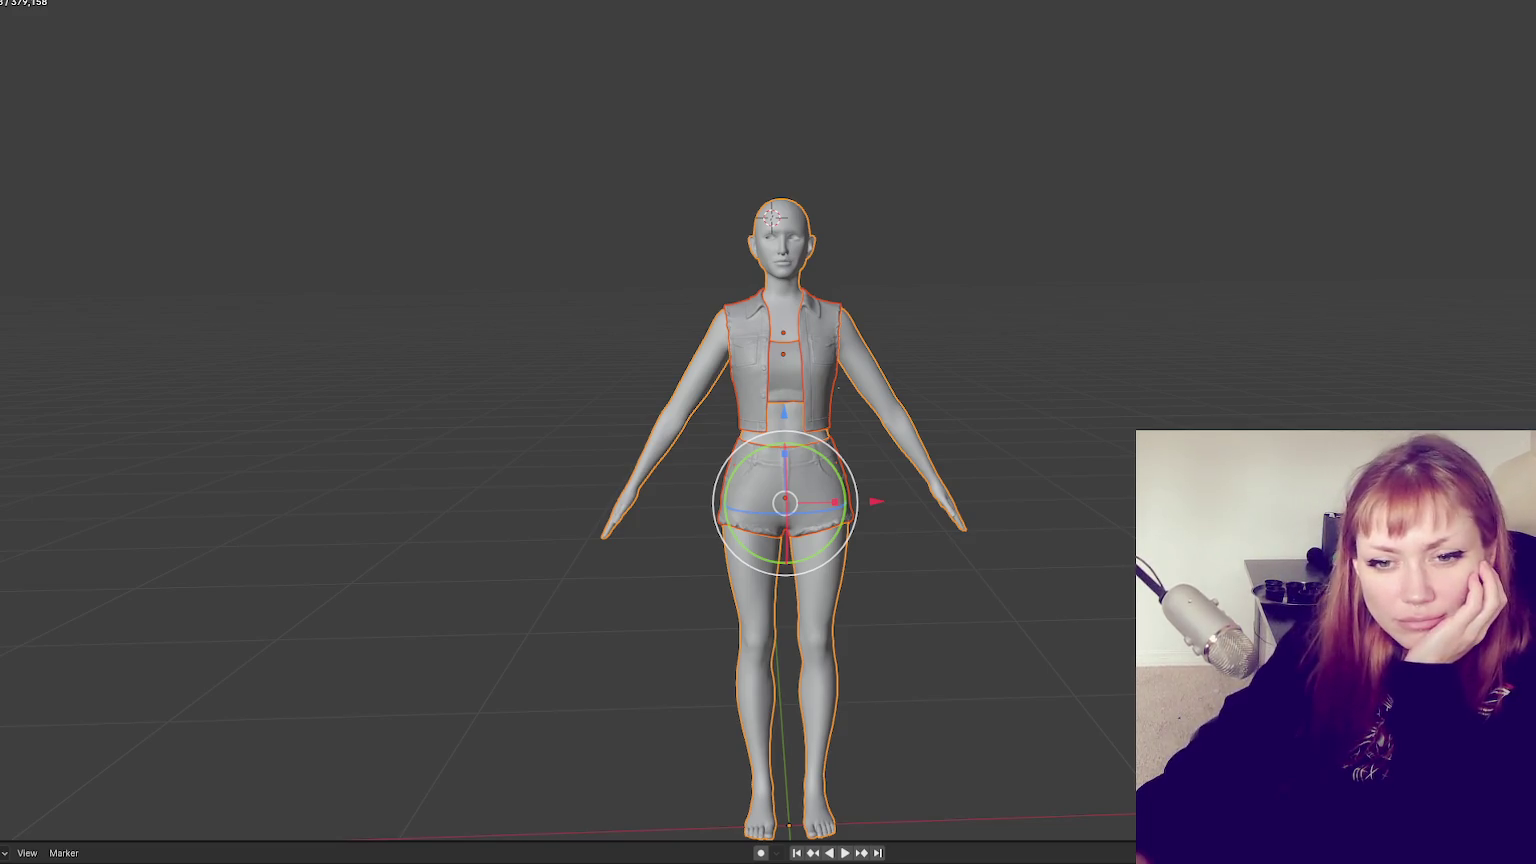
# Deselect everything in Blender, then quit it and answer the save prompt
pyautogui.click(171, 521)
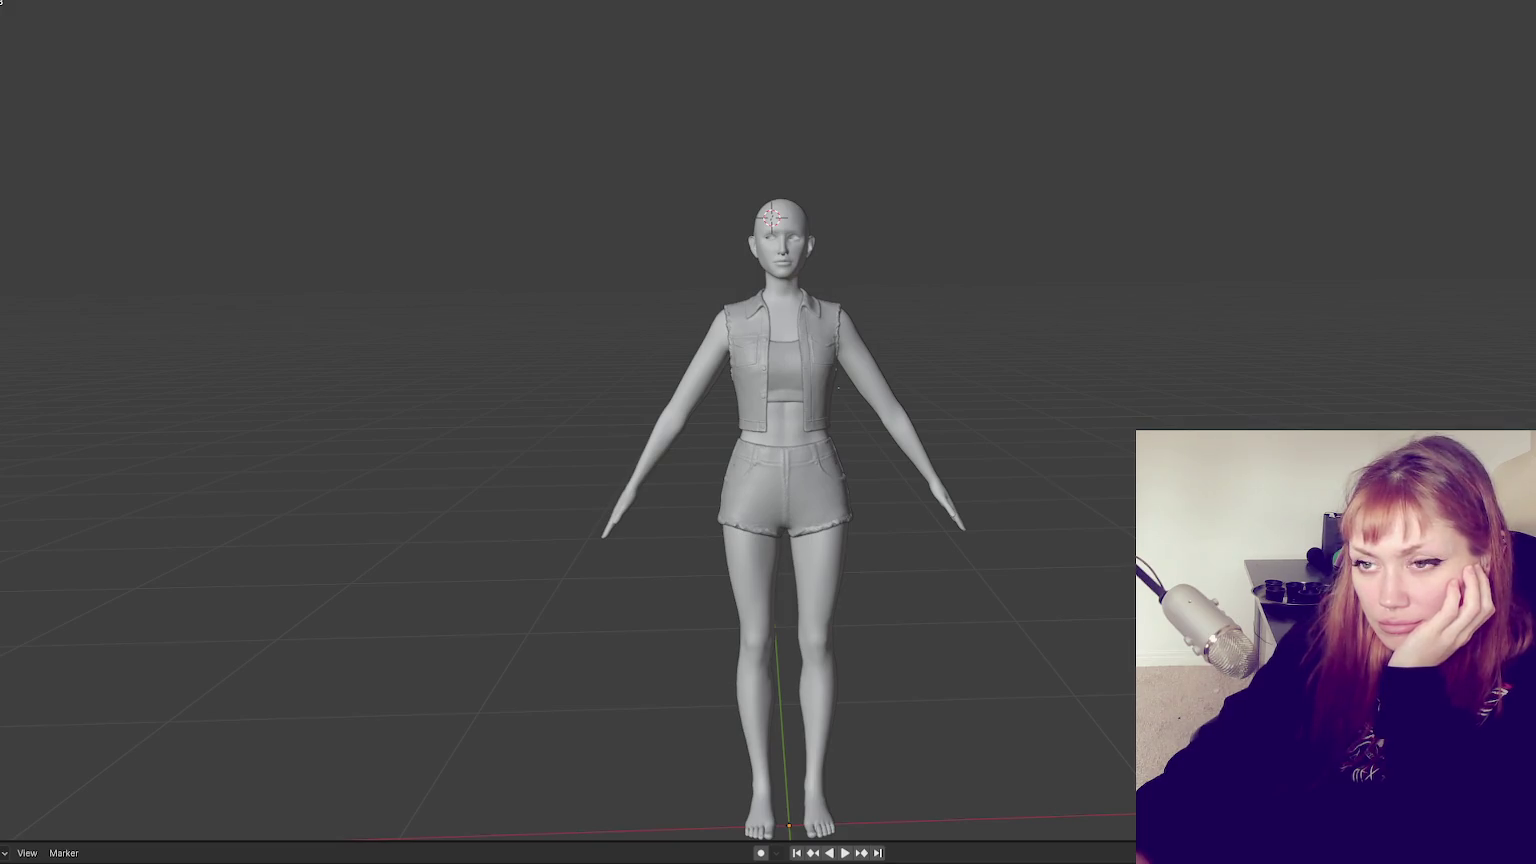
pyautogui.hotkey('ctrl', 'q')
pyautogui.click(823, 415)
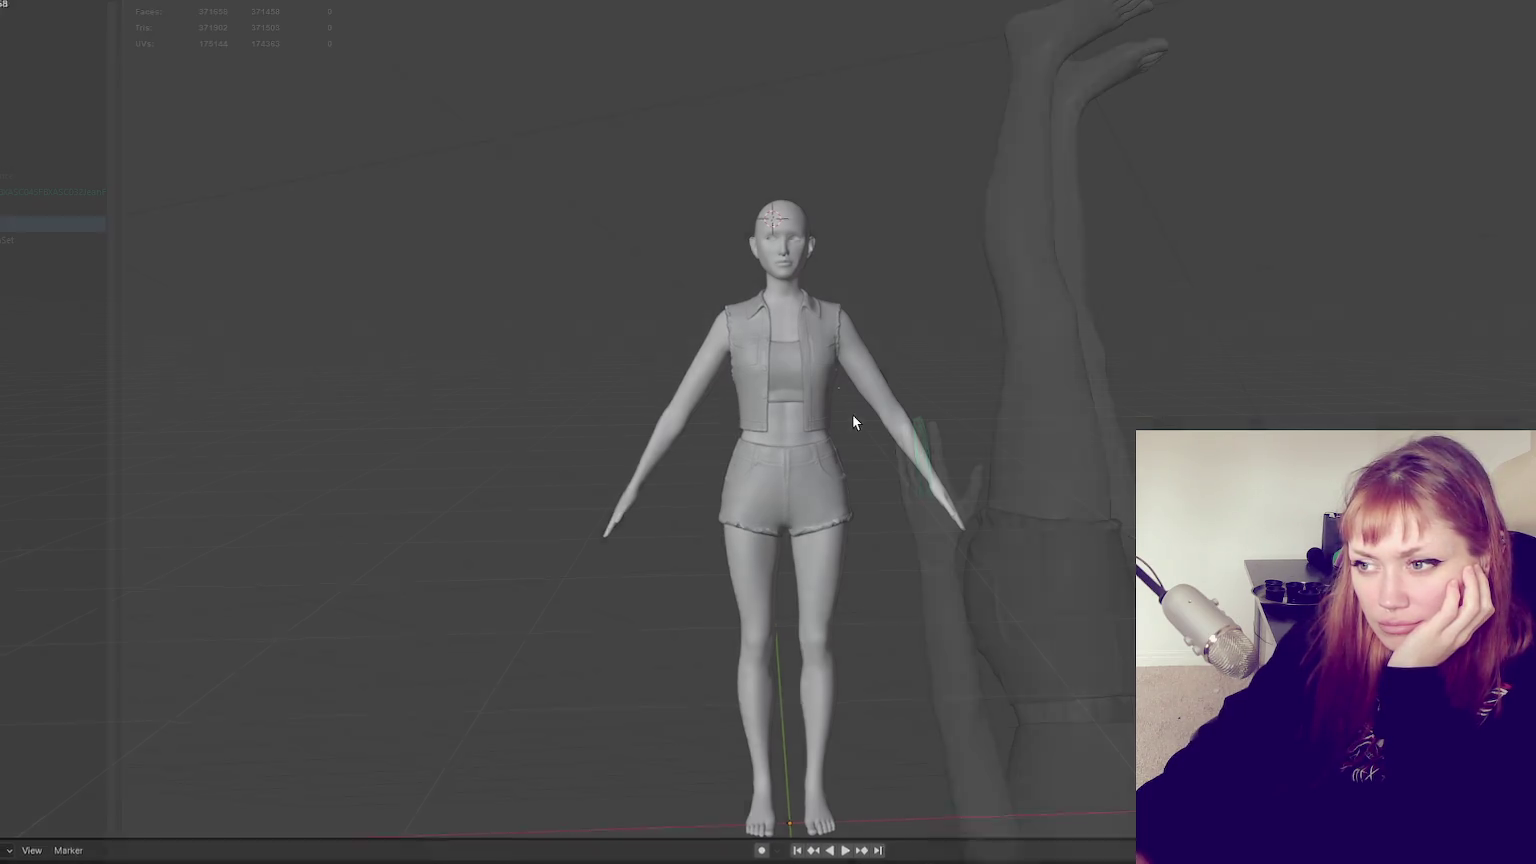
# Save the Maya scene changes, then select and delete the vest retopology patch
pyautogui.hotkey('ctrl', 'q')
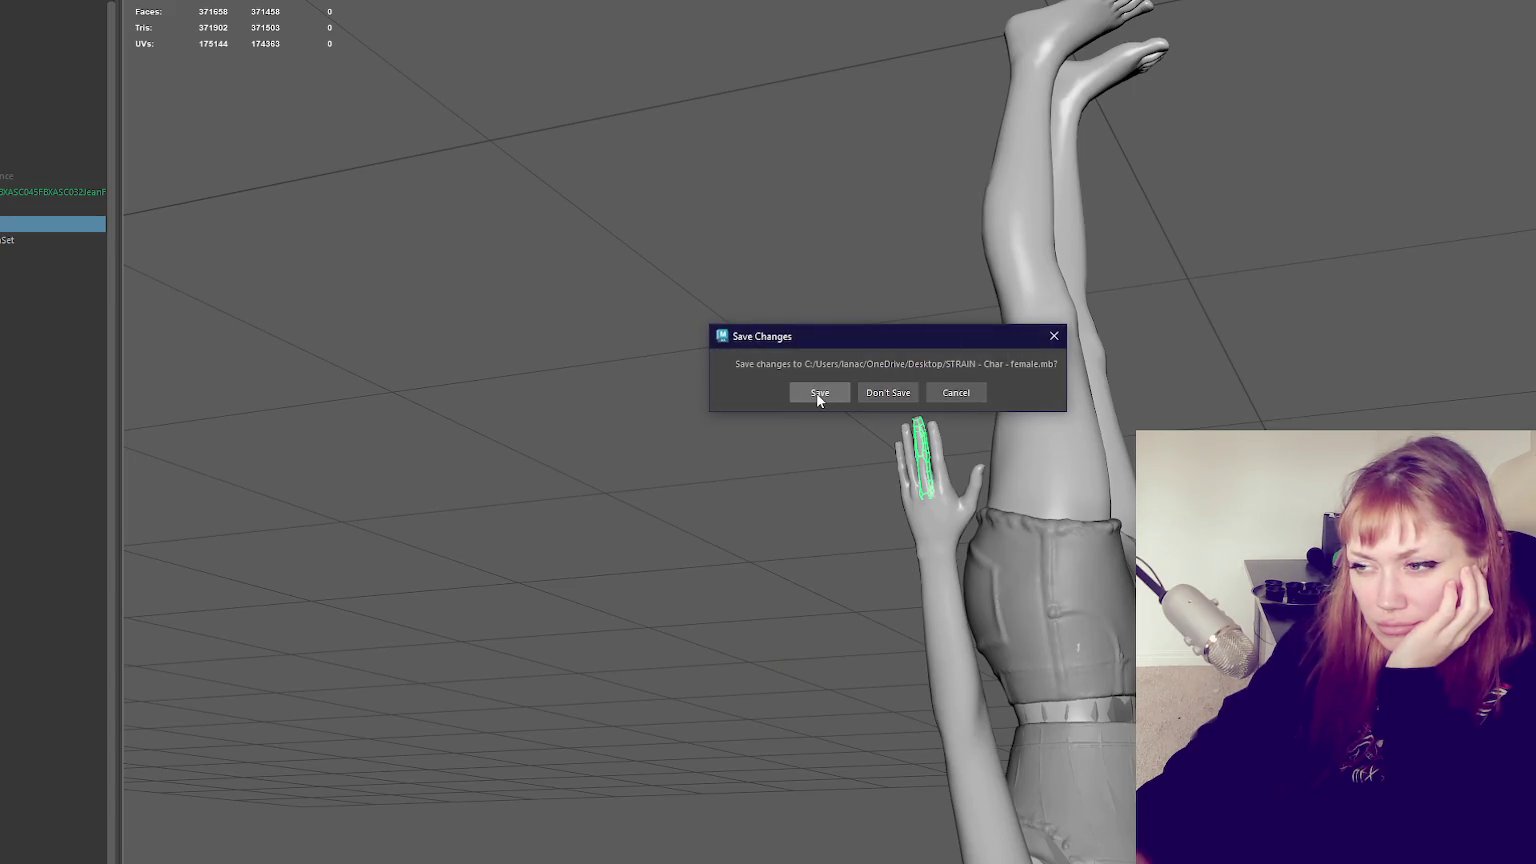
pyautogui.click(956, 392)
pyautogui.click(845, 320)
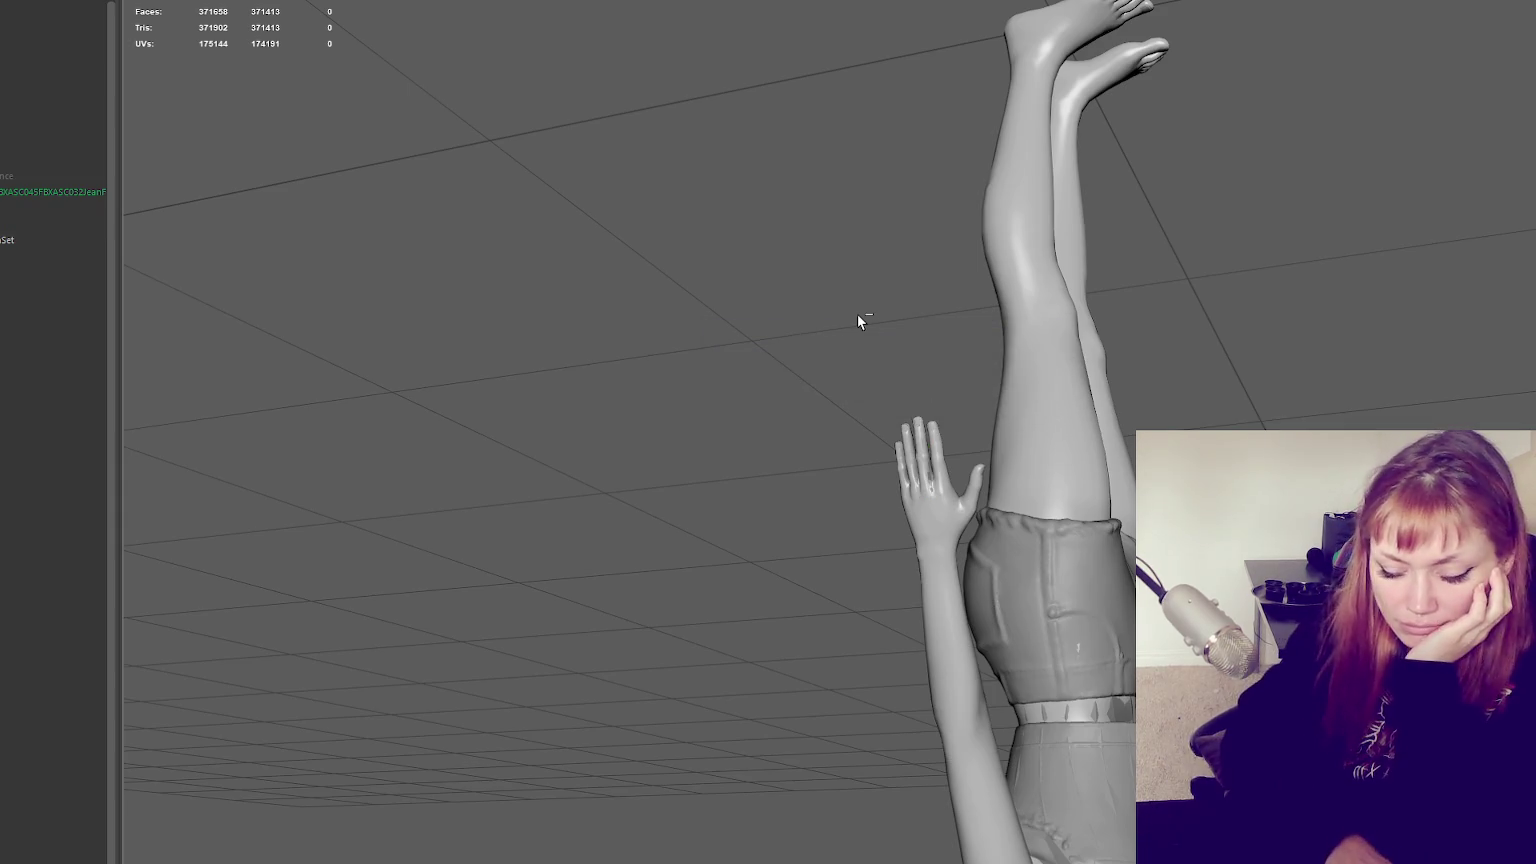
pyautogui.moveTo(857, 314)
pyautogui.keyDown('alt'); pyautogui.mouseDown()
pyautogui.moveTo(1148, 103)
pyautogui.moveTo(829, 304)
pyautogui.mouseUp(); pyautogui.keyUp('alt')
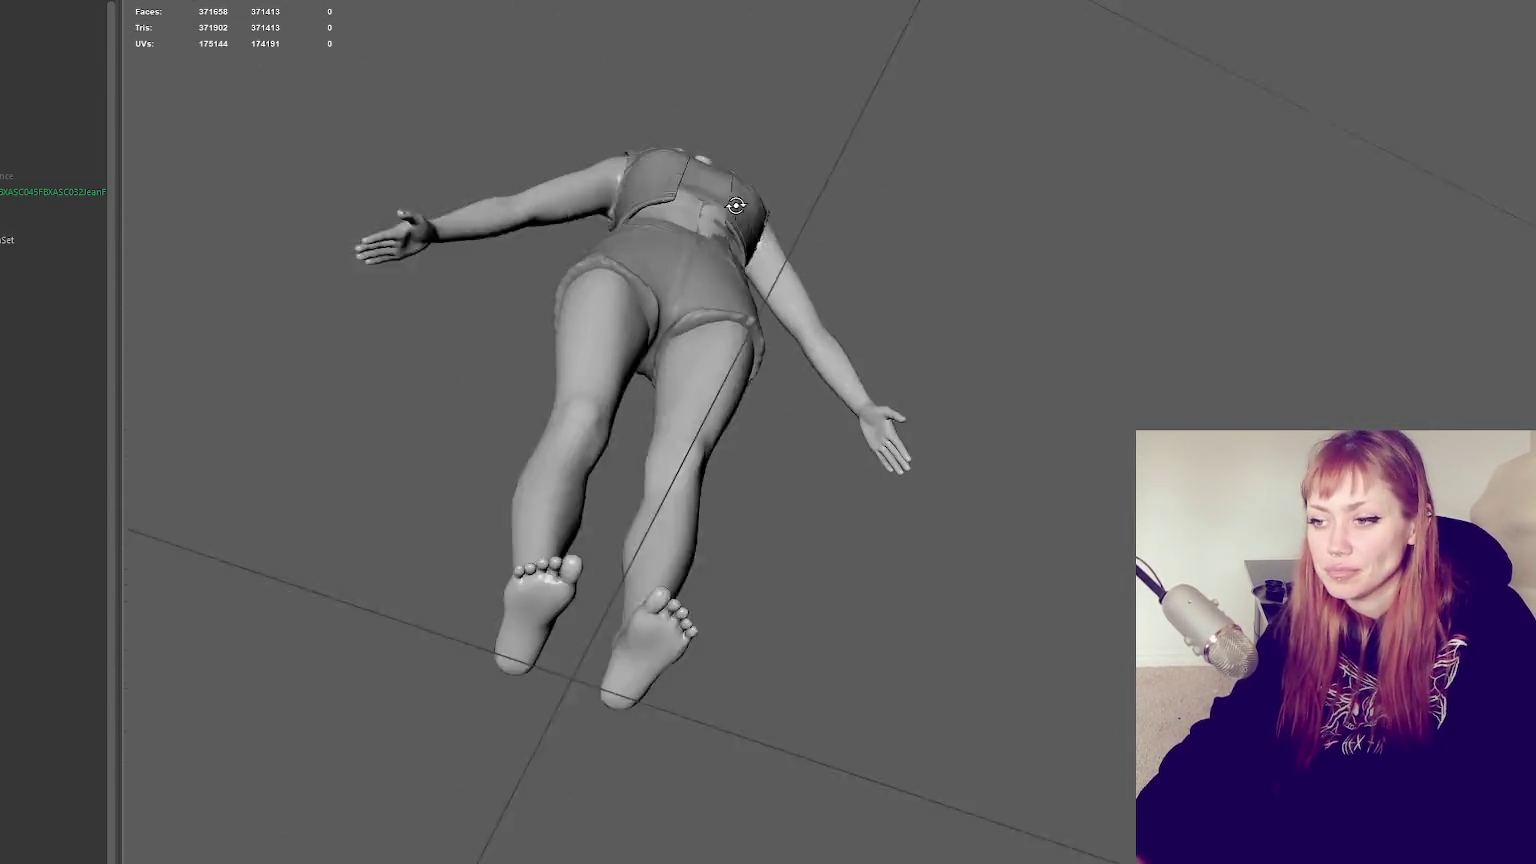
pyautogui.scroll(3, 829, 304)
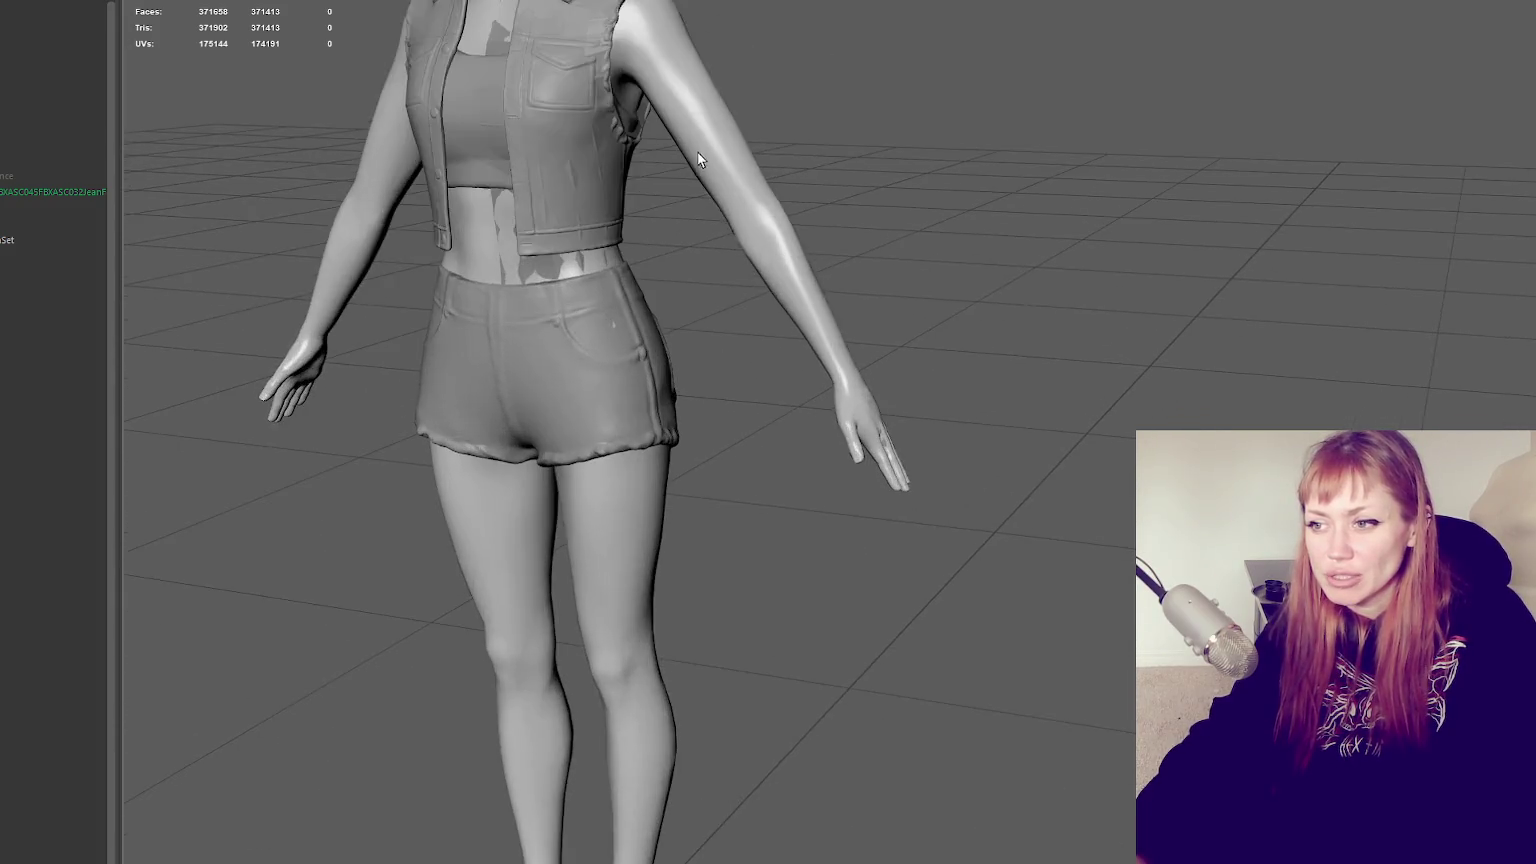
pyautogui.scroll(-1, 800, 318)
pyautogui.click(648, 232)
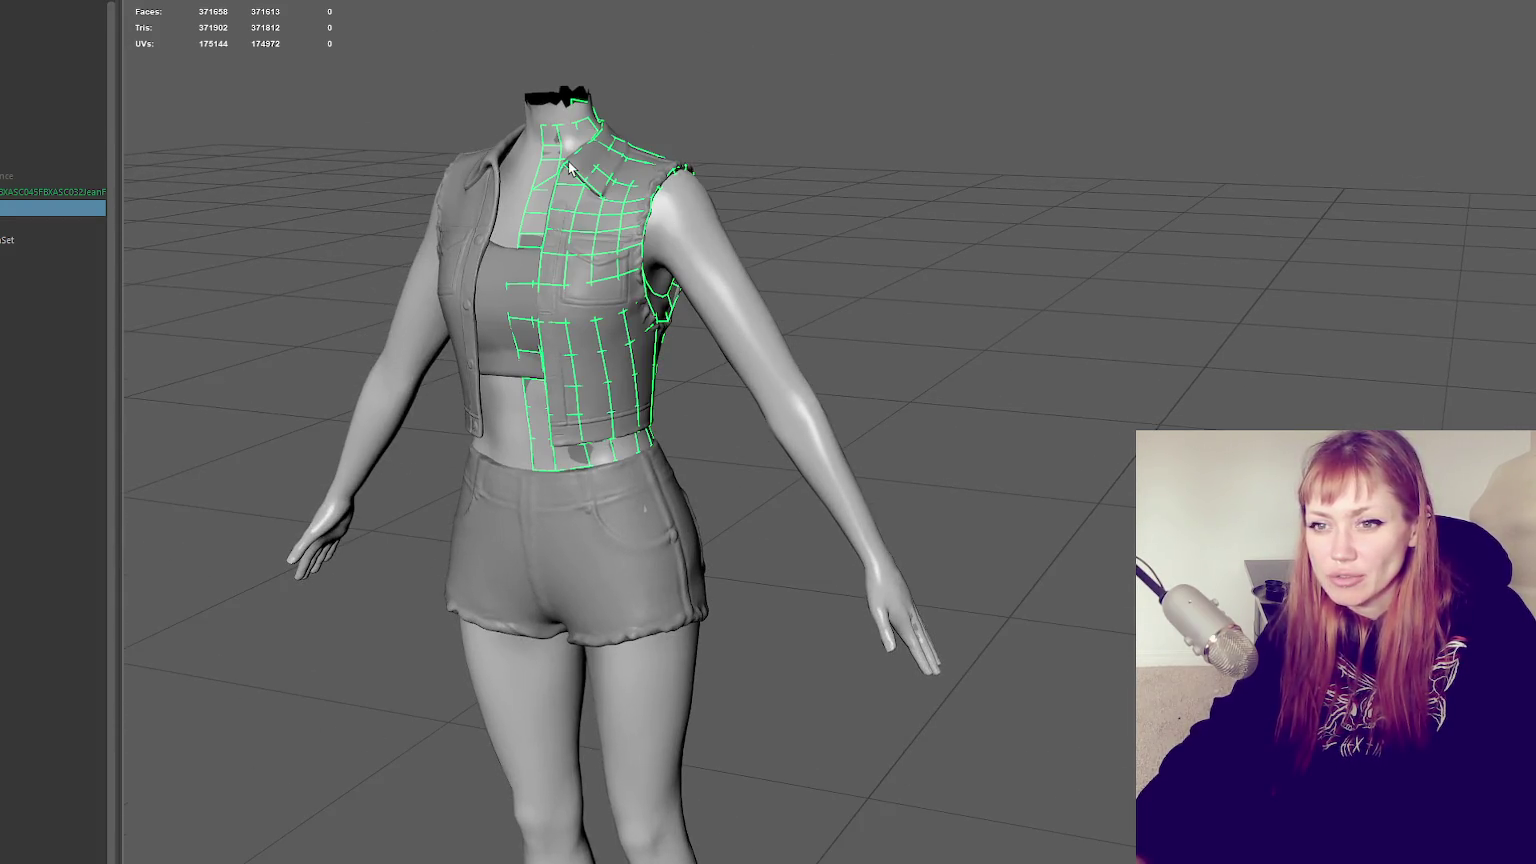
pyautogui.press('Delete')
# Orbit around the outfit, hand and hip, then launch Blender from the Start menu
pyautogui.keyDown('alt'); pyautogui.moveTo(622, 266); pyautogui.dragTo(685, 274); pyautogui.keyUp('alt')
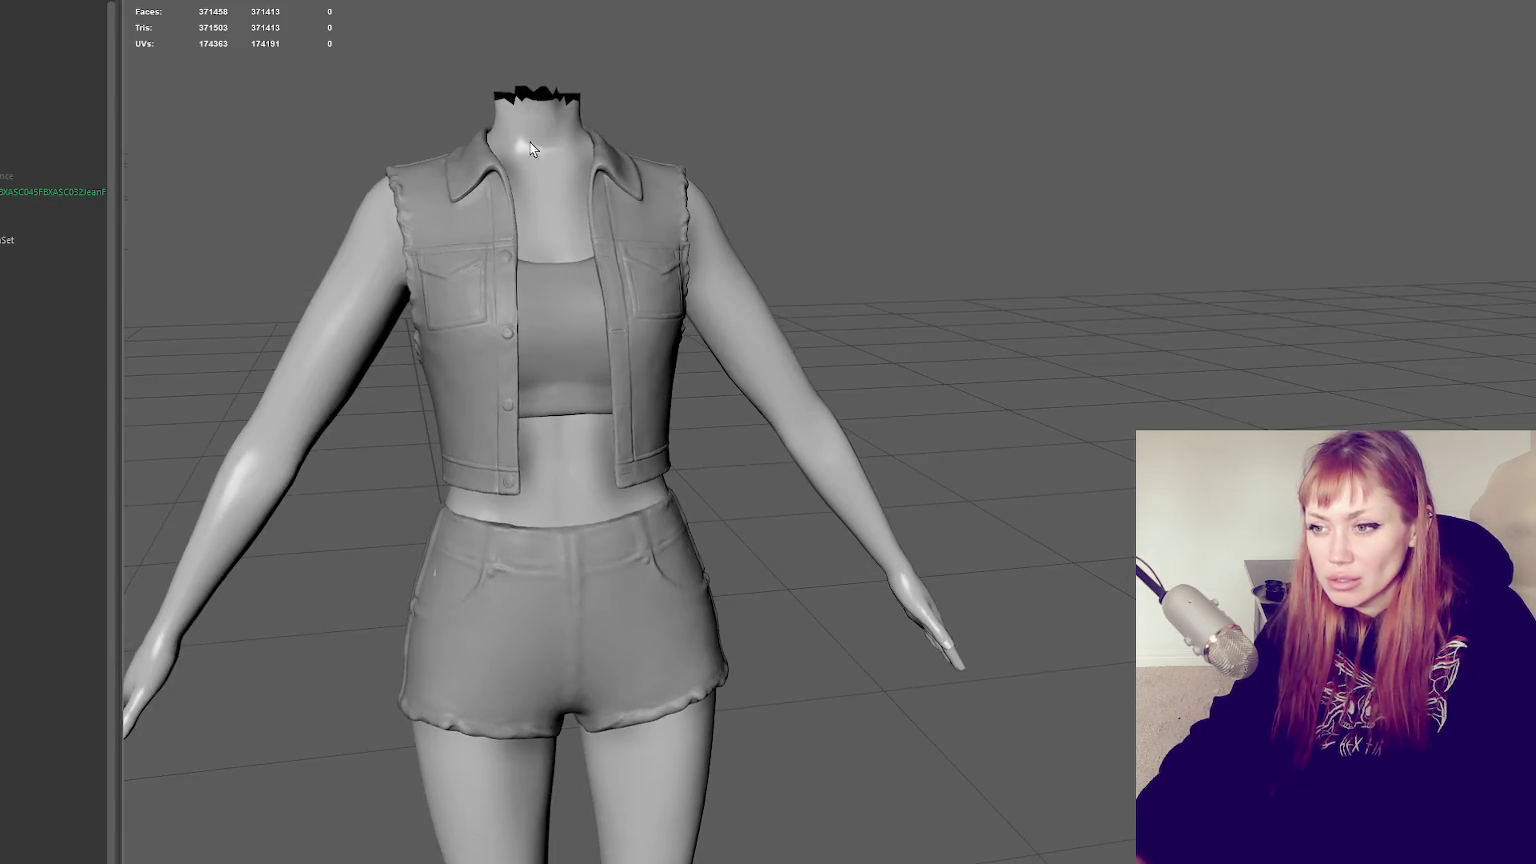
pyautogui.keyDown('alt'); pyautogui.moveTo(530, 142); pyautogui.dragTo(330, 170); pyautogui.keyUp('alt')
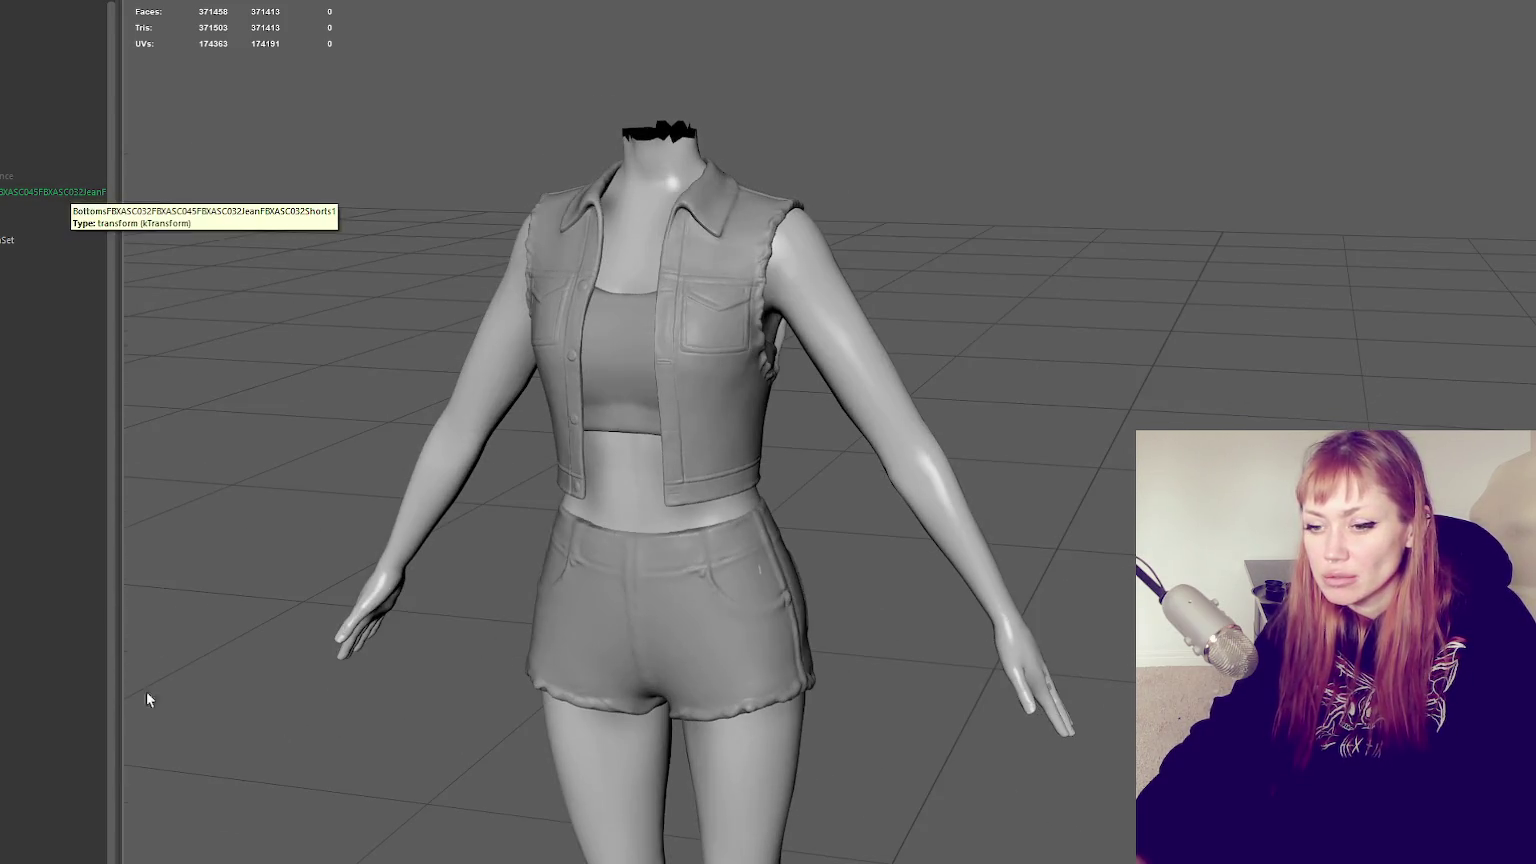
pyautogui.keyDown('alt'); pyautogui.moveTo(146, 698); pyautogui.dragTo(700, 660); pyautogui.keyUp('alt')
pyautogui.scroll(2, 732, 658)
pyautogui.scroll(3, 794, 335)
pyautogui.scroll(3, 690, 492)
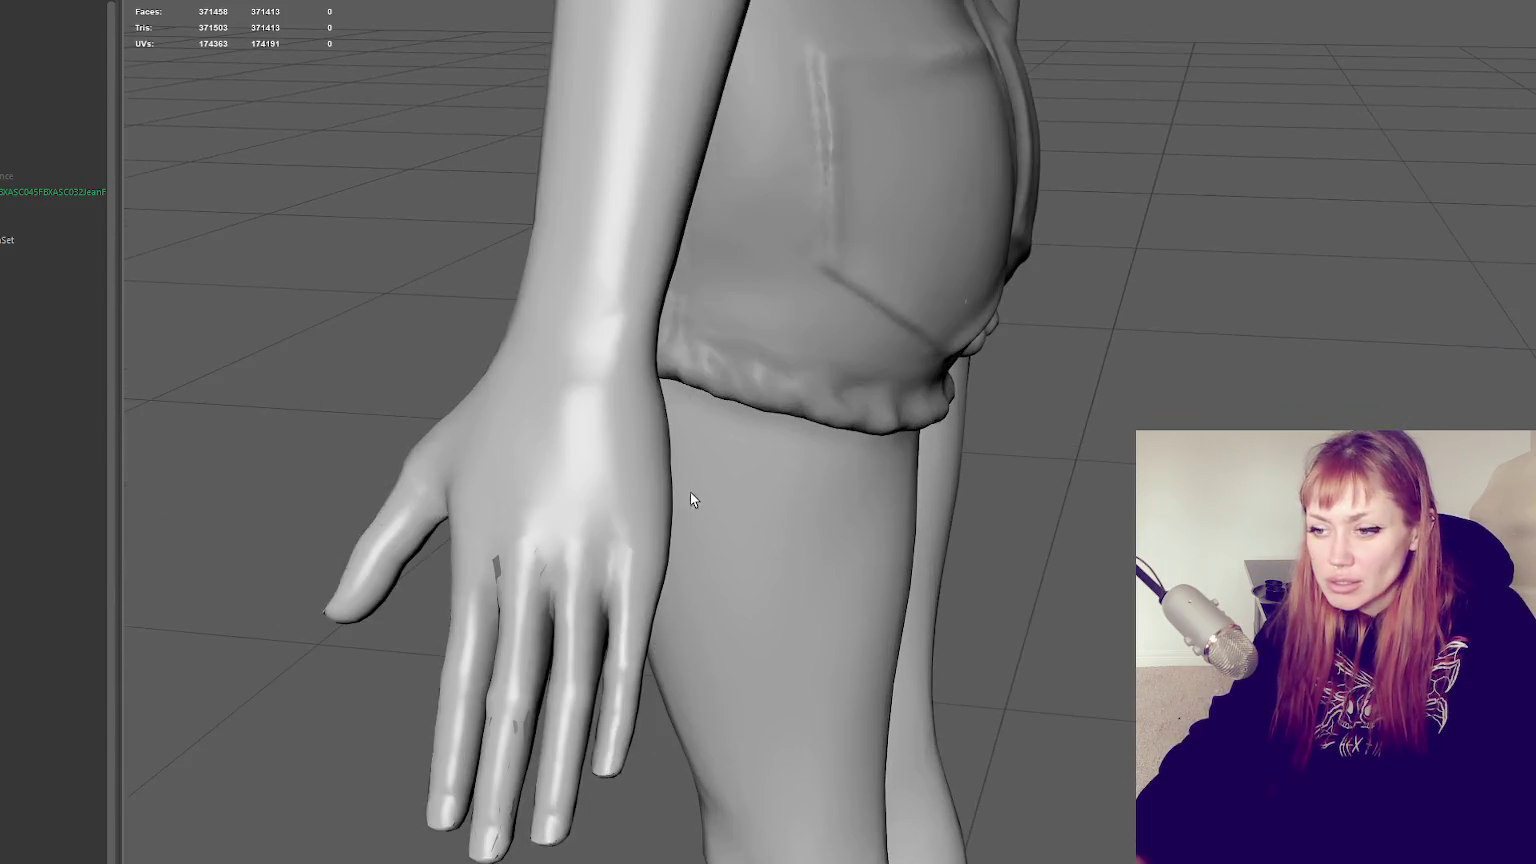
pyautogui.keyDown('alt'); pyautogui.moveTo(690, 492); pyautogui.dragTo(626, 502); pyautogui.keyUp('alt')
pyautogui.moveTo(742, 463)
pyautogui.keyDown('alt'); pyautogui.mouseDown()
pyautogui.moveTo(1065, 441)
pyautogui.moveTo(697, 232)
pyautogui.mouseUp(); pyautogui.keyUp('alt')
pyautogui.scroll(-3, 875, 502)
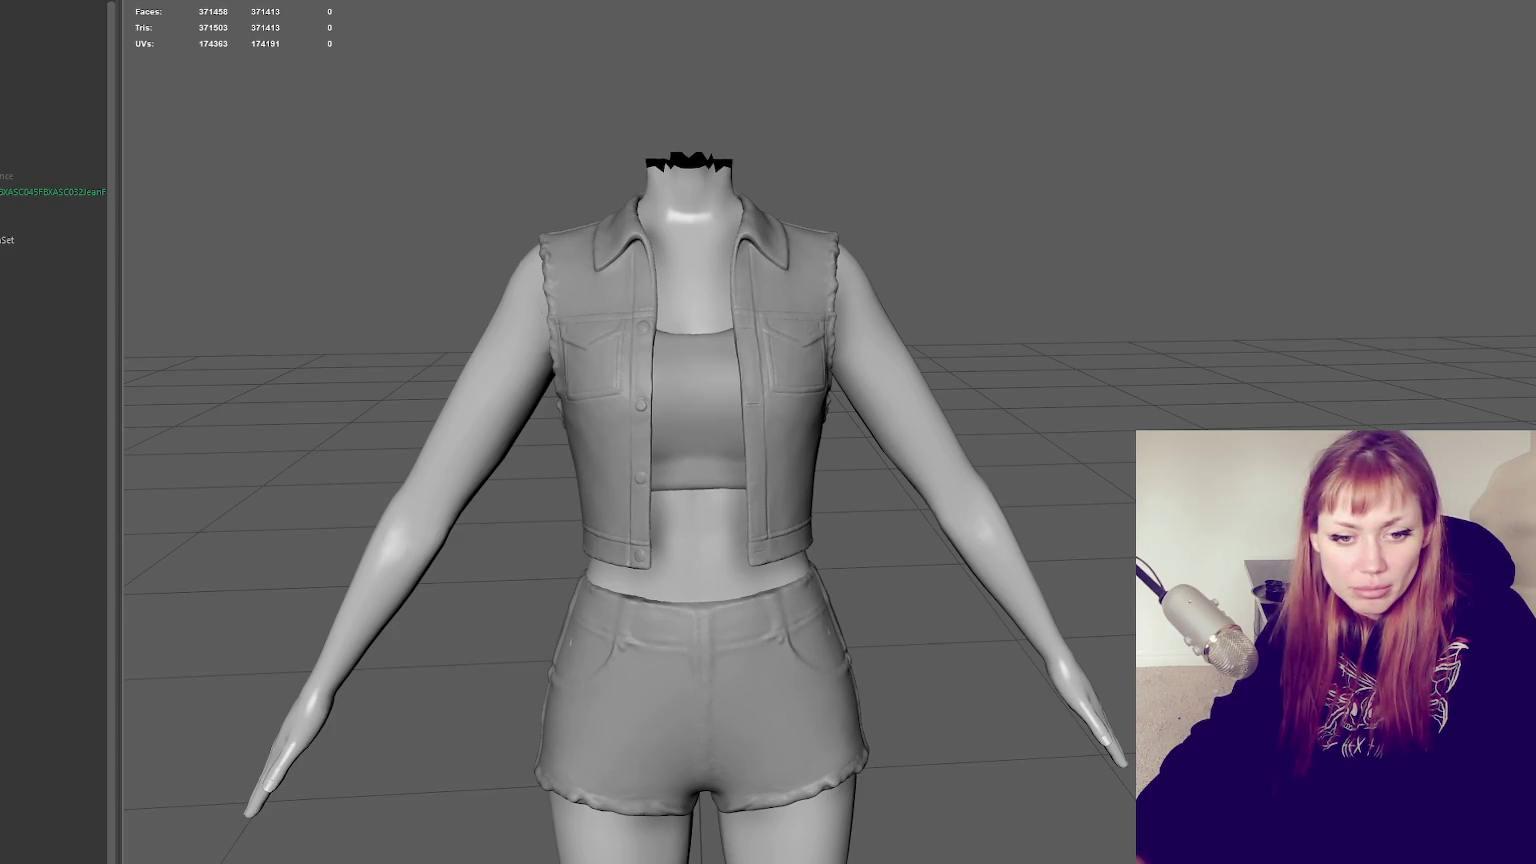
pyautogui.press('super')
pyautogui.click(252, 590)
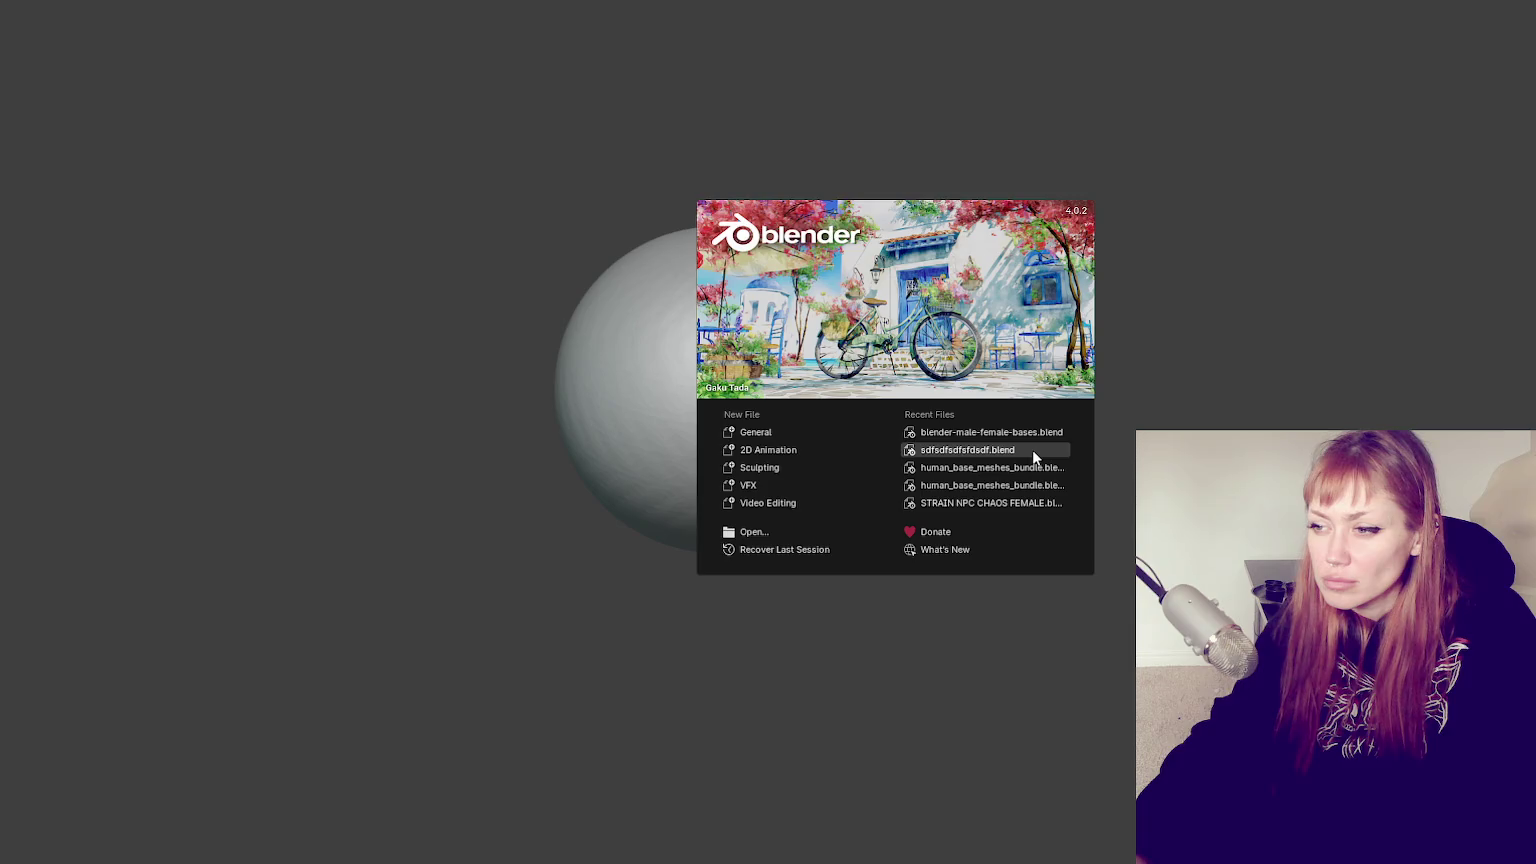
# Dismiss the splash screen and bring the low-poly hand into a front view
pyautogui.click(1051, 141)
pyautogui.click(5, 5)
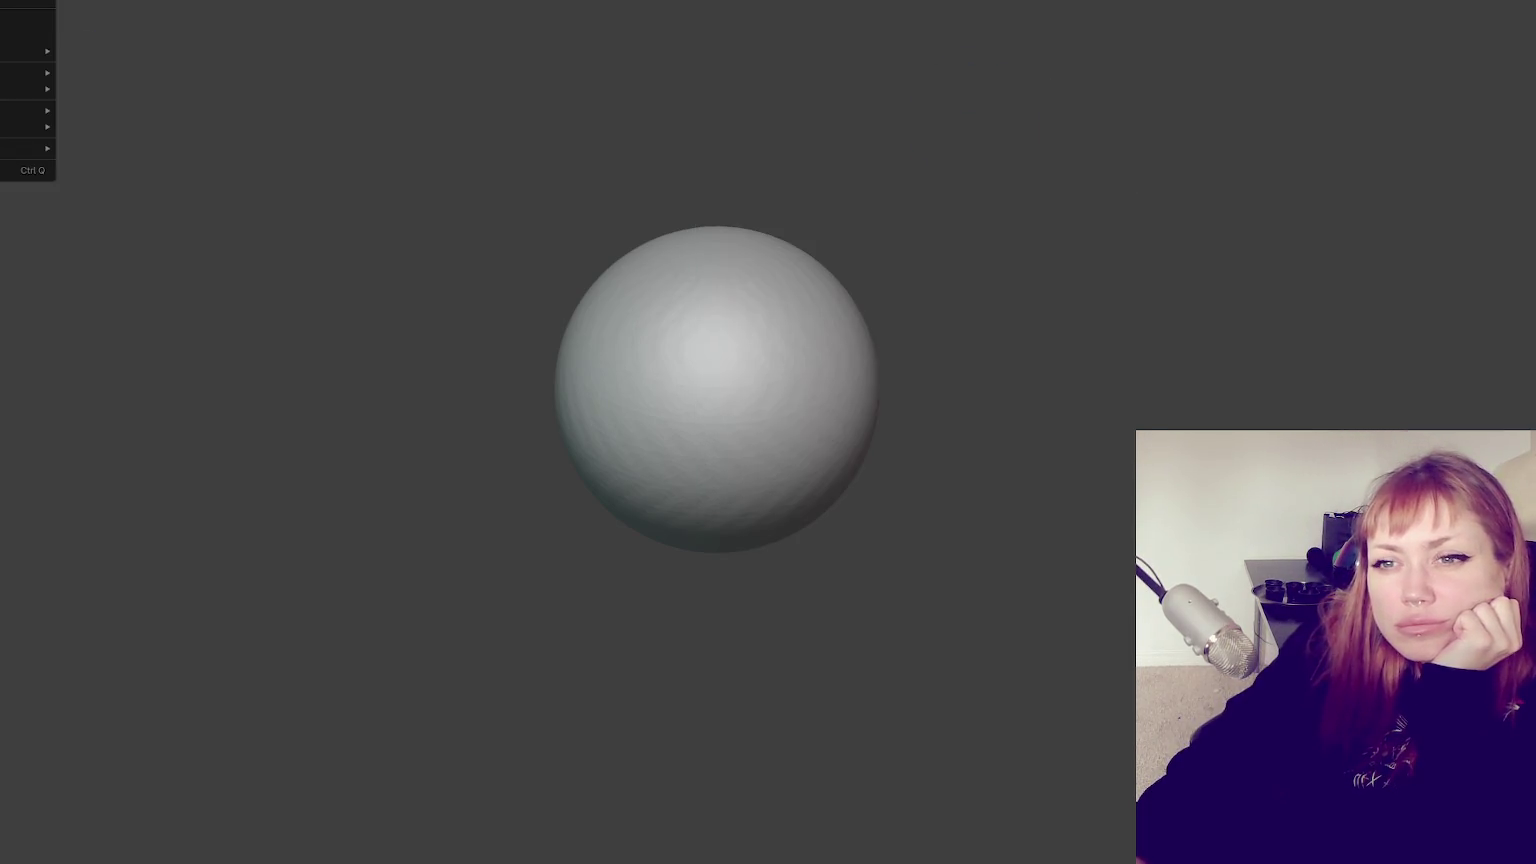
pyautogui.click(25, 34)
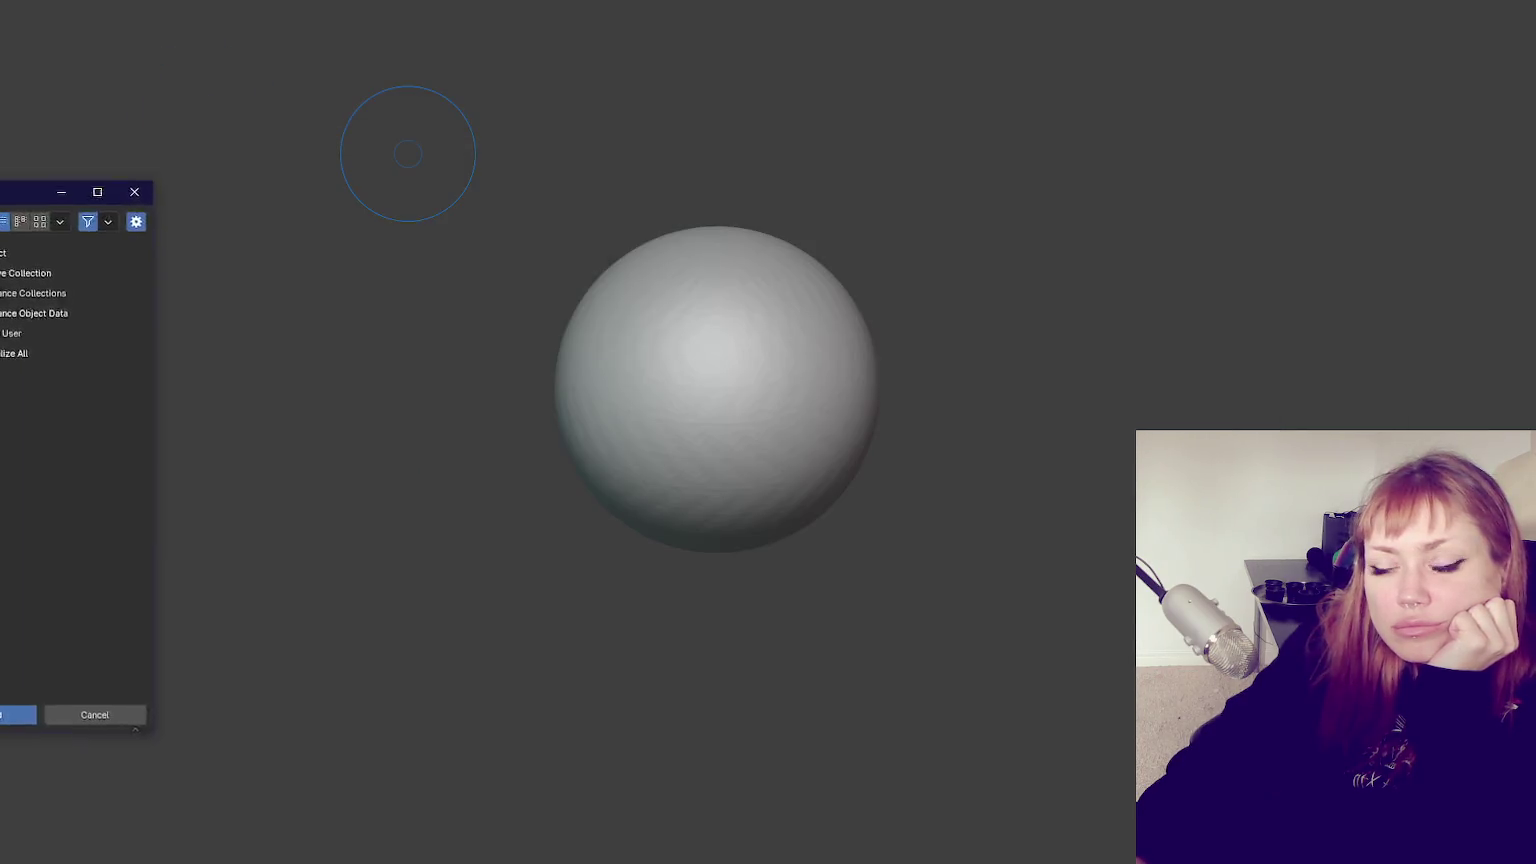
pyautogui.press('super+shift+Left')
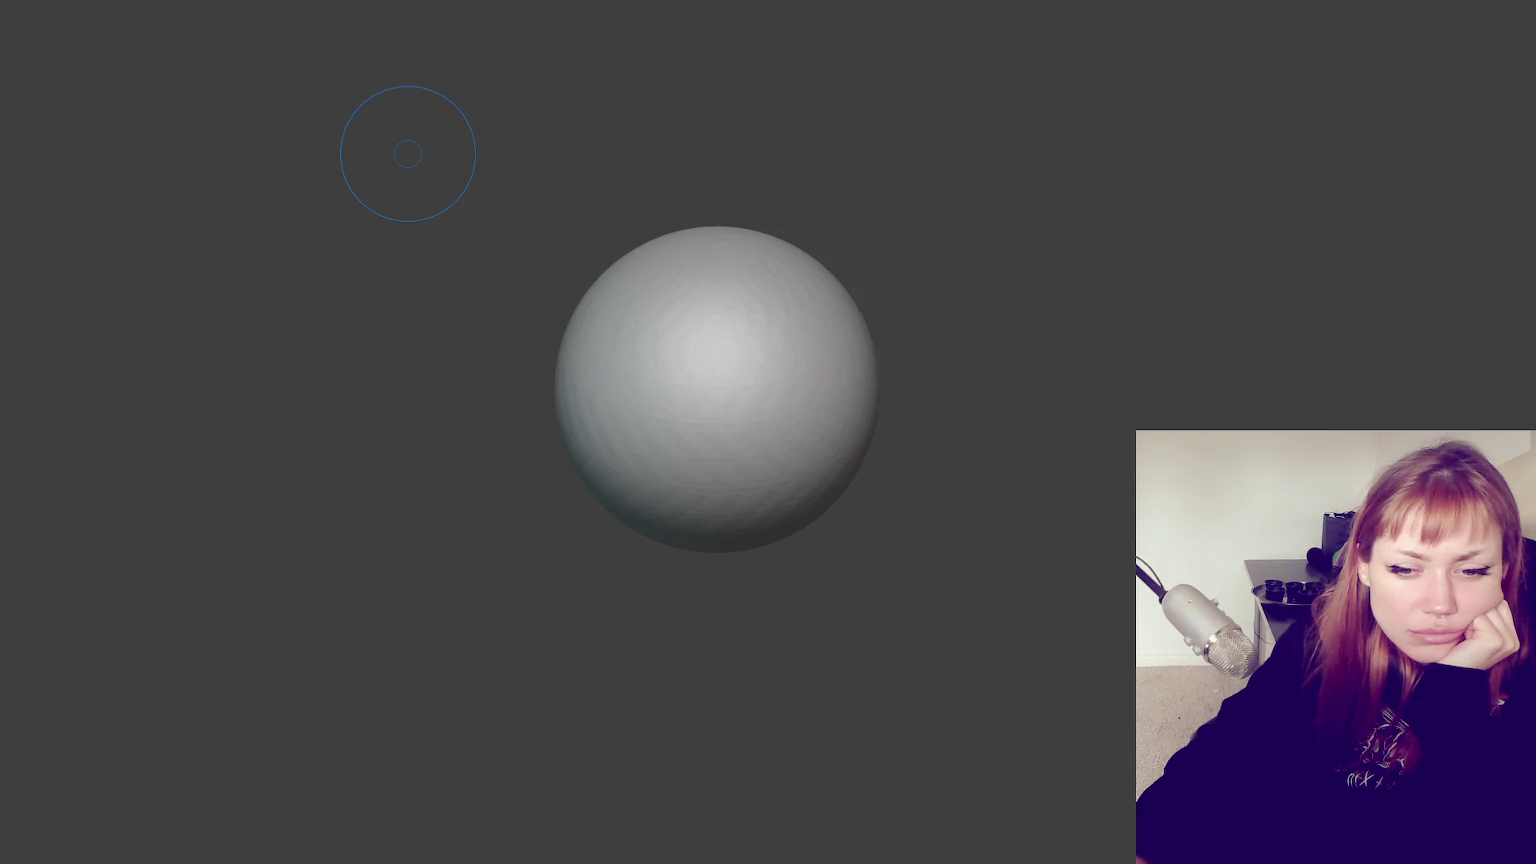
pyautogui.keyDown('shift'); pyautogui.rightClick(718, 398); pyautogui.keyUp('shift')
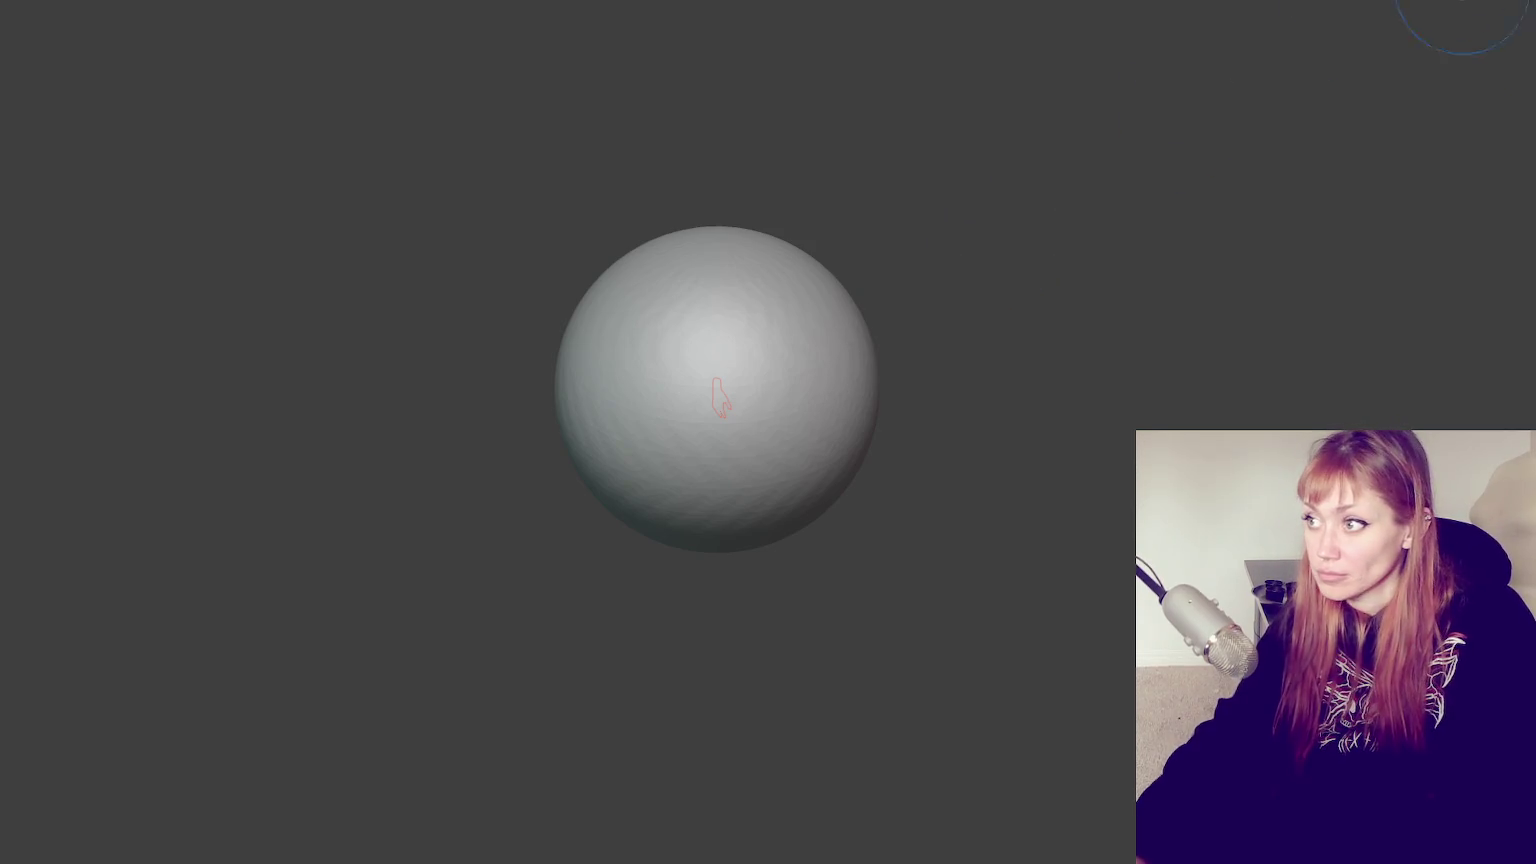
pyautogui.press('n')
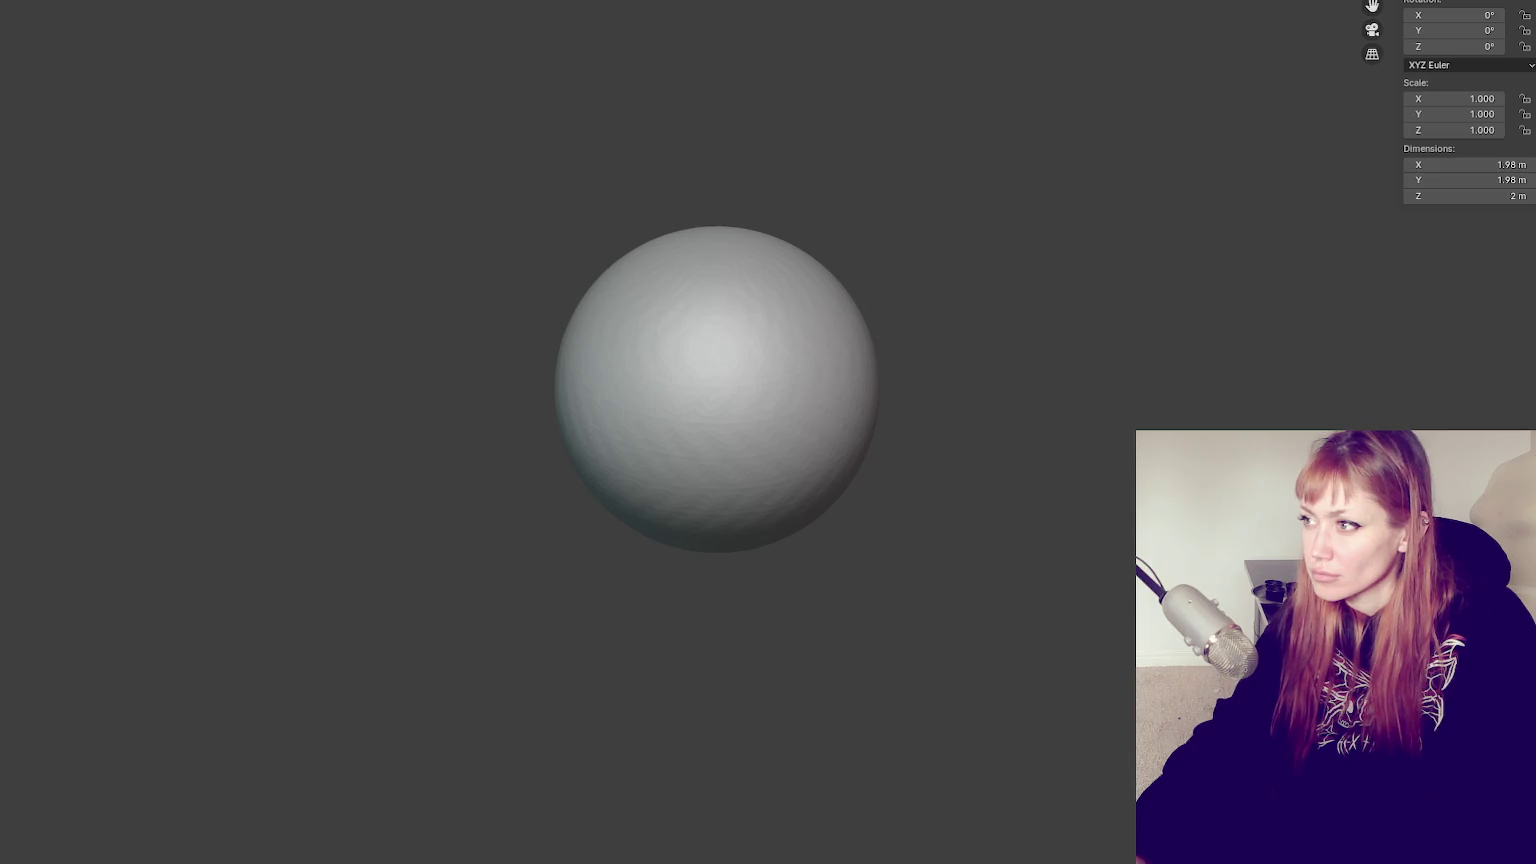
pyautogui.press('Delete')
pyautogui.moveTo(685, 387)
pyautogui.mouseDown(button='middle')
pyautogui.moveTo(912, 380)
pyautogui.moveTo(916, 346)
pyautogui.moveTo(318, 380)
pyautogui.moveTo(463, 504)
pyautogui.moveTo(706, 379)
pyautogui.mouseUp(button='middle')
pyautogui.press('KP_1')
# Export the selected hand to the Desktop as hand.fbx, limited to Mesh objects
pyautogui.click(706, 379)
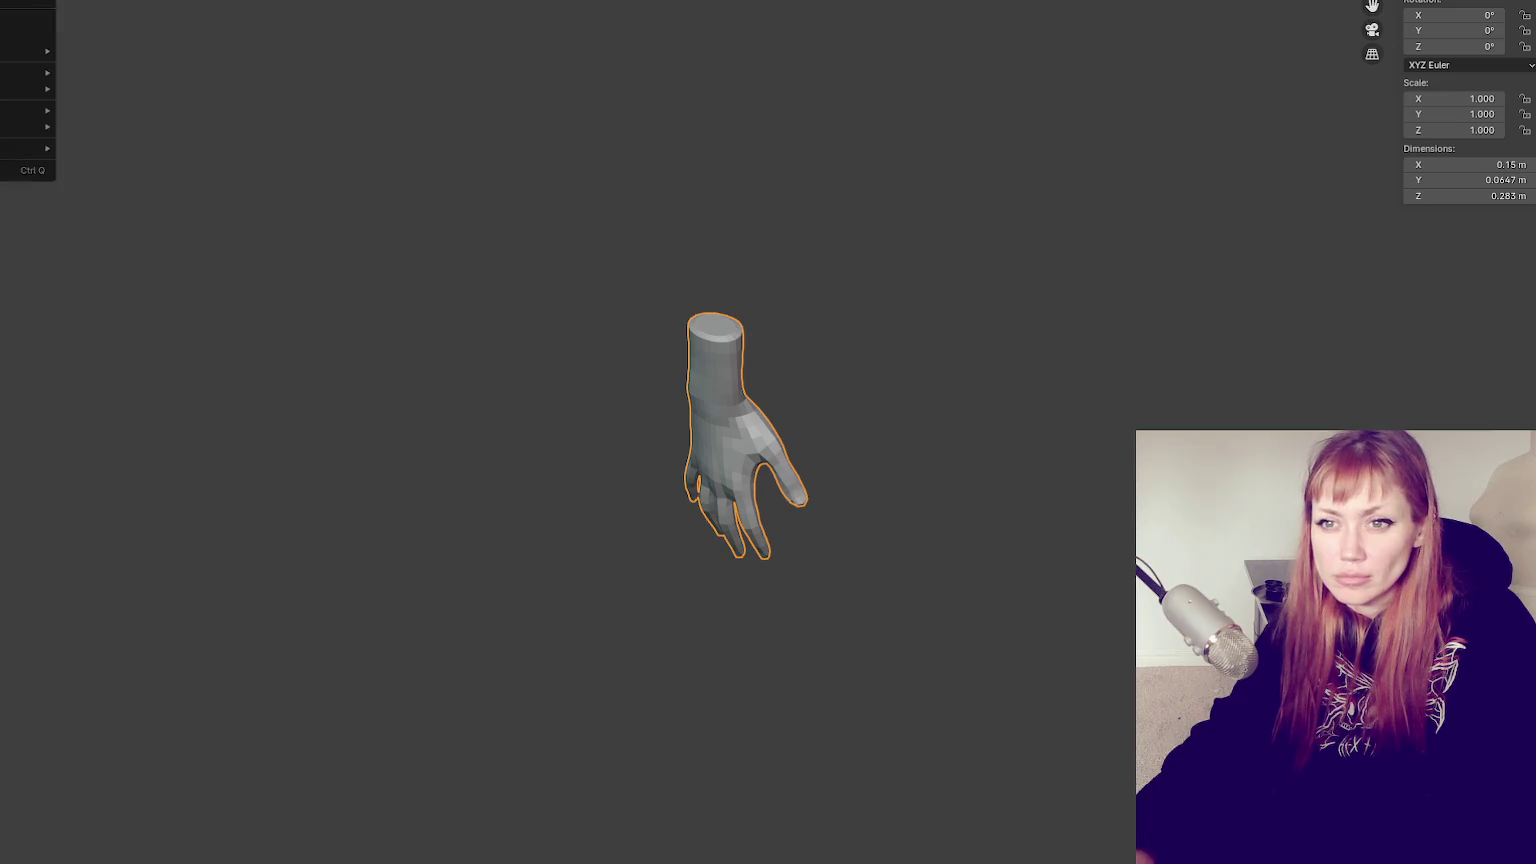
pyautogui.click(147, 238)
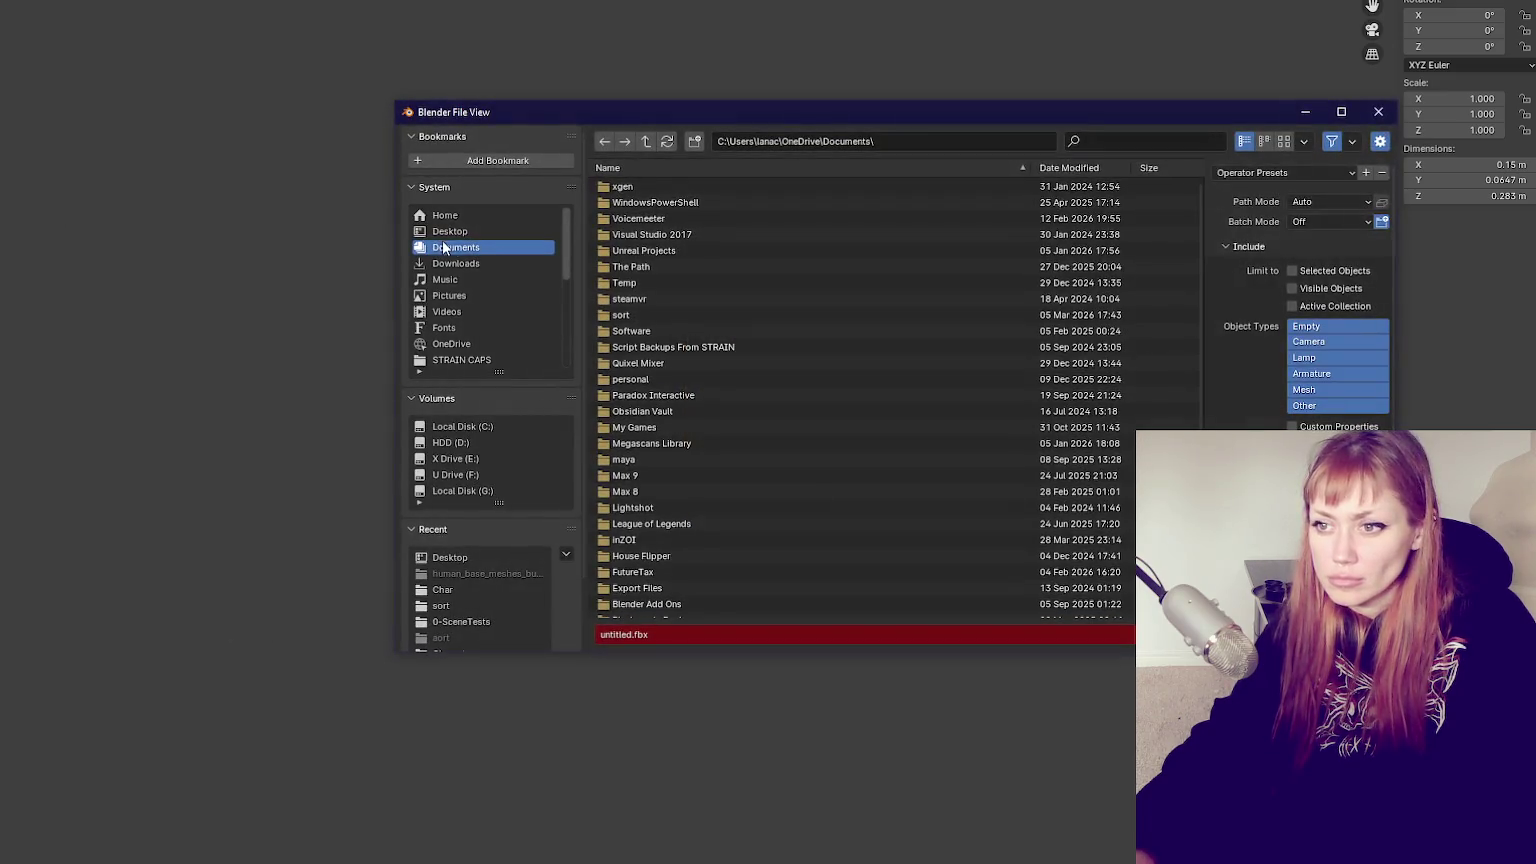
pyautogui.click(495, 232)
pyautogui.click(709, 632)
pyautogui.write('hand')
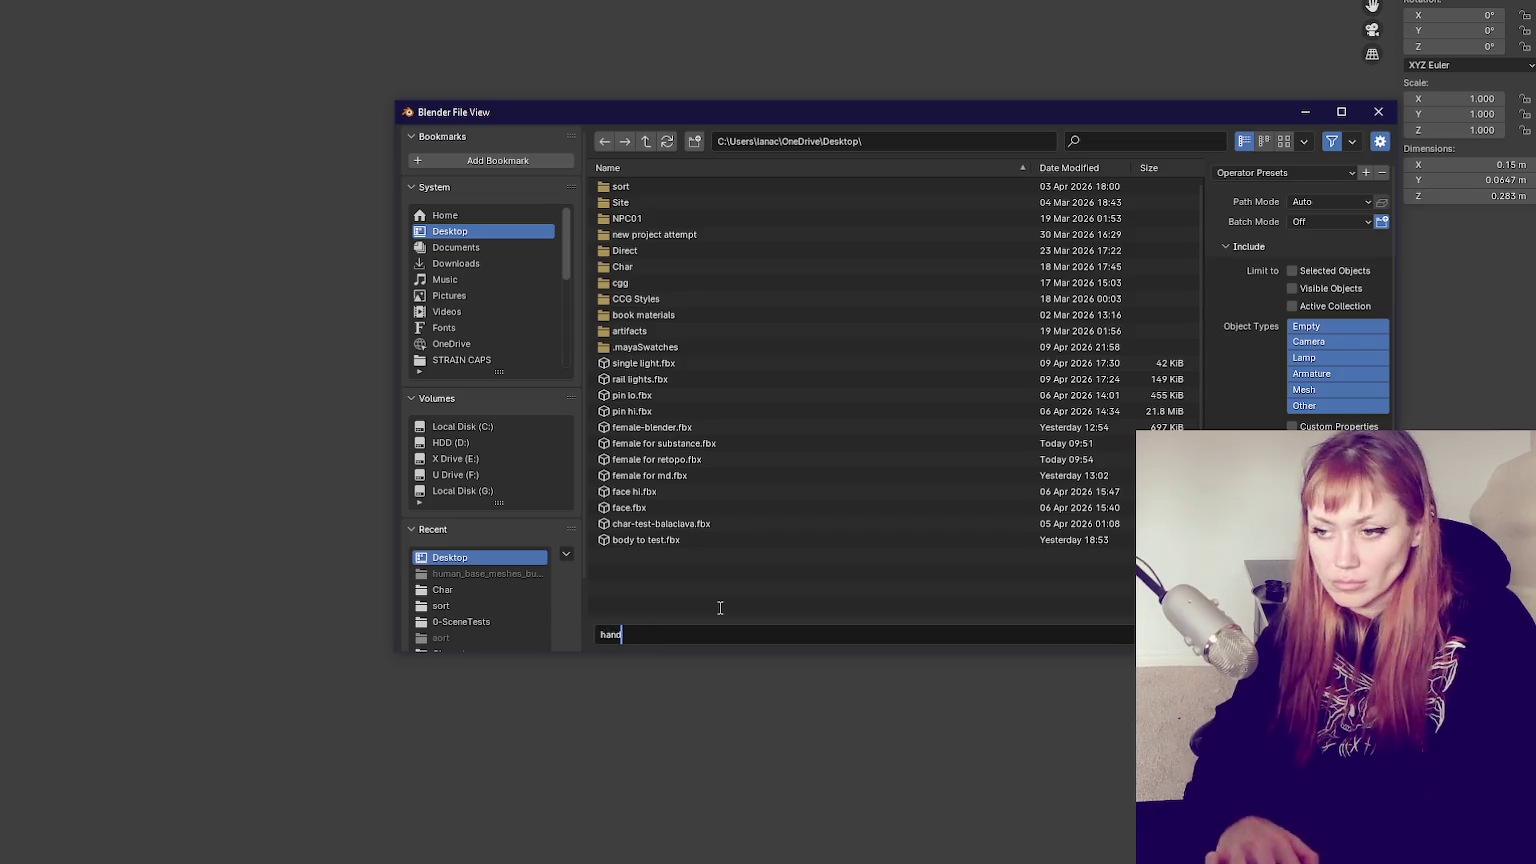
pyautogui.press('Return')
pyautogui.click(1284, 172)
pyautogui.click(1270, 208)
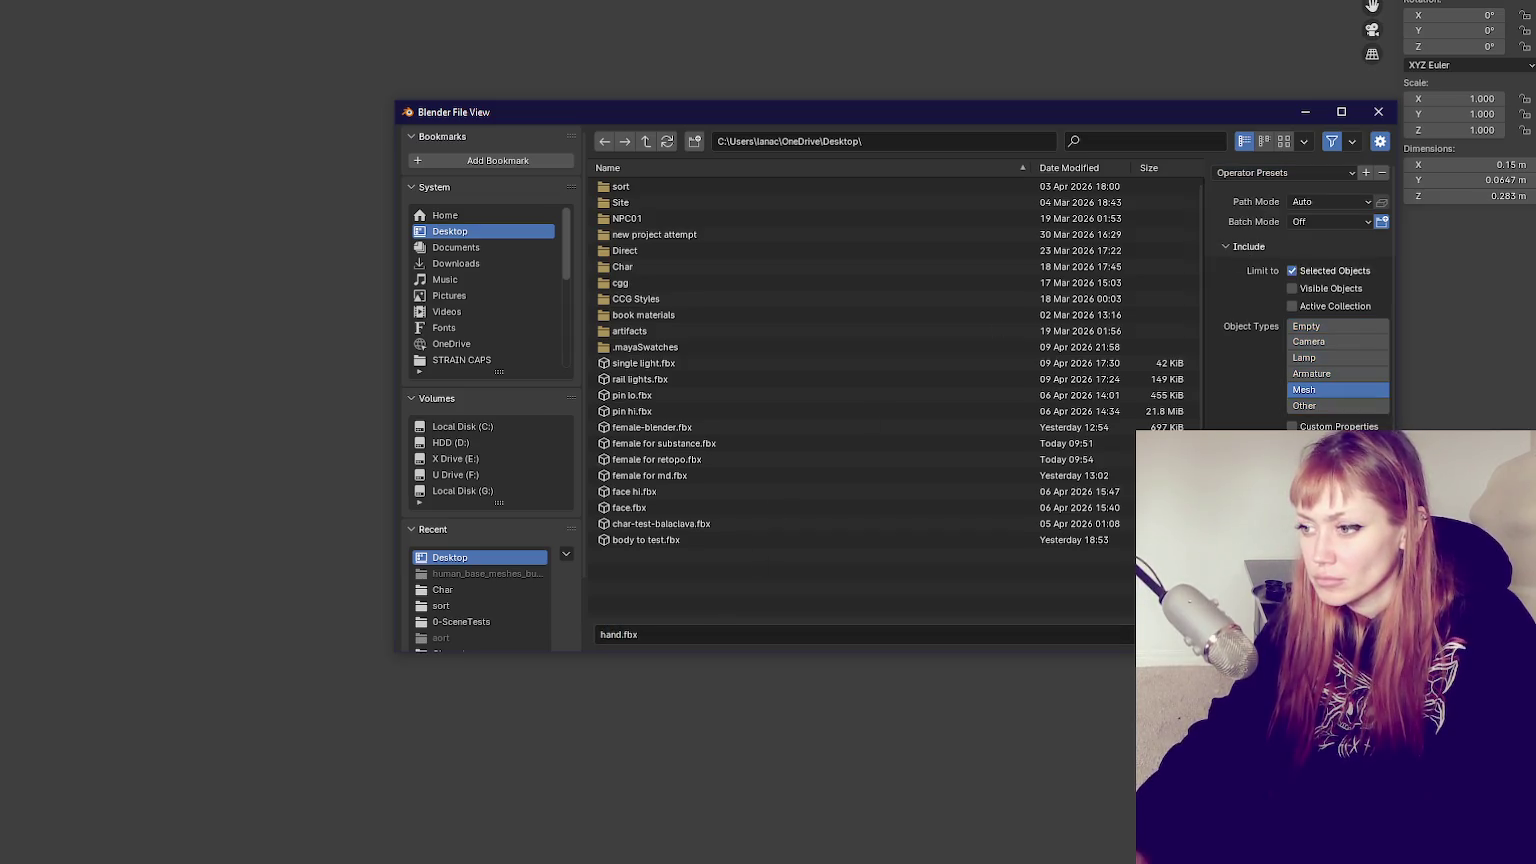
pyautogui.press('Return')
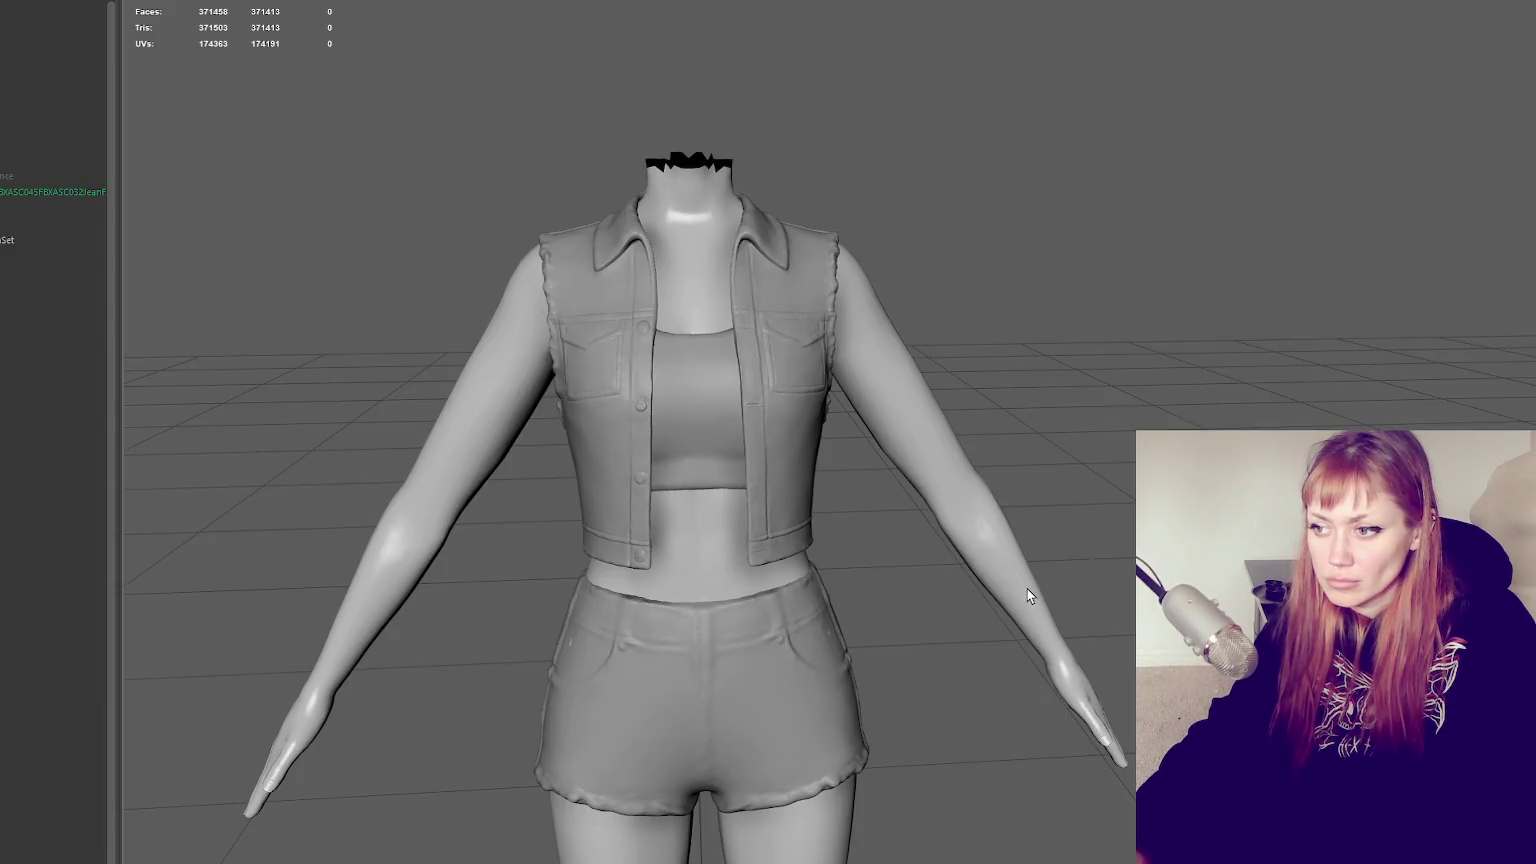
pyautogui.keyDown('alt'); pyautogui.moveTo(1027, 590); pyautogui.dragTo(473, 686); pyautogui.keyUp('alt')
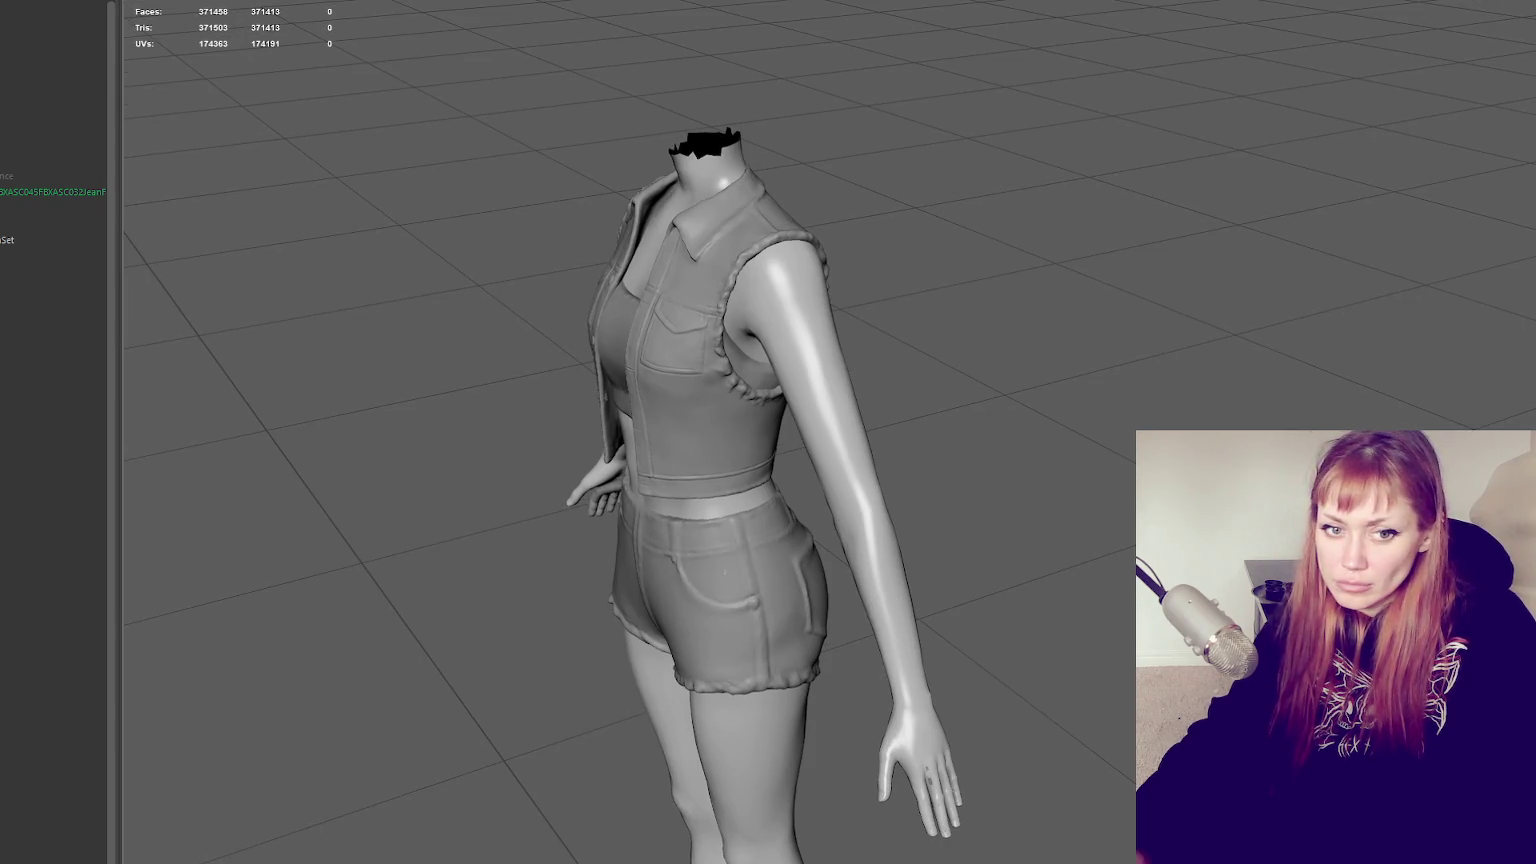
# Bring the exported hand into Maya, rotate it flat and move it beside the left hand
pyautogui.moveTo(0, 470); pyautogui.dragTo(405, 473)
pyautogui.click(50, 240)
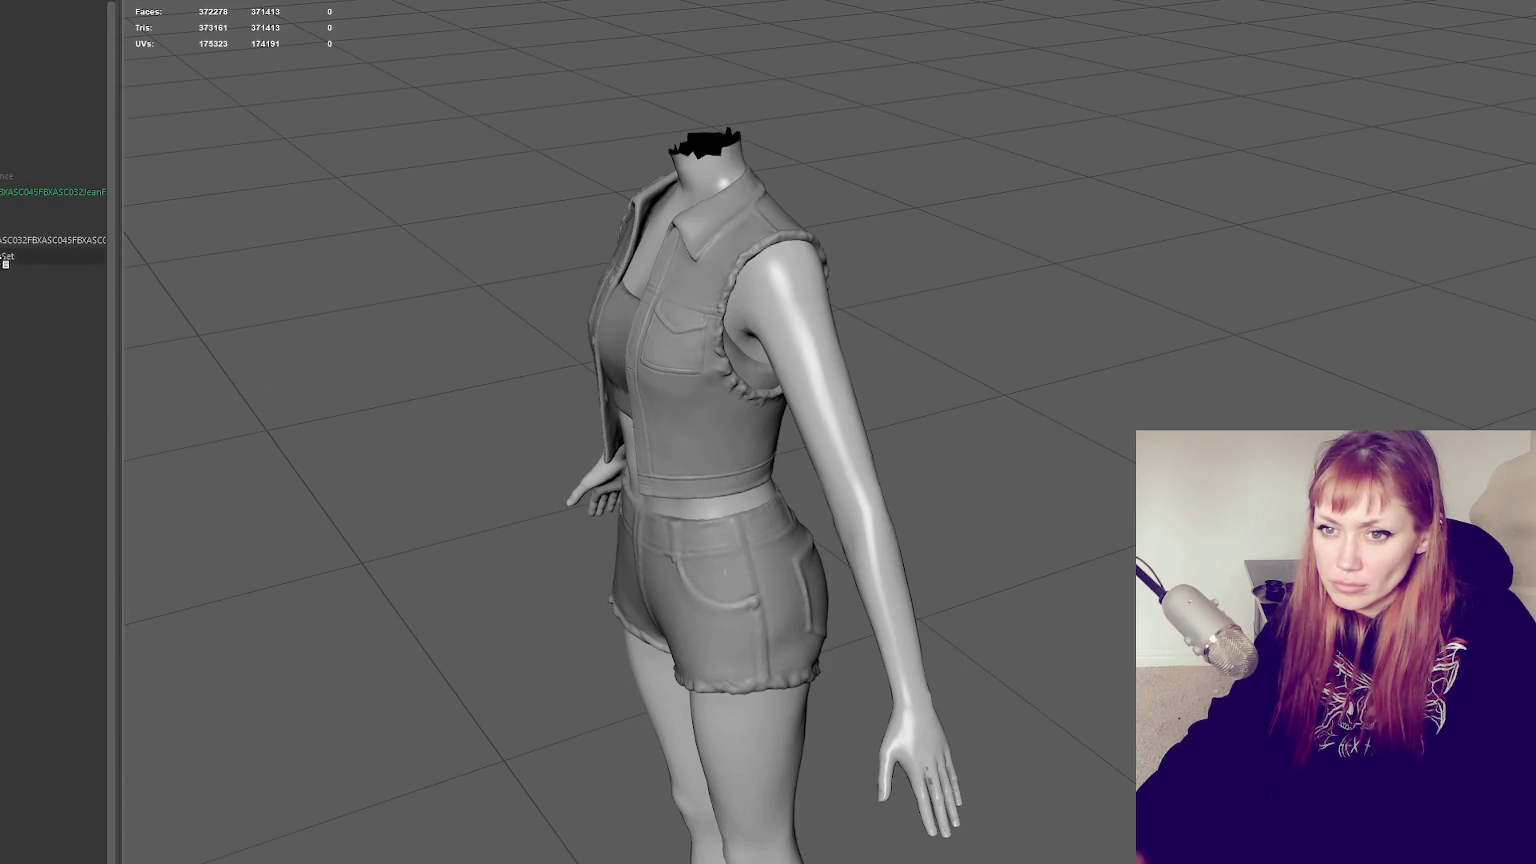
pyautogui.press('f')
pyautogui.scroll(-5, 906, 497)
pyautogui.scroll(-3, 920, 515)
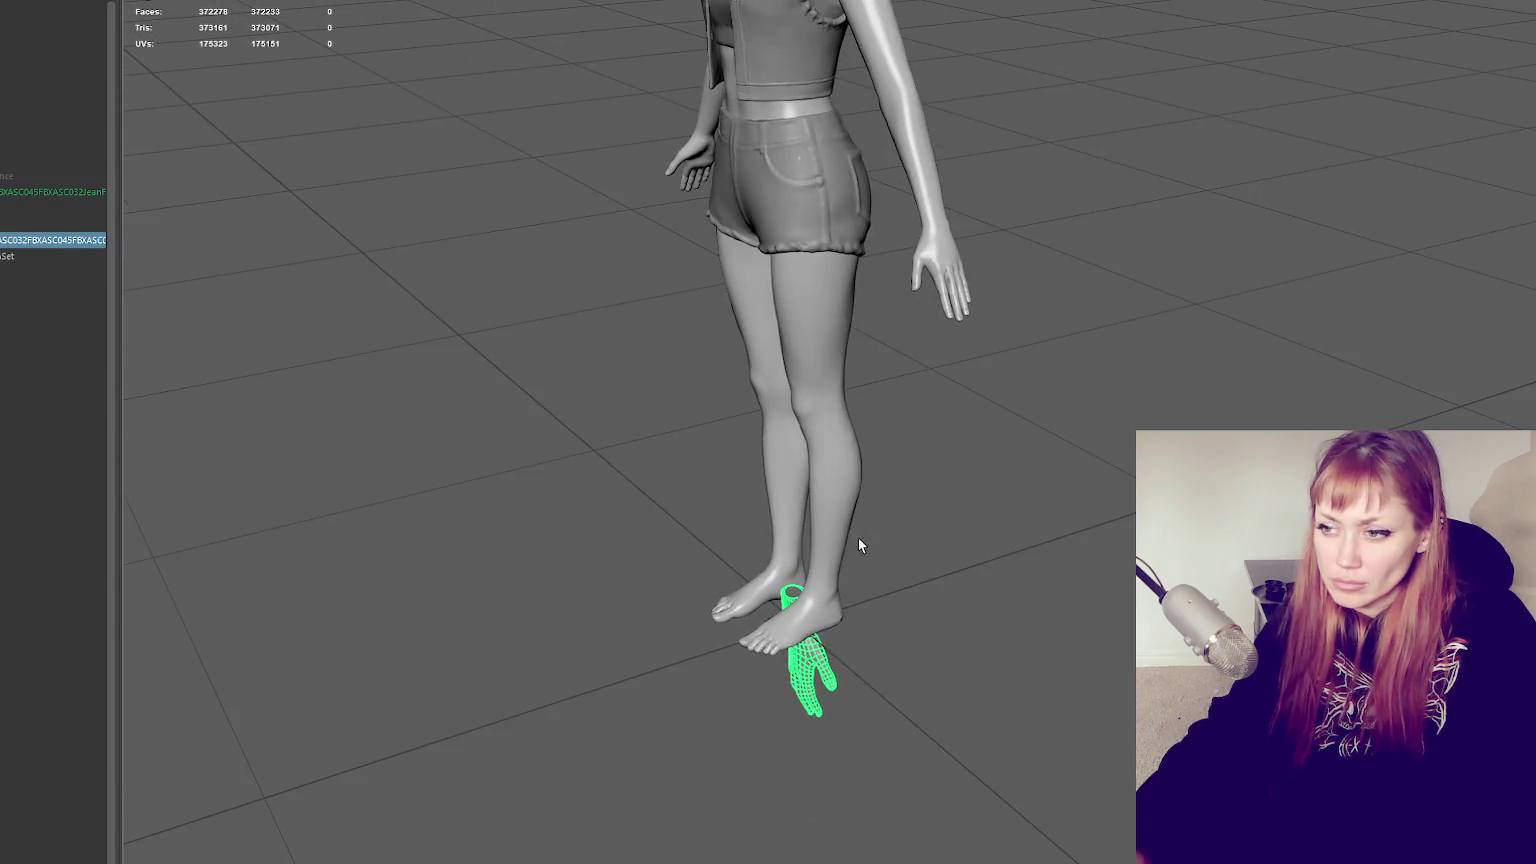
pyautogui.press('e')
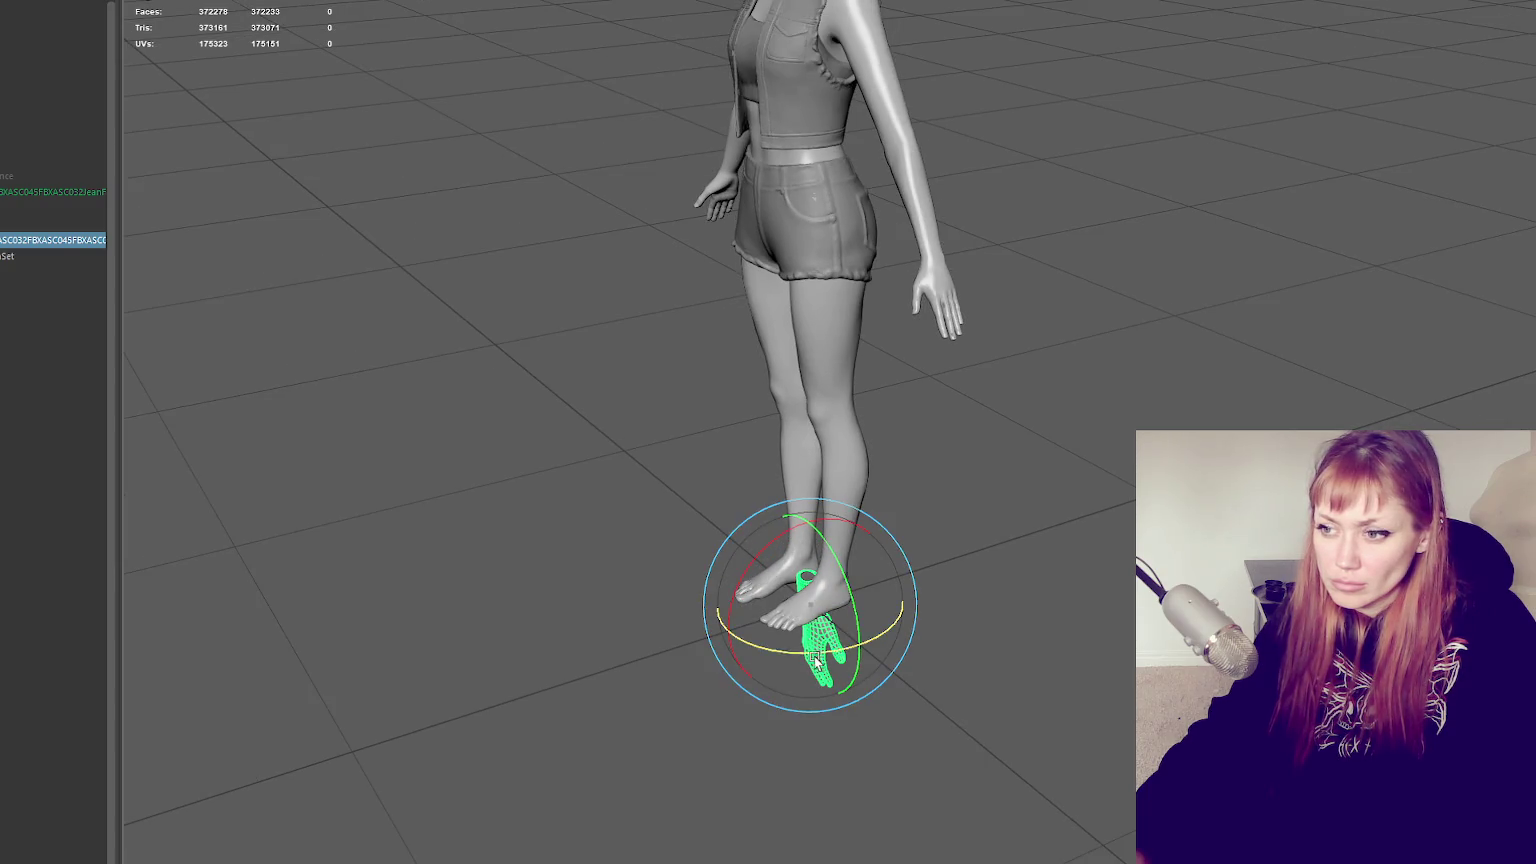
pyautogui.moveTo(818, 660); pyautogui.dragTo(698, 650)
pyautogui.press('w')
pyautogui.moveTo(852, 652)
pyautogui.mouseDown()
pyautogui.moveTo(649, 418)
pyautogui.moveTo(566, 165)
pyautogui.moveTo(793, 206)
pyautogui.mouseUp()
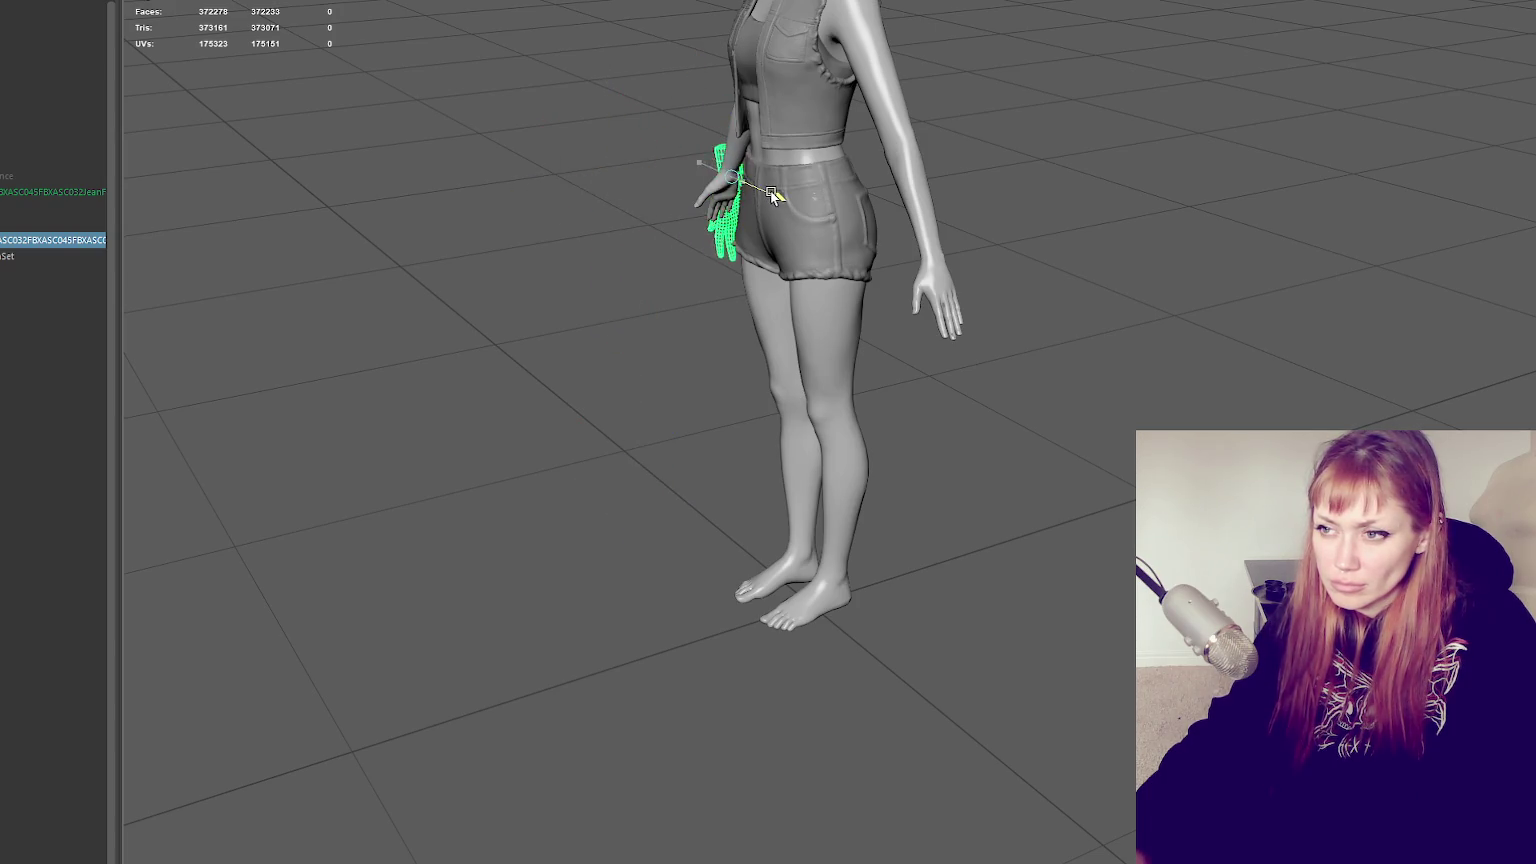
# Move the hand onto the forearm and nudge it into place at the wrist
pyautogui.press('f')
pyautogui.scroll(-5, 638, 216)
pyautogui.moveTo(638, 216)
pyautogui.keyDown('alt'); pyautogui.mouseDown()
pyautogui.moveTo(1015, 309)
pyautogui.moveTo(1132, 368)
pyautogui.moveTo(1278, 366)
pyautogui.mouseUp(); pyautogui.keyUp('alt')
pyautogui.moveTo(1205, 300)
pyautogui.mouseDown()
pyautogui.moveTo(1217, 50)
pyautogui.moveTo(1385, 108)
pyautogui.moveTo(995, 150)
pyautogui.mouseUp()
pyautogui.press('e')
pyautogui.press('w')
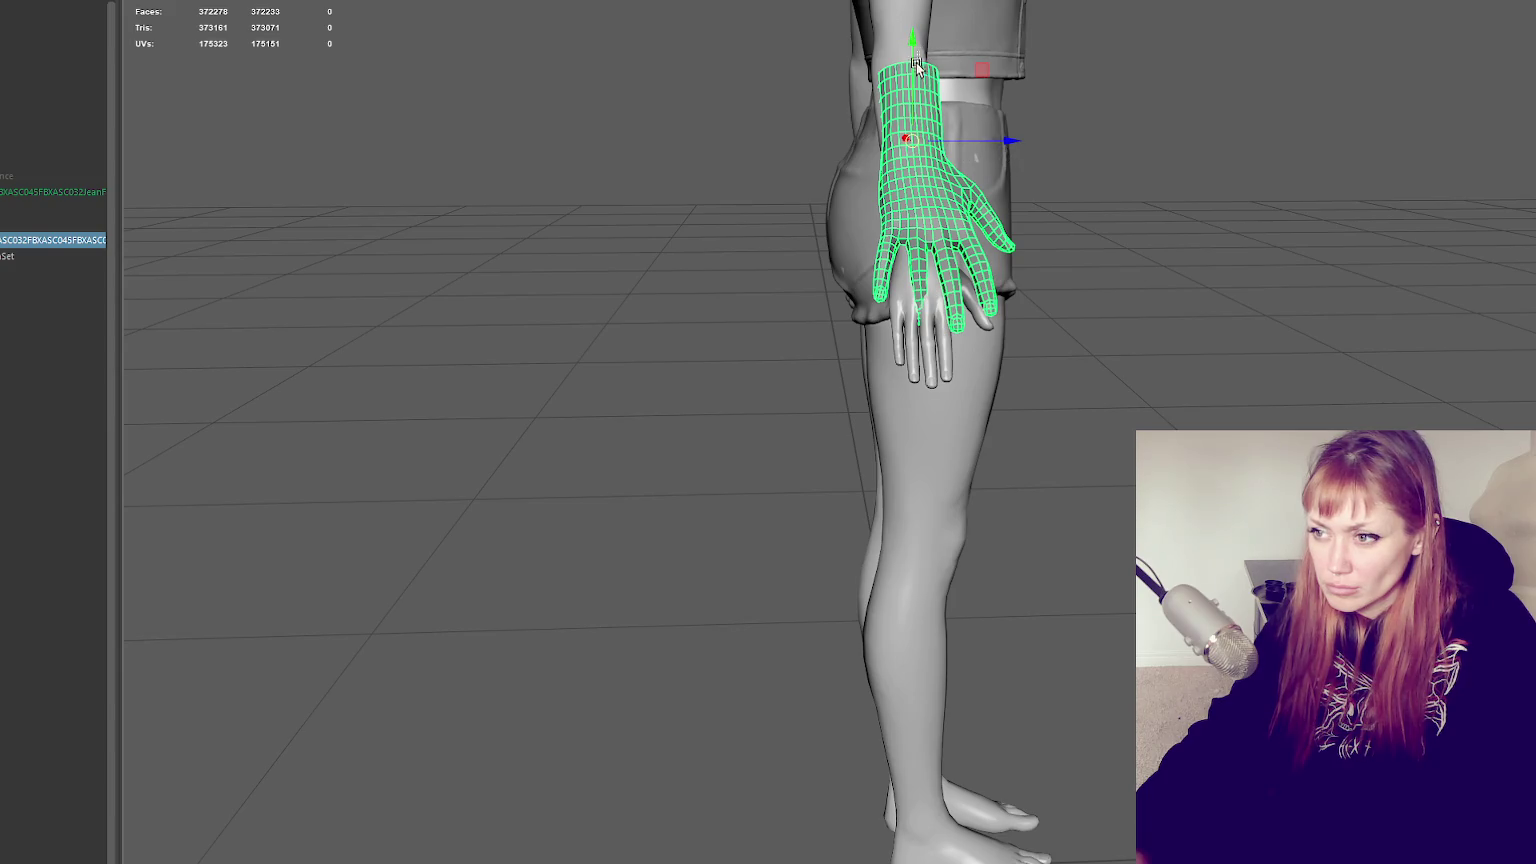
pyautogui.keyDown('alt'); pyautogui.moveTo(1118, 151); pyautogui.dragTo(909, 158); pyautogui.keyUp('alt')
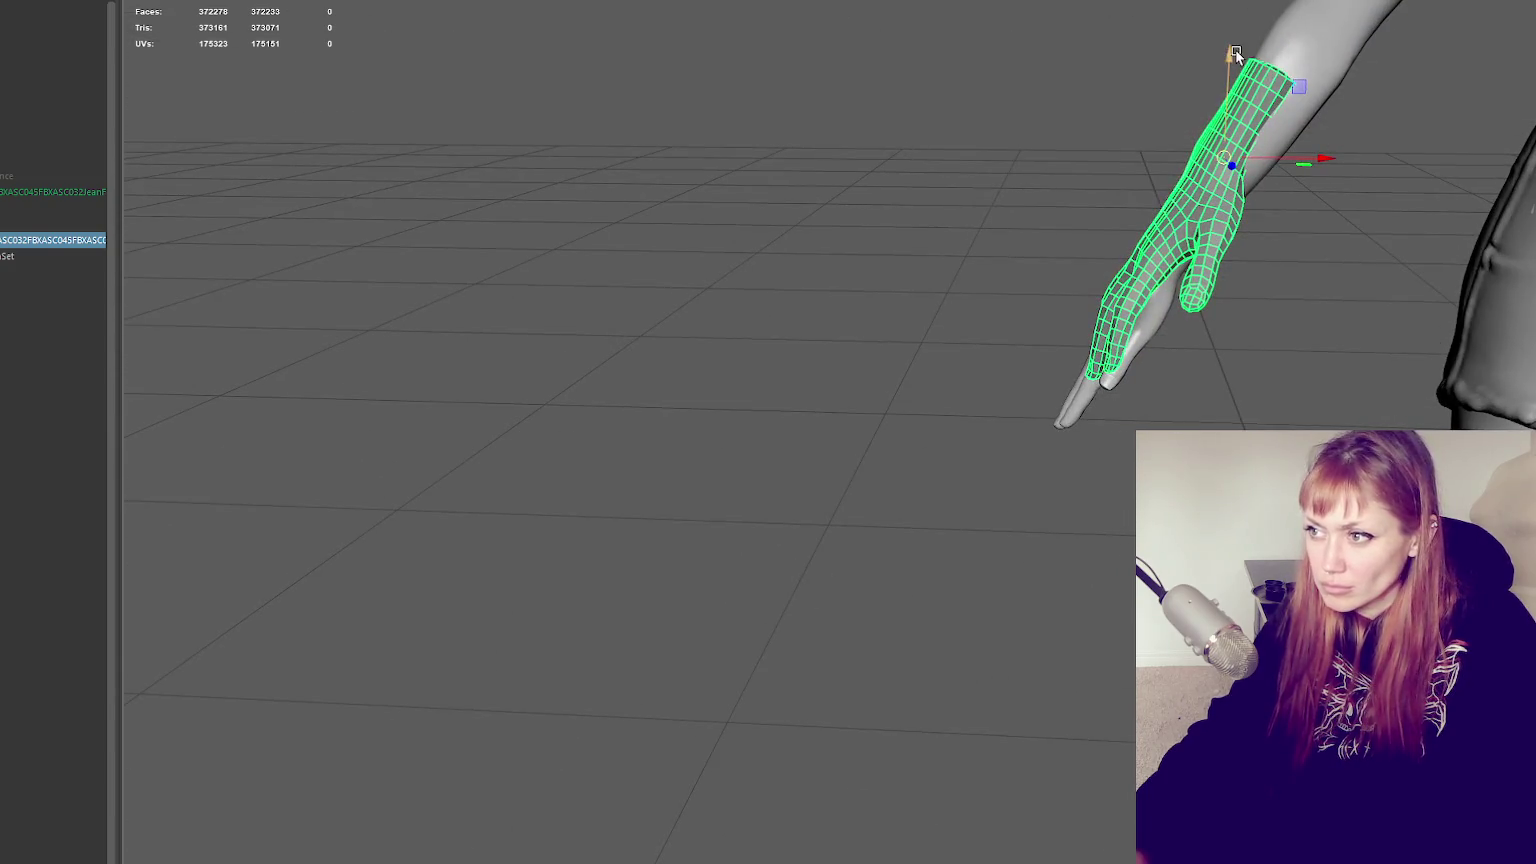
pyautogui.moveTo(1215, 78); pyautogui.dragTo(1215, 112)
pyautogui.moveTo(1287, 197); pyautogui.dragTo(1288, 222)
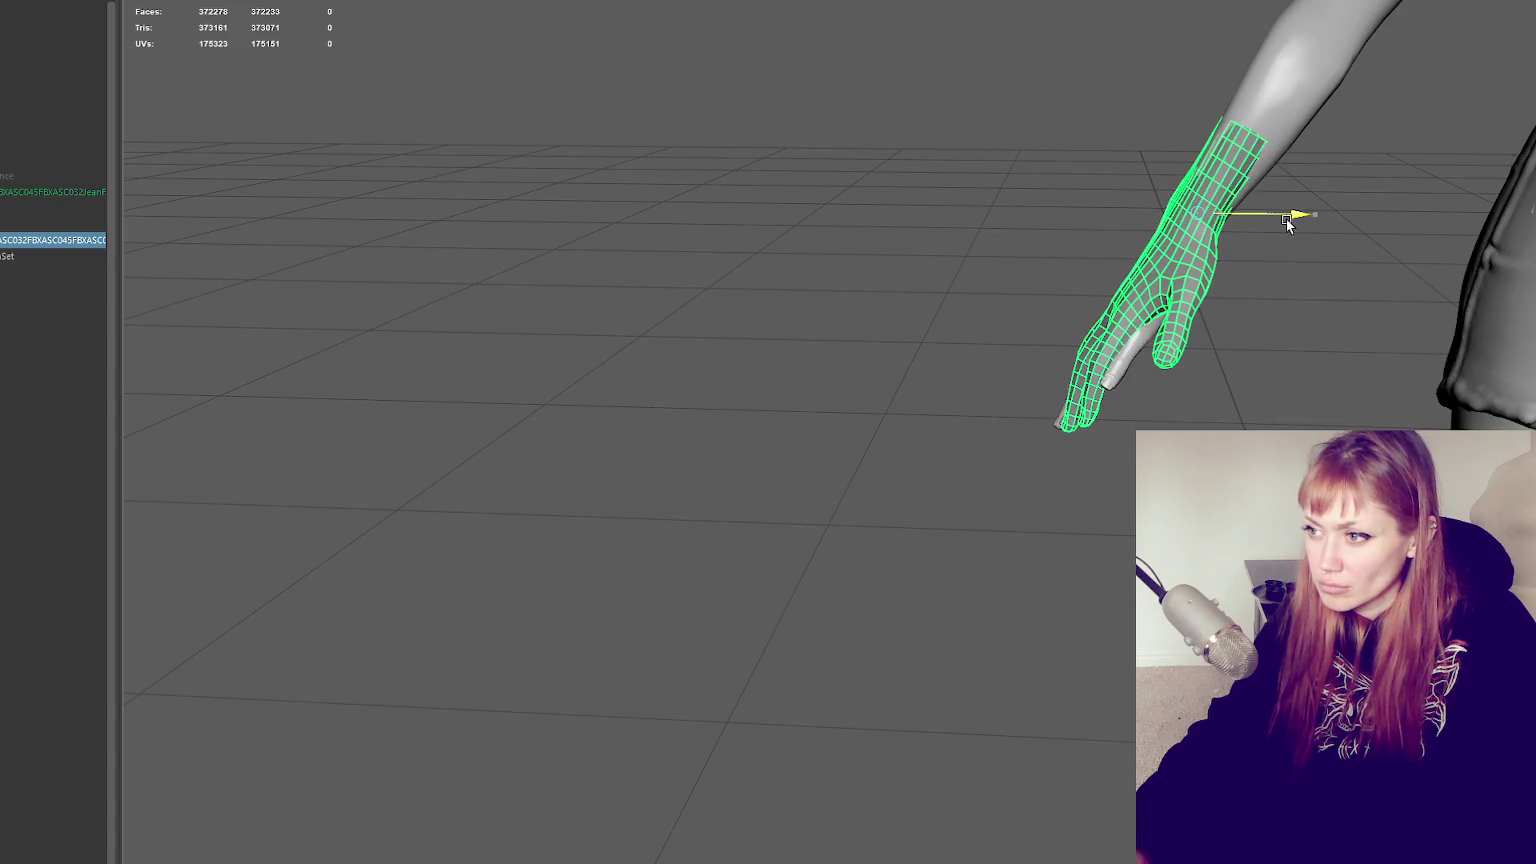
pyautogui.moveTo(1212, 126); pyautogui.dragTo(1210, 156)
pyautogui.moveTo(1288, 239); pyautogui.dragTo(1283, 245)
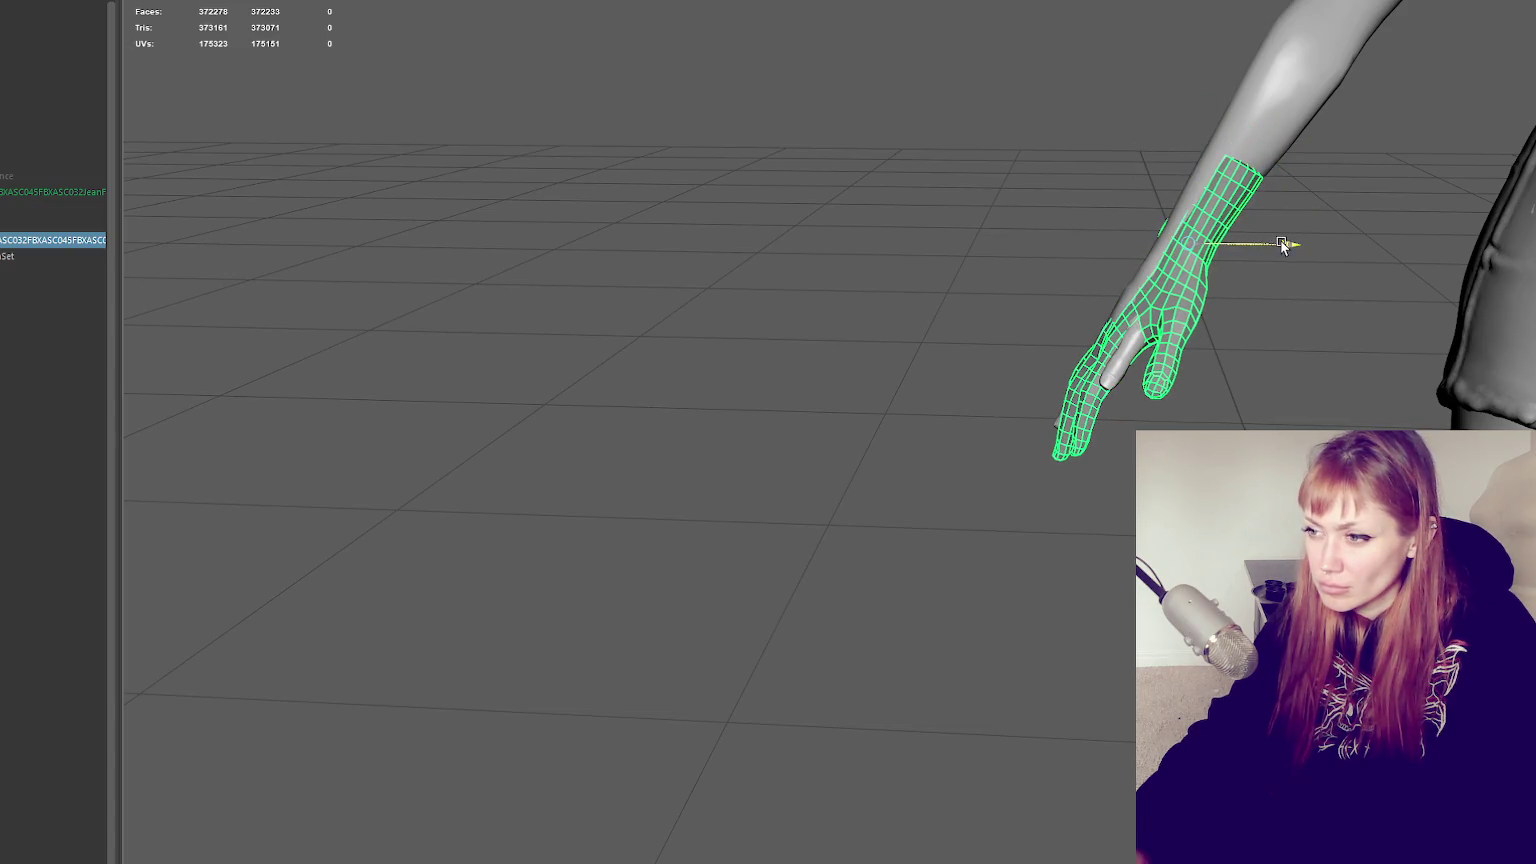
pyautogui.moveTo(1193, 165)
pyautogui.mouseDown()
pyautogui.moveTo(1203, 149)
pyautogui.moveTo(1358, 170)
pyautogui.moveTo(1348, 151)
pyautogui.mouseUp()
# Rotate the hand to match the body's hand, lower it into place and deselect
pyautogui.keyDown('alt'); pyautogui.moveTo(1348, 151); pyautogui.dragTo(1100, 384, button='middle'); pyautogui.keyUp('alt')
pyautogui.moveTo(969, 382); pyautogui.dragTo(910, 384)
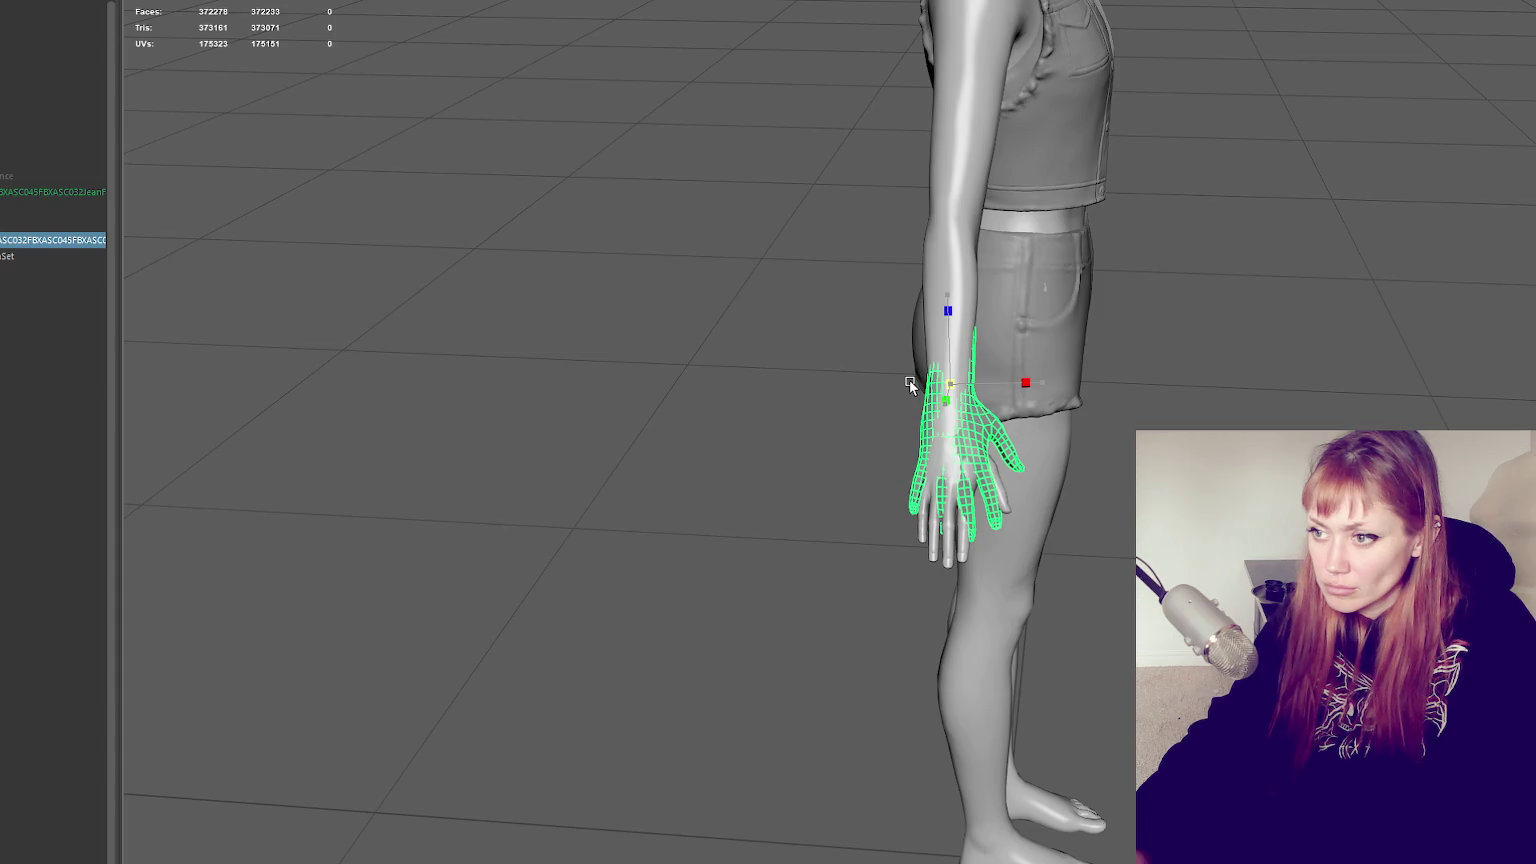
pyautogui.moveTo(947, 303); pyautogui.dragTo(947, 330)
pyautogui.moveTo(1189, 375)
pyautogui.keyDown('alt'); pyautogui.mouseDown()
pyautogui.moveTo(984, 387)
pyautogui.moveTo(1035, 475)
pyautogui.moveTo(878, 278)
pyautogui.mouseUp(); pyautogui.keyUp('alt')
pyautogui.click(878, 278)
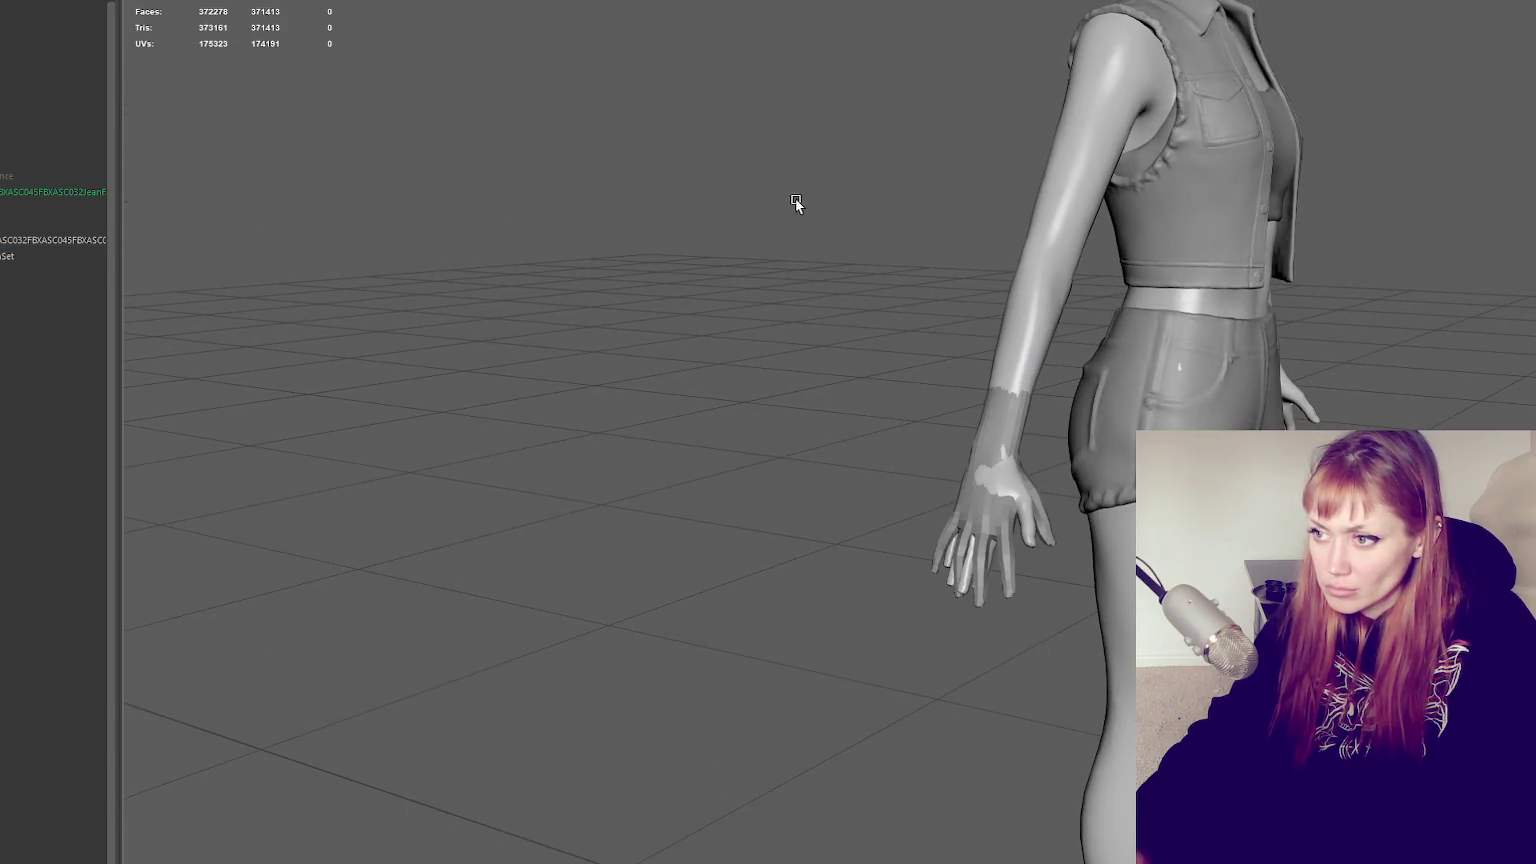
# Frame the character in the view and select the character mesh
pyautogui.moveTo(1054, 228)
pyautogui.keyDown('alt'); pyautogui.mouseDown()
pyautogui.moveTo(1086, 176)
pyautogui.moveTo(1330, 248)
pyautogui.mouseUp(); pyautogui.keyUp('alt')
pyautogui.press('f')
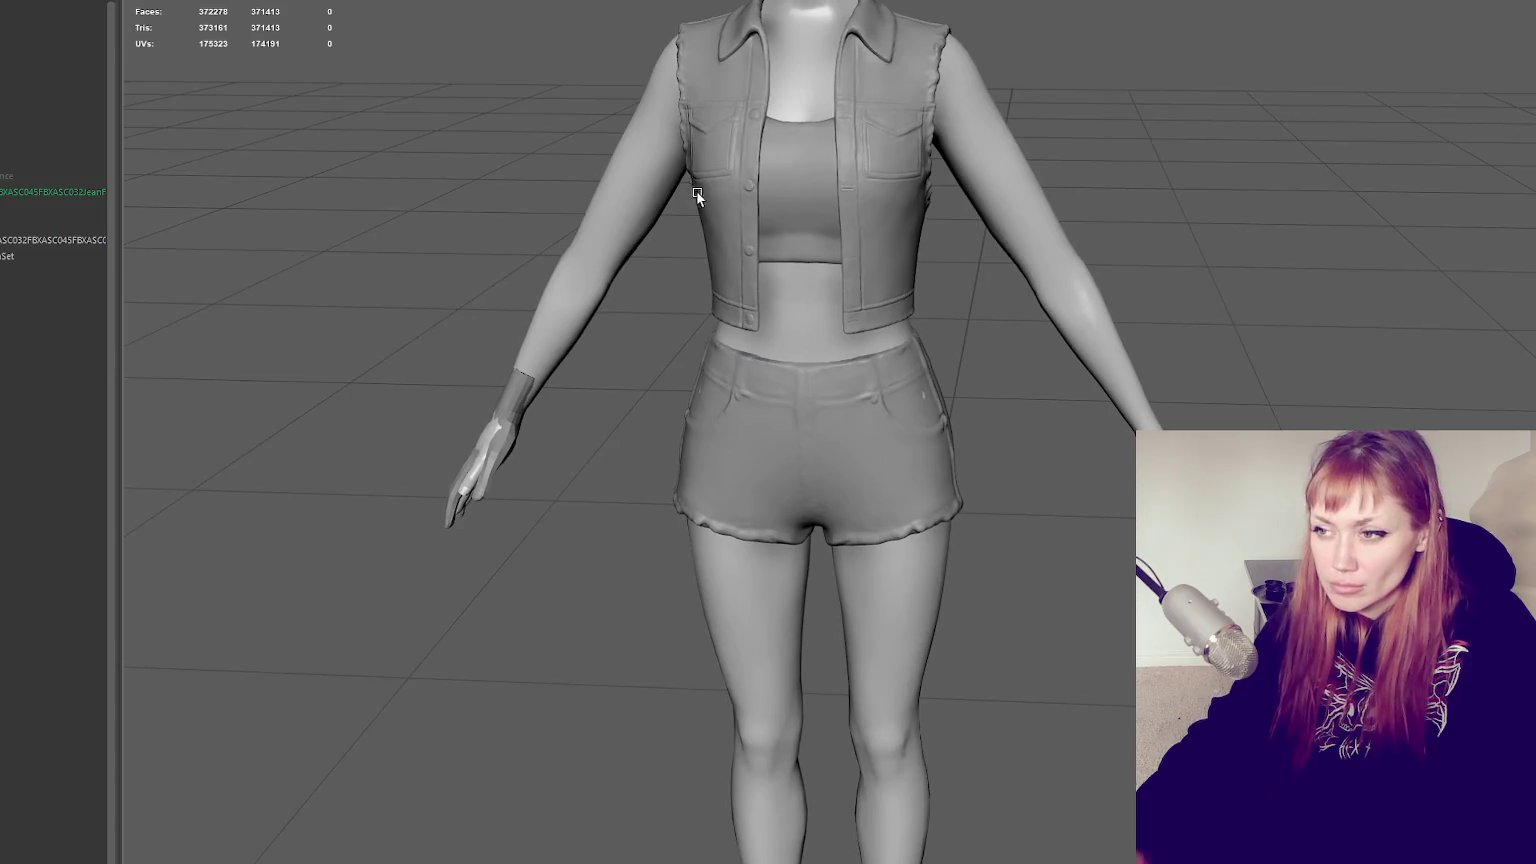
pyautogui.click(50, 192)
pyautogui.rightClick(52, 192)
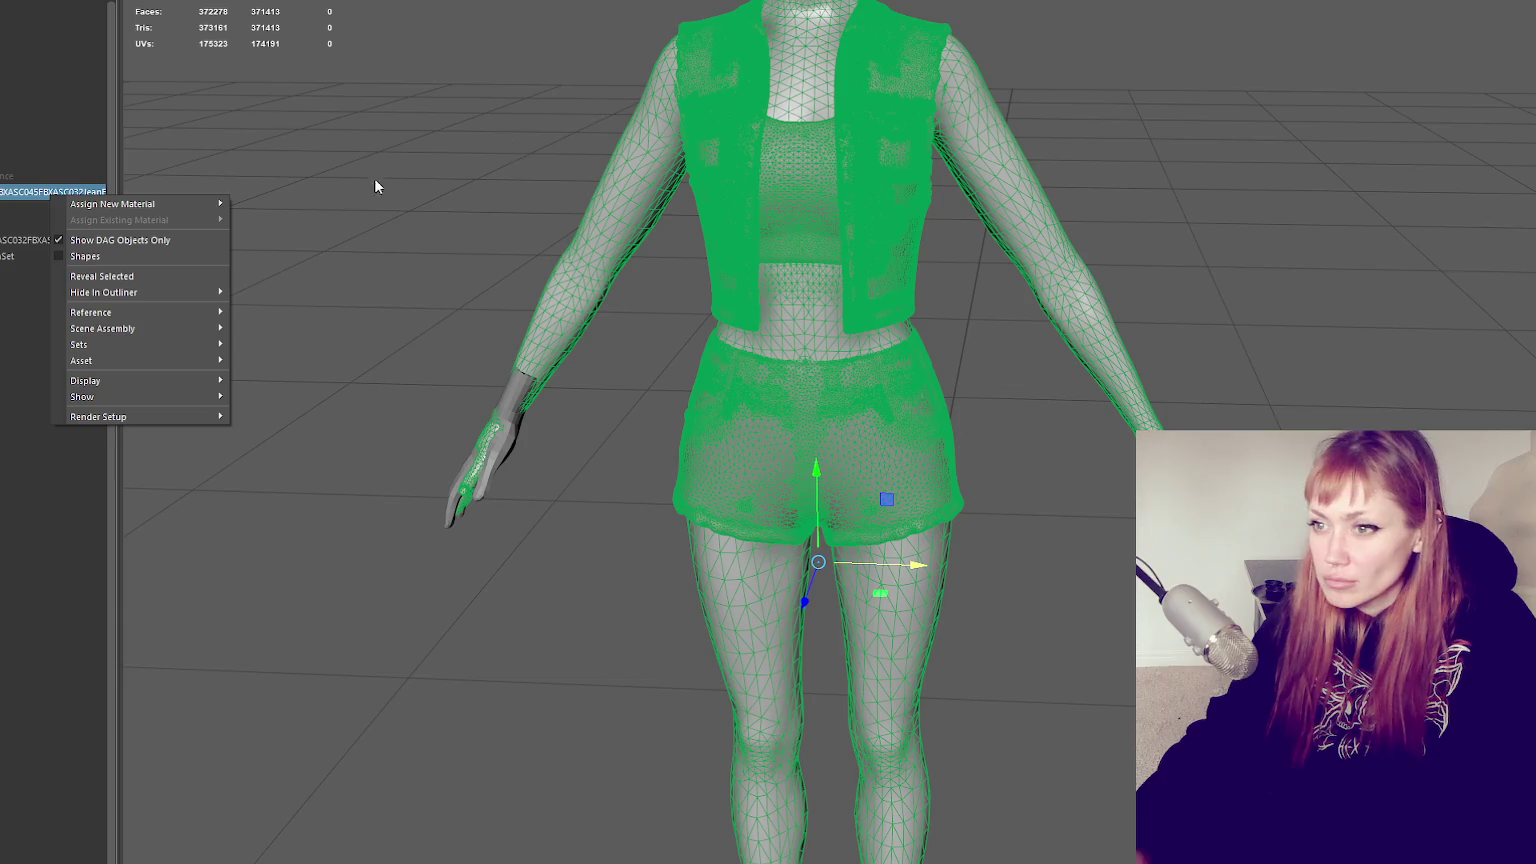
pyautogui.rightClick(6, 197)
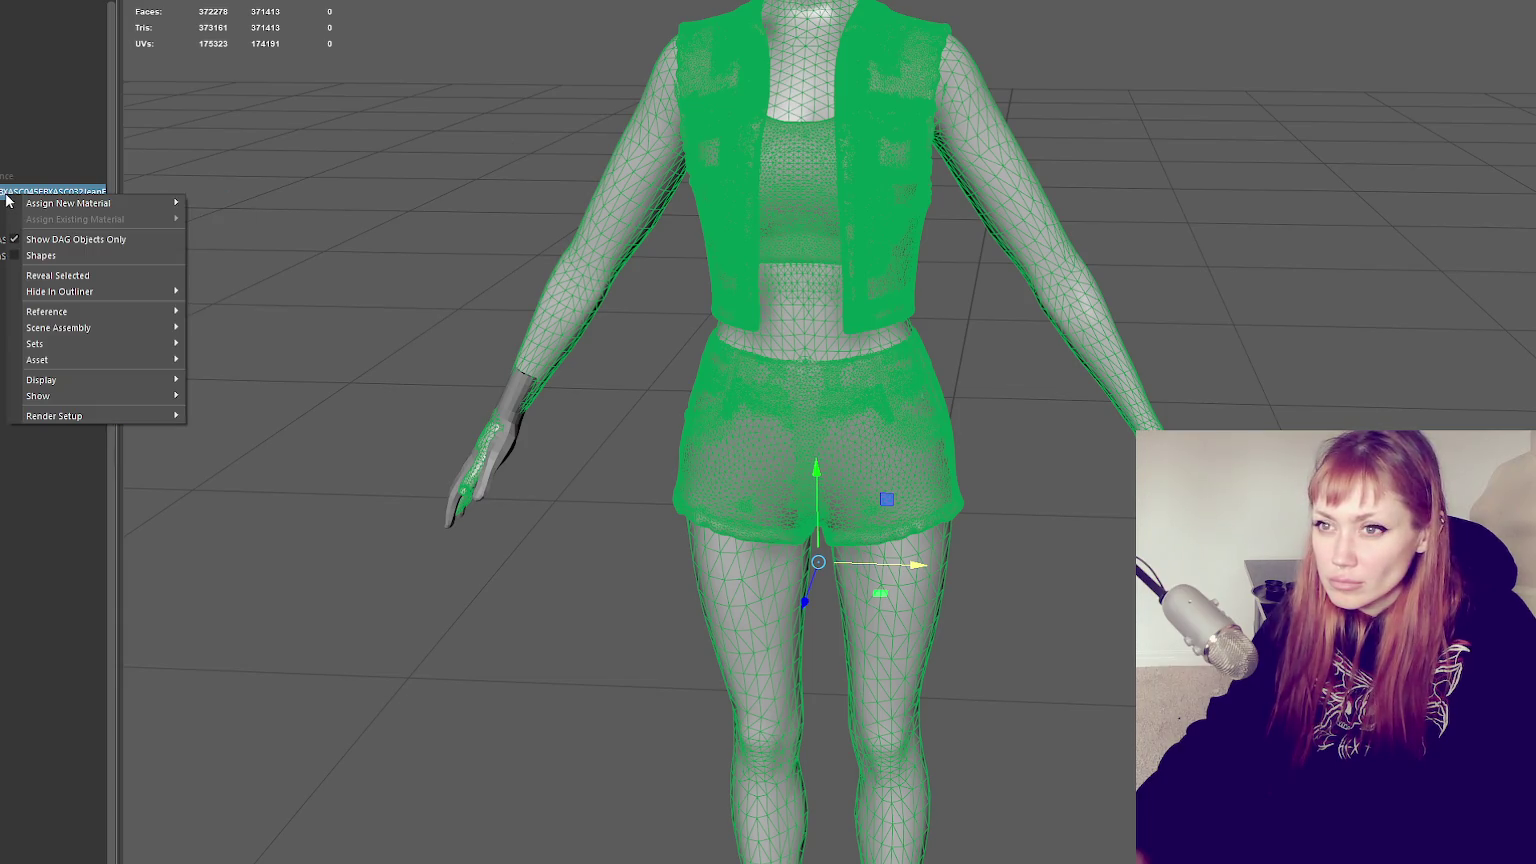
pyautogui.press('Escape')
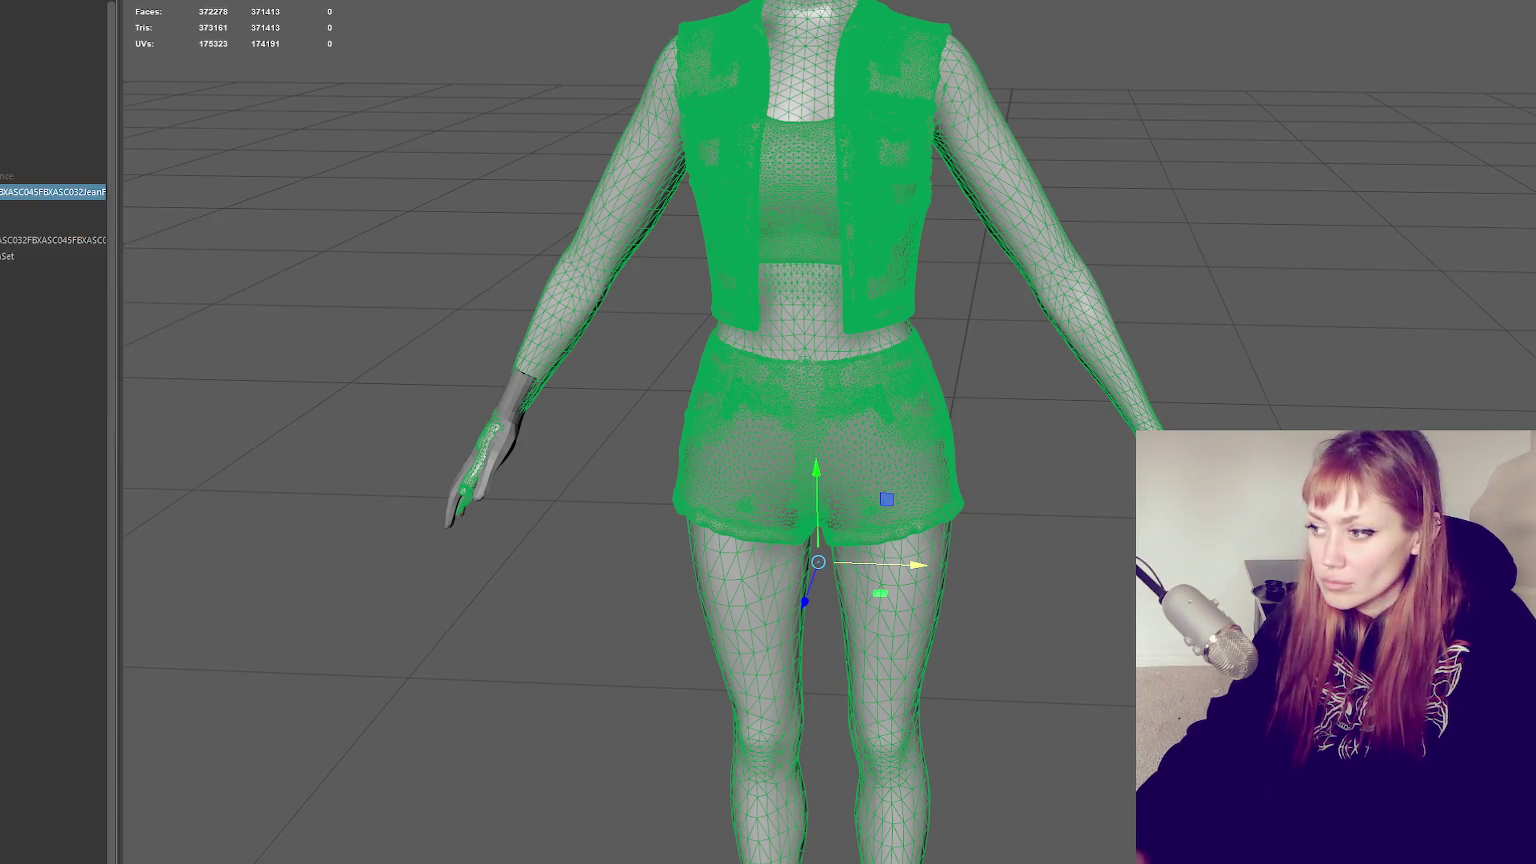
pyautogui.click(50, 400)
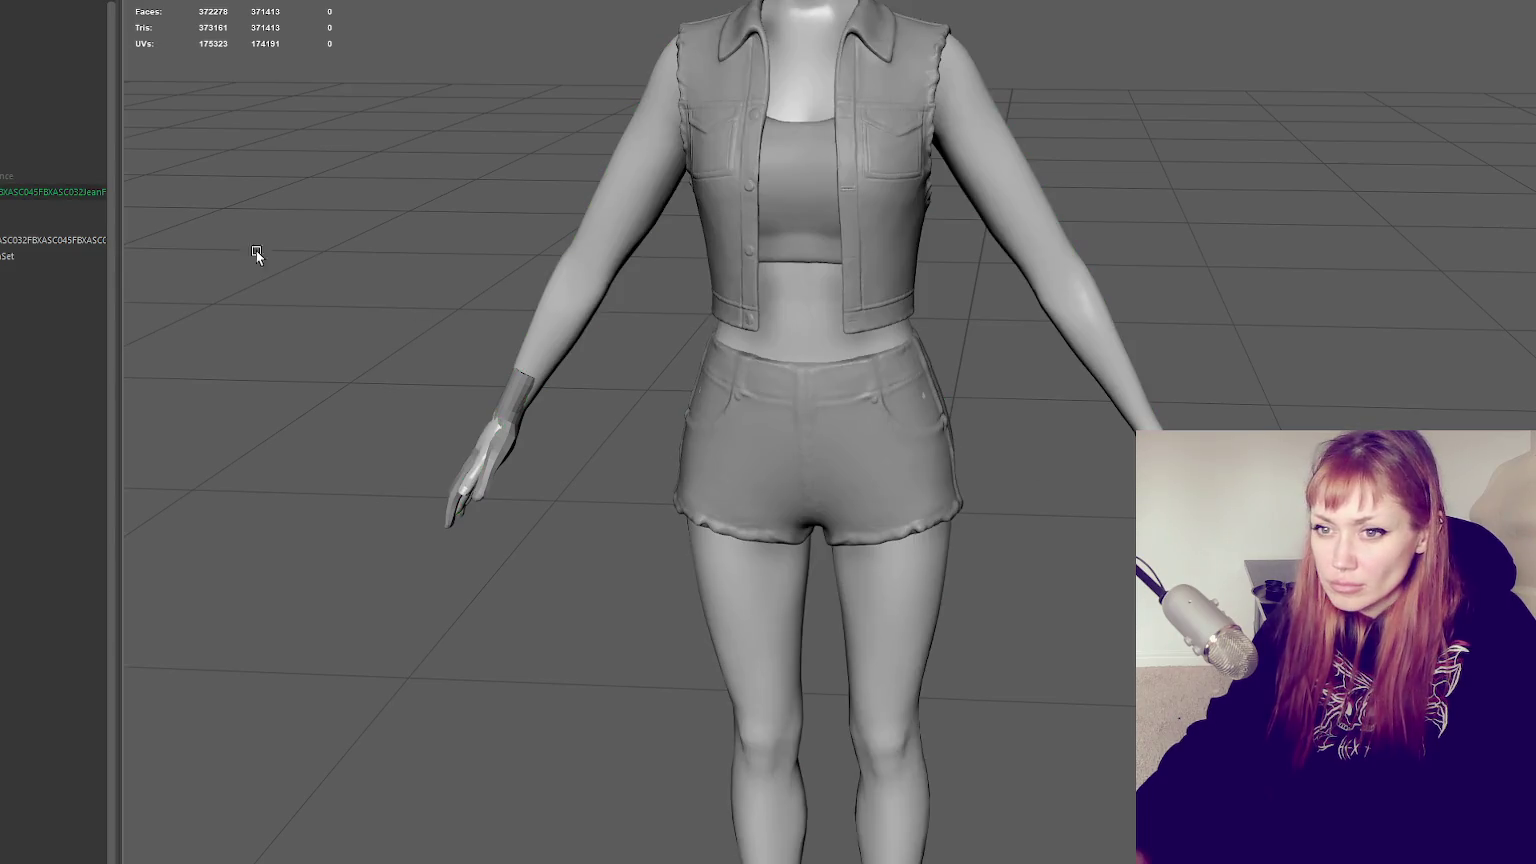
pyautogui.click(60, 197)
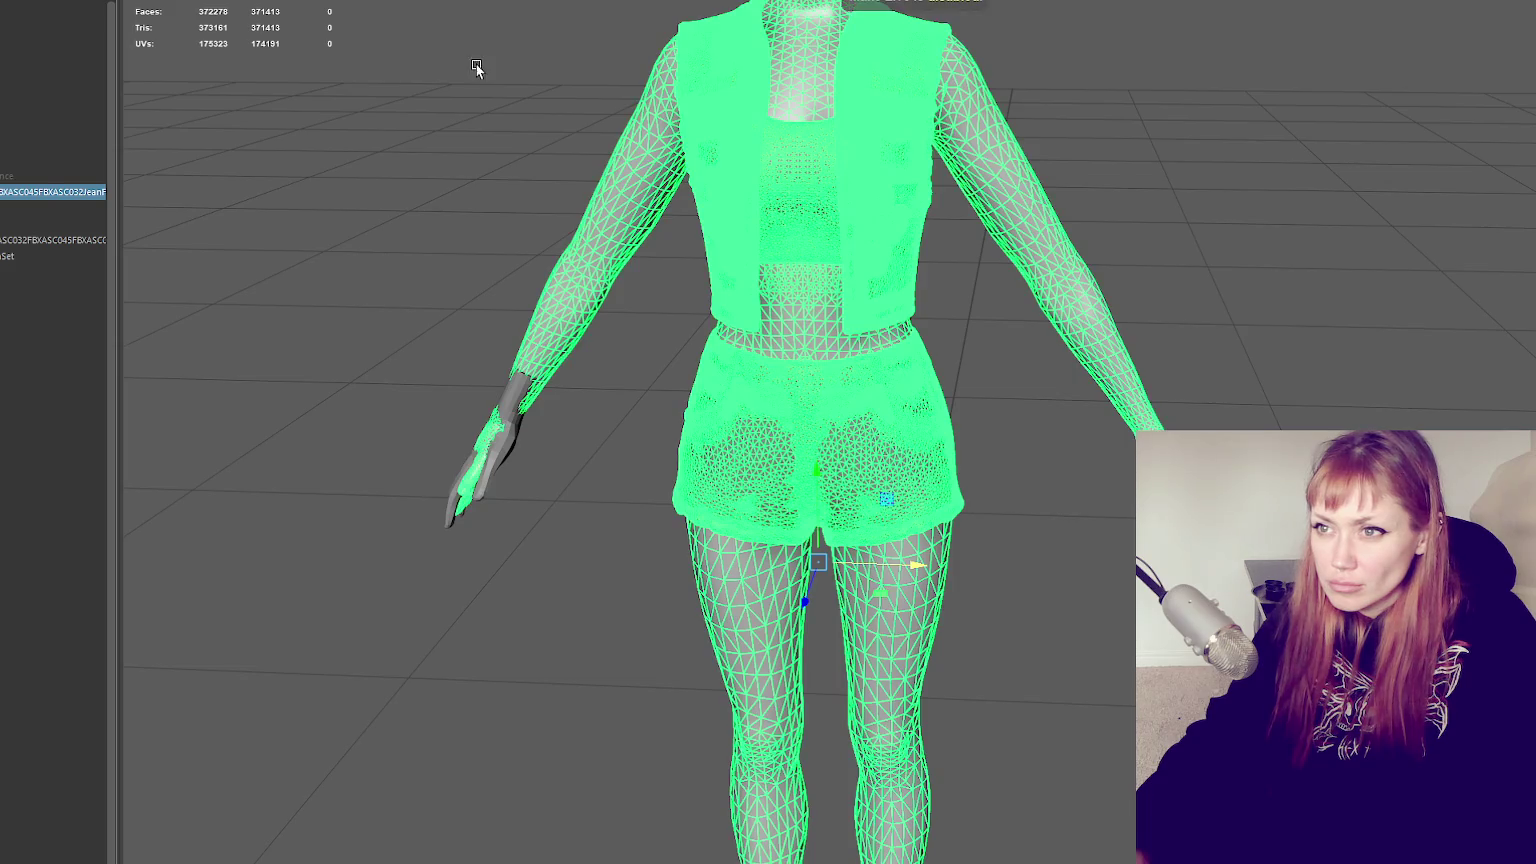
# In face mode, delete the faces of the left and right hands, then return to object mode
pyautogui.keyDown('alt'); pyautogui.moveTo(572, 347); pyautogui.dragTo(643, 370); pyautogui.keyUp('alt')
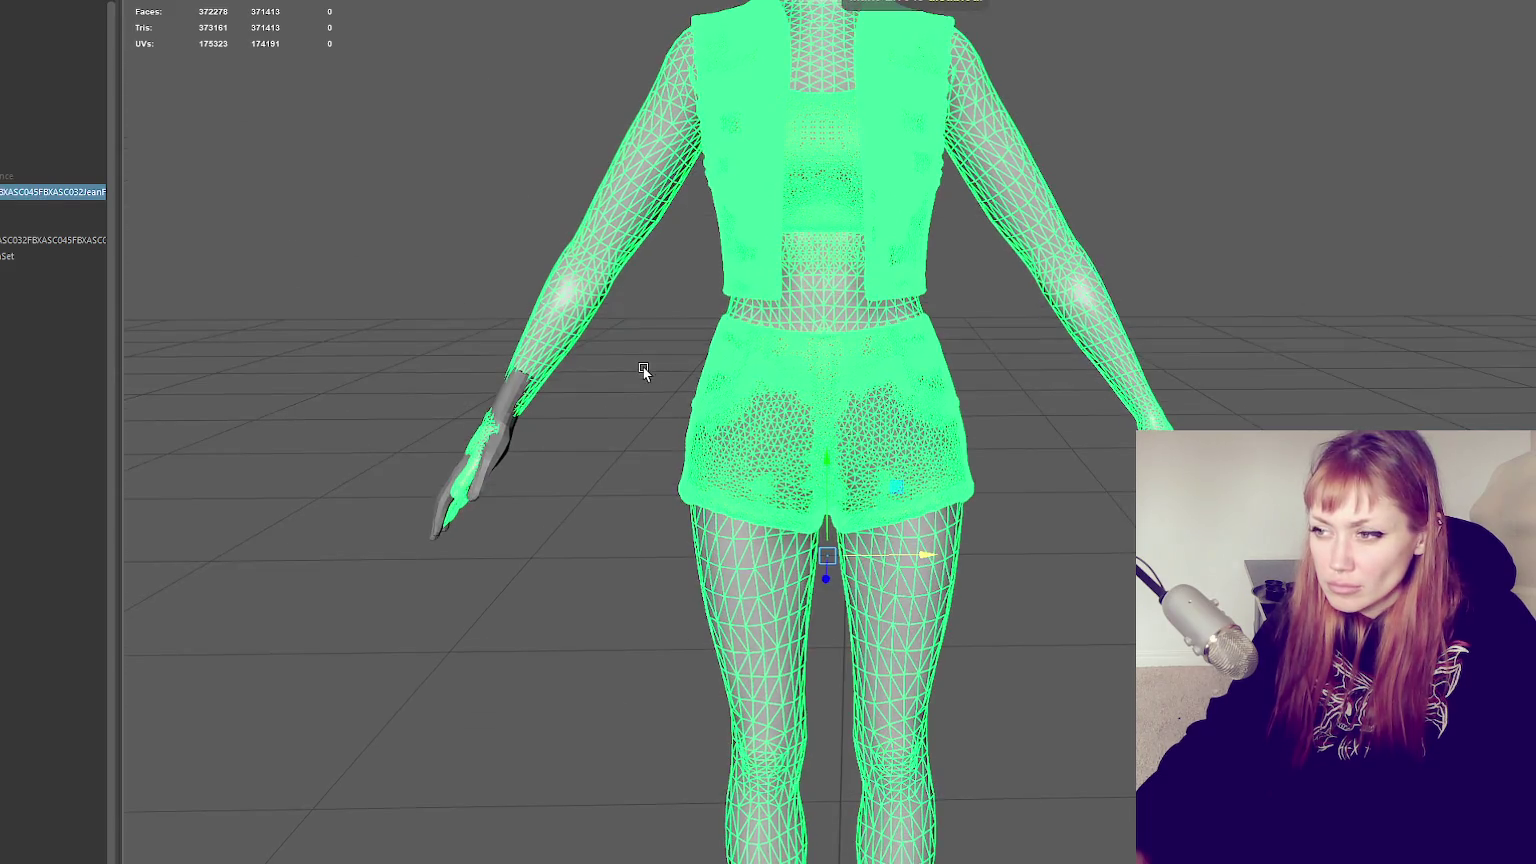
pyautogui.press('F11')
pyautogui.moveTo(555, 404); pyautogui.dragTo(331, 549)
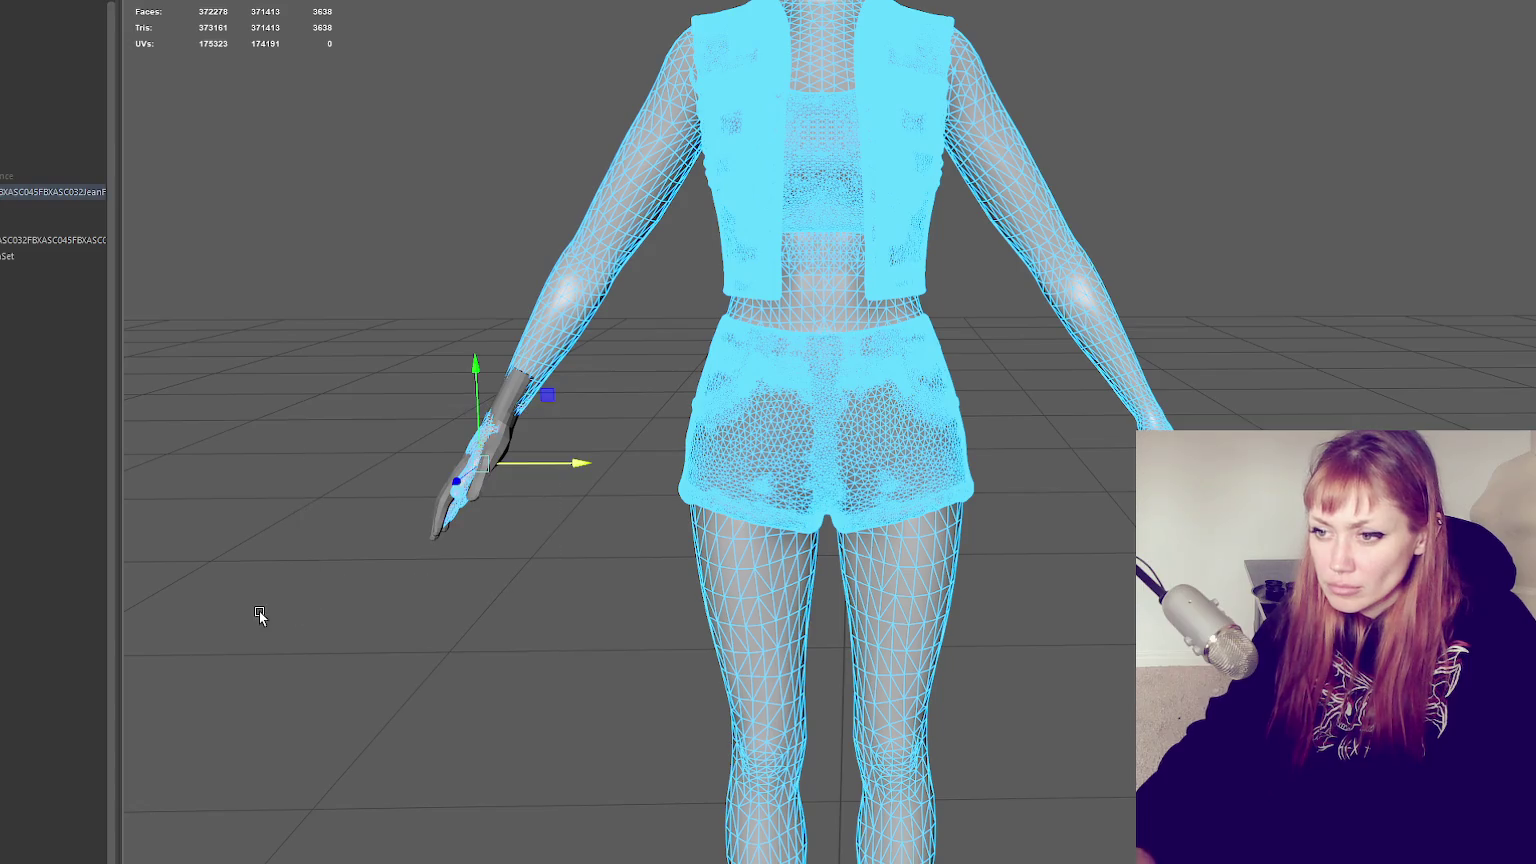
pyautogui.press('Delete')
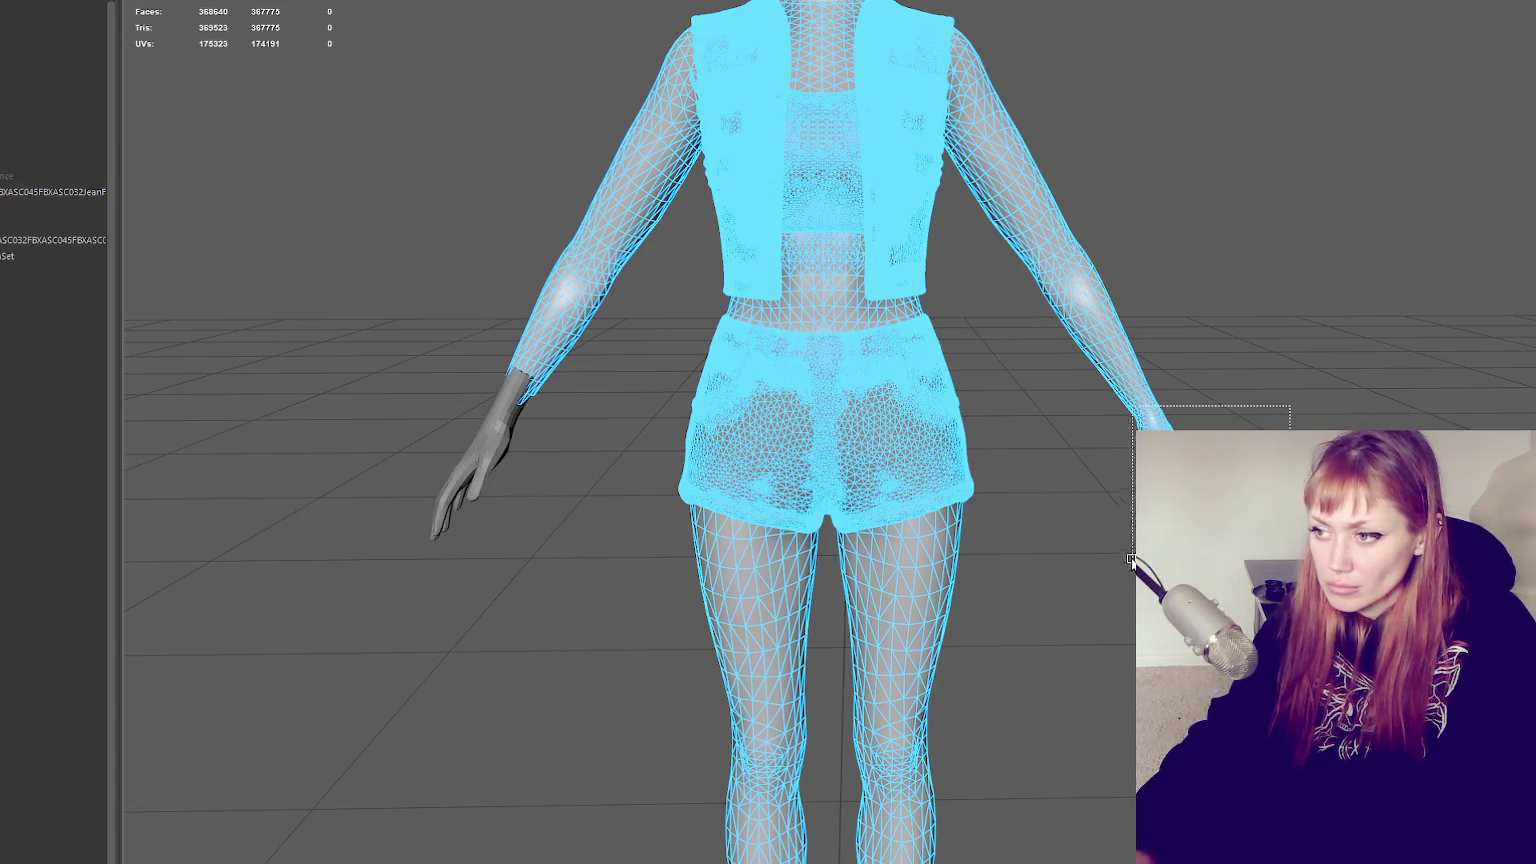
pyautogui.moveTo(1131, 561); pyautogui.dragTo(1104, 583)
pyautogui.press('Delete')
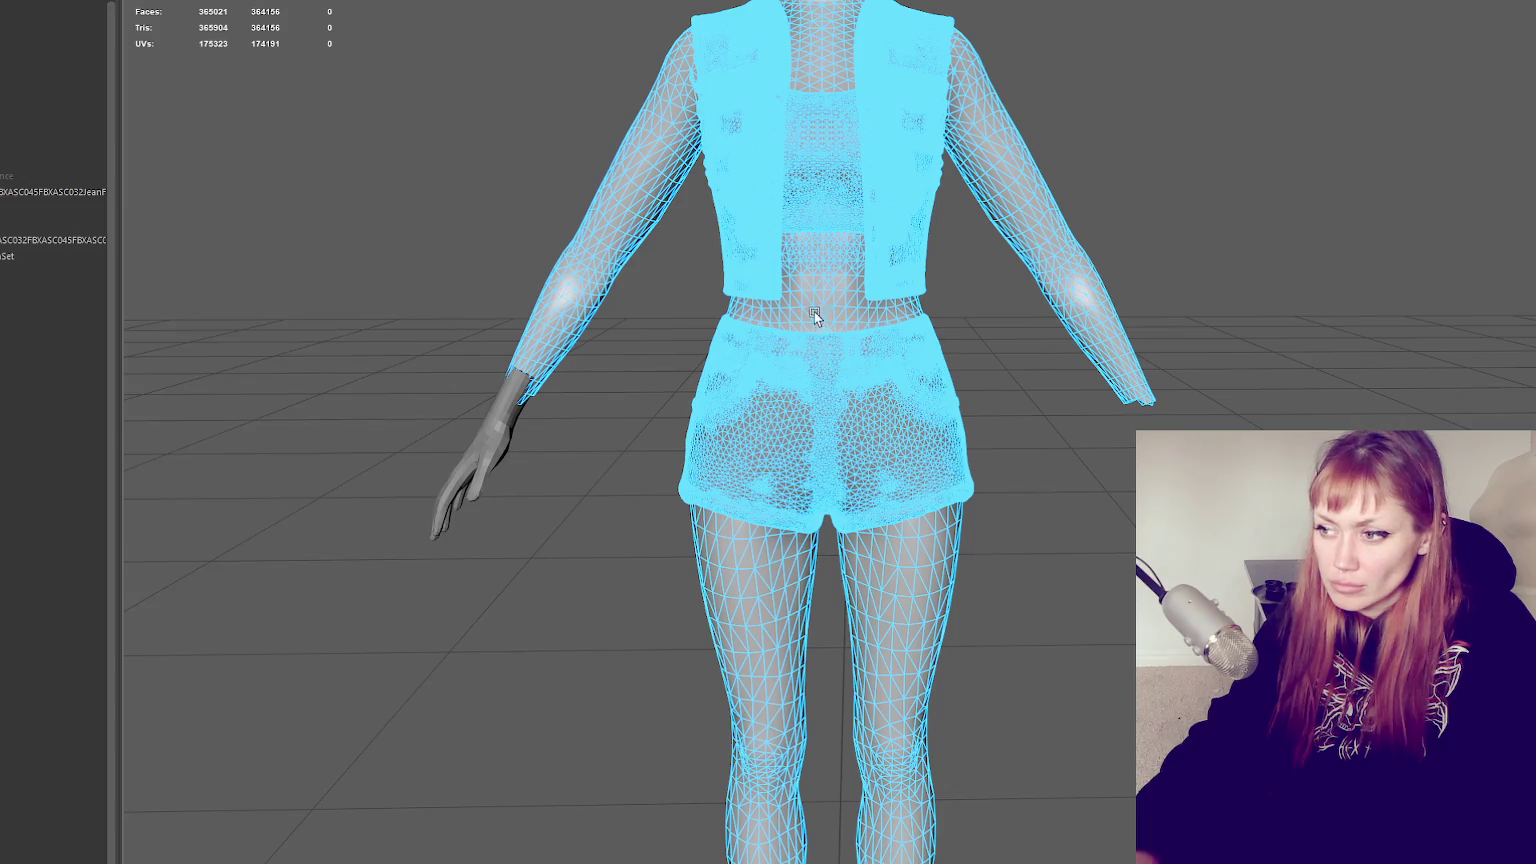
pyautogui.press('F8')
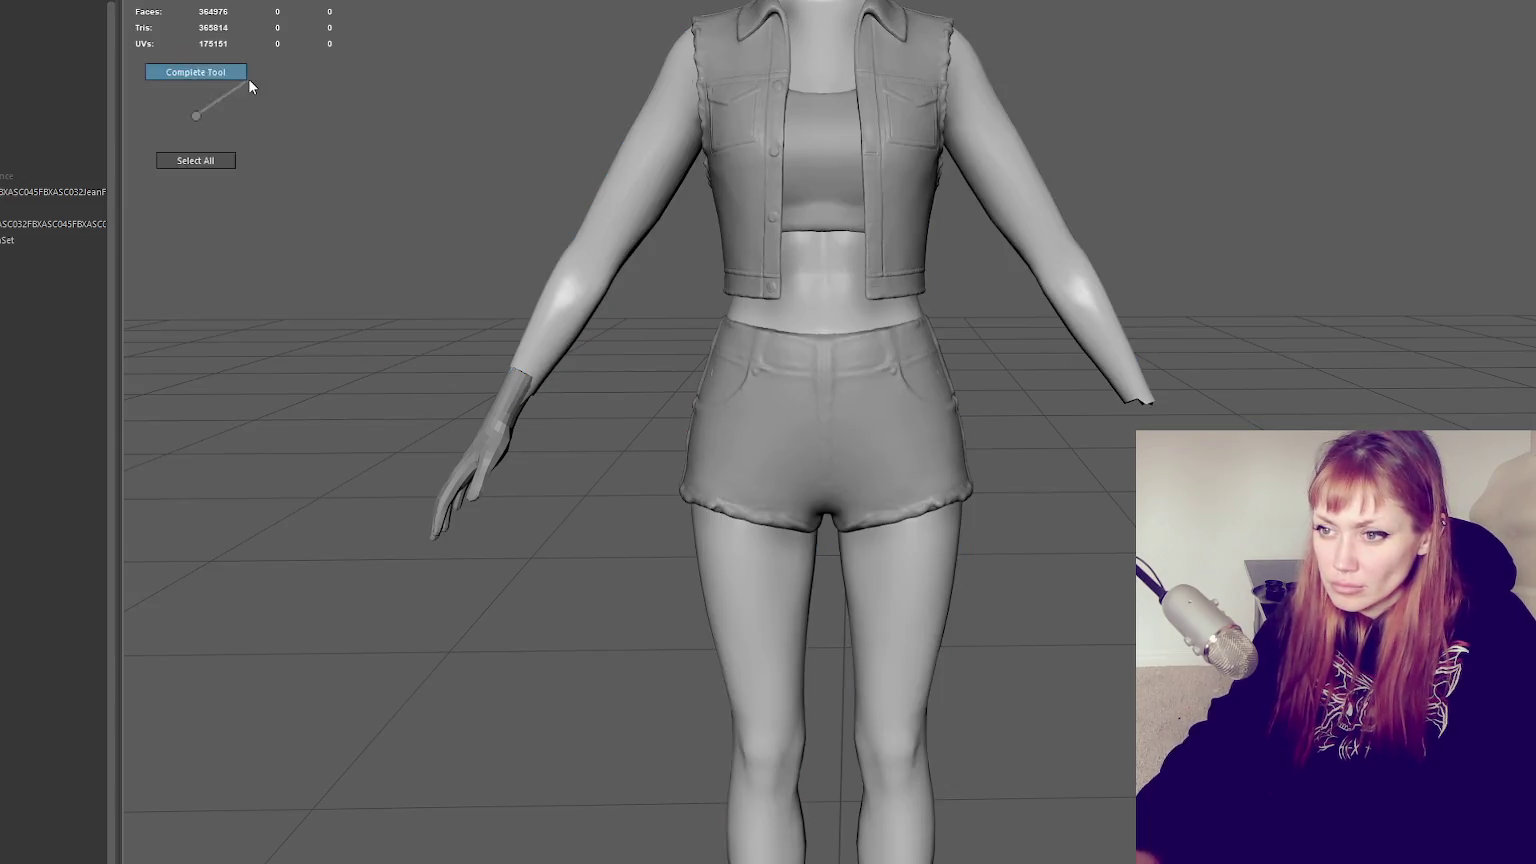
pyautogui.click(454, 437)
# From a side view, move the low-poly hand along its depth axis toward the arm
pyautogui.keyDown('alt'); pyautogui.moveTo(454, 437); pyautogui.dragTo(898, 526); pyautogui.keyUp('alt')
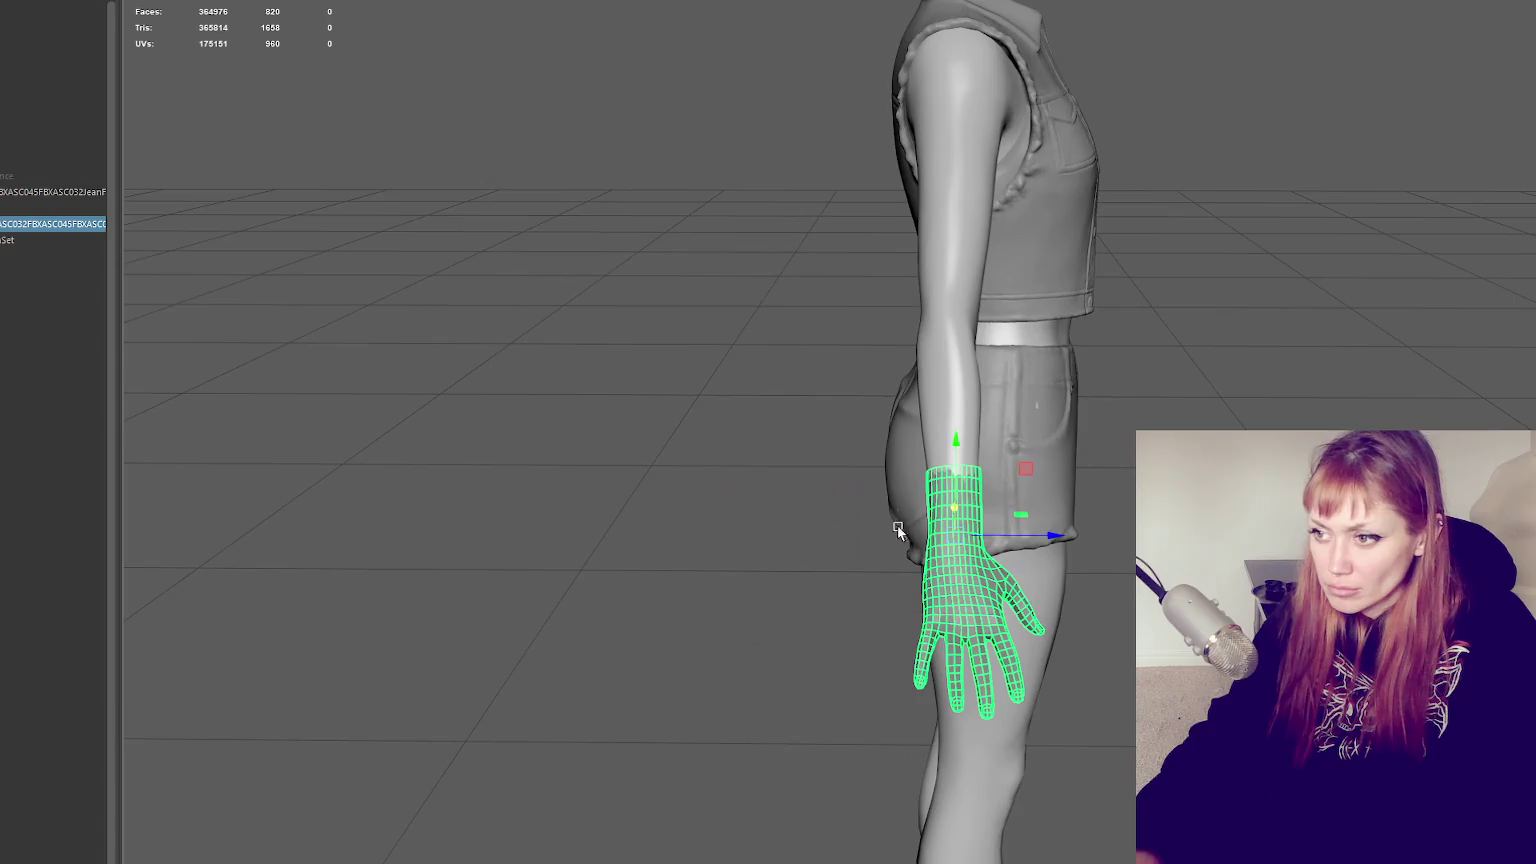
pyautogui.moveTo(1051, 535)
pyautogui.mouseDown()
pyautogui.moveTo(1098, 486)
pyautogui.moveTo(442, 487)
pyautogui.moveTo(600, 487)
pyautogui.mouseUp()
pyautogui.hotkey('ctrl', 'h')
pyautogui.scroll(-3, 1051, 534)
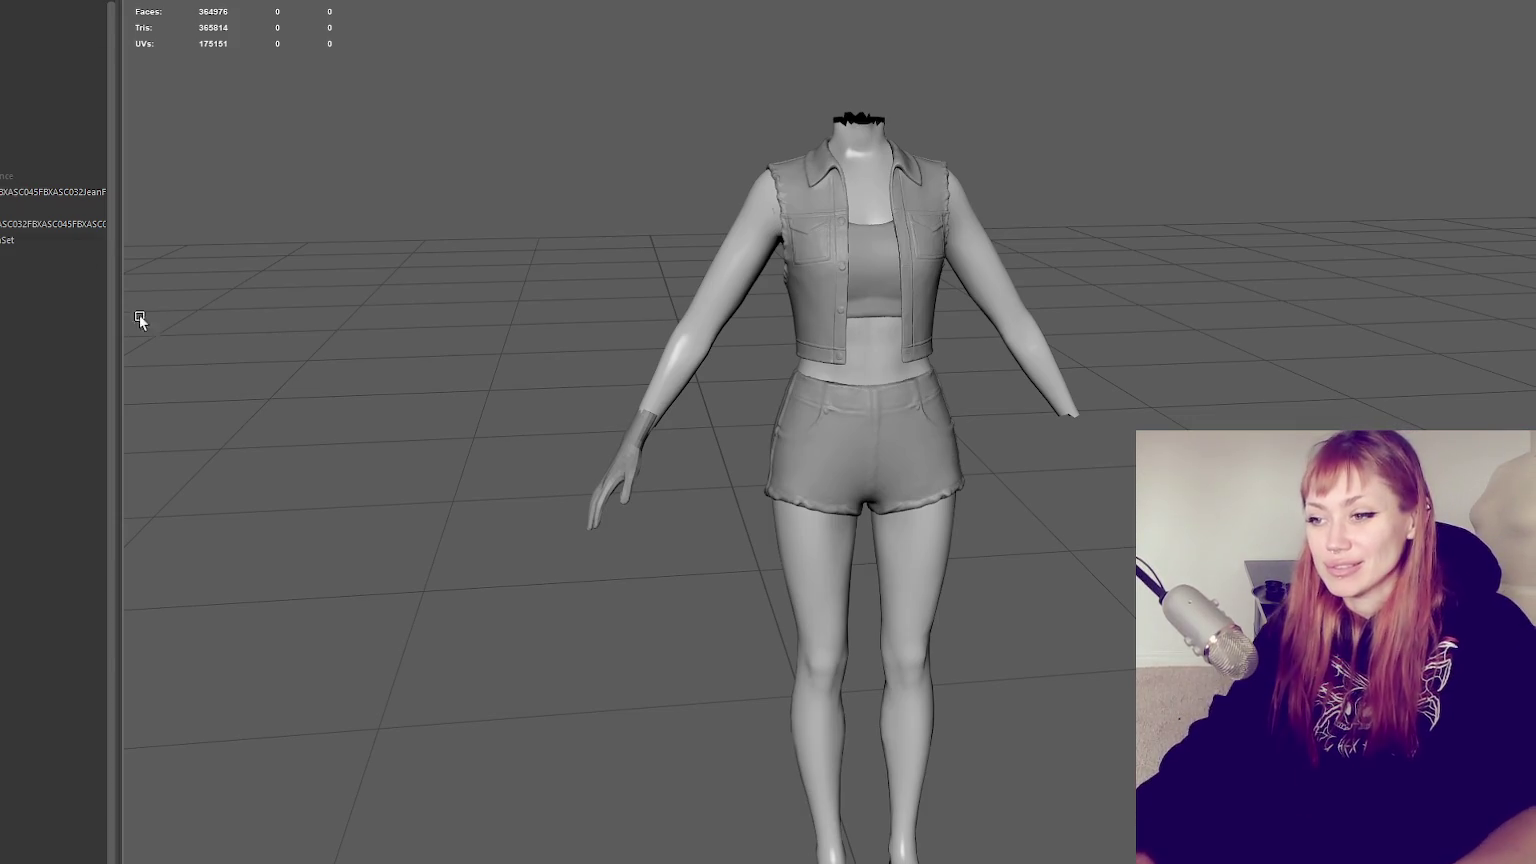
pyautogui.scroll(3, 817, 445)
pyautogui.scroll(-2, 817, 445)
pyautogui.scroll(-2, 720, 384)
pyautogui.scroll(-2, 614, 346)
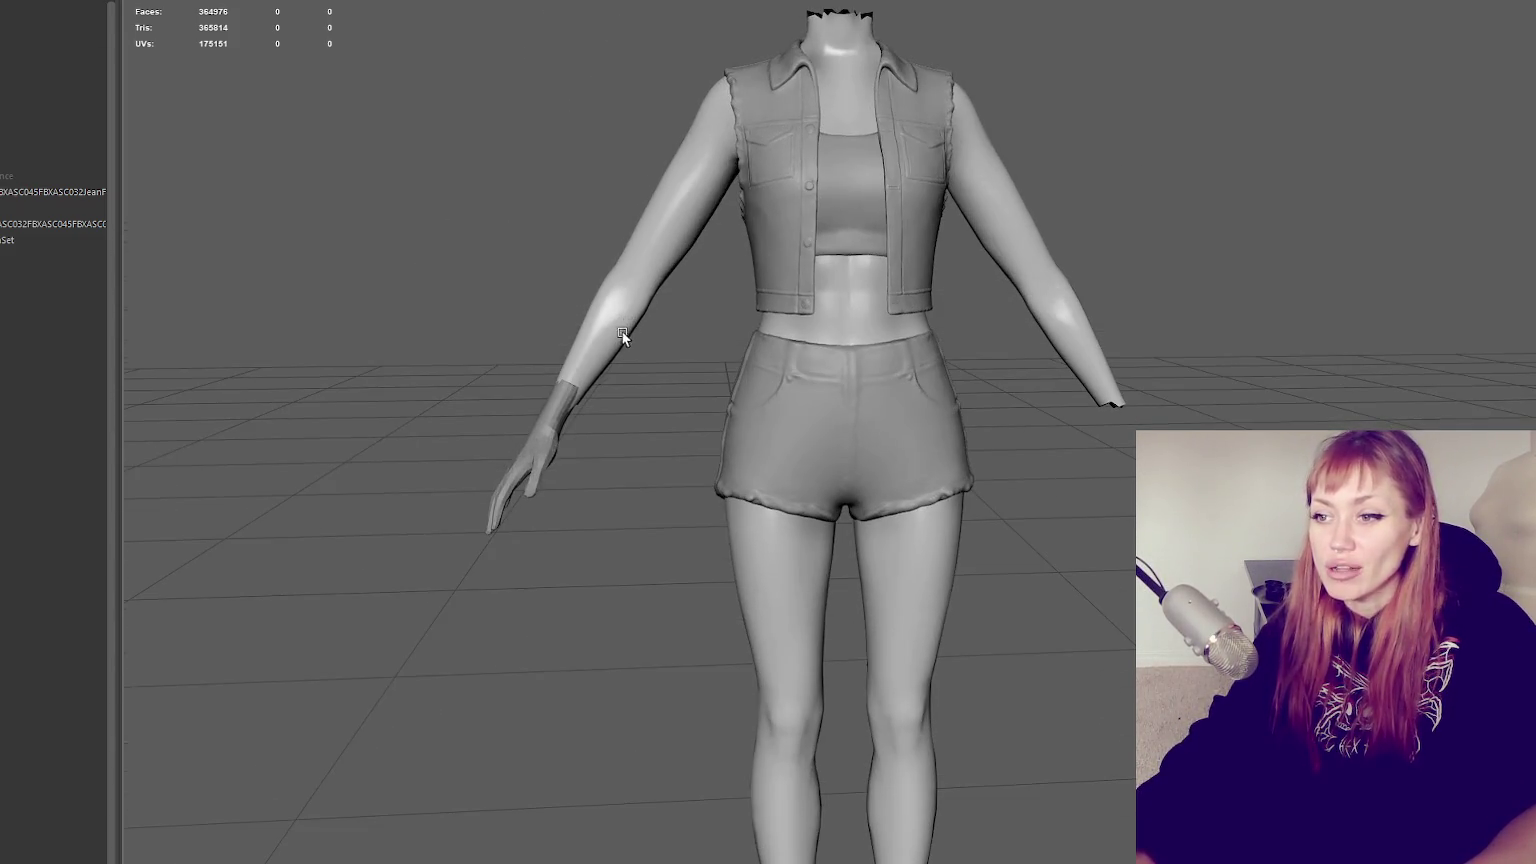
# Set the hand's pivot at the wrist and slide it along X onto the wrist end
pyautogui.click(537, 465)
pyautogui.click(555, 430)
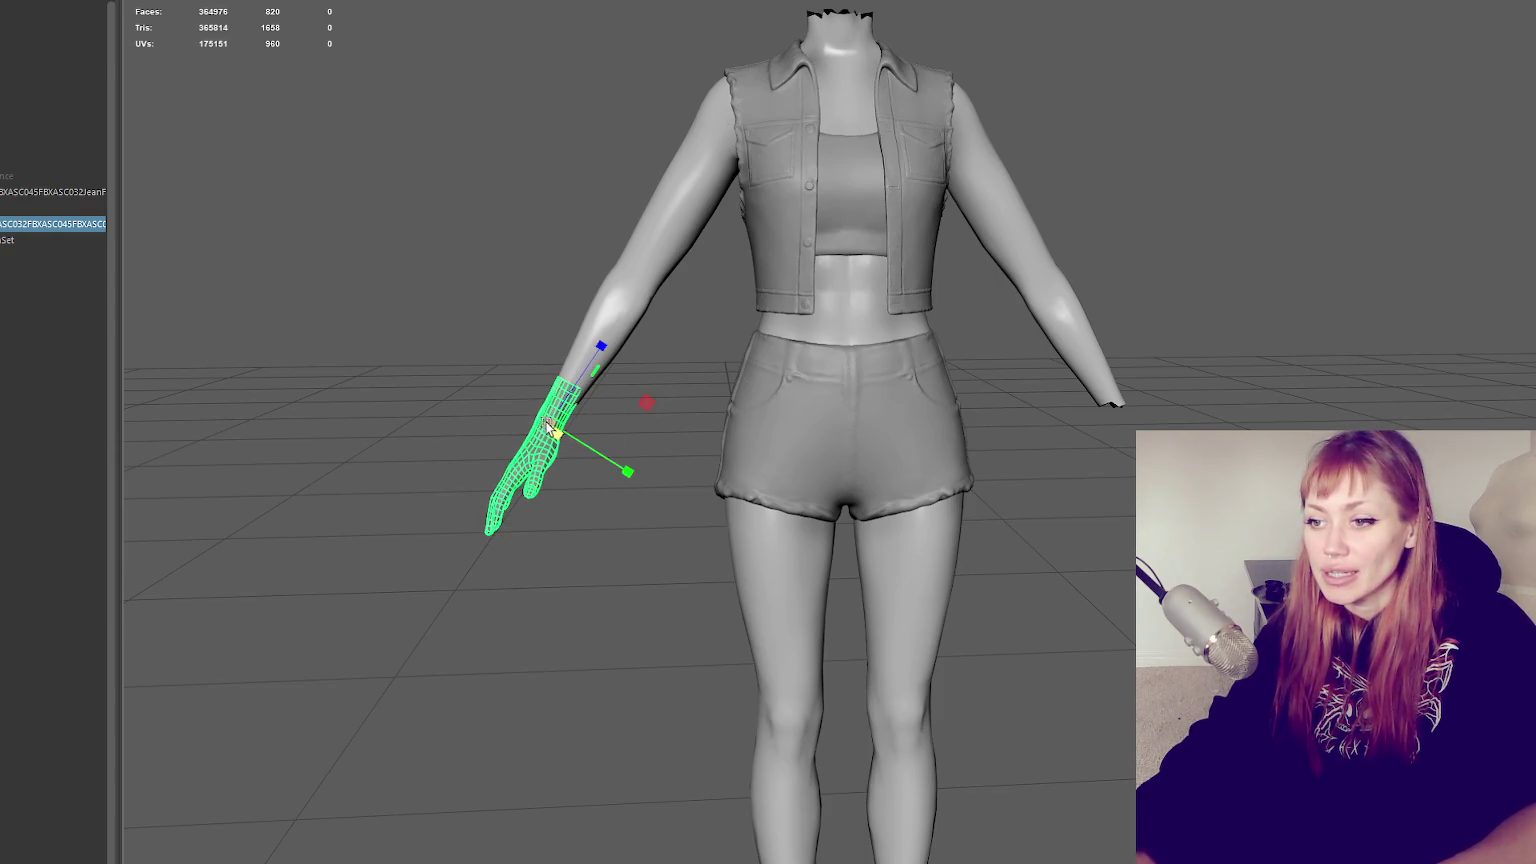
pyautogui.press('w')
pyautogui.moveTo(598, 424); pyautogui.dragTo(611, 424)
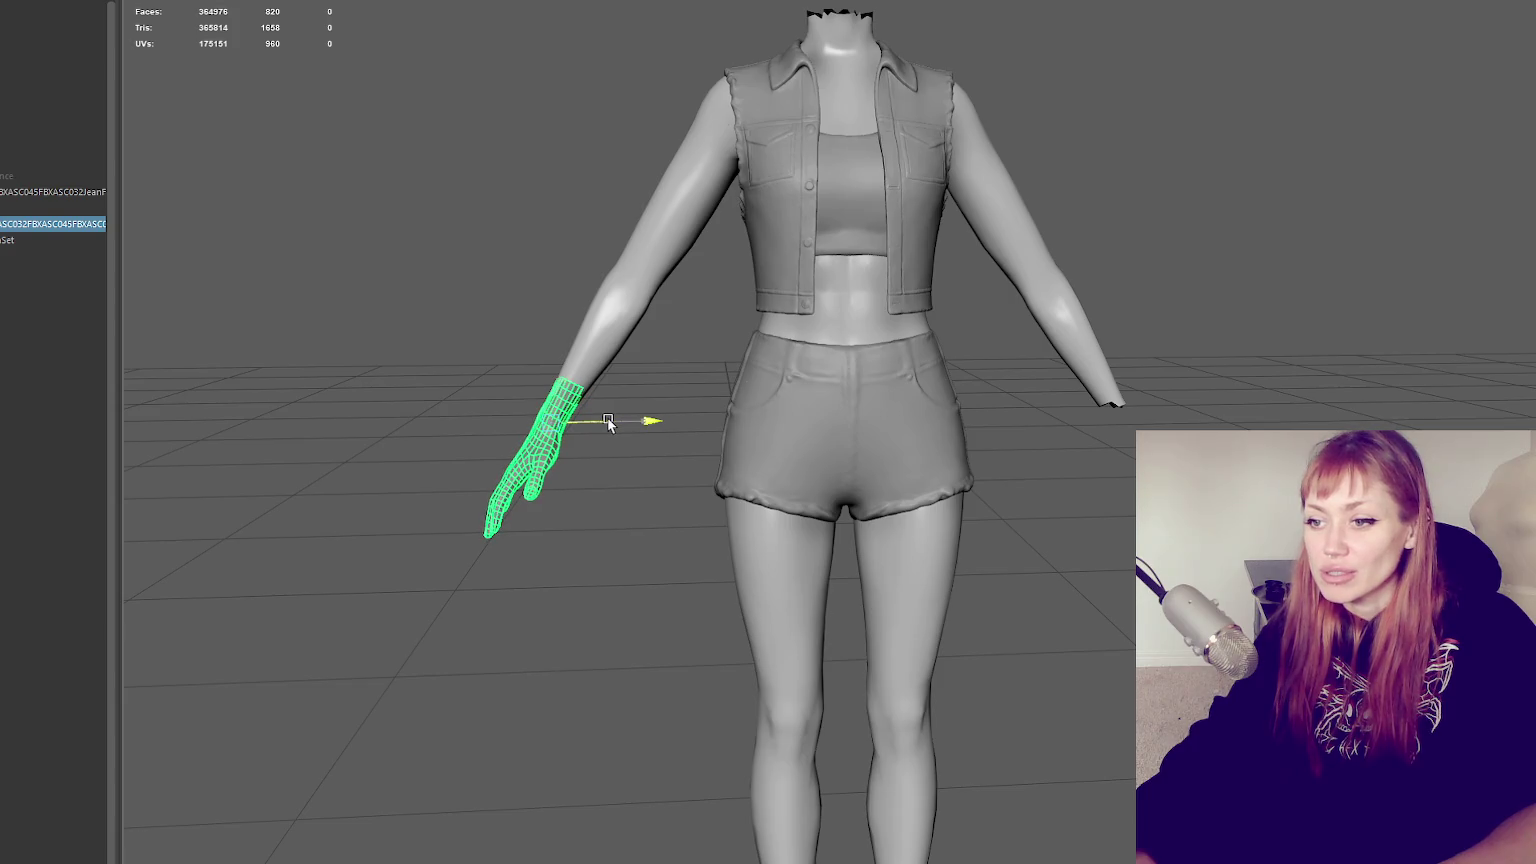
pyautogui.click(618, 478)
# Inspect the hand's fit at the wrist from side, back and front angles
pyautogui.moveTo(912, 520)
pyautogui.keyDown('alt'); pyautogui.mouseDown()
pyautogui.moveTo(1050, 530)
pyautogui.moveTo(1090, 610)
pyautogui.mouseUp(); pyautogui.keyUp('alt')
pyautogui.click(928, 552)
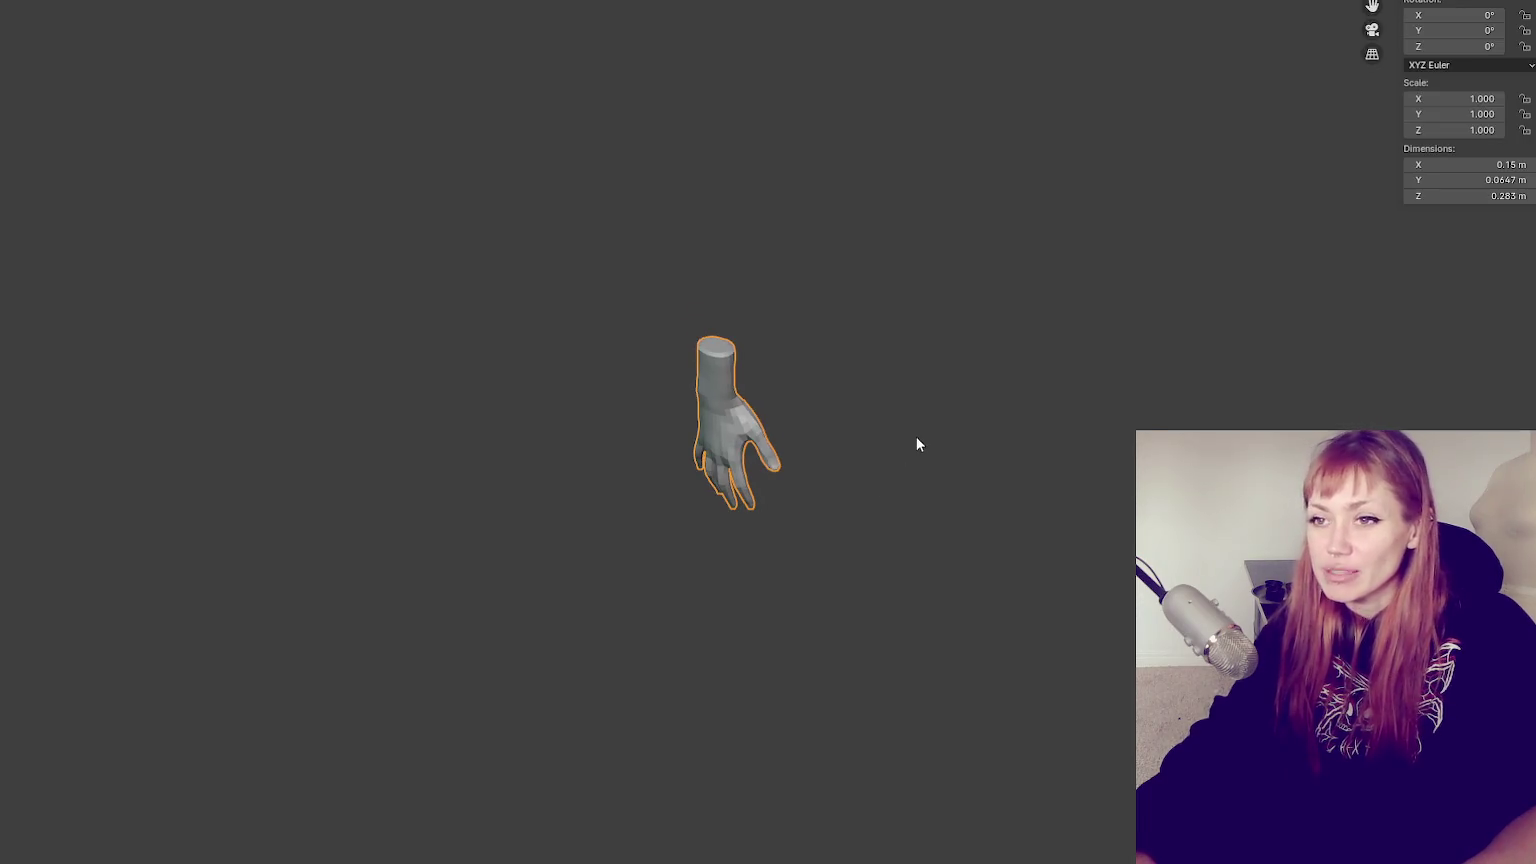
pyautogui.moveTo(917, 438)
pyautogui.mouseDown(button='middle')
pyautogui.moveTo(977, 432)
pyautogui.moveTo(588, 443)
pyautogui.mouseUp(button='middle')
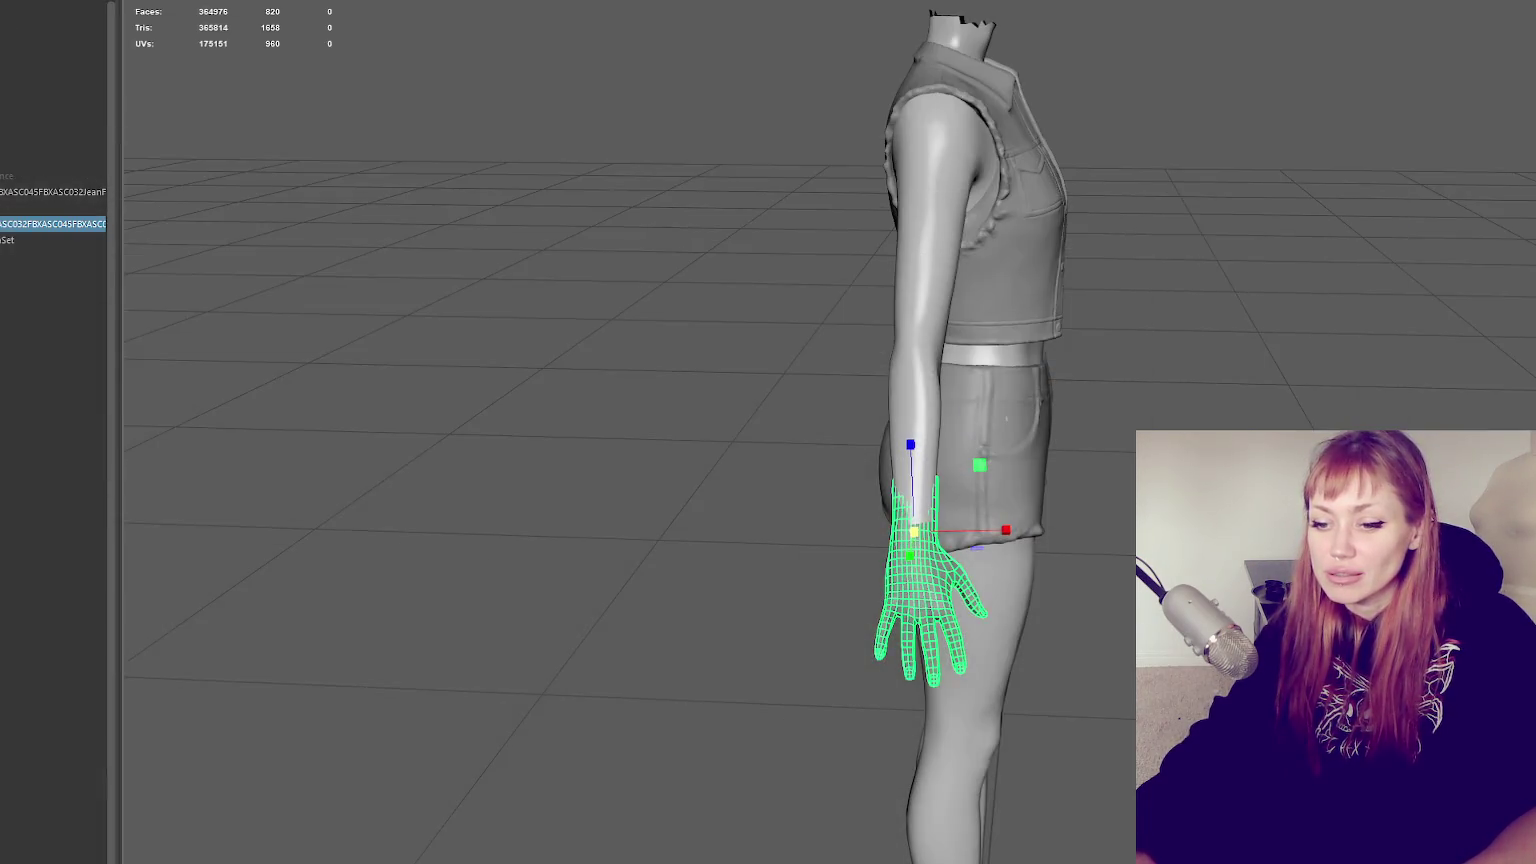
pyautogui.click(728, 451)
pyautogui.moveTo(728, 451)
pyautogui.keyDown('alt'); pyautogui.mouseDown()
pyautogui.moveTo(670, 391)
pyautogui.moveTo(536, 454)
pyautogui.mouseUp(); pyautogui.keyUp('alt')
pyautogui.click(536, 454)
pyautogui.scroll(3, 536, 454)
pyautogui.keyDown('alt'); pyautogui.moveTo(536, 454); pyautogui.dragTo(896, 474, button='middle'); pyautogui.keyUp('alt')
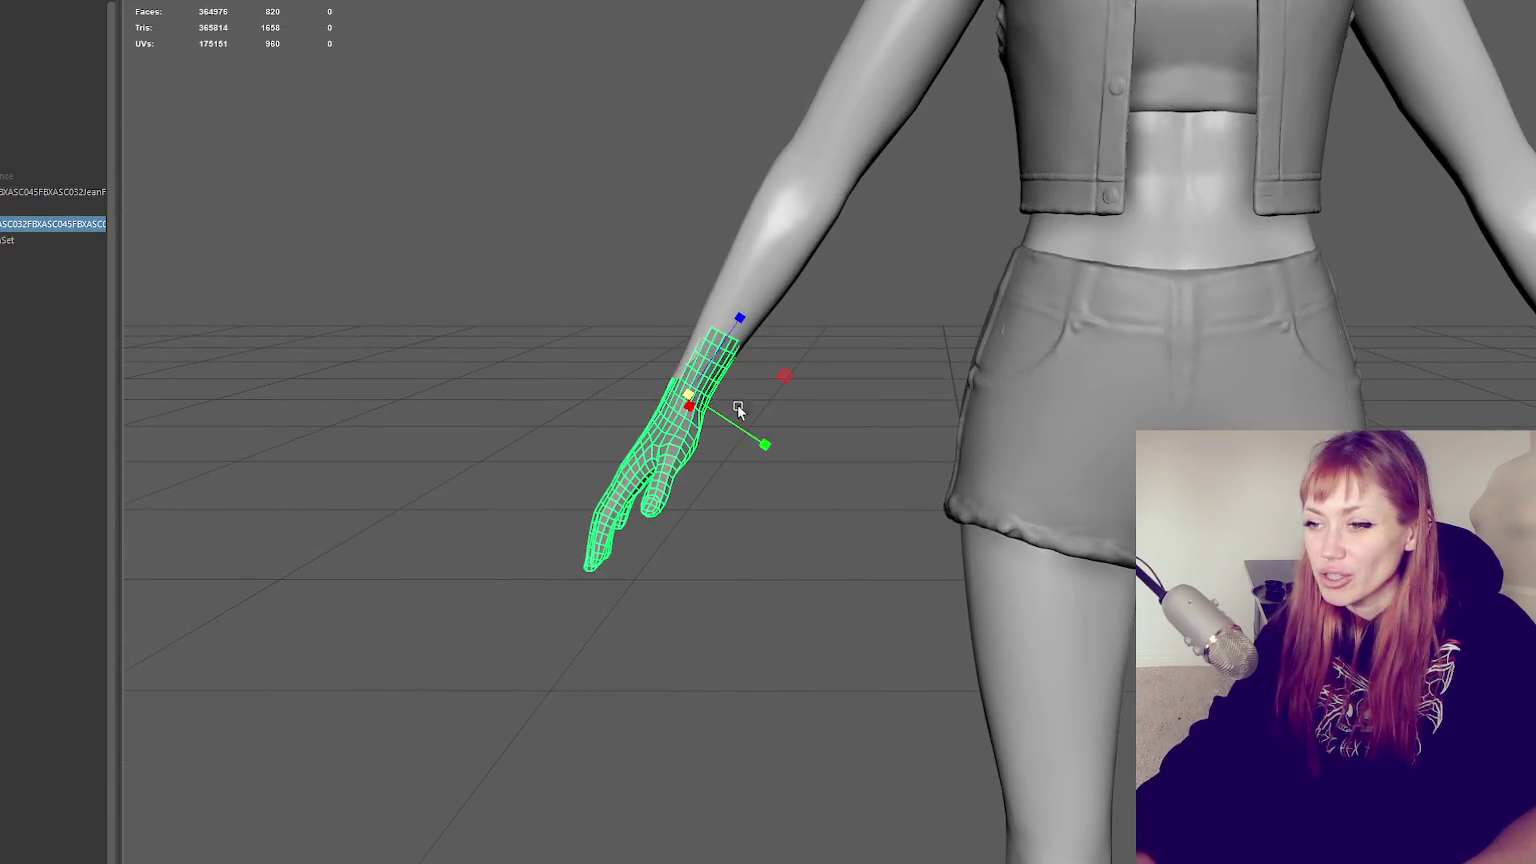
pyautogui.click(786, 396)
pyautogui.moveTo(786, 396)
pyautogui.keyDown('alt'); pyautogui.mouseDown()
pyautogui.moveTo(926, 480)
pyautogui.moveTo(802, 461)
pyautogui.moveTo(1056, 507)
pyautogui.moveTo(912, 469)
pyautogui.moveTo(1013, 504)
pyautogui.mouseUp(); pyautogui.keyUp('alt')
pyautogui.scroll(-5, 1016, 508)
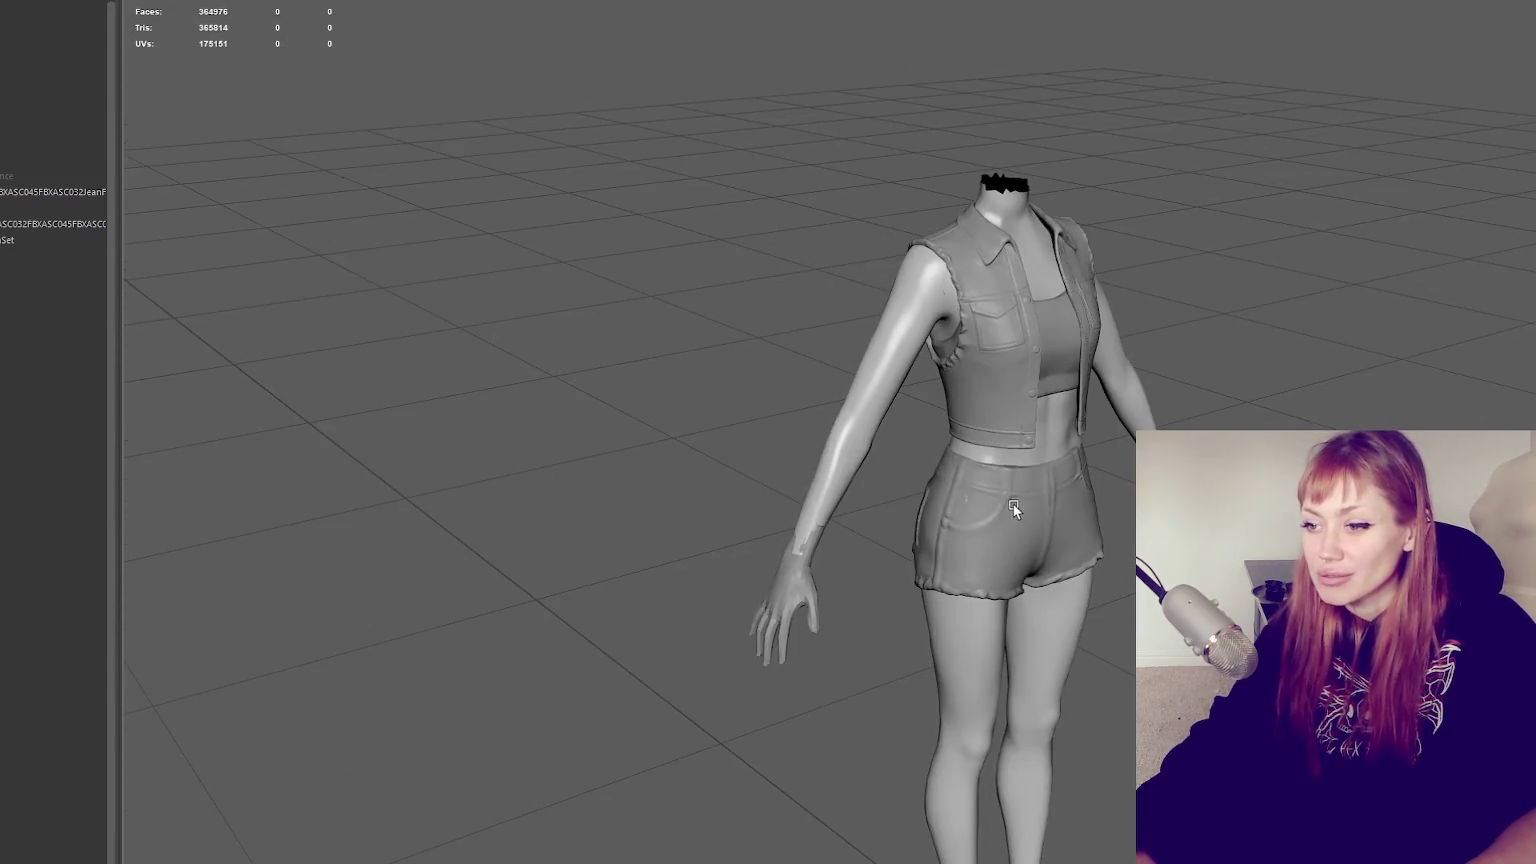
# Nudge the low-poly hand slightly left along X and orbit to confirm the wrist fit
pyautogui.keyDown('alt'); pyautogui.moveTo(884, 598); pyautogui.dragTo(886, 596); pyautogui.keyUp('alt')
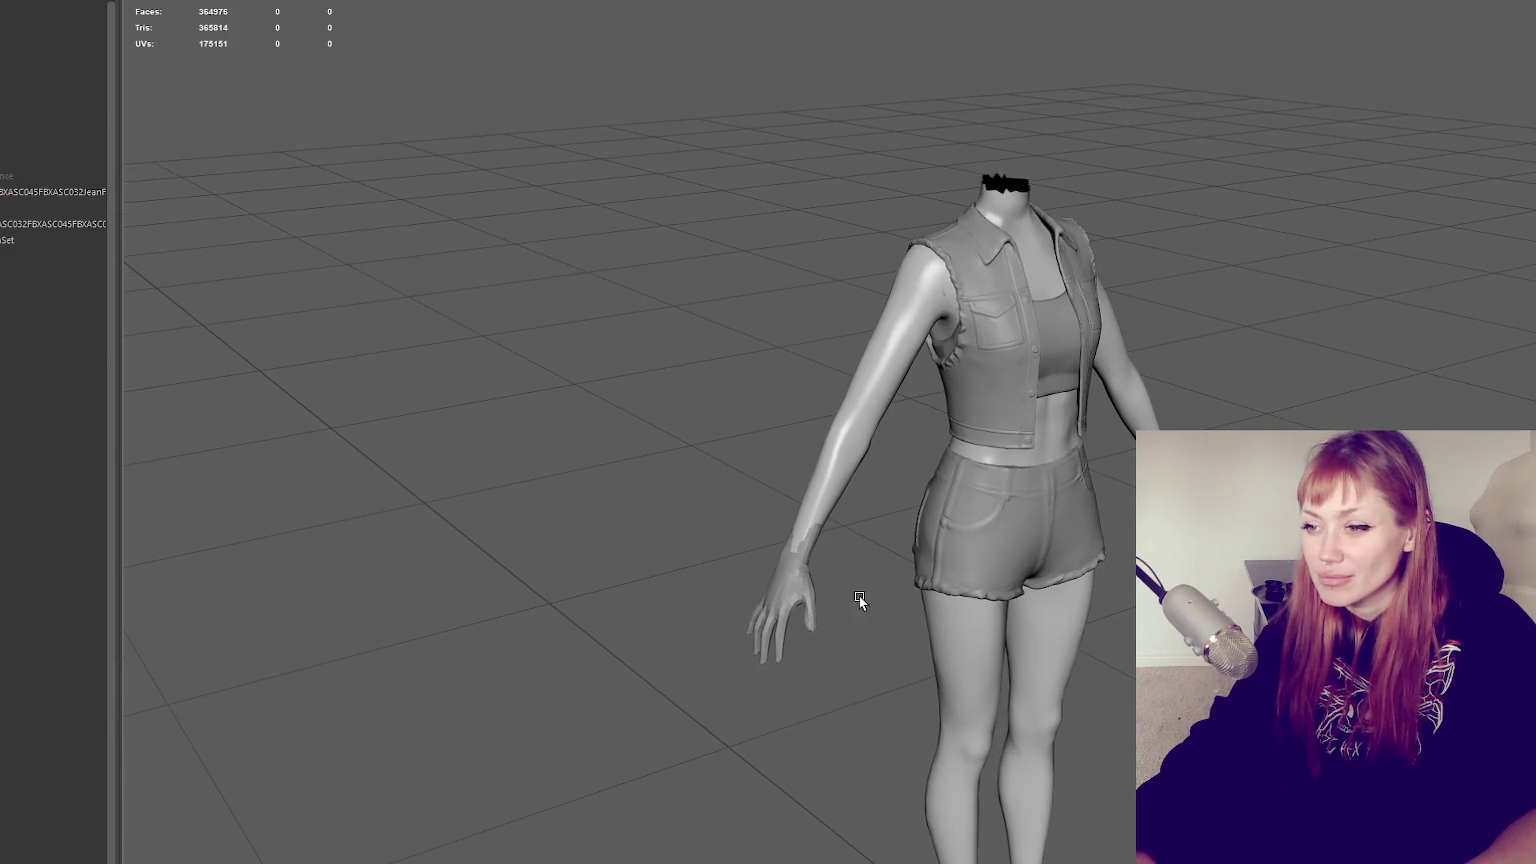
pyautogui.click(800, 600)
pyautogui.click(889, 619)
pyautogui.moveTo(889, 619)
pyautogui.keyDown('alt'); pyautogui.mouseDown()
pyautogui.moveTo(1010, 614)
pyautogui.moveTo(720, 600)
pyautogui.moveTo(885, 610)
pyautogui.moveTo(867, 600)
pyautogui.moveTo(905, 571)
pyautogui.mouseUp(); pyautogui.keyUp('alt')
pyautogui.scroll(-2, 870, 595)
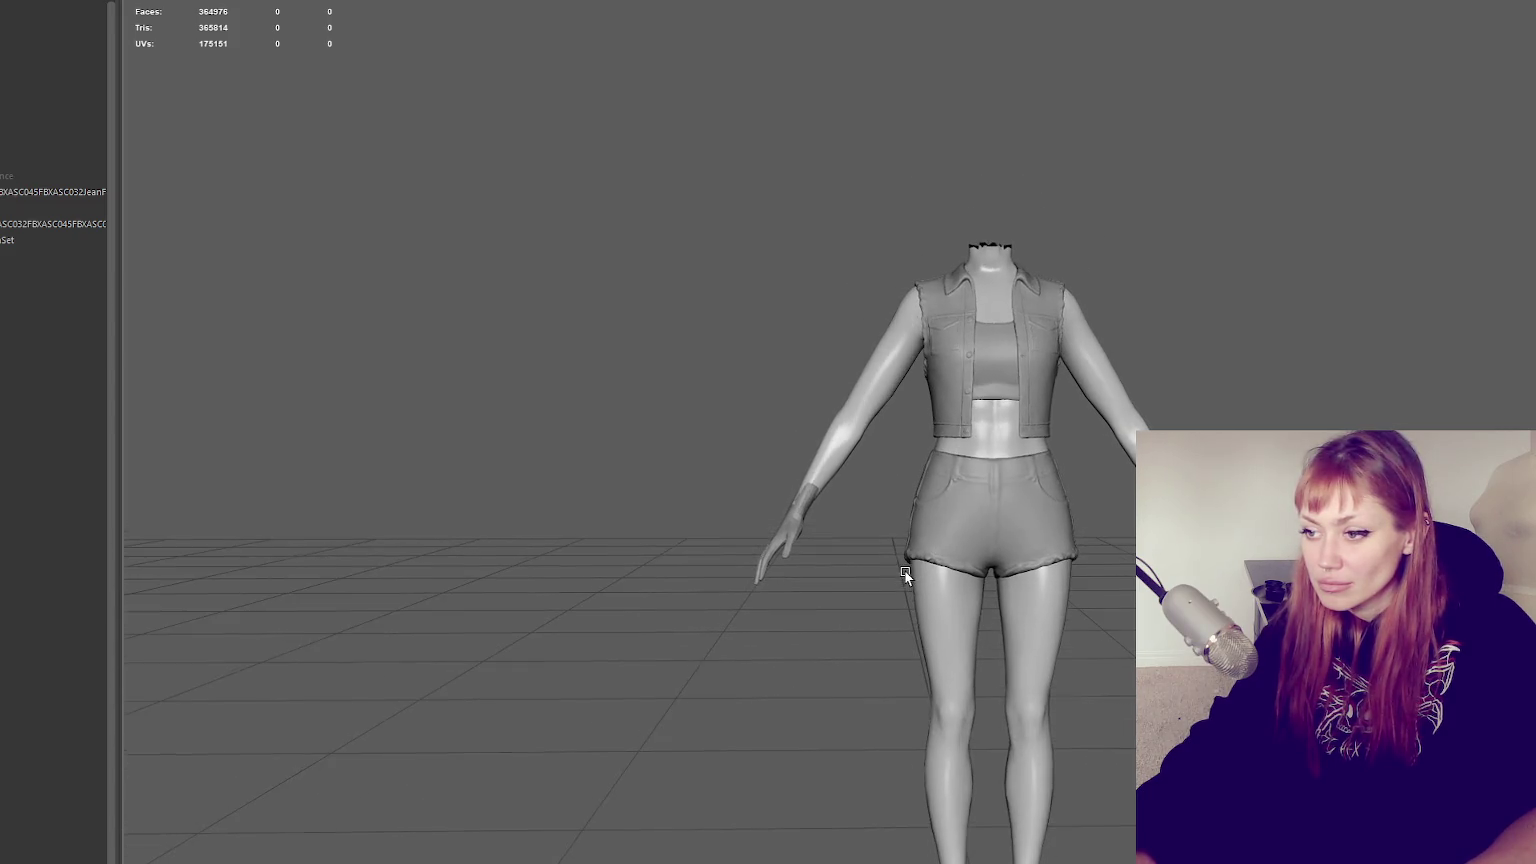
pyautogui.click(800, 538)
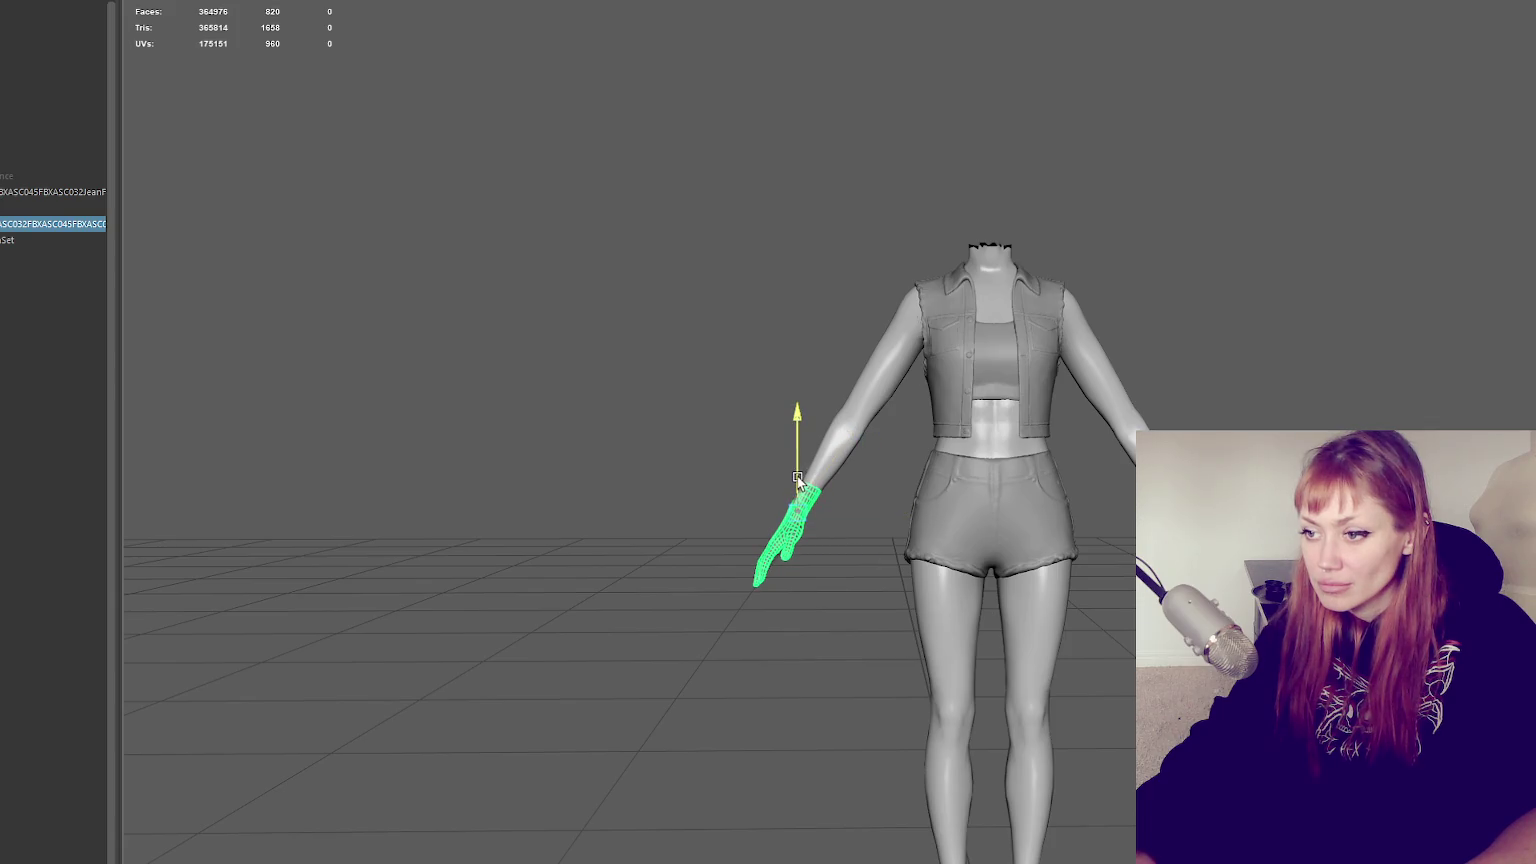
pyautogui.moveTo(850, 515); pyautogui.dragTo(848, 516)
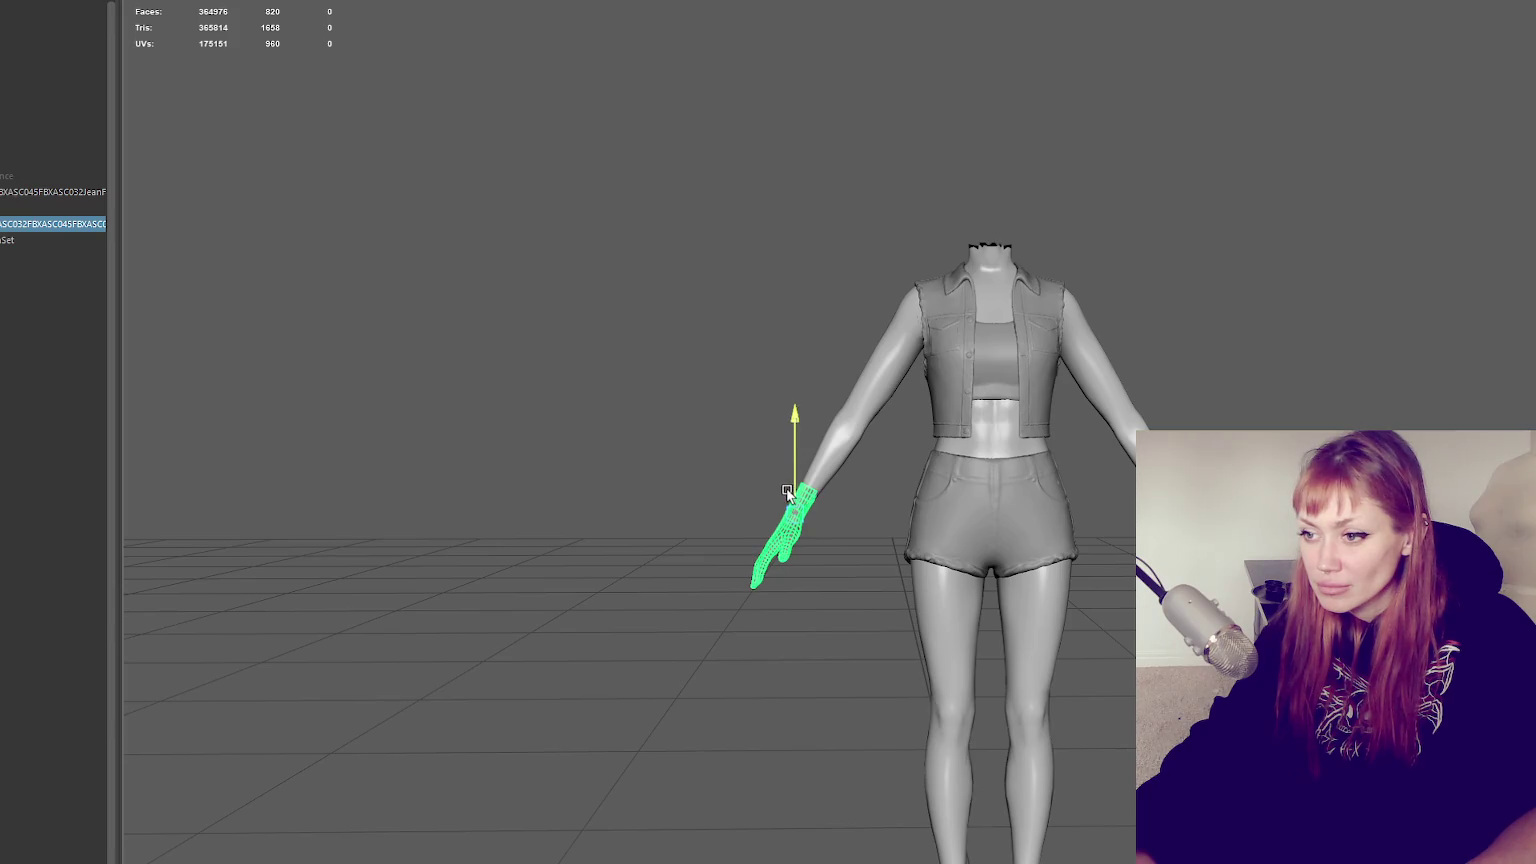
pyautogui.click(862, 582)
pyautogui.moveTo(862, 582)
pyautogui.keyDown('alt'); pyautogui.mouseDown()
pyautogui.moveTo(892, 600)
pyautogui.moveTo(1063, 598)
pyautogui.moveTo(840, 585)
pyautogui.mouseUp(); pyautogui.keyUp('alt')
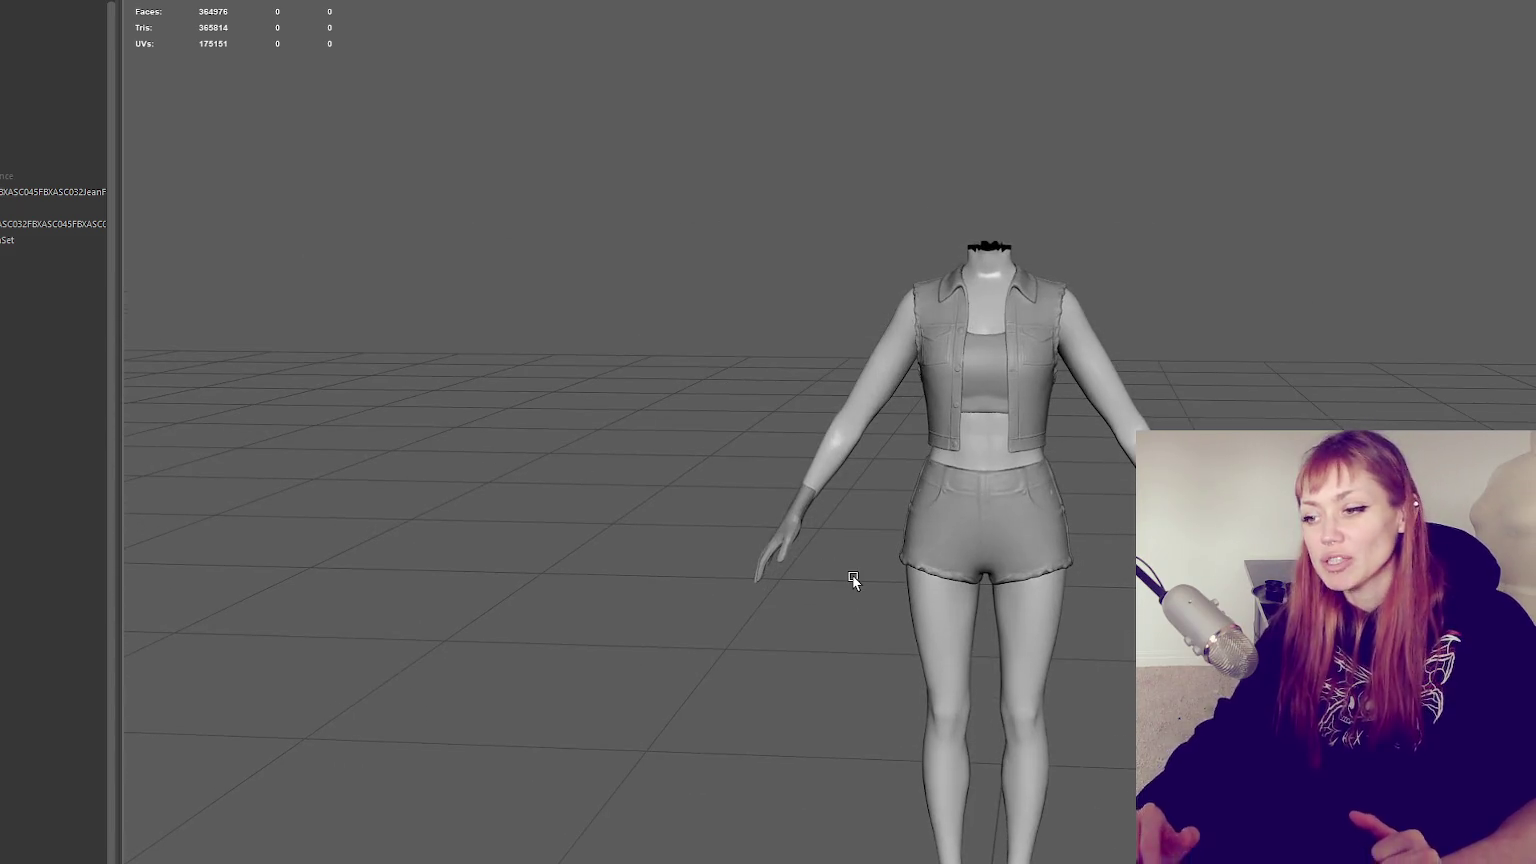
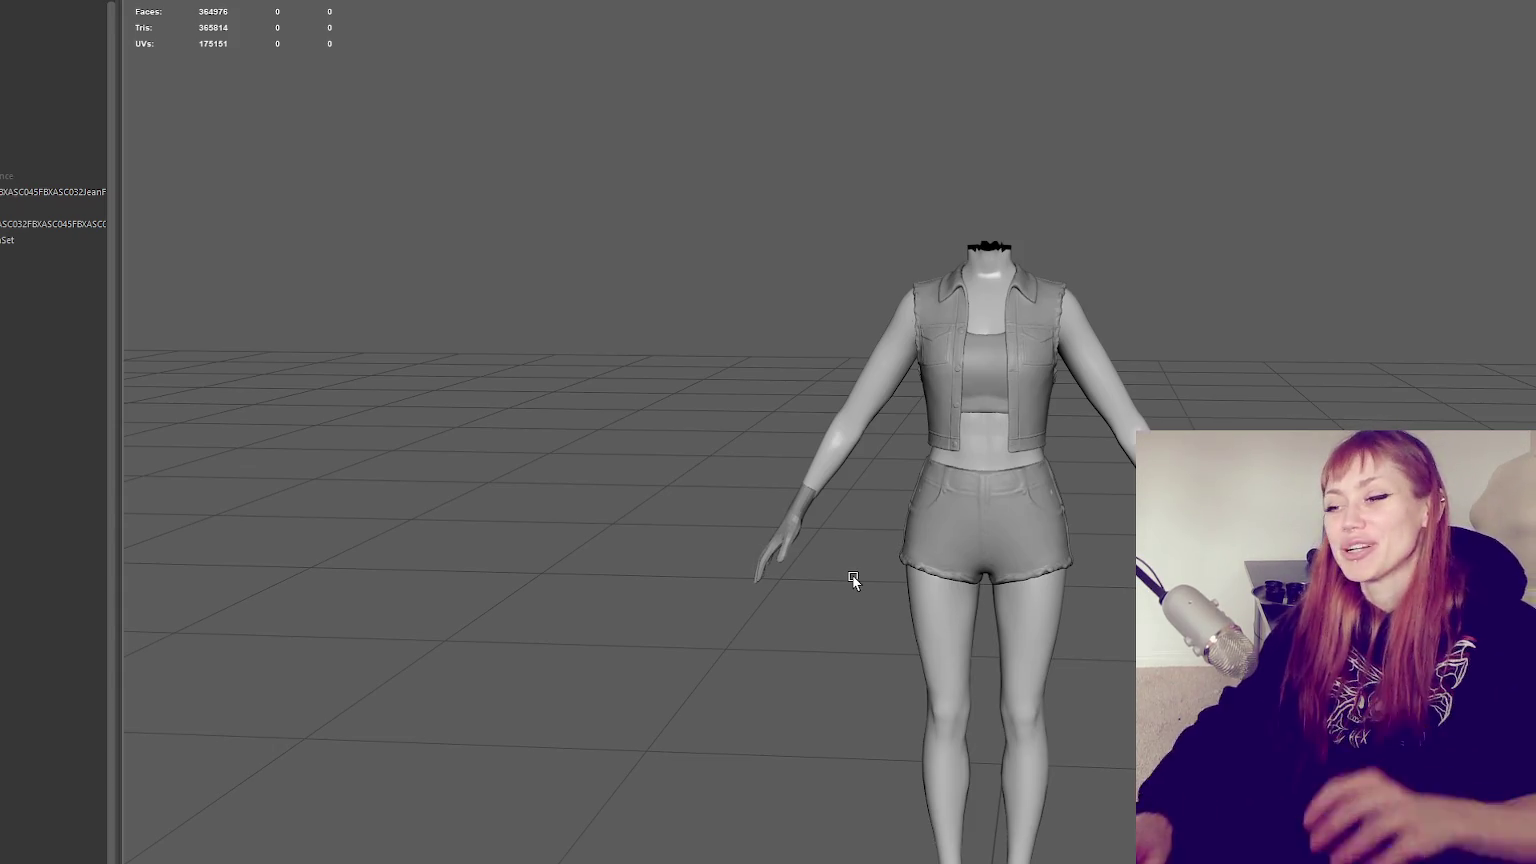
# Frame the separated right-arm hand and scale it down slightly to fit the wrist, then deselect
pyautogui.scroll(3, 853, 580)
pyautogui.scroll(2, 850, 386)
pyautogui.click(686, 528)
pyautogui.keyDown('alt'); pyautogui.moveTo(686, 528); pyautogui.dragTo(866, 630); pyautogui.keyUp('alt')
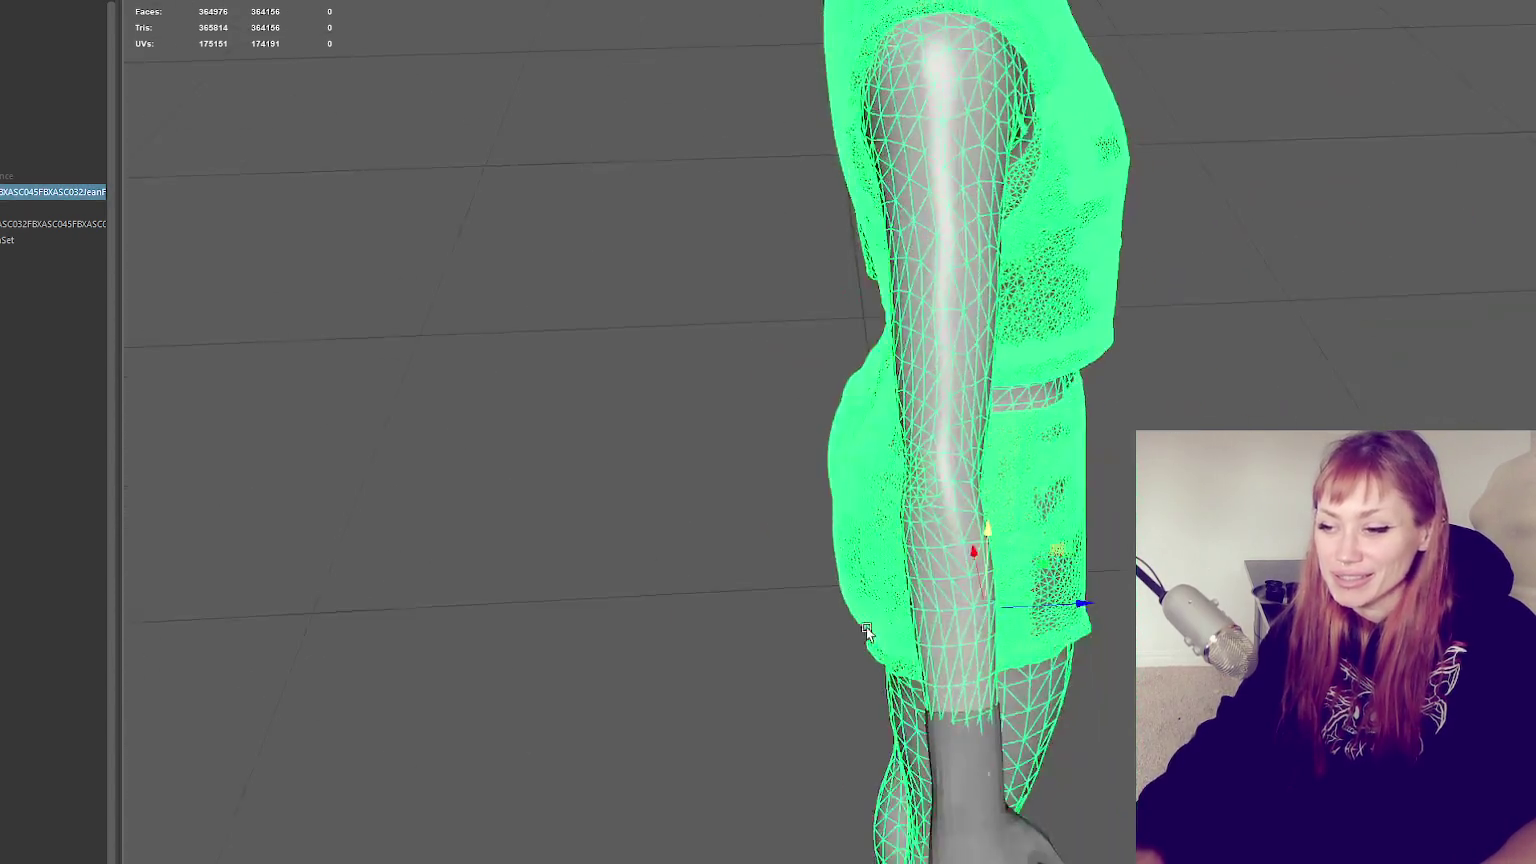
pyautogui.click(953, 785)
pyautogui.press('[')
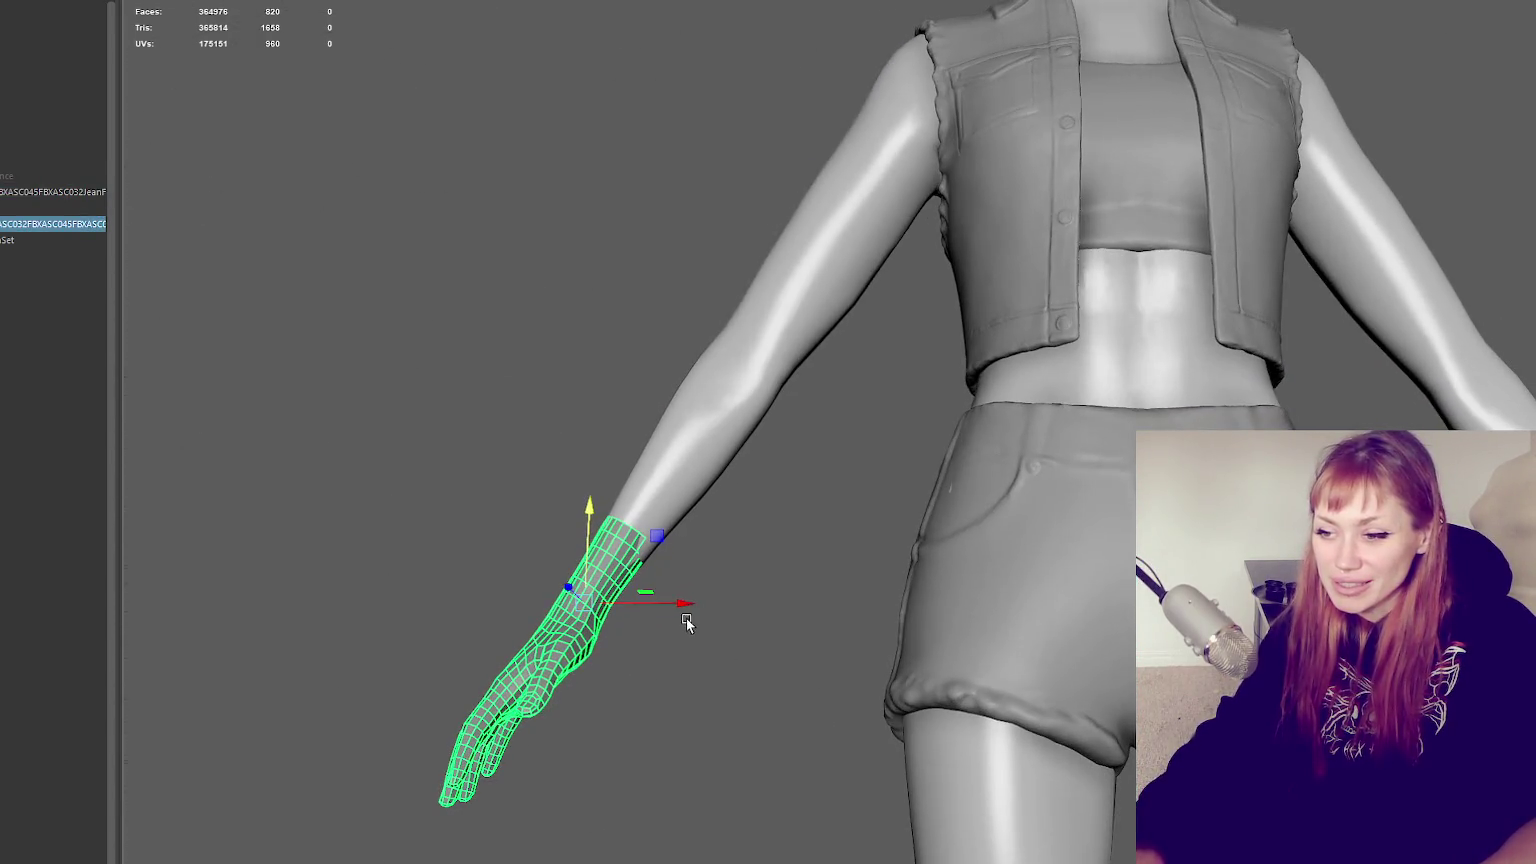
pyautogui.press('r')
pyautogui.moveTo(600, 610); pyautogui.dragTo(594, 604)
pyautogui.press('w')
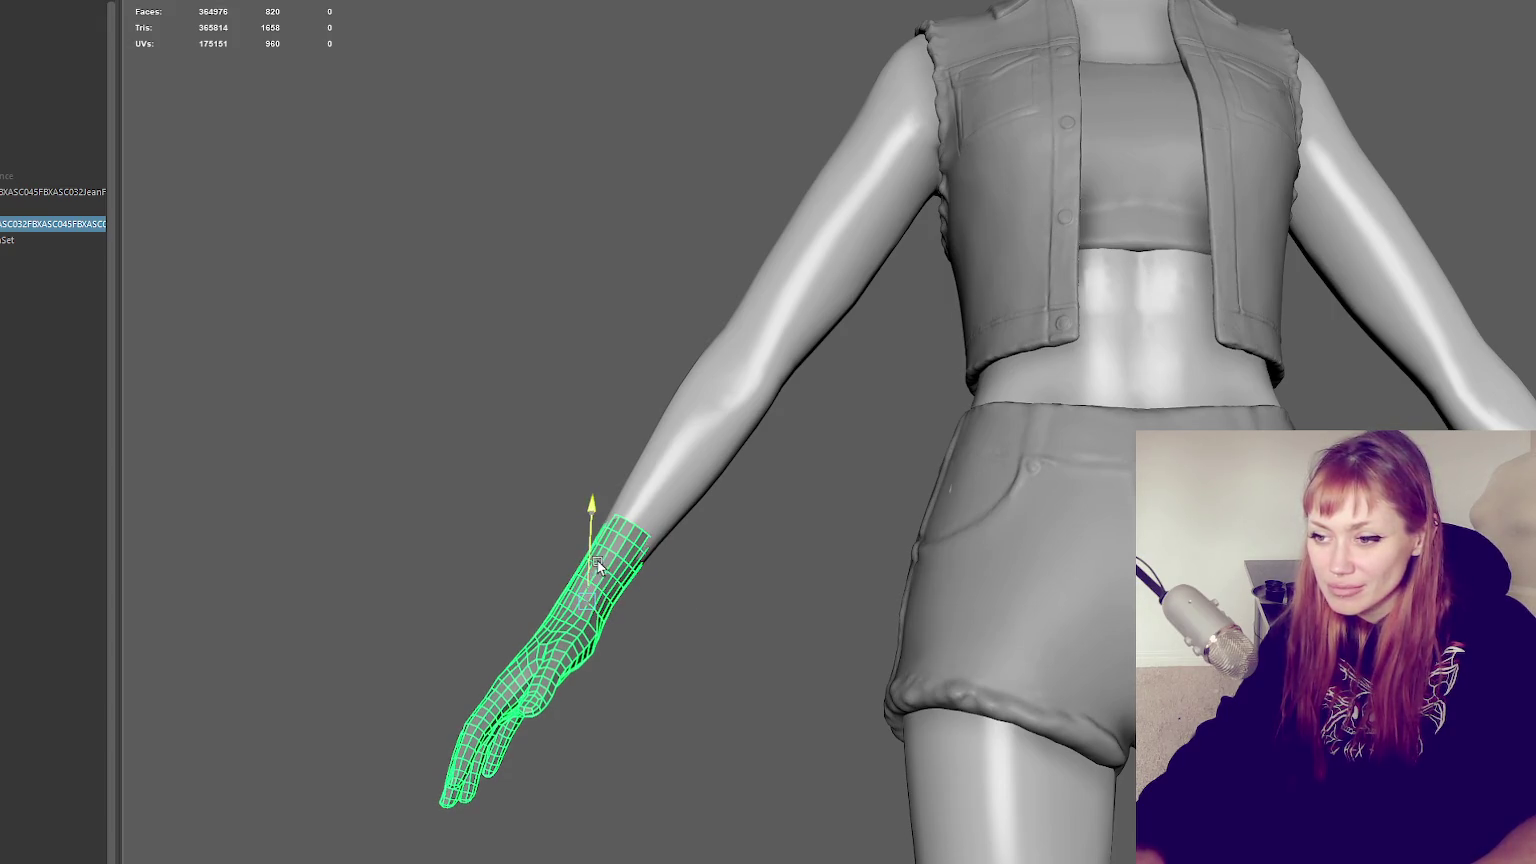
pyautogui.click(700, 684)
pyautogui.moveTo(700, 684)
pyautogui.keyDown('alt'); pyautogui.mouseDown()
pyautogui.moveTo(982, 725)
pyautogui.moveTo(228, 666)
pyautogui.moveTo(86, 686)
pyautogui.moveTo(677, 718)
pyautogui.moveTo(1124, 686)
pyautogui.moveTo(1450, 690)
pyautogui.moveTo(775, 598)
pyautogui.mouseUp(); pyautogui.keyUp('alt')
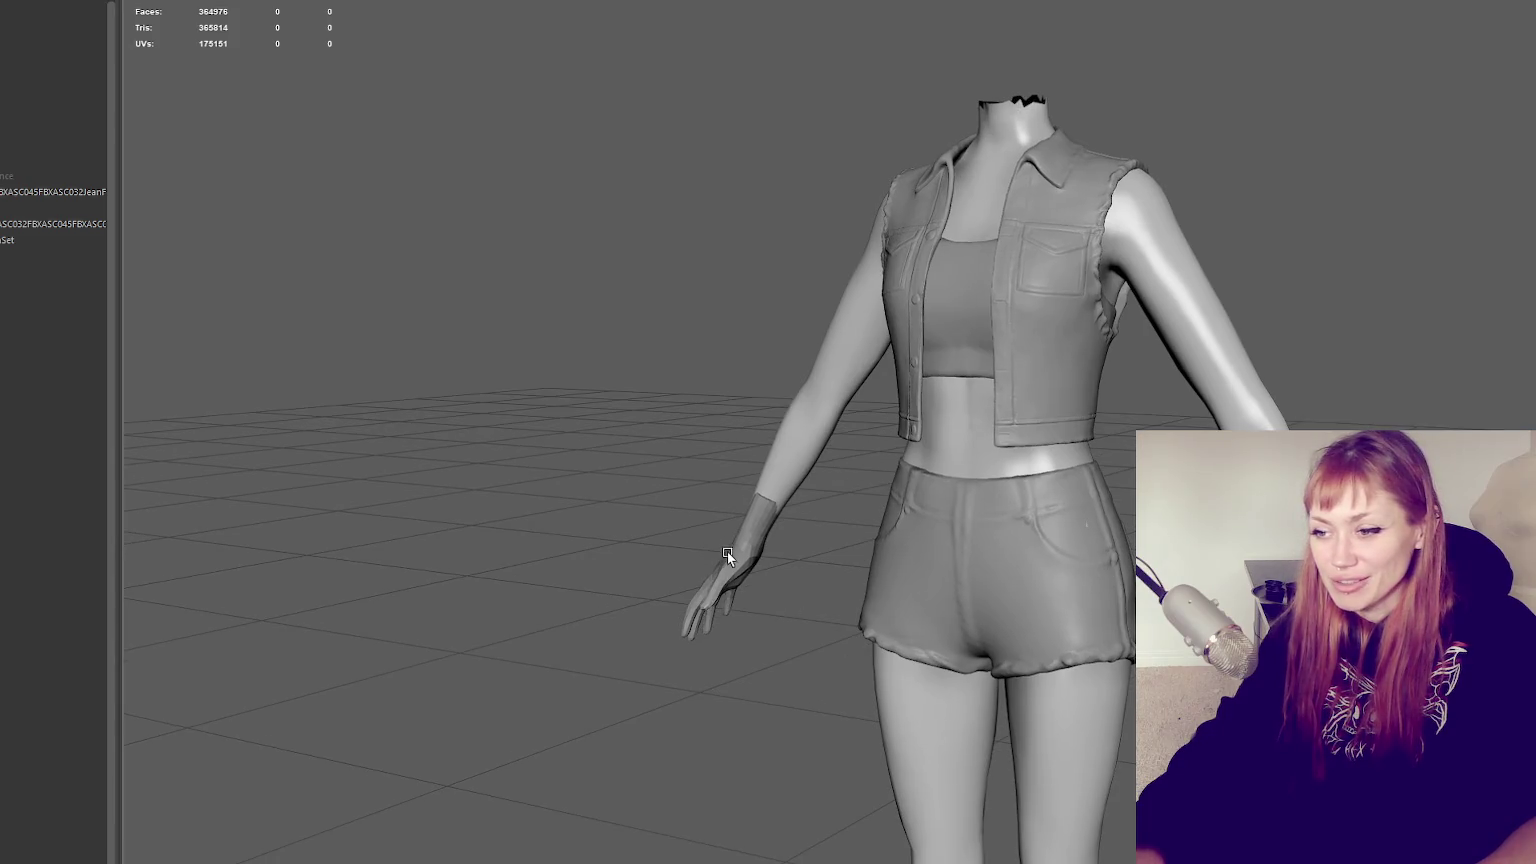
pyautogui.click(727, 552)
pyautogui.press('f')
pyautogui.rightClick(800, 171)
pyautogui.press('4')
pyautogui.keyDown('alt'); pyautogui.moveTo(800, 171); pyautogui.dragTo(1102, 160); pyautogui.keyUp('alt')
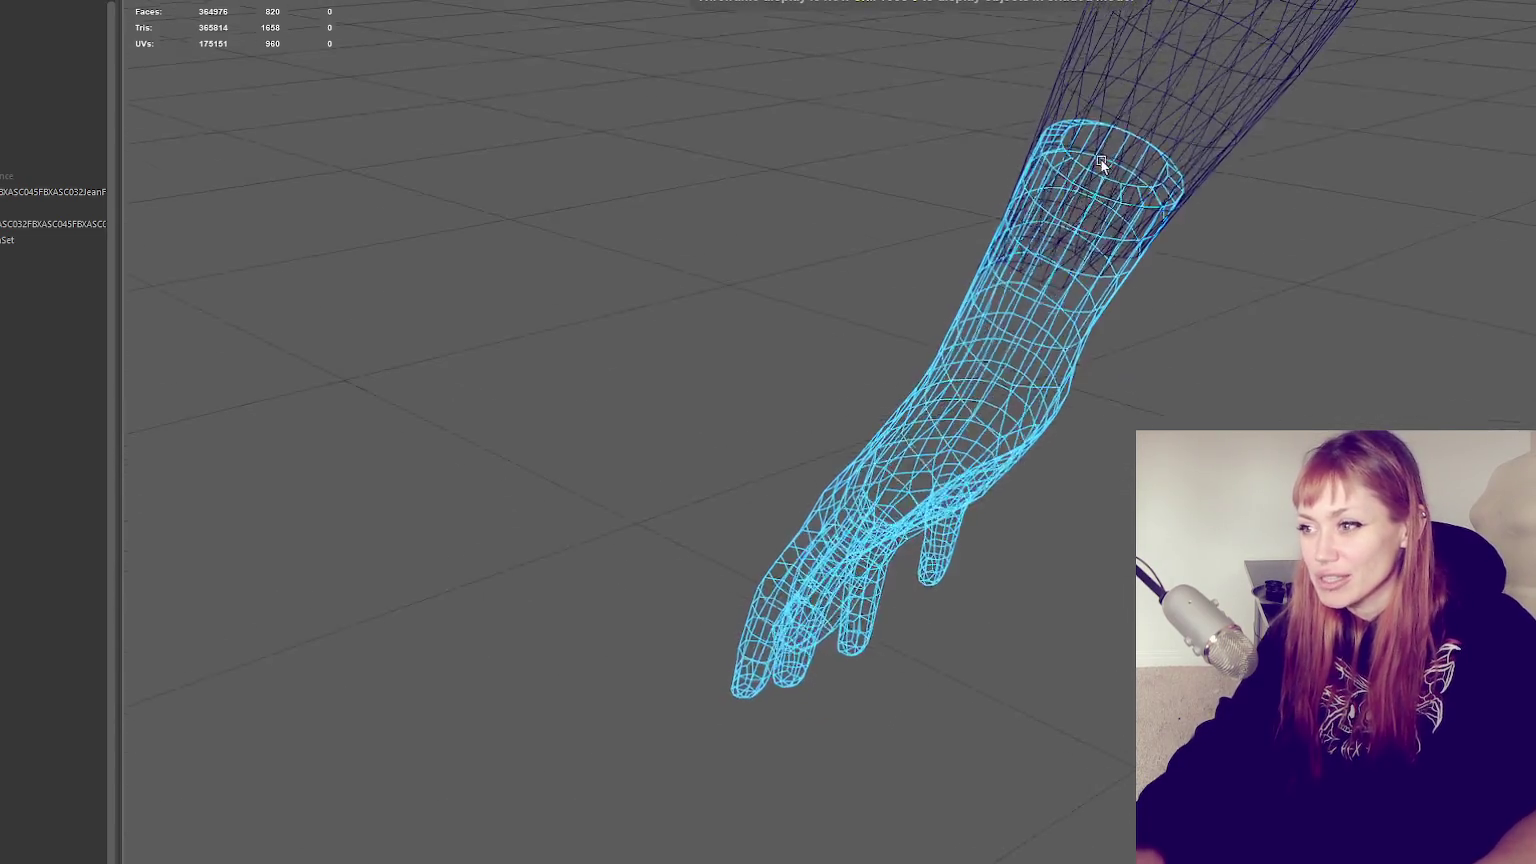
pyautogui.click(1102, 160)
pyautogui.rightClick(737, 185)
pyautogui.press('5')
pyautogui.click(905, 410)
pyautogui.keyDown('alt'); pyautogui.moveTo(905, 410); pyautogui.dragTo(549, 96); pyautogui.keyUp('alt')
pyautogui.keyDown('shift'); pyautogui.moveTo(549, 88); pyautogui.dragTo(797, 152, button='right'); pyautogui.keyUp('shift')
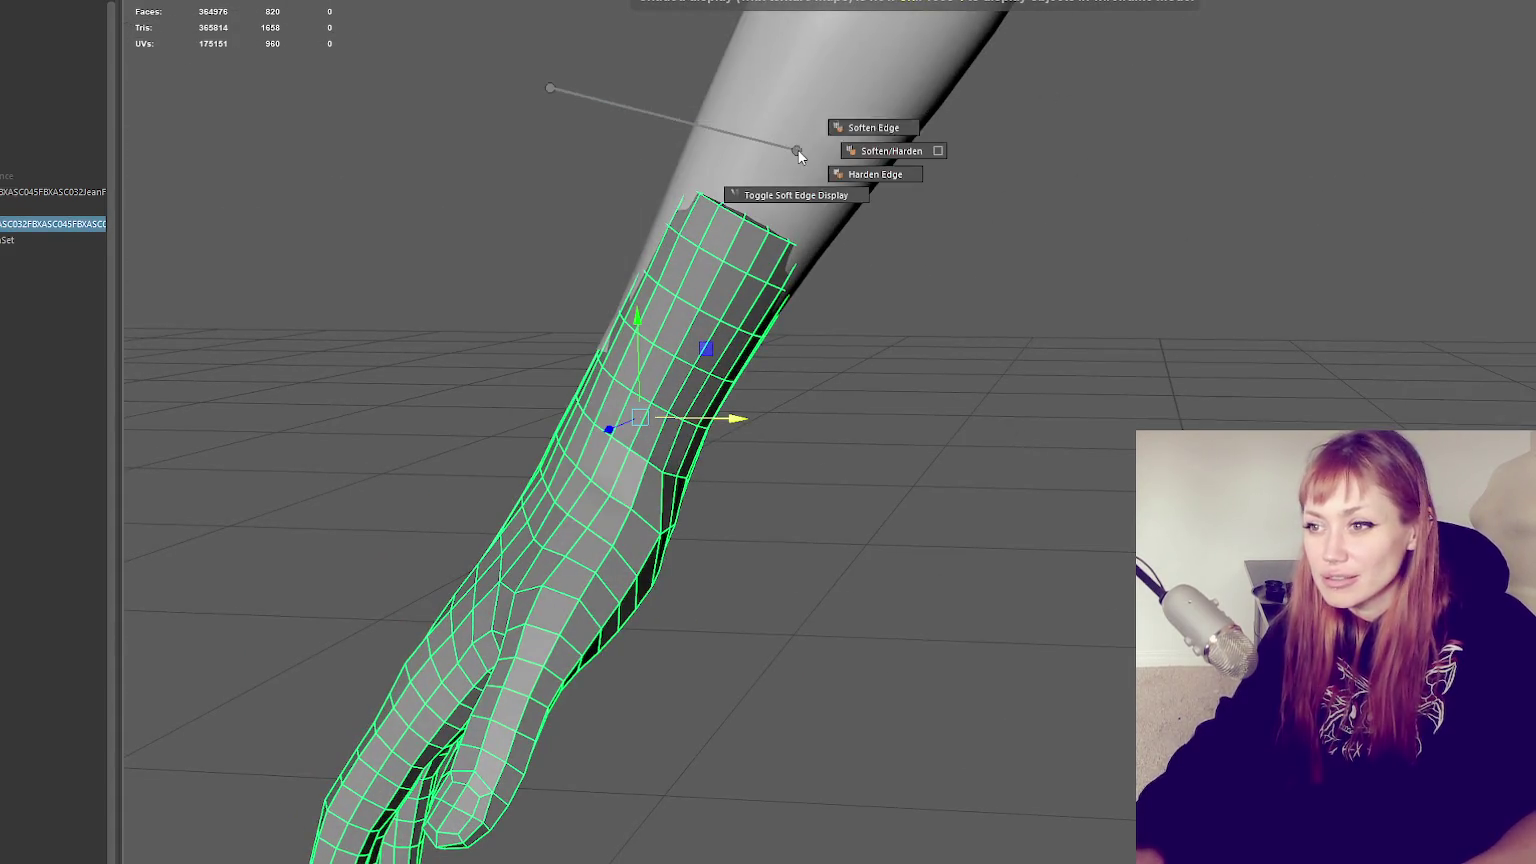
pyautogui.click(960, 257)
pyautogui.scroll(-5, 900, 350)
pyautogui.click(868, 454)
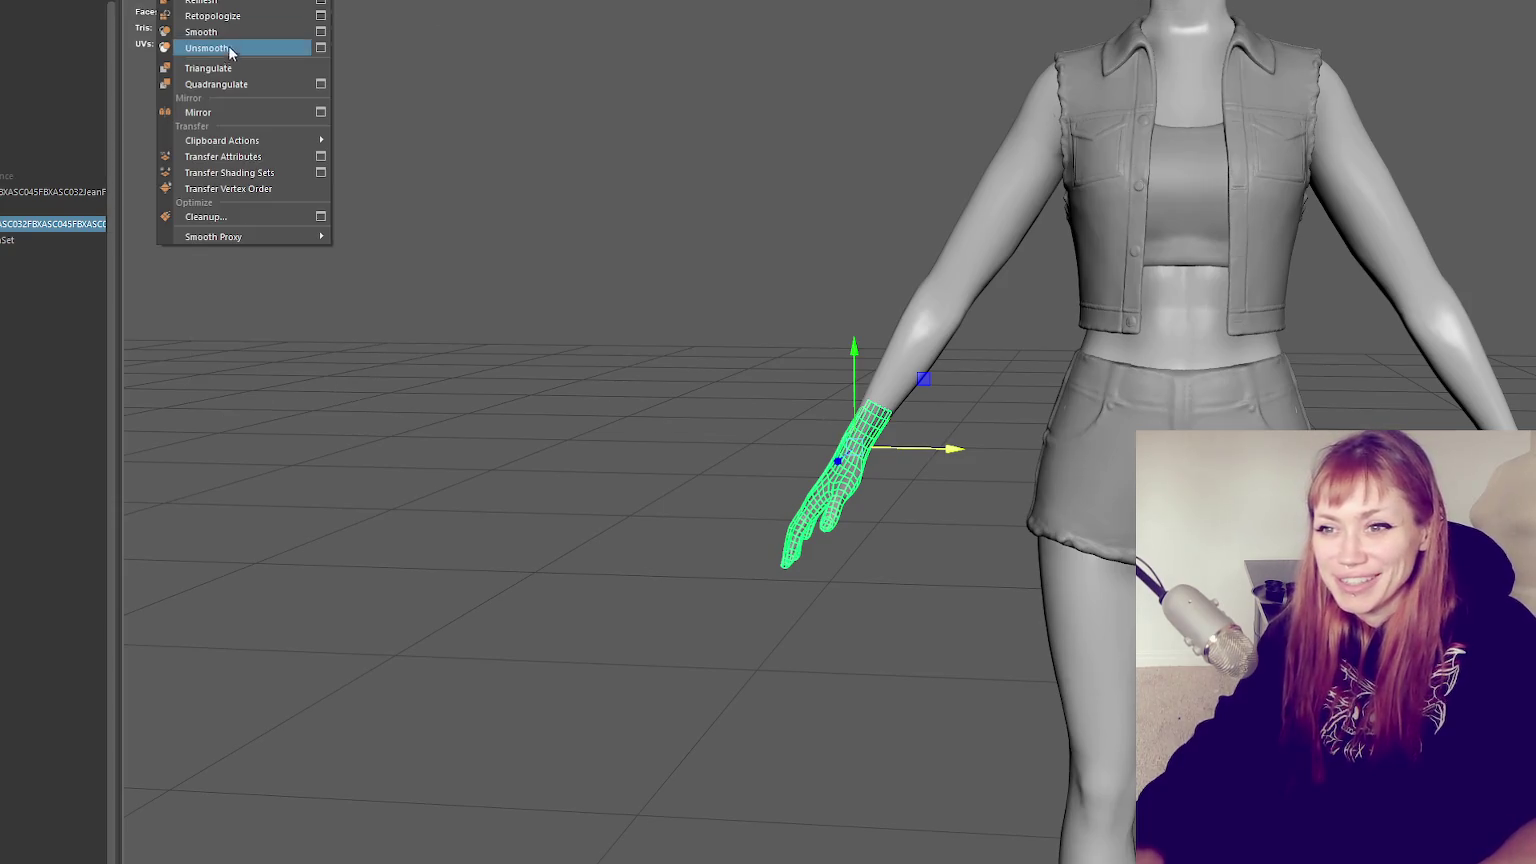
pyautogui.click(366, 52)
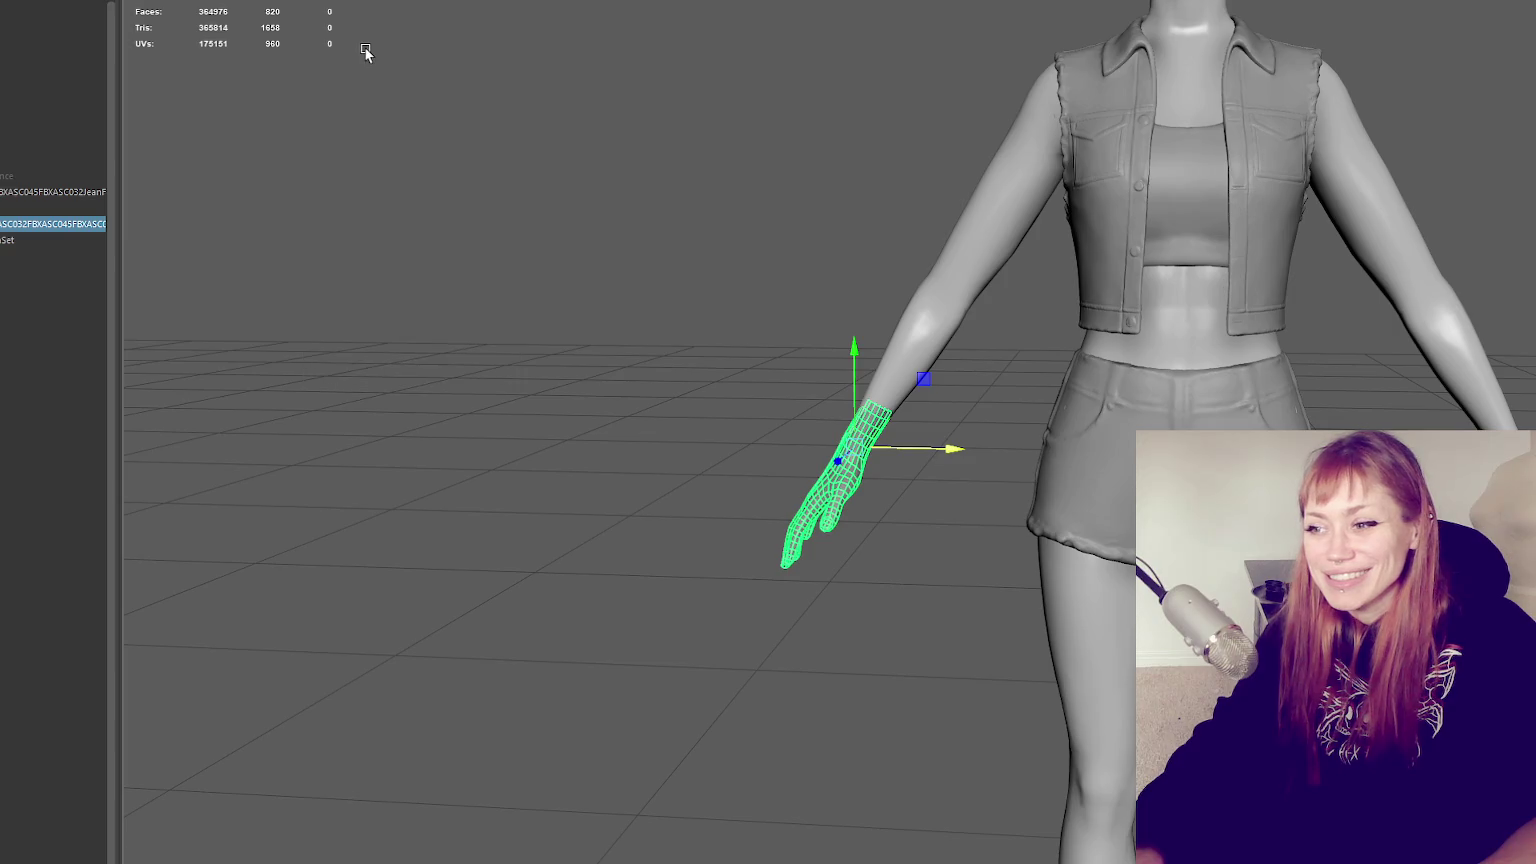
pyautogui.keyDown('shift'); pyautogui.rightClick(566, 120); pyautogui.keyUp('shift')
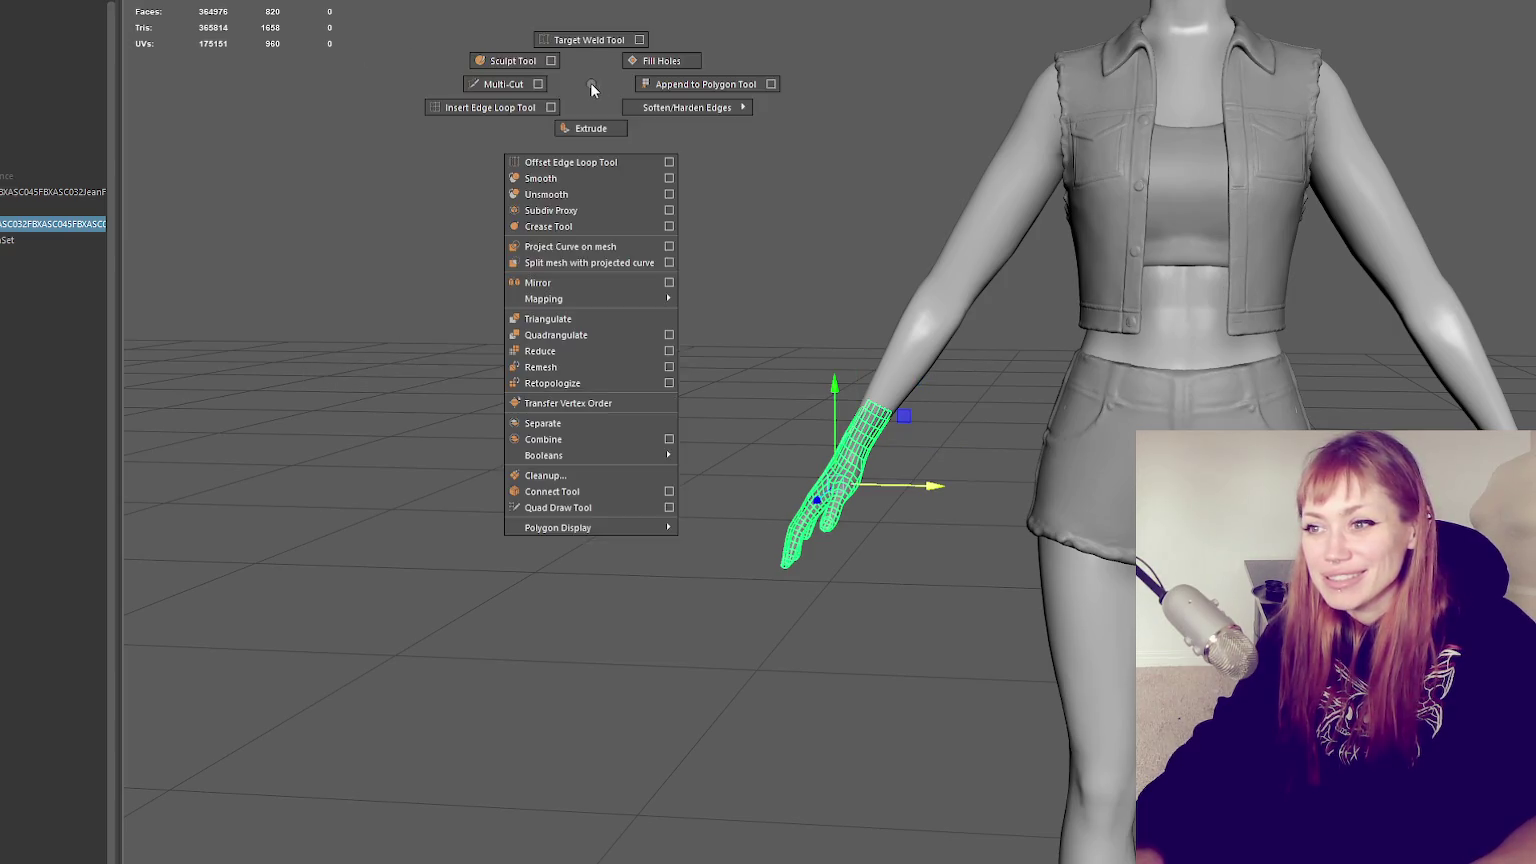
pyautogui.click(861, 141)
pyautogui.moveTo(861, 141)
pyautogui.keyDown('alt'); pyautogui.mouseDown()
pyautogui.moveTo(845, 287)
pyautogui.moveTo(906, 282)
pyautogui.mouseUp(); pyautogui.keyUp('alt')
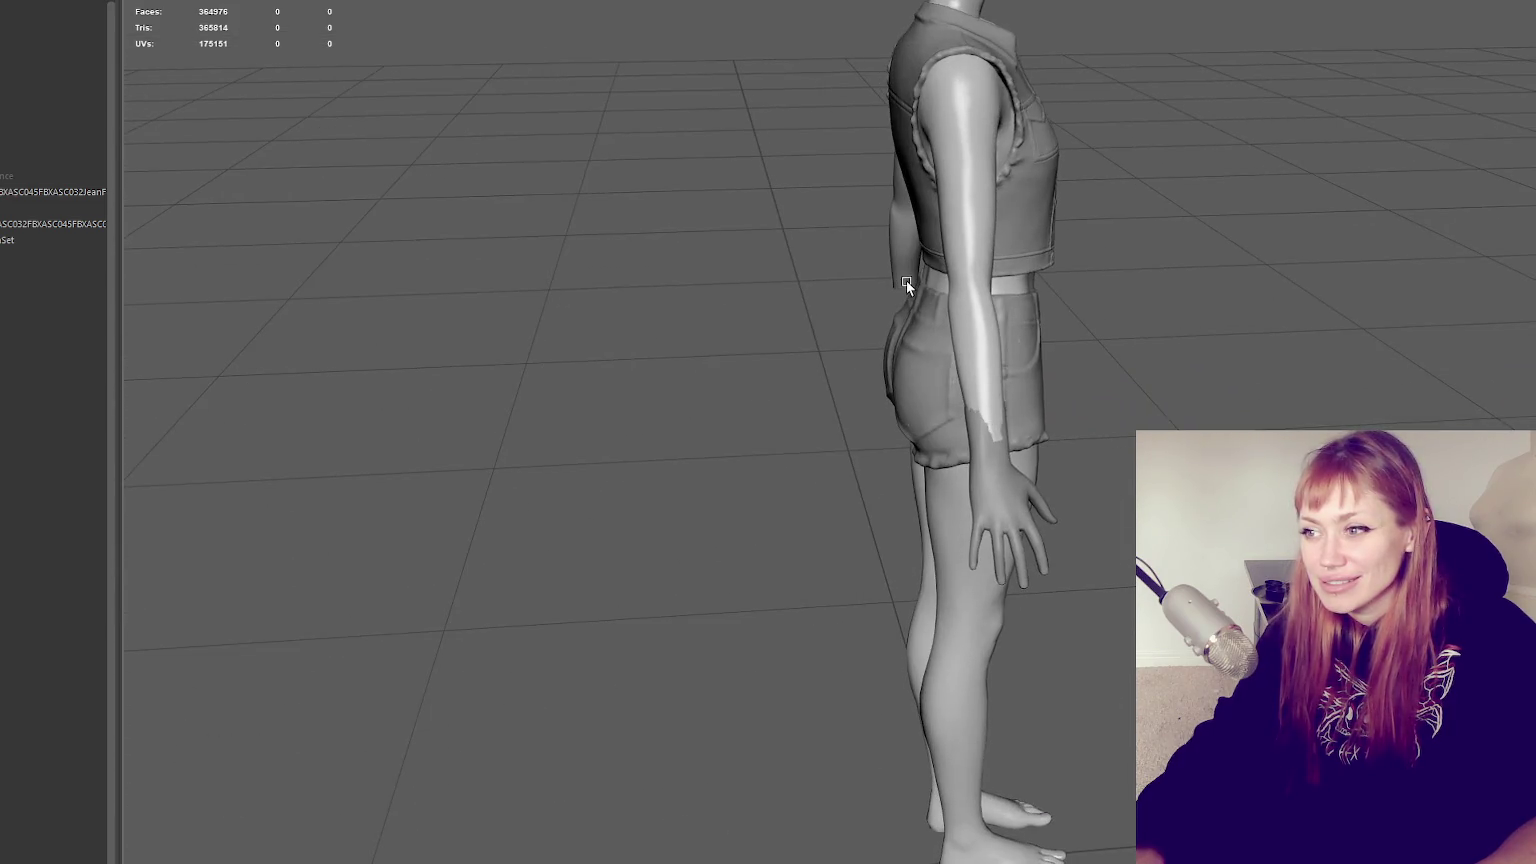
# Orbit and zoom around the figure, selecting the hand and body to inspect the wrist fit
pyautogui.keyDown('alt'); pyautogui.moveTo(906, 280); pyautogui.dragTo(920, 280); pyautogui.keyUp('alt')
pyautogui.scroll(-3, 925, 258)
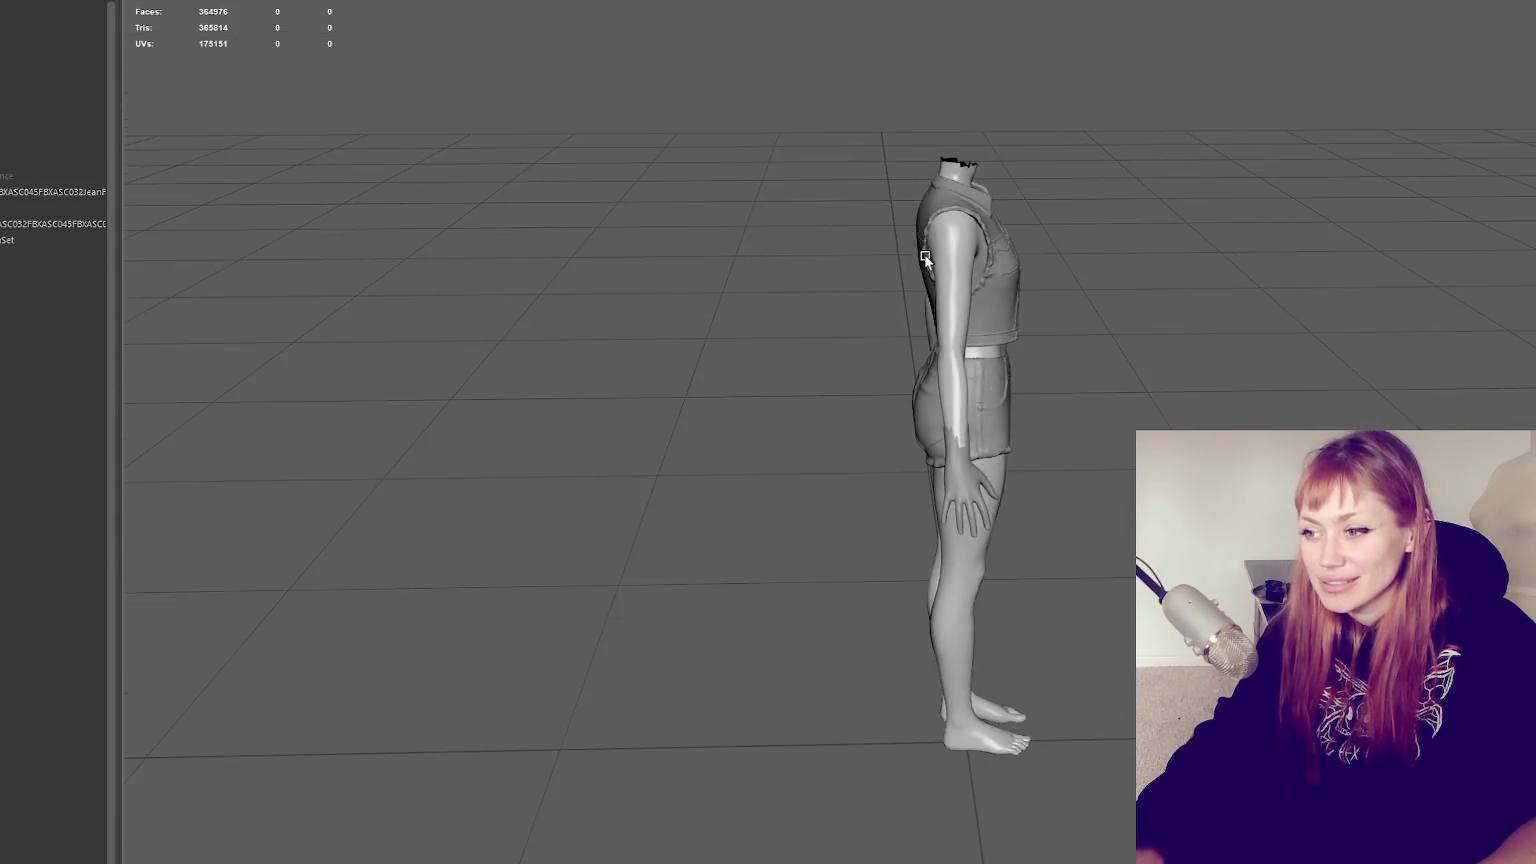
pyautogui.click(972, 490)
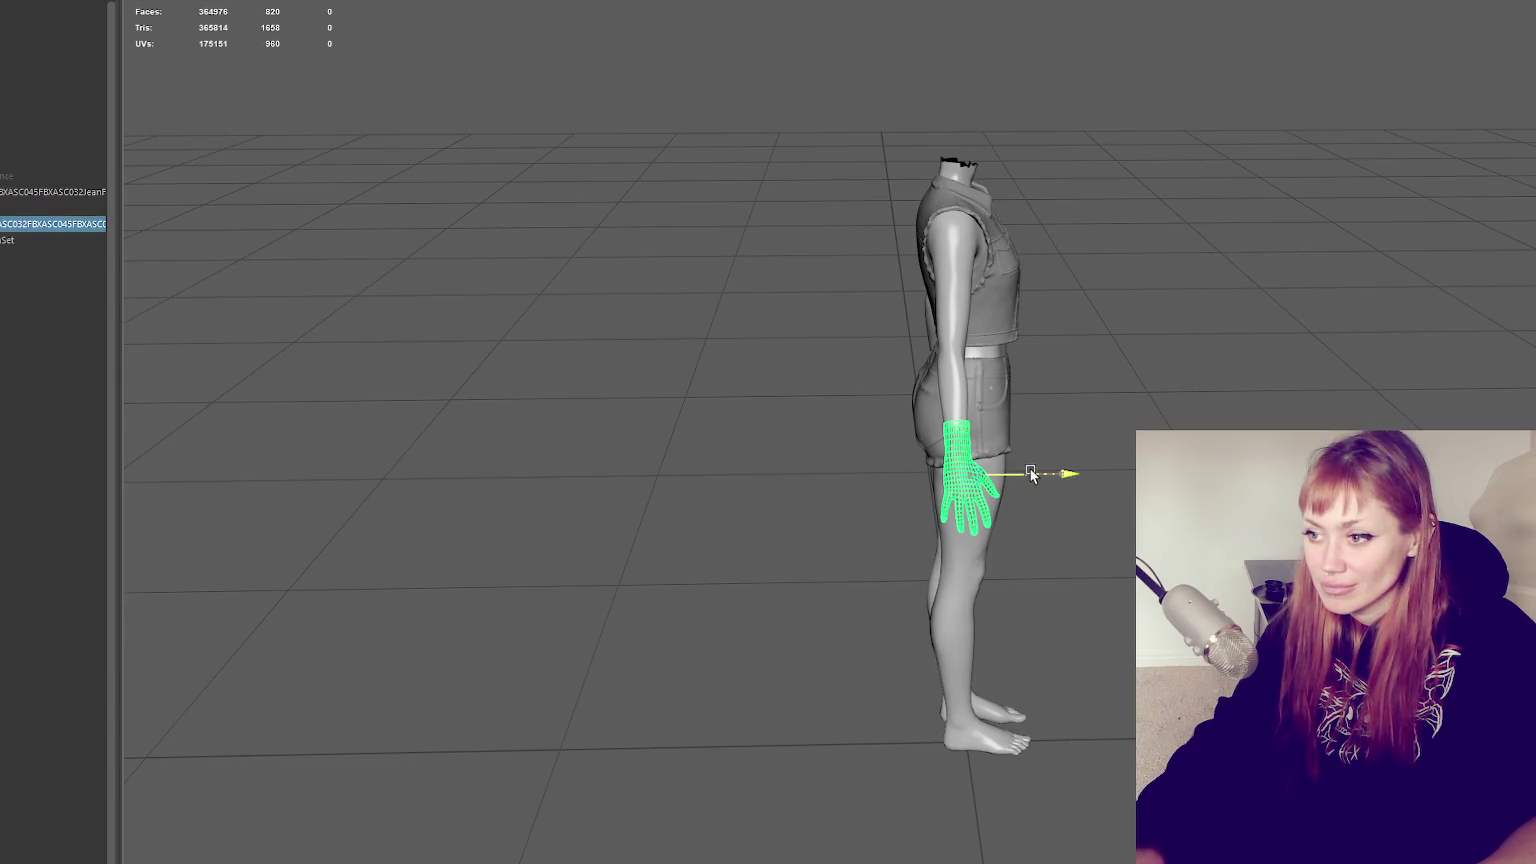
pyautogui.click(1060, 560)
pyautogui.moveTo(1060, 560)
pyautogui.keyDown('alt'); pyautogui.mouseDown()
pyautogui.moveTo(1040, 560)
pyautogui.moveTo(1090, 472)
pyautogui.mouseUp(); pyautogui.keyUp('alt')
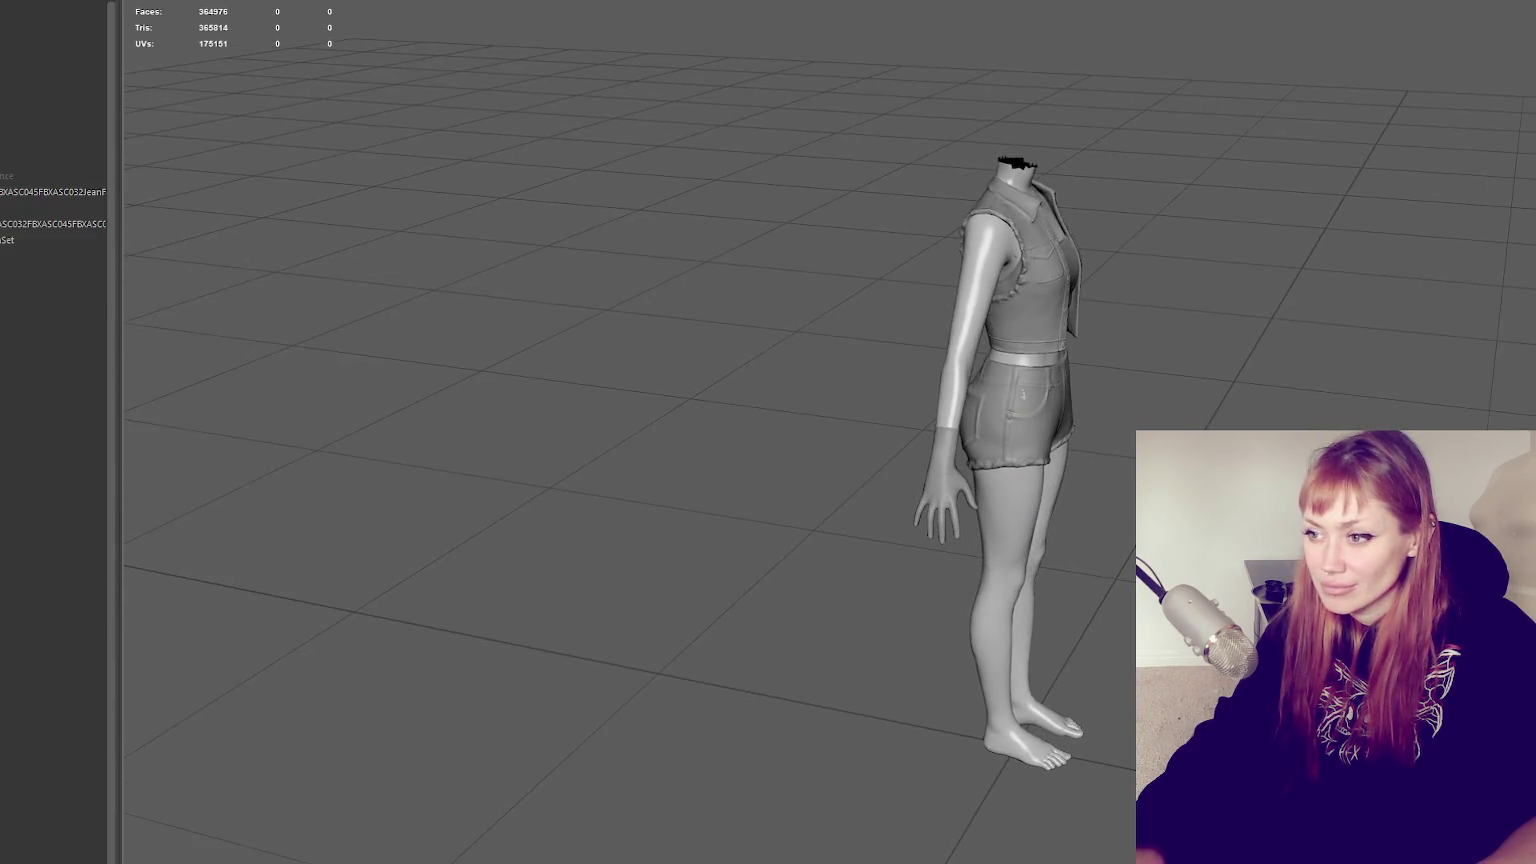
pyautogui.scroll(3, 1090, 472)
pyautogui.click(925, 384)
pyautogui.click(523, 326)
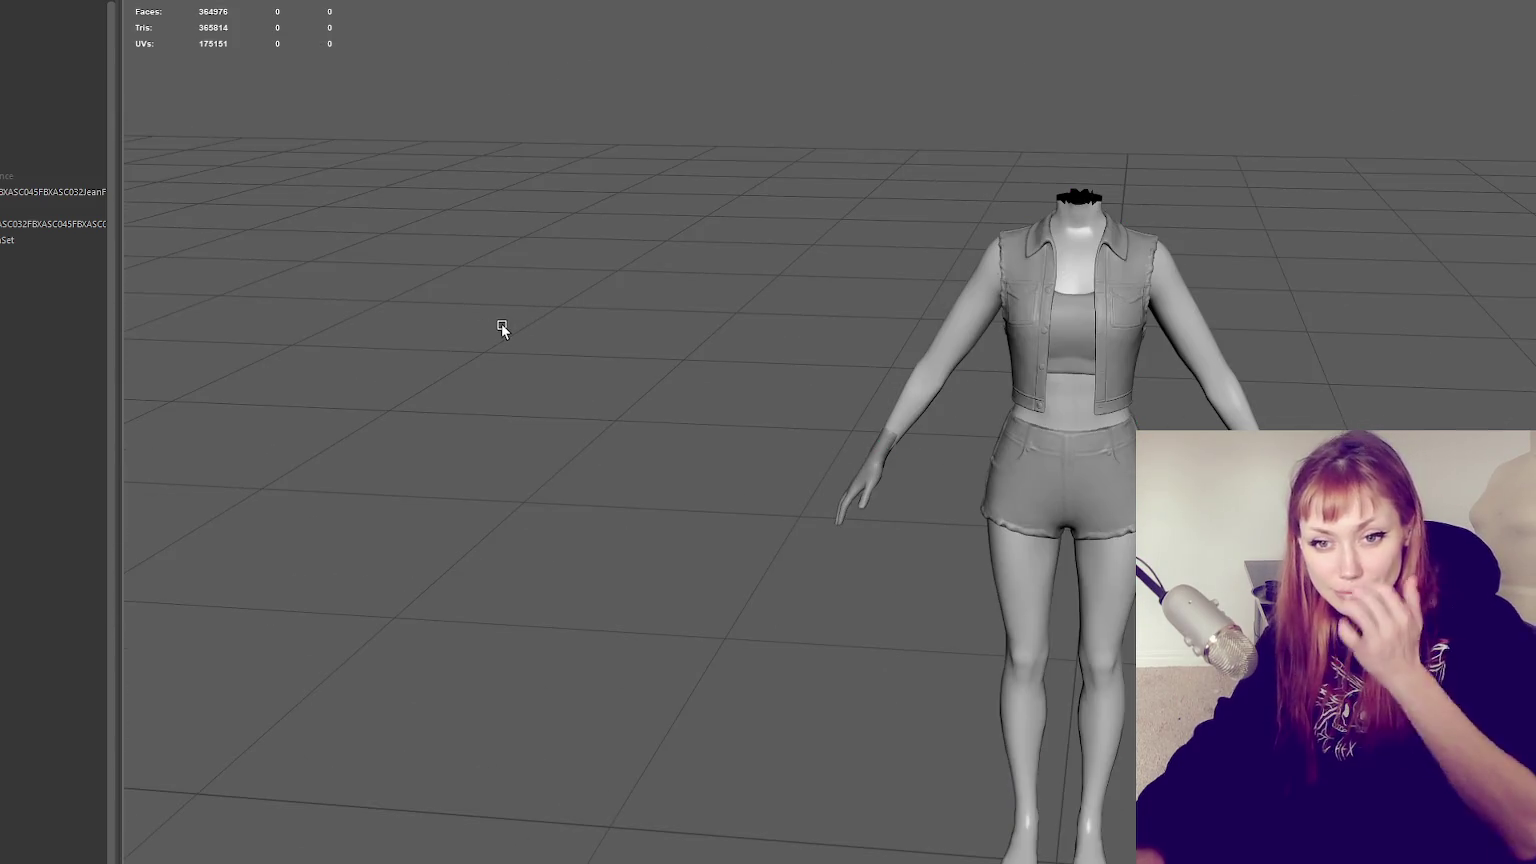
pyautogui.scroll(1, 745, 446)
pyautogui.scroll(2, 862, 486)
# Nudge the separated hand slightly along X at the wrist, then check it from behind
pyautogui.click(862, 486)
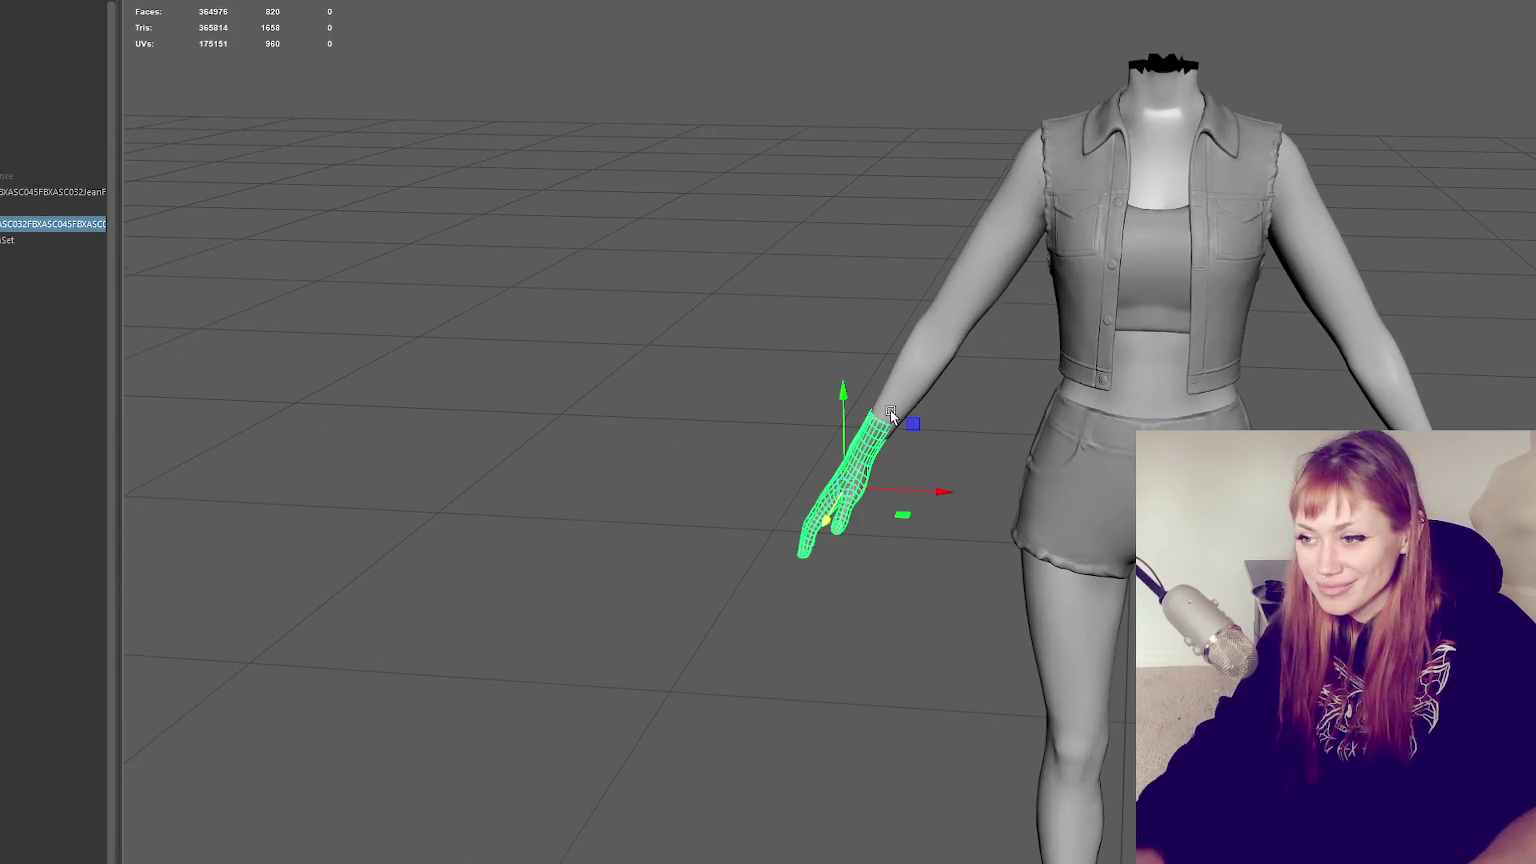
pyautogui.moveTo(932, 490); pyautogui.dragTo(935, 503)
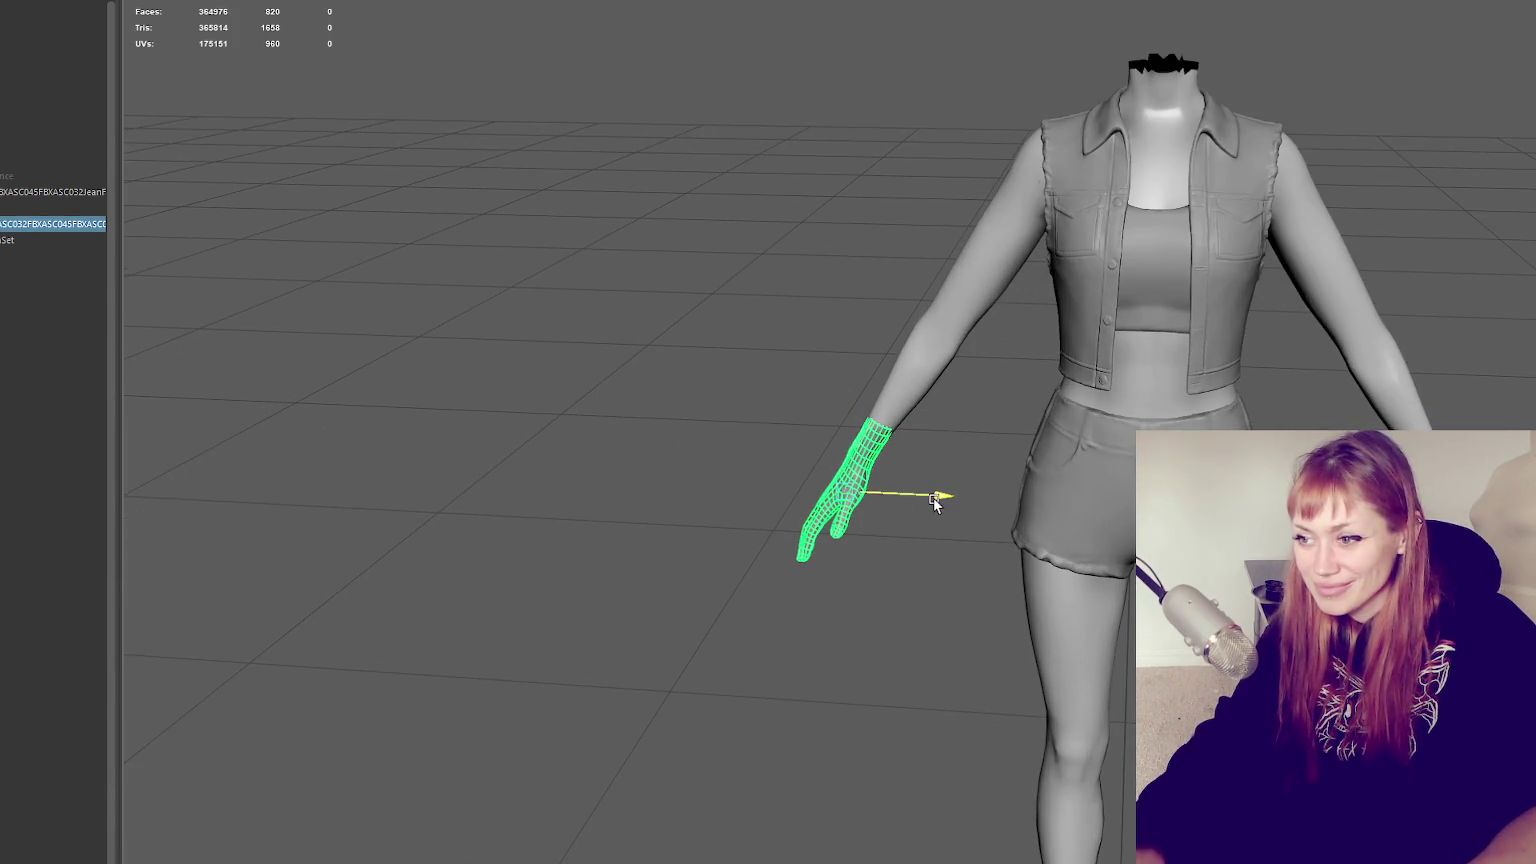
pyautogui.click(548, 487)
pyautogui.scroll(-2, 548, 487)
pyautogui.moveTo(548, 487)
pyautogui.keyDown('alt'); pyautogui.mouseDown()
pyautogui.moveTo(943, 480)
pyautogui.moveTo(918, 462)
pyautogui.moveTo(584, 467)
pyautogui.moveTo(898, 487)
pyautogui.mouseUp(); pyautogui.keyUp('alt')
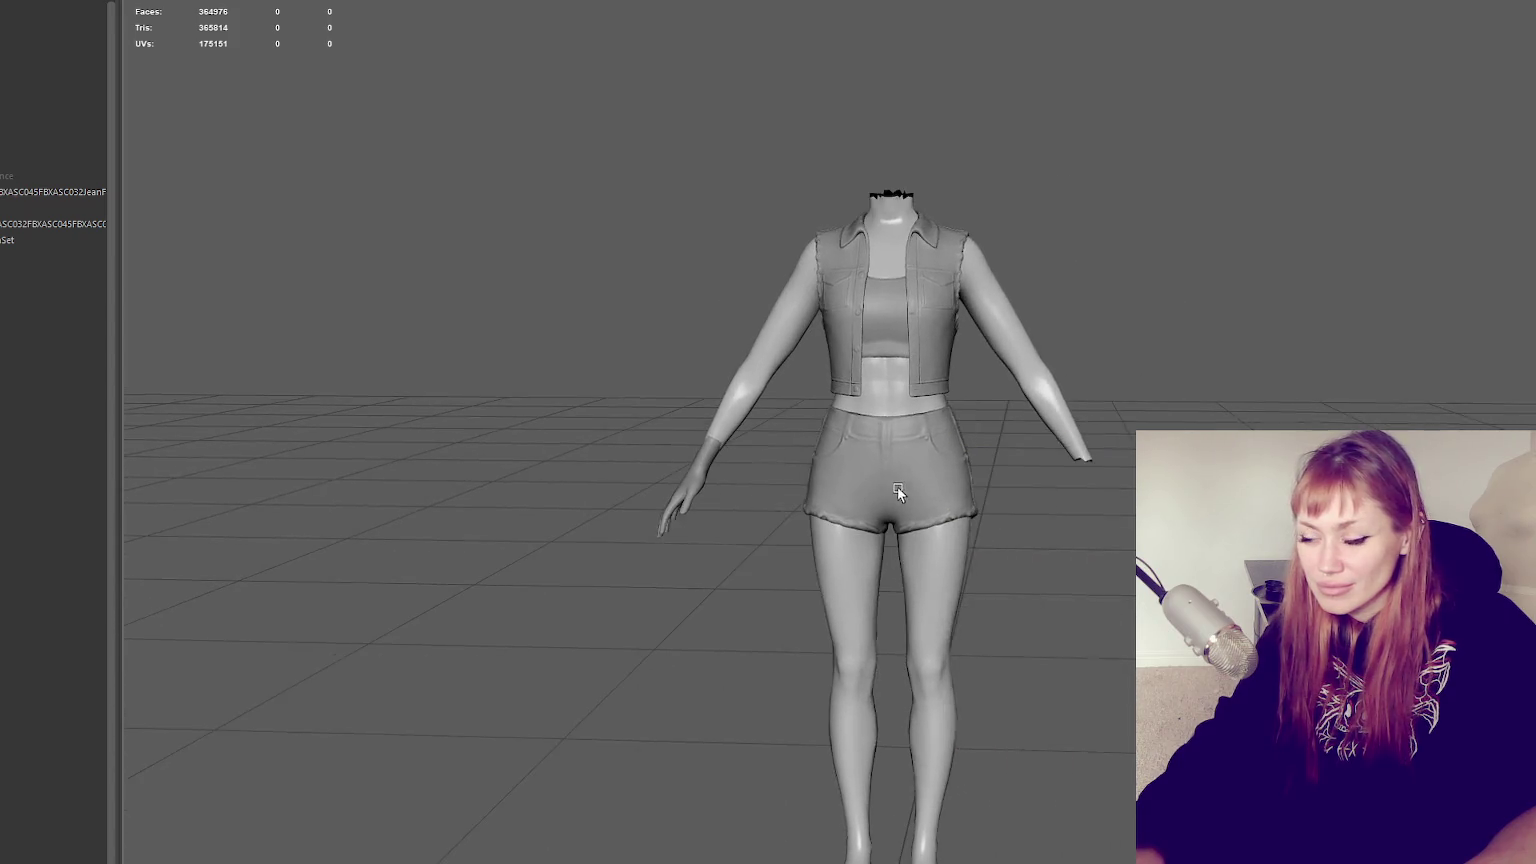
pyautogui.click(662, 492)
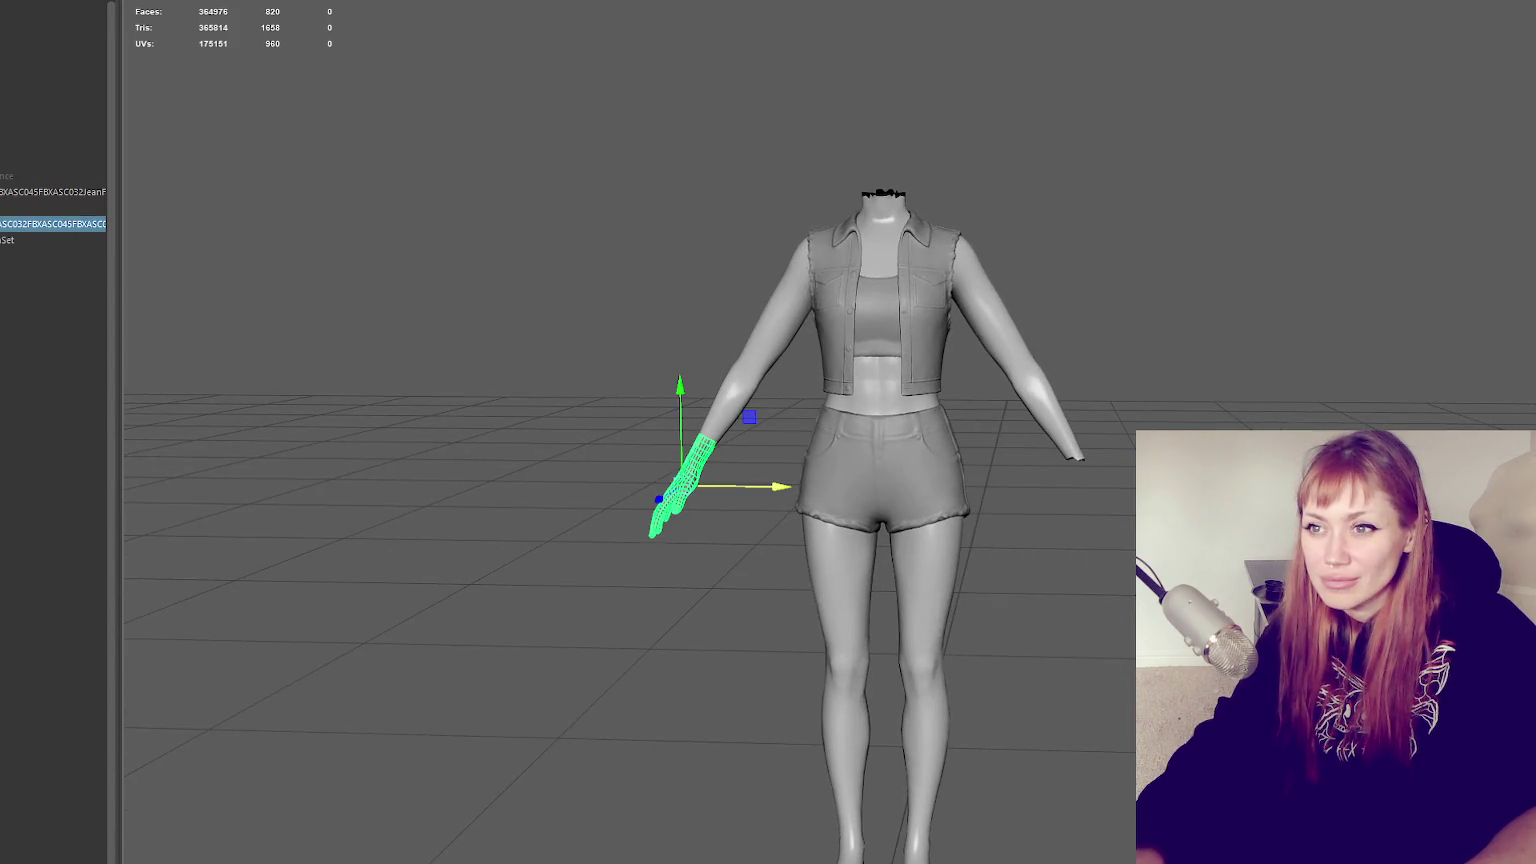
# Duplicate the hand and mirror the copy across X onto the other wrist, then check from behind
pyautogui.hotkey('ctrl', 'd')
pyautogui.click(240, 114)
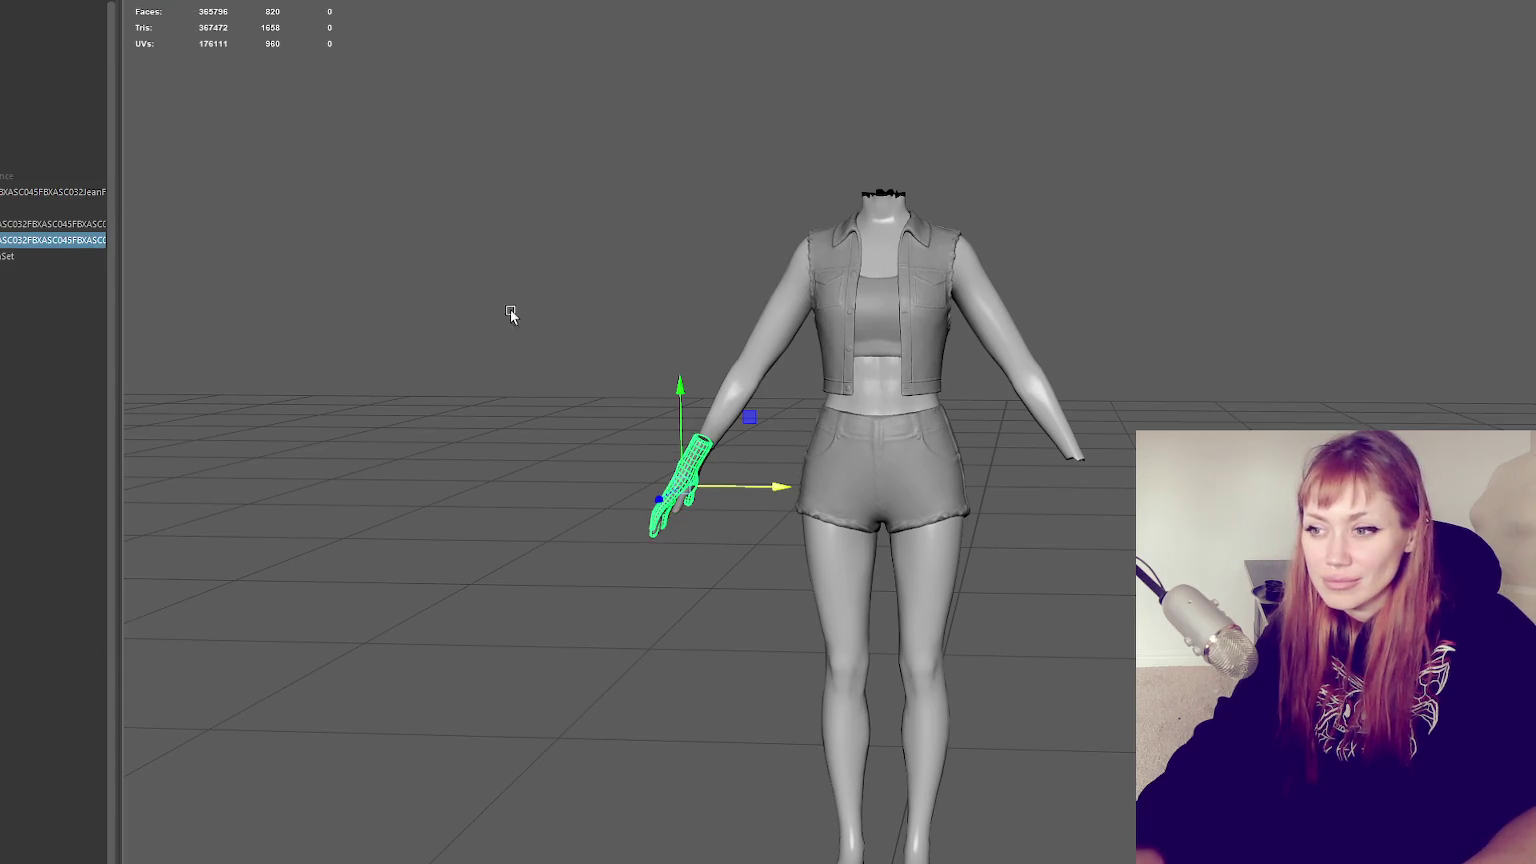
pyautogui.moveTo(771, 494); pyautogui.dragTo(977, 494)
pyautogui.hotkey('ctrl', 'z')
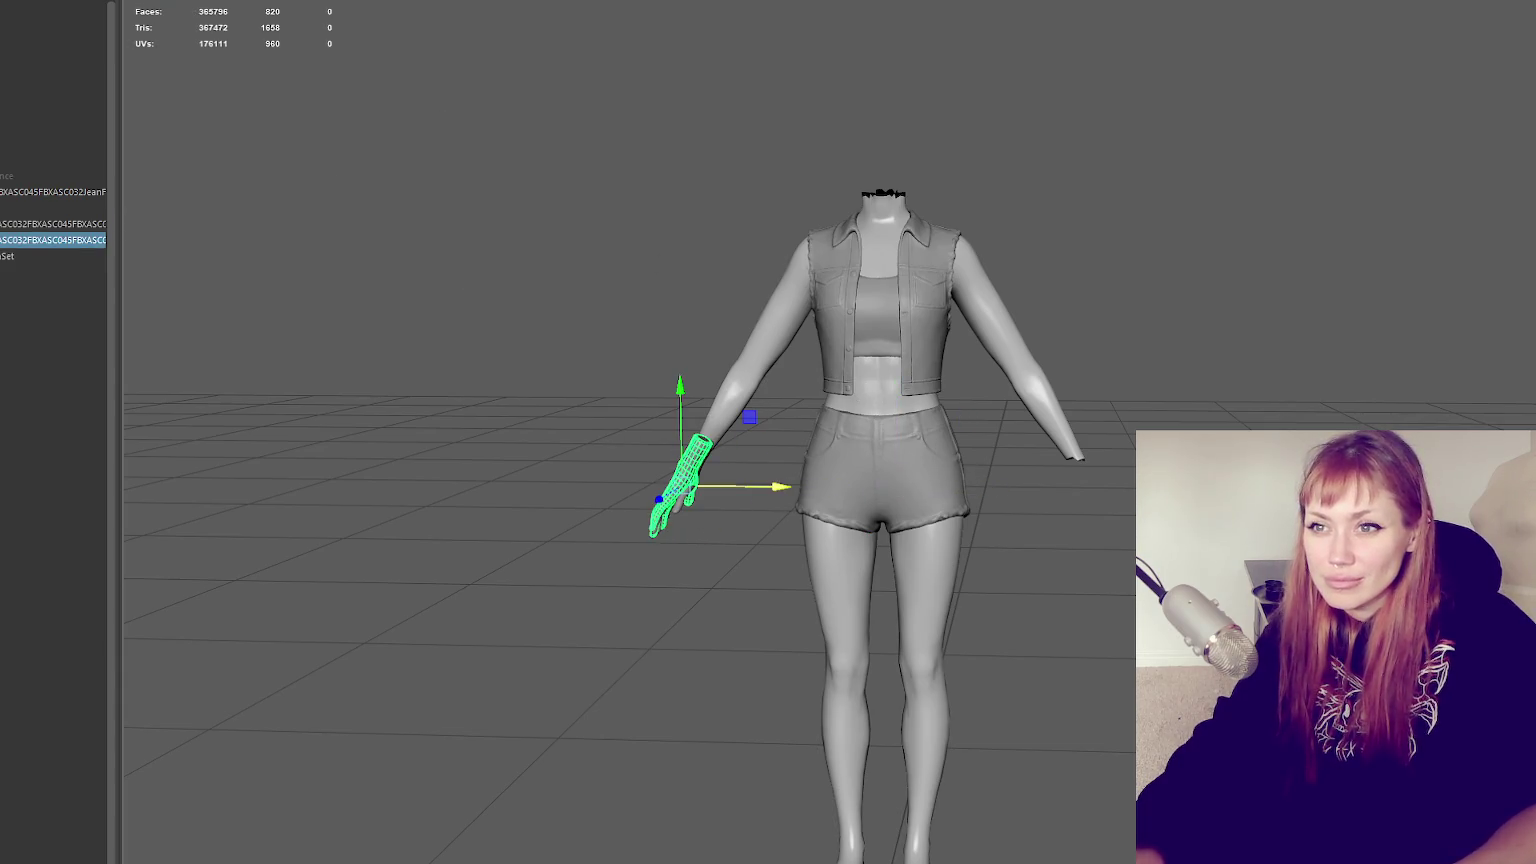
pyautogui.click(325, 156)
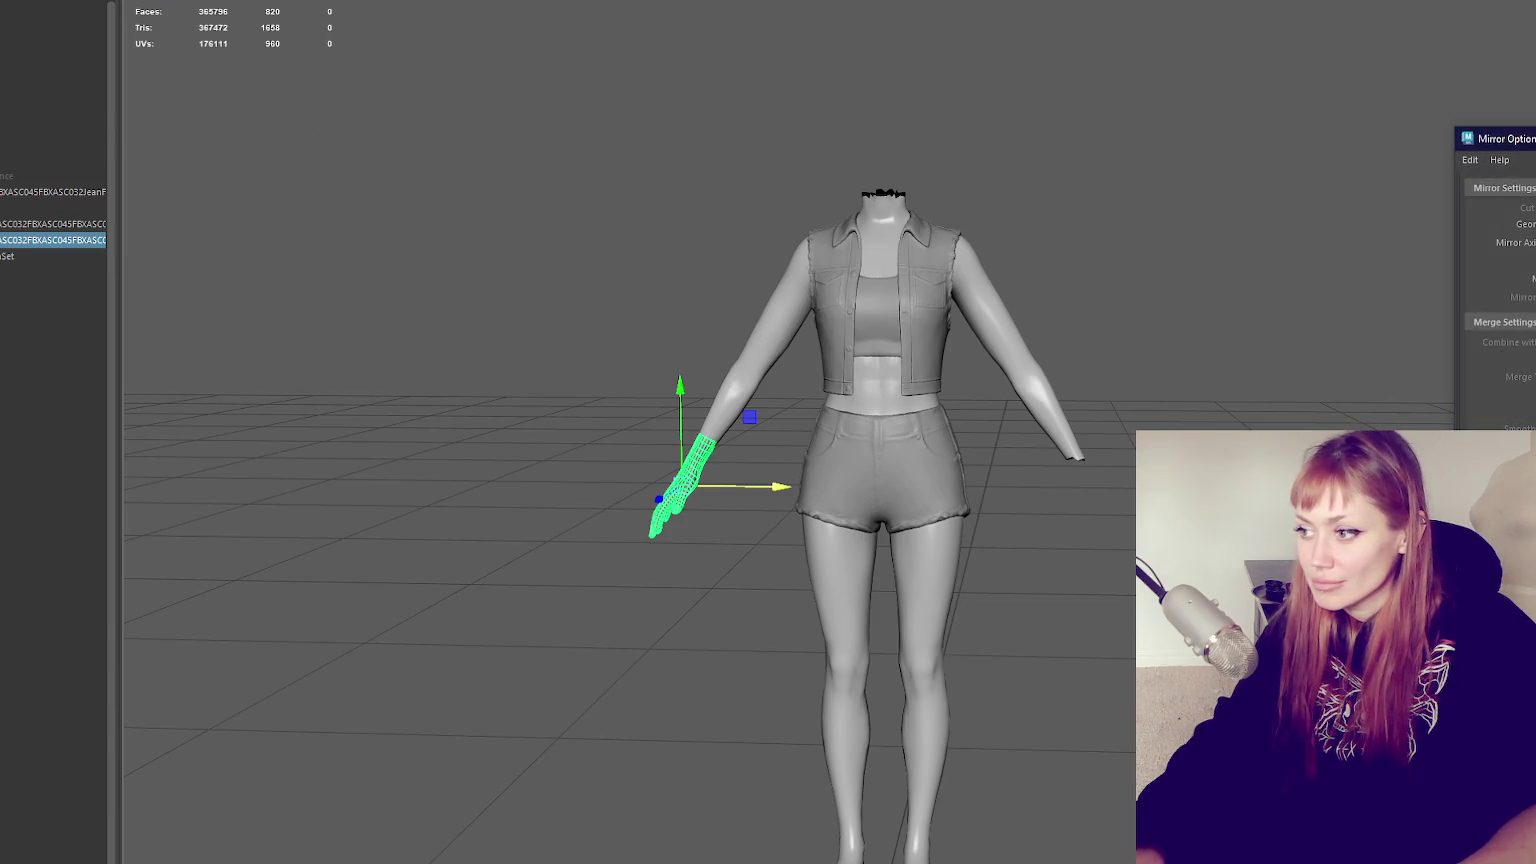
pyautogui.moveTo(740, 487); pyautogui.dragTo(885, 487)
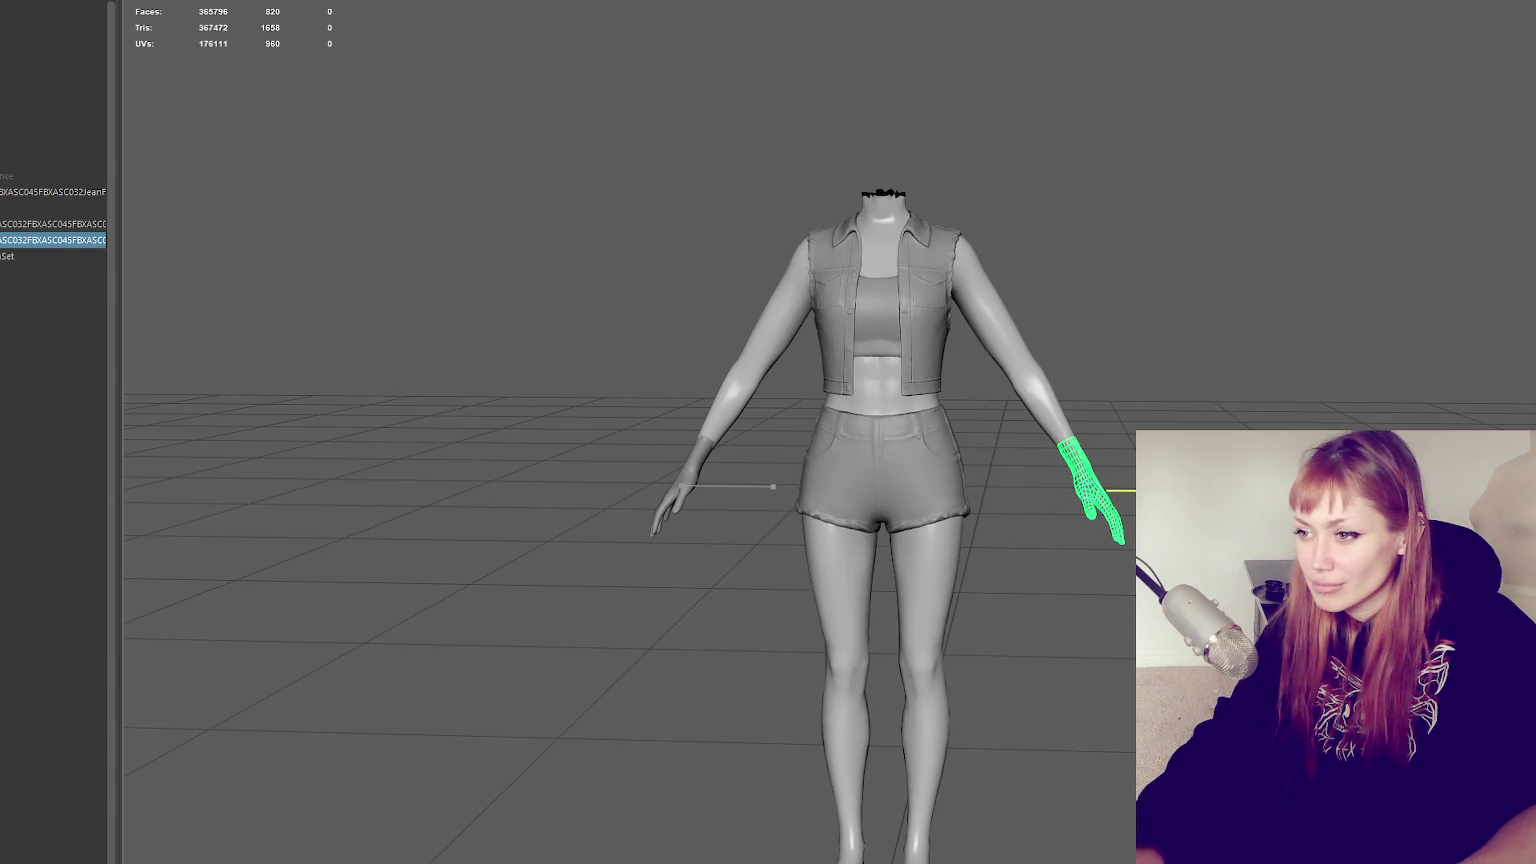
pyautogui.click(1286, 408)
pyautogui.moveTo(1286, 408)
pyautogui.keyDown('alt'); pyautogui.mouseDown()
pyautogui.moveTo(901, 388)
pyautogui.moveTo(614, 409)
pyautogui.mouseUp(); pyautogui.keyUp('alt')
pyautogui.scroll(5, 553, 397)
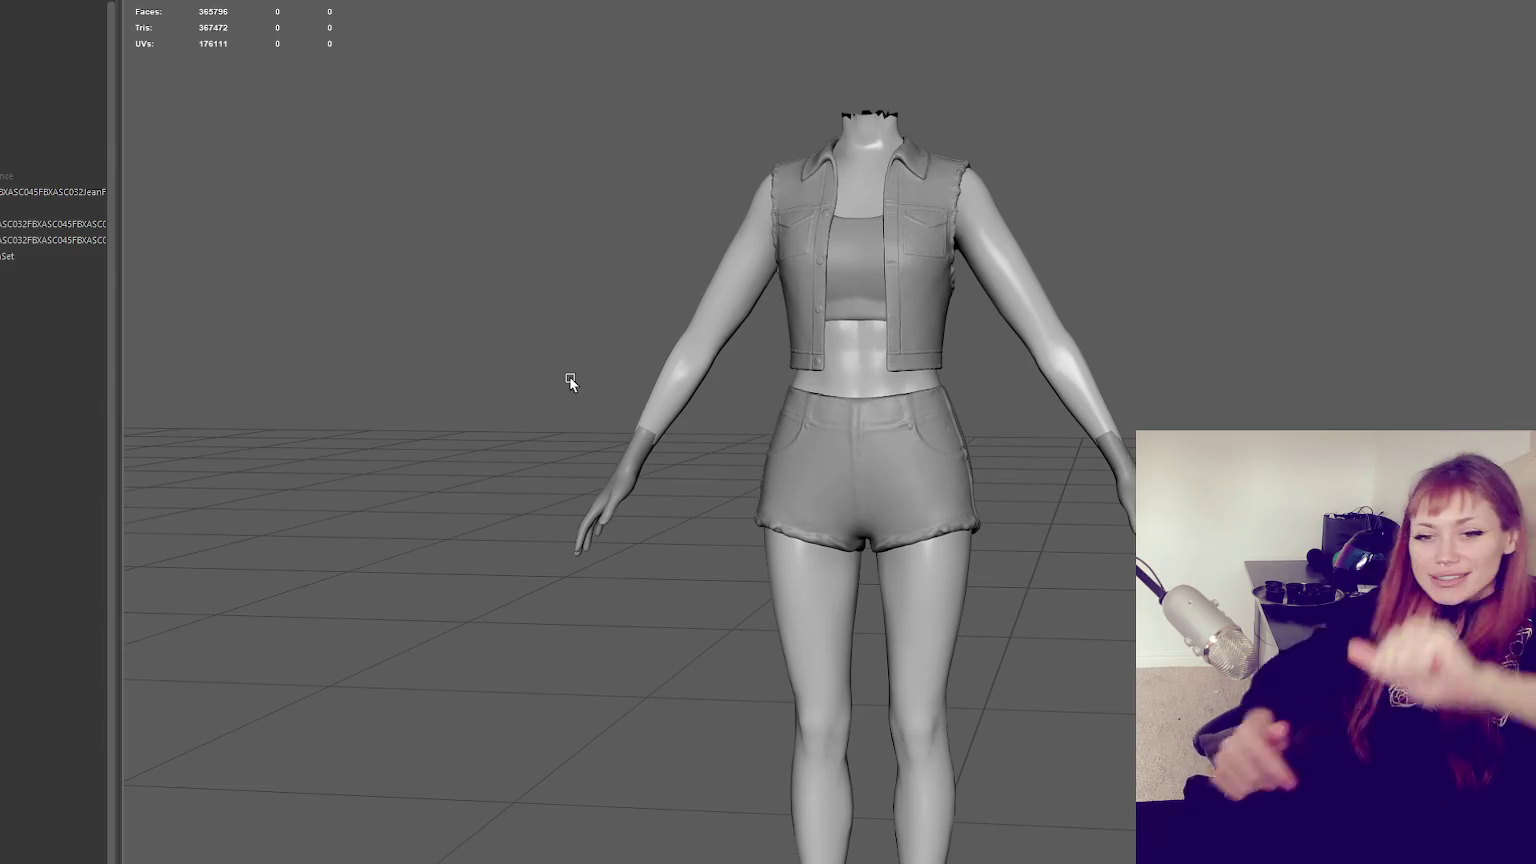
pyautogui.scroll(5, 1022, 521)
pyautogui.scroll(-2, 467, 260)
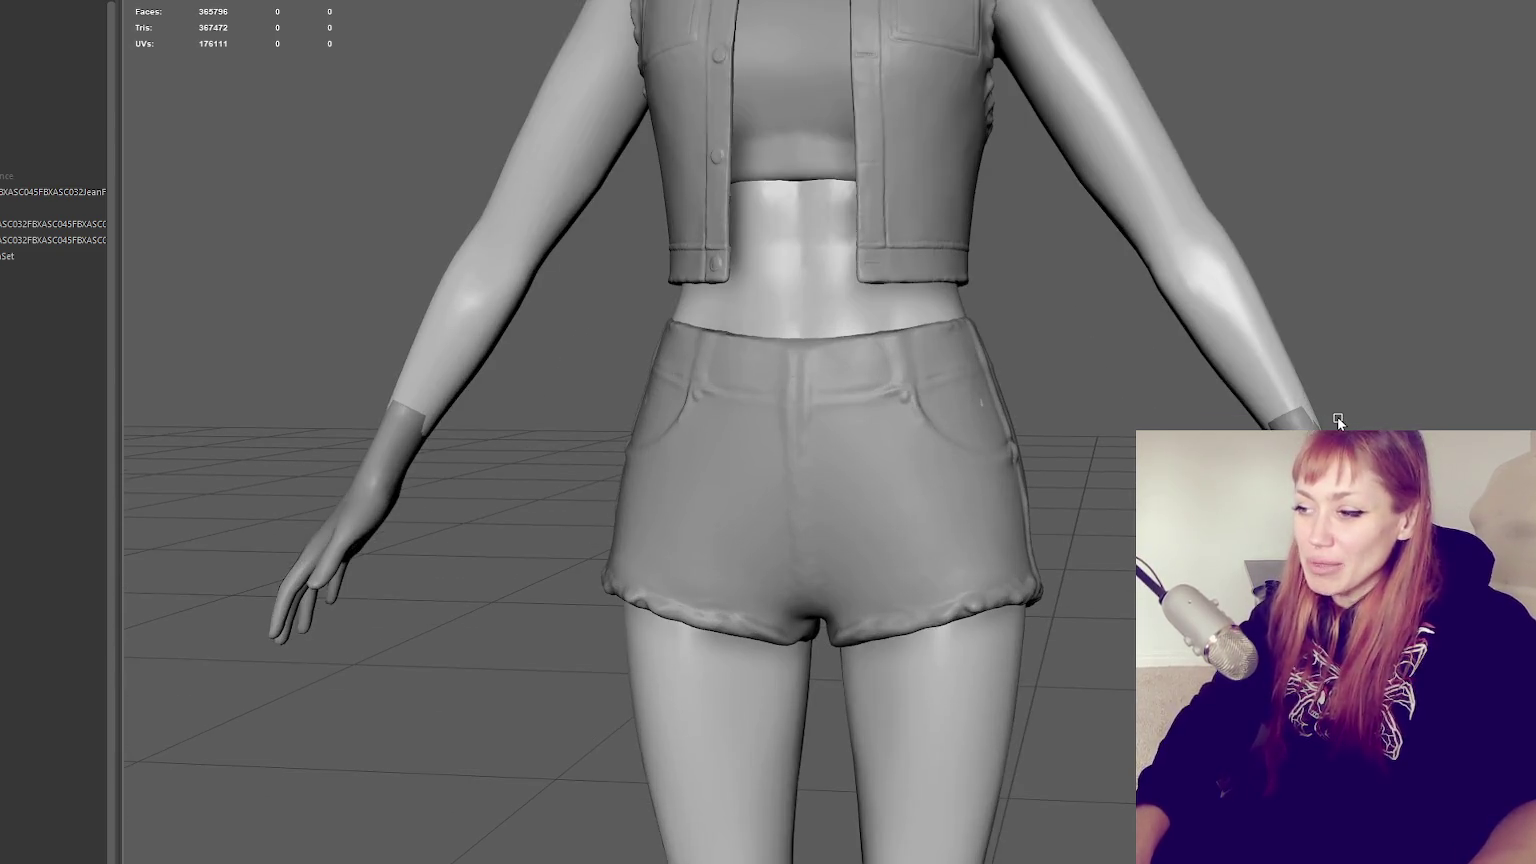
pyautogui.scroll(-3, 467, 260)
pyautogui.moveTo(467, 258)
pyautogui.keyDown('alt'); pyautogui.mouseDown()
pyautogui.moveTo(799, 206)
pyautogui.moveTo(710, 189)
pyautogui.mouseUp(); pyautogui.keyUp('alt')
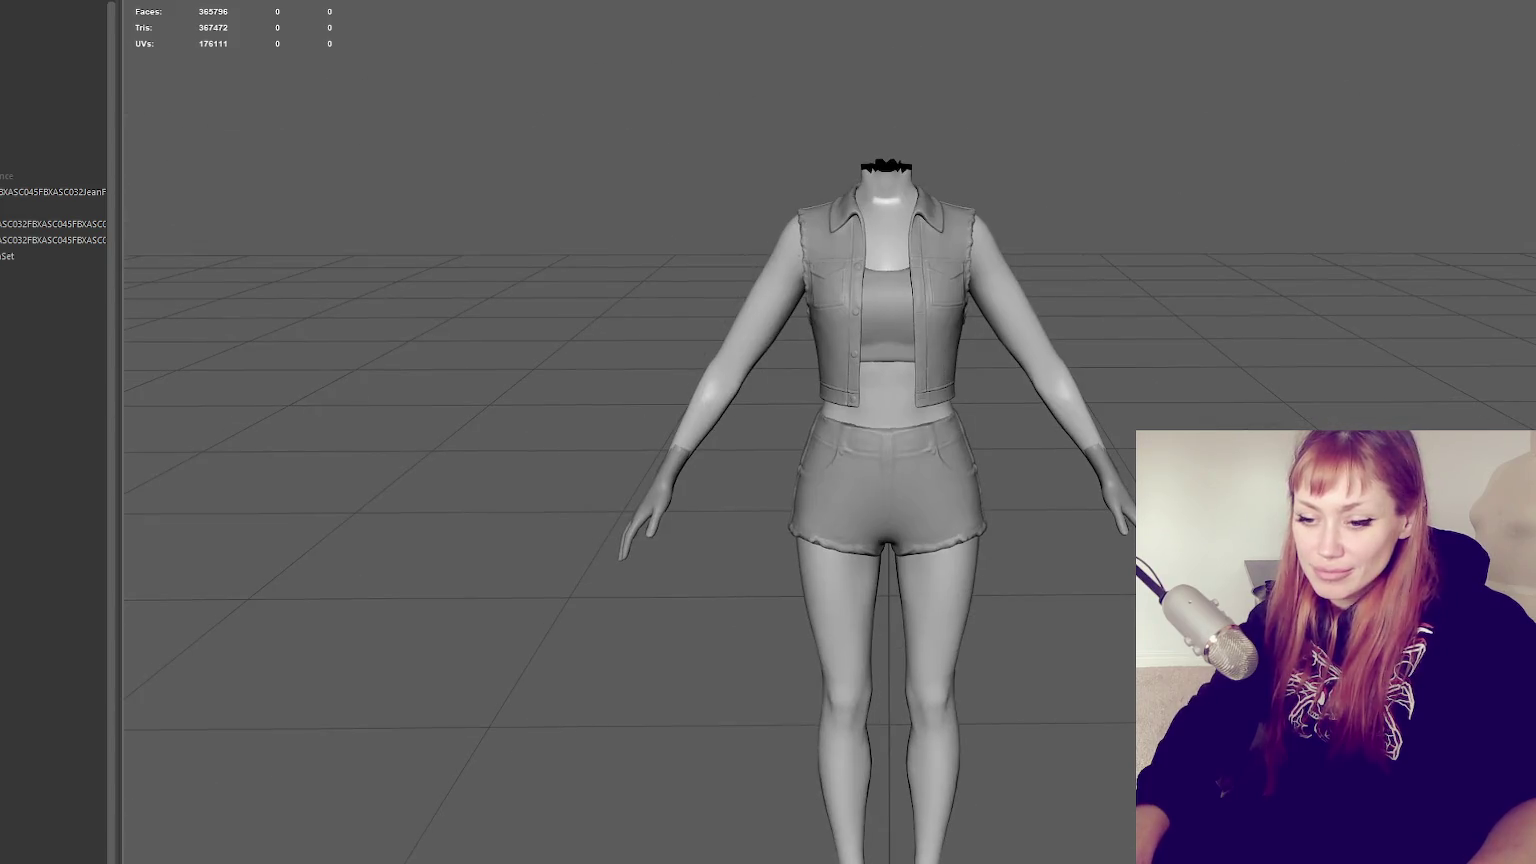
pyautogui.click(27, 206)
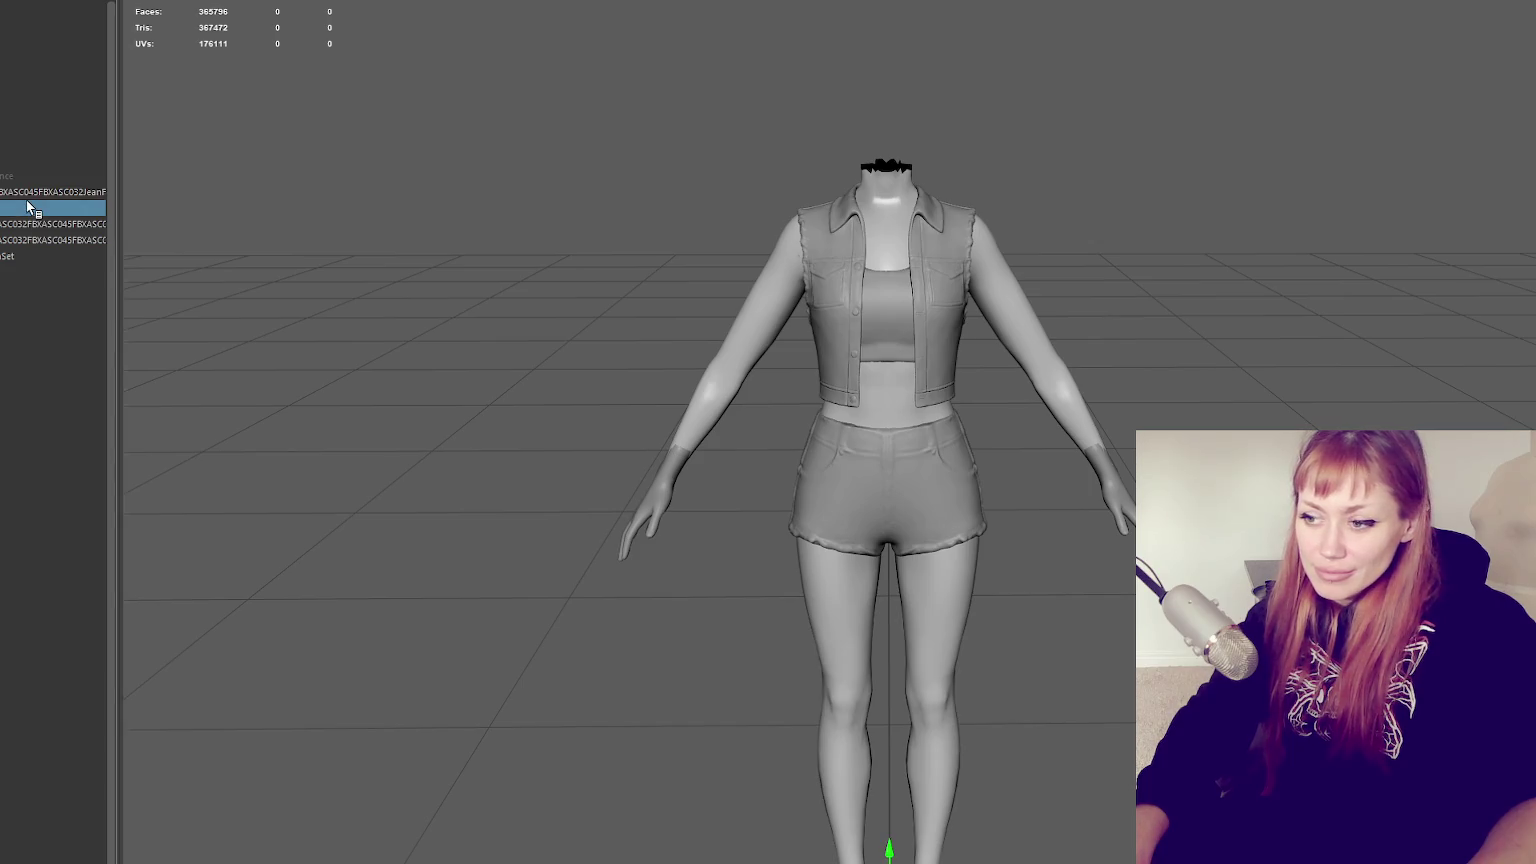
# Orbit around the figure from behind and the side to inspect the hand near the hip, then select it
pyautogui.scroll(2, 475, 286)
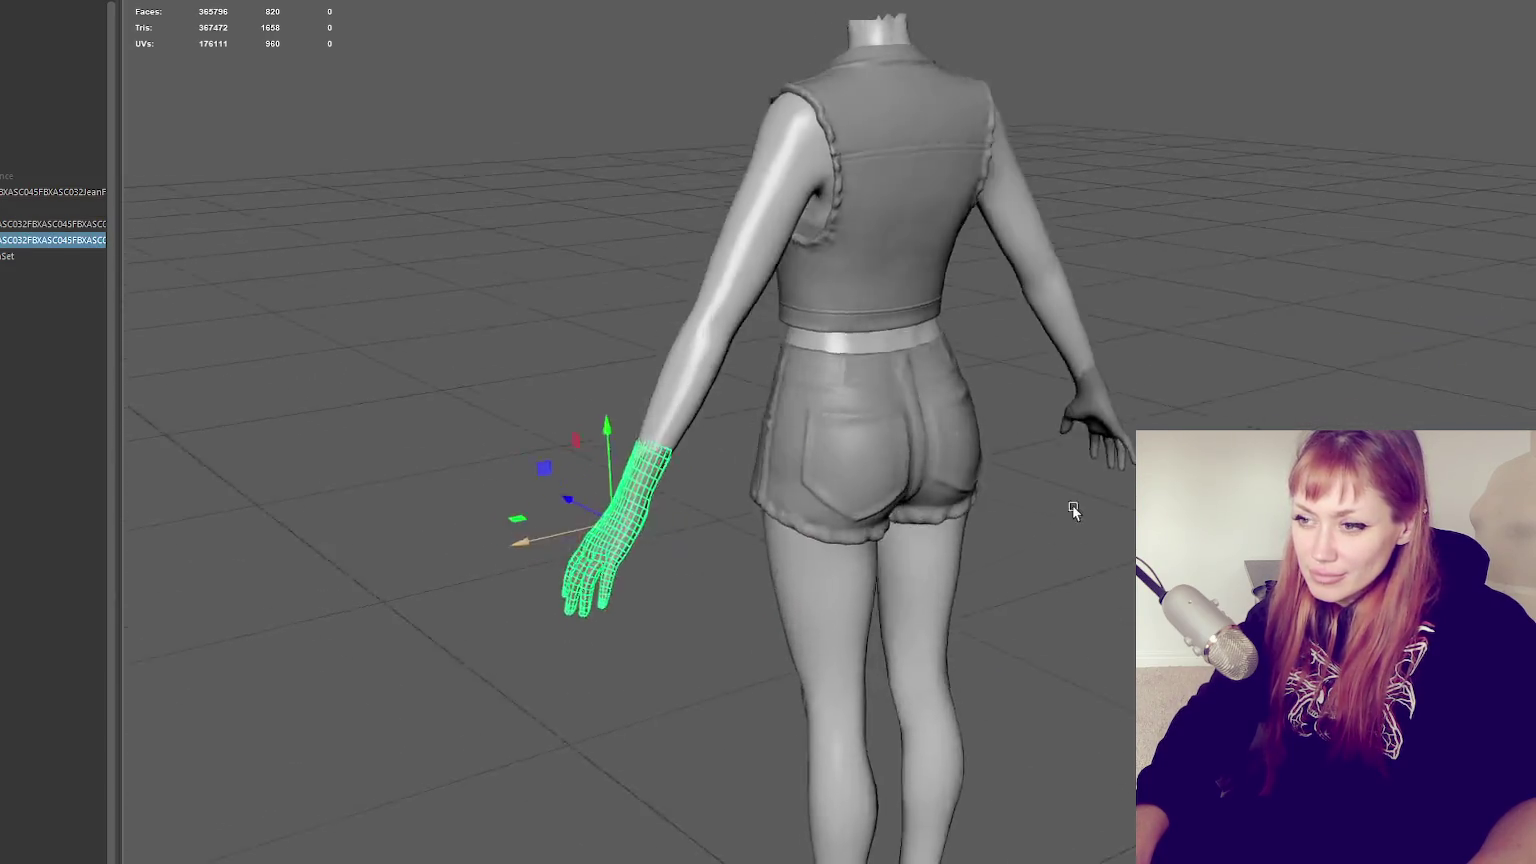
pyautogui.keyDown('alt'); pyautogui.moveTo(760, 500); pyautogui.dragTo(904, 503); pyautogui.keyUp('alt')
pyautogui.scroll(-3, 904, 503)
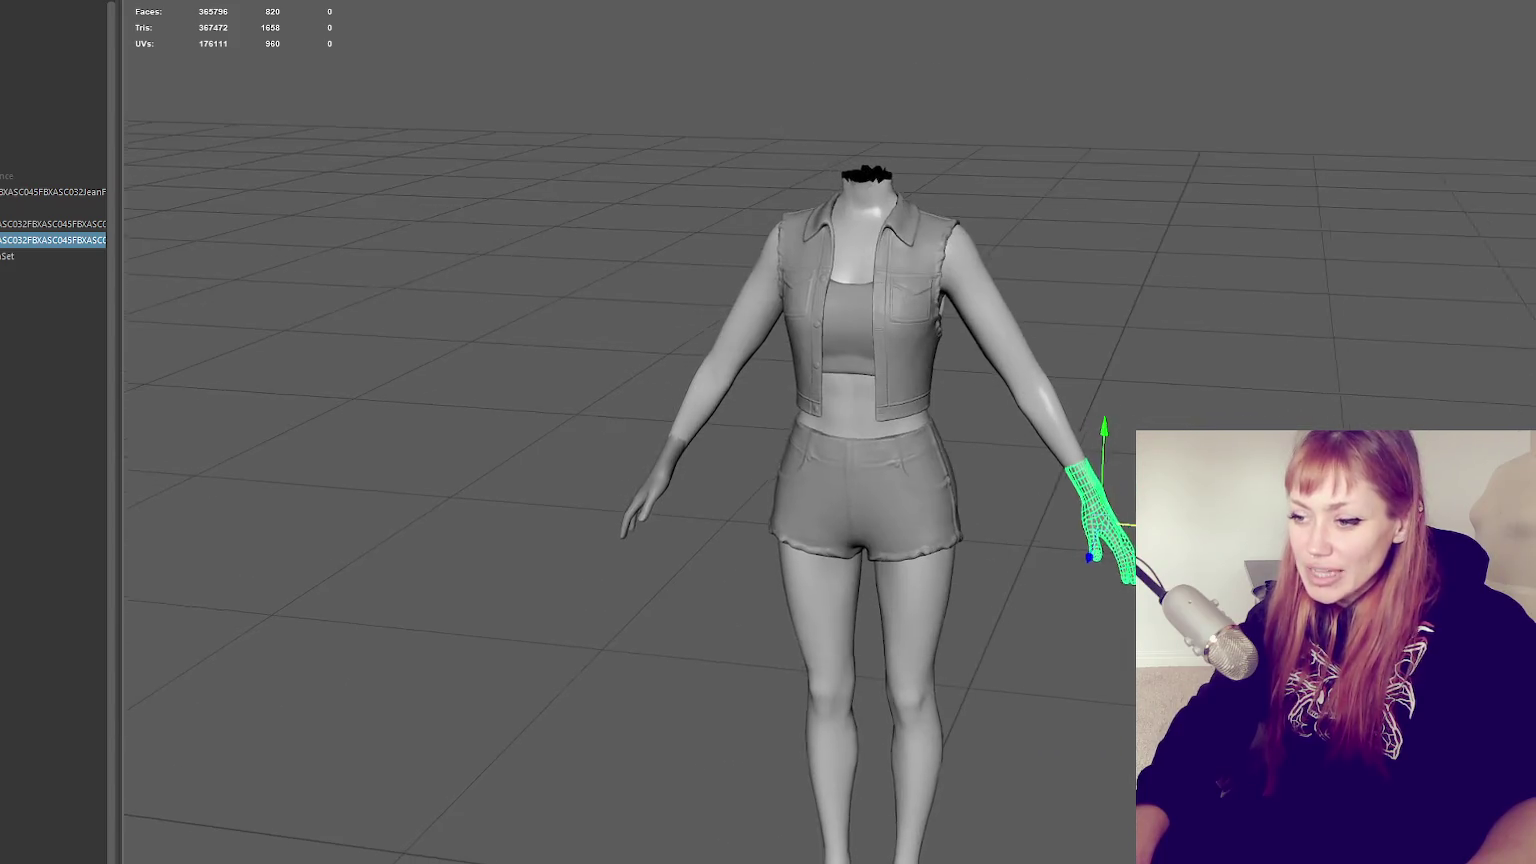
pyautogui.scroll(-3, 880, 480)
pyautogui.click(500, 300)
pyautogui.keyDown('alt'); pyautogui.moveTo(500, 300); pyautogui.dragTo(560, 280); pyautogui.keyUp('alt')
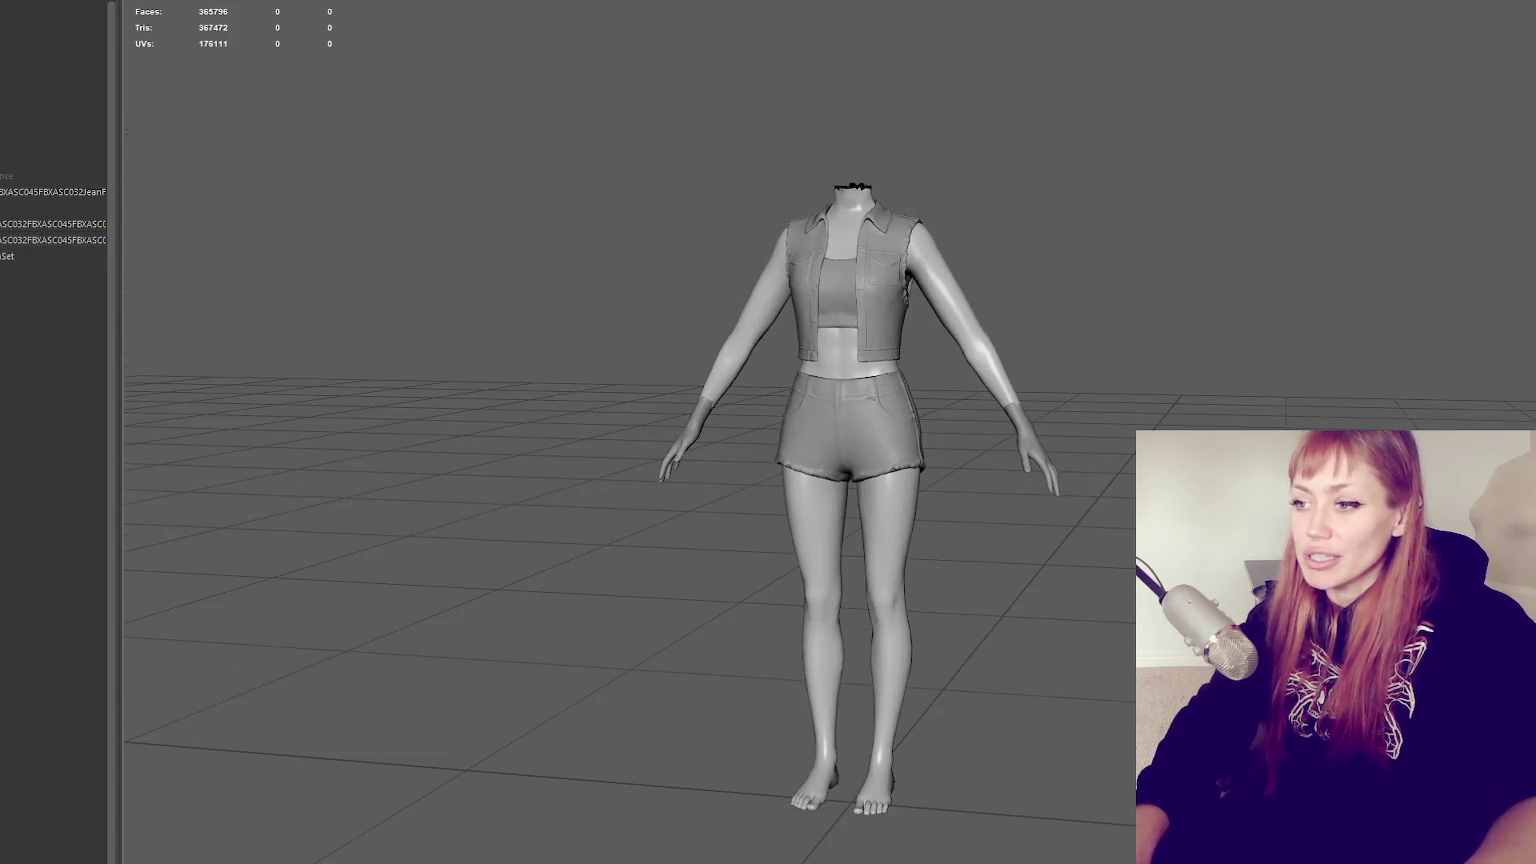
pyautogui.scroll(3, 970, 518)
pyautogui.moveTo(870, 518)
pyautogui.keyDown('alt'); pyautogui.mouseDown()
pyautogui.moveTo(970, 518)
pyautogui.moveTo(970, 546)
pyautogui.moveTo(880, 540)
pyautogui.mouseUp(); pyautogui.keyUp('alt')
pyautogui.scroll(3, 970, 516)
pyautogui.scroll(3, 846, 420)
pyautogui.click(846, 406)
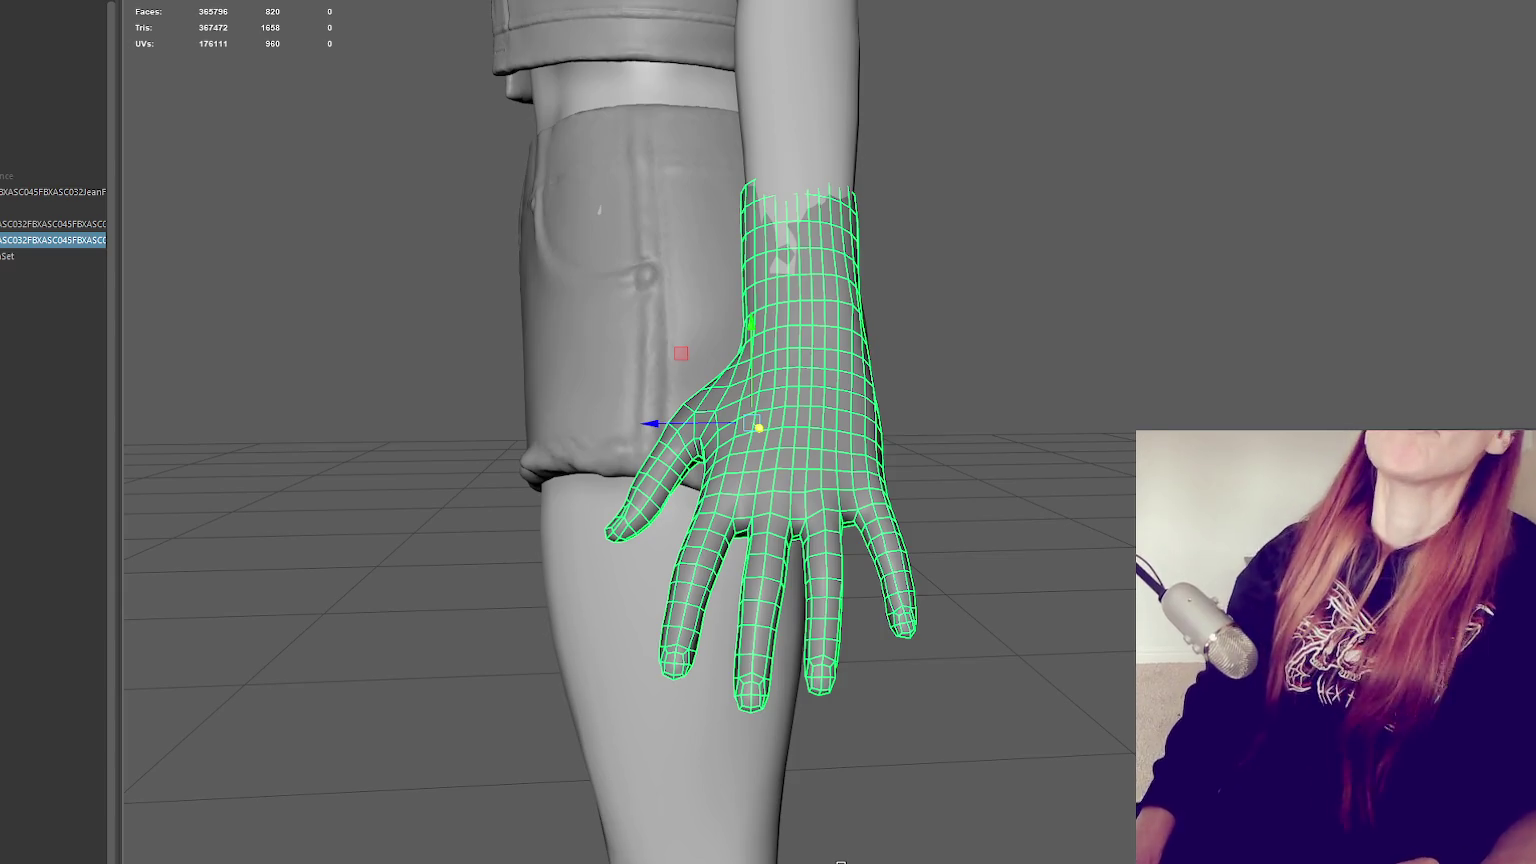
pyautogui.keyDown('alt'); pyautogui.moveTo(984, 490); pyautogui.dragTo(960, 458); pyautogui.keyUp('alt')
pyautogui.scroll(-3, 965, 452)
pyautogui.scroll(-3, 990, 410)
pyautogui.moveTo(1022, 367)
pyautogui.keyDown('alt'); pyautogui.mouseDown()
pyautogui.moveTo(1150, 370)
pyautogui.moveTo(1253, 423)
pyautogui.mouseUp(); pyautogui.keyUp('alt')
pyautogui.scroll(2, 1172, 372)
# Tilt the screen-right hand at the wrist with the Rotate tool
pyautogui.press('e')
pyautogui.press('w')
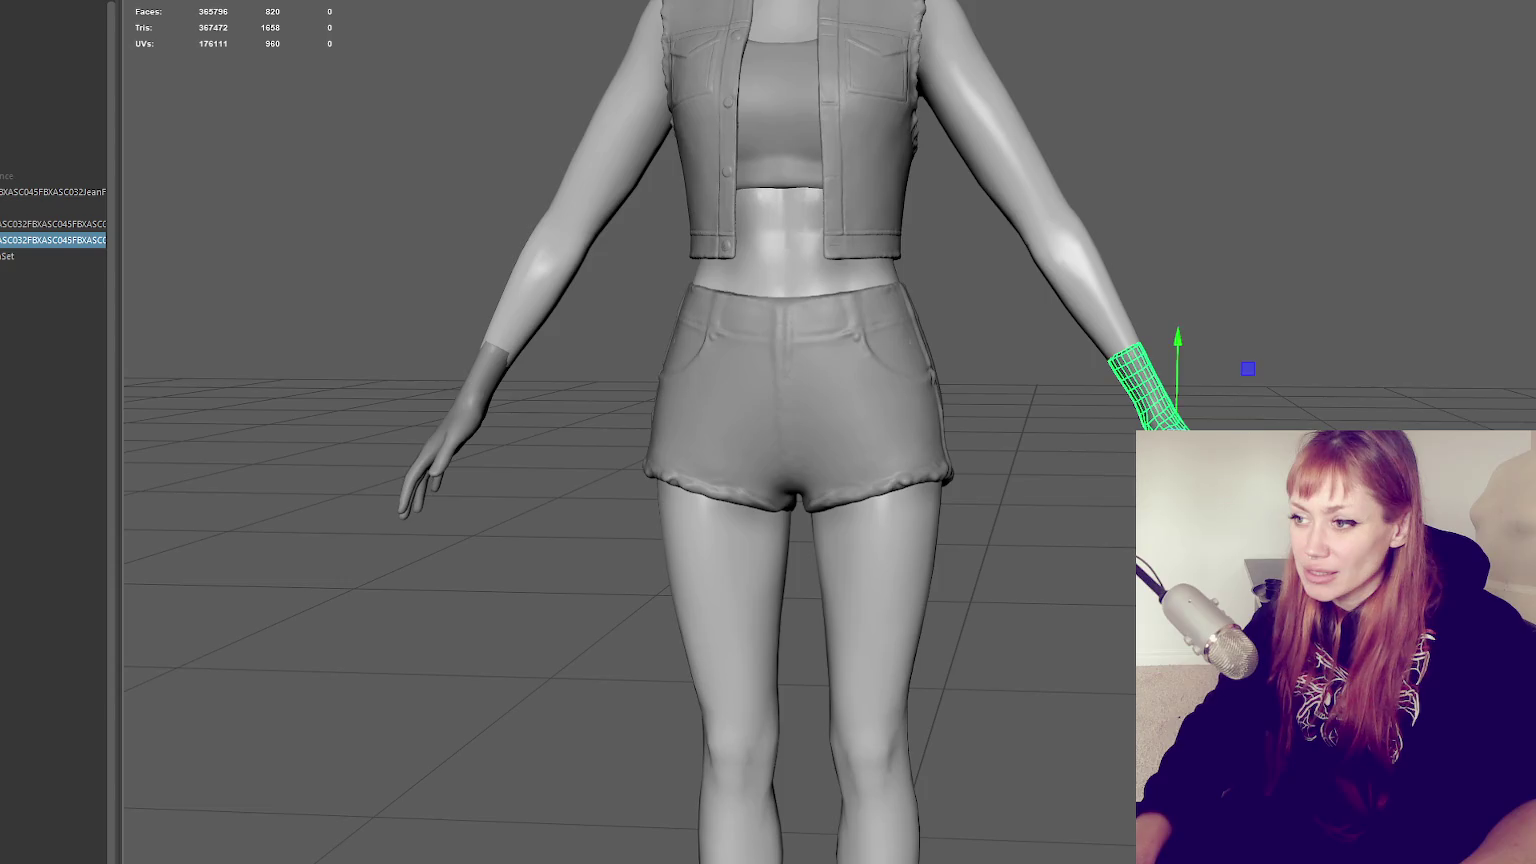
pyautogui.scroll(-3, 1277, 406)
pyautogui.click(1343, 423)
pyautogui.keyDown('alt'); pyautogui.moveTo(1343, 423); pyautogui.dragTo(1385, 416); pyautogui.keyUp('alt')
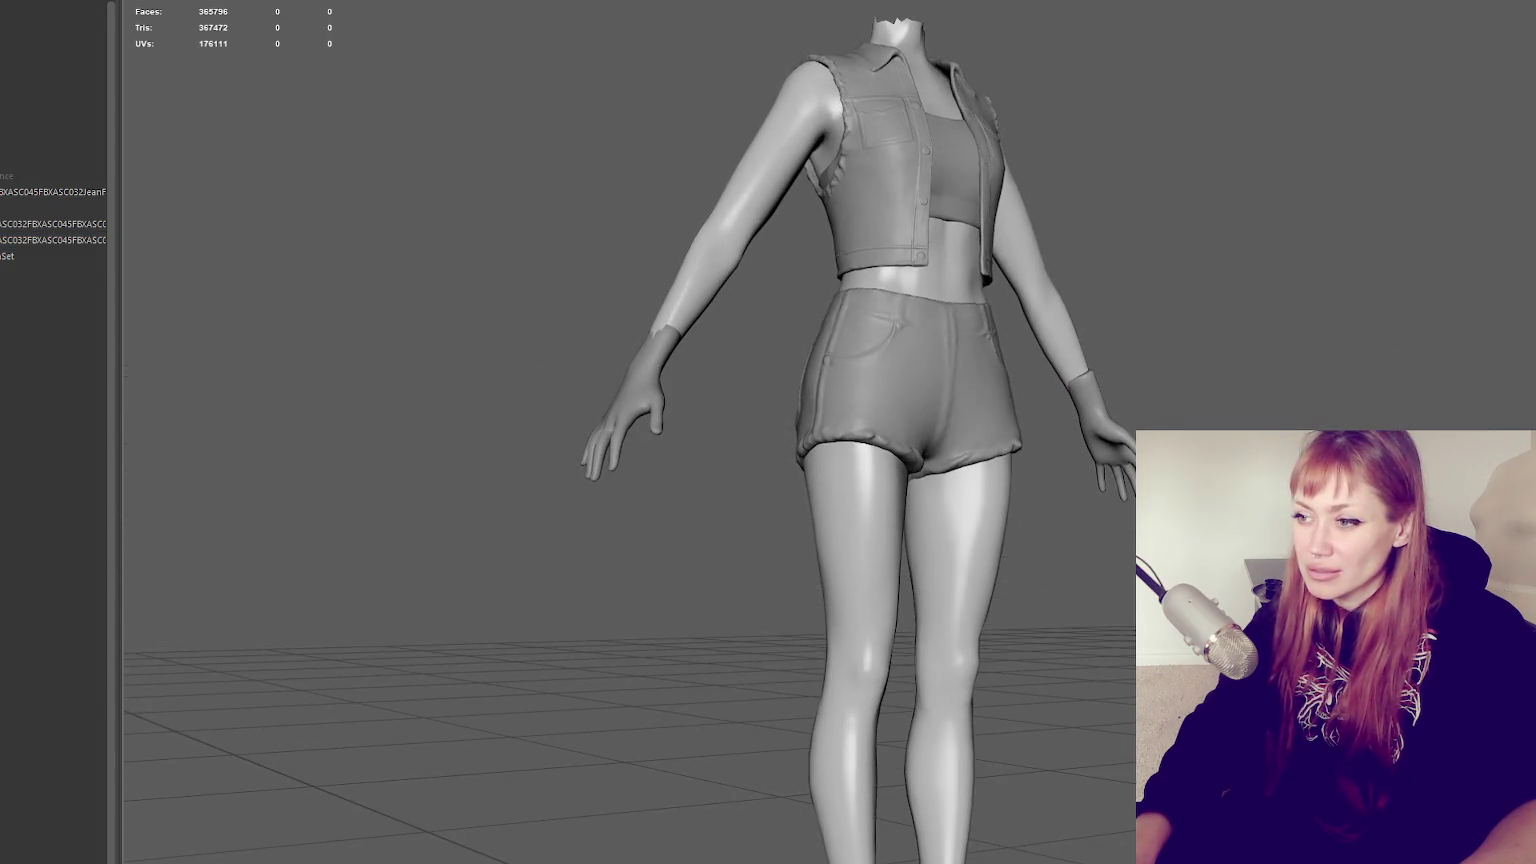
pyautogui.click(1128, 445)
pyautogui.press('e')
pyautogui.moveTo(1195, 440)
pyautogui.mouseDown()
pyautogui.moveTo(1196, 425)
pyautogui.moveTo(1150, 440)
pyautogui.moveTo(1165, 432)
pyautogui.mouseUp()
pyautogui.press('q')
# Inspect the wrist from closer front views, then frame the whole model
pyautogui.click(1195, 426)
pyautogui.click(1094, 476)
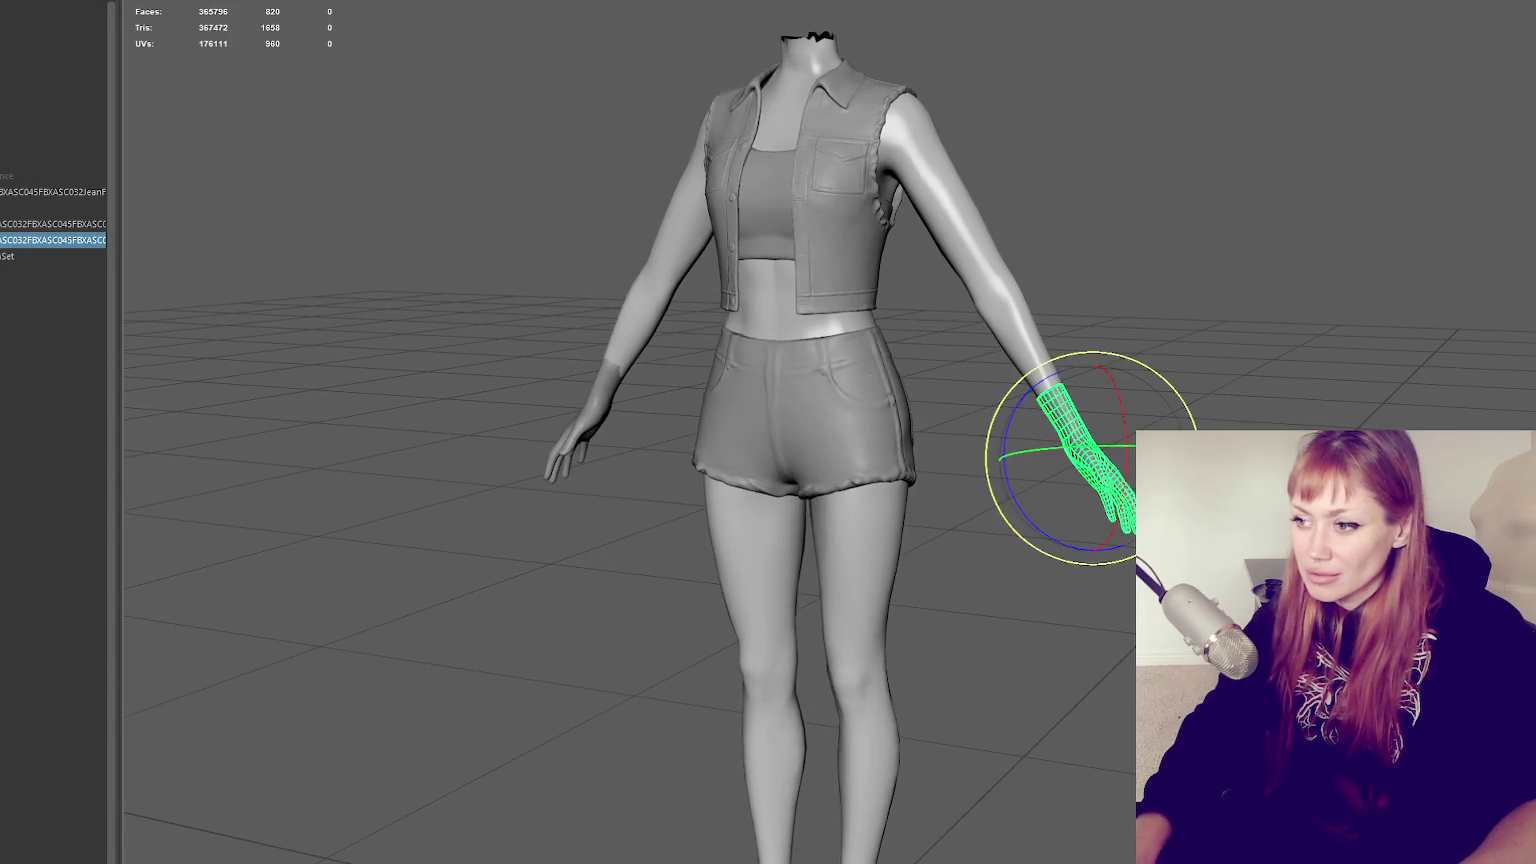
pyautogui.press('q')
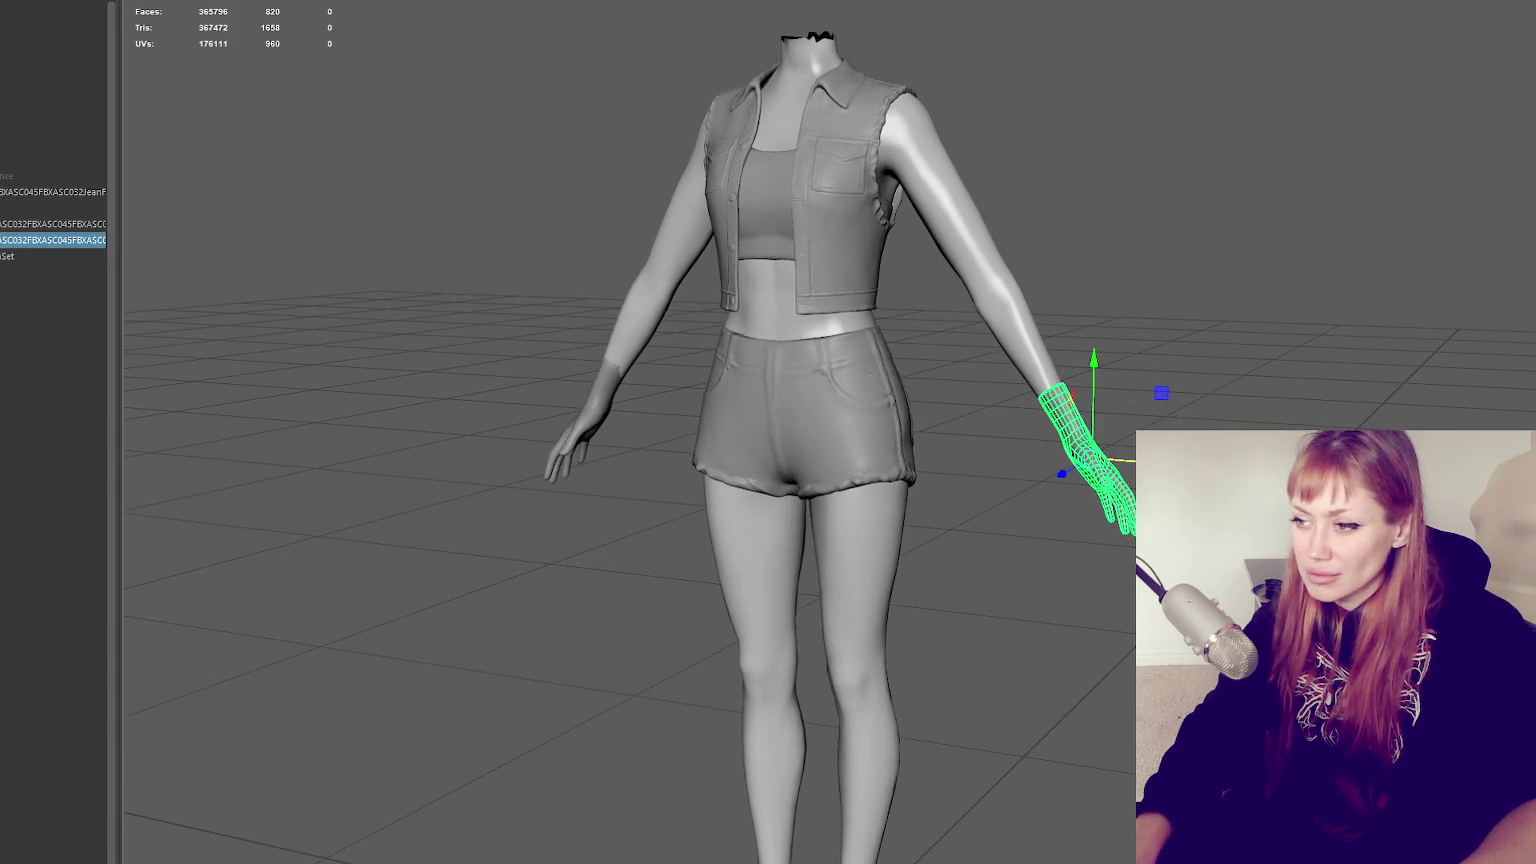
pyautogui.click(1160, 394)
pyautogui.keyDown('alt'); pyautogui.moveTo(1160, 394); pyautogui.dragTo(1130, 420); pyautogui.keyUp('alt')
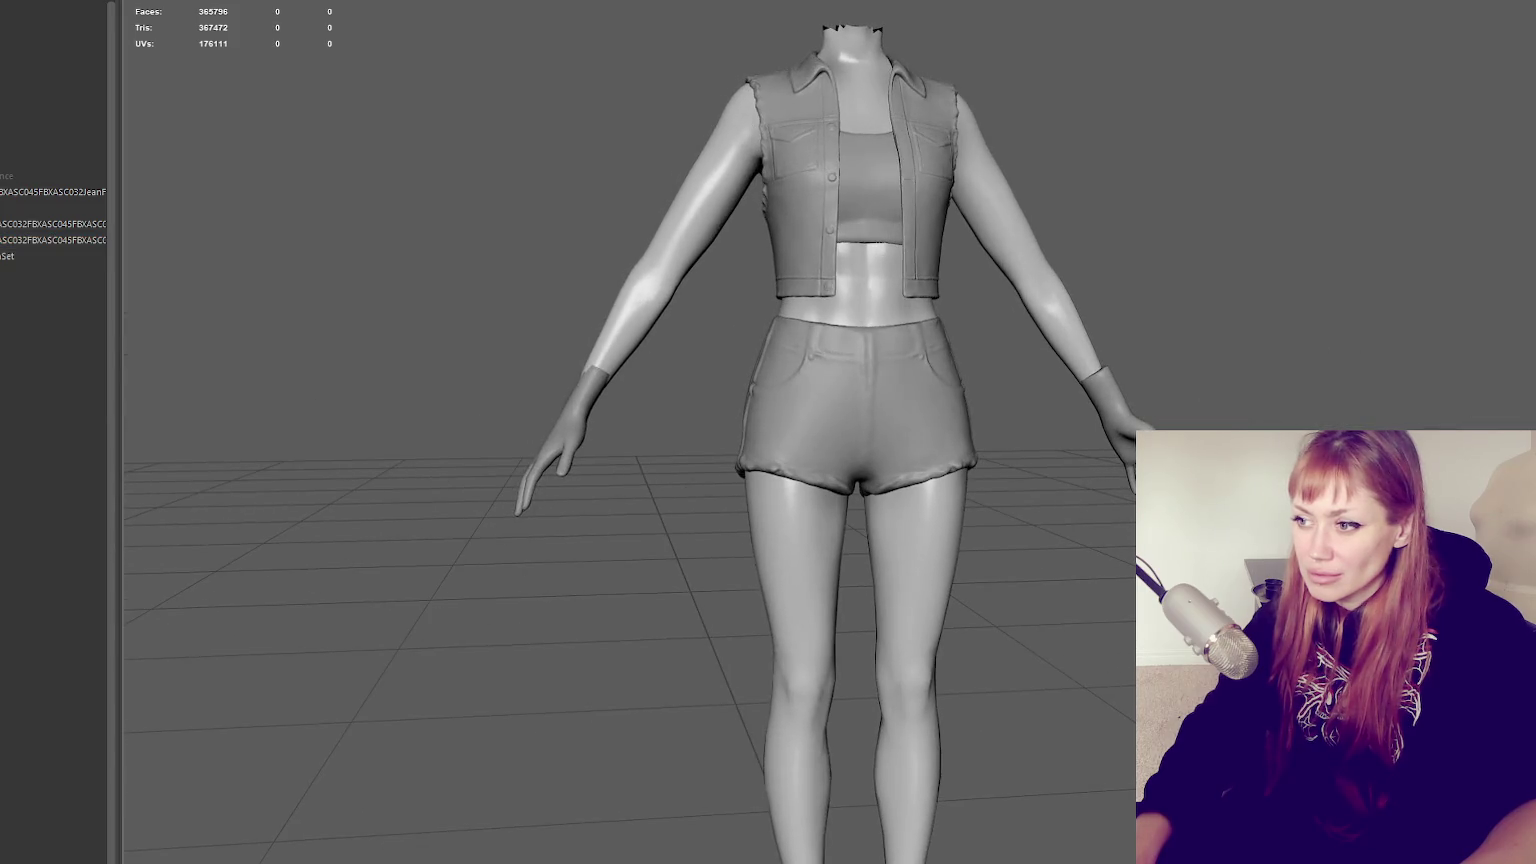
pyautogui.click(1110, 430)
pyautogui.click(1250, 300)
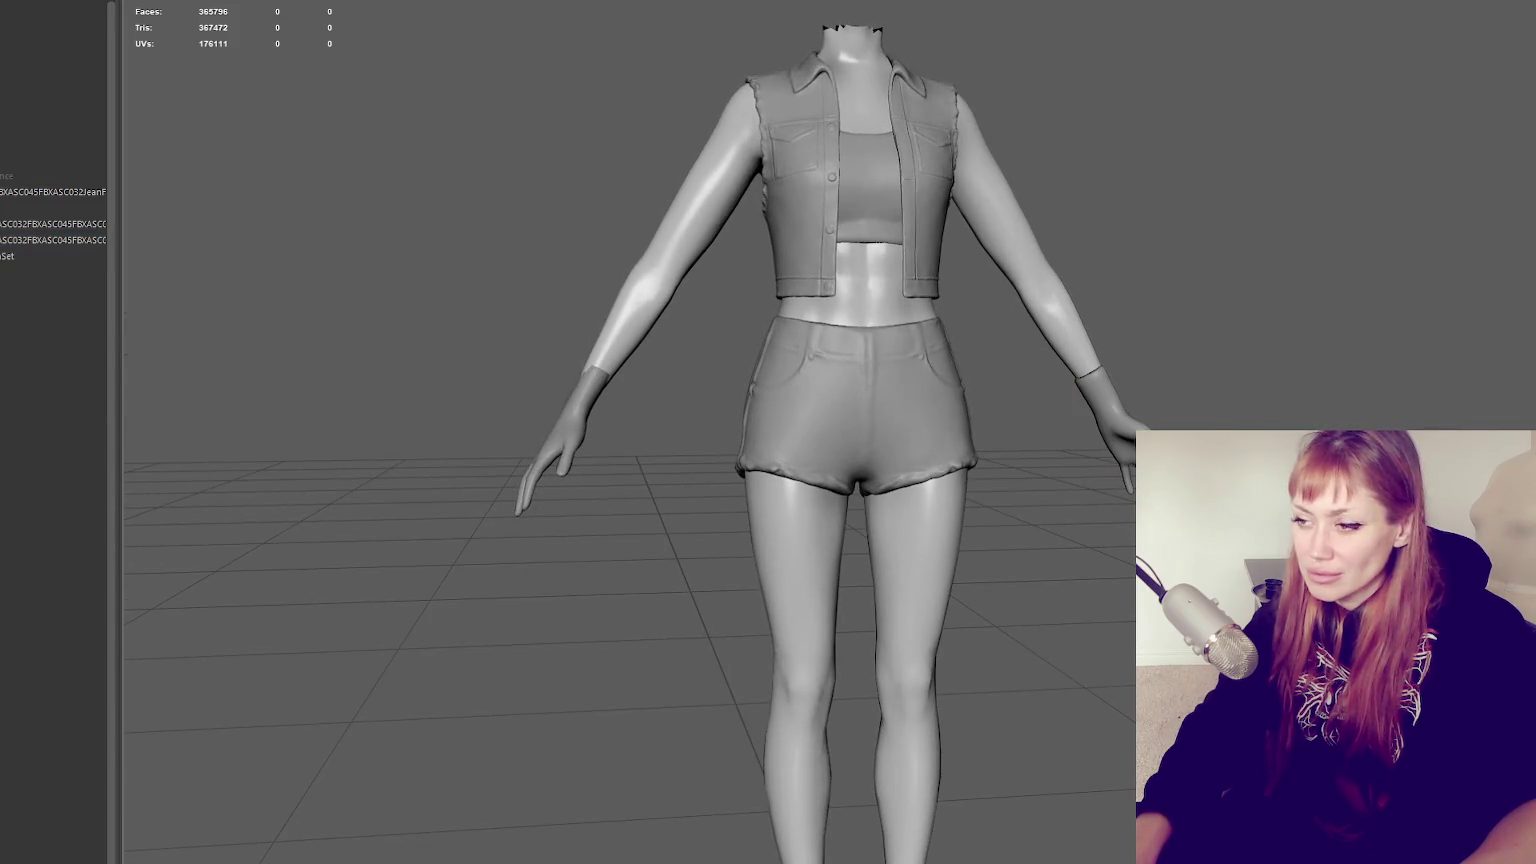
pyautogui.keyDown('alt'); pyautogui.moveTo(1130, 420); pyautogui.dragTo(1150, 440); pyautogui.keyUp('alt')
pyautogui.click(1115, 430)
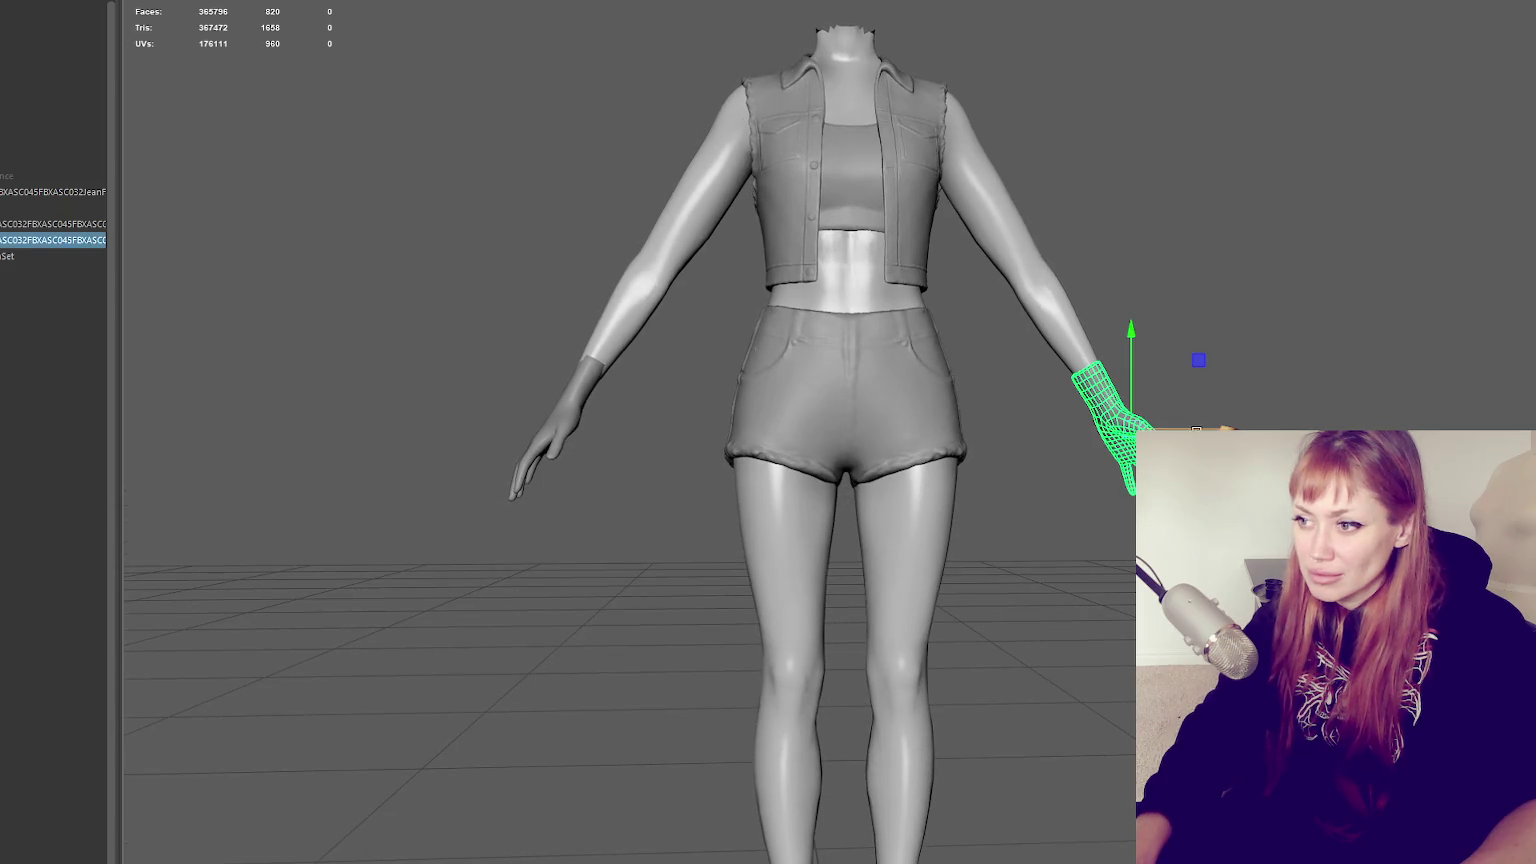
pyautogui.click(1200, 340)
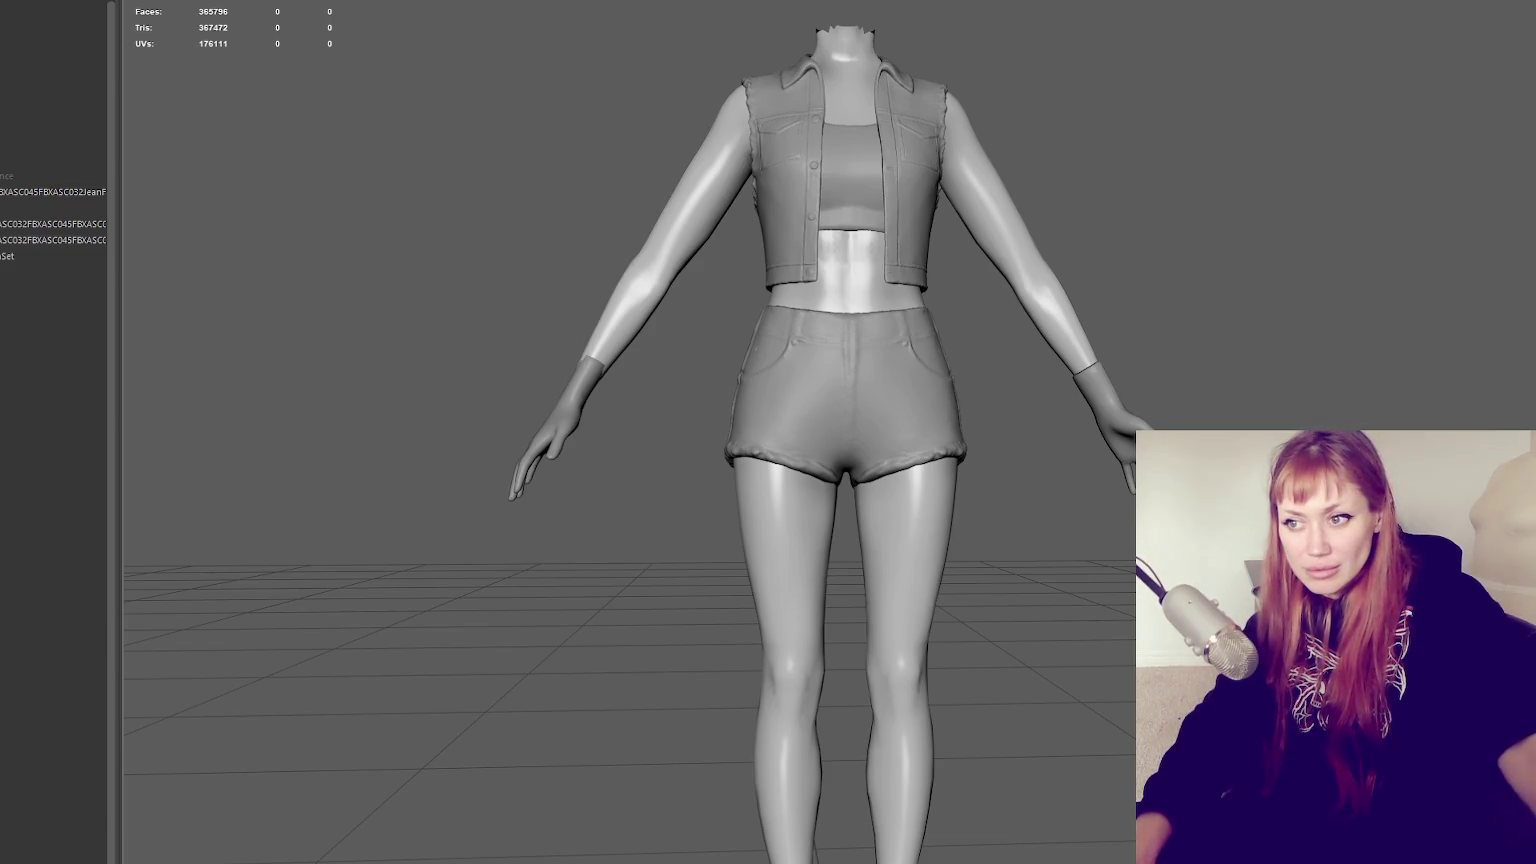
pyautogui.press('f')
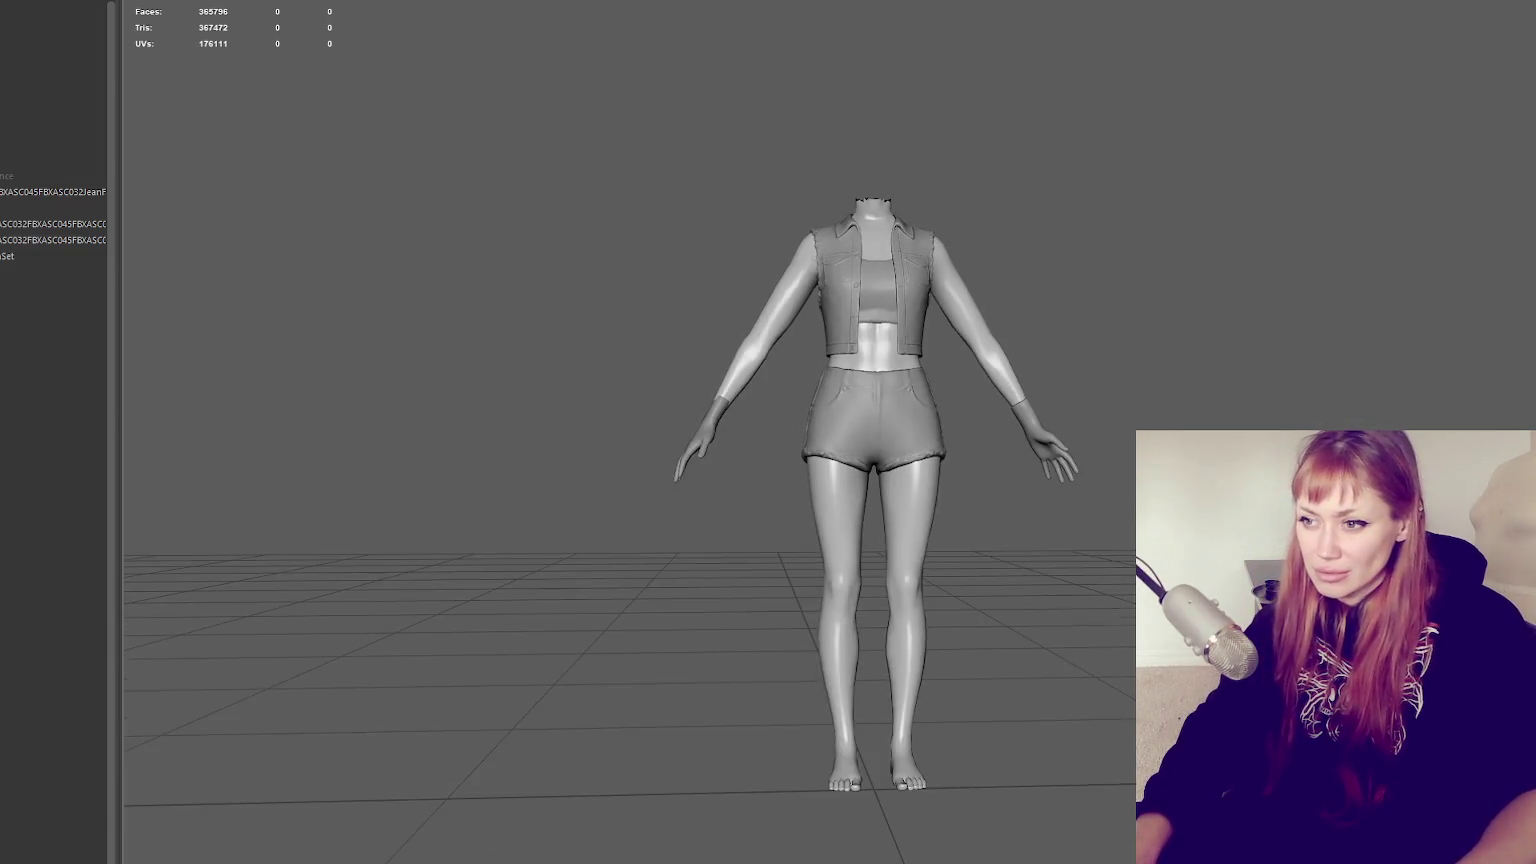
pyautogui.keyDown('alt'); pyautogui.moveTo(640, 400); pyautogui.dragTo(645, 440); pyautogui.keyUp('alt')
# Nudge the screen-right hand slightly left and check the figure from the side
pyautogui.click(1040, 455)
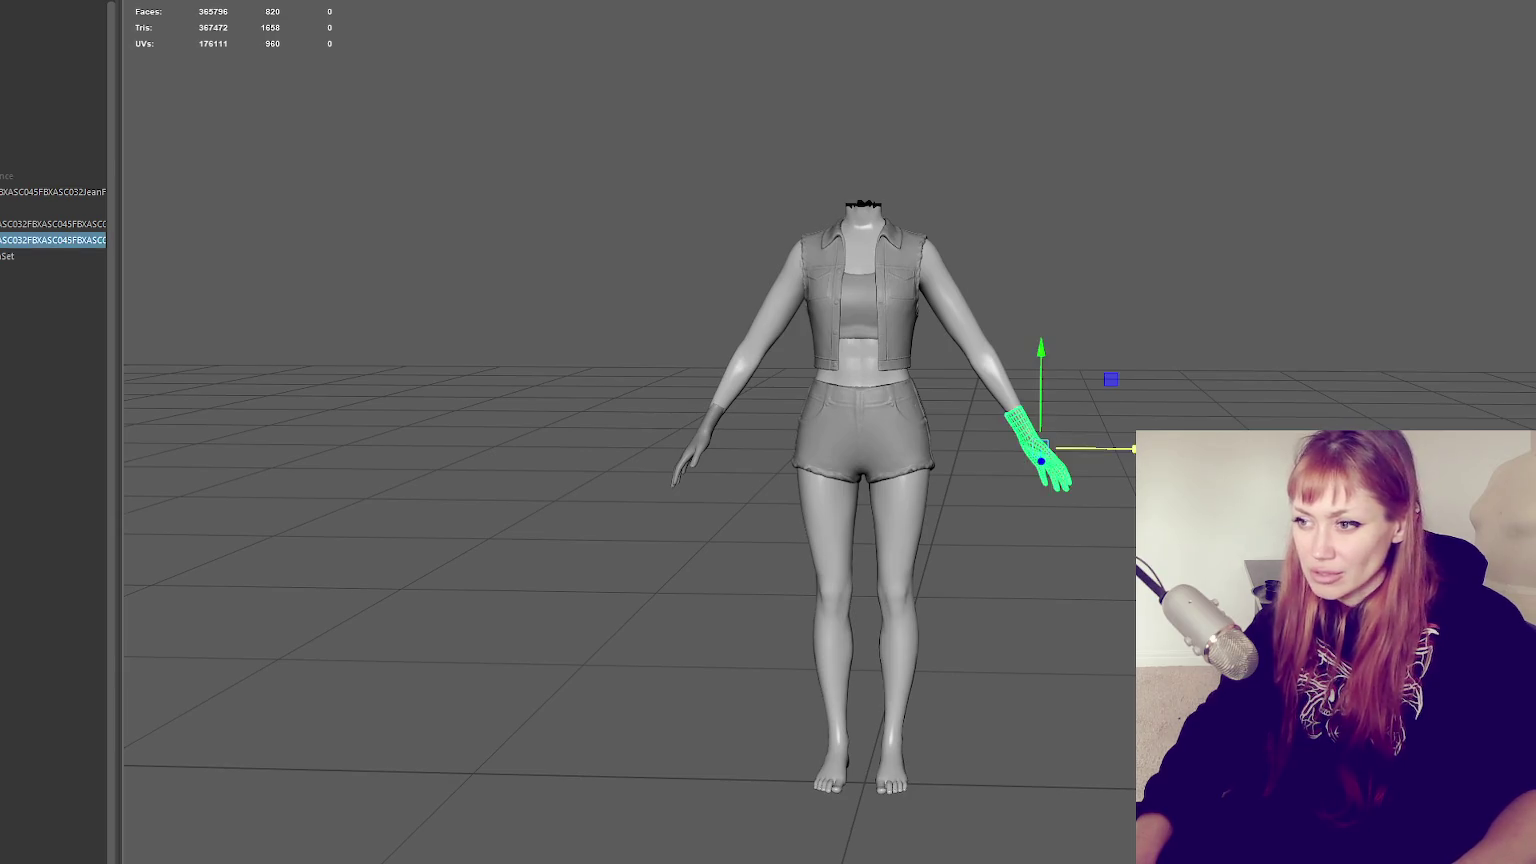
pyautogui.moveTo(1041, 447); pyautogui.dragTo(1038, 447)
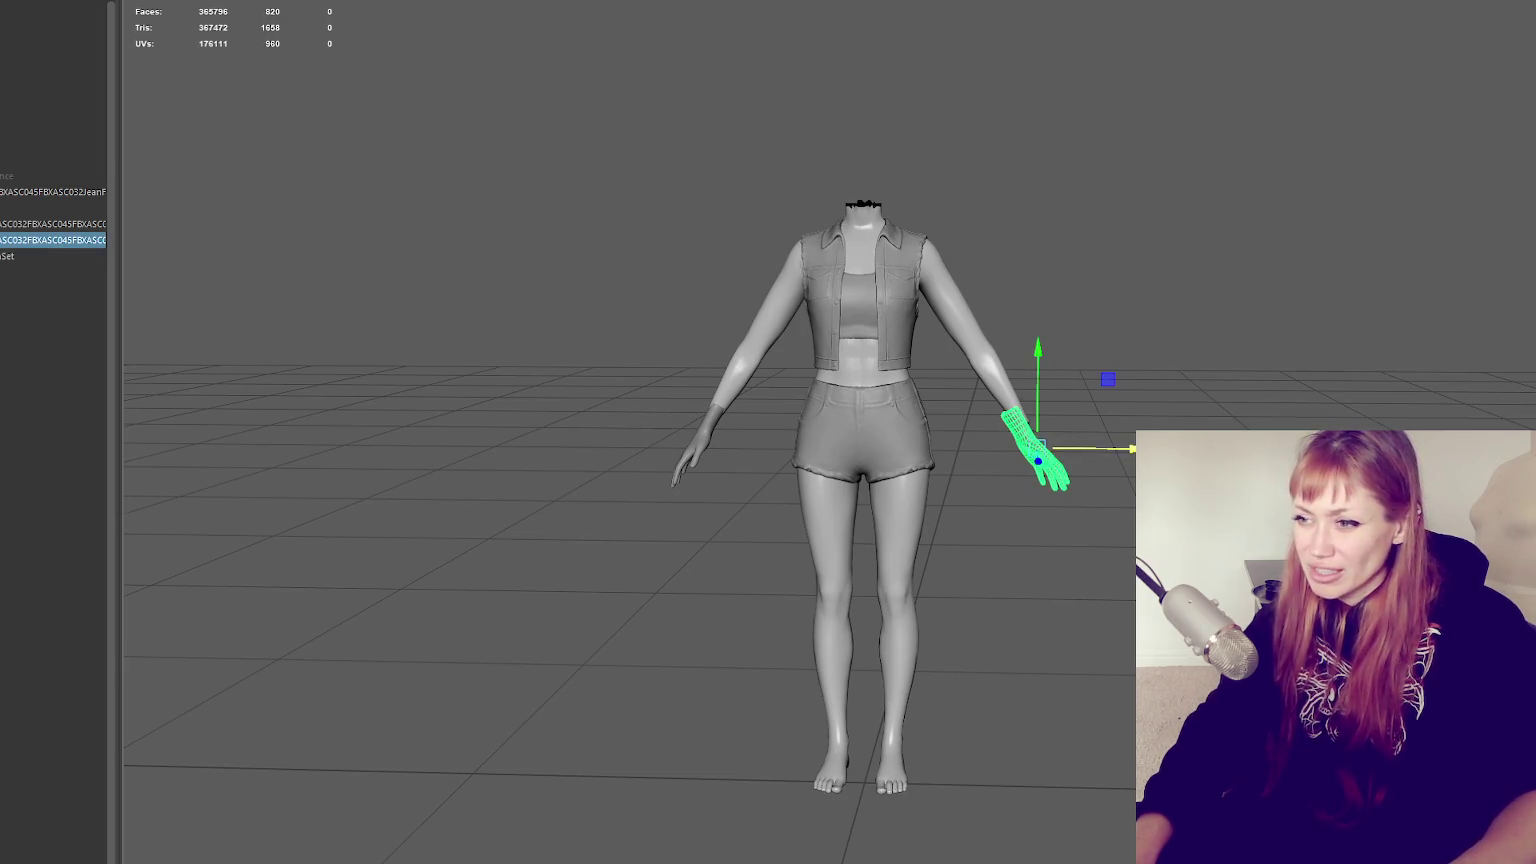
pyautogui.click(1060, 300)
pyautogui.scroll(5, 1020, 290)
pyautogui.click(1036, 289)
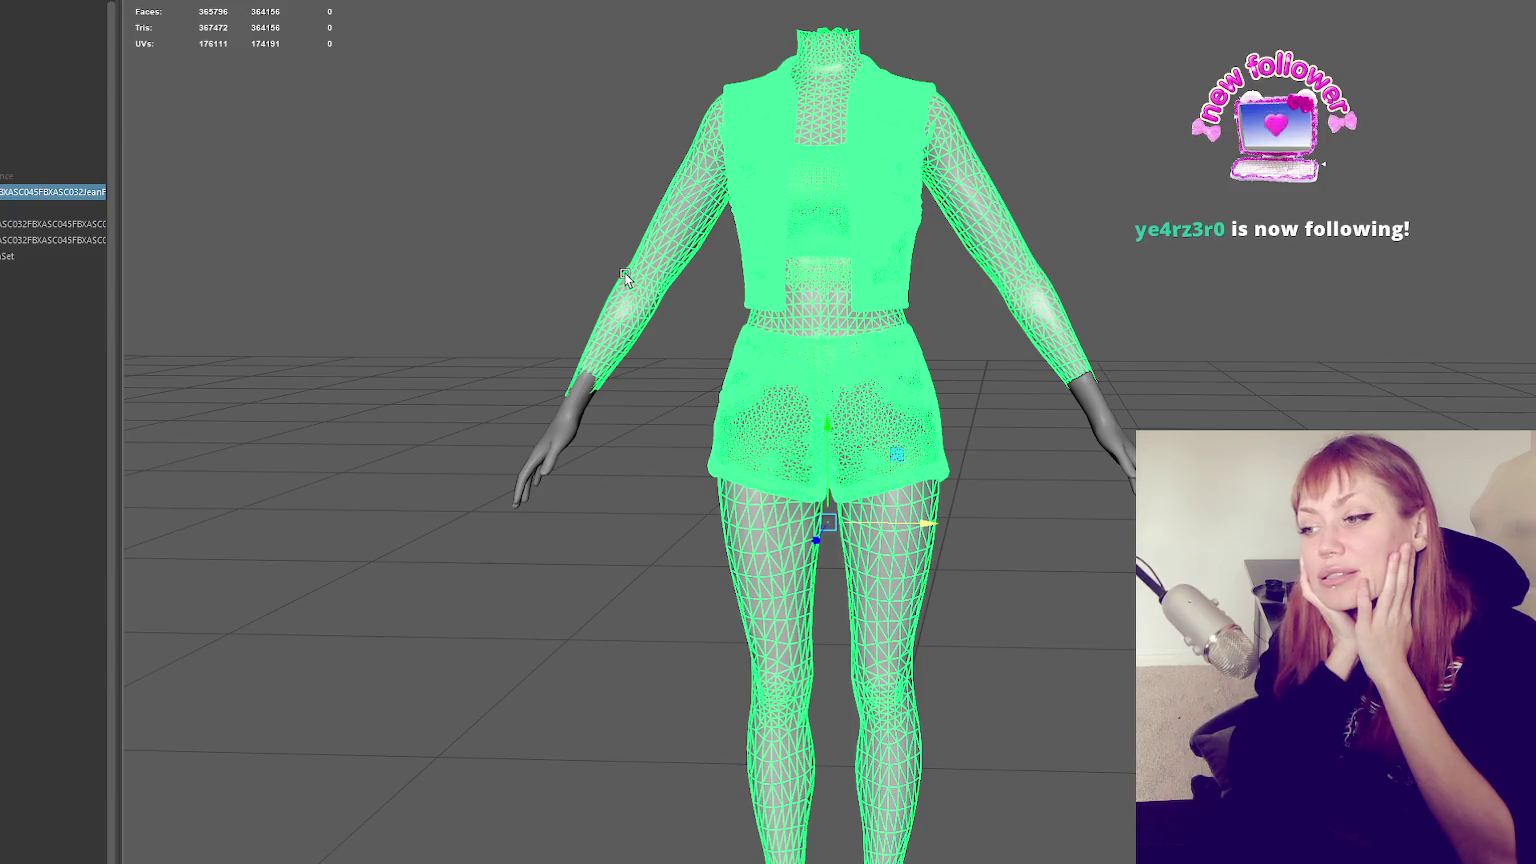
pyautogui.keyDown('alt'); pyautogui.moveTo(625, 274); pyautogui.dragTo(1071, 315, button='right'); pyautogui.keyUp('alt')
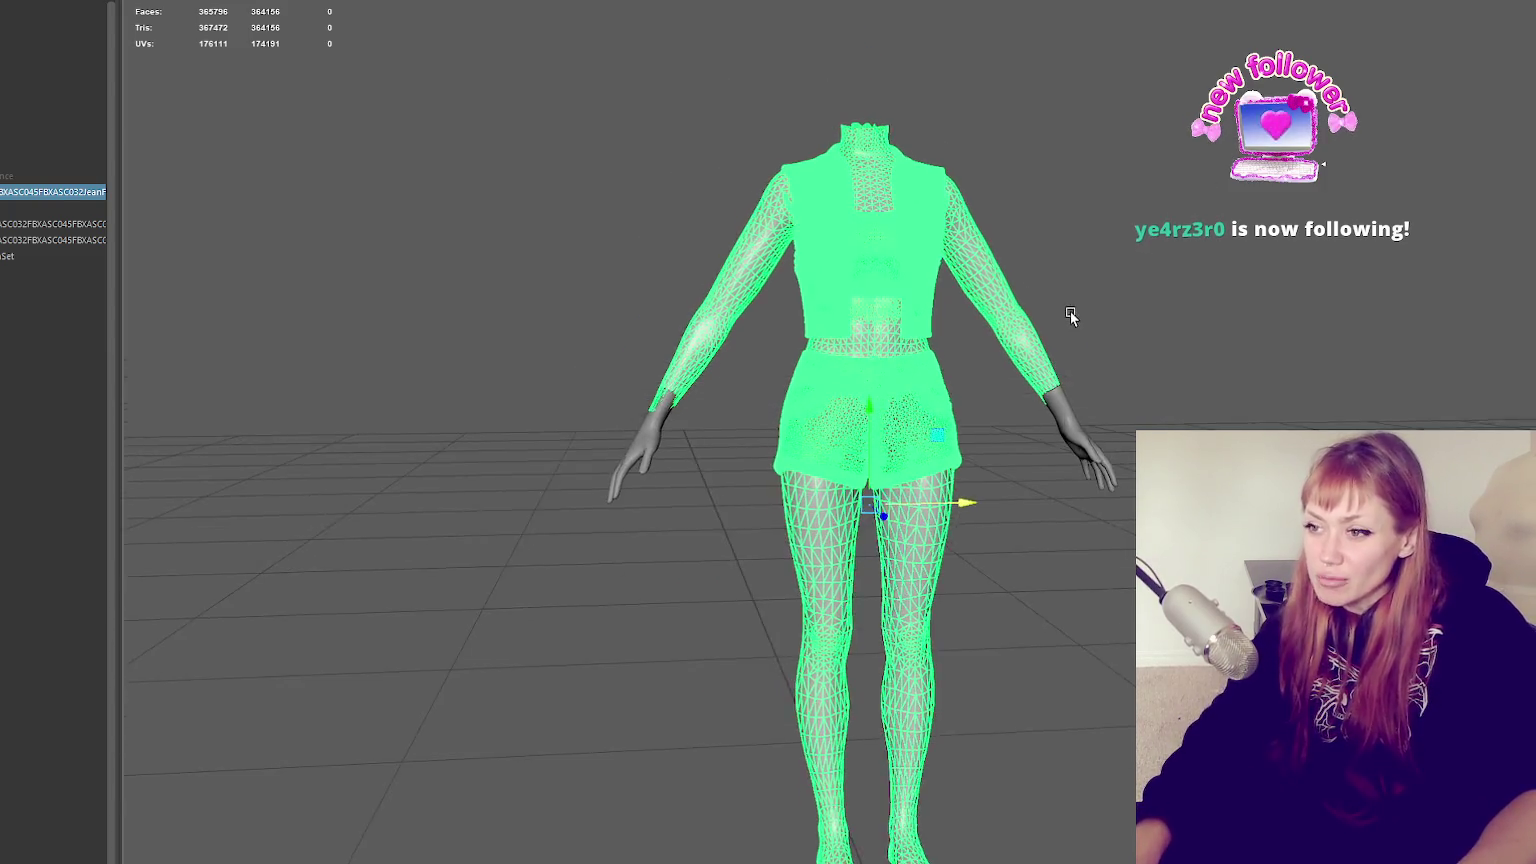
pyautogui.keyDown('alt'); pyautogui.moveTo(1071, 315); pyautogui.dragTo(1066, 343); pyautogui.keyUp('alt')
pyautogui.moveTo(929, 560)
pyautogui.keyDown('alt'); pyautogui.mouseDown()
pyautogui.moveTo(853, 526)
pyautogui.moveTo(1012, 538)
pyautogui.moveTo(918, 527)
pyautogui.mouseUp(); pyautogui.keyUp('alt')
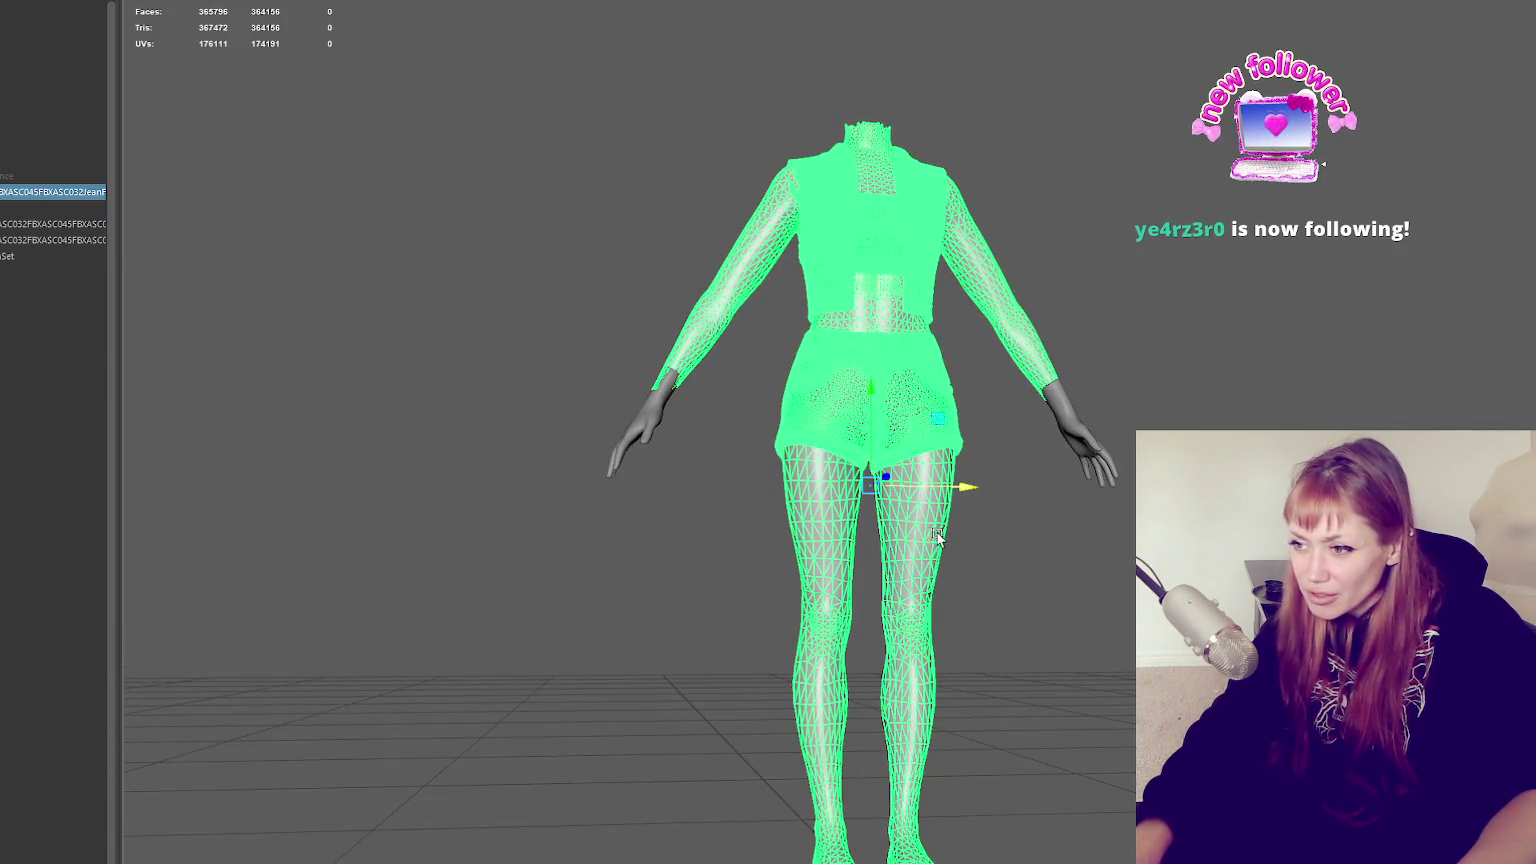
pyautogui.hotkey('ctrl', 'z')
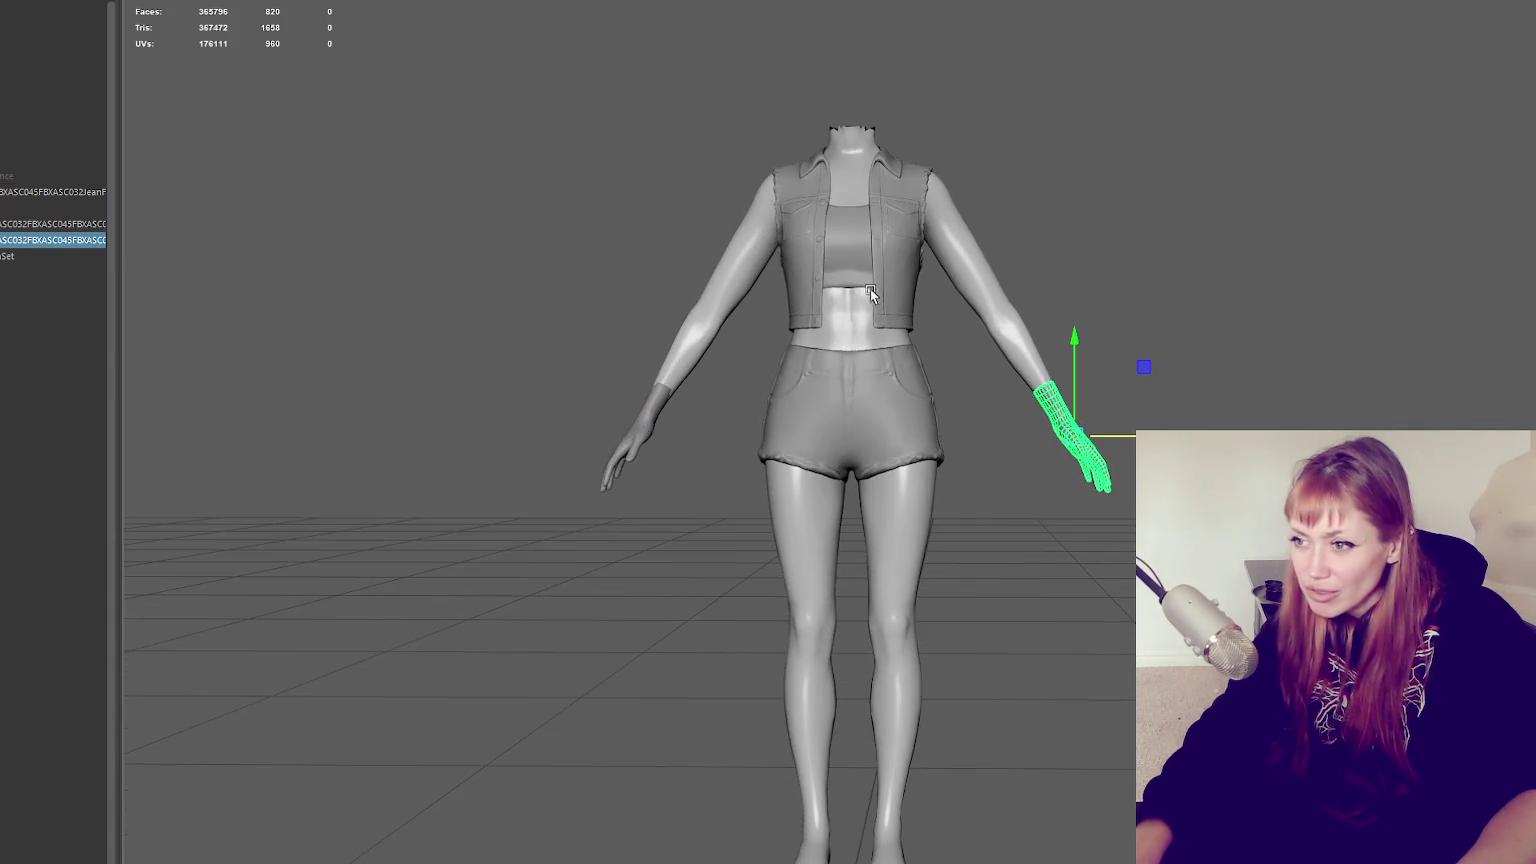
# Move the hand outward along X and rotate it to align with the forearm
pyautogui.moveTo(1076, 444)
pyautogui.mouseDown()
pyautogui.moveTo(1131, 440)
pyautogui.moveTo(1085, 426)
pyautogui.moveTo(1106, 452)
pyautogui.mouseUp()
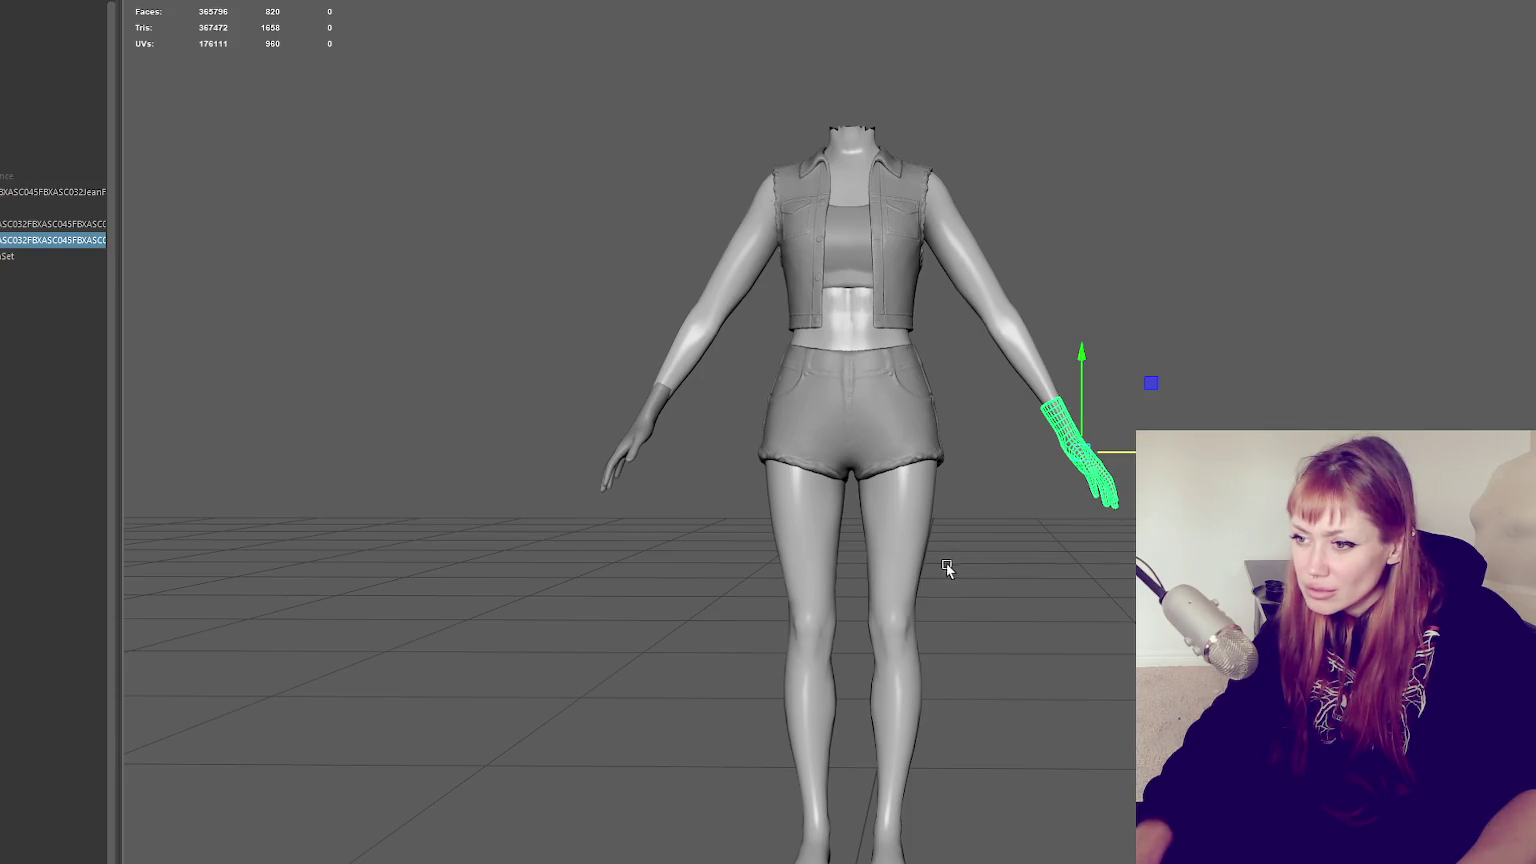
pyautogui.moveTo(1090, 535)
pyautogui.keyDown('alt'); pyautogui.mouseDown()
pyautogui.moveTo(1035, 538)
pyautogui.moveTo(908, 500)
pyautogui.moveTo(1091, 490)
pyautogui.mouseUp(); pyautogui.keyUp('alt')
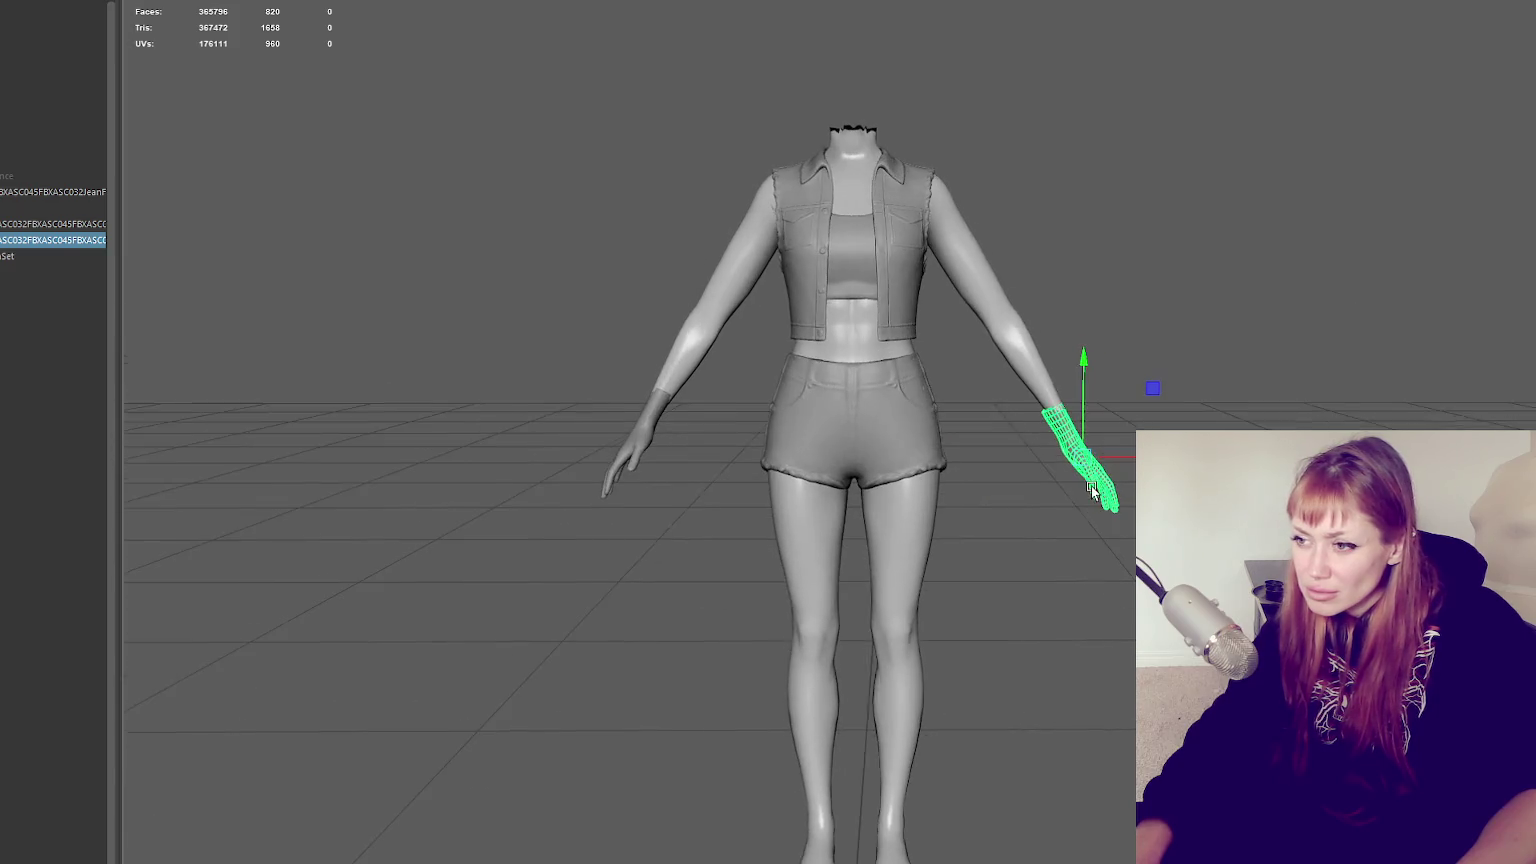
pyautogui.press('e')
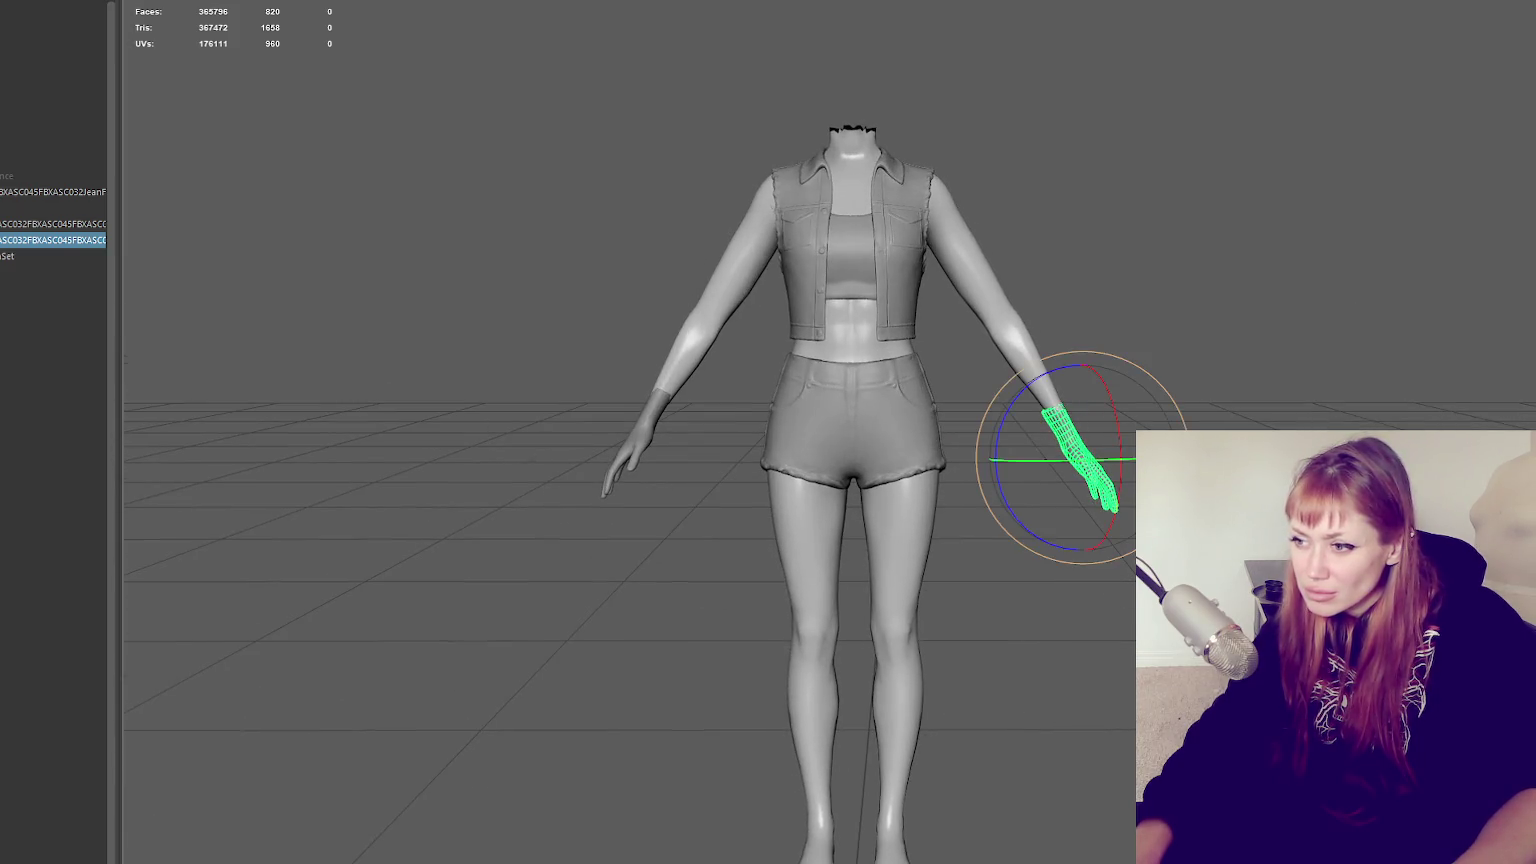
pyautogui.moveTo(1035, 541); pyautogui.dragTo(1029, 535)
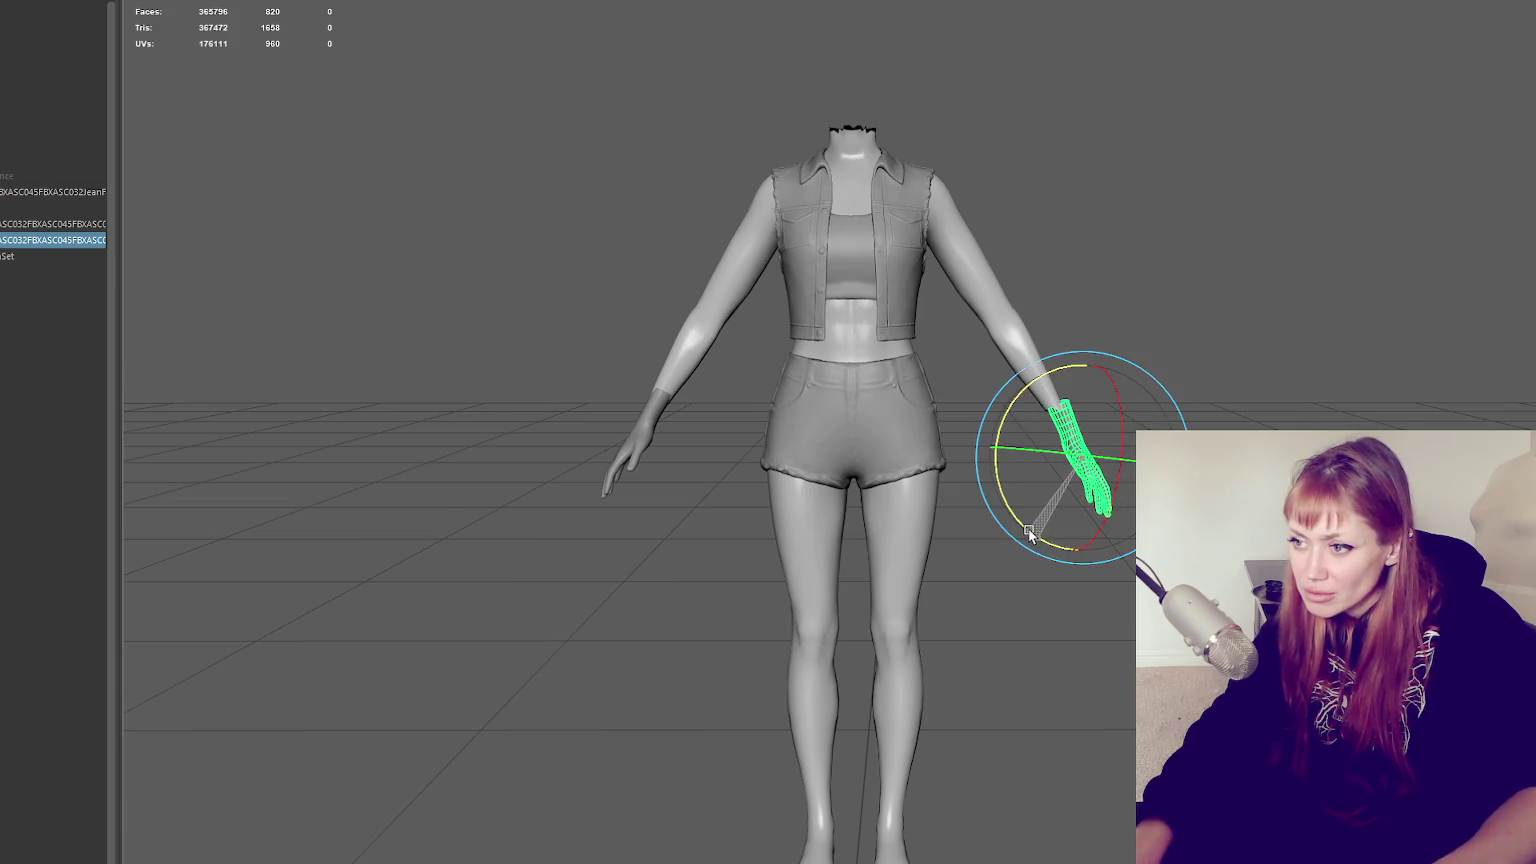
pyautogui.press('w')
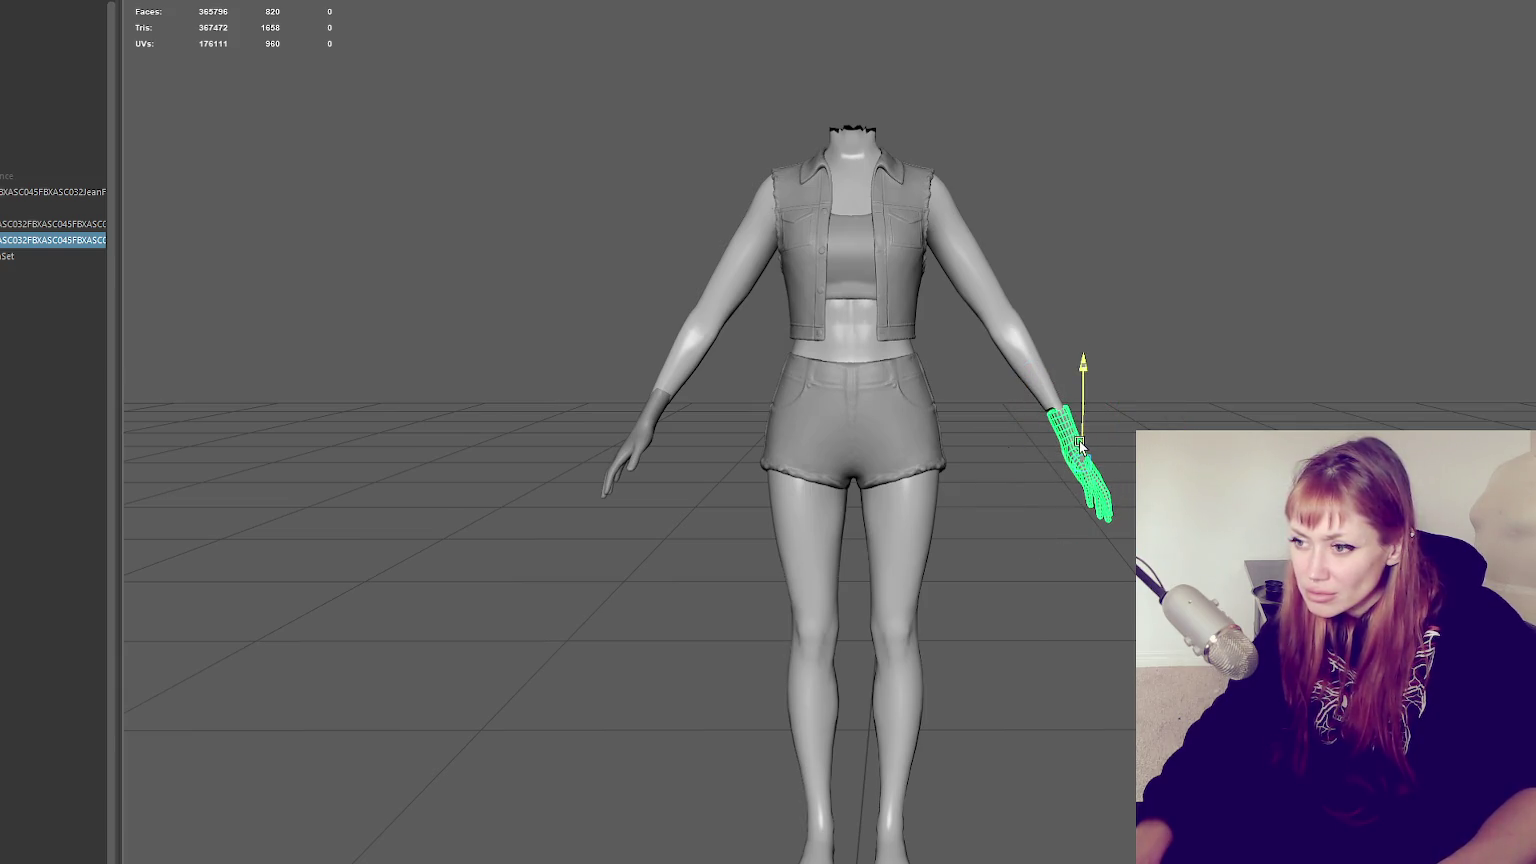
# Refine the hand's rotation and shift it slightly along X toward the wrist, checking side and front views
pyautogui.press('e')
pyautogui.moveTo(1080, 445); pyautogui.dragTo(1090, 470)
pyautogui.press('w')
pyautogui.press('e')
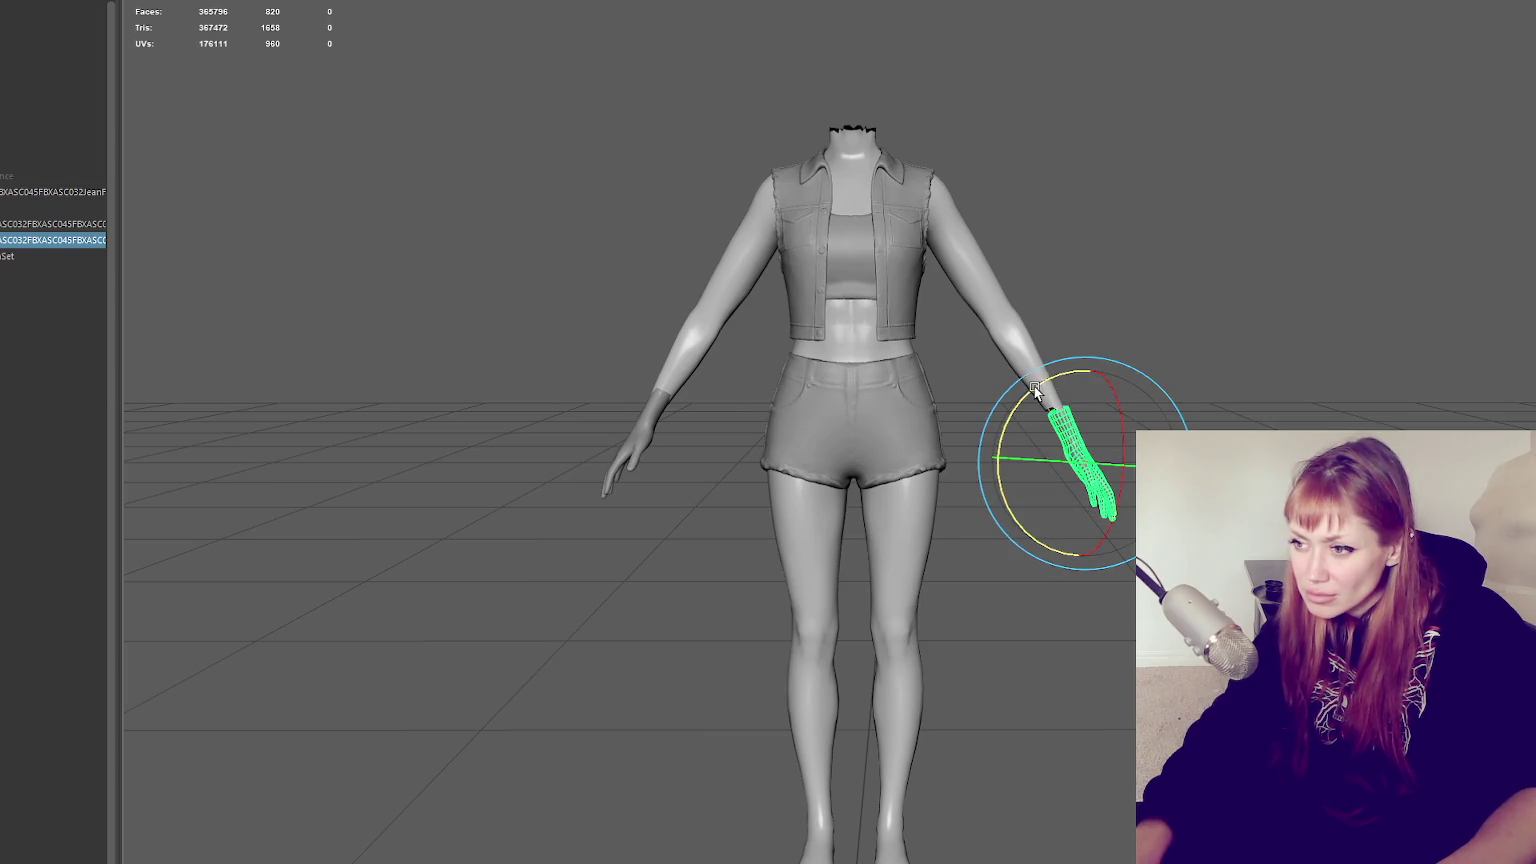
pyautogui.keyDown('alt'); pyautogui.moveTo(1123, 377); pyautogui.dragTo(1055, 377); pyautogui.keyUp('alt')
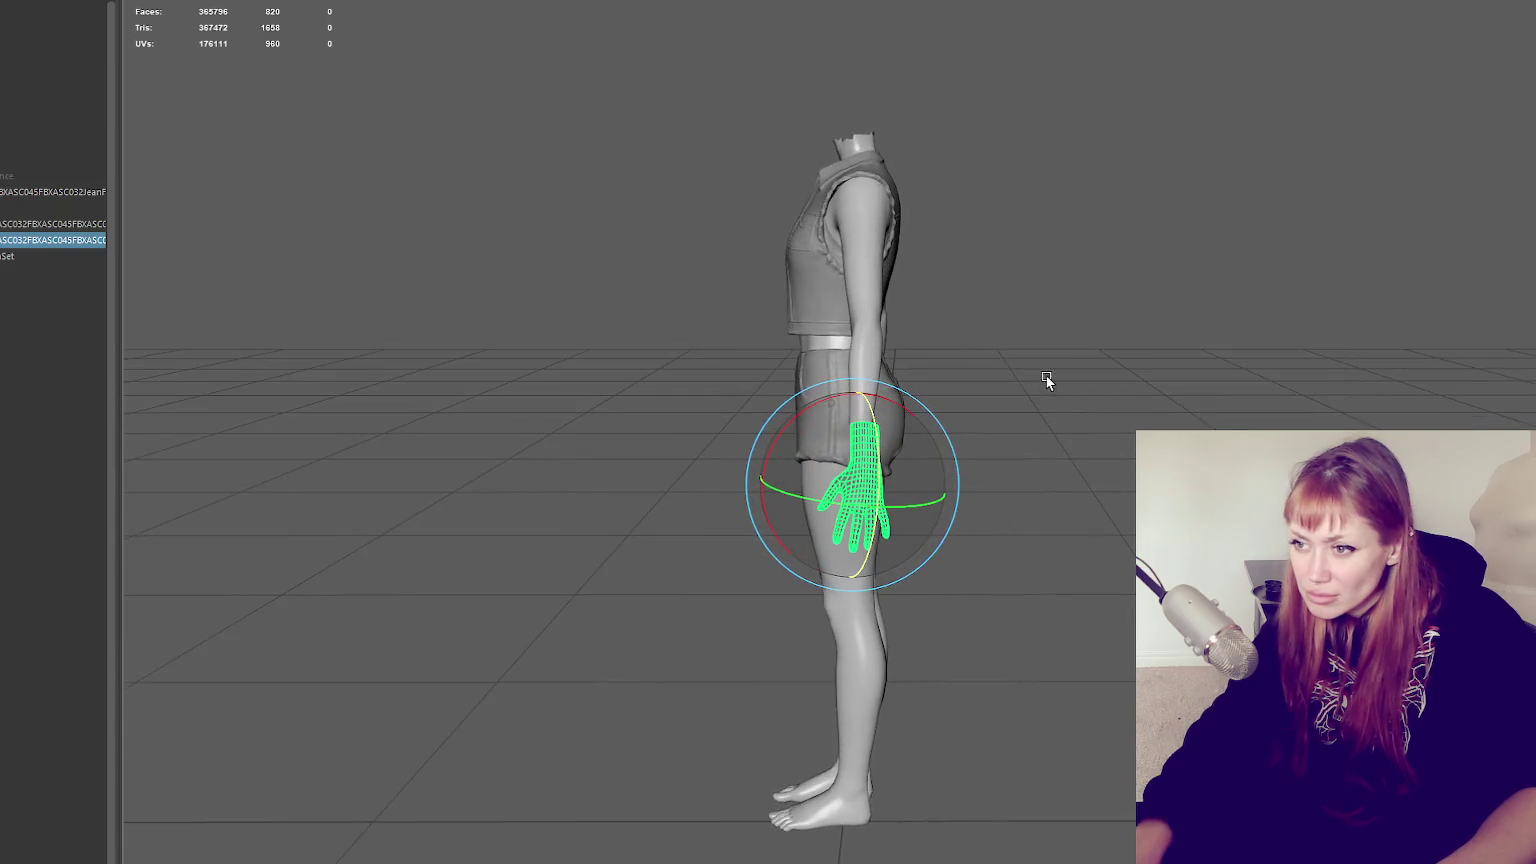
pyautogui.press('w')
pyautogui.moveTo(766, 489); pyautogui.dragTo(760, 488)
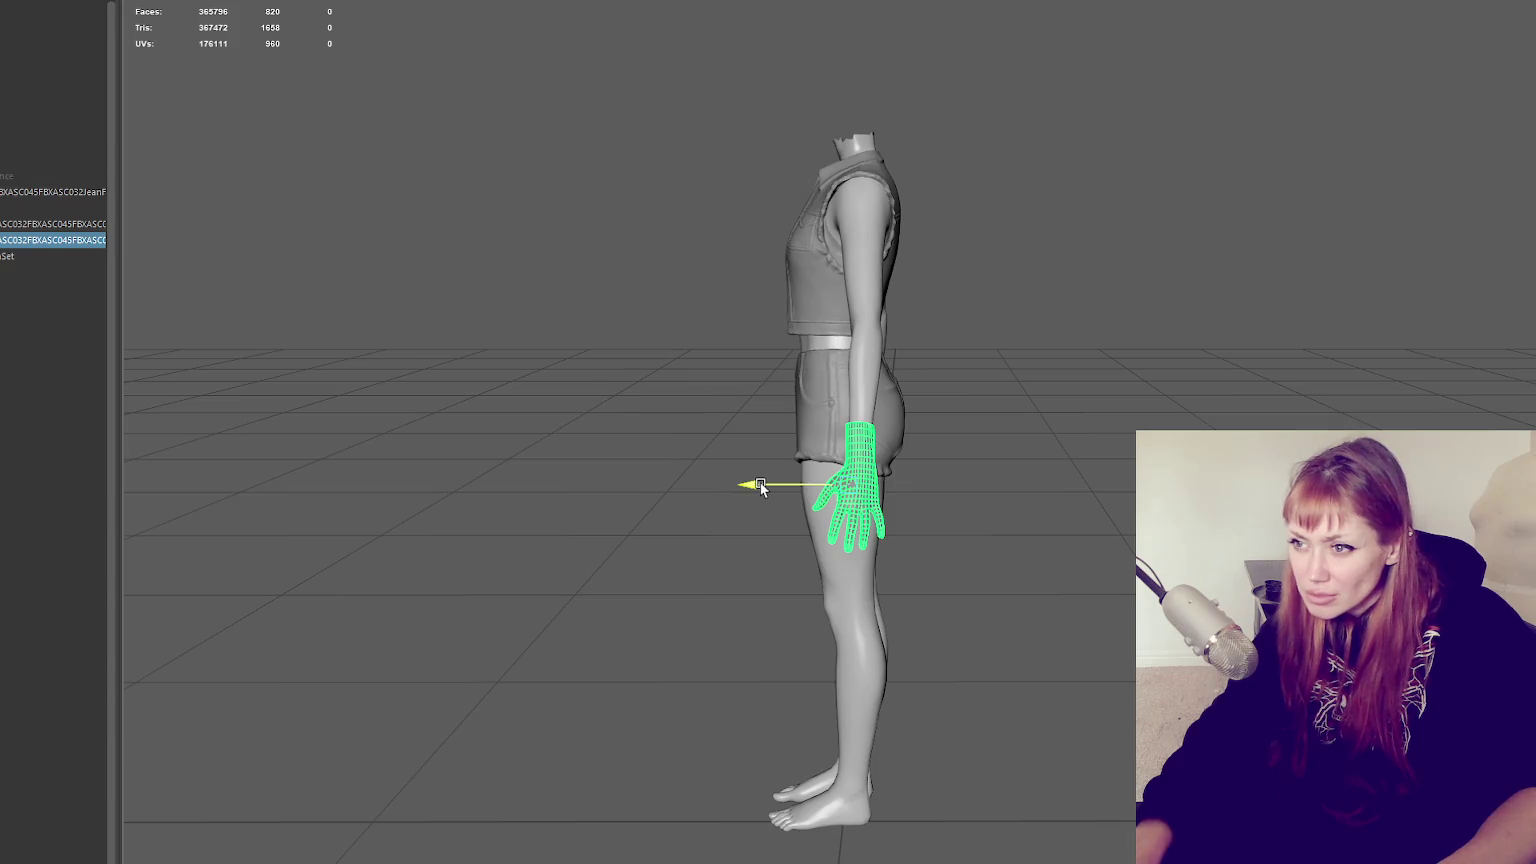
pyautogui.keyDown('alt'); pyautogui.moveTo(877, 354); pyautogui.dragTo(1125, 347); pyautogui.keyUp('alt')
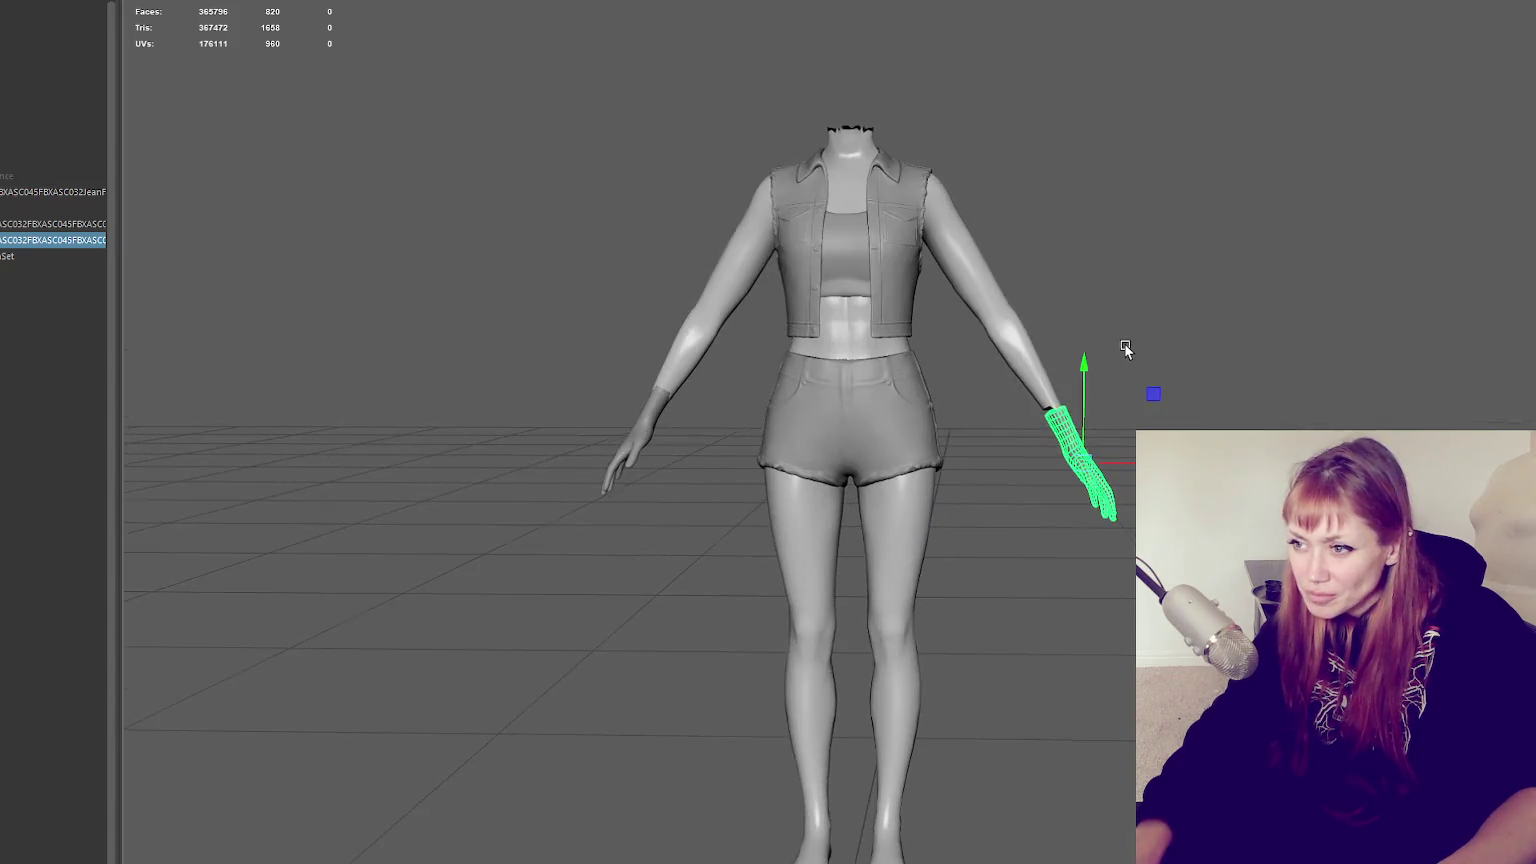
pyautogui.click(1125, 347)
pyautogui.keyDown('alt'); pyautogui.moveTo(1234, 394); pyautogui.dragTo(1248, 401); pyautogui.keyUp('alt')
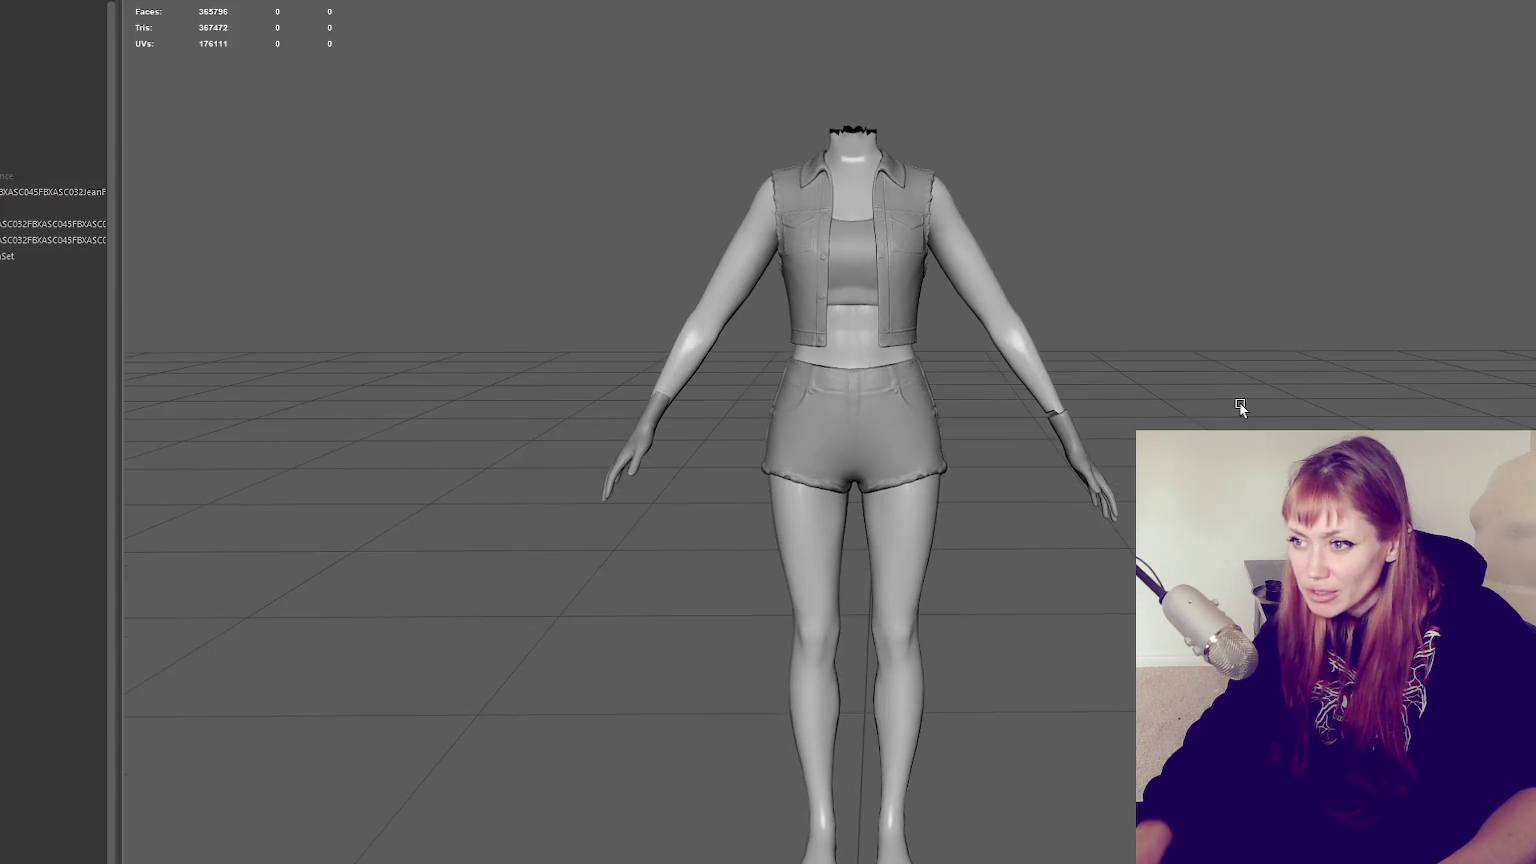
# Delete the old screen-left hand and mirror-duplicate the screen-right hand onto that wrist
pyautogui.click(660, 440)
pyautogui.press('Delete')
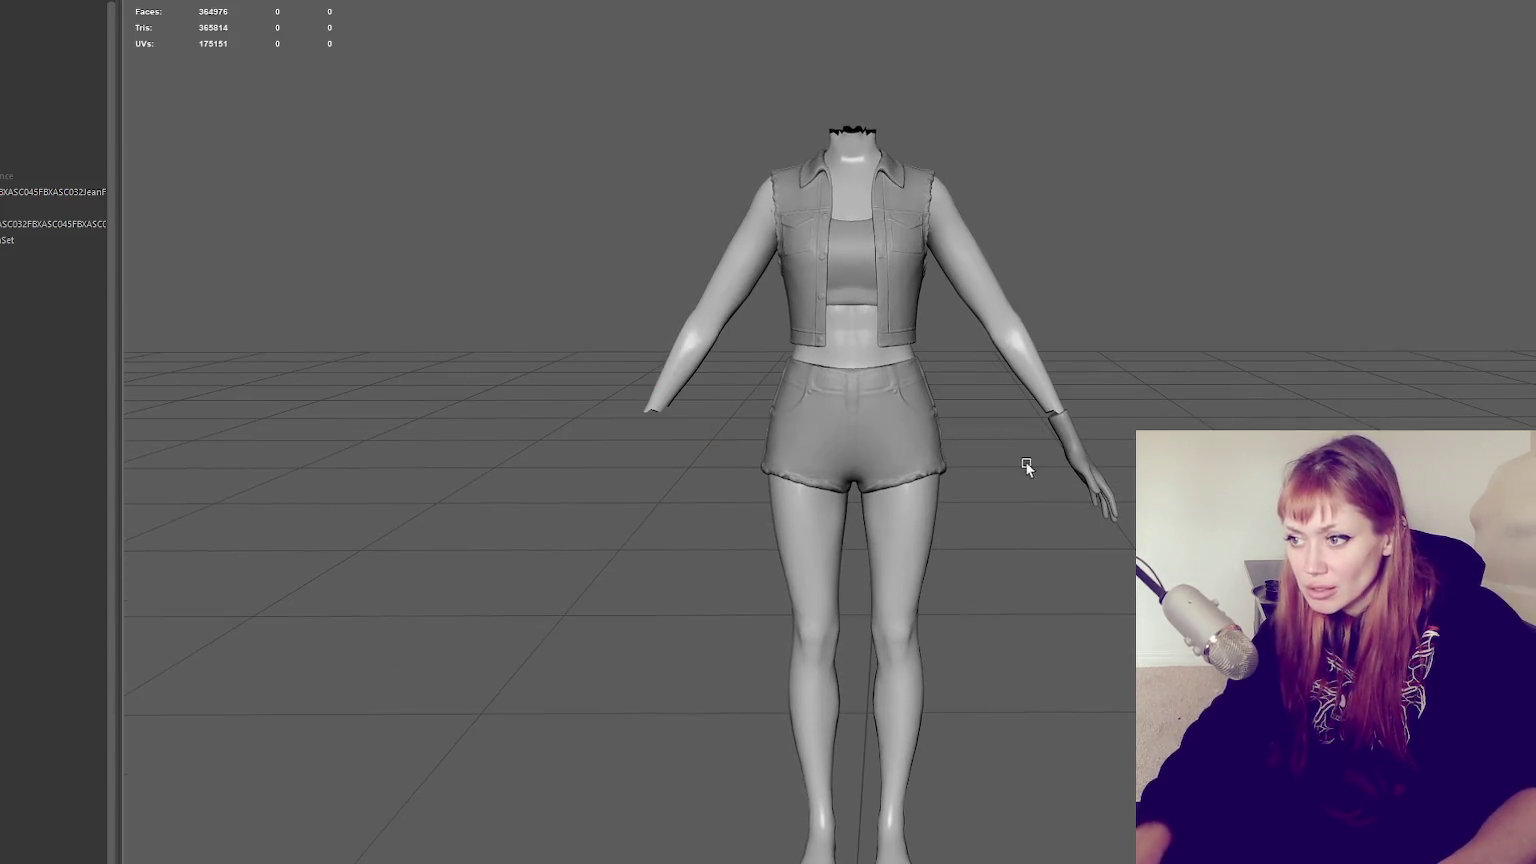
pyautogui.click(1063, 455)
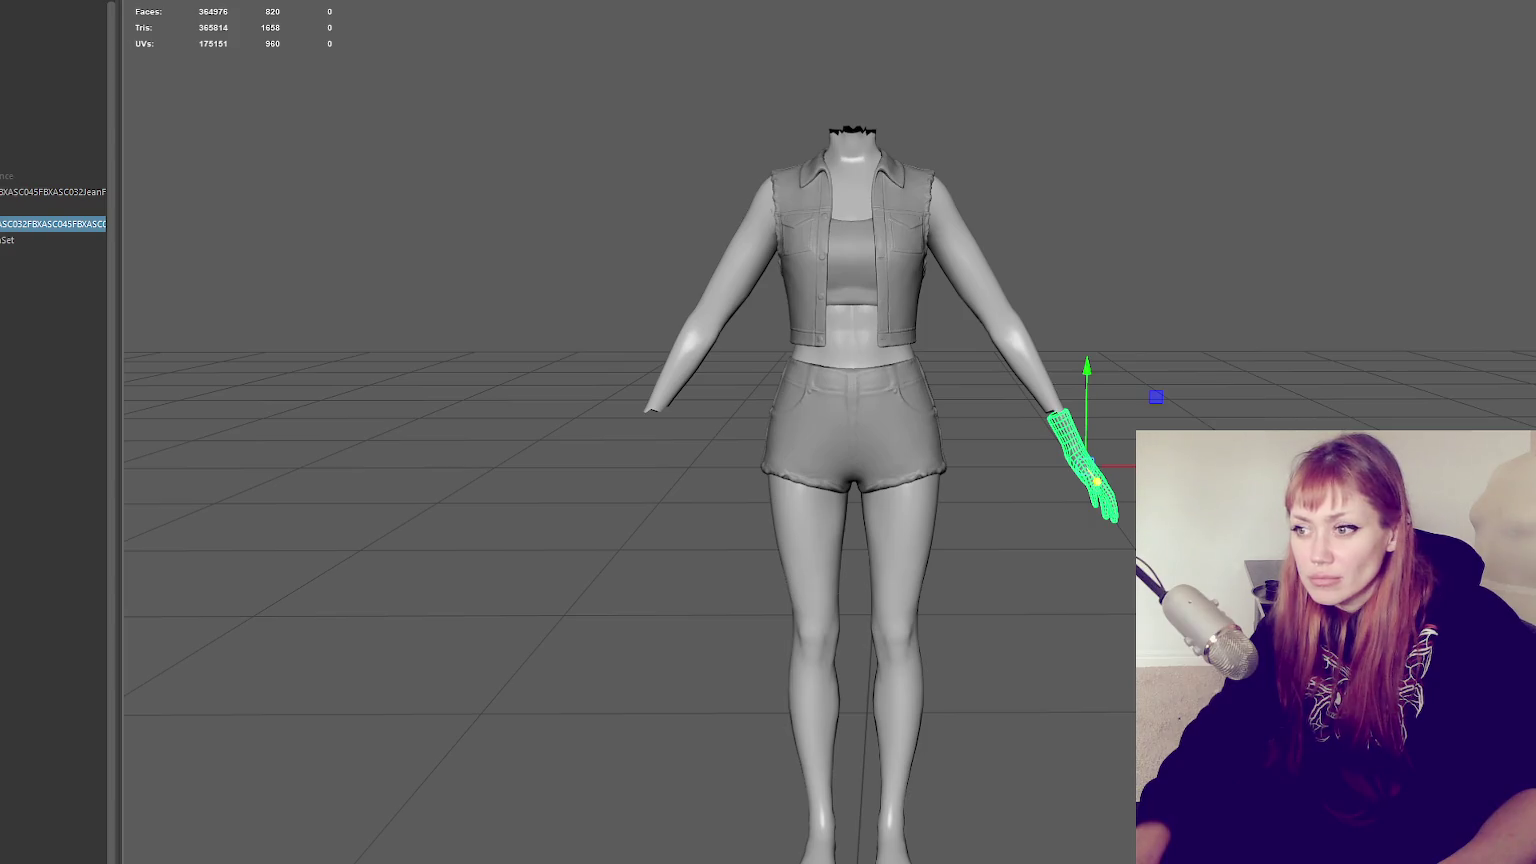
pyautogui.hotkey('ctrl', 'd')
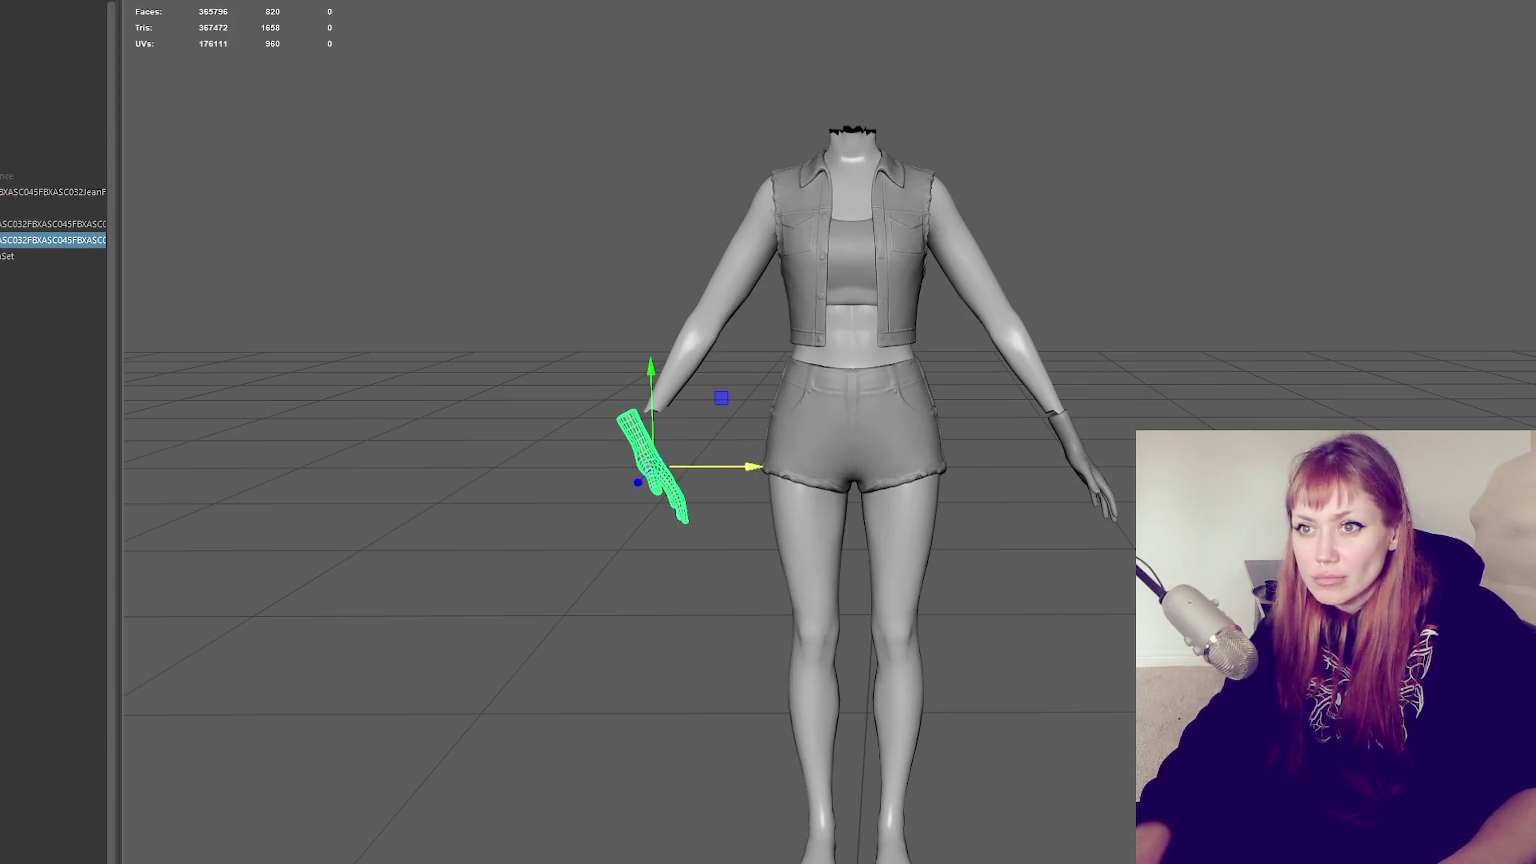
pyautogui.click(220, 2)
pyautogui.click(240, 113)
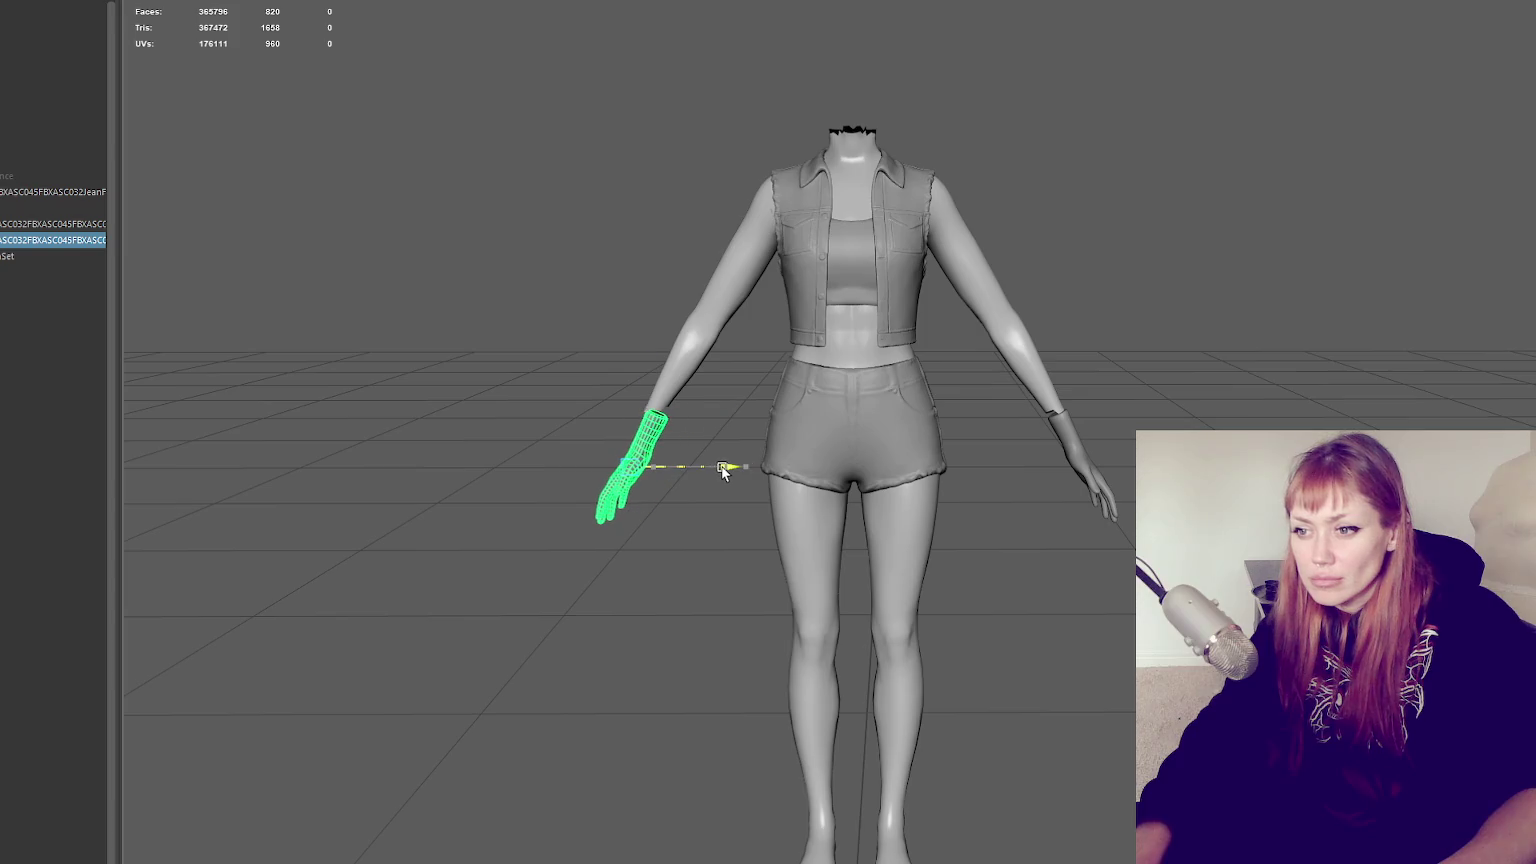
# Deselect and orbit around the figure to check both hands from the side
pyautogui.click(1186, 383)
pyautogui.keyDown('alt'); pyautogui.moveTo(1186, 383); pyautogui.dragTo(1193, 382, button='middle'); pyautogui.keyUp('alt')
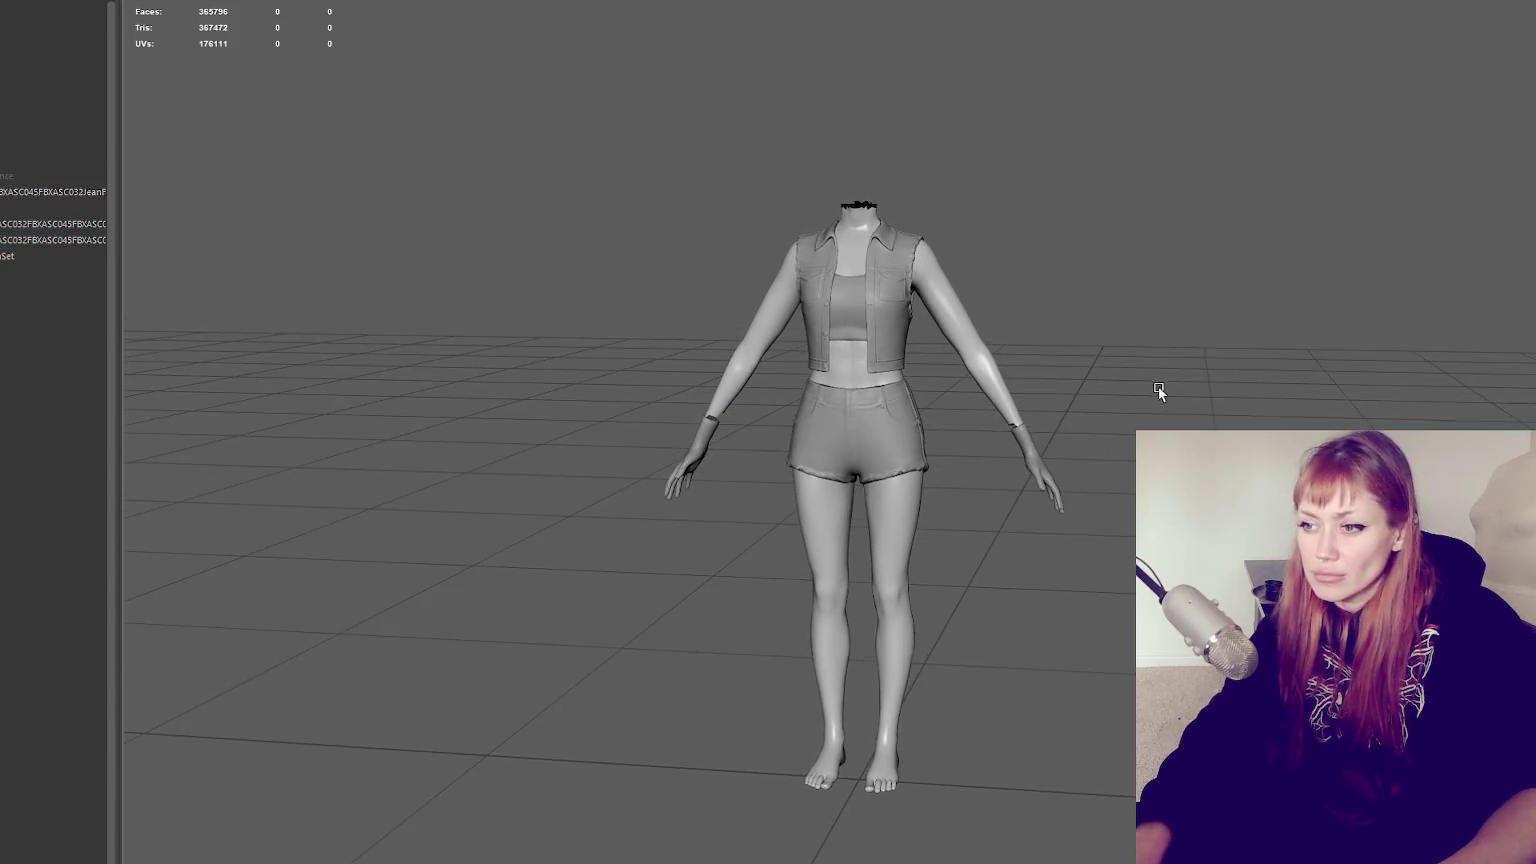
pyautogui.keyDown('alt'); pyautogui.moveTo(1193, 382); pyautogui.dragTo(1183, 384); pyautogui.keyUp('alt')
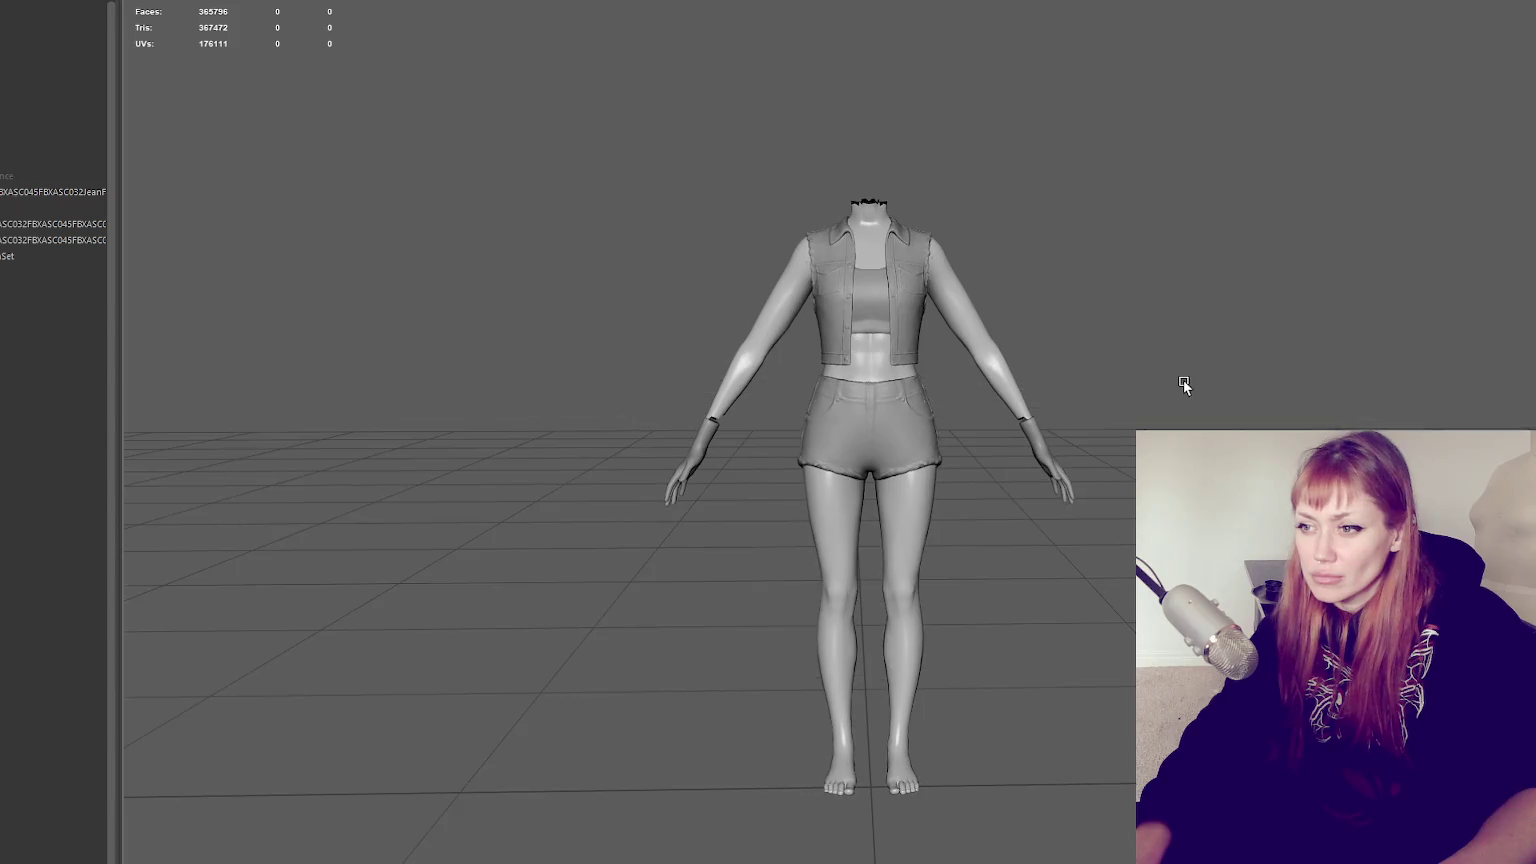
pyautogui.moveTo(934, 523)
pyautogui.keyDown('alt'); pyautogui.mouseDown()
pyautogui.moveTo(936, 498)
pyautogui.moveTo(839, 497)
pyautogui.moveTo(972, 476)
pyautogui.moveTo(987, 493)
pyautogui.mouseUp(); pyautogui.keyUp('alt')
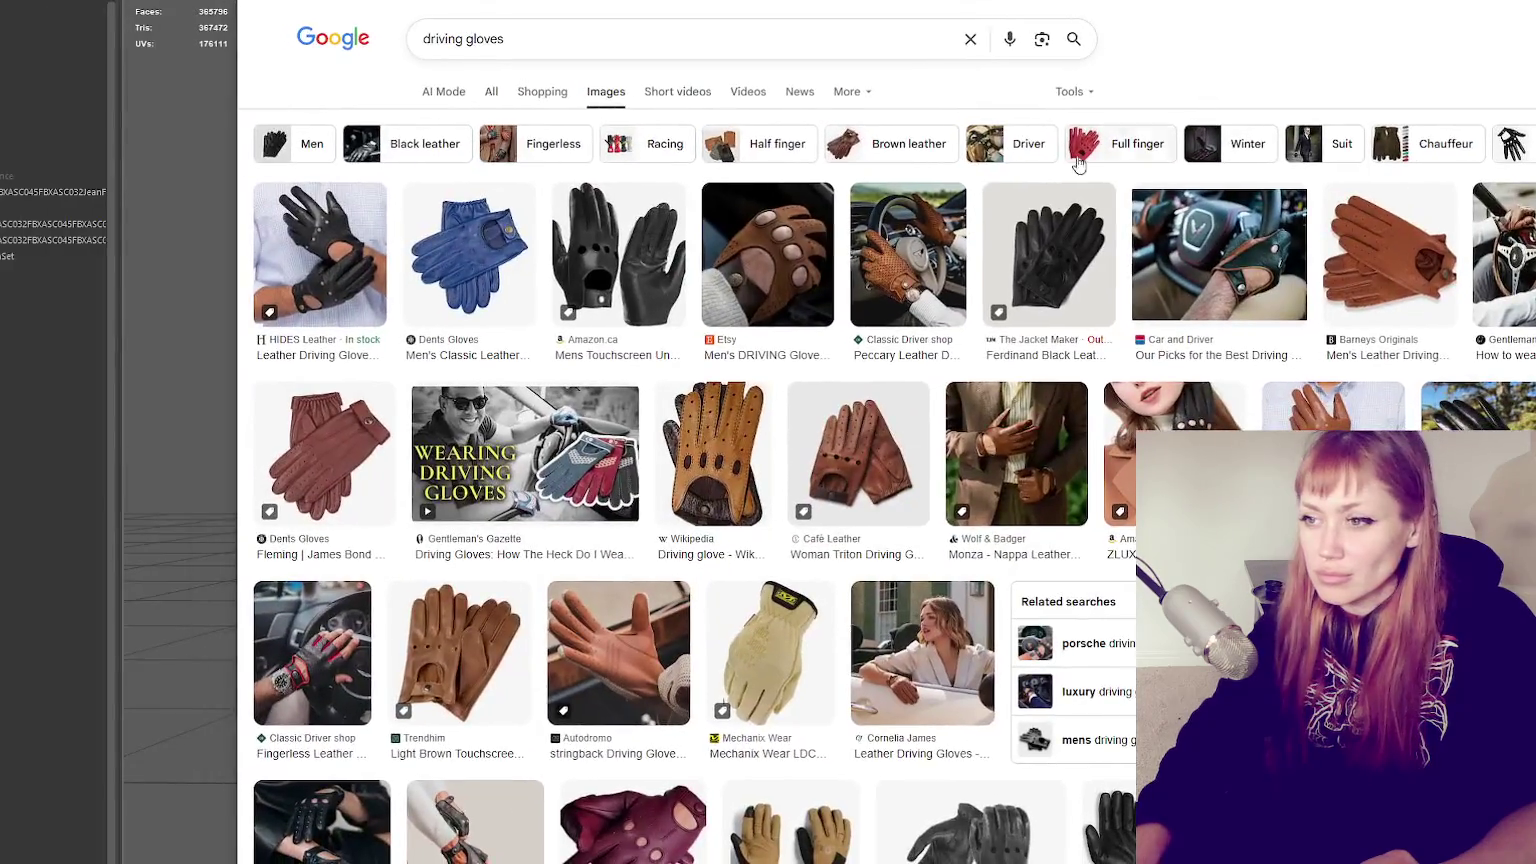
# Preview the Etsy, HIDES Leather and Amazon.ca driving glove images, ending on the brown Etsy glove
pyautogui.click(847, 255)
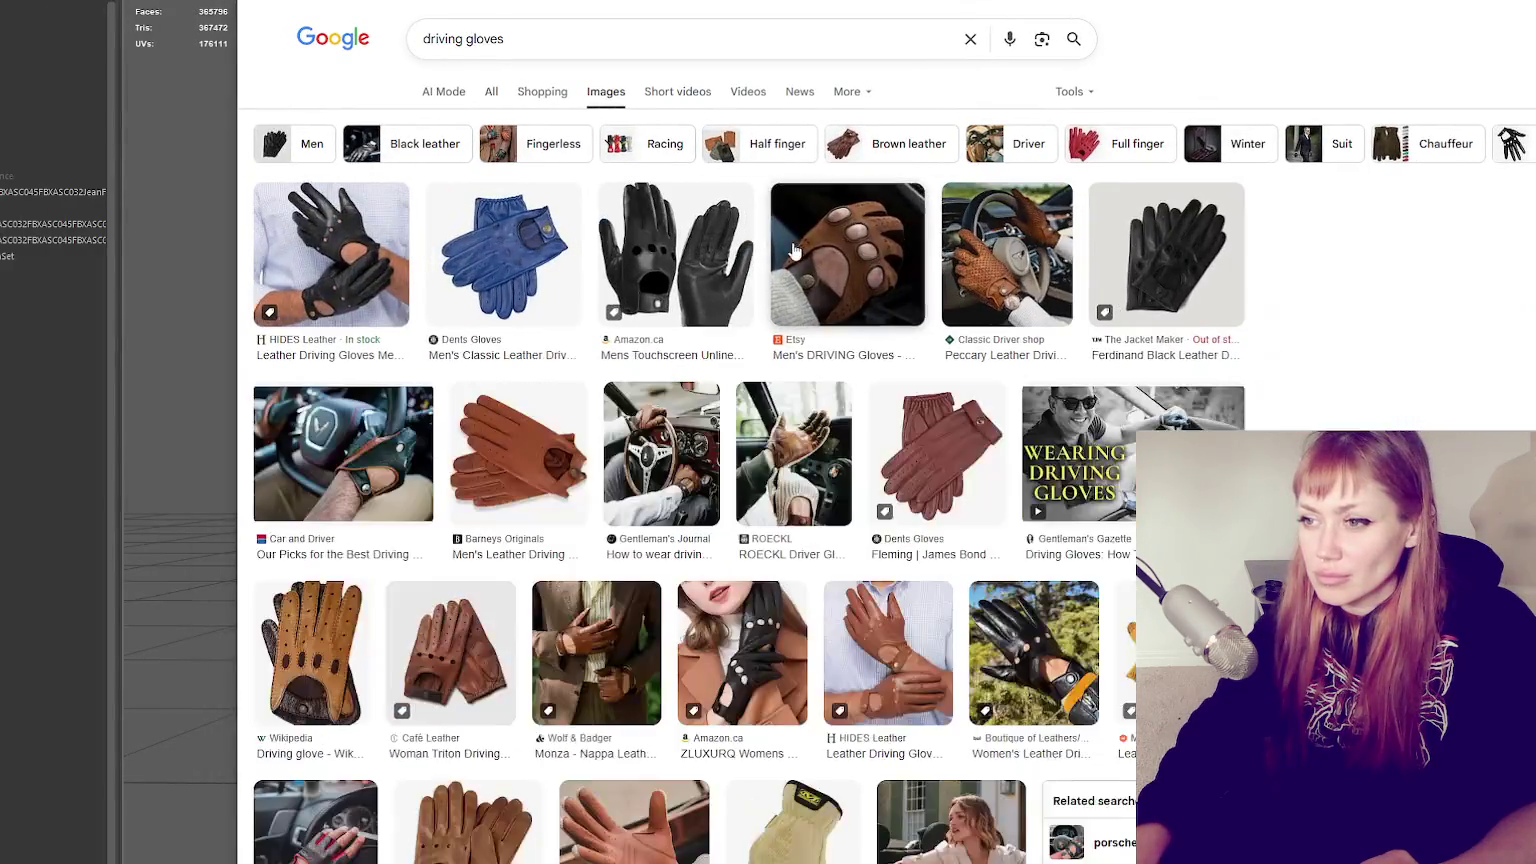
pyautogui.click(361, 254)
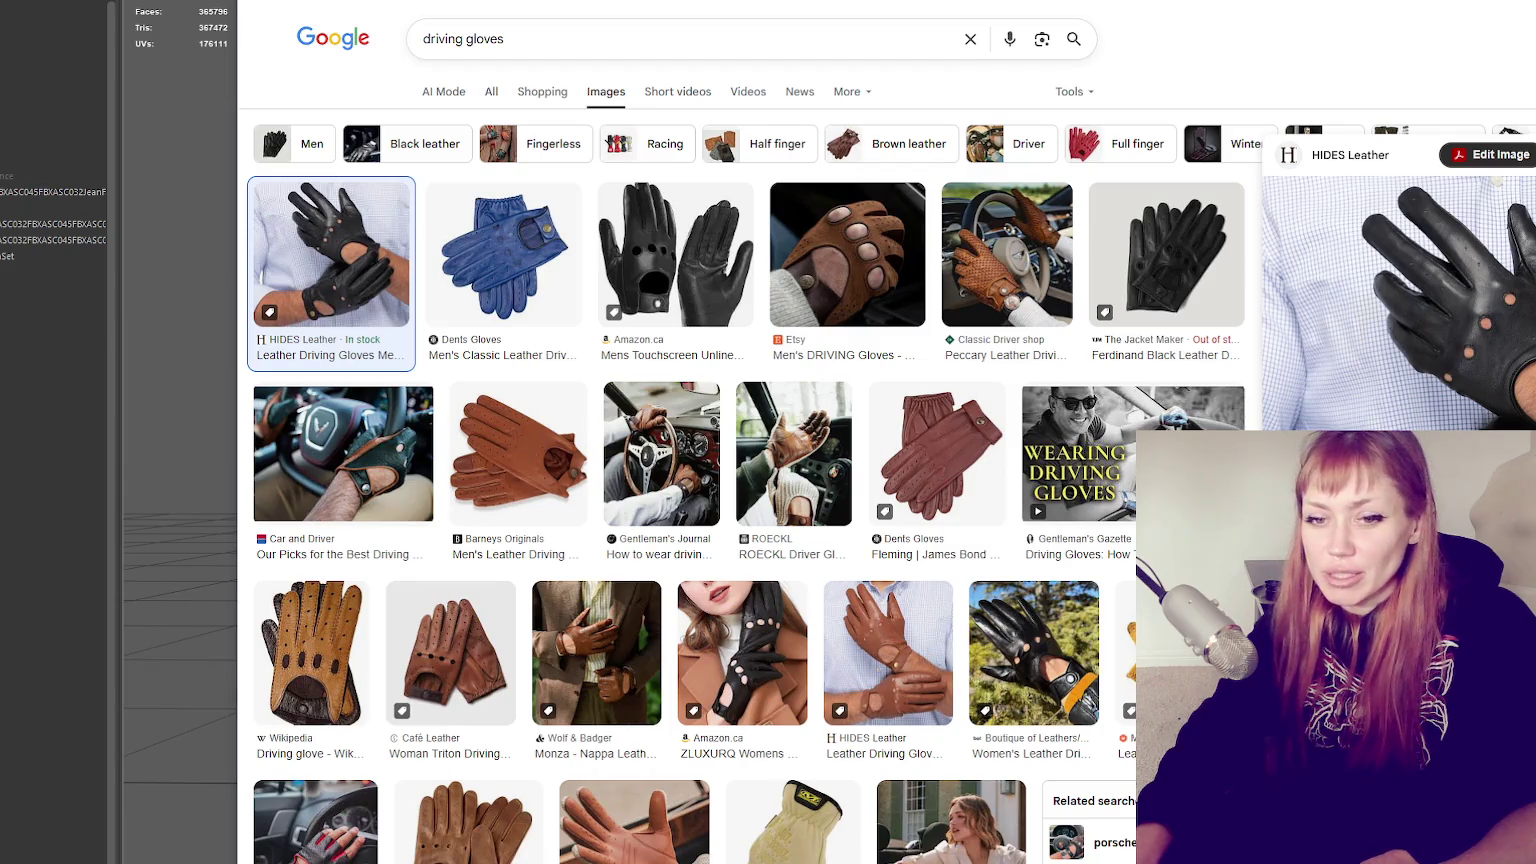
pyautogui.click(742, 652)
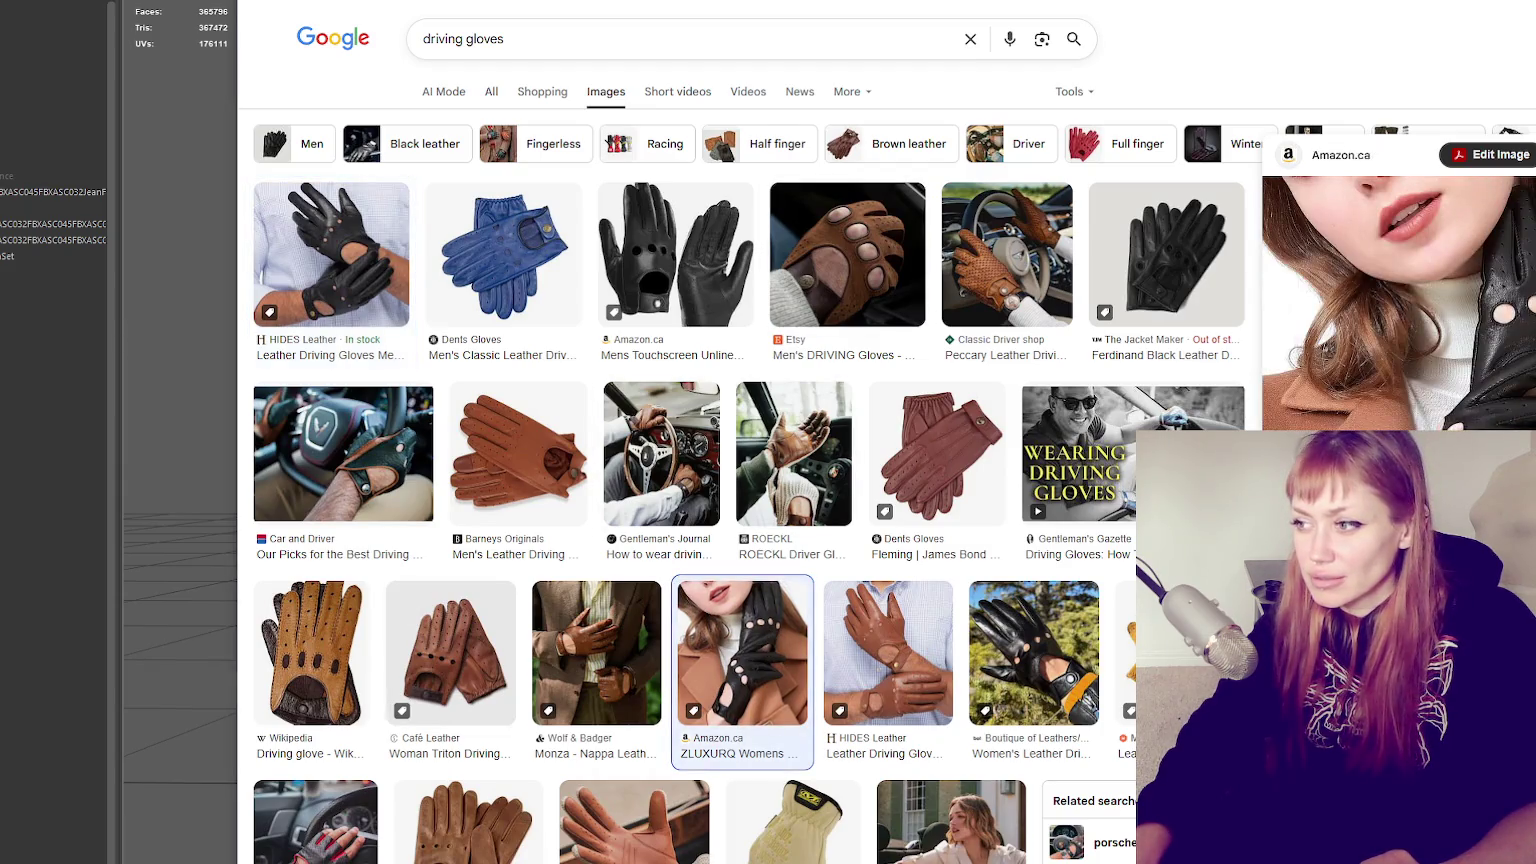
pyautogui.click(848, 262)
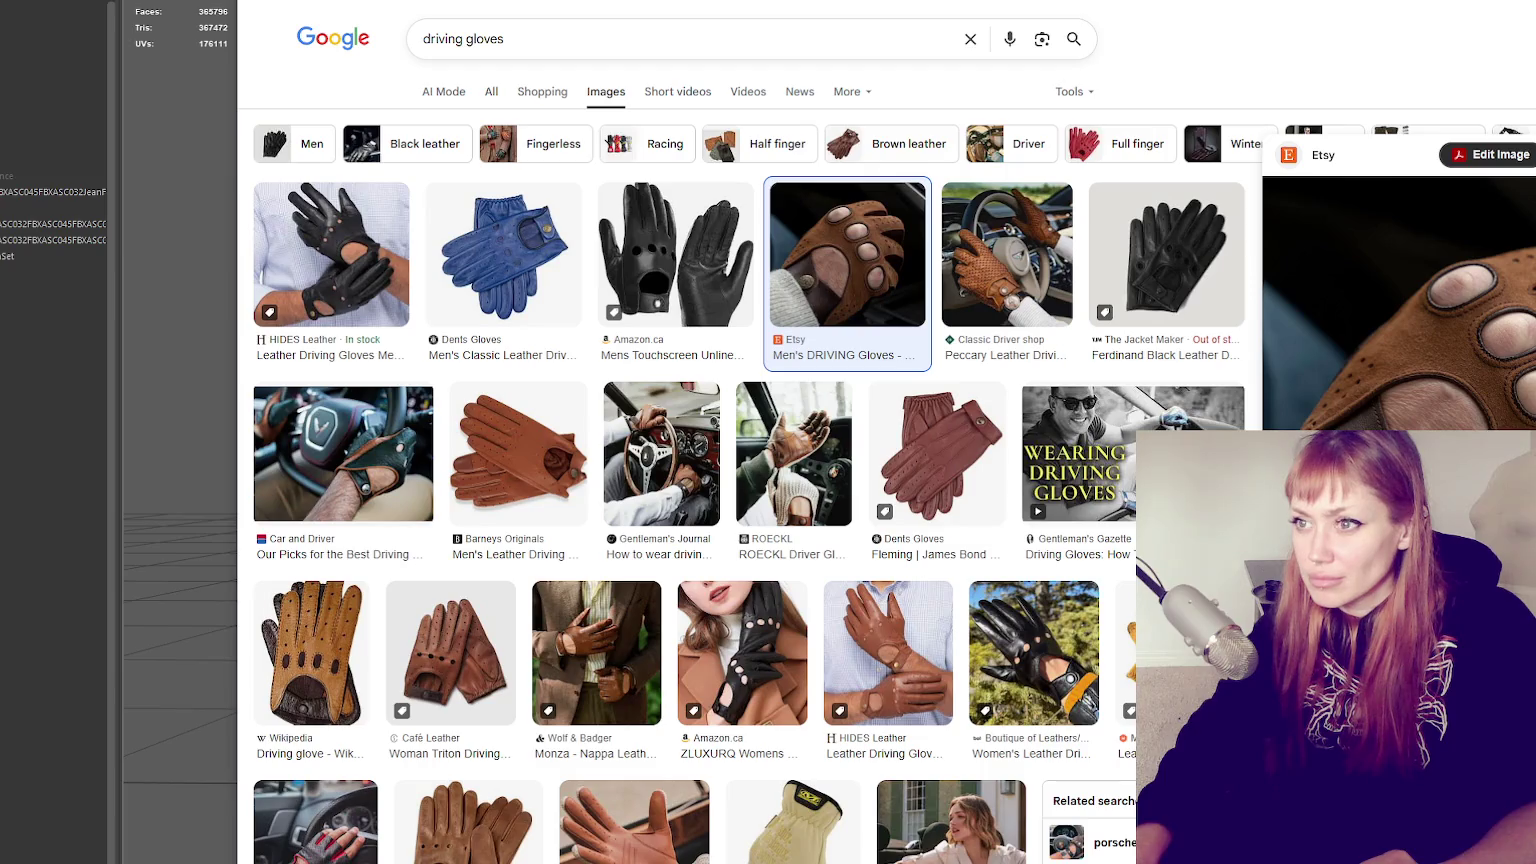
pyautogui.scroll(1, 613, 384)
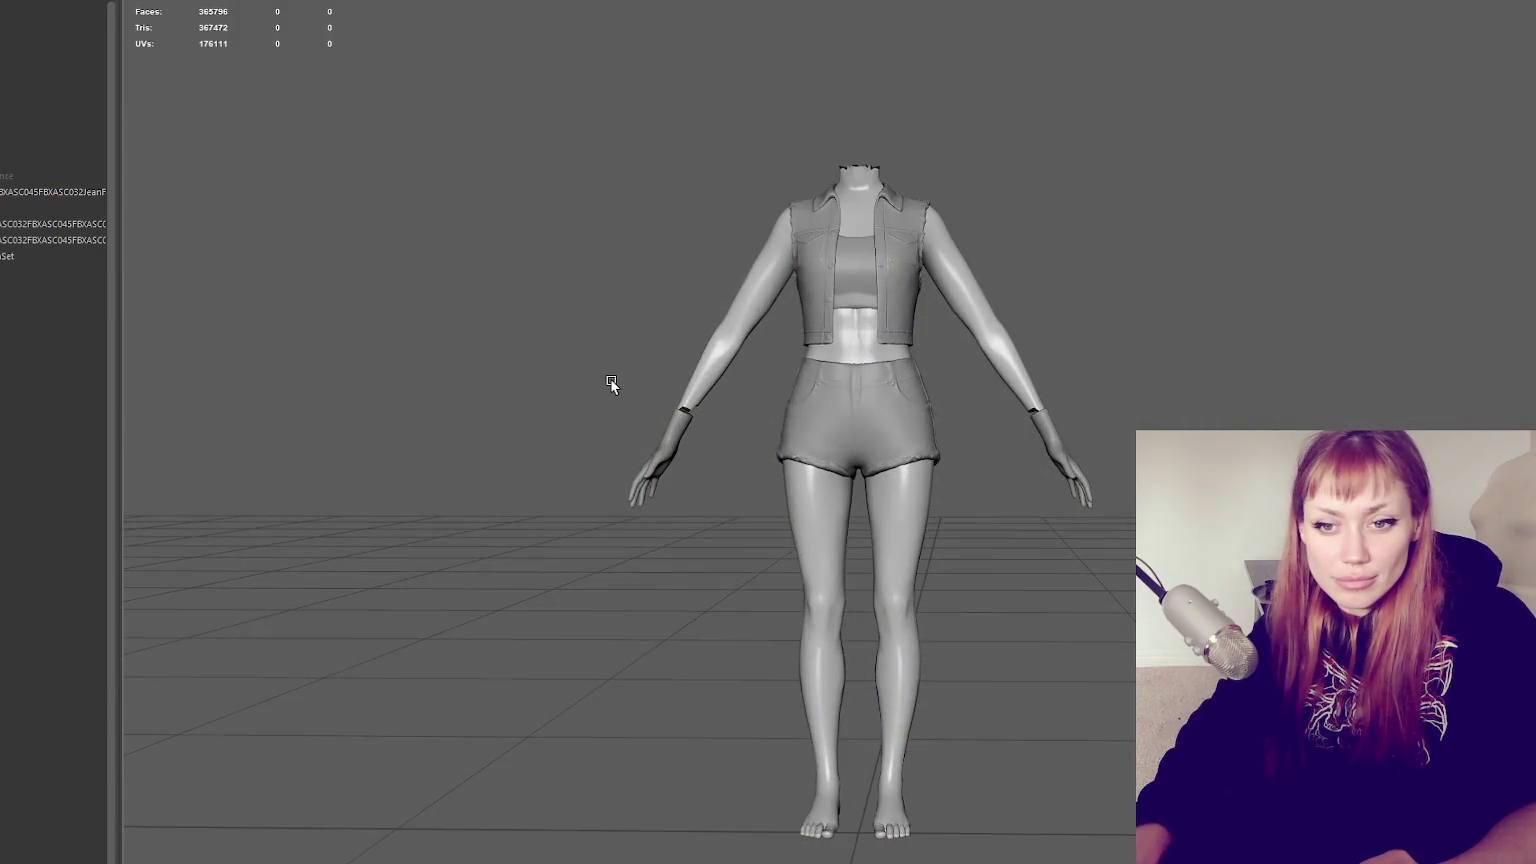
pyautogui.scroll(2, 613, 384)
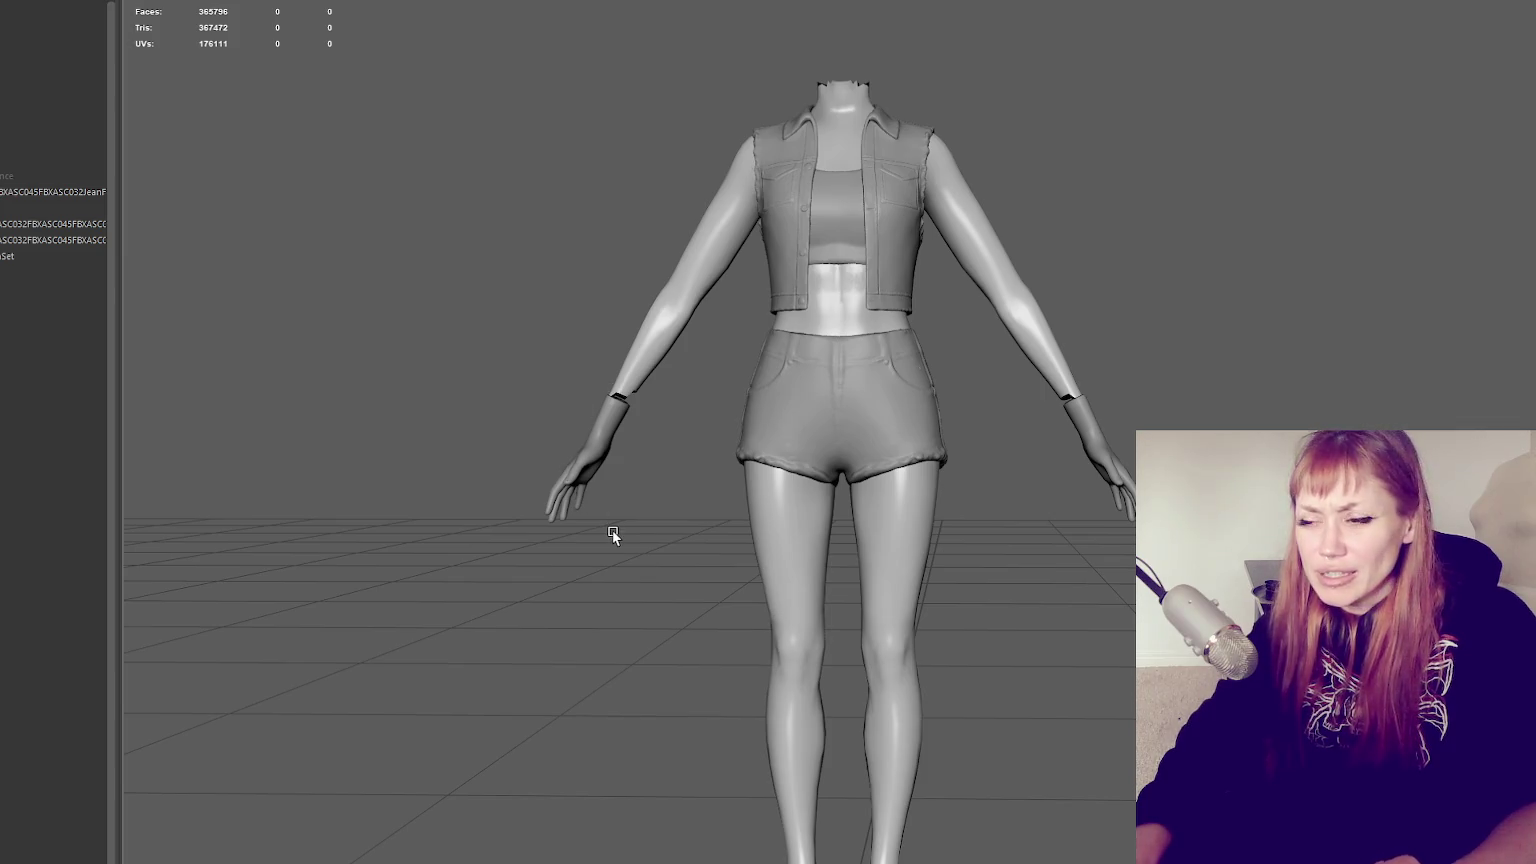
pyautogui.click(591, 424)
pyautogui.moveTo(591, 424)
pyautogui.keyDown('alt'); pyautogui.mouseDown()
pyautogui.moveTo(1055, 463)
pyautogui.moveTo(600, 470)
pyautogui.mouseUp(); pyautogui.keyUp('alt')
pyautogui.click(1055, 463)
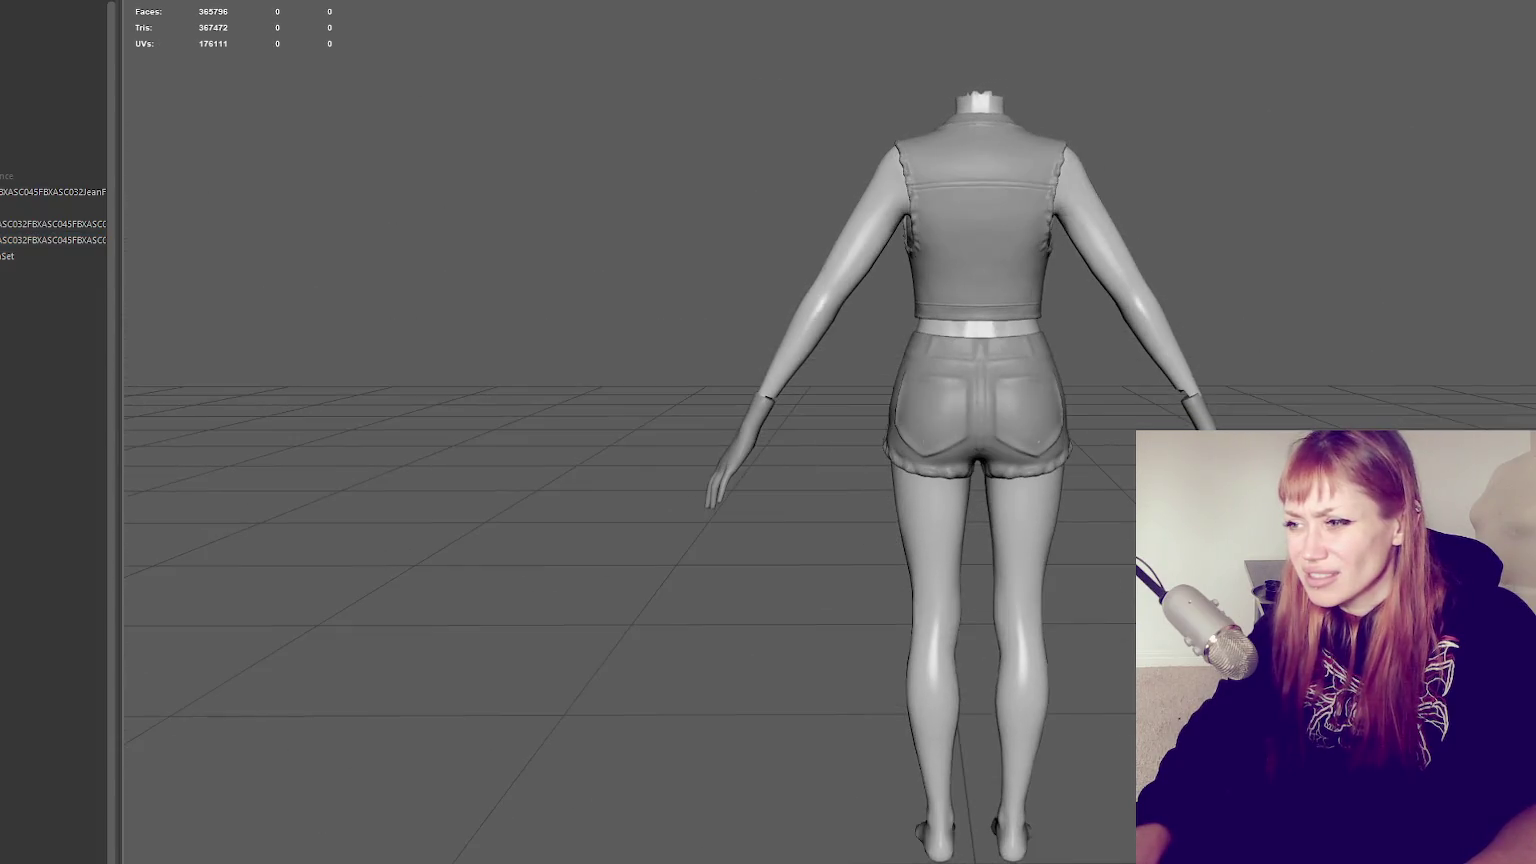
pyautogui.click(1208, 410)
pyautogui.press('q')
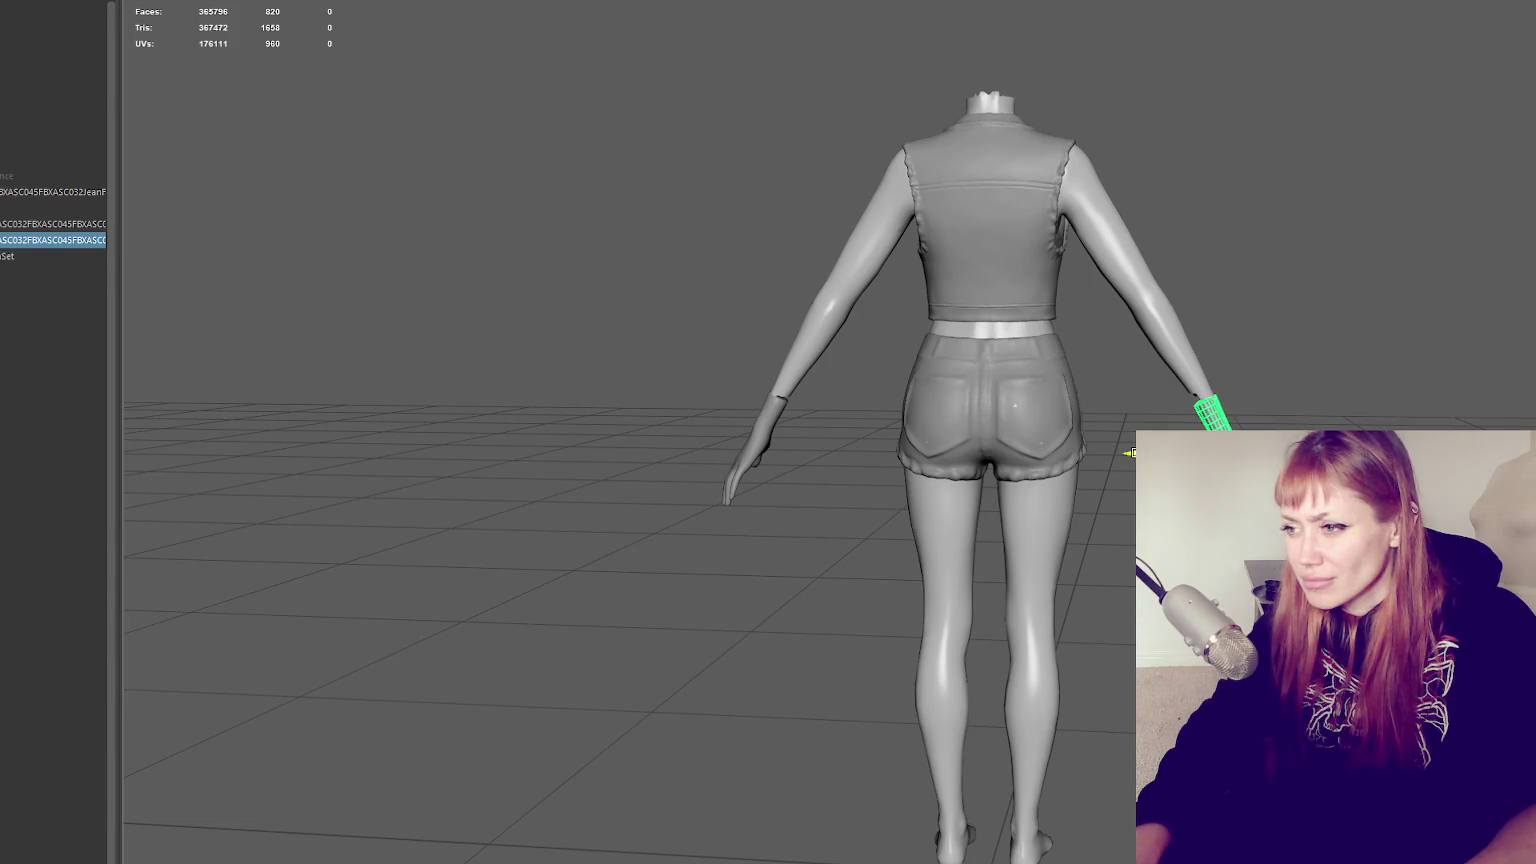
pyautogui.click(1128, 452)
pyautogui.scroll(3, 1128, 452)
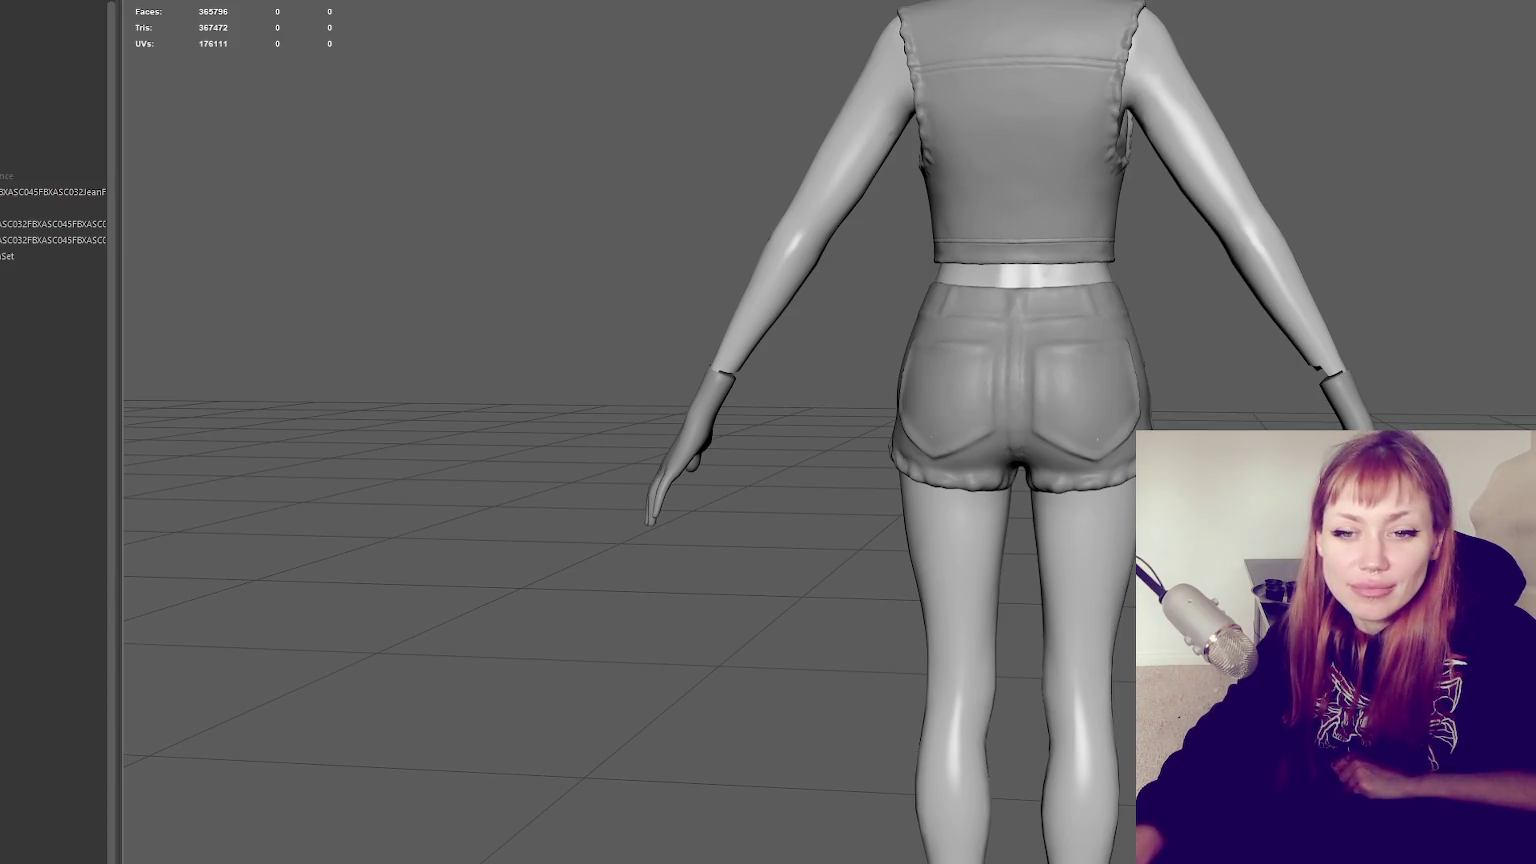
pyautogui.moveTo(549, 514)
pyautogui.keyDown('alt'); pyautogui.mouseDown()
pyautogui.moveTo(780, 426)
pyautogui.moveTo(1067, 434)
pyautogui.moveTo(1018, 436)
pyautogui.mouseUp(); pyautogui.keyUp('alt')
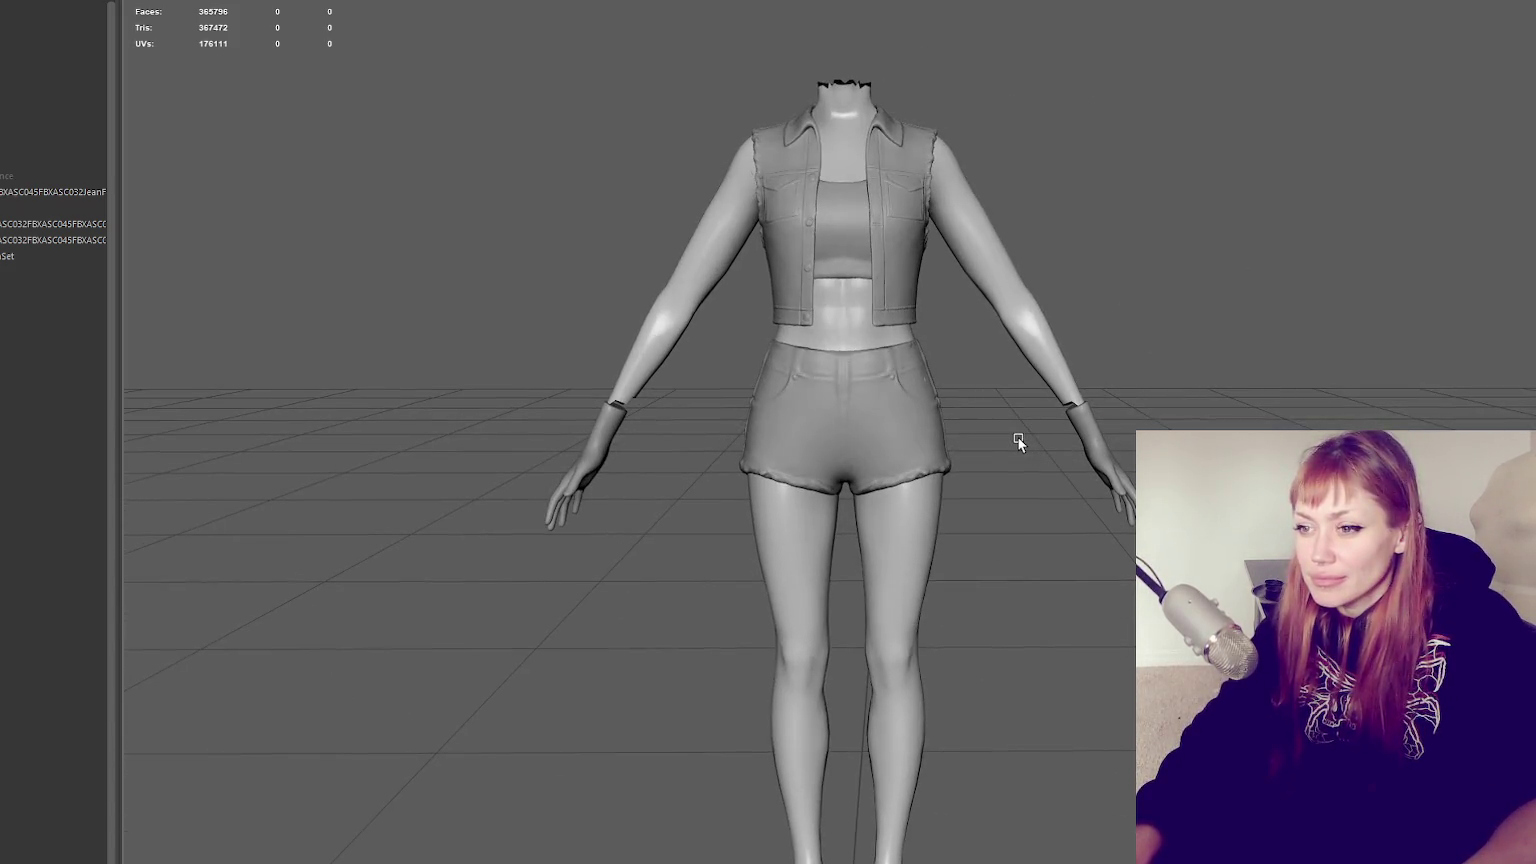
pyautogui.scroll(-2, 1018, 436)
pyautogui.scroll(-1, 1029, 432)
pyautogui.click(1050, 410)
pyautogui.click(1060, 425)
pyautogui.click(1125, 438)
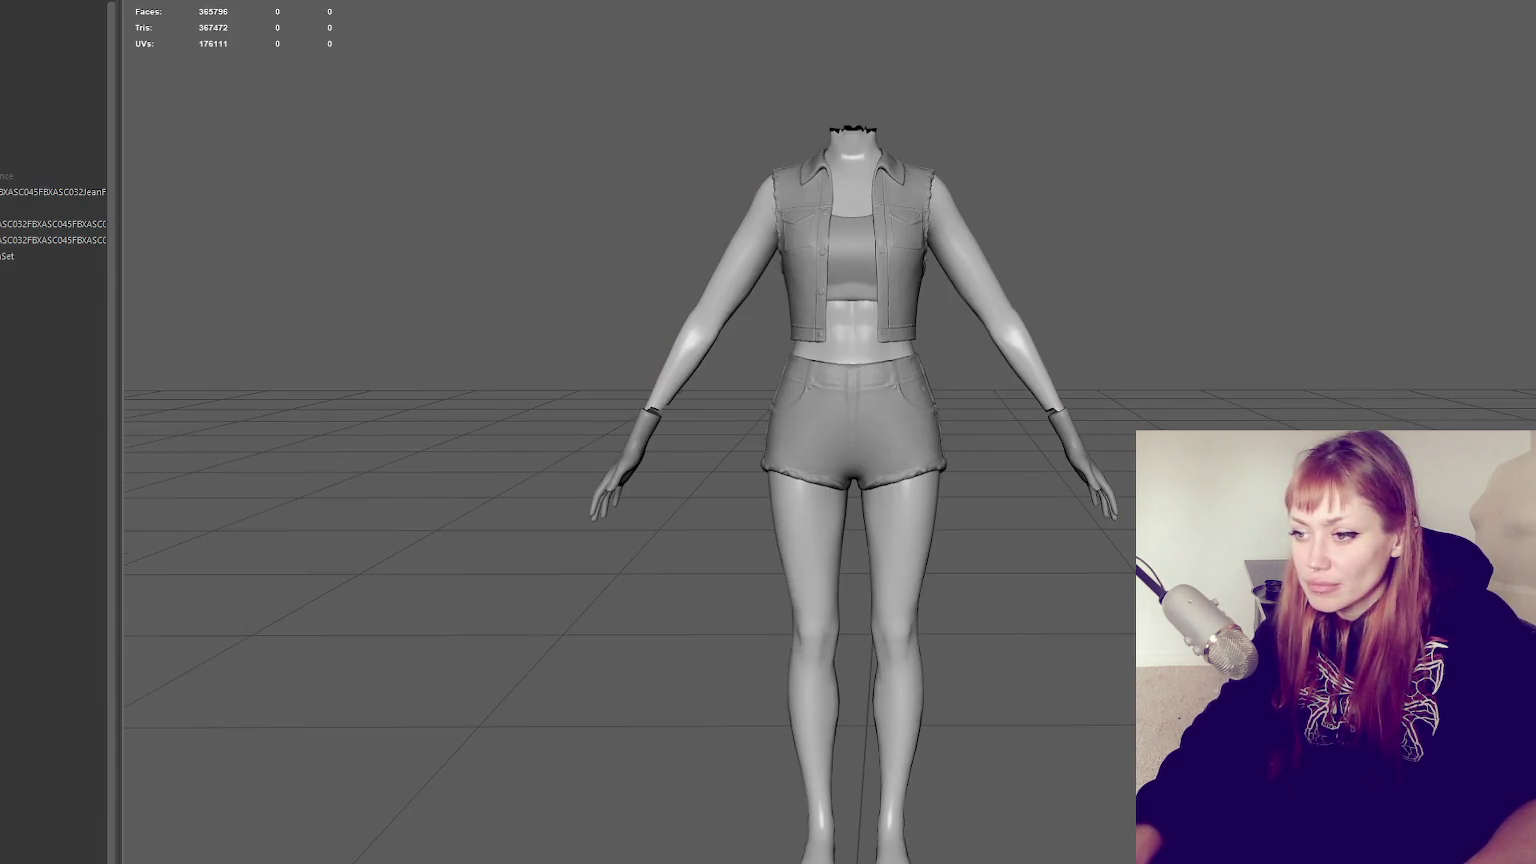
pyautogui.click(1096, 474)
pyautogui.keyDown('shift'); pyautogui.click(622, 466); pyautogui.keyUp('shift')
# Combine both hands into one mesh and rename it, then open and close the File menu
pyautogui.click(200, 25)
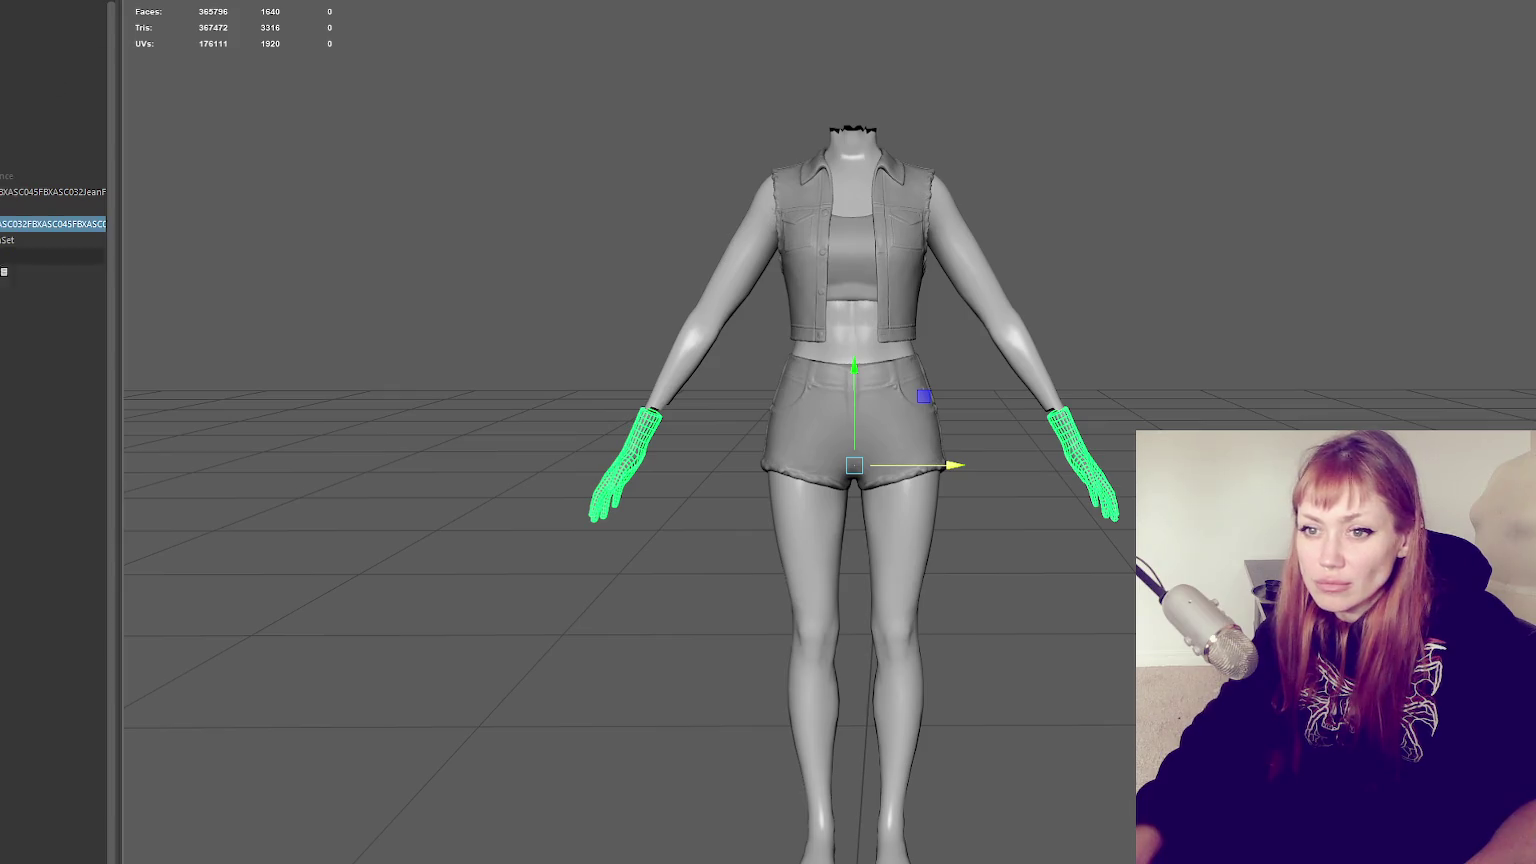
pyautogui.doubleClick(22, 228)
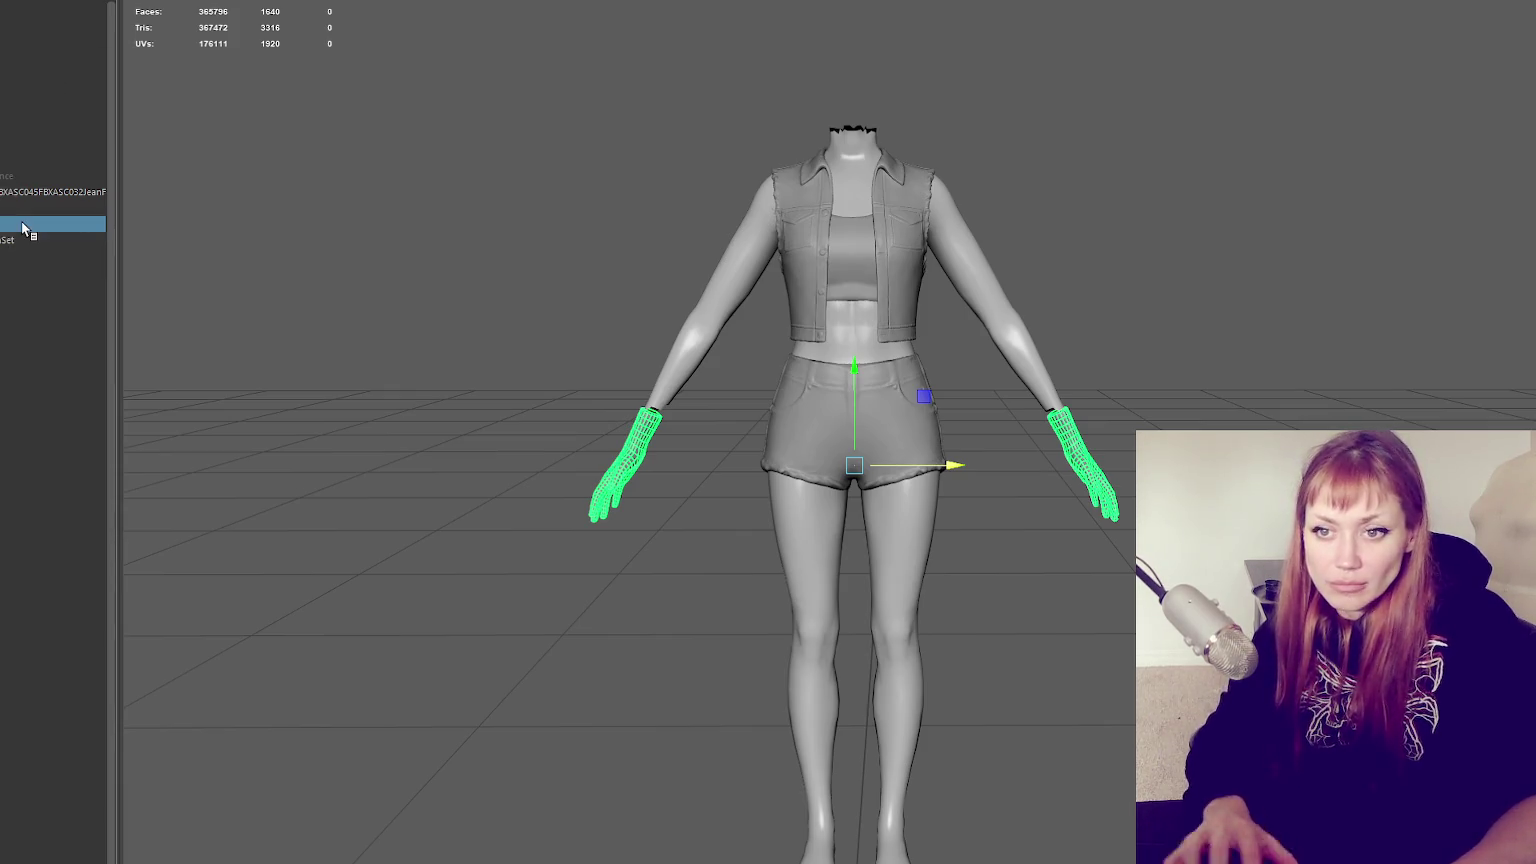
pyautogui.click(20, 2)
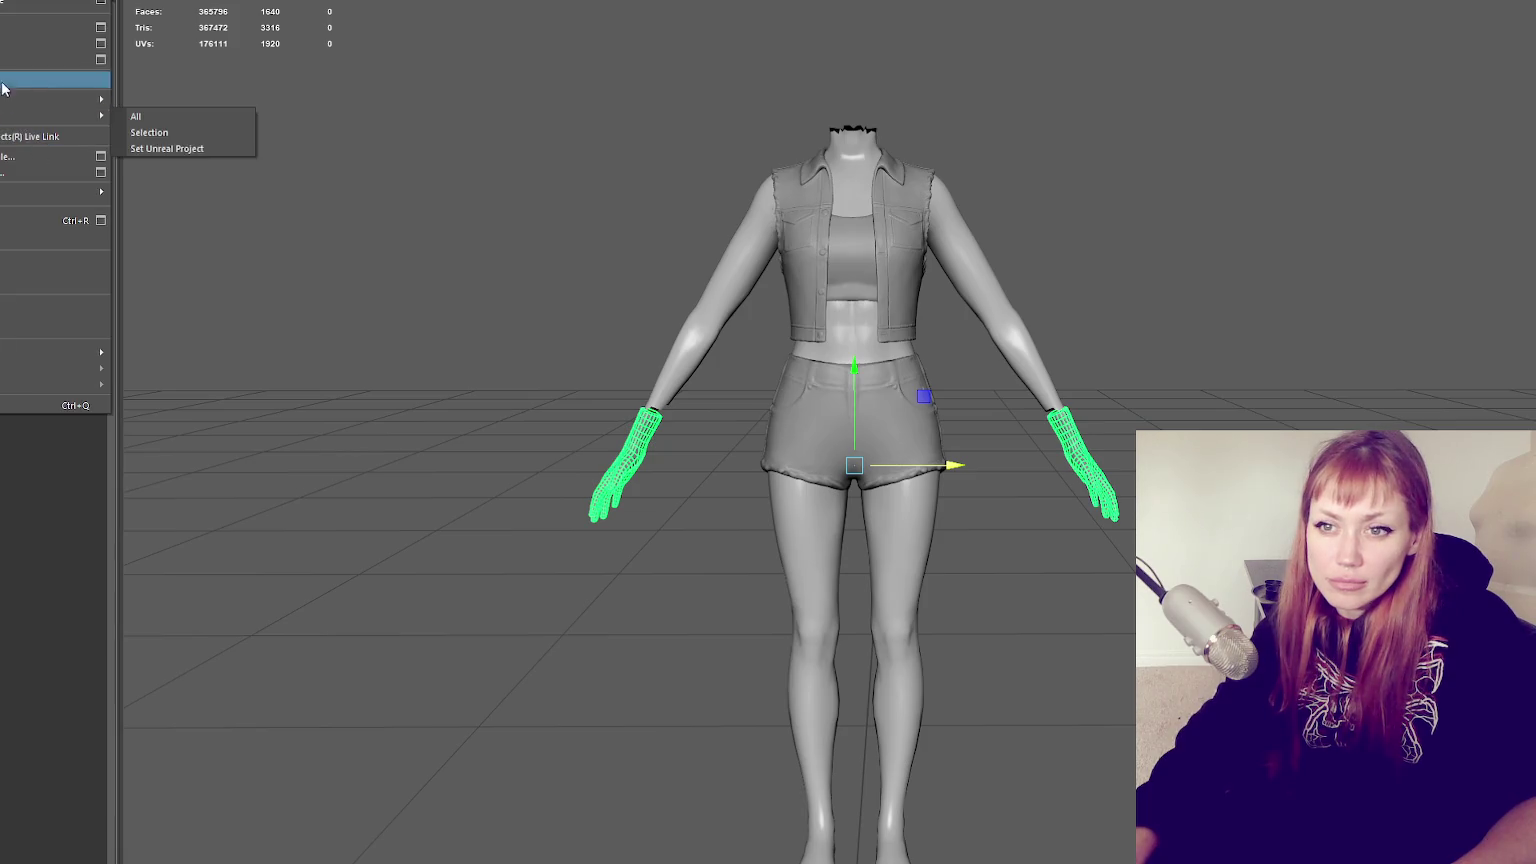
pyautogui.click(2, 89)
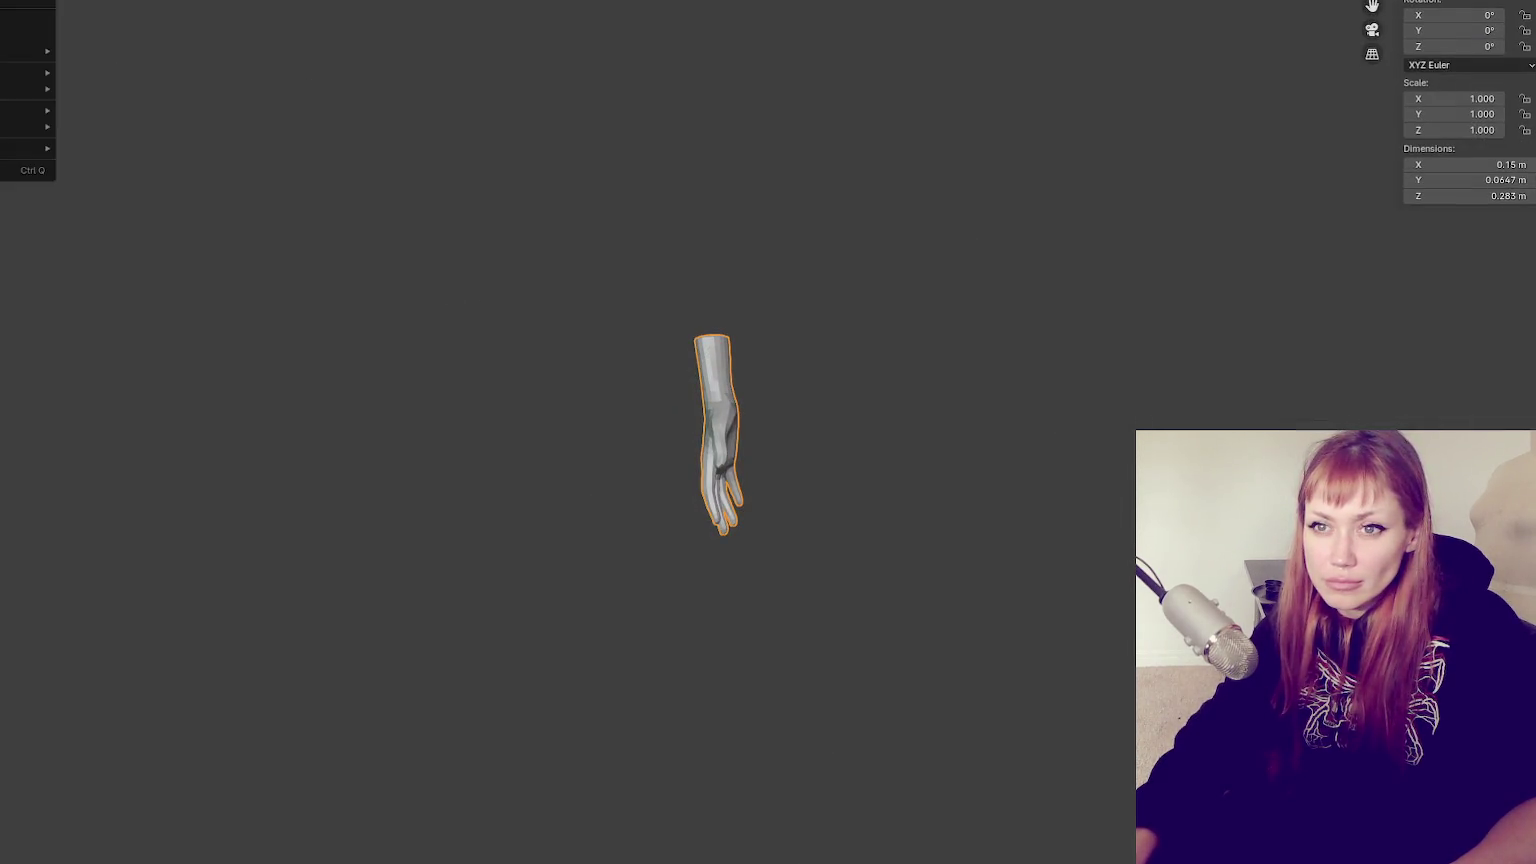
# Open the recent figure file and import the hands FBX file
pyautogui.hotkey('ctrl', 'q')
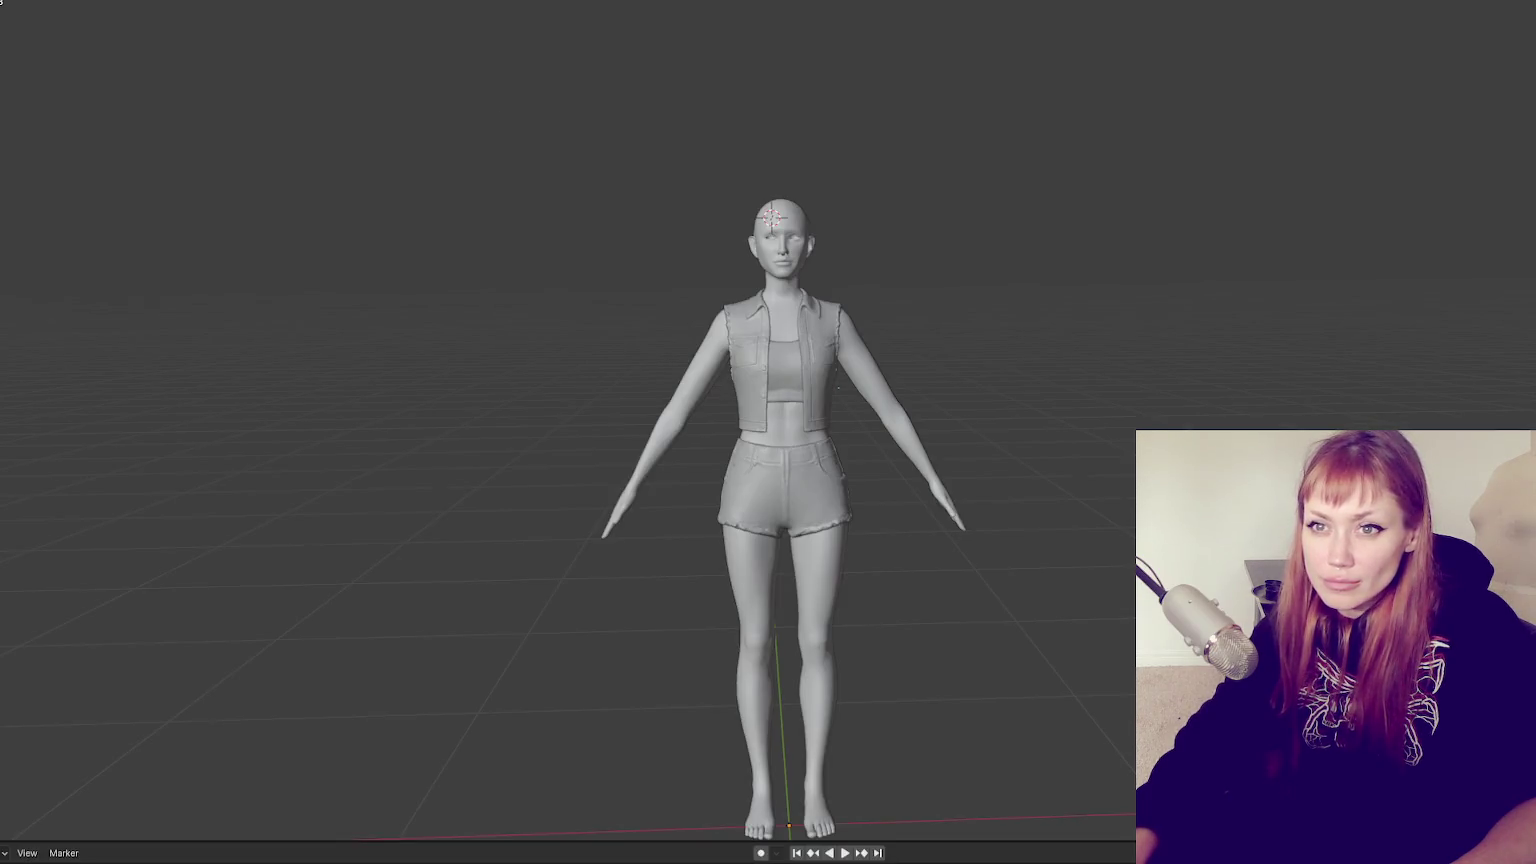
pyautogui.click(1, 1)
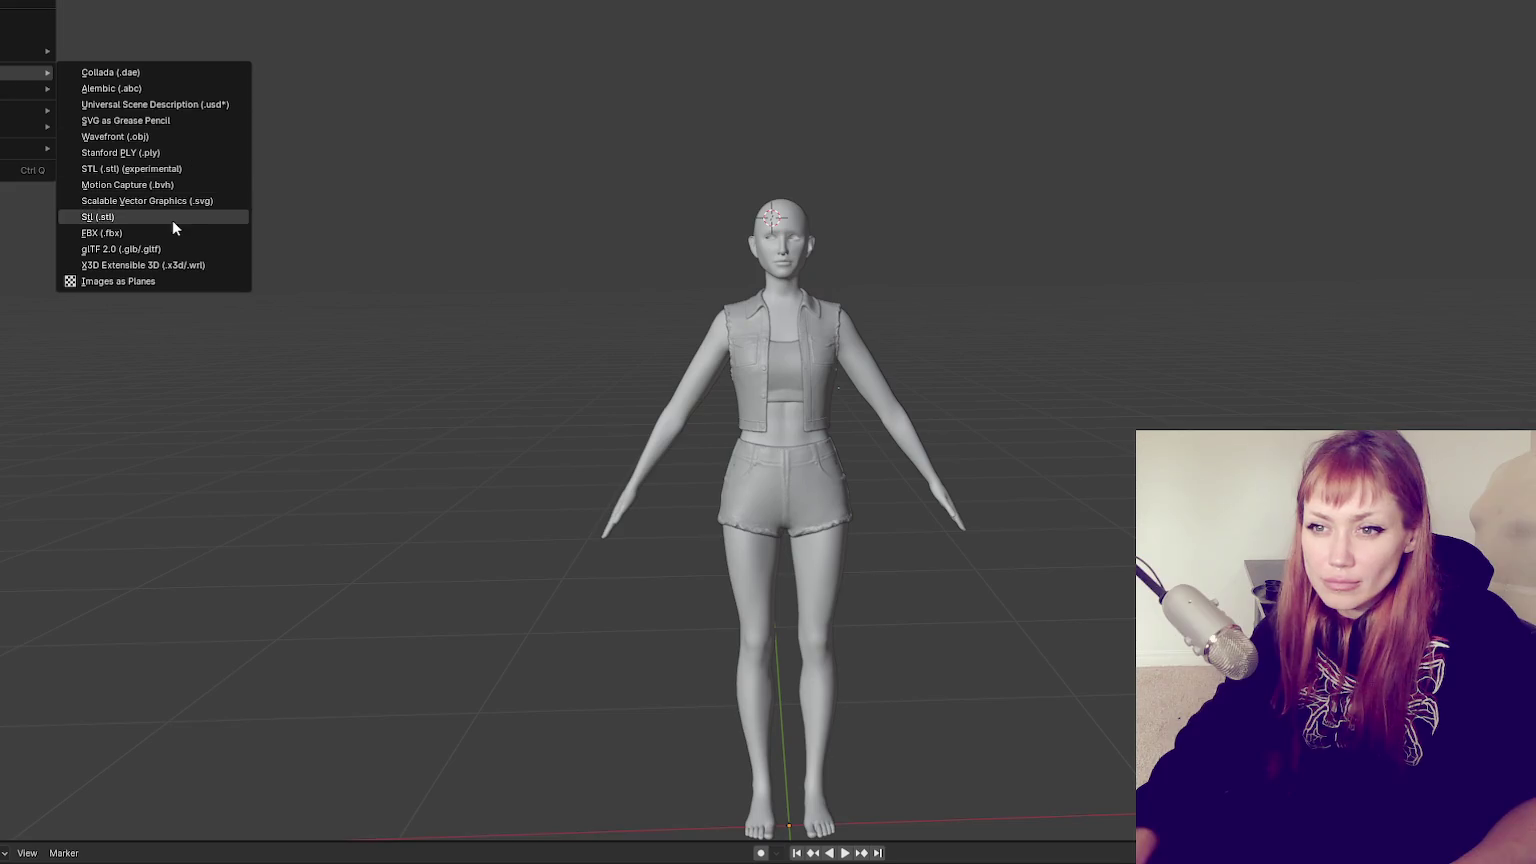
pyautogui.moveTo(26, 72)
pyautogui.click(172, 220)
pyautogui.press('Escape')
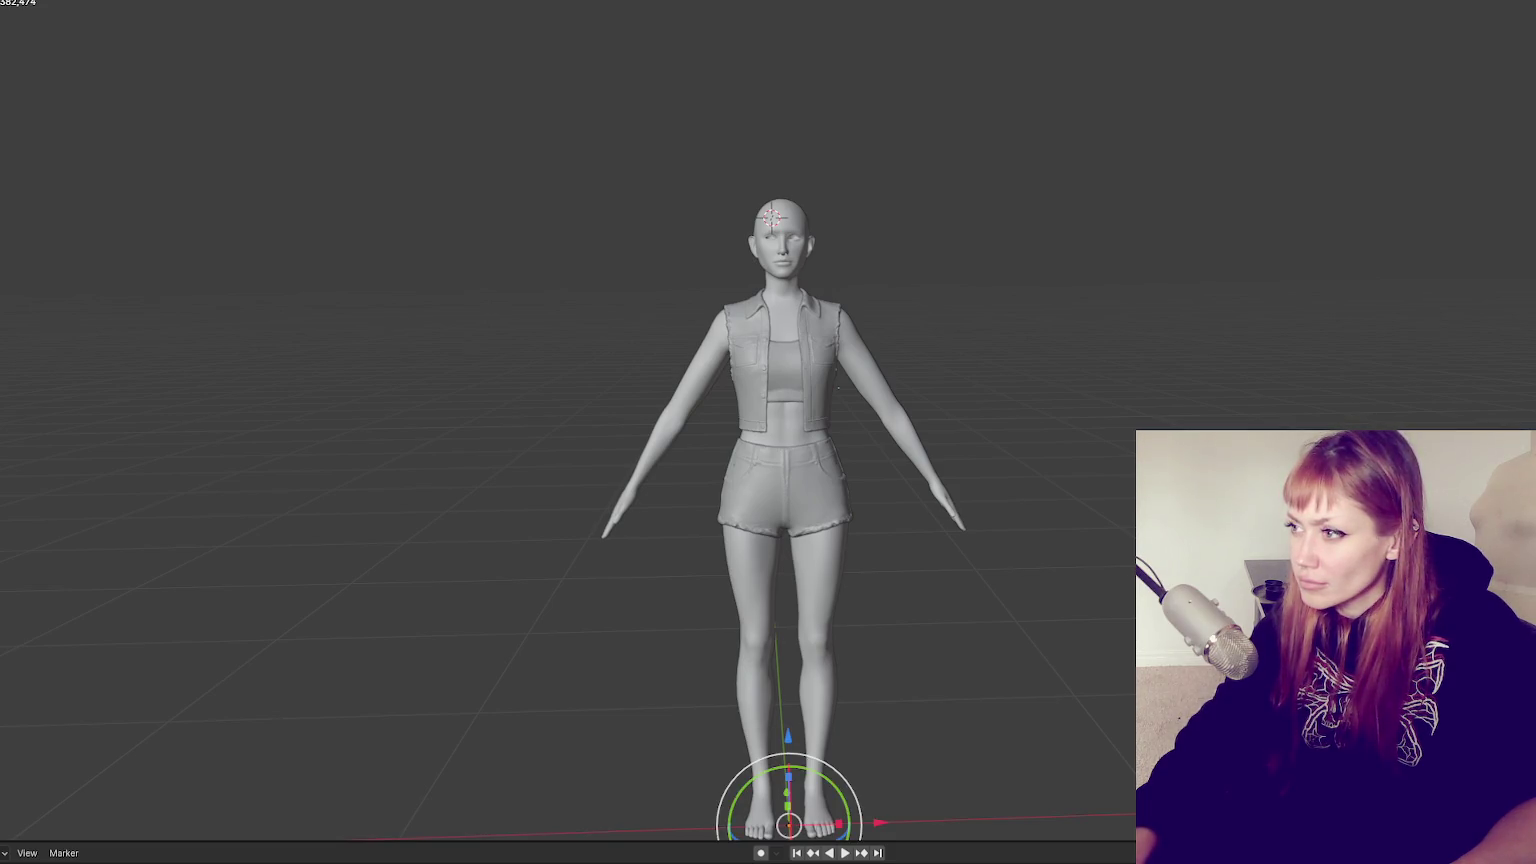
# Unhide the imported hands, select the whole figure and orbit to inspect it from front and behind
pyautogui.hotkey('alt', 'h')
pyautogui.press('a')
pyautogui.scroll(4, 950, 375)
pyautogui.moveTo(955, 368)
pyautogui.mouseDown(button='middle')
pyautogui.moveTo(956, 242)
pyautogui.moveTo(878, 248)
pyautogui.moveTo(1040, 248)
pyautogui.mouseUp(button='middle')
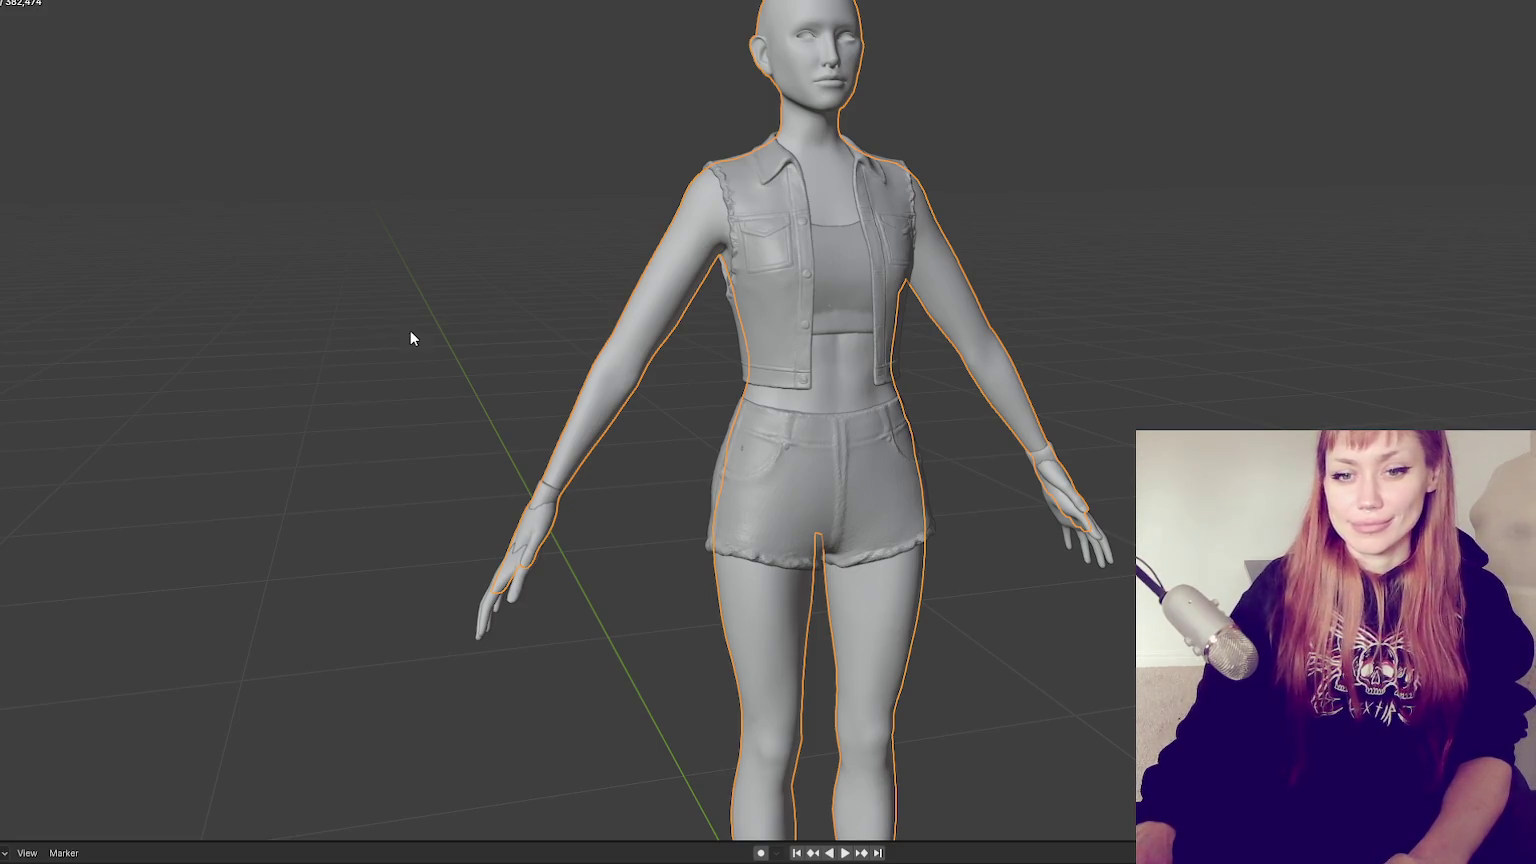
pyautogui.moveTo(686, 307)
pyautogui.mouseDown(button='middle')
pyautogui.moveTo(844, 328)
pyautogui.moveTo(1061, 284)
pyautogui.moveTo(748, 298)
pyautogui.moveTo(1031, 294)
pyautogui.moveTo(1110, 322)
pyautogui.moveTo(957, 298)
pyautogui.moveTo(1090, 315)
pyautogui.mouseUp(button='middle')
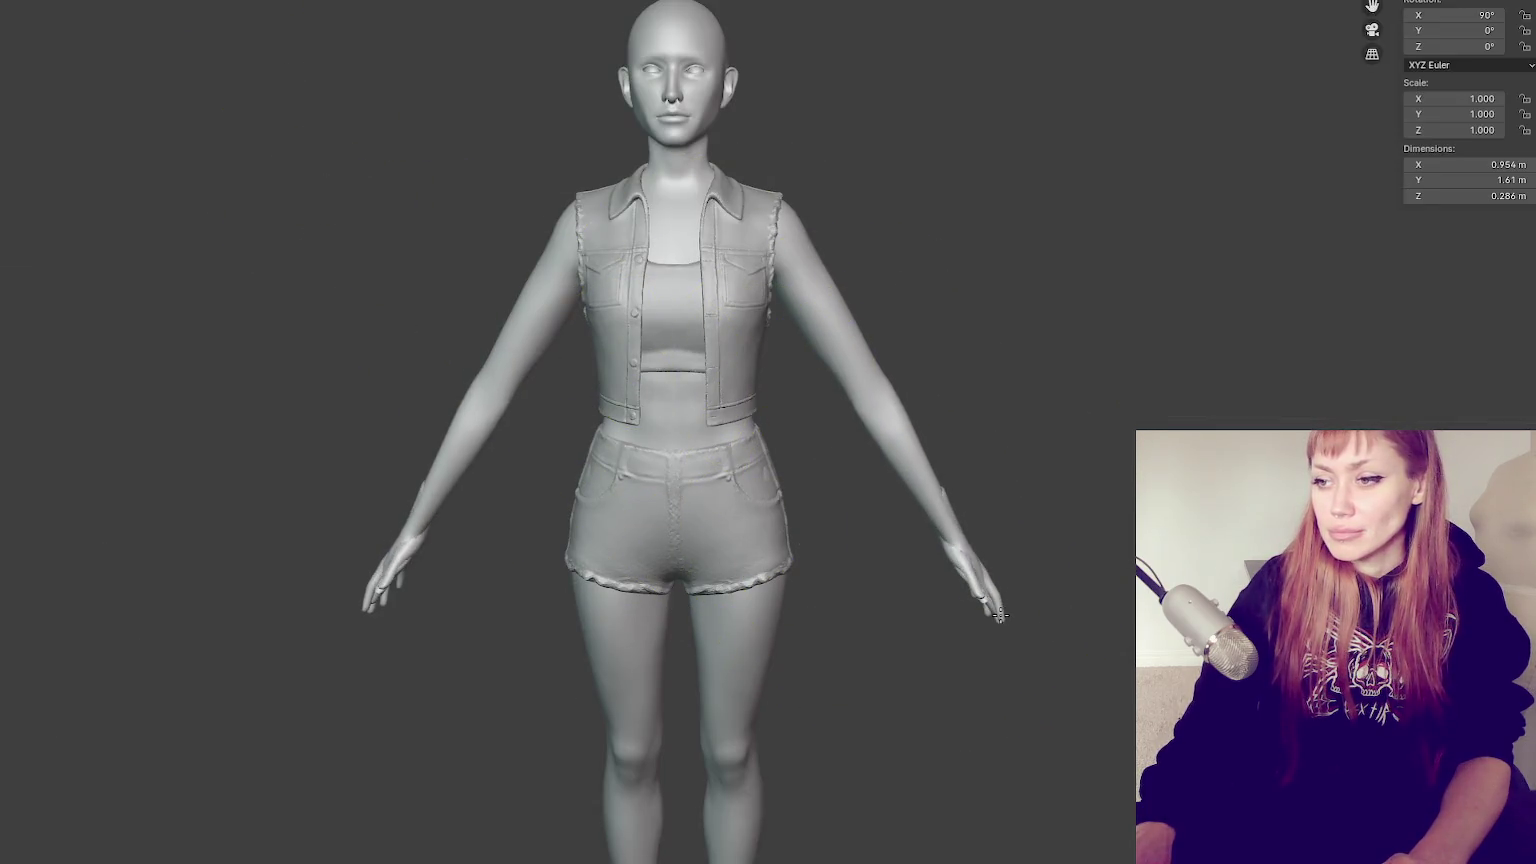
# From a front view, sculpt over the right and left wrist seams, undoing and redoing the last stroke
pyautogui.moveTo(994, 583)
pyautogui.mouseDown(button='middle')
pyautogui.moveTo(900, 590)
pyautogui.moveTo(803, 481)
pyautogui.mouseUp(button='middle')
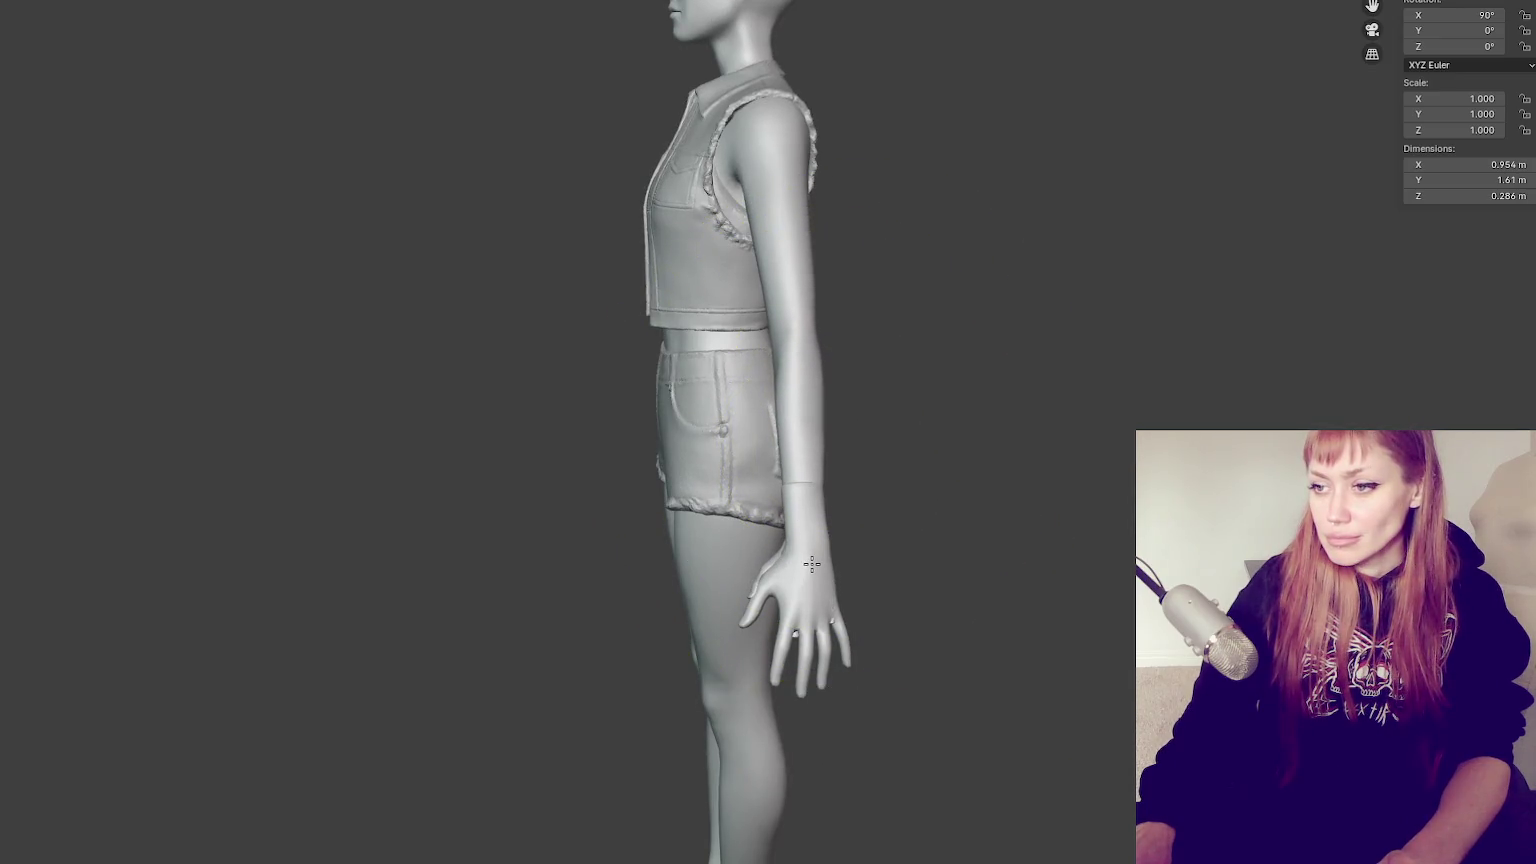
pyautogui.moveTo(803, 481)
pyautogui.mouseDown(button='middle')
pyautogui.moveTo(930, 568)
pyautogui.moveTo(909, 480)
pyautogui.mouseUp(button='middle')
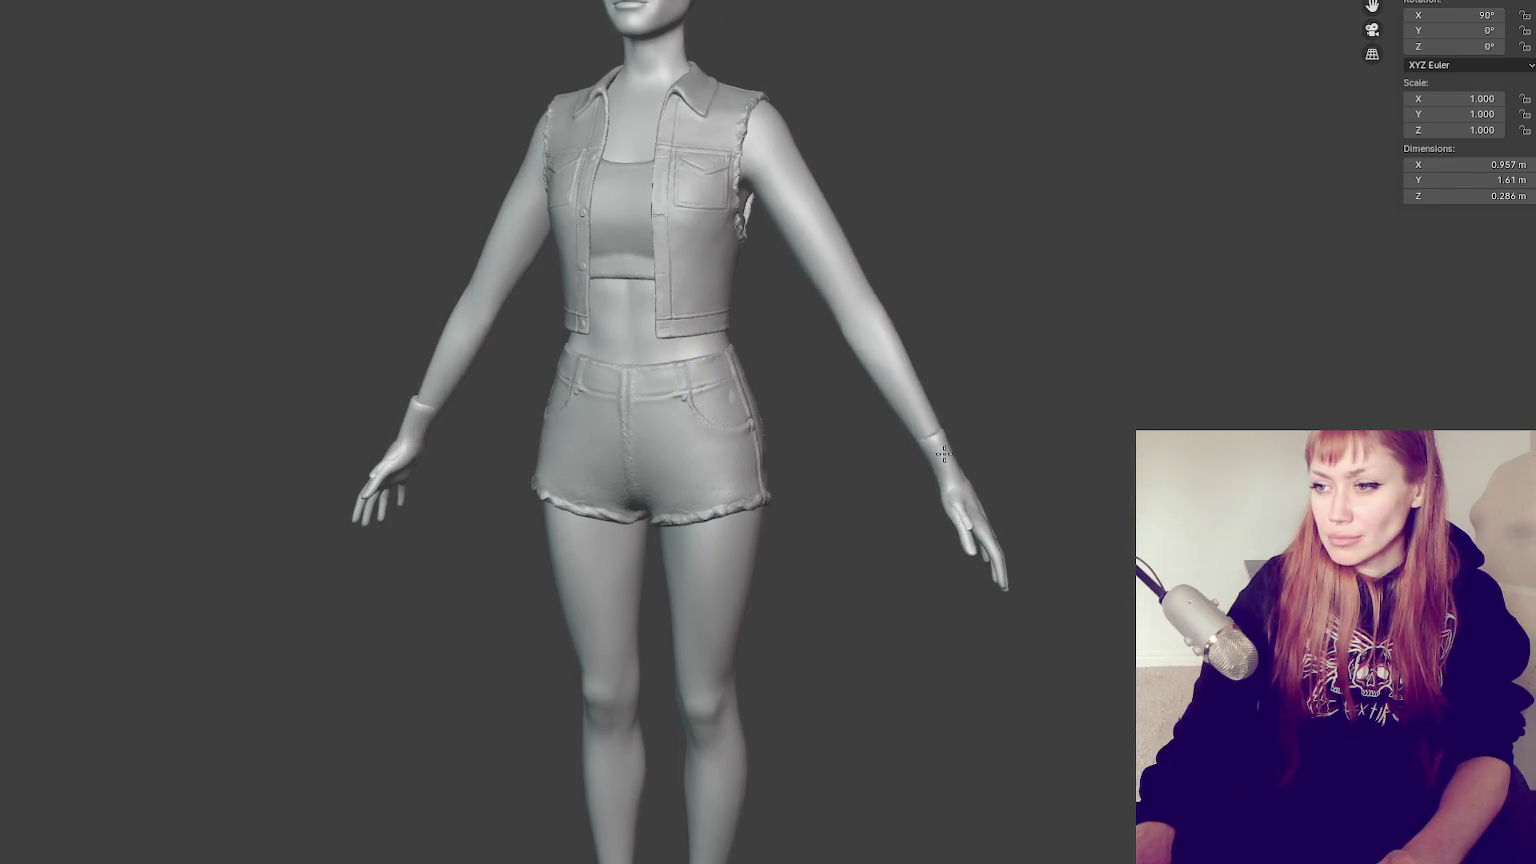
pyautogui.moveTo(925, 325); pyautogui.dragTo(994, 319, button='middle')
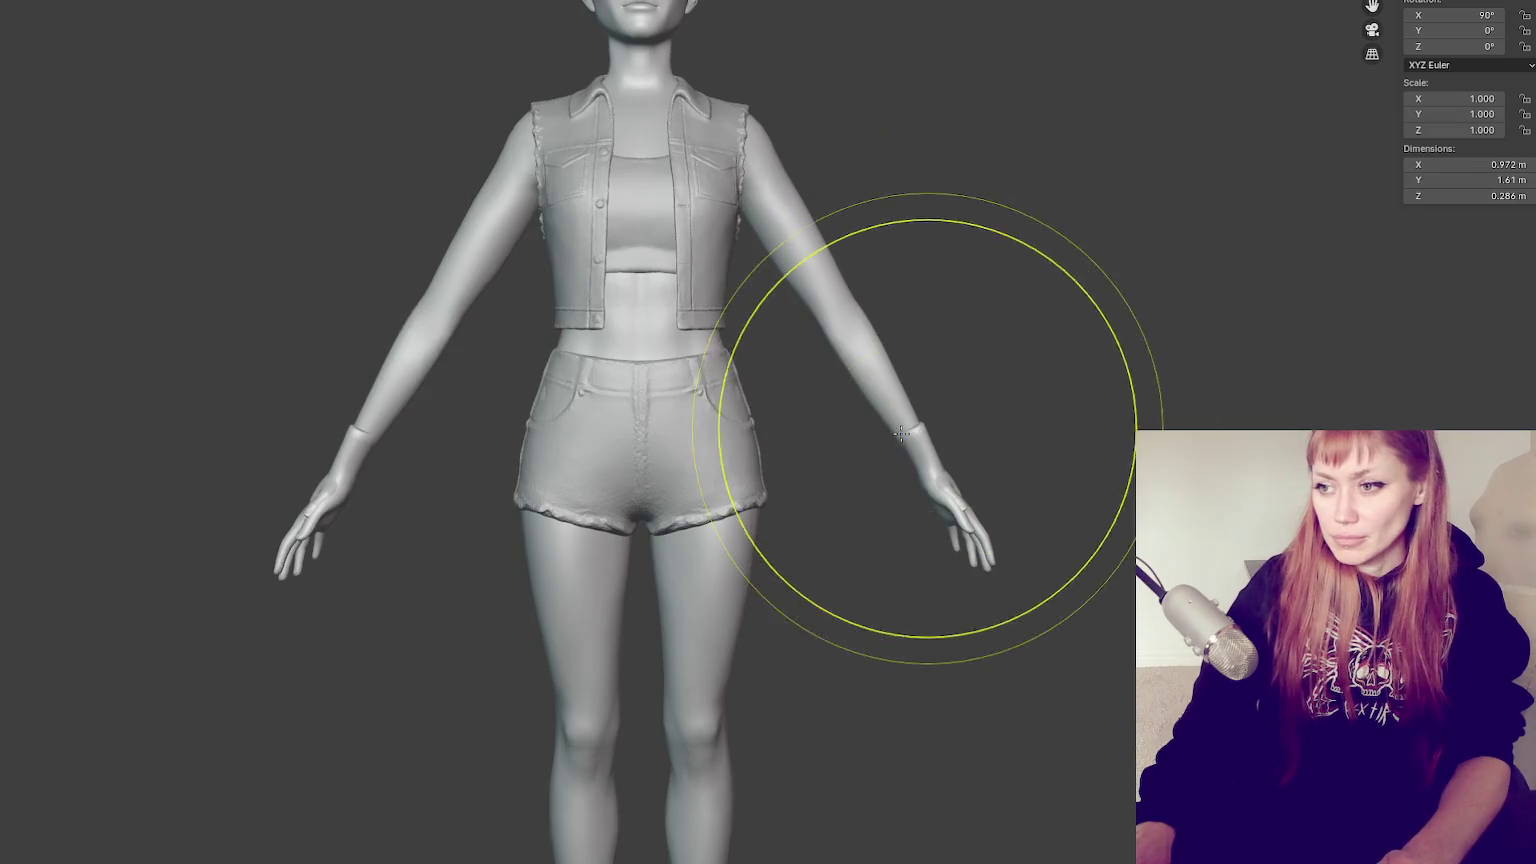
pyautogui.moveTo(901, 432); pyautogui.dragTo(930, 474)
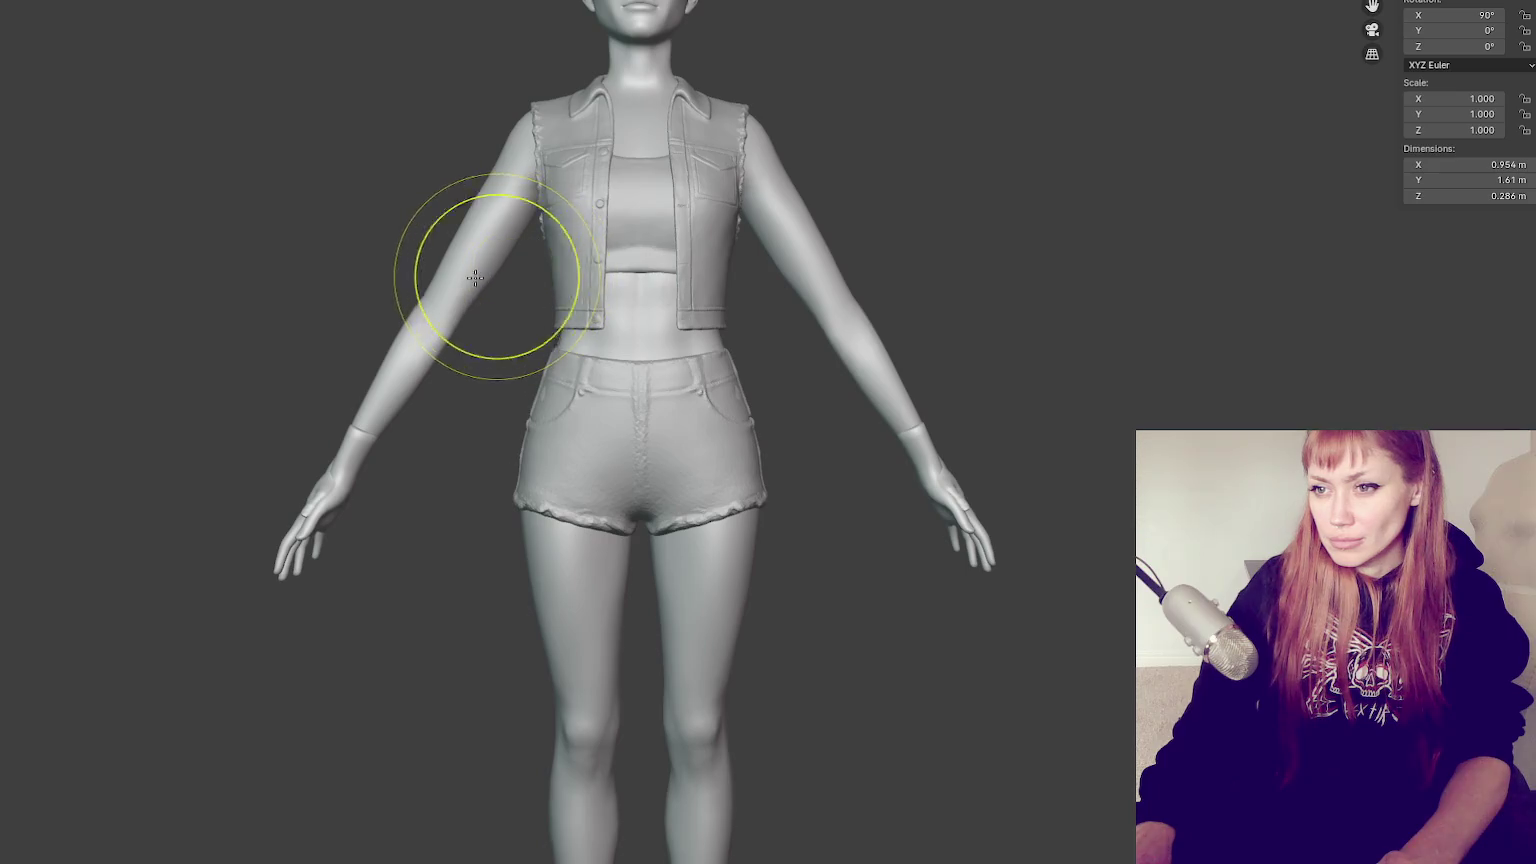
pyautogui.moveTo(405, 326); pyautogui.dragTo(360, 433)
pyautogui.hotkey('ctrl', 'z')
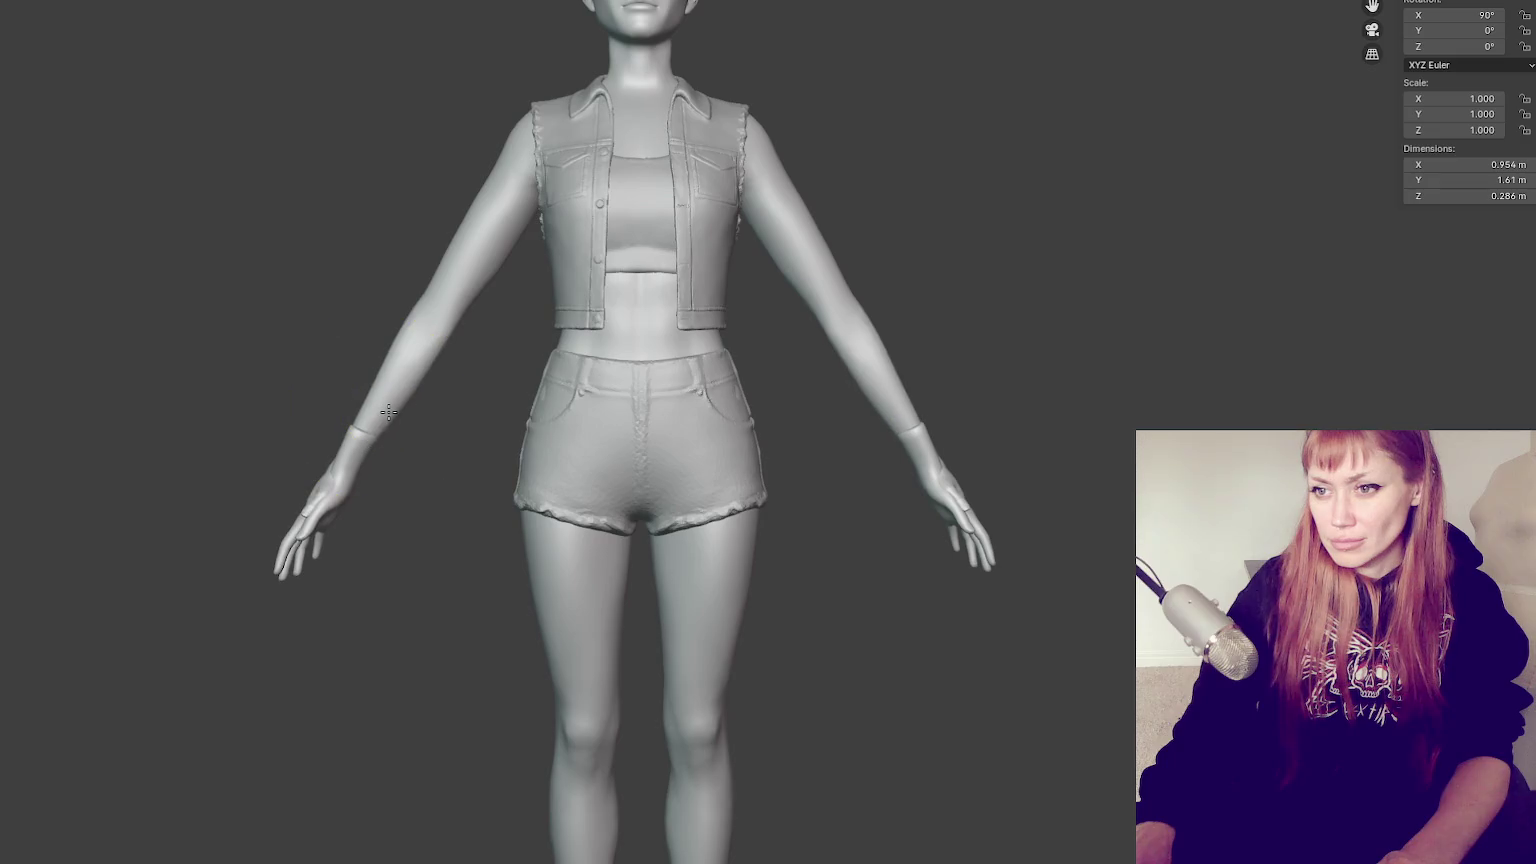
pyautogui.hotkey('ctrl', 'shift', 'z')
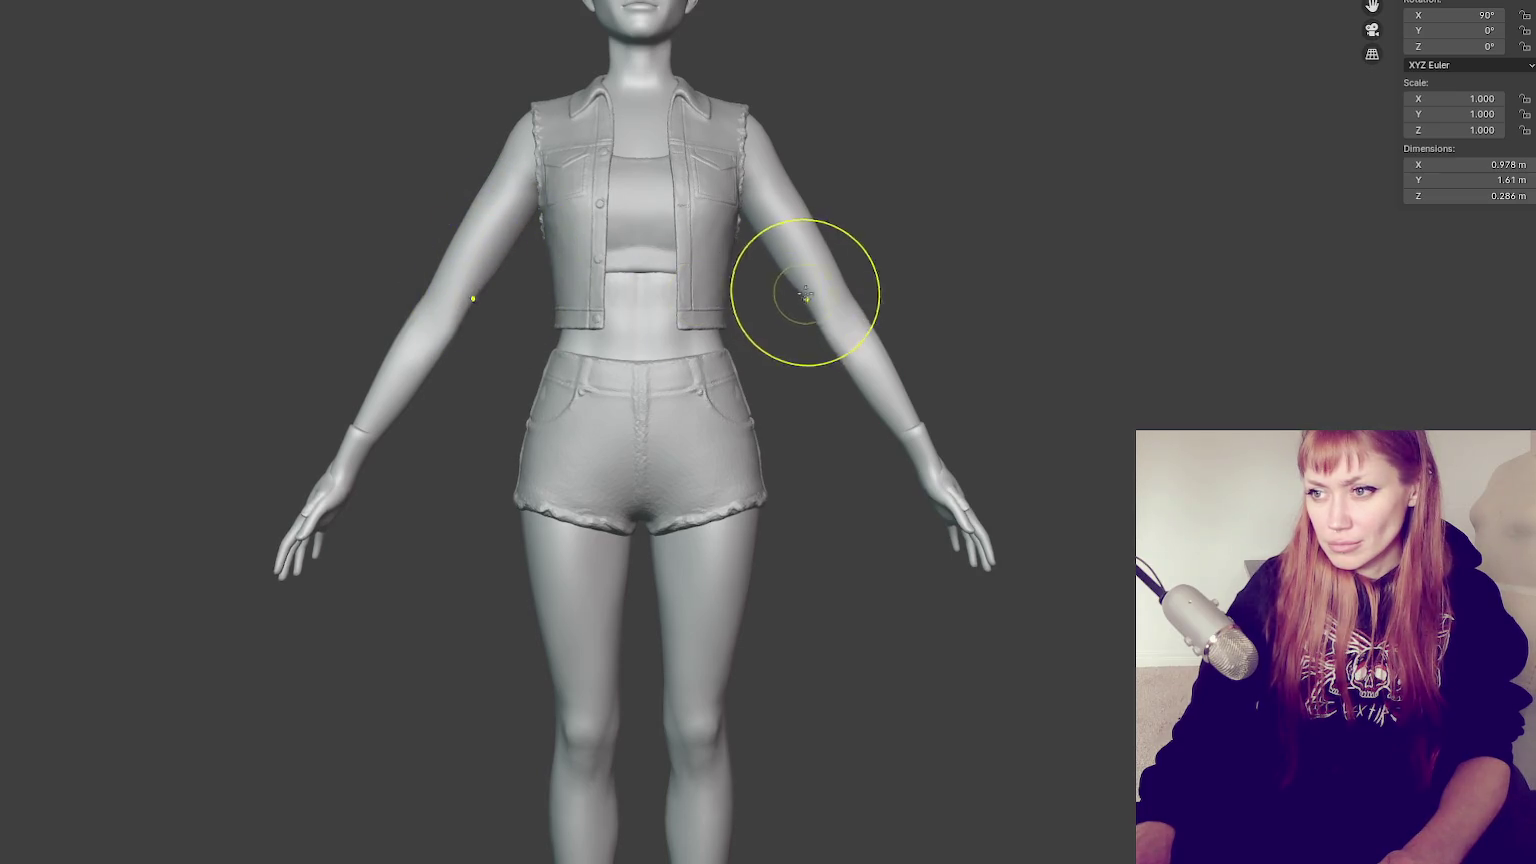
# Slim the right upper arm, then enlarge the sculpt brush from a side view
pyautogui.moveTo(819, 309); pyautogui.dragTo(842, 298)
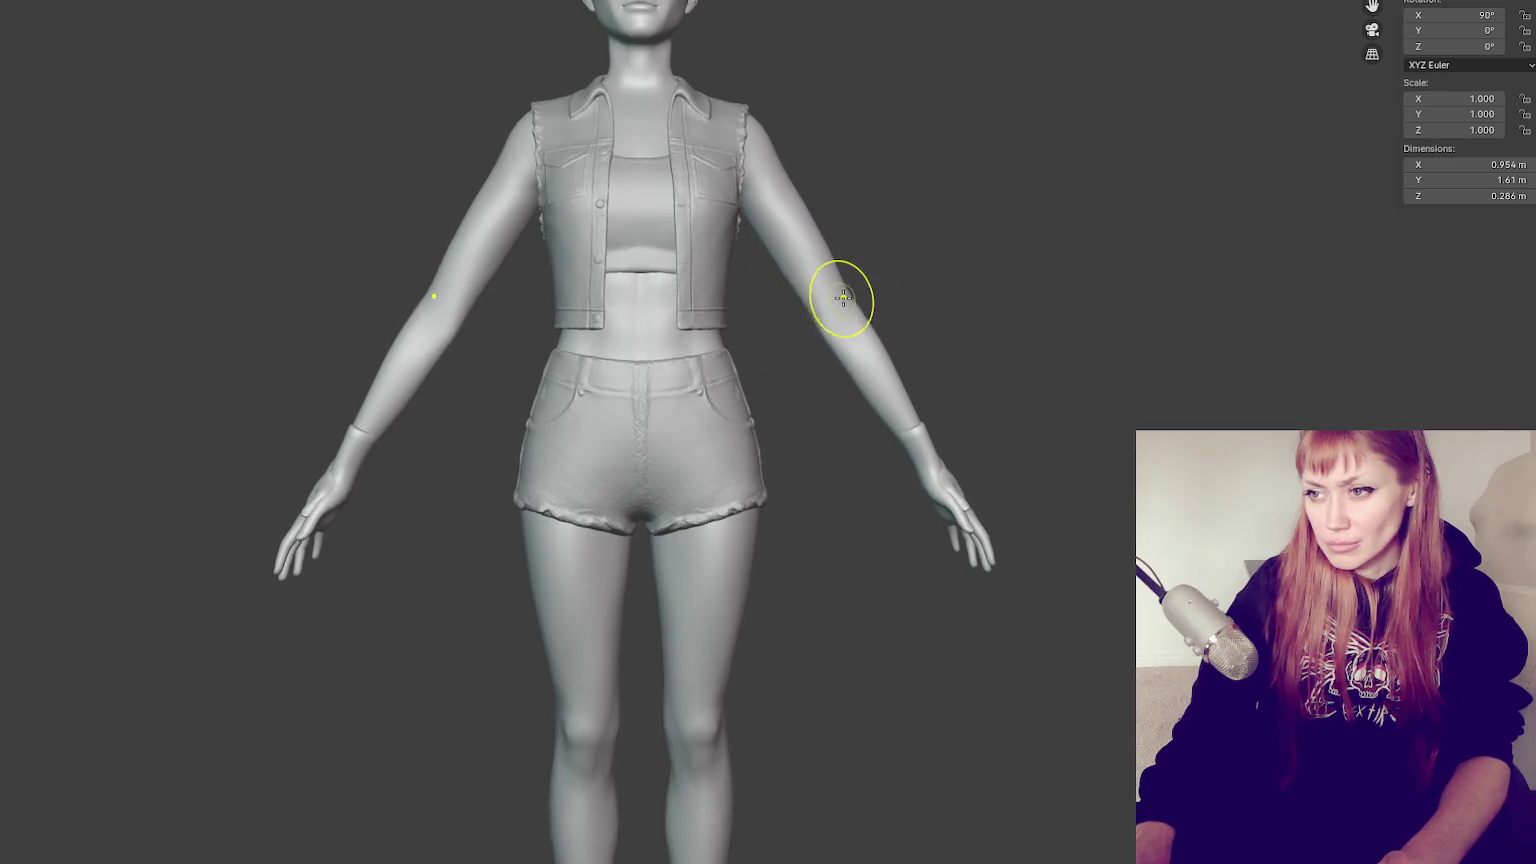
pyautogui.hotkey('ctrl', 'z')
pyautogui.moveTo(852, 300)
pyautogui.mouseDown(button='middle')
pyautogui.moveTo(820, 351)
pyautogui.moveTo(641, 418)
pyautogui.mouseUp(button='middle')
pyautogui.hotkey('ctrl', 'shift', 'z')
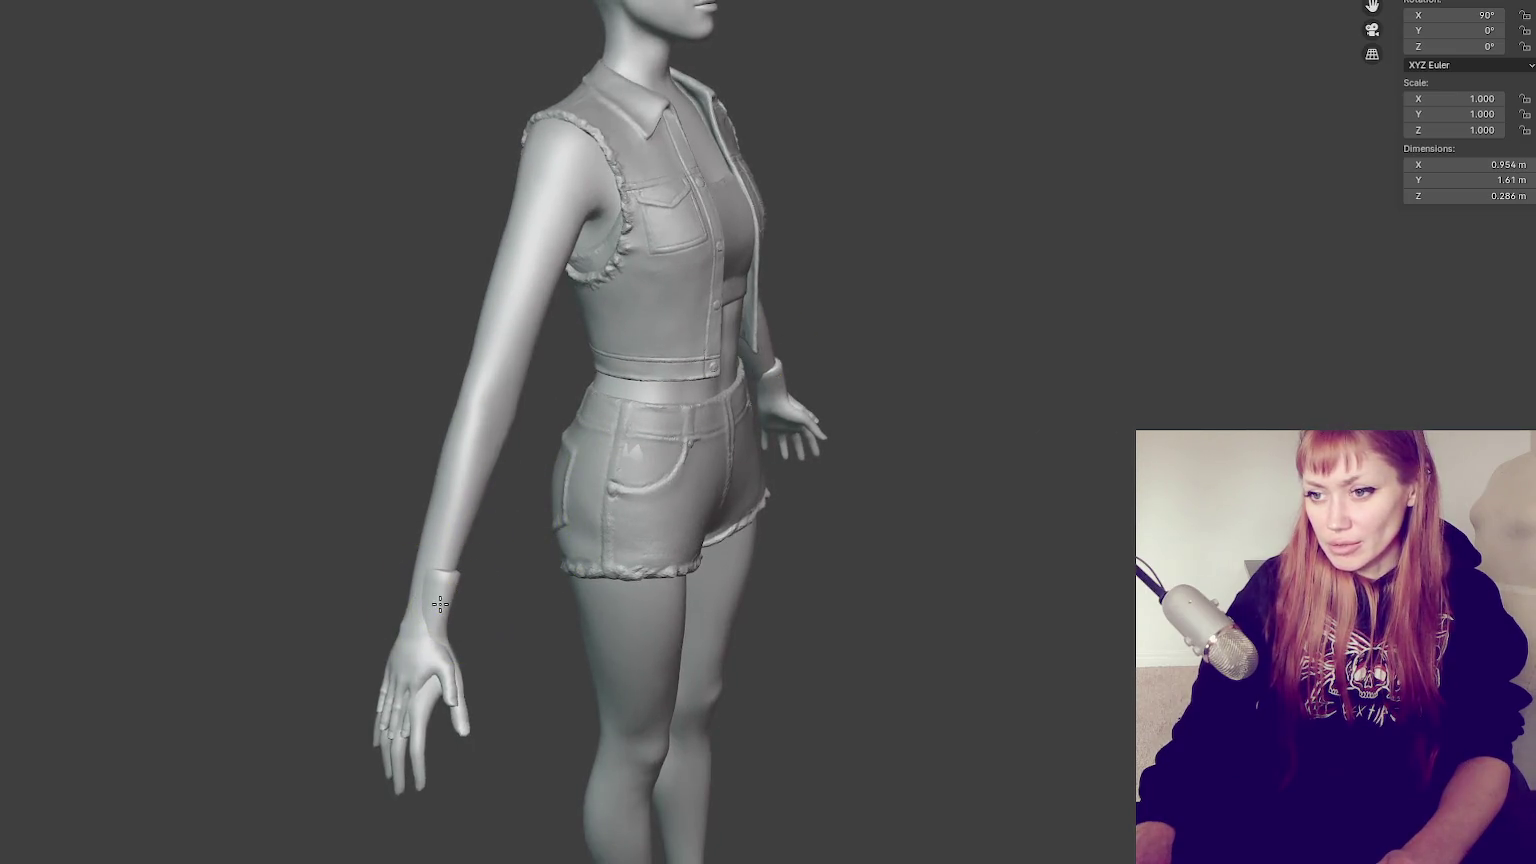
pyautogui.moveTo(441, 603); pyautogui.dragTo(566, 583, button='middle')
pyautogui.press('f')
pyautogui.click(1015, 620)
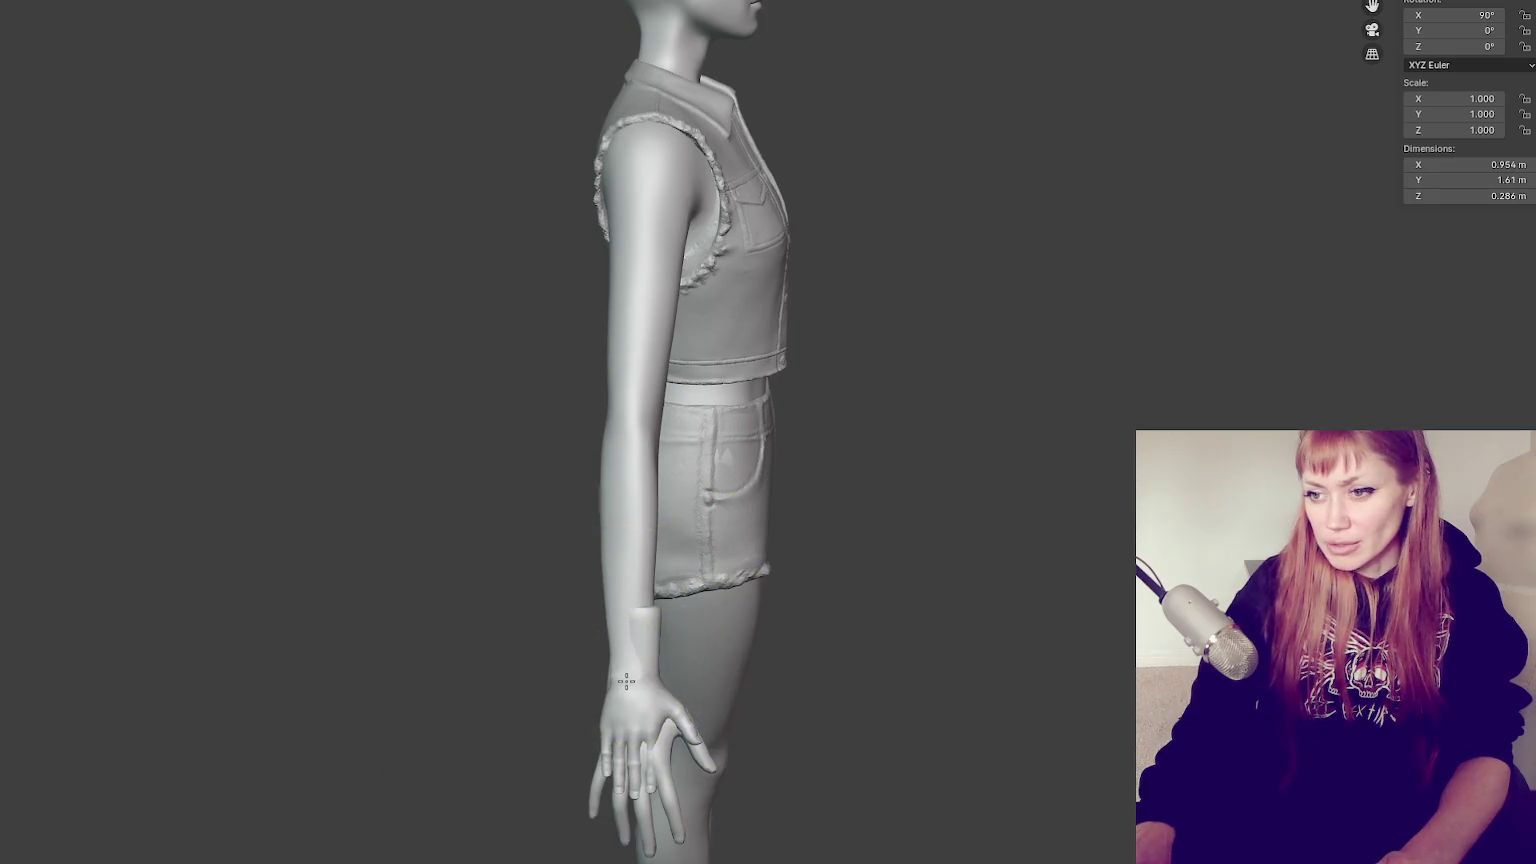
pyautogui.moveTo(643, 679); pyautogui.dragTo(686, 612, button='middle')
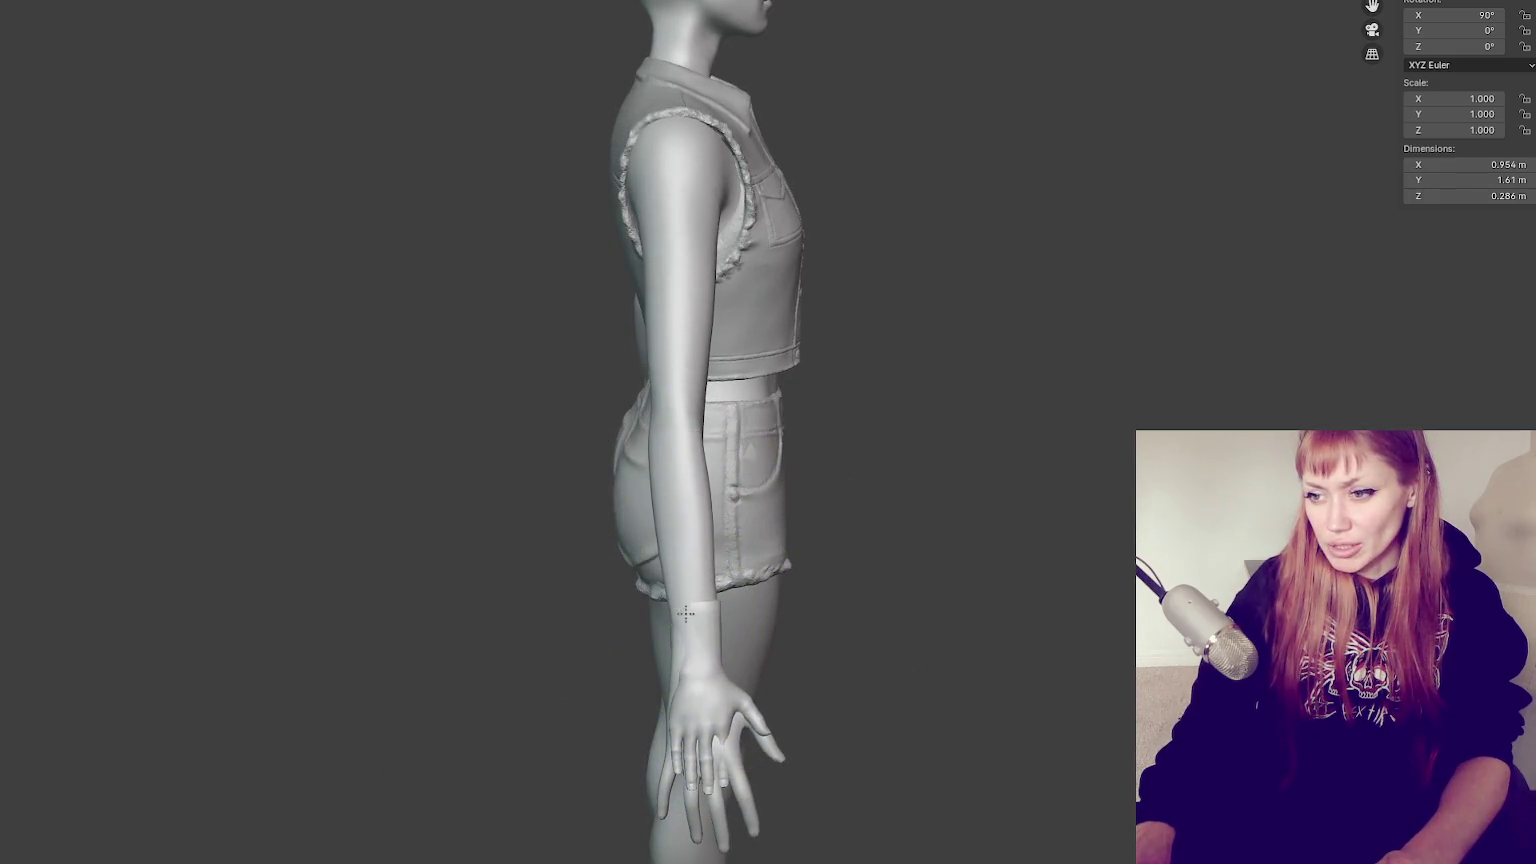
pyautogui.hotkey('ctrl', 'z')
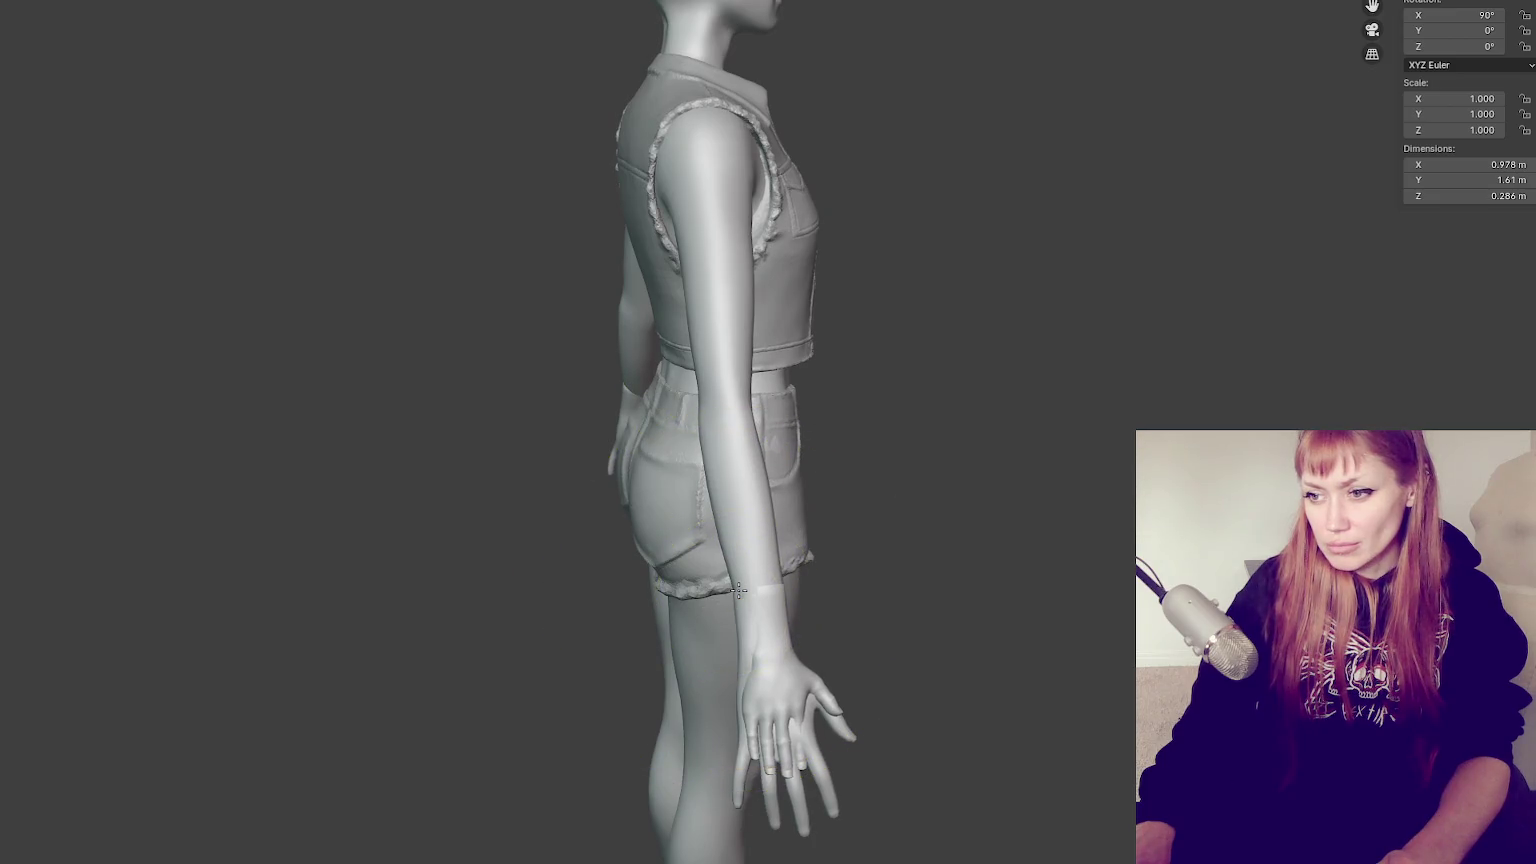
# Resize the brush, switch to the numpad 3 side view, and pull the near arm toward the waist
pyautogui.press('f')
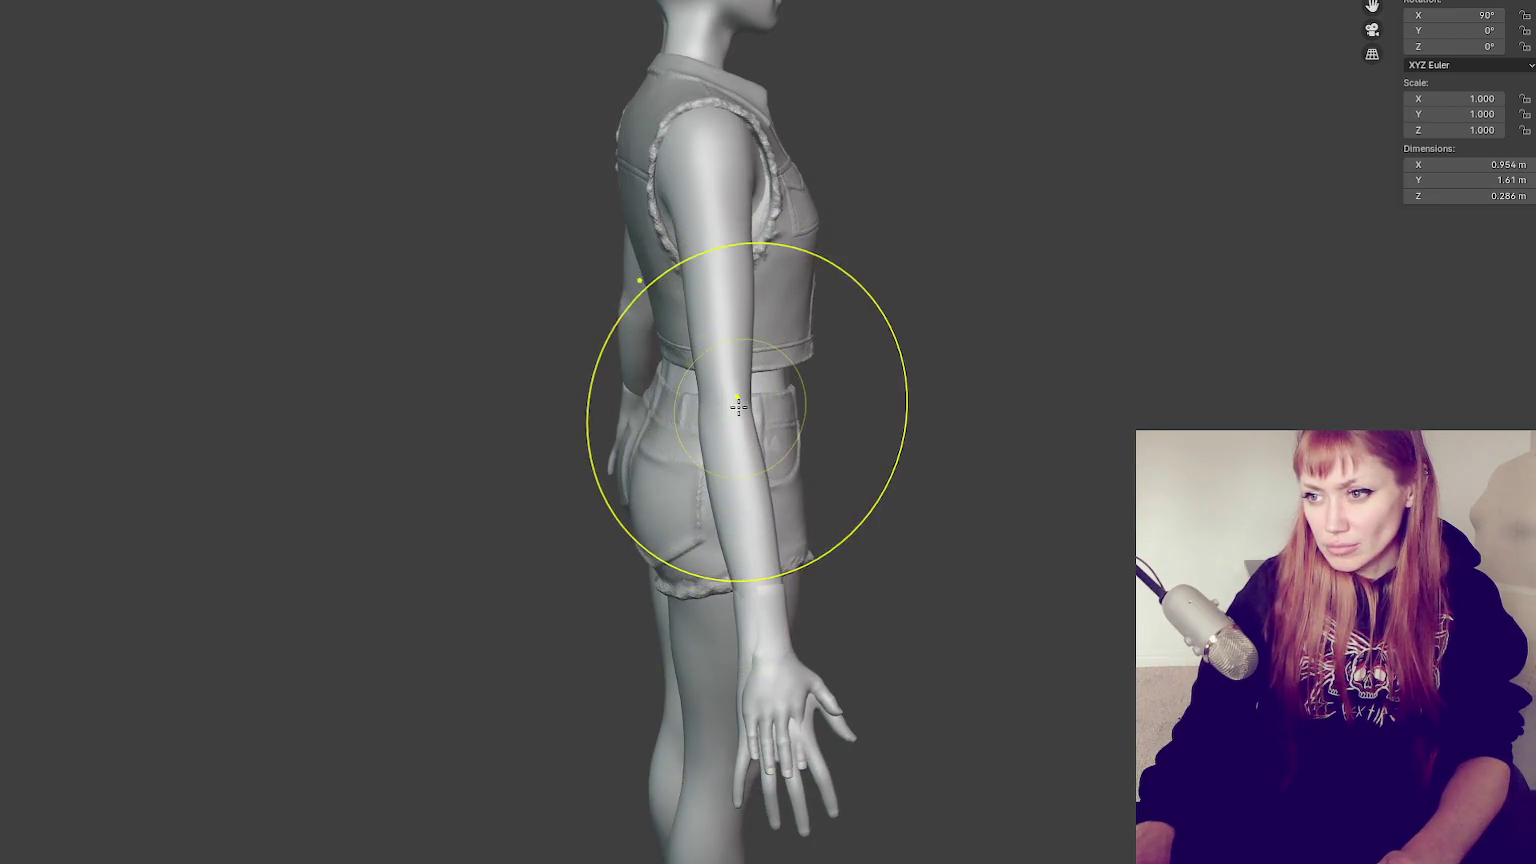
pyautogui.click(697, 411)
pyautogui.press('f')
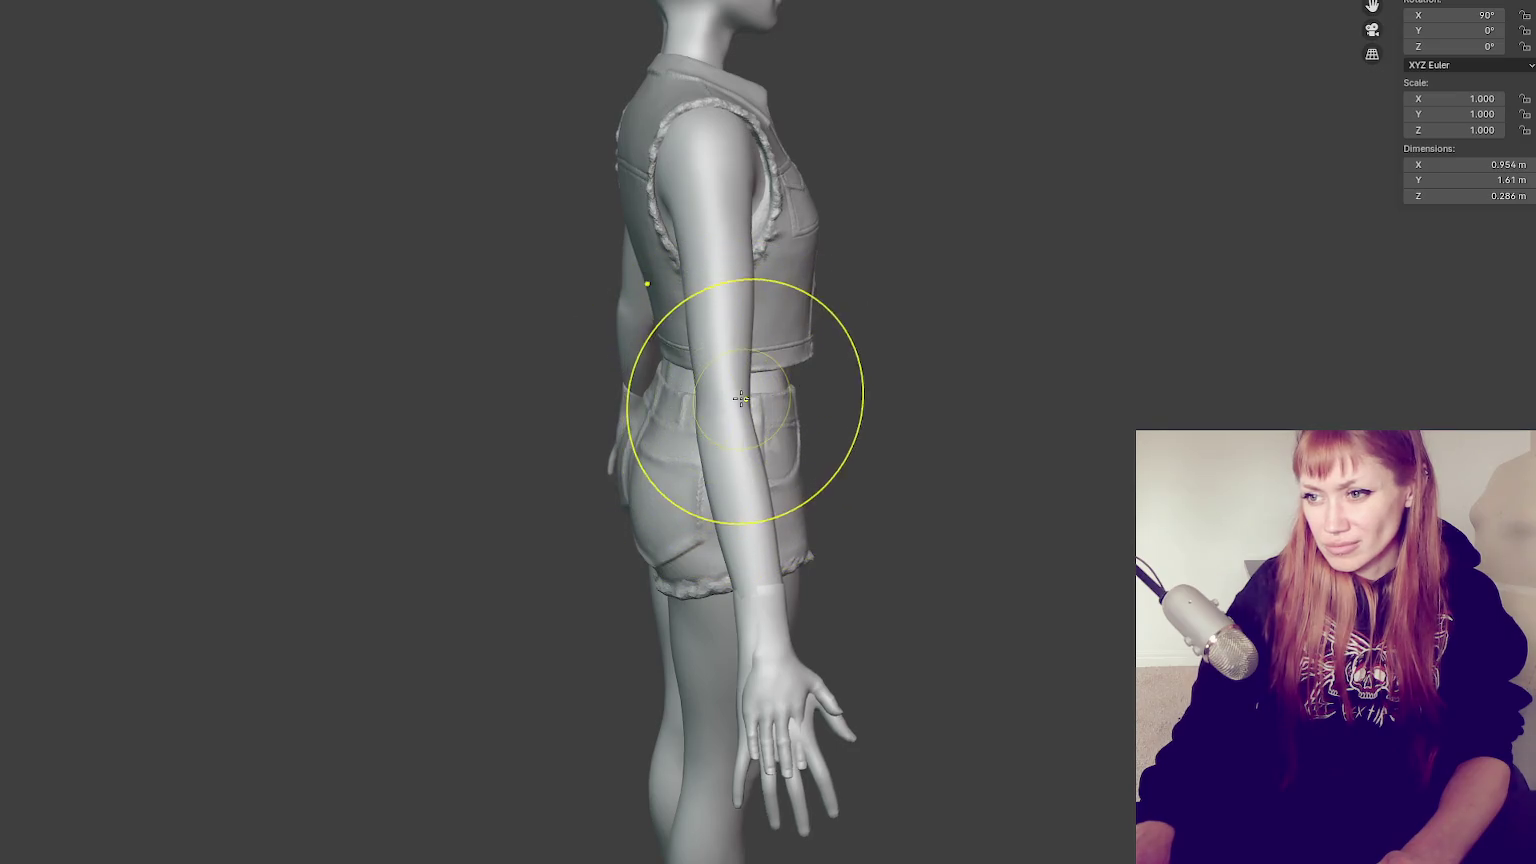
pyautogui.click(701, 403)
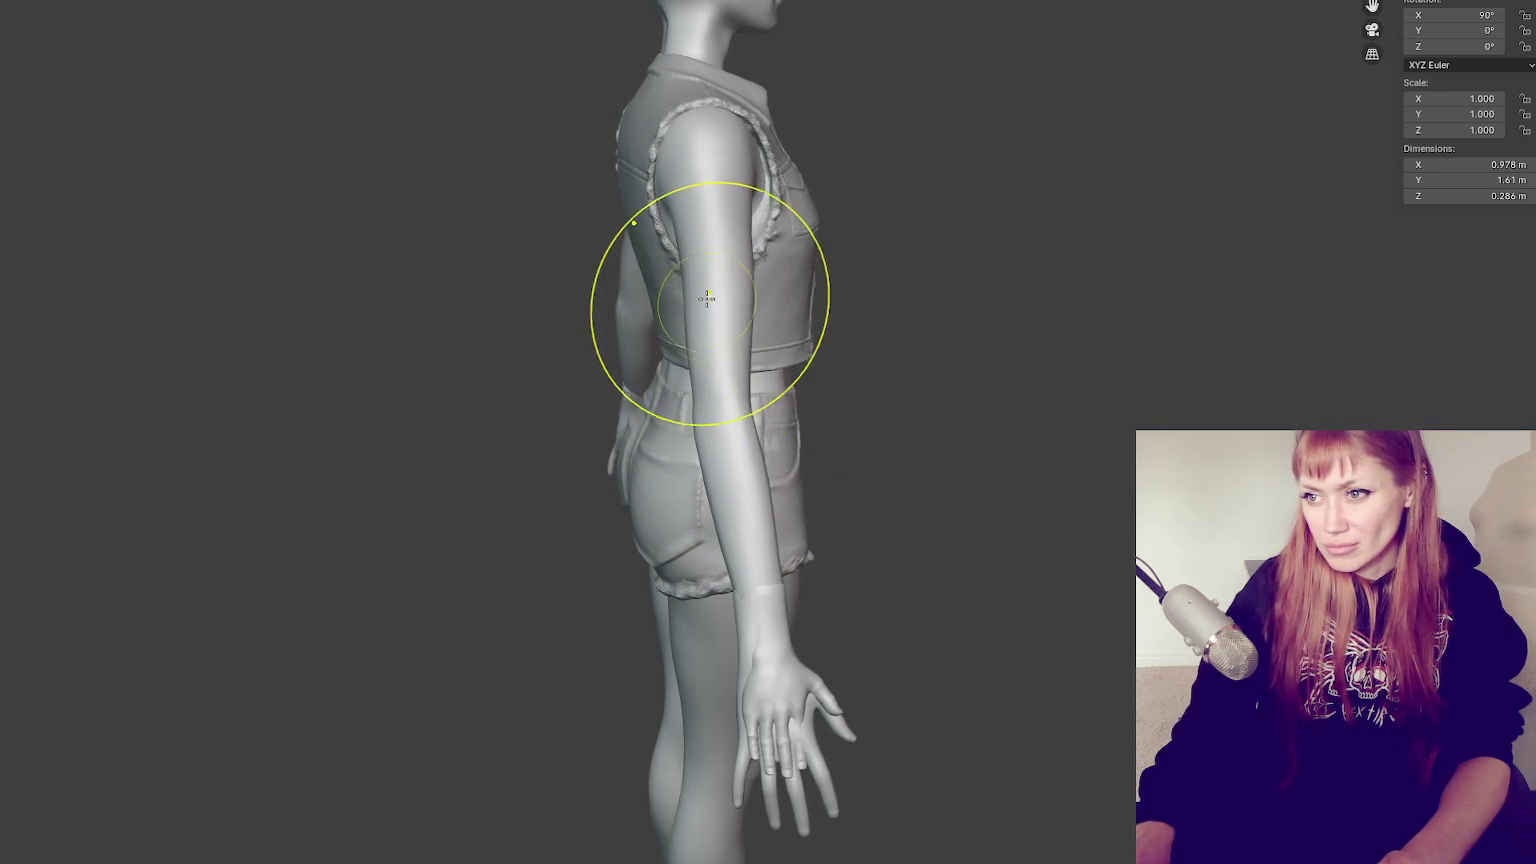
pyautogui.press('KP_3')
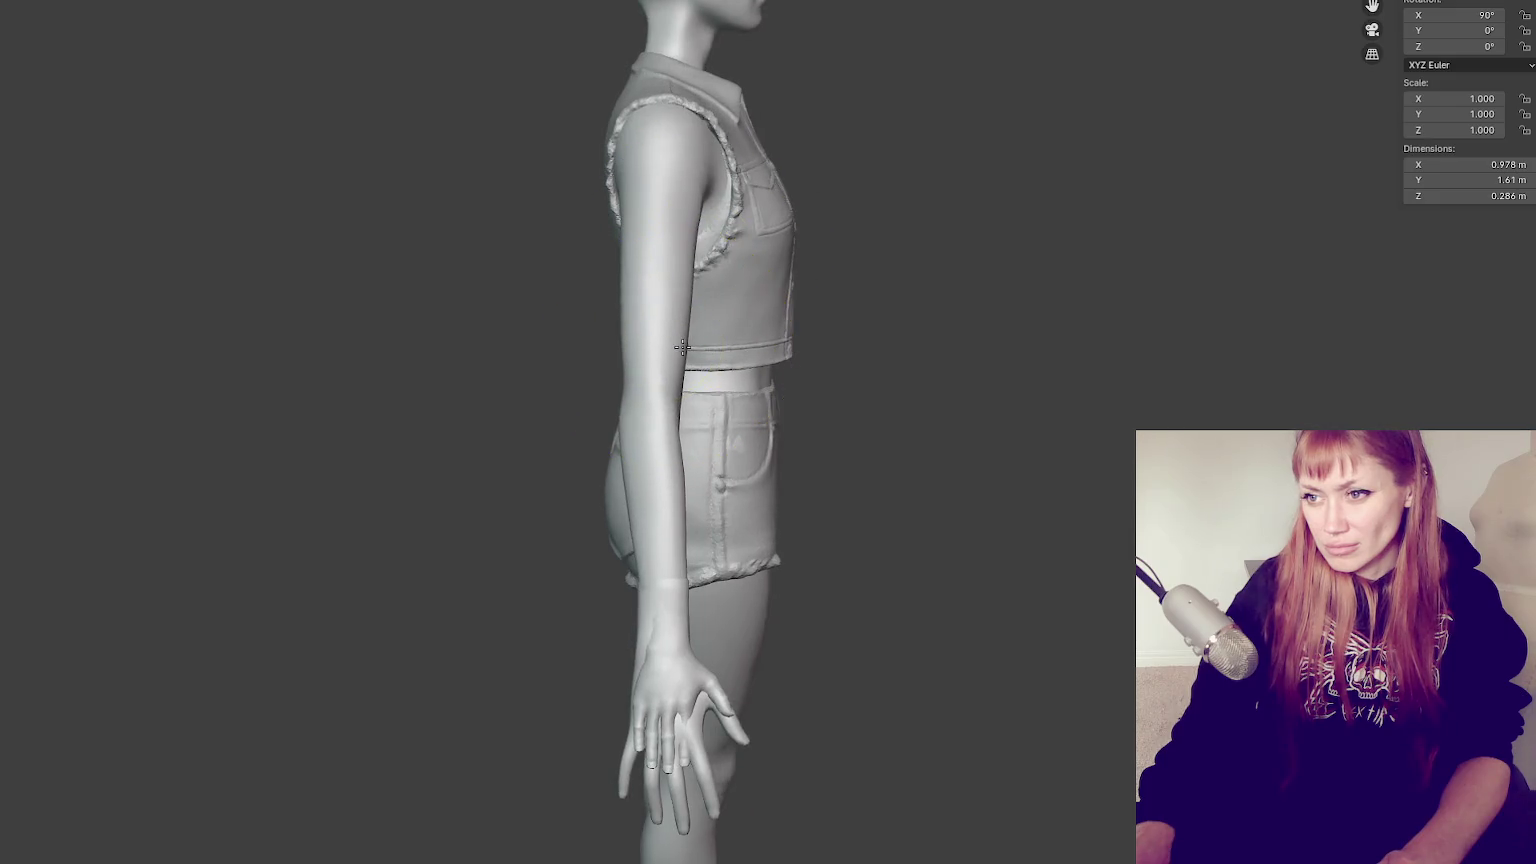
pyautogui.moveTo(703, 388); pyautogui.dragTo(686, 396)
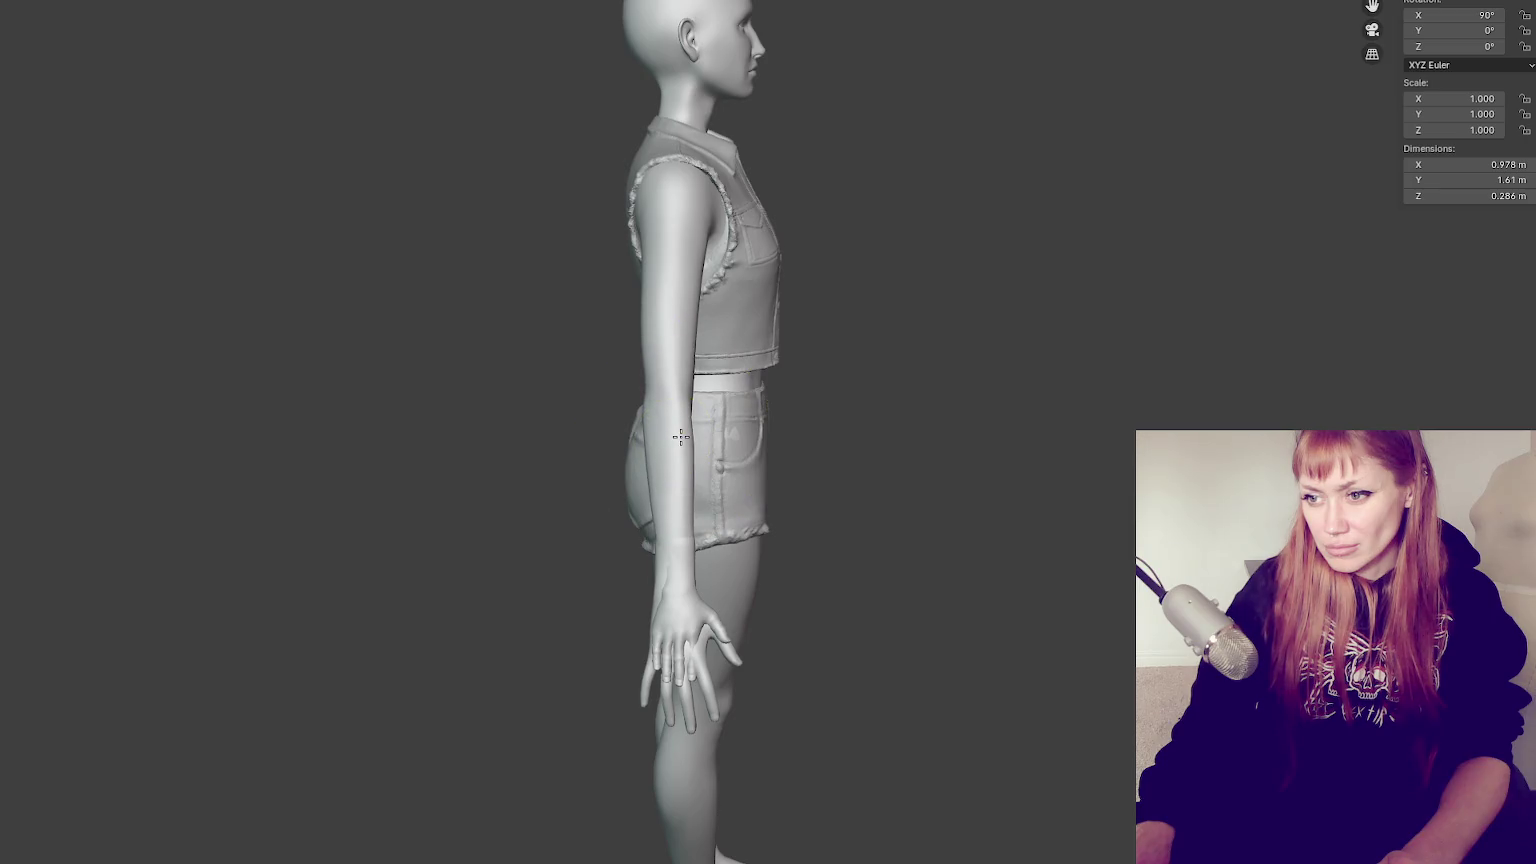
pyautogui.moveTo(849, 565)
pyautogui.mouseDown(button='middle')
pyautogui.moveTo(1075, 515)
pyautogui.moveTo(730, 517)
pyautogui.mouseUp(button='middle')
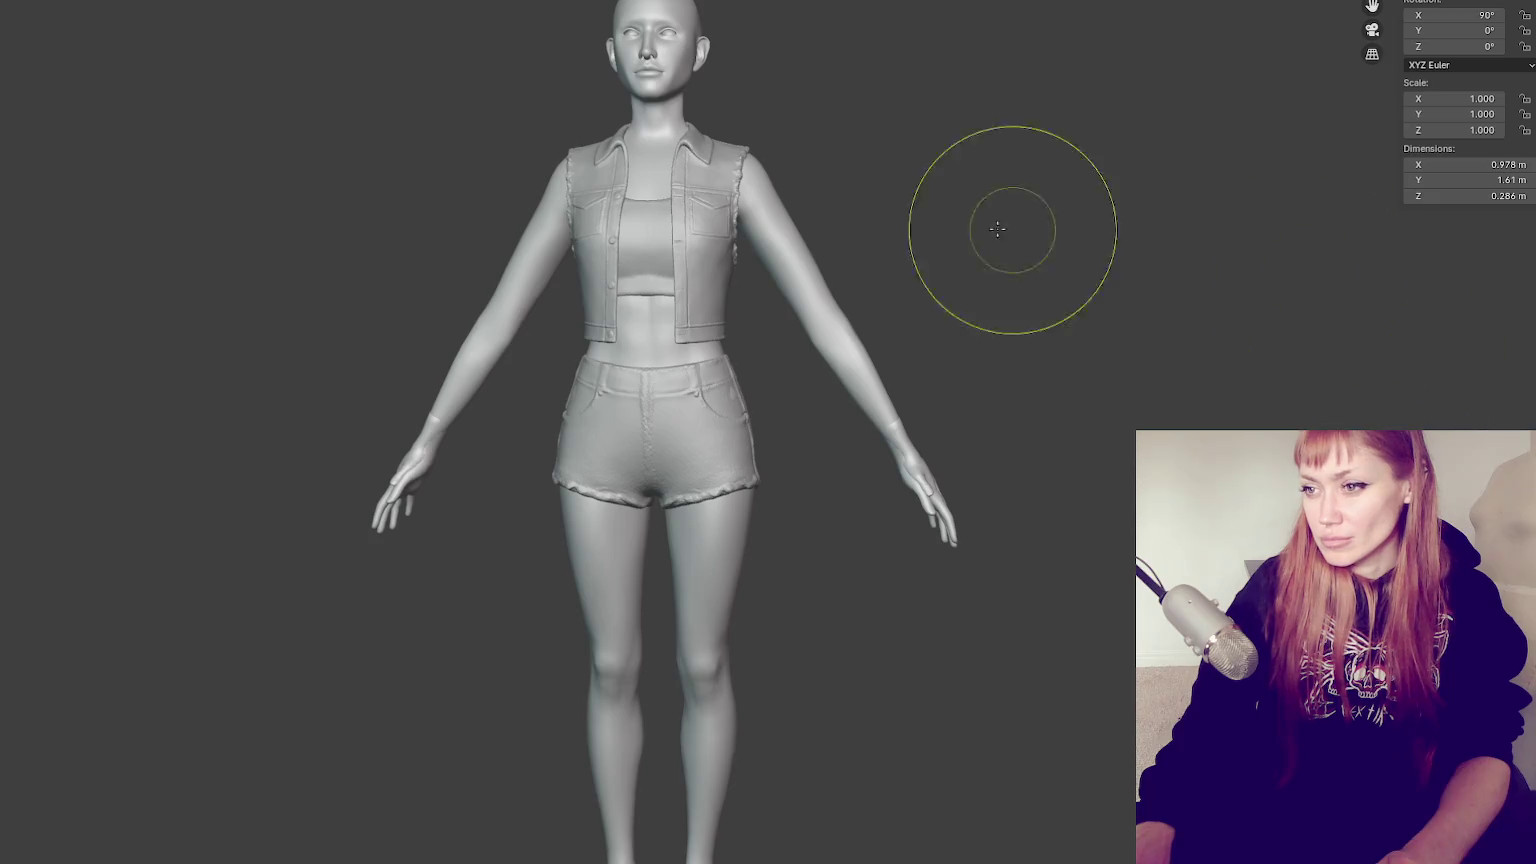
pyautogui.scroll(2, 1010, 498)
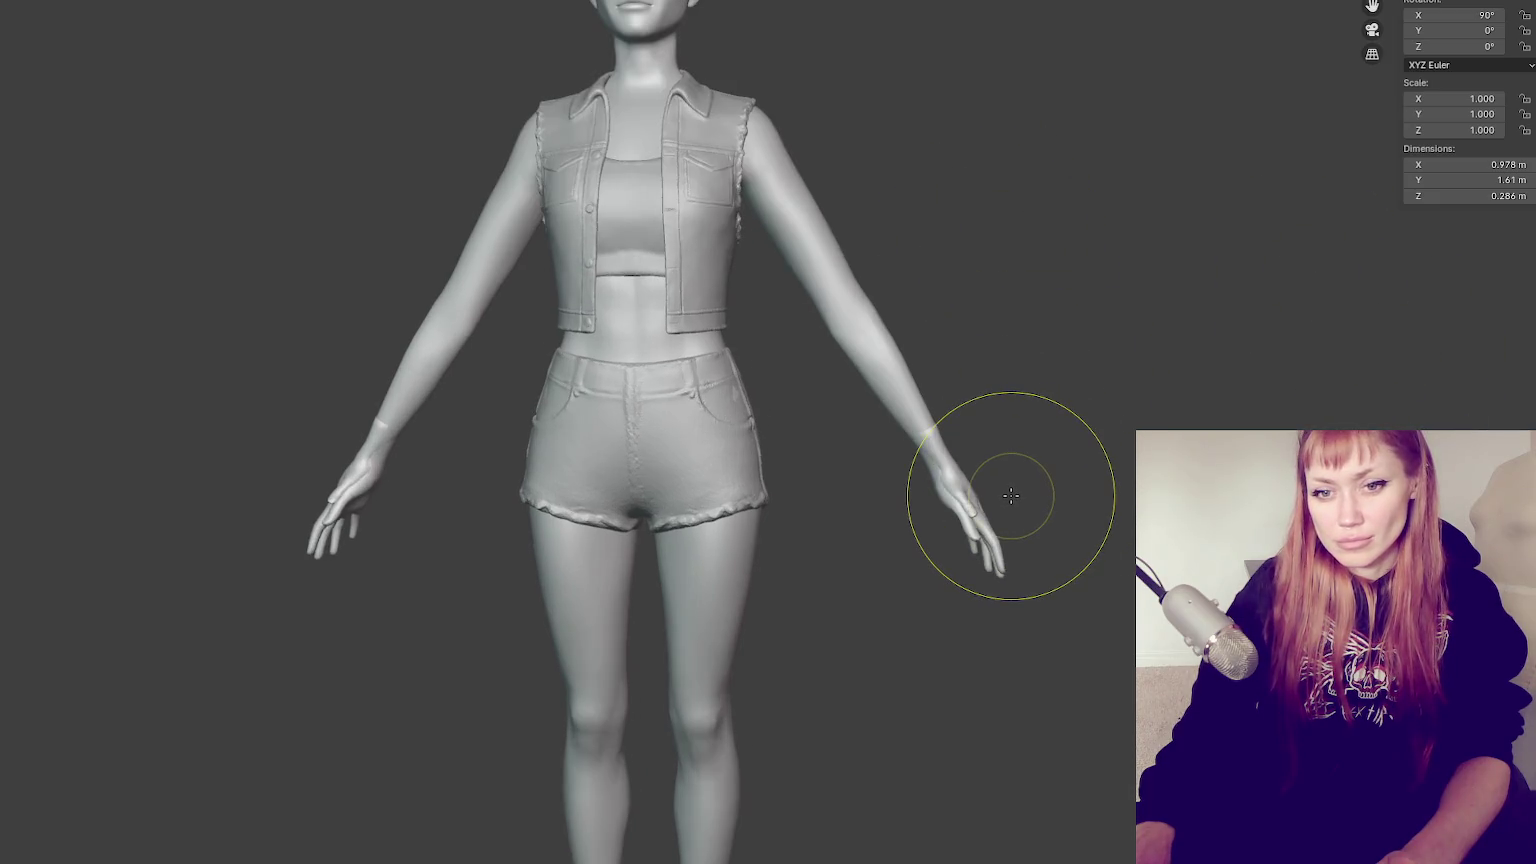
pyautogui.moveTo(1080, 480); pyautogui.dragTo(1040, 490, button='middle')
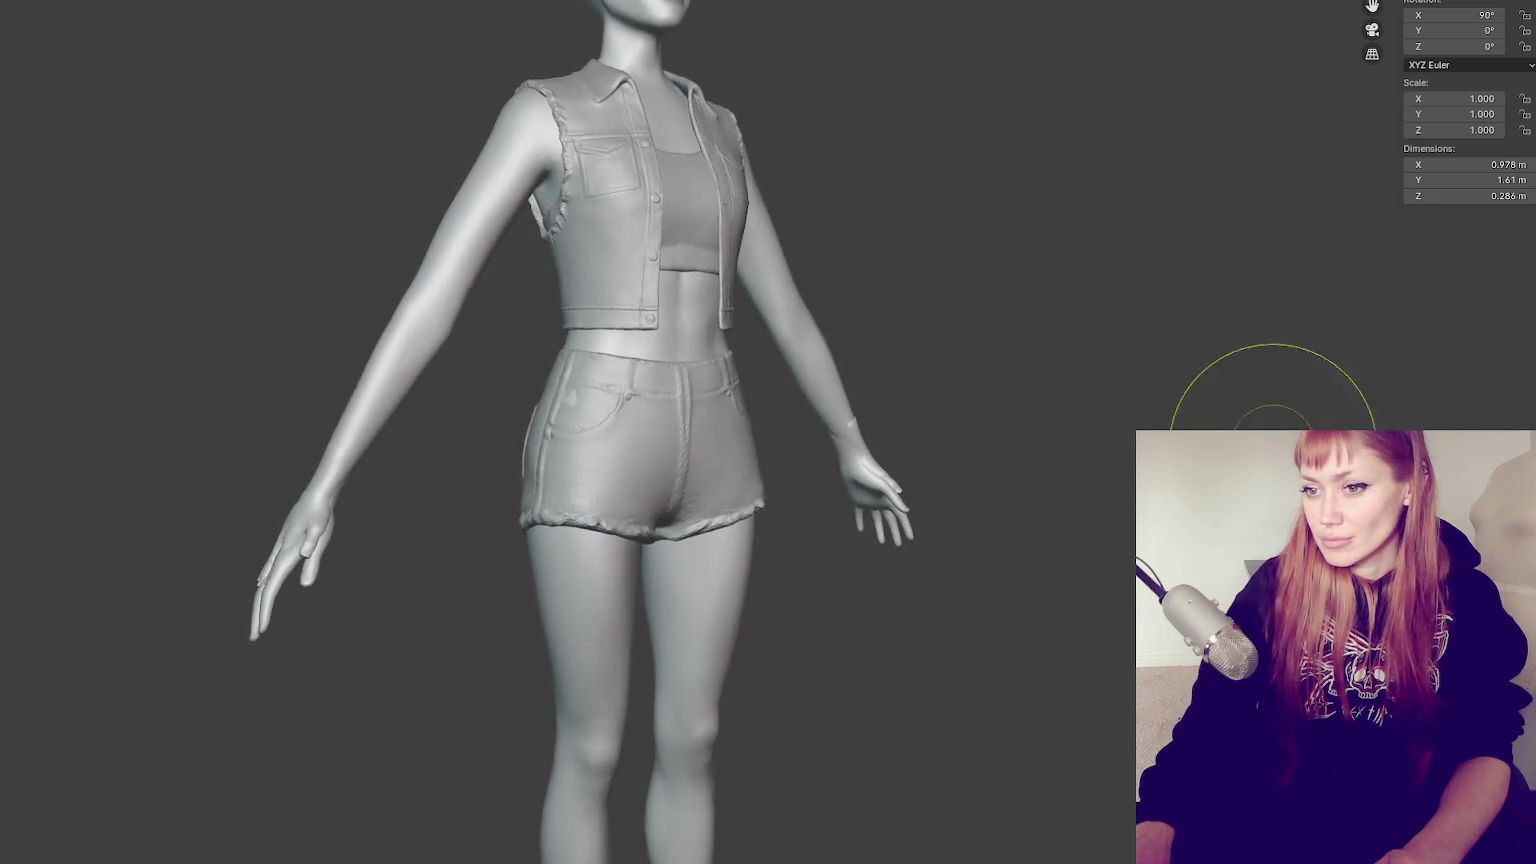
pyautogui.moveTo(1272, 442); pyautogui.dragTo(1165, 442, button='middle')
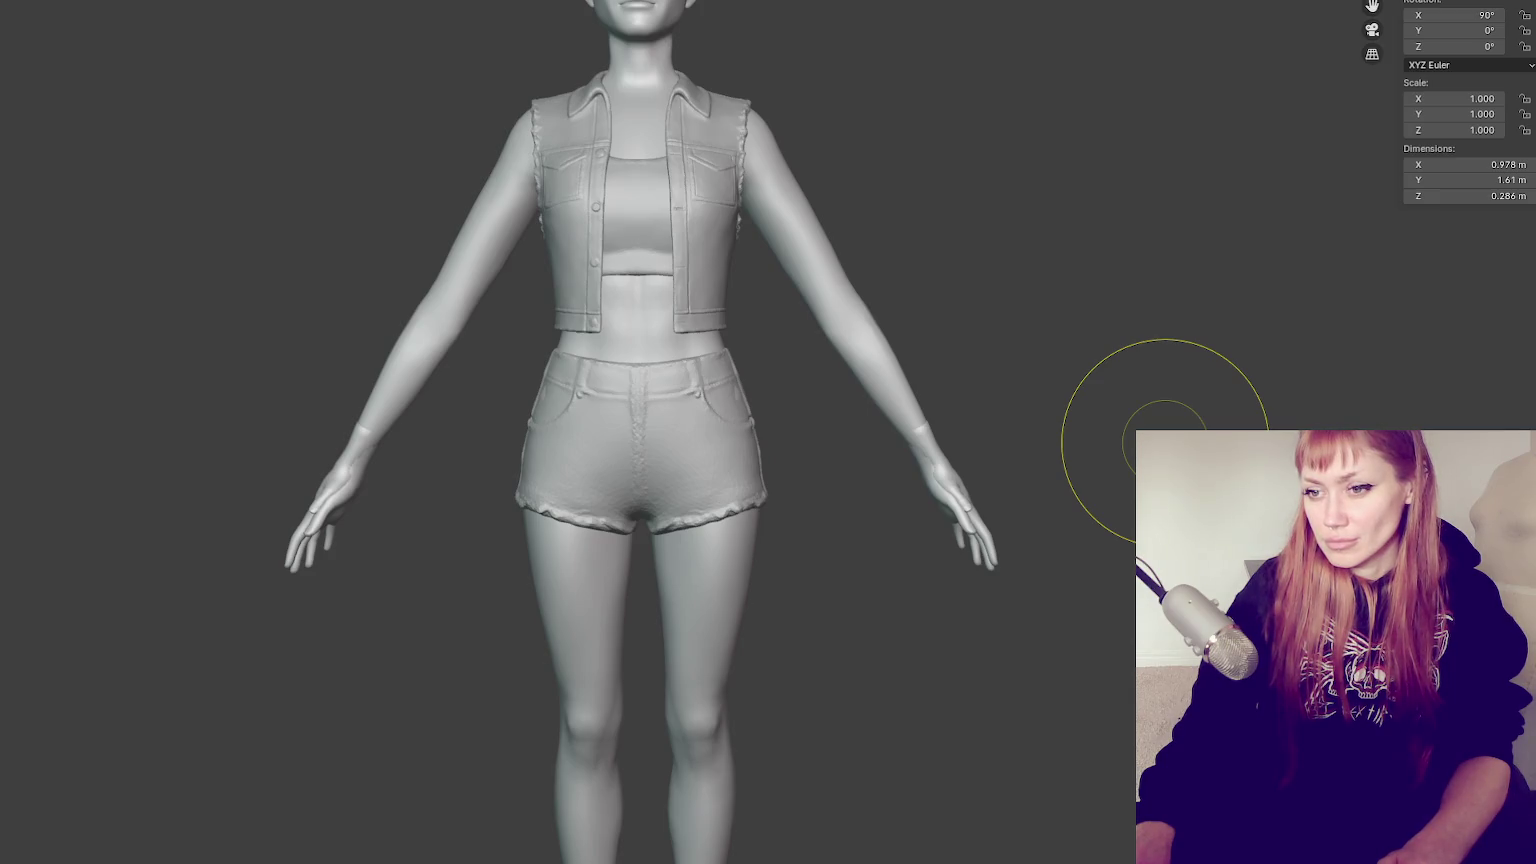
pyautogui.moveTo(878, 411)
pyautogui.mouseDown(button='middle')
pyautogui.moveTo(1069, 441)
pyautogui.moveTo(720, 495)
pyautogui.mouseUp(button='middle')
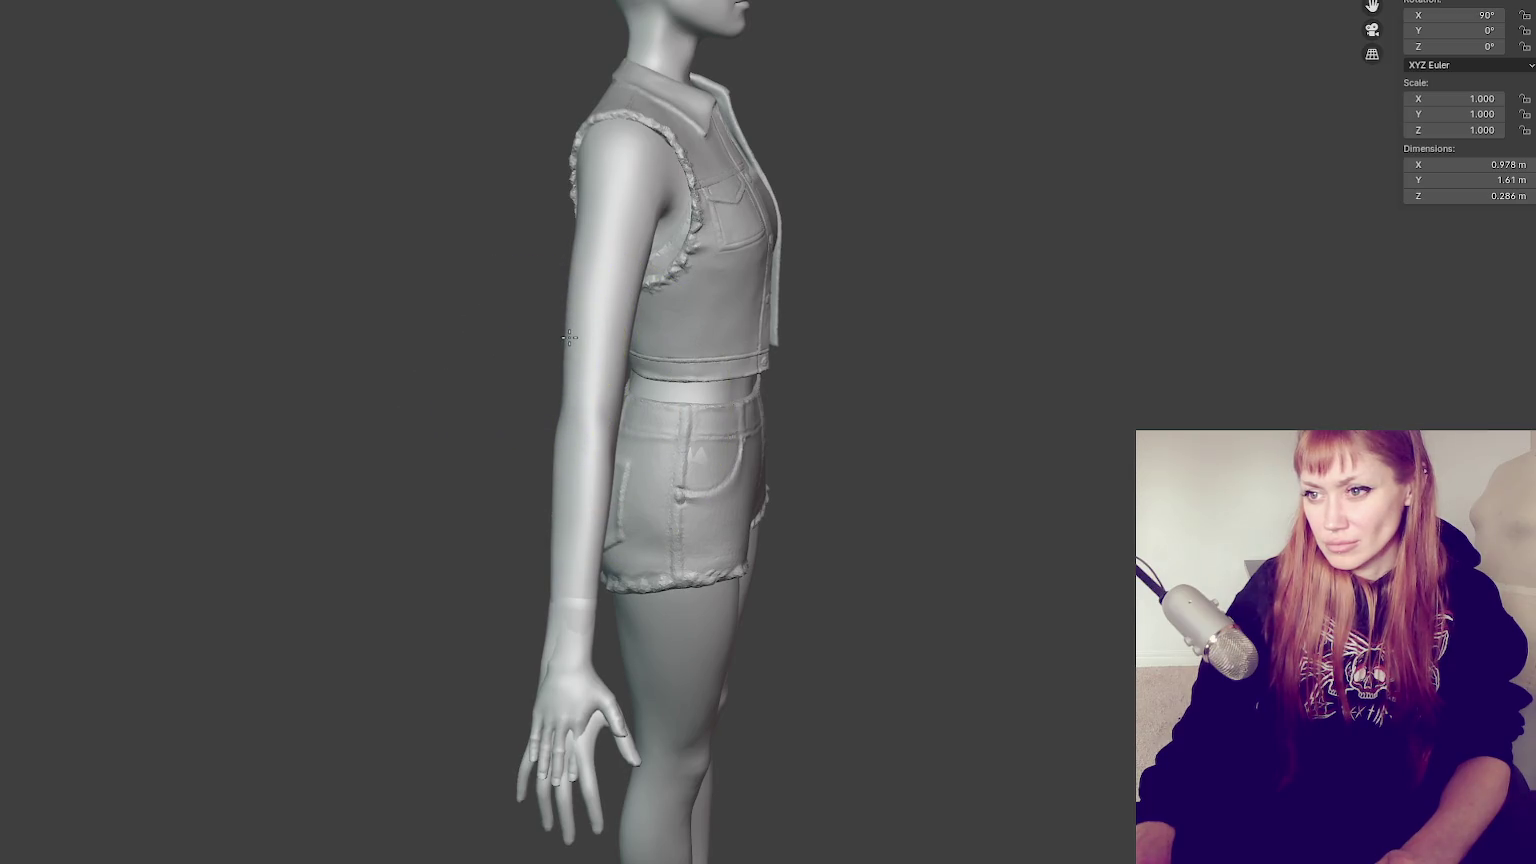
pyautogui.moveTo(569, 338); pyautogui.dragTo(795, 345, button='middle')
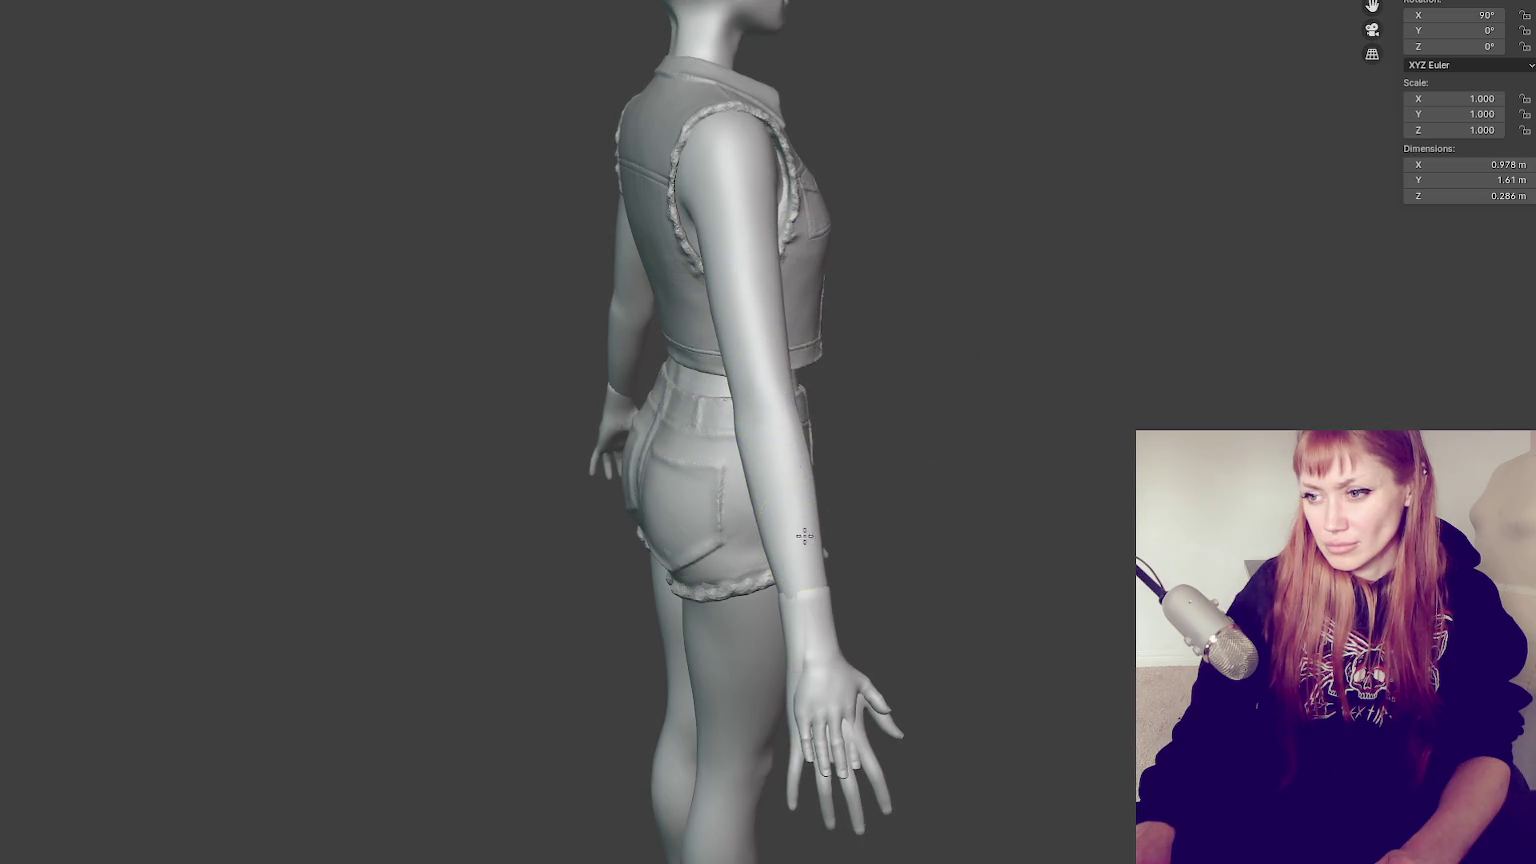
# From the rear view, sculpt the left upper arm and forearm with X mirroring
pyautogui.moveTo(1131, 480); pyautogui.dragTo(701, 338, button='middle')
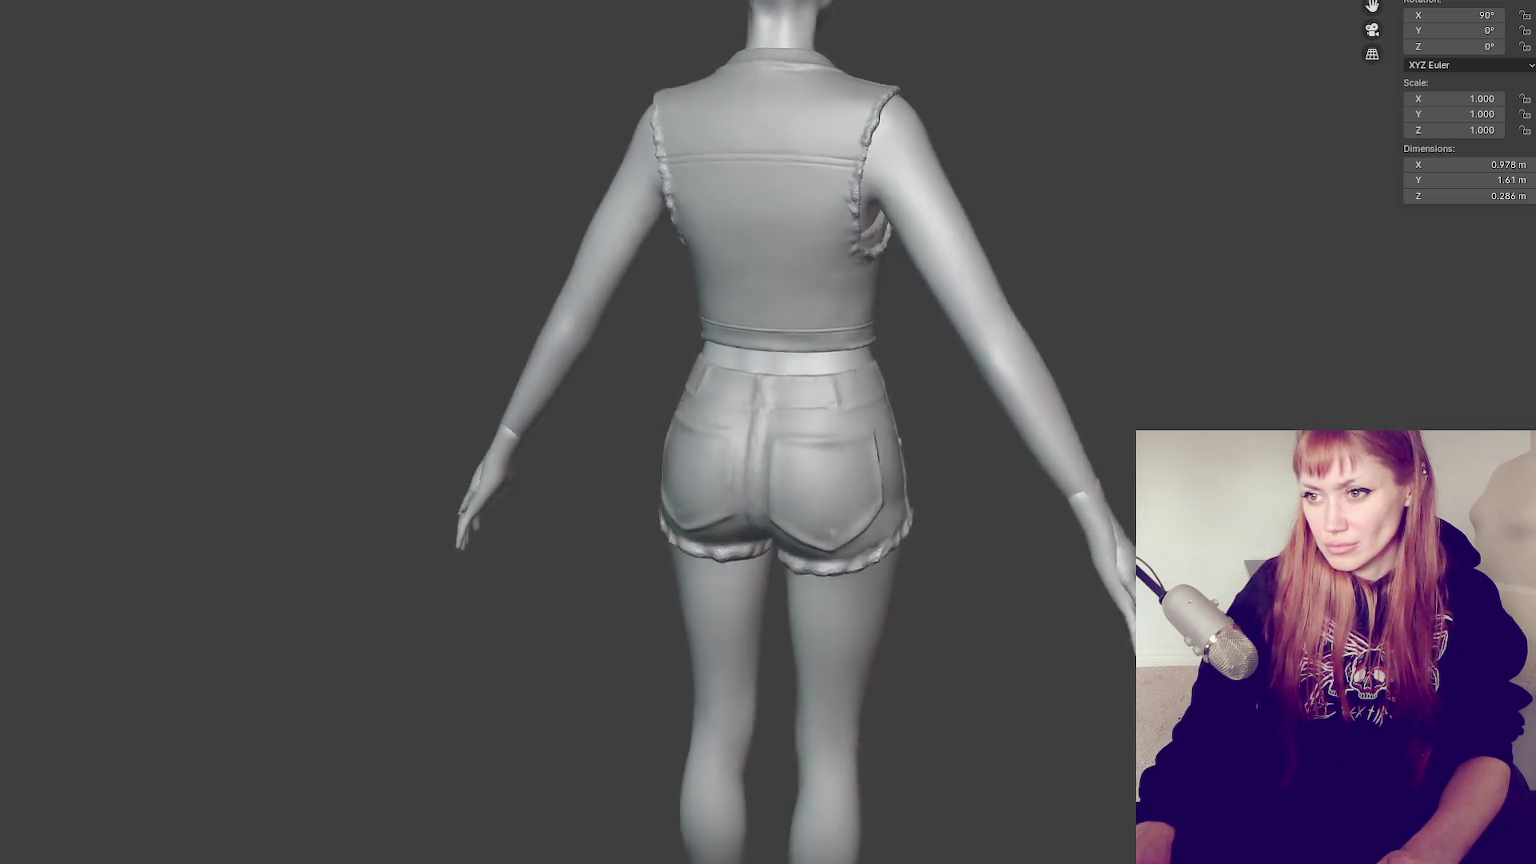
pyautogui.moveTo(593, 298); pyautogui.dragTo(593, 346)
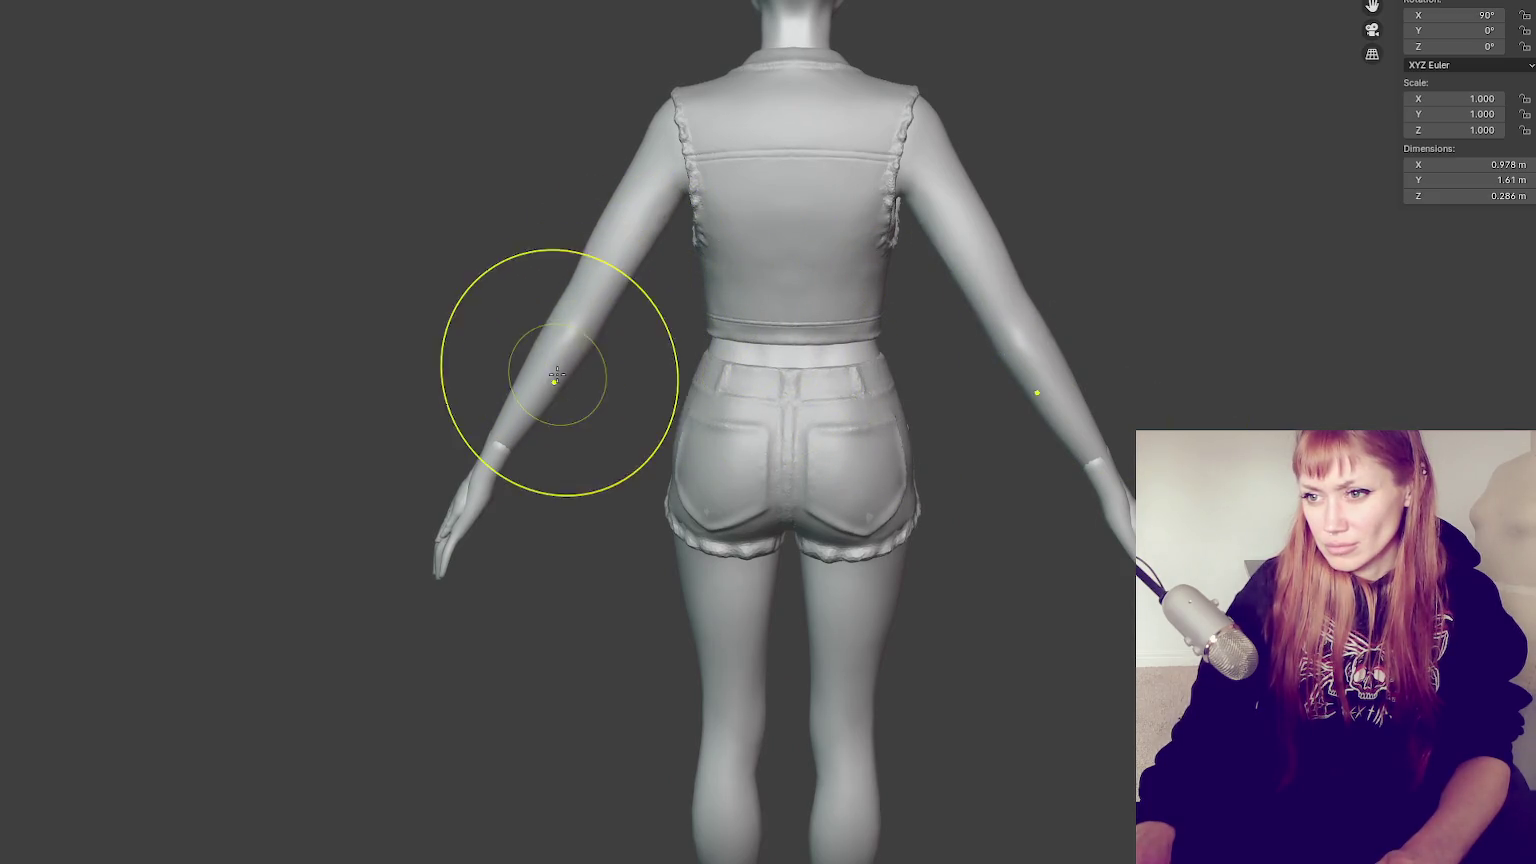
pyautogui.moveTo(549, 403); pyautogui.dragTo(534, 338)
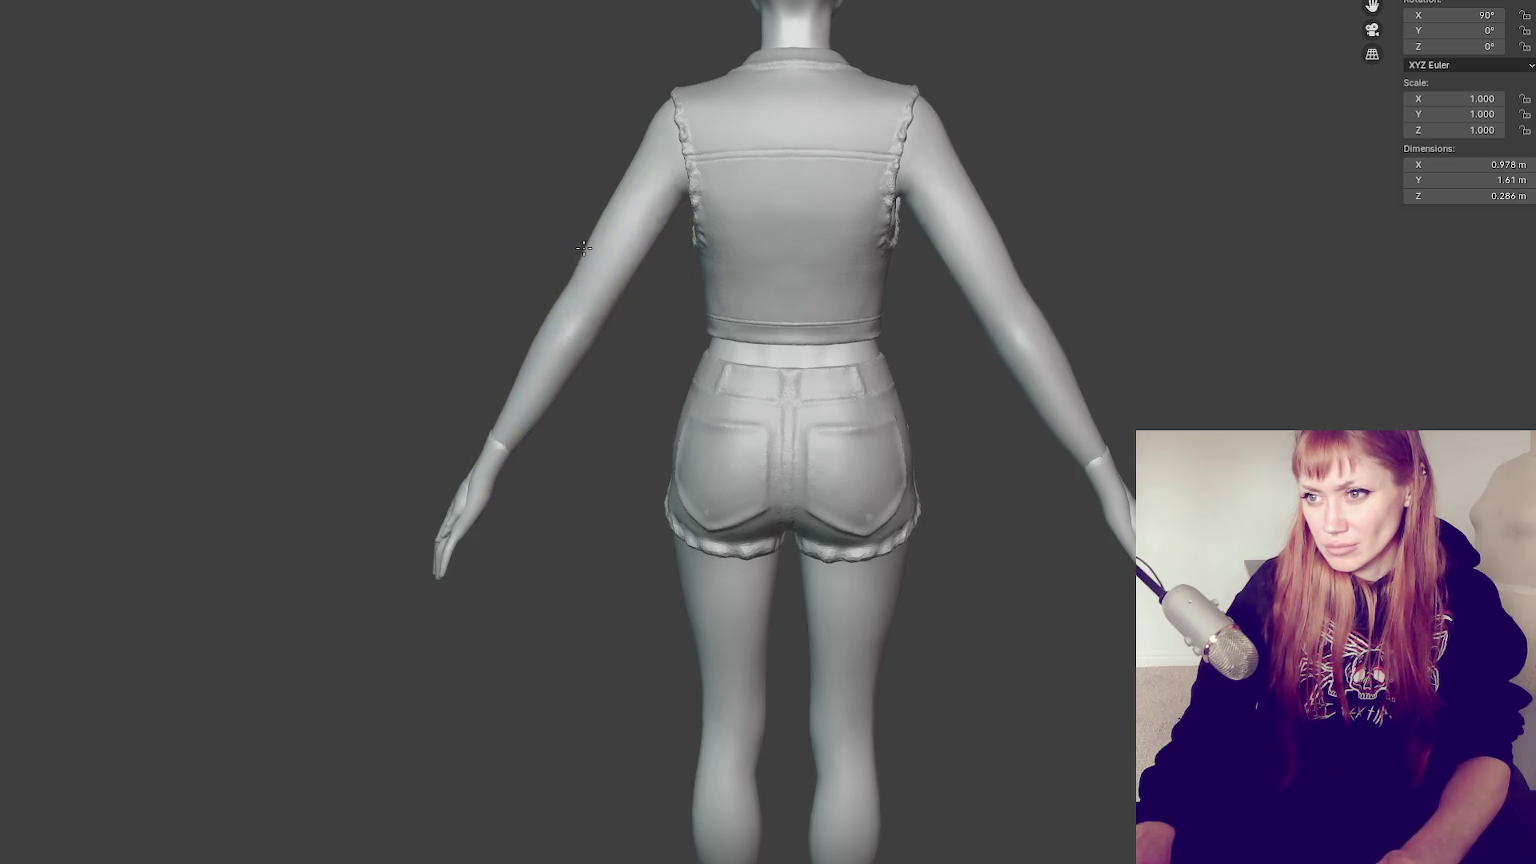
pyautogui.moveTo(617, 223); pyautogui.dragTo(627, 204, button='middle')
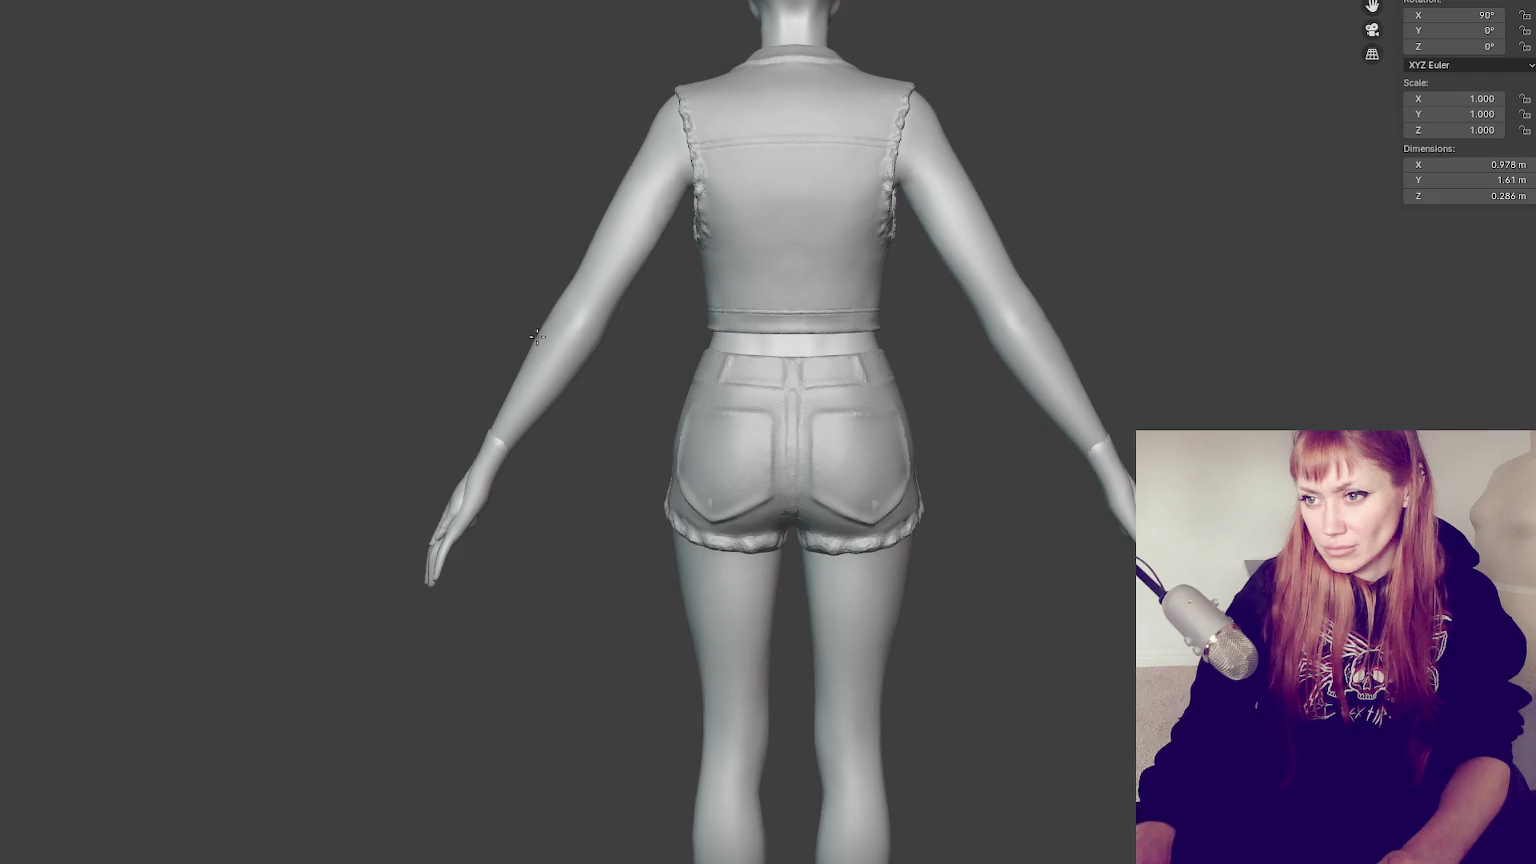
# Refine the left arm's outer contour and forearm with mirrored strokes, then zoom out
pyautogui.moveTo(615, 328); pyautogui.dragTo(627, 340, button='middle')
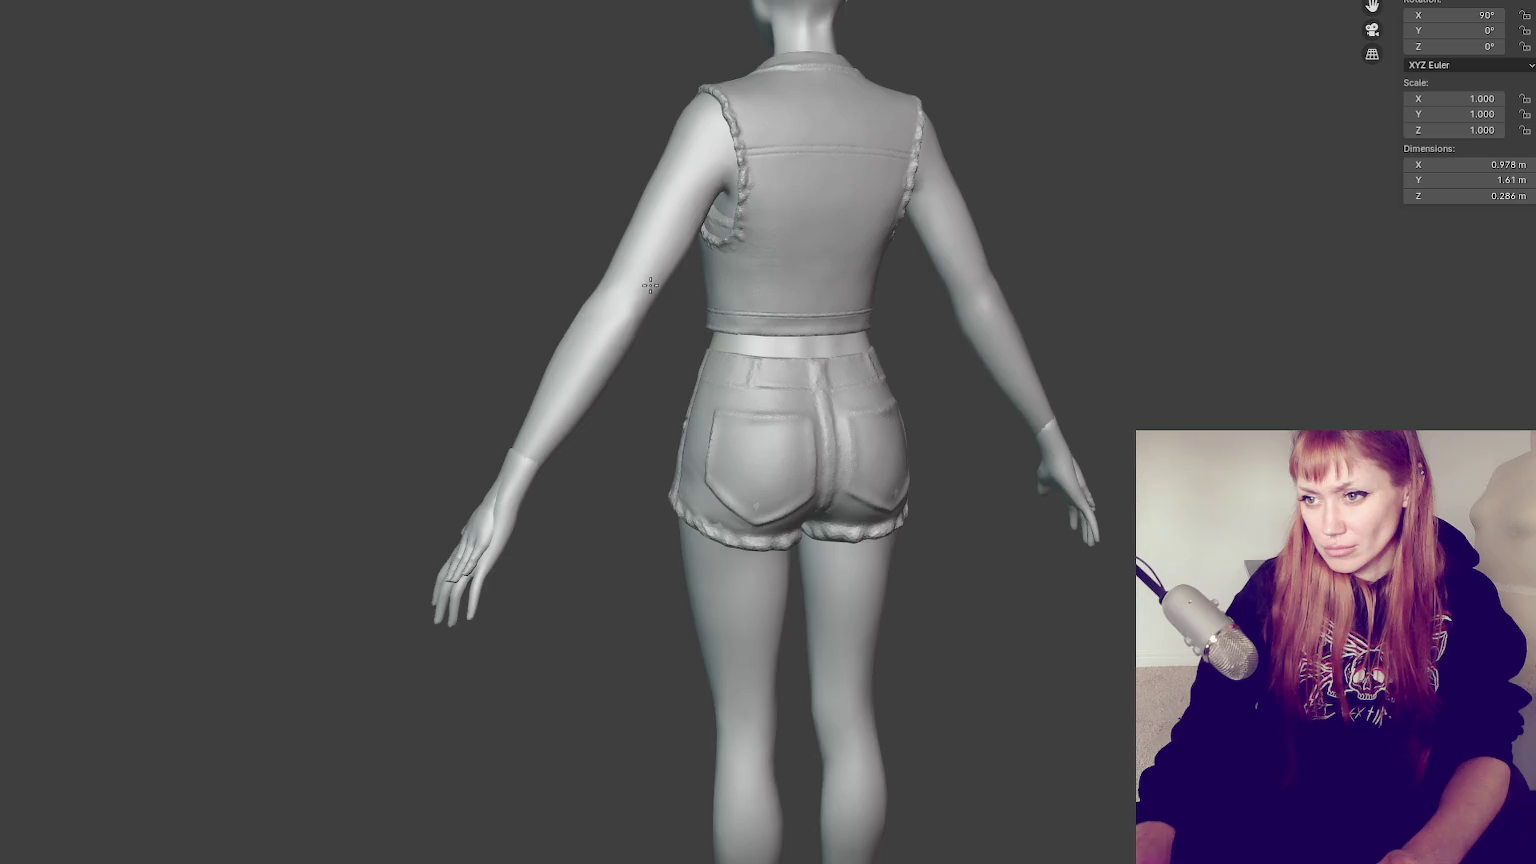
pyautogui.moveTo(607, 302); pyautogui.dragTo(552, 333)
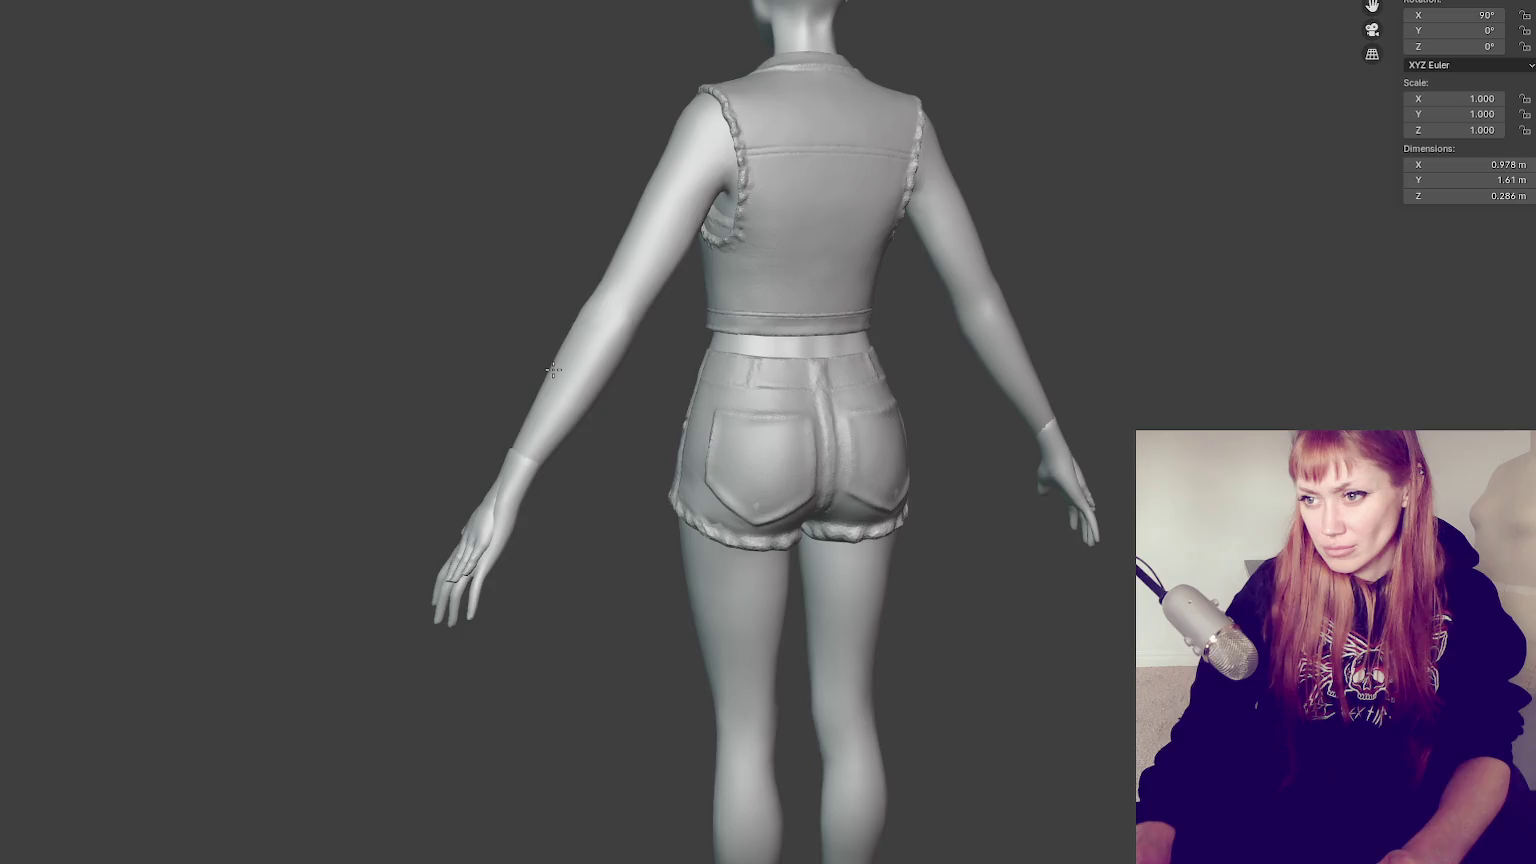
pyautogui.moveTo(612, 318); pyautogui.dragTo(556, 344)
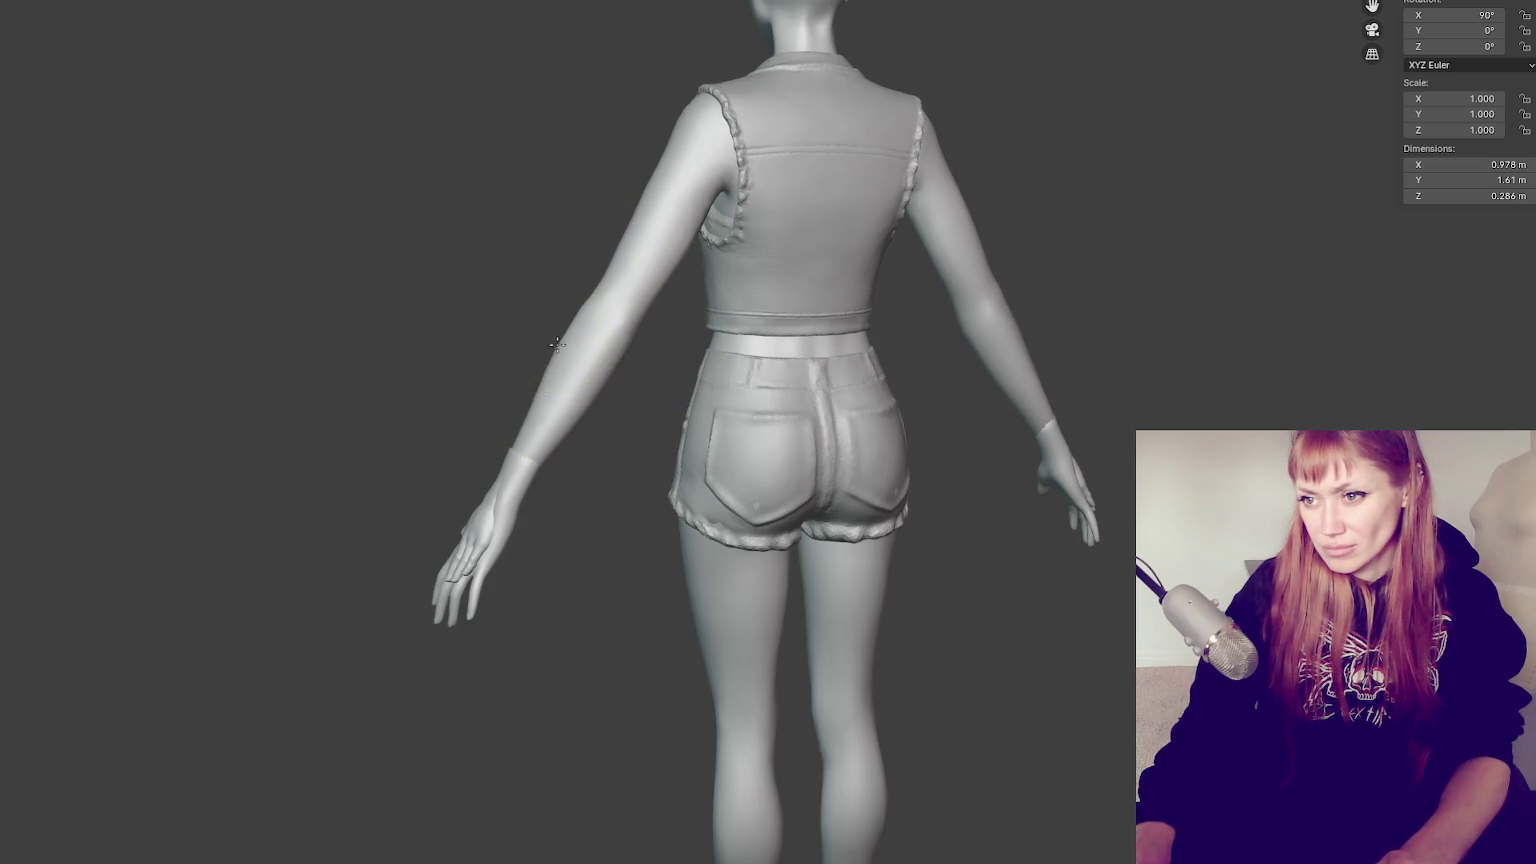
pyautogui.moveTo(610, 411); pyautogui.dragTo(596, 406)
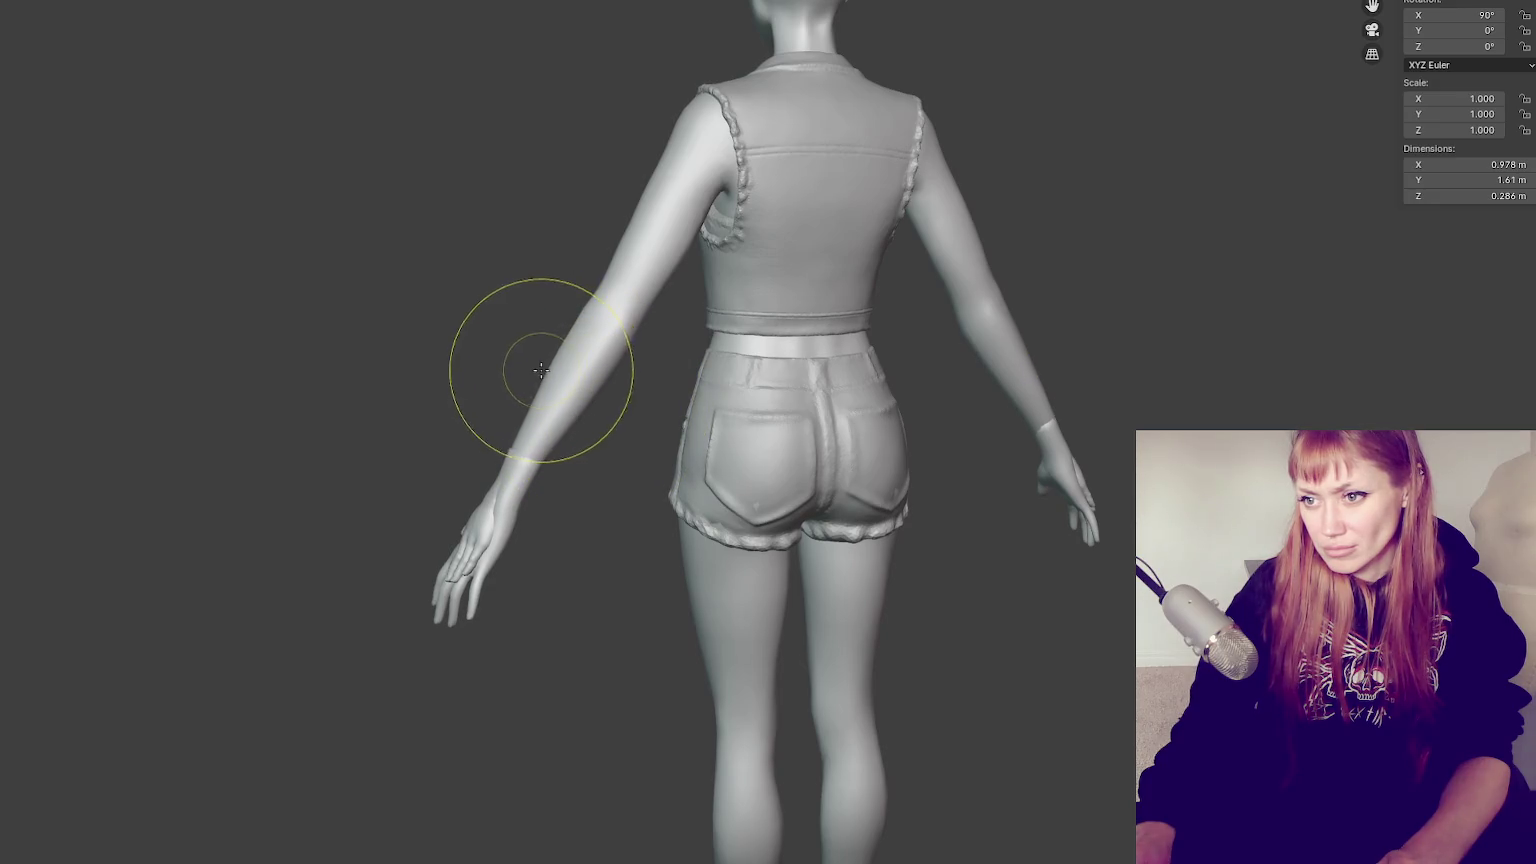
pyautogui.moveTo(547, 373); pyautogui.dragTo(579, 372, button='middle')
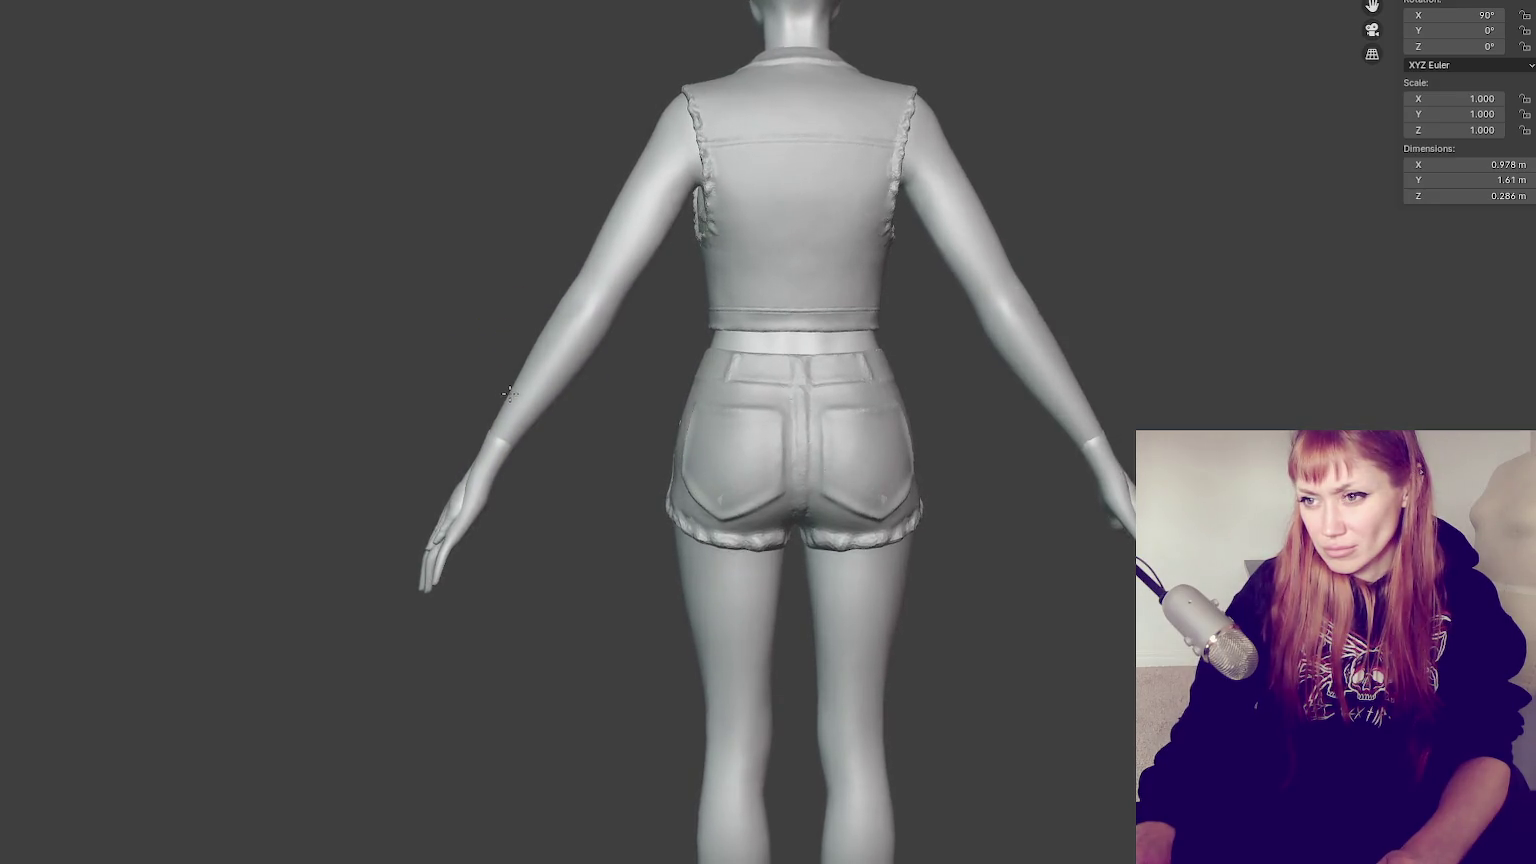
pyautogui.moveTo(580, 333); pyautogui.dragTo(577, 321)
pyautogui.scroll(-1, 582, 321)
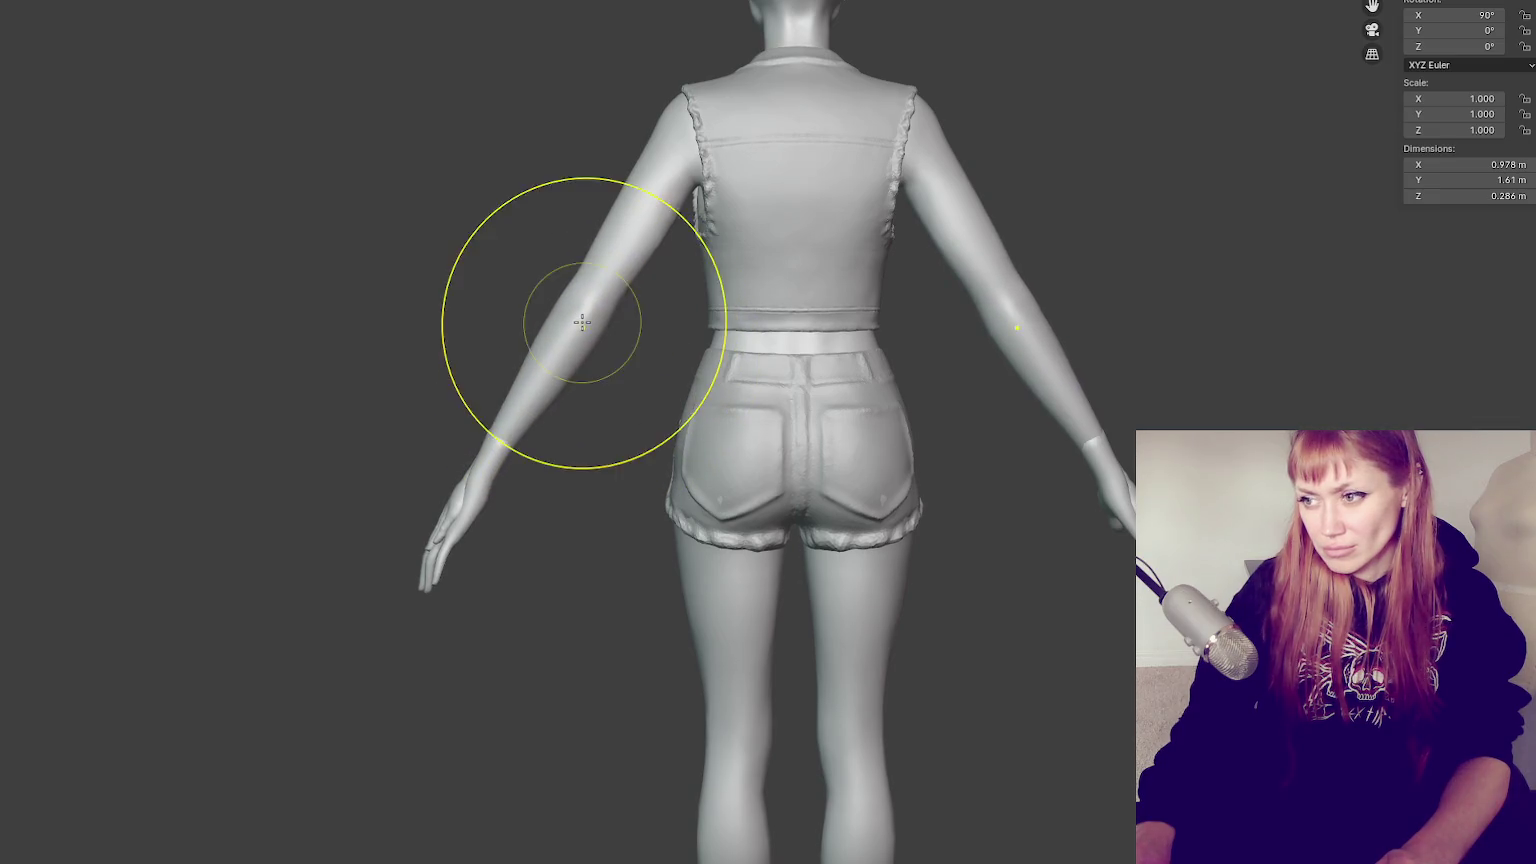
pyautogui.scroll(-1, 586, 325)
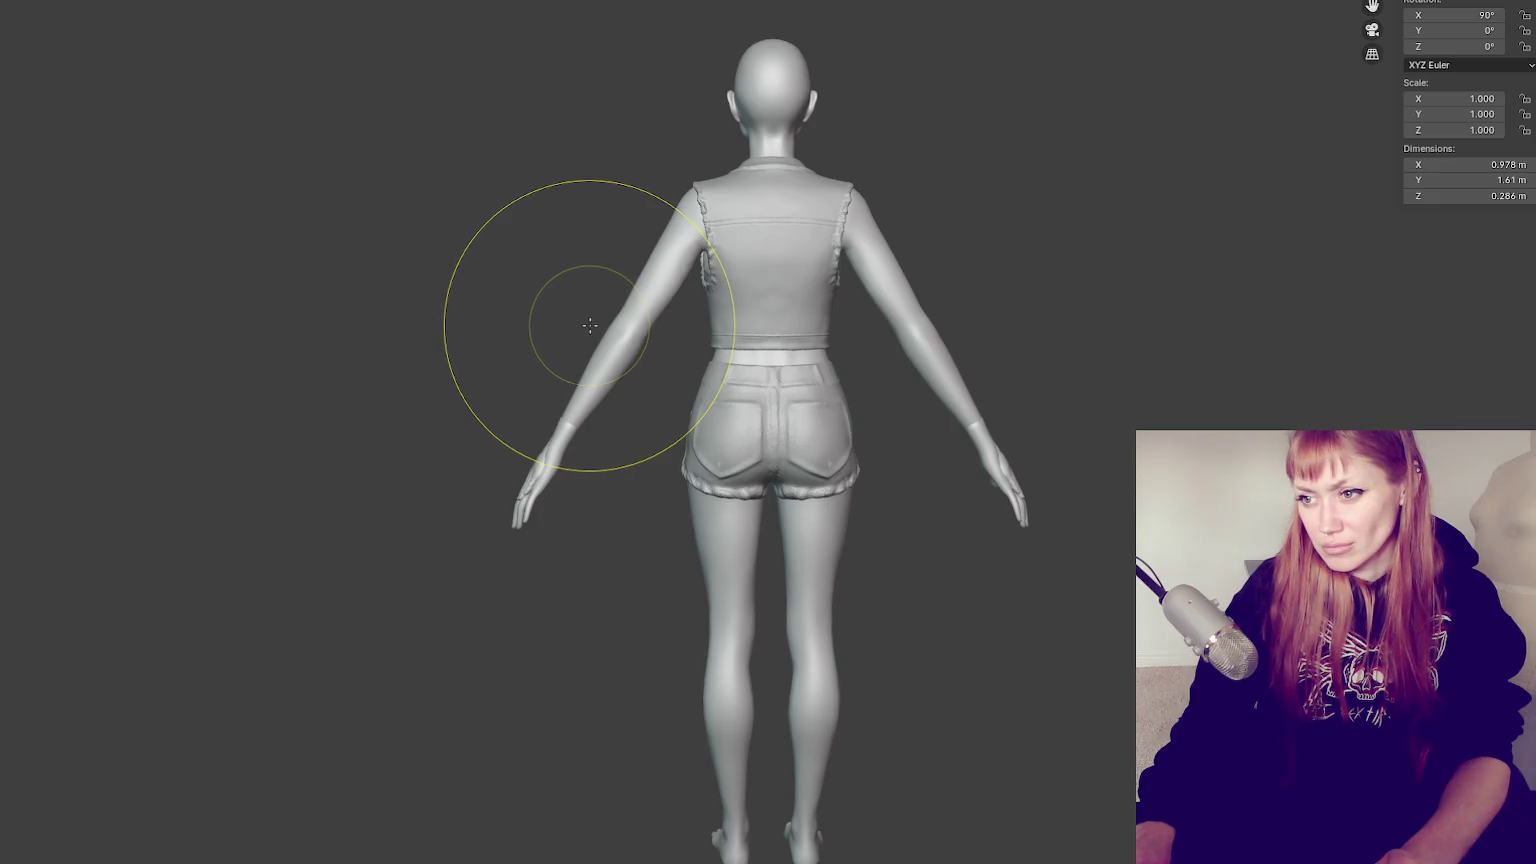
# Orbit and zoom in on the figure's hand and hips
pyautogui.moveTo(587, 325); pyautogui.dragTo(971, 335, button='middle')
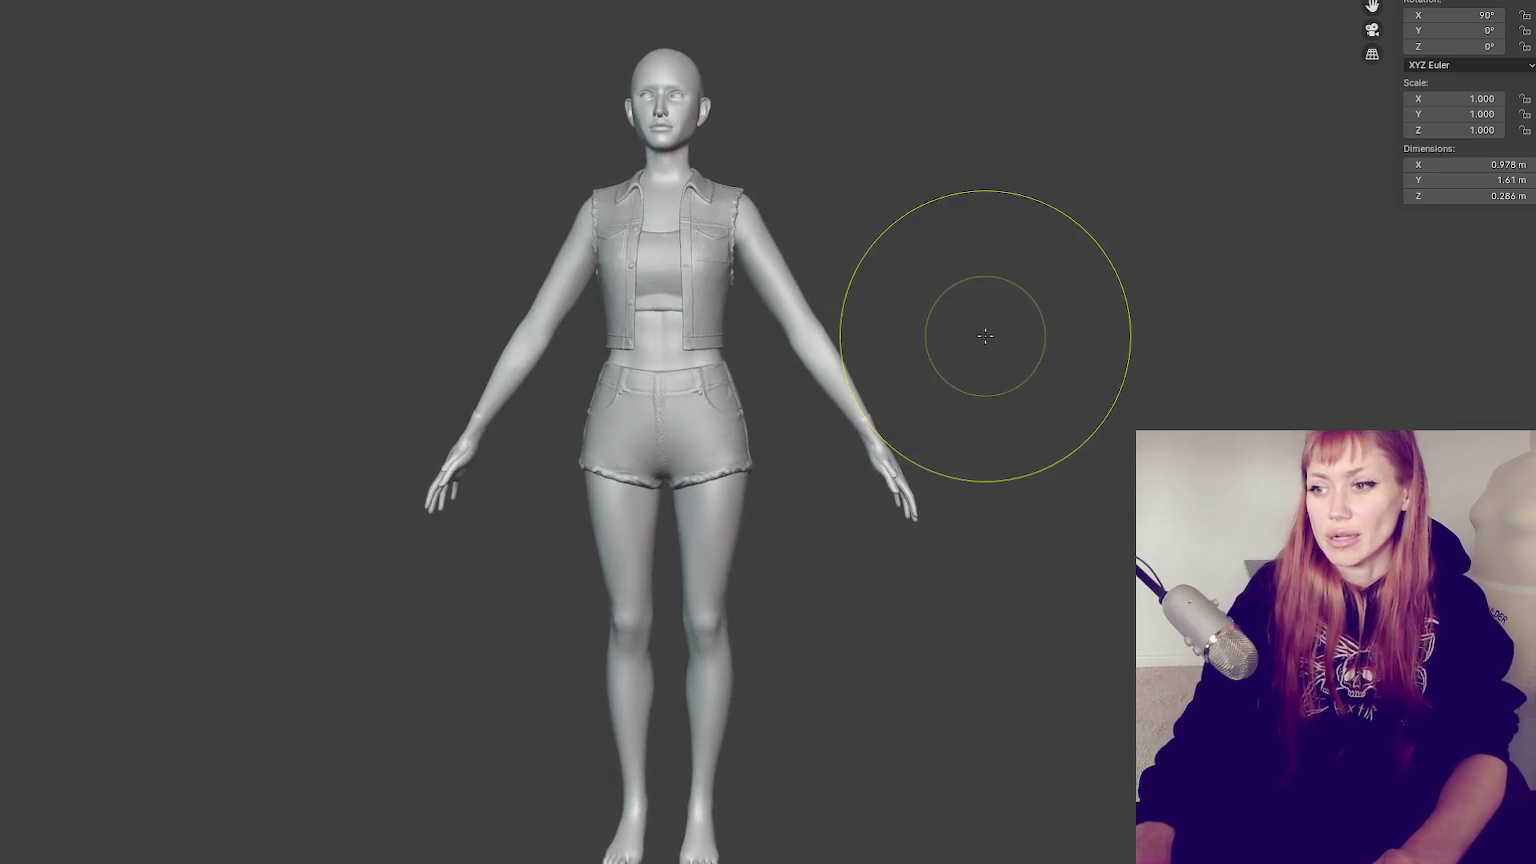
pyautogui.scroll(1, 1028, 330)
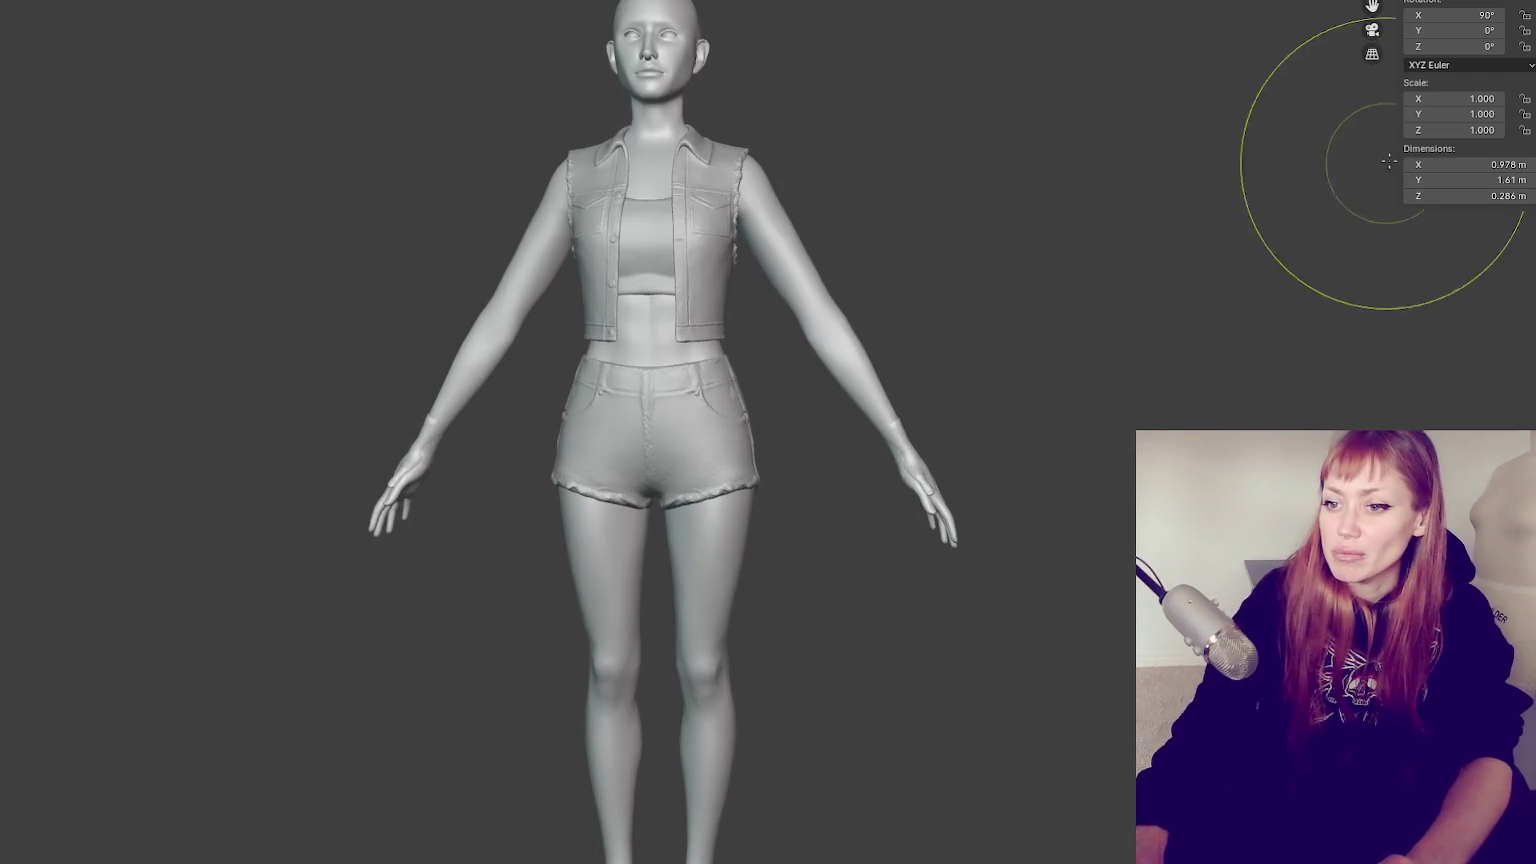
pyautogui.scroll(2, 1183, 398)
pyautogui.moveTo(1183, 398)
pyautogui.keyDown('shift'); pyautogui.mouseDown(button='middle')
pyautogui.moveTo(1090, 309)
pyautogui.moveTo(933, 340)
pyautogui.mouseUp(button='middle'); pyautogui.keyUp('shift')
pyautogui.scroll(1, 822, 520)
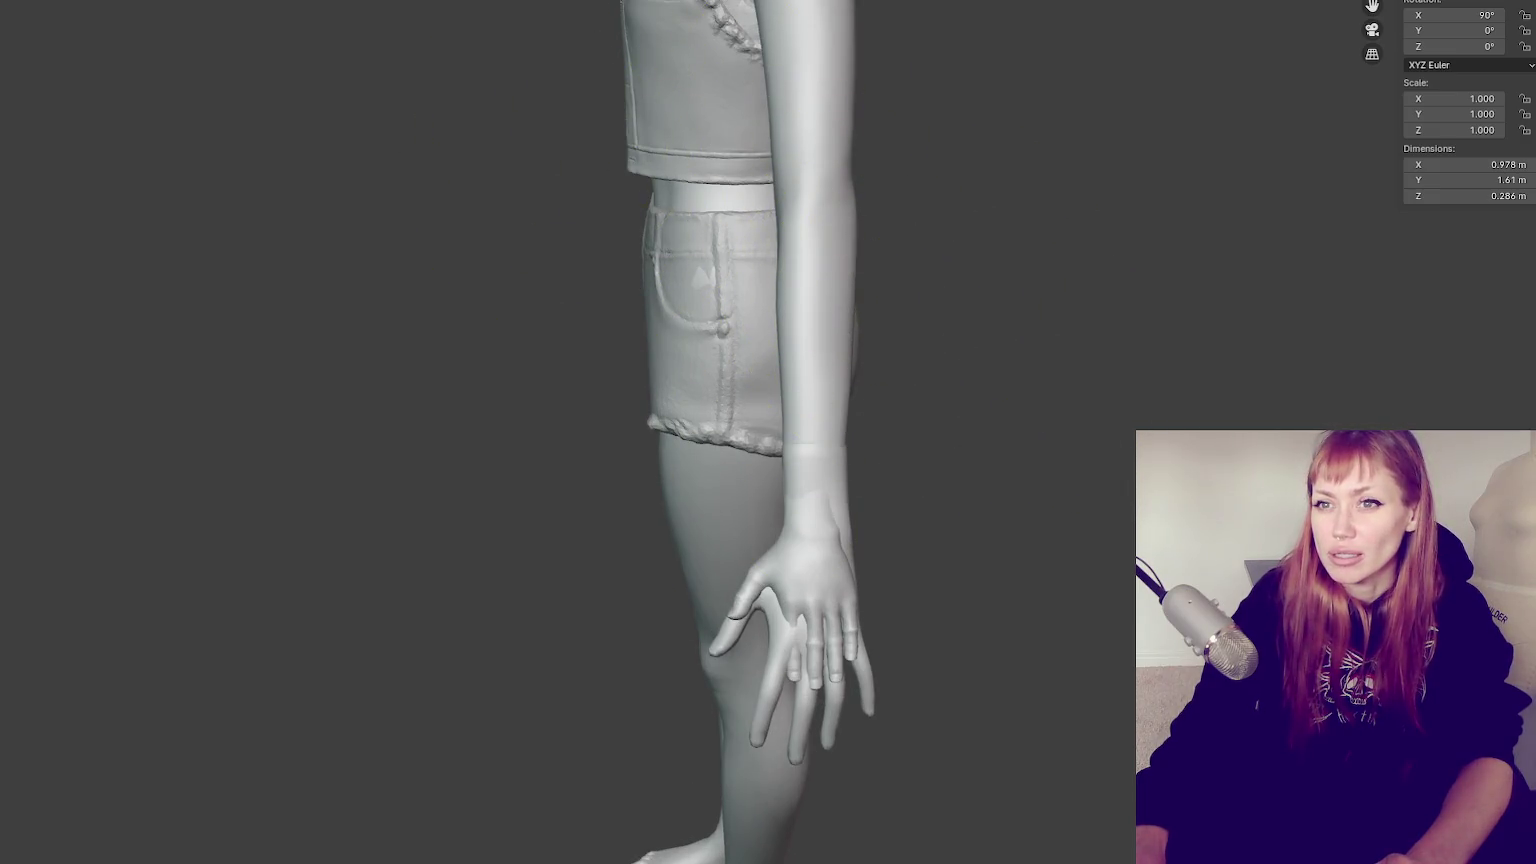
pyautogui.moveTo(795, 151)
pyautogui.mouseDown(button='middle')
pyautogui.moveTo(1022, 154)
pyautogui.moveTo(1160, 12)
pyautogui.moveTo(971, 239)
pyautogui.mouseUp(button='middle')
pyautogui.scroll(2, 1022, 154)
pyautogui.scroll(2, 971, 239)
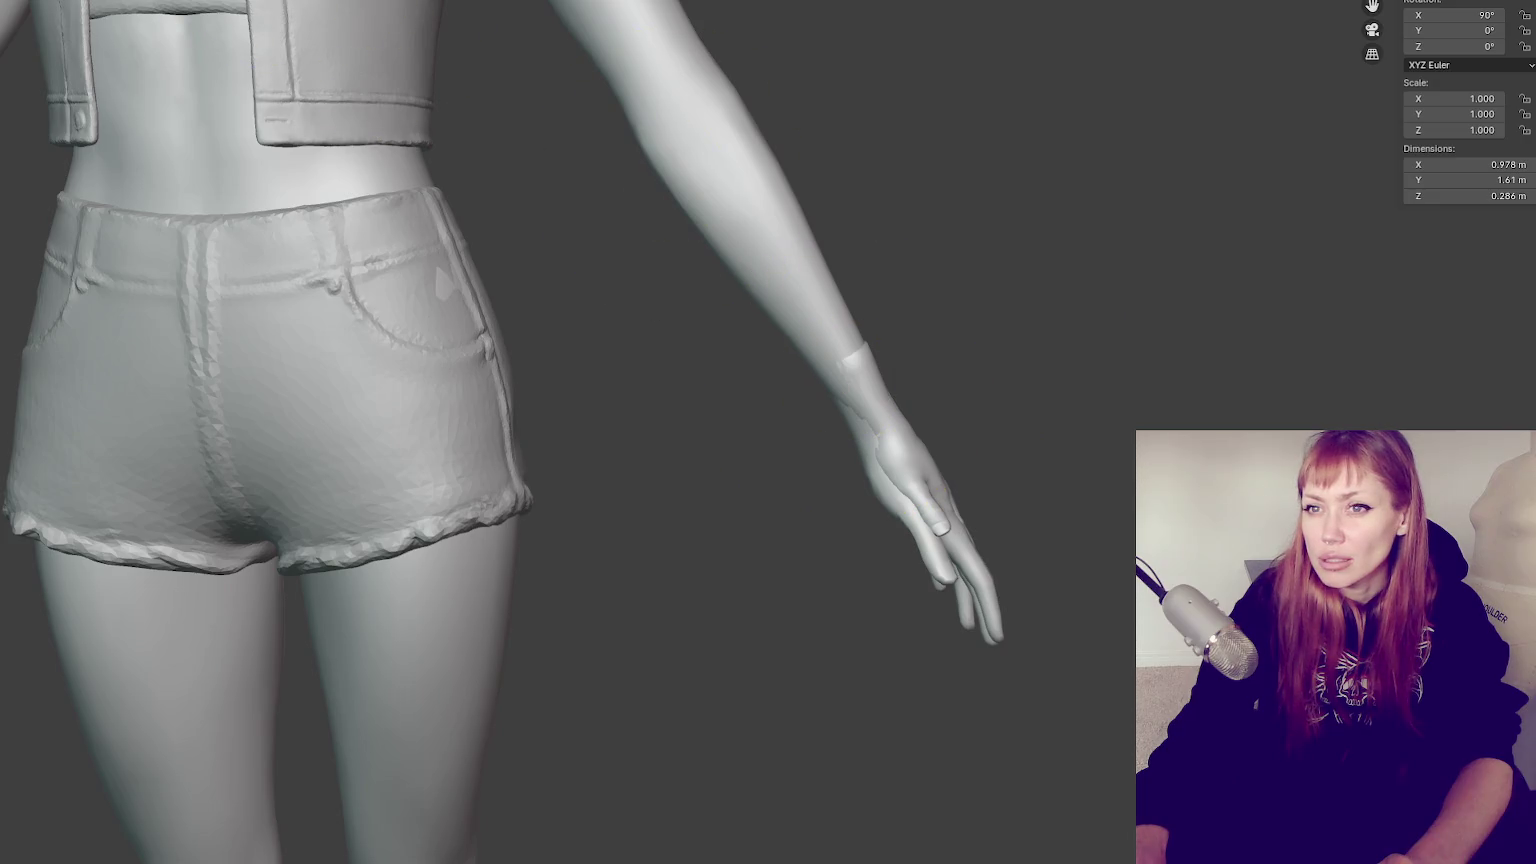
# Enter Edit Mode, turn on X-ray with Alt+Z, and box-select the hand geometry
pyautogui.press('Tab')
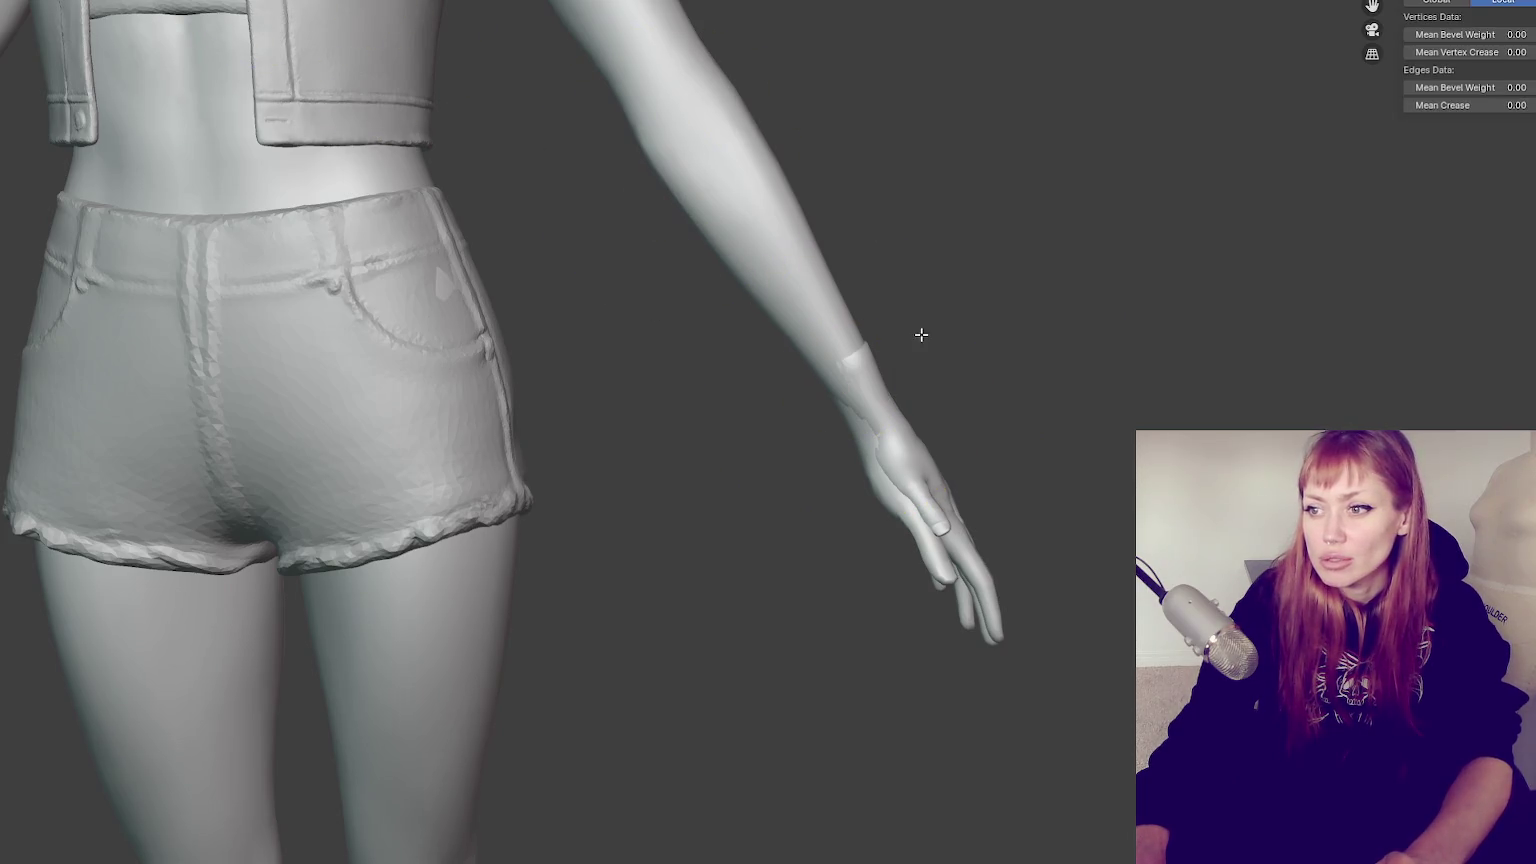
pyautogui.moveTo(914, 331); pyautogui.dragTo(908, 326, button='middle')
pyautogui.moveTo(1098, 407); pyautogui.dragTo(777, 680)
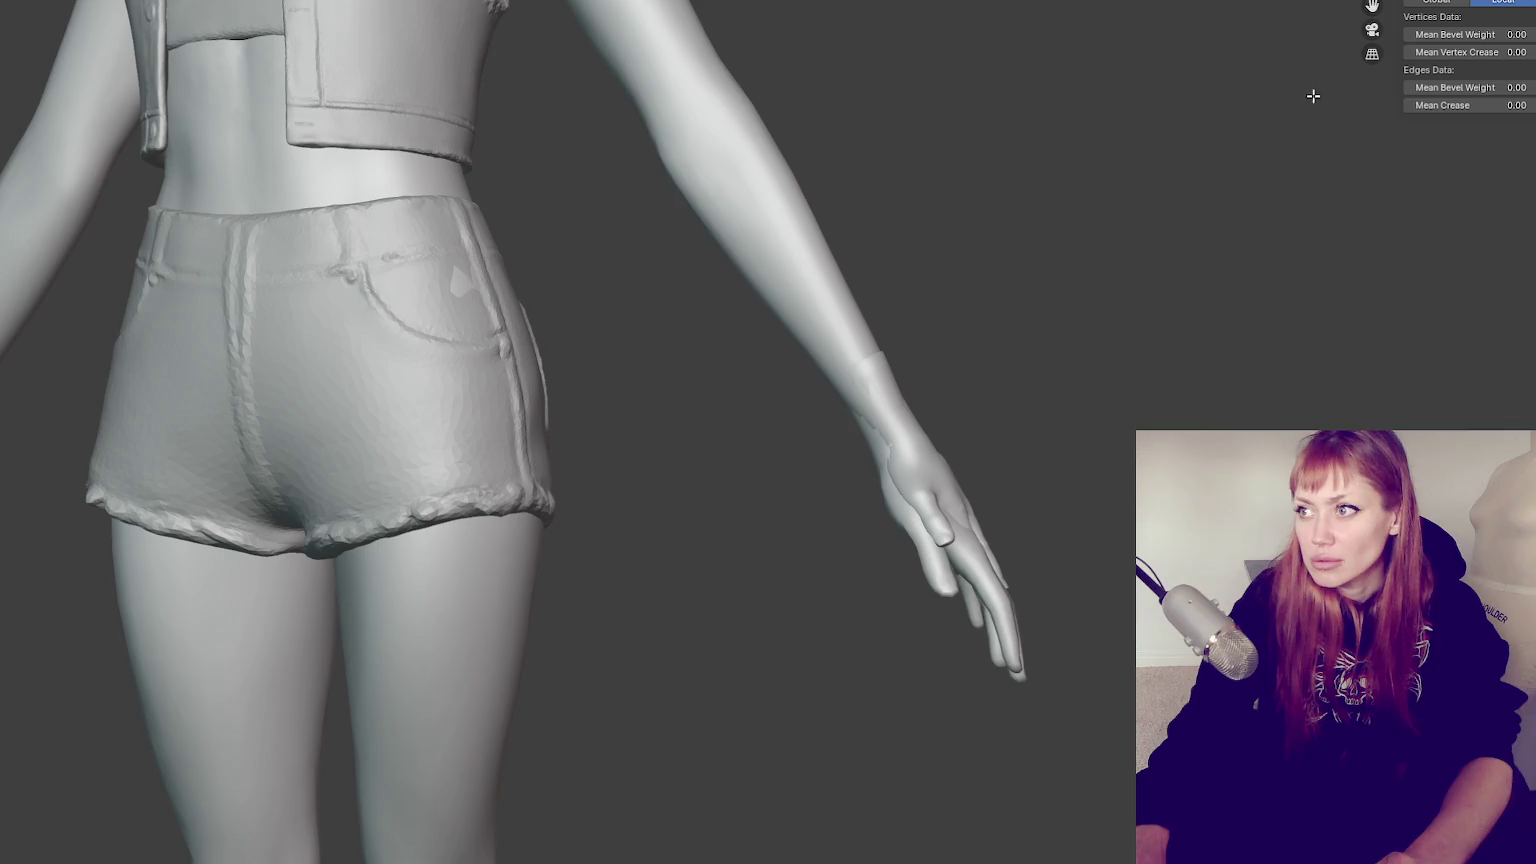
pyautogui.hotkey('alt', 'z')
pyautogui.moveTo(1197, 398); pyautogui.dragTo(816, 700)
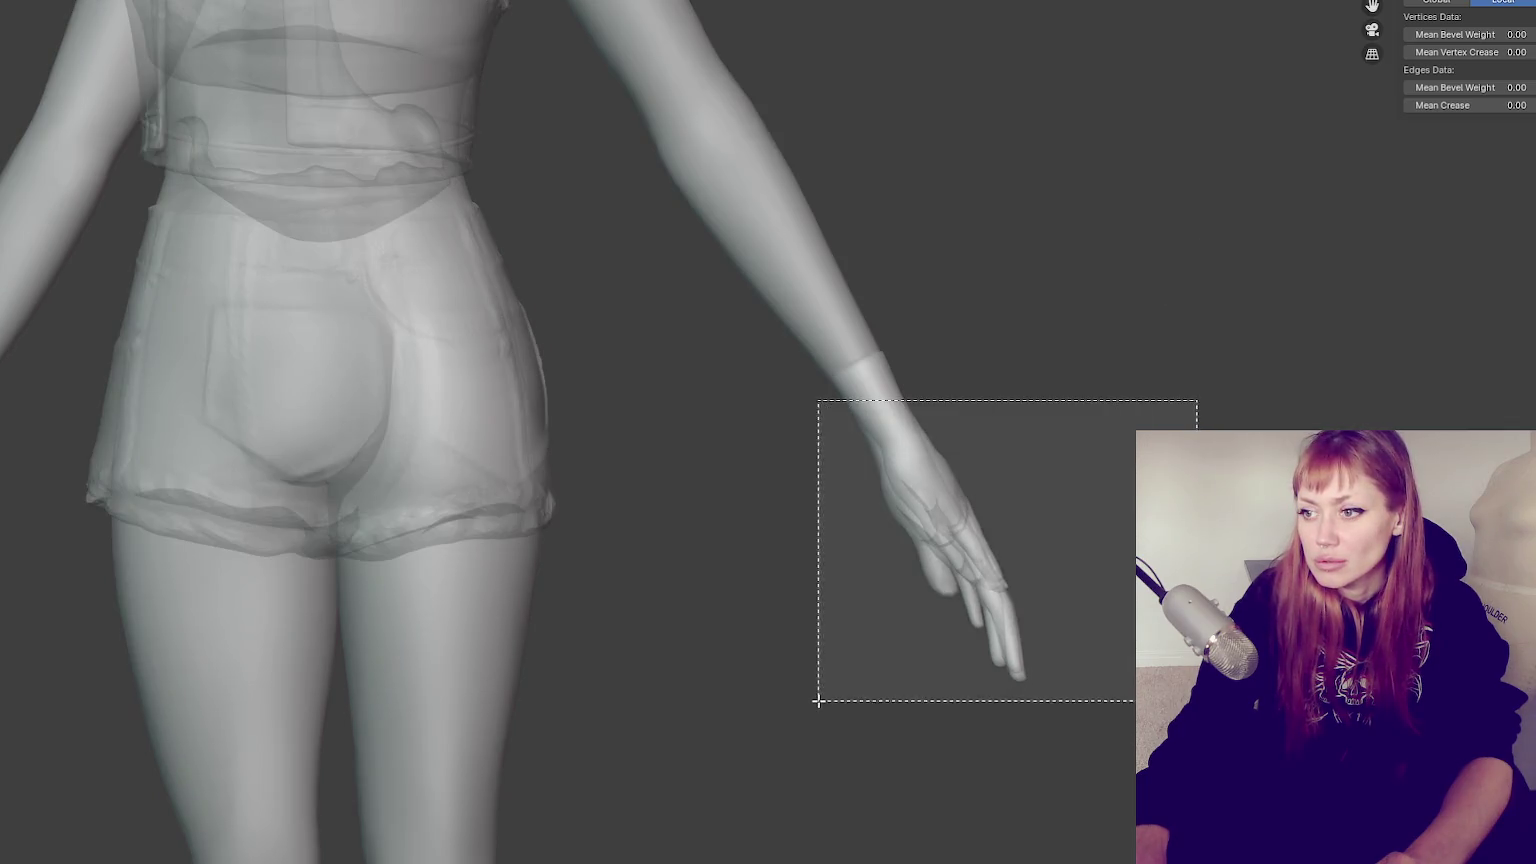
# Box-select the body's right-hand vertices from several angles
pyautogui.rightClick(1099, 422)
pyautogui.click(1099, 424)
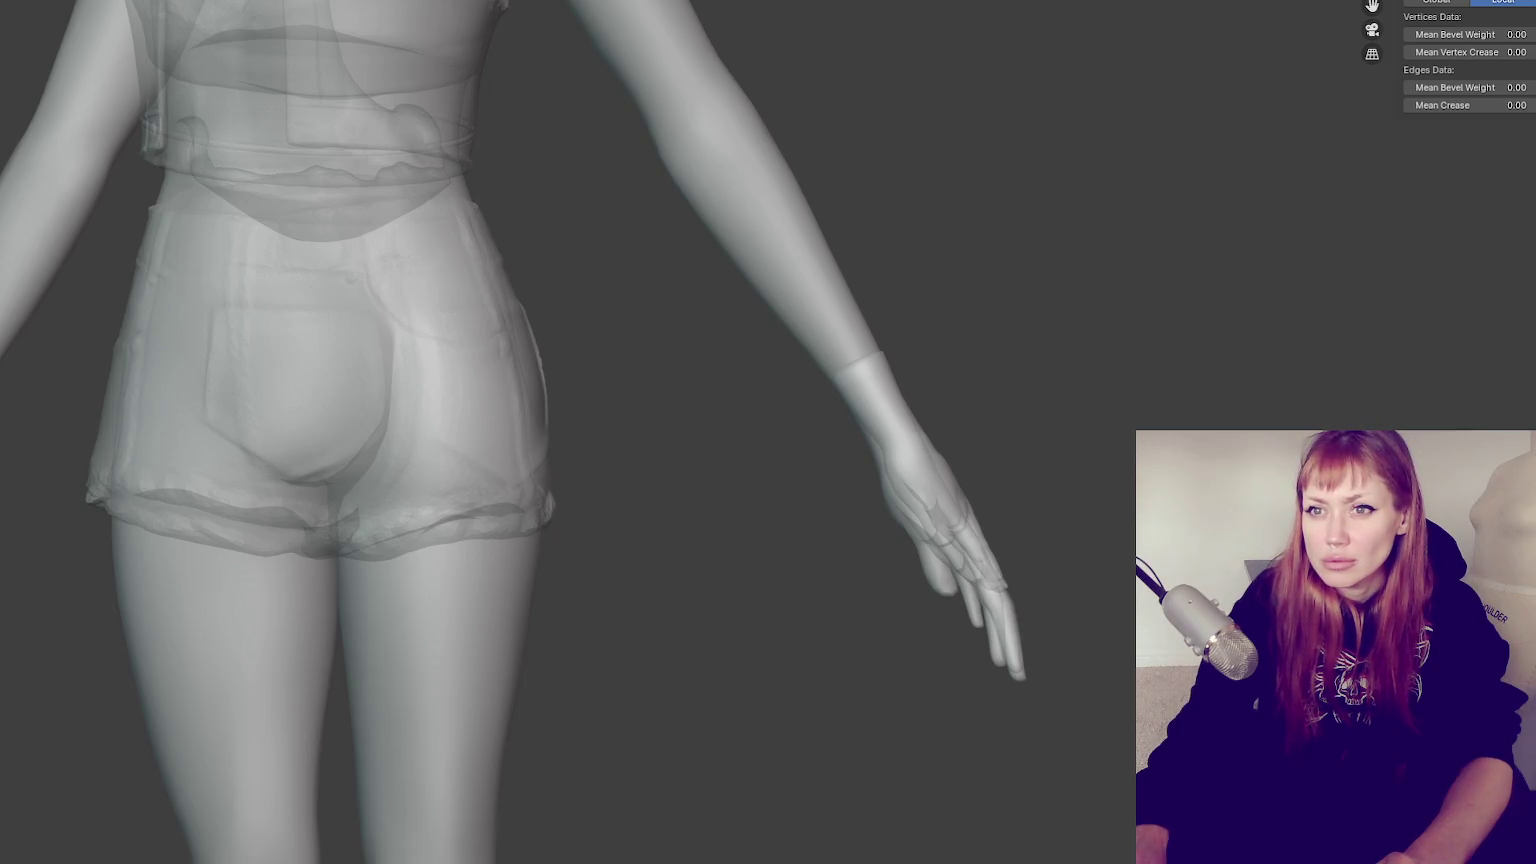
pyautogui.moveTo(1152, 414); pyautogui.dragTo(768, 741)
pyautogui.scroll(-3, 919, 230)
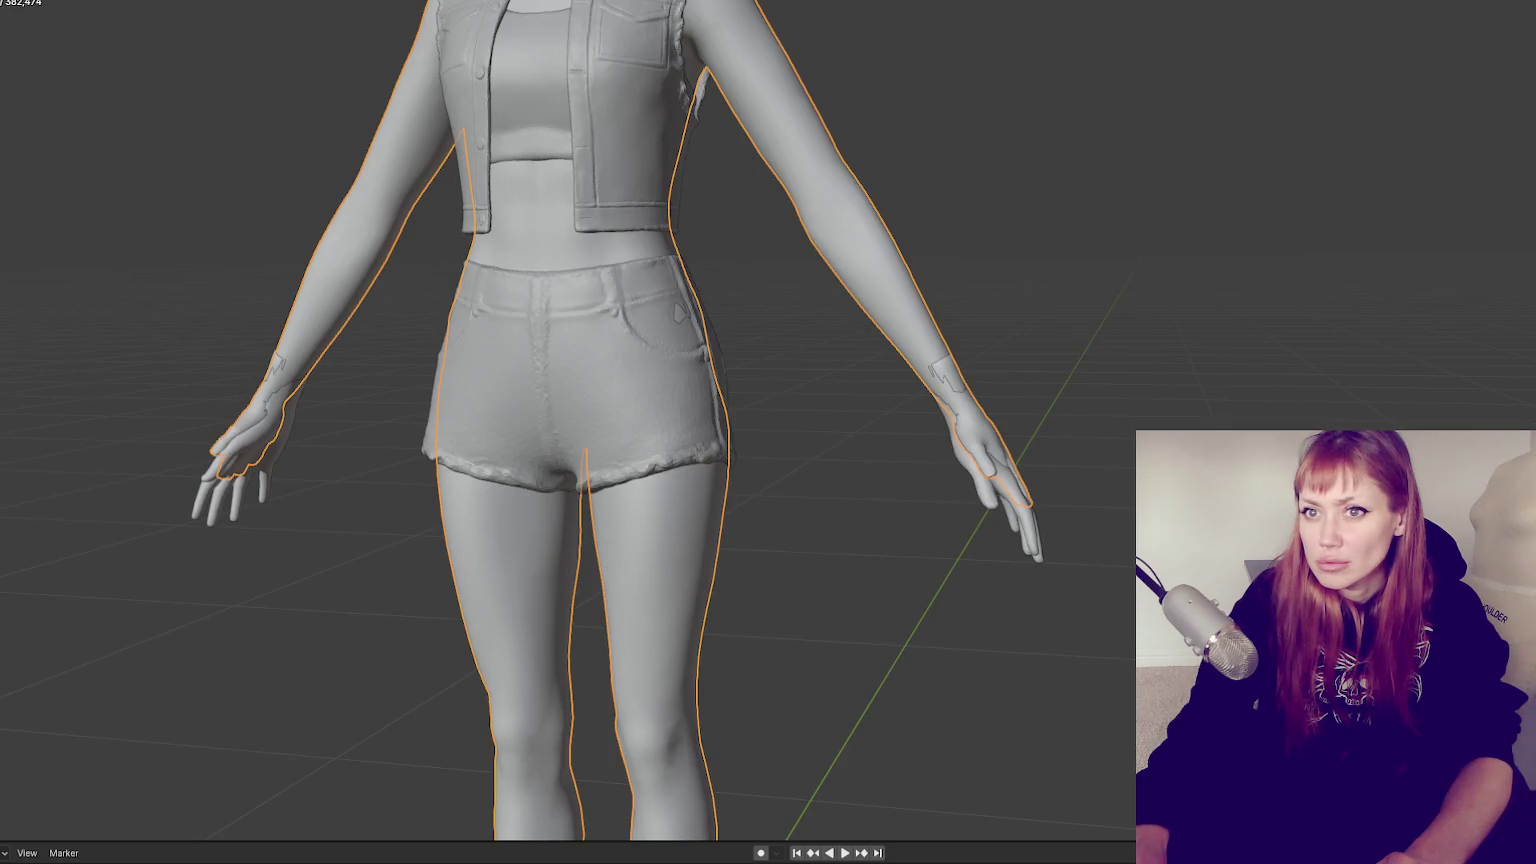
pyautogui.press('Tab')
pyautogui.moveTo(1127, 402)
pyautogui.mouseDown(button='middle')
pyautogui.moveTo(994, 432)
pyautogui.moveTo(1190, 374)
pyautogui.moveTo(1084, 415)
pyautogui.mouseUp(button='middle')
pyautogui.moveTo(1089, 415); pyautogui.dragTo(872, 614)
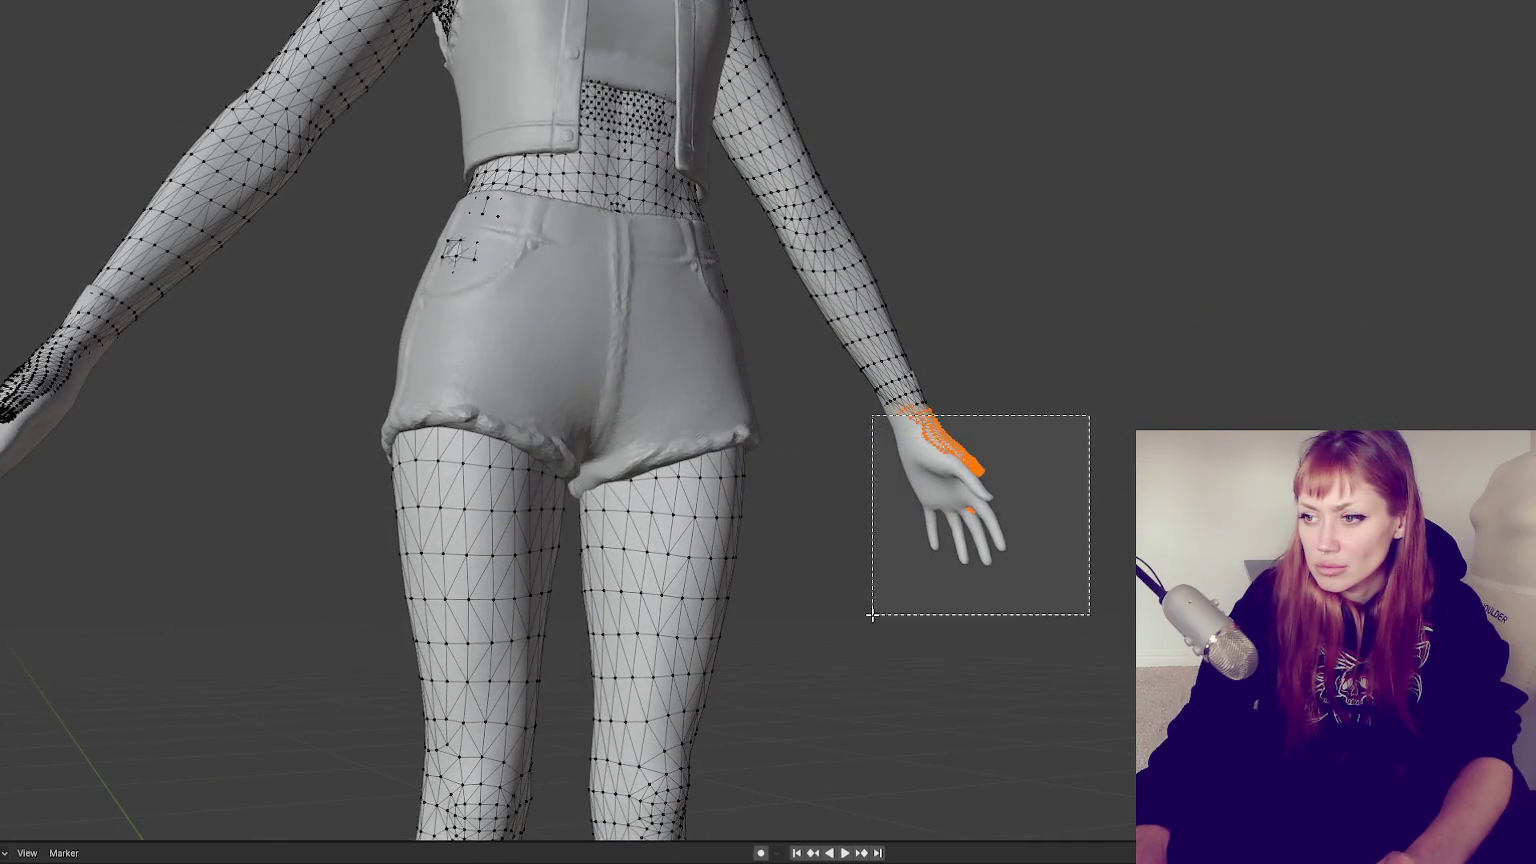
pyautogui.moveTo(1083, 525); pyautogui.dragTo(1095, 520, button='middle')
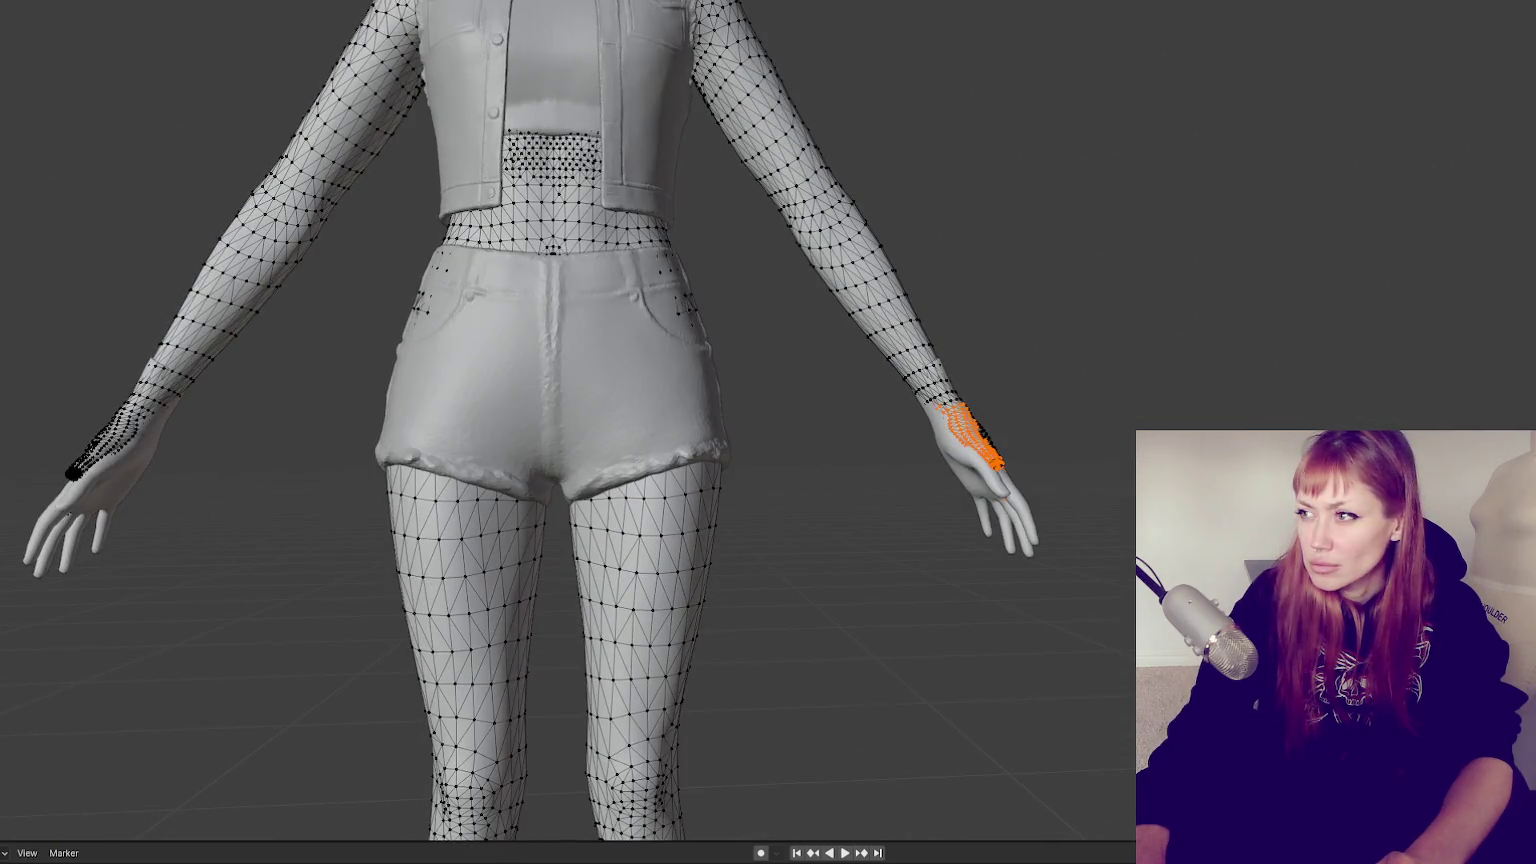
pyautogui.moveTo(1197, 300)
pyautogui.mouseDown(button='middle')
pyautogui.moveTo(1018, 346)
pyautogui.moveTo(1135, 387)
pyautogui.mouseUp(button='middle')
pyautogui.moveTo(1130, 410); pyautogui.dragTo(933, 594)
pyautogui.moveTo(989, 531); pyautogui.dragTo(1050, 505, button='middle')
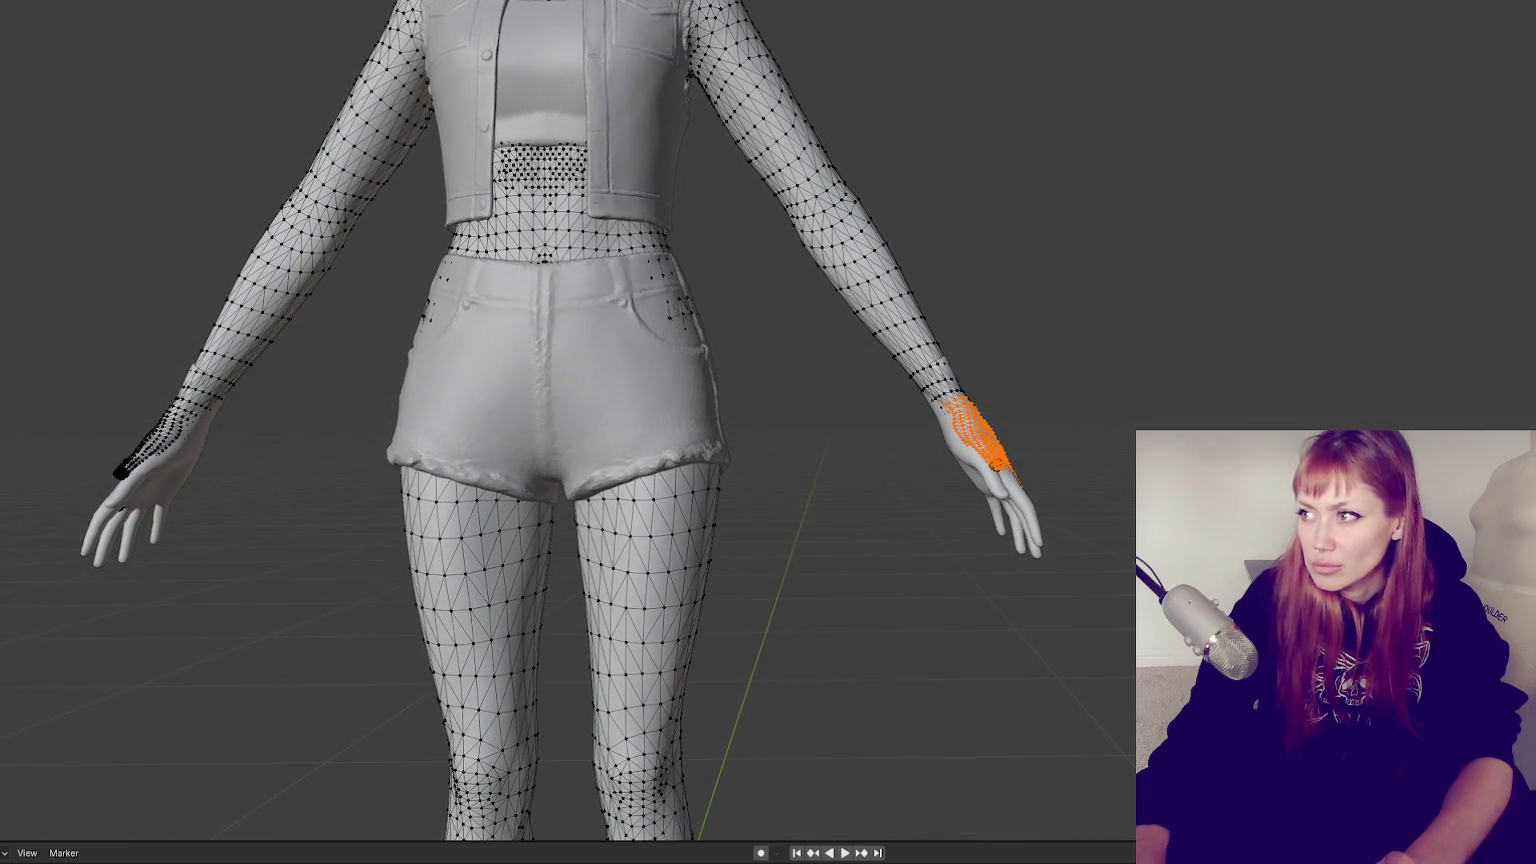
# With X-ray on, reselect only the right hand's vertices and delete them
pyautogui.hotkey('alt', 'z')
pyautogui.moveTo(1121, 399); pyautogui.dragTo(916, 590)
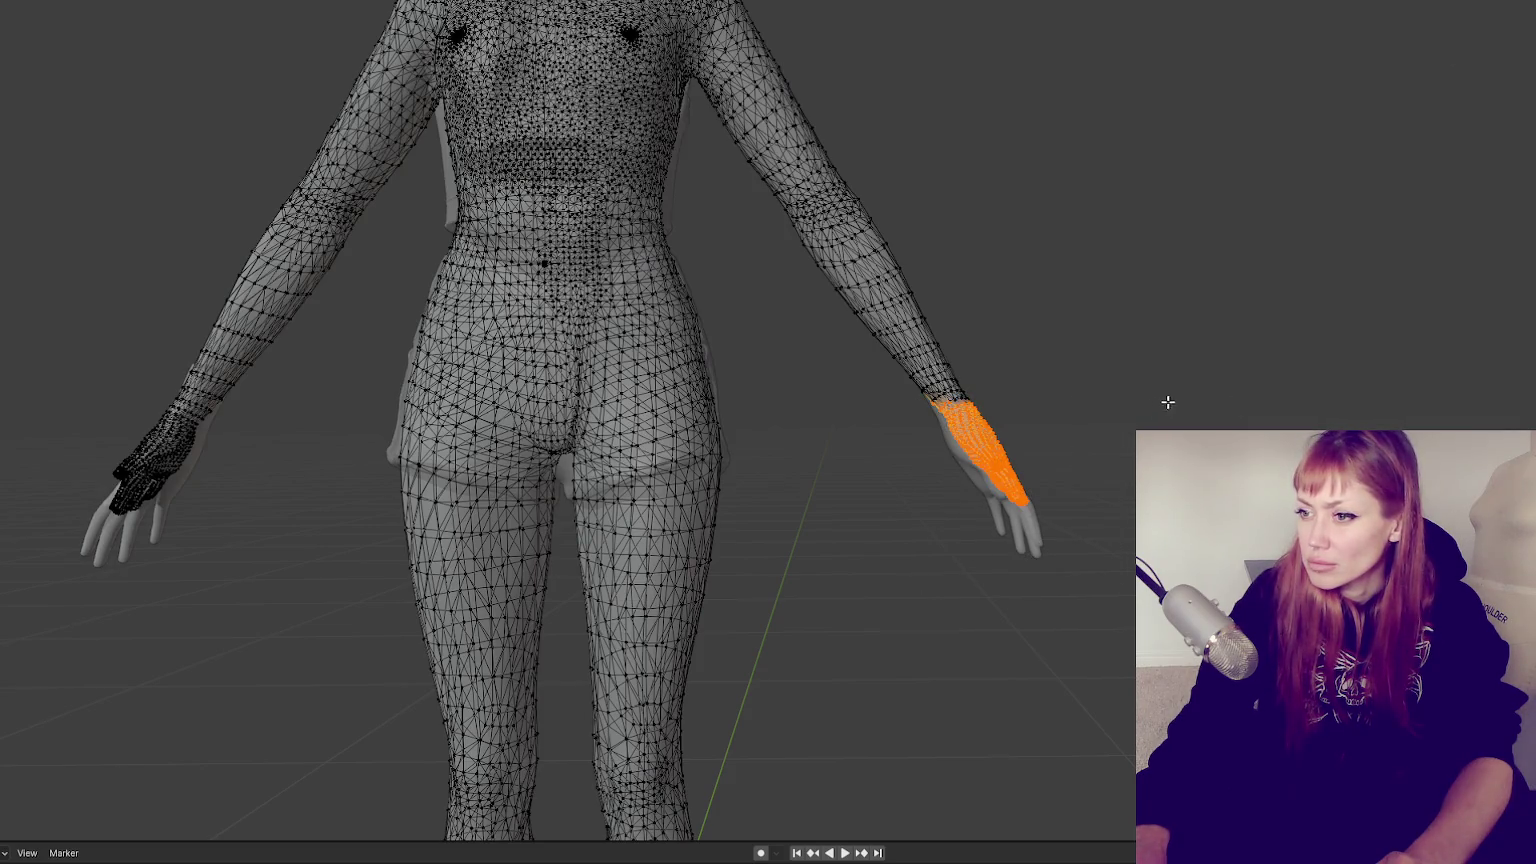
pyautogui.moveTo(925, 584)
pyautogui.mouseDown(button='middle')
pyautogui.moveTo(1104, 507)
pyautogui.moveTo(1405, 193)
pyautogui.mouseUp(button='middle')
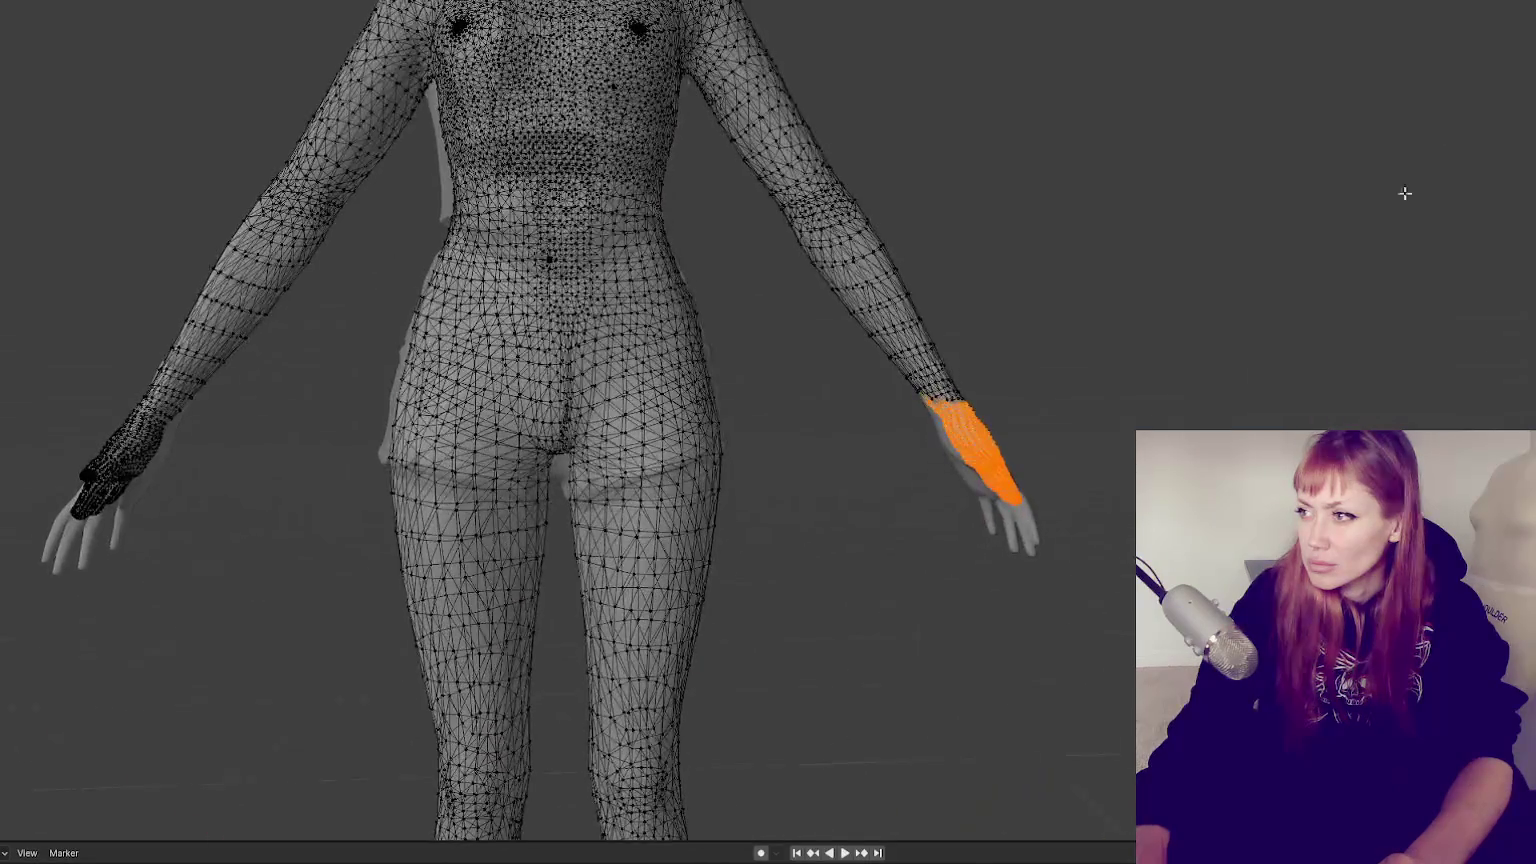
pyautogui.moveTo(1154, 374)
pyautogui.mouseDown()
pyautogui.moveTo(871, 617)
pyautogui.moveTo(1106, 420)
pyautogui.mouseUp()
pyautogui.click(885, 590)
pyautogui.keyDown('shift'); pyautogui.moveTo(210, 617); pyautogui.dragTo(15, 418); pyautogui.keyUp('shift')
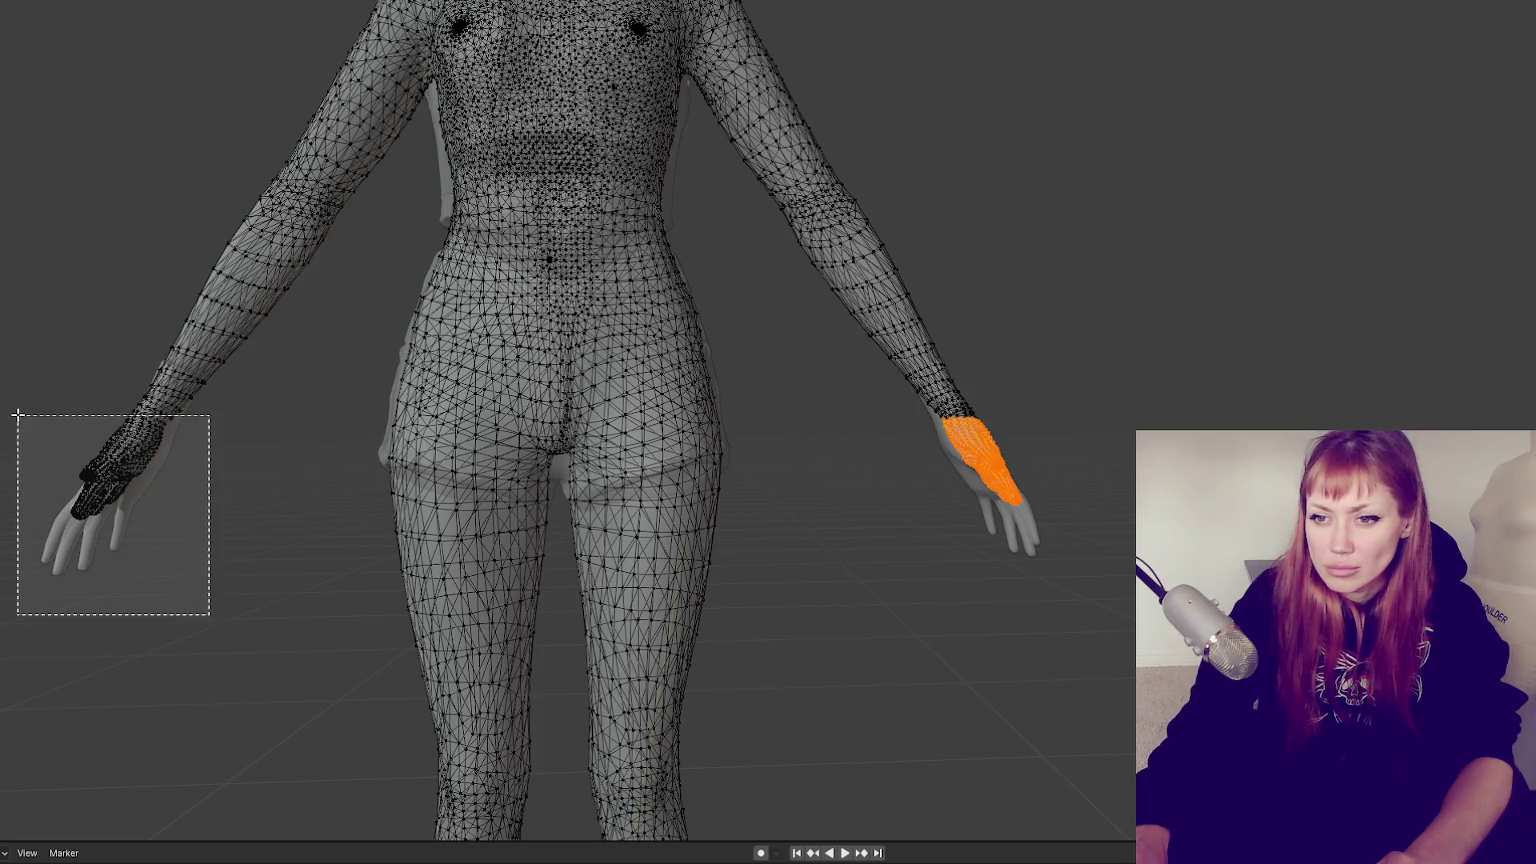
pyautogui.moveTo(923, 458); pyautogui.dragTo(902, 477, button='middle')
pyautogui.moveTo(1090, 432); pyautogui.dragTo(871, 621)
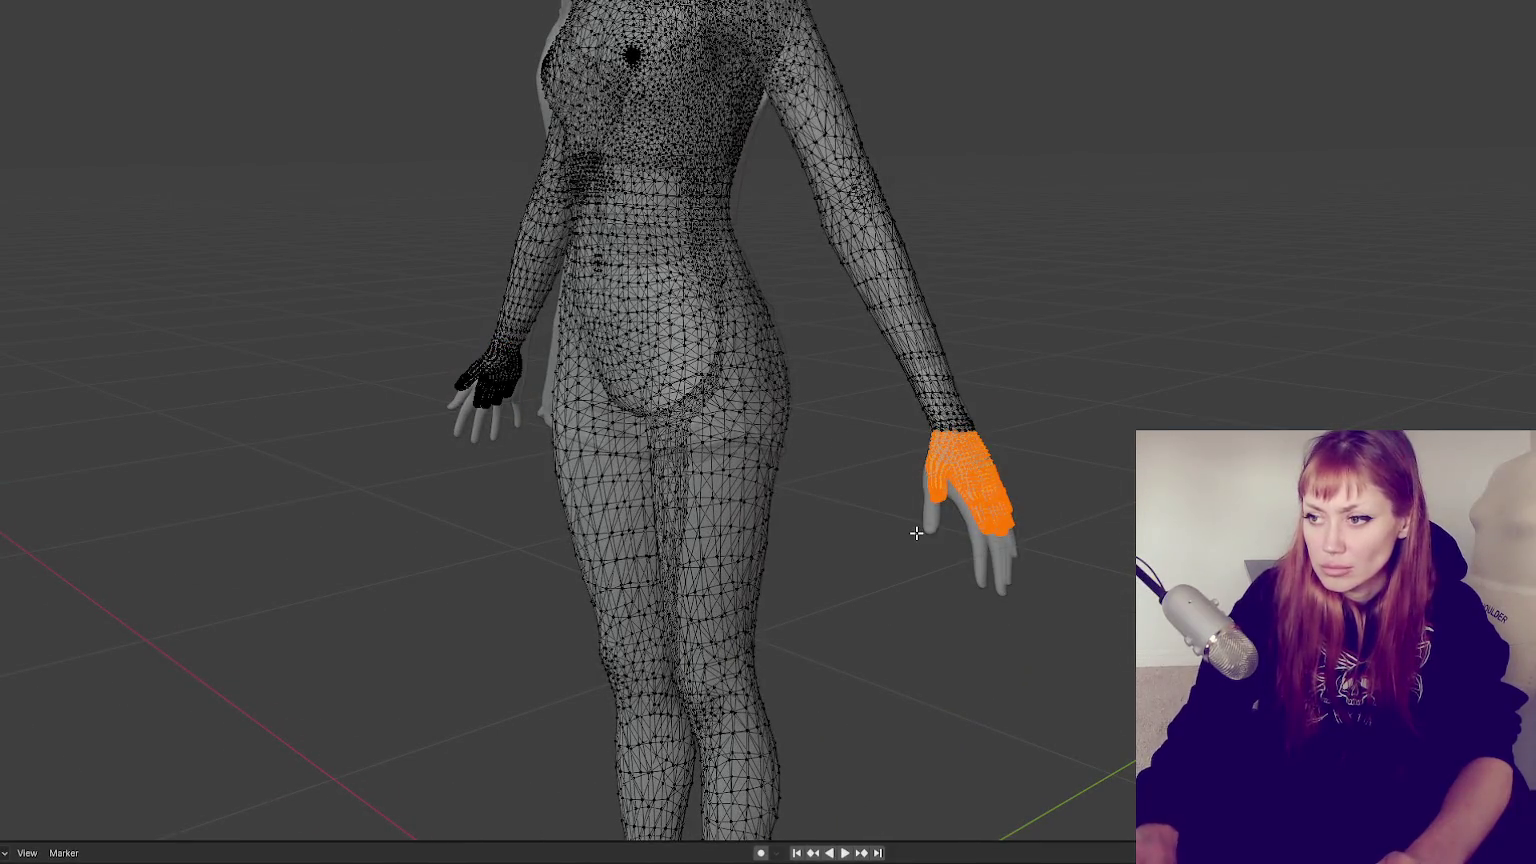
pyautogui.press('x')
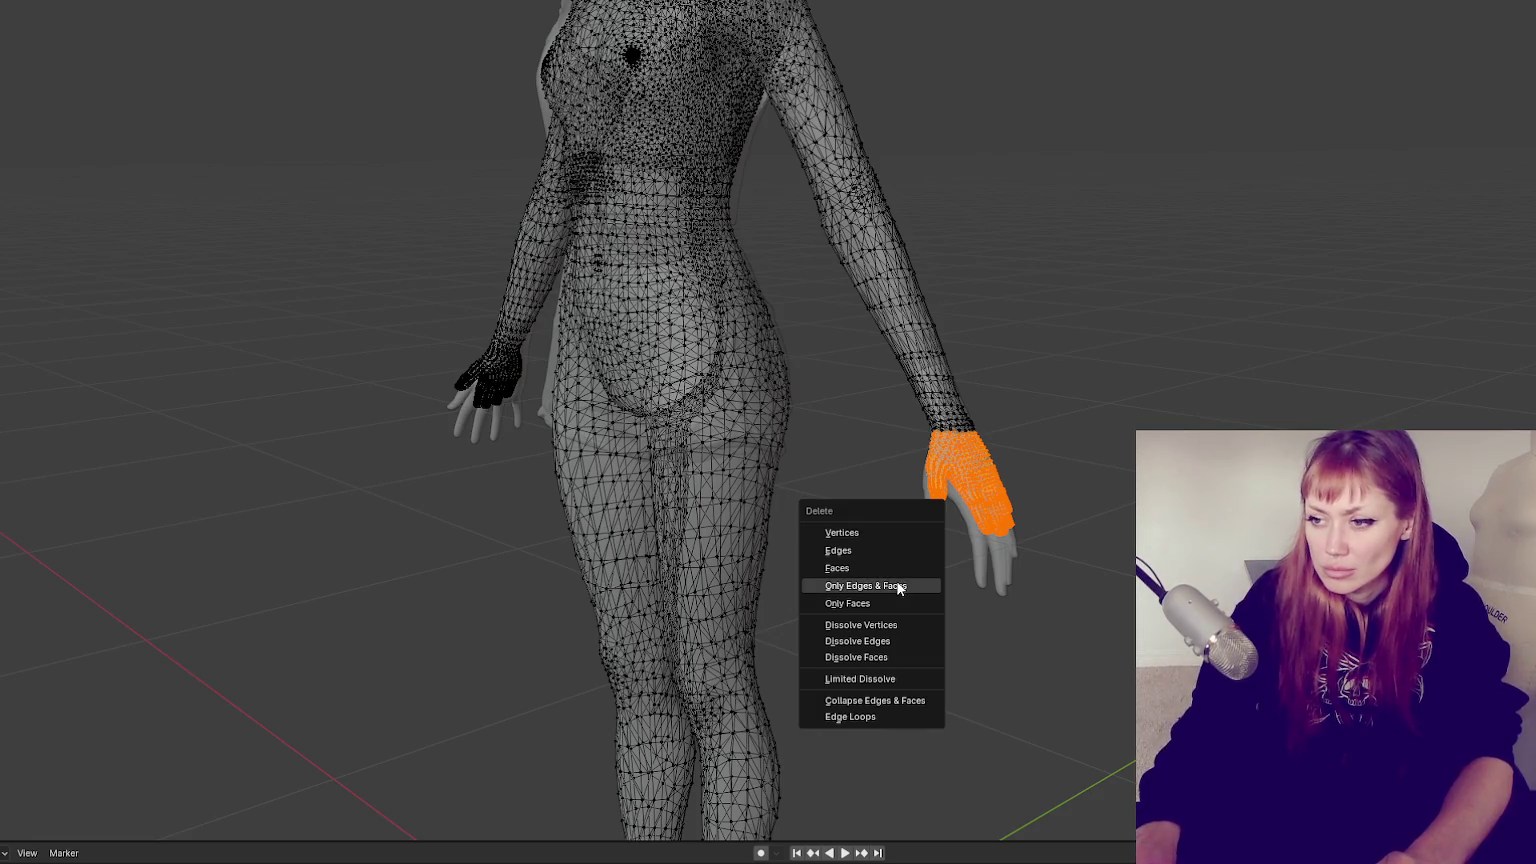
pyautogui.click(911, 570)
pyautogui.moveTo(778, 556); pyautogui.dragTo(200, 487, button='middle')
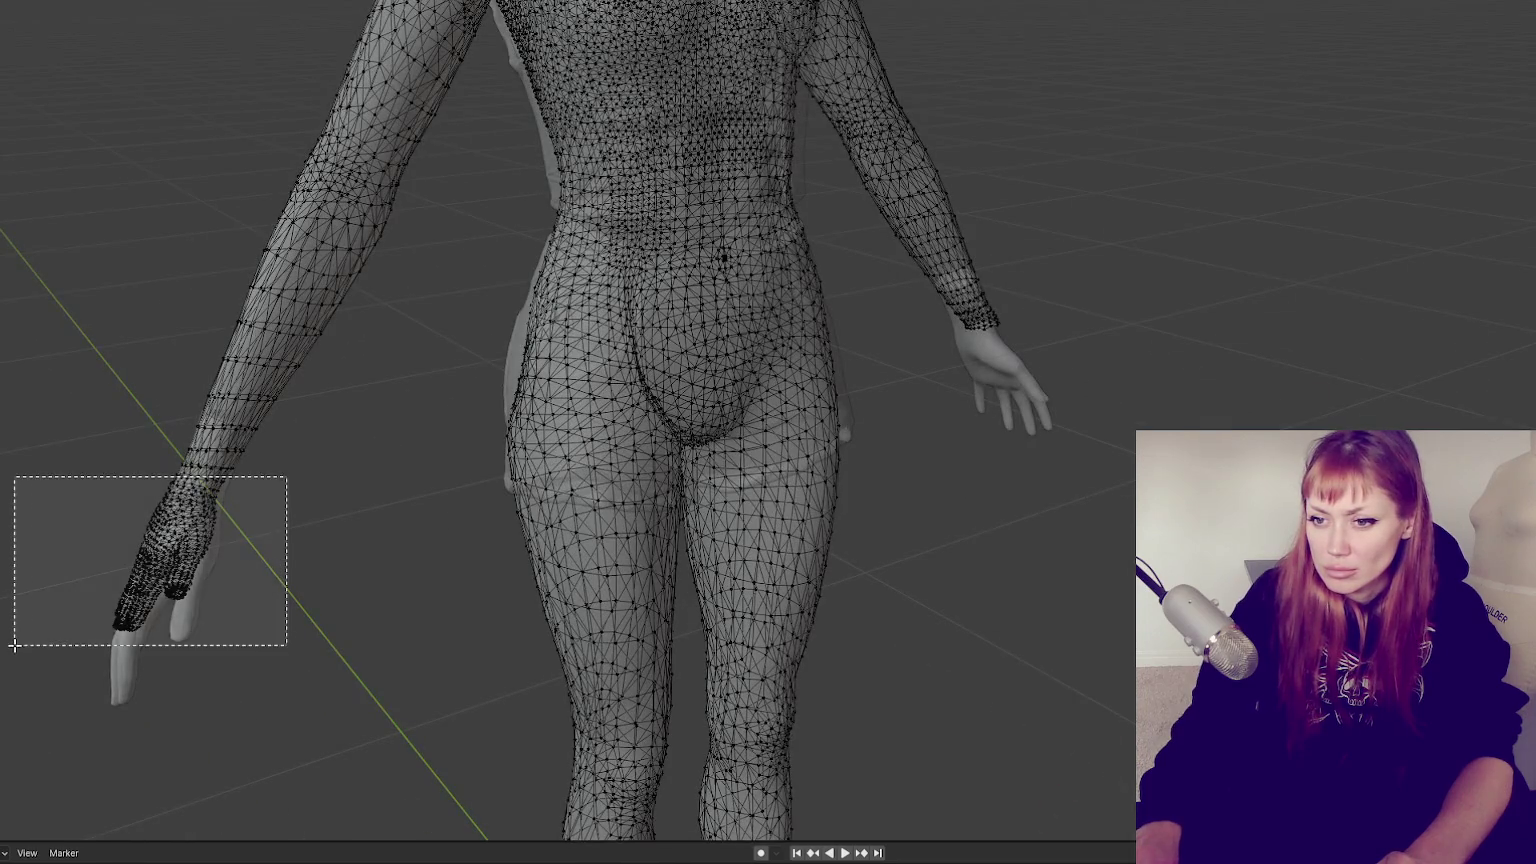
# Box-select the body's other hand and delete its faces
pyautogui.moveTo(288, 470); pyautogui.dragTo(7, 653)
pyautogui.press('x')
pyautogui.click(104, 638)
pyautogui.moveTo(104, 638)
pyautogui.mouseDown(button='middle')
pyautogui.moveTo(463, 521)
pyautogui.moveTo(440, 450)
pyautogui.moveTo(456, 394)
pyautogui.moveTo(400, 352)
pyautogui.mouseUp(button='middle')
# Select the ring of faces at one wrist and delete them
pyautogui.moveTo(360, 326); pyautogui.dragTo(453, 384)
pyautogui.moveTo(453, 384); pyautogui.dragTo(449, 361, button='middle')
pyautogui.moveTo(384, 313); pyautogui.dragTo(453, 383)
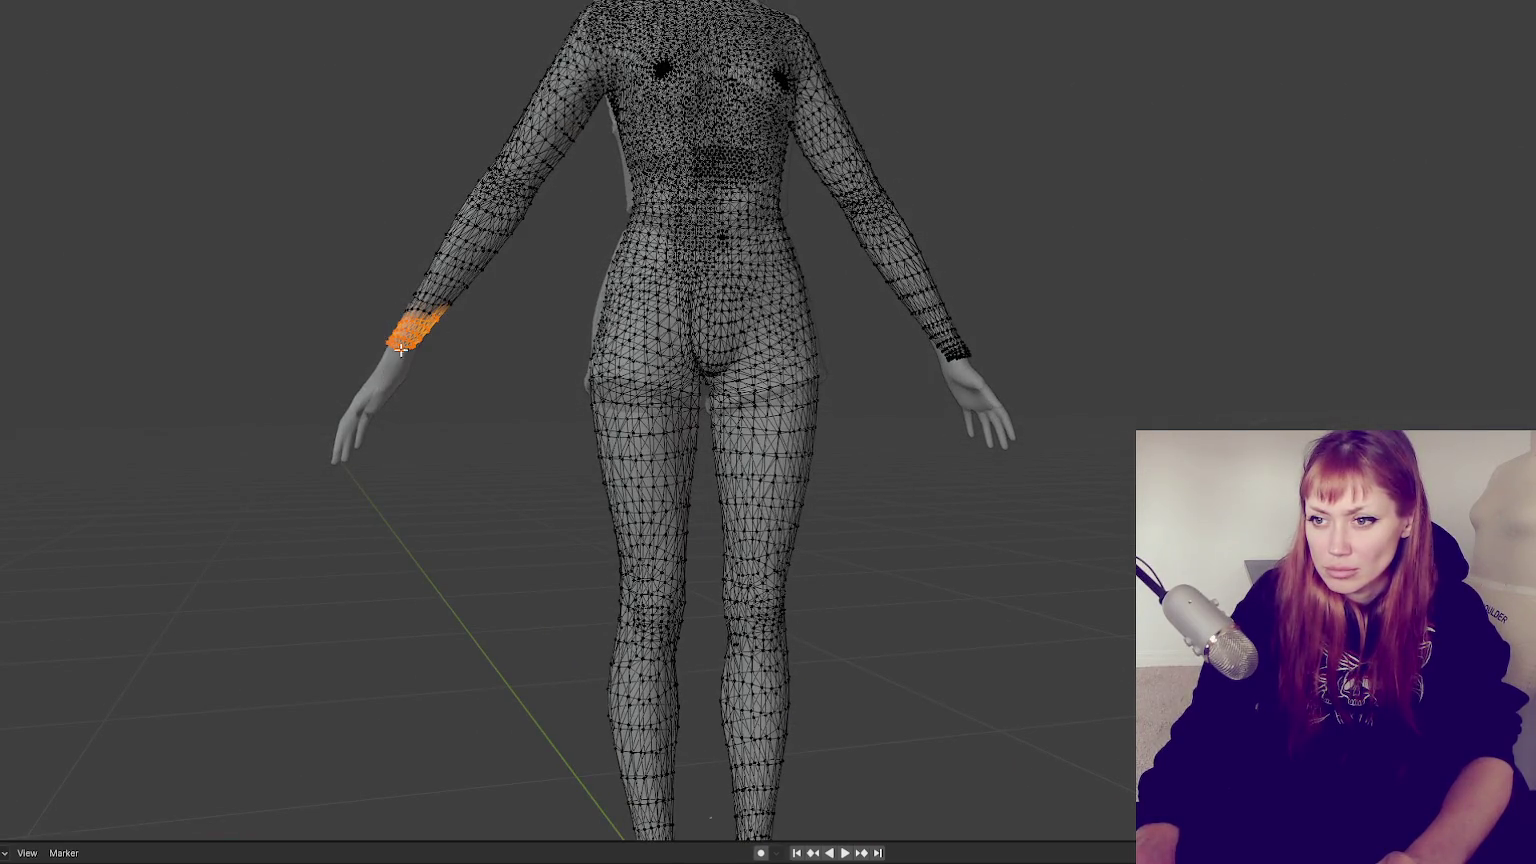
pyautogui.moveTo(360, 312)
pyautogui.mouseDown()
pyautogui.moveTo(449, 389)
pyautogui.moveTo(426, 378)
pyautogui.mouseUp()
pyautogui.moveTo(394, 346); pyautogui.dragTo(374, 352, button='middle')
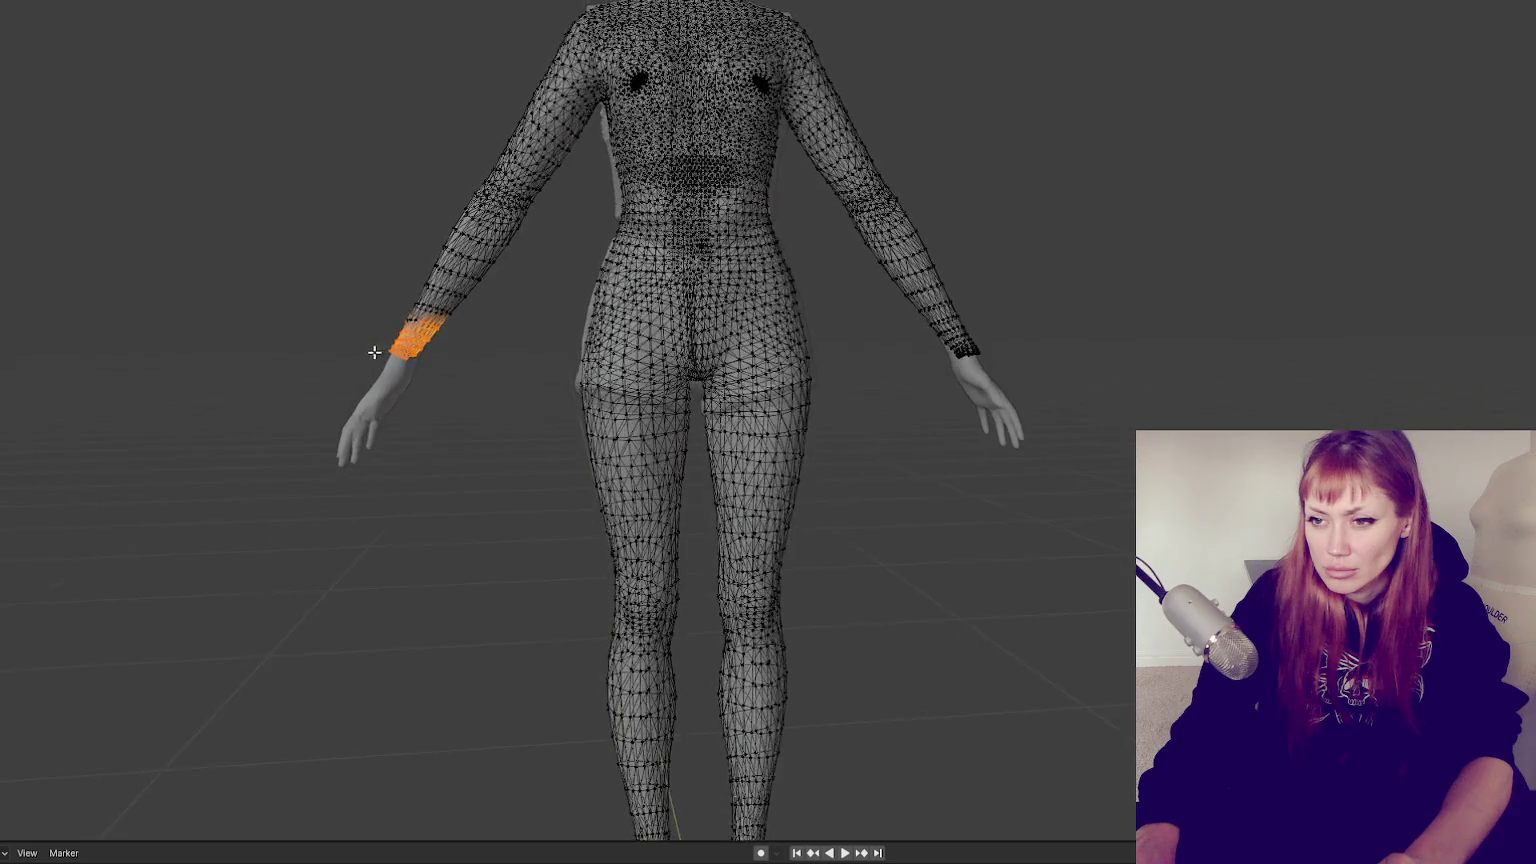
pyautogui.moveTo(415, 390); pyautogui.dragTo(443, 418)
pyautogui.press('x')
pyautogui.click(446, 418)
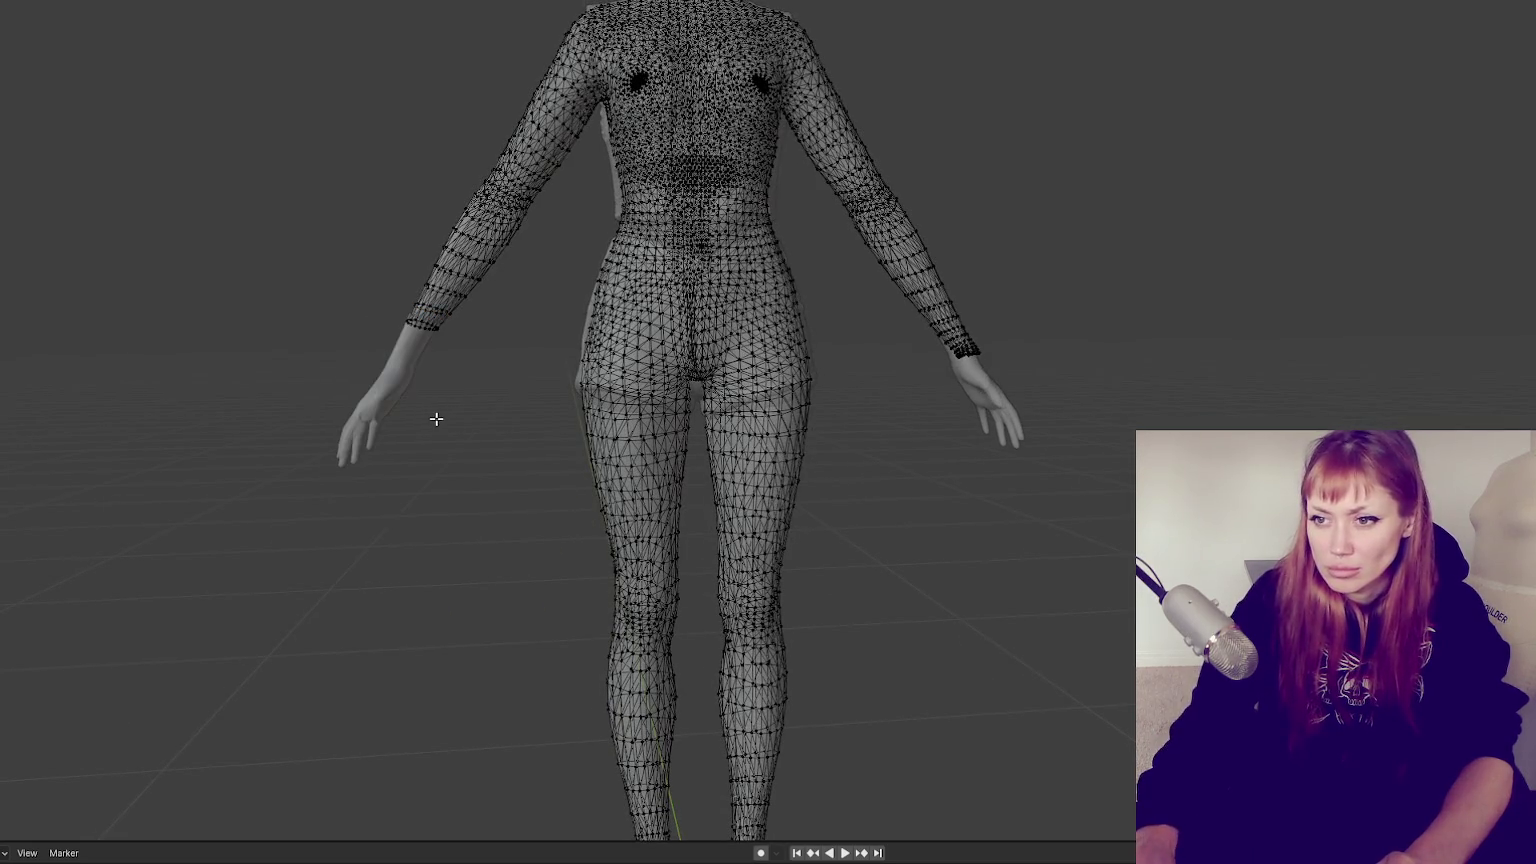
# Delete the other wrist's faces and inspect both trimmed arms
pyautogui.moveTo(1120, 312); pyautogui.dragTo(950, 390)
pyautogui.moveTo(950, 390); pyautogui.dragTo(1046, 367, button='middle')
pyautogui.moveTo(1064, 332); pyautogui.dragTo(954, 381)
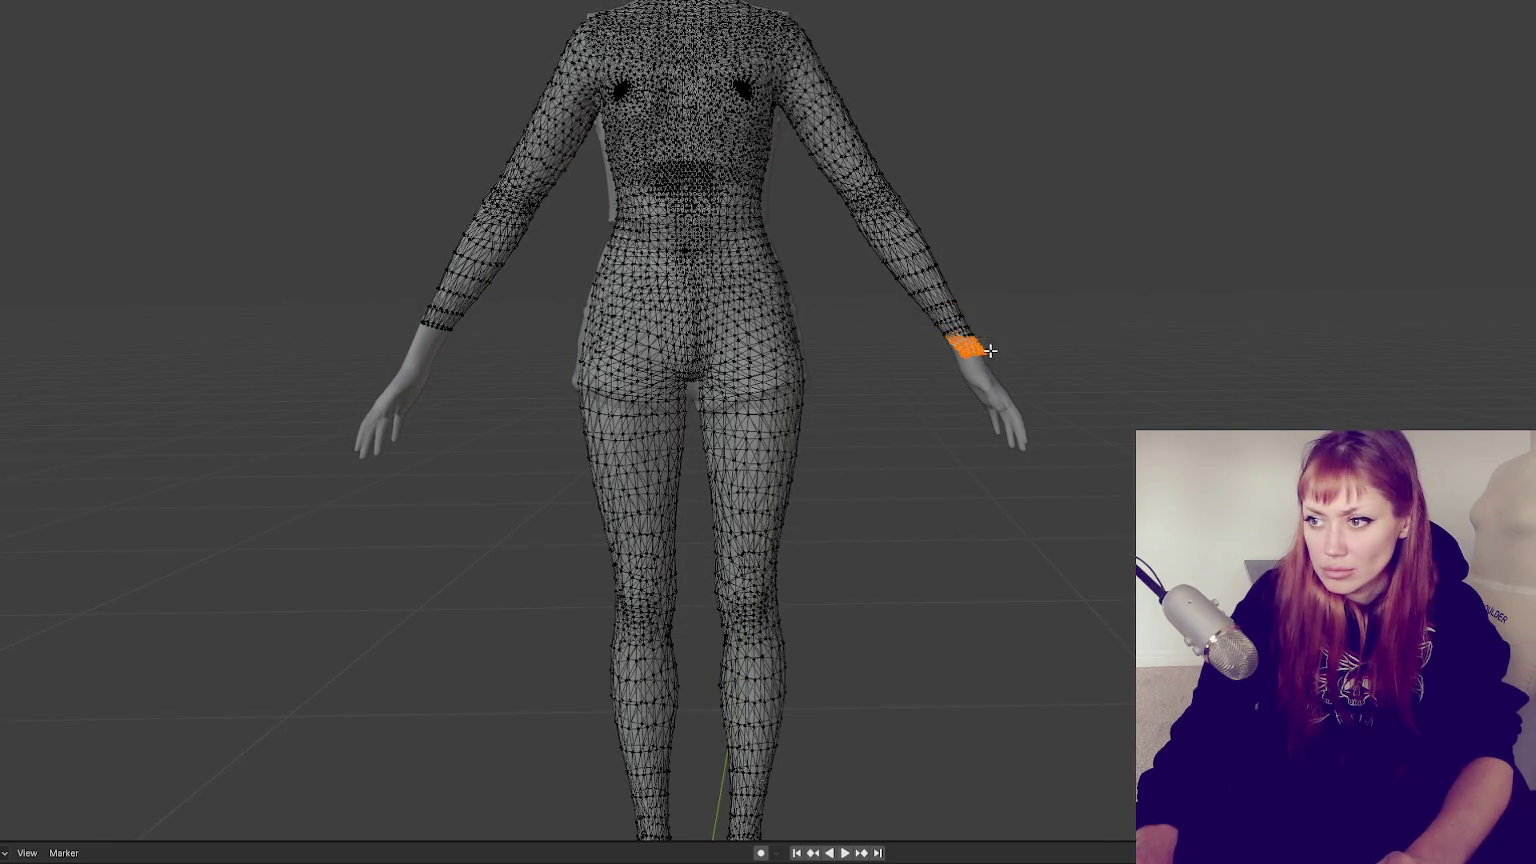
pyautogui.moveTo(1029, 341); pyautogui.dragTo(1018, 329, button='middle')
pyautogui.moveTo(1018, 329)
pyautogui.mouseDown()
pyautogui.moveTo(918, 380)
pyautogui.moveTo(912, 410)
pyautogui.mouseUp()
pyautogui.press('x')
pyautogui.click(938, 399)
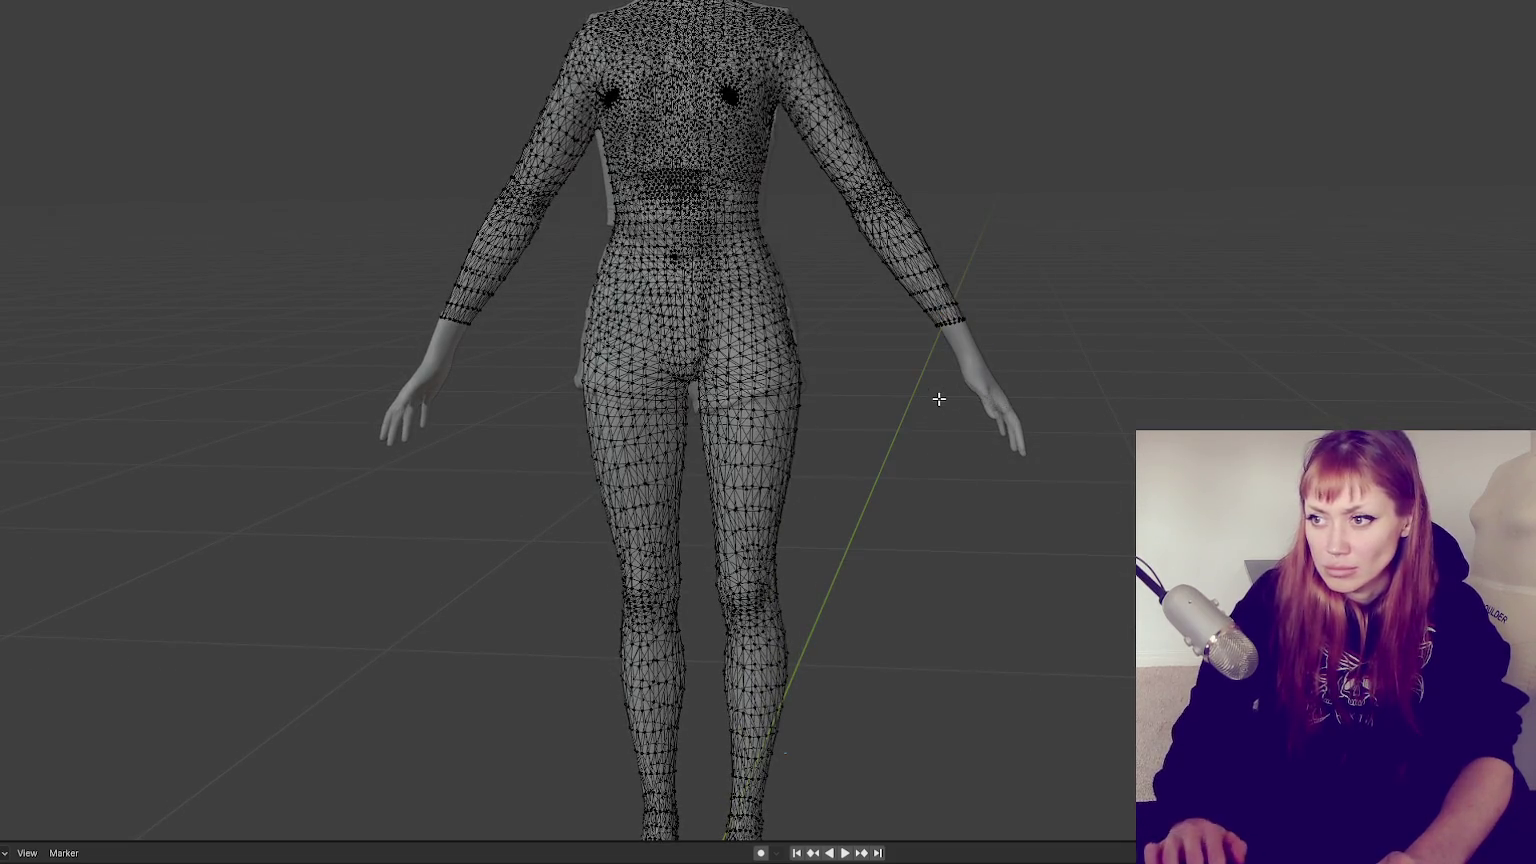
pyautogui.moveTo(938, 399)
pyautogui.mouseDown(button='middle')
pyautogui.moveTo(1005, 377)
pyautogui.moveTo(989, 381)
pyautogui.mouseUp(button='middle')
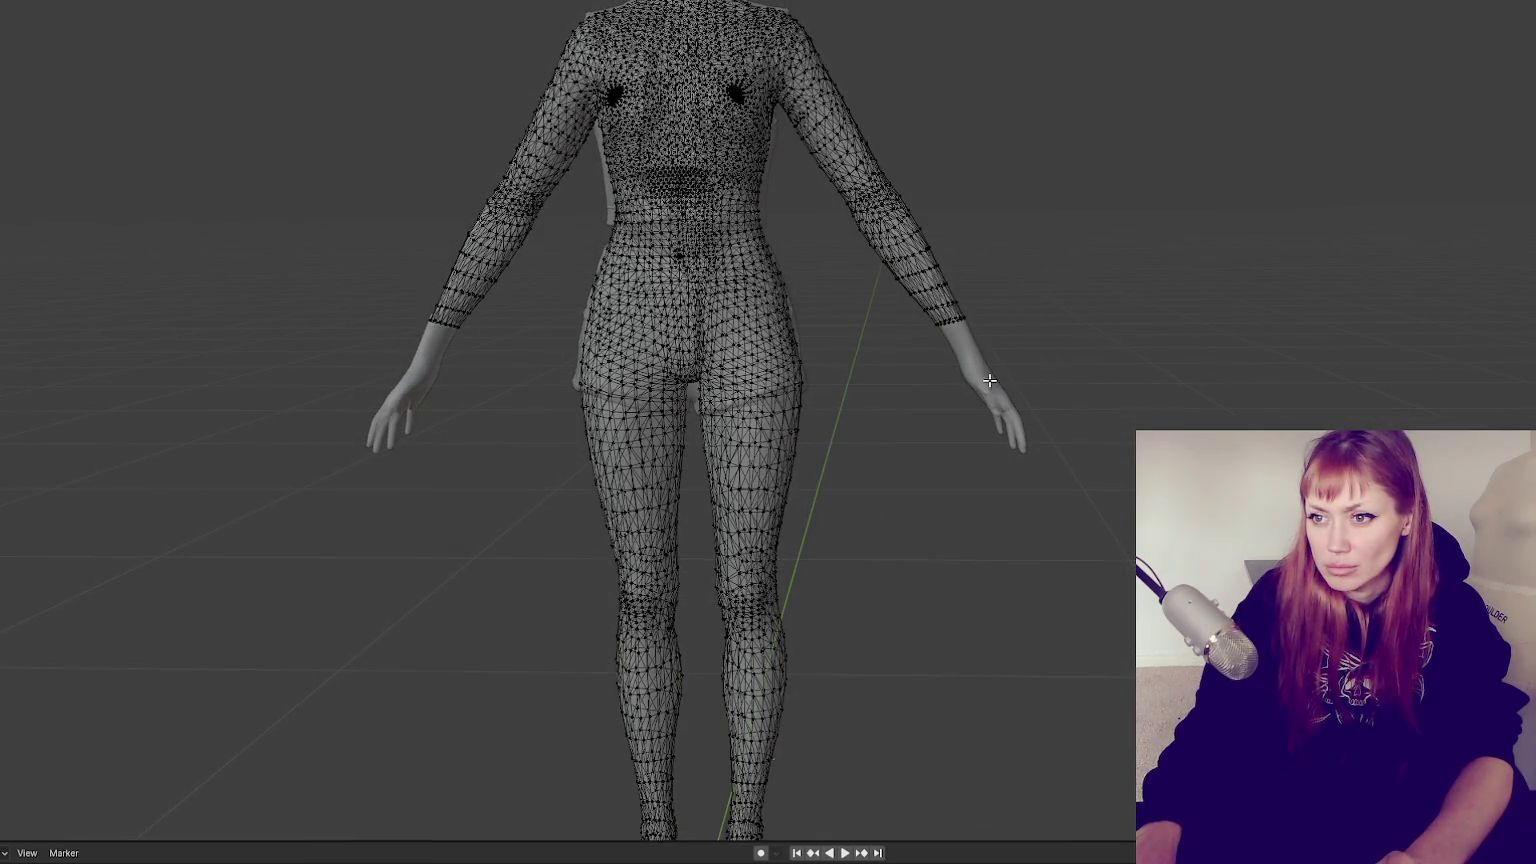
pyautogui.scroll(-3, 989, 381)
pyautogui.scroll(3, 989, 381)
pyautogui.moveTo(989, 381); pyautogui.dragTo(1063, 294, button='middle')
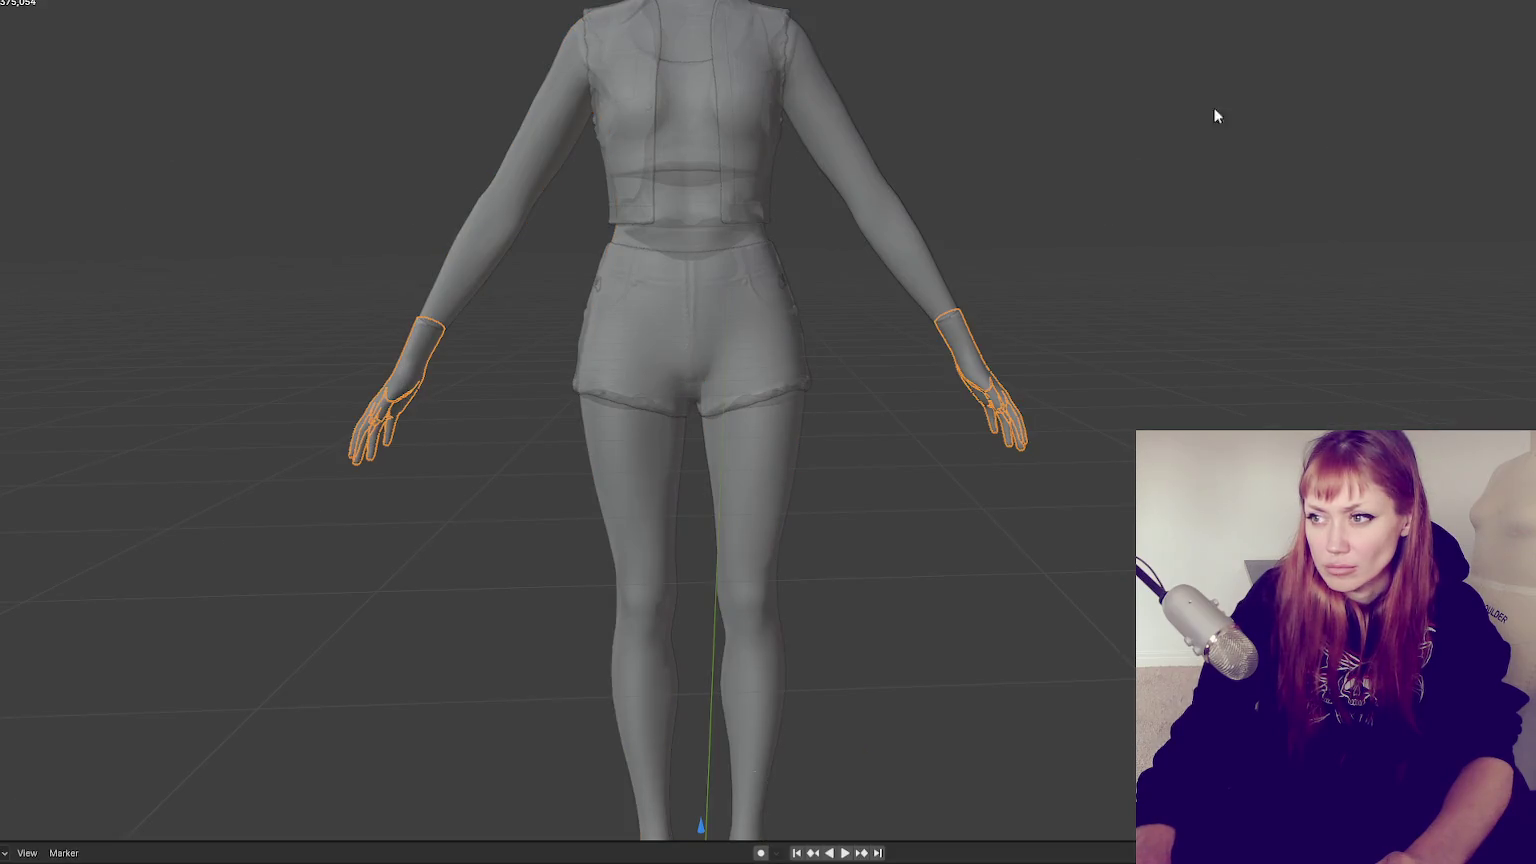
# Turn off X-ray, select both separate hands, rescale them, and move them slightly lower
pyautogui.hotkey('alt', 'z')
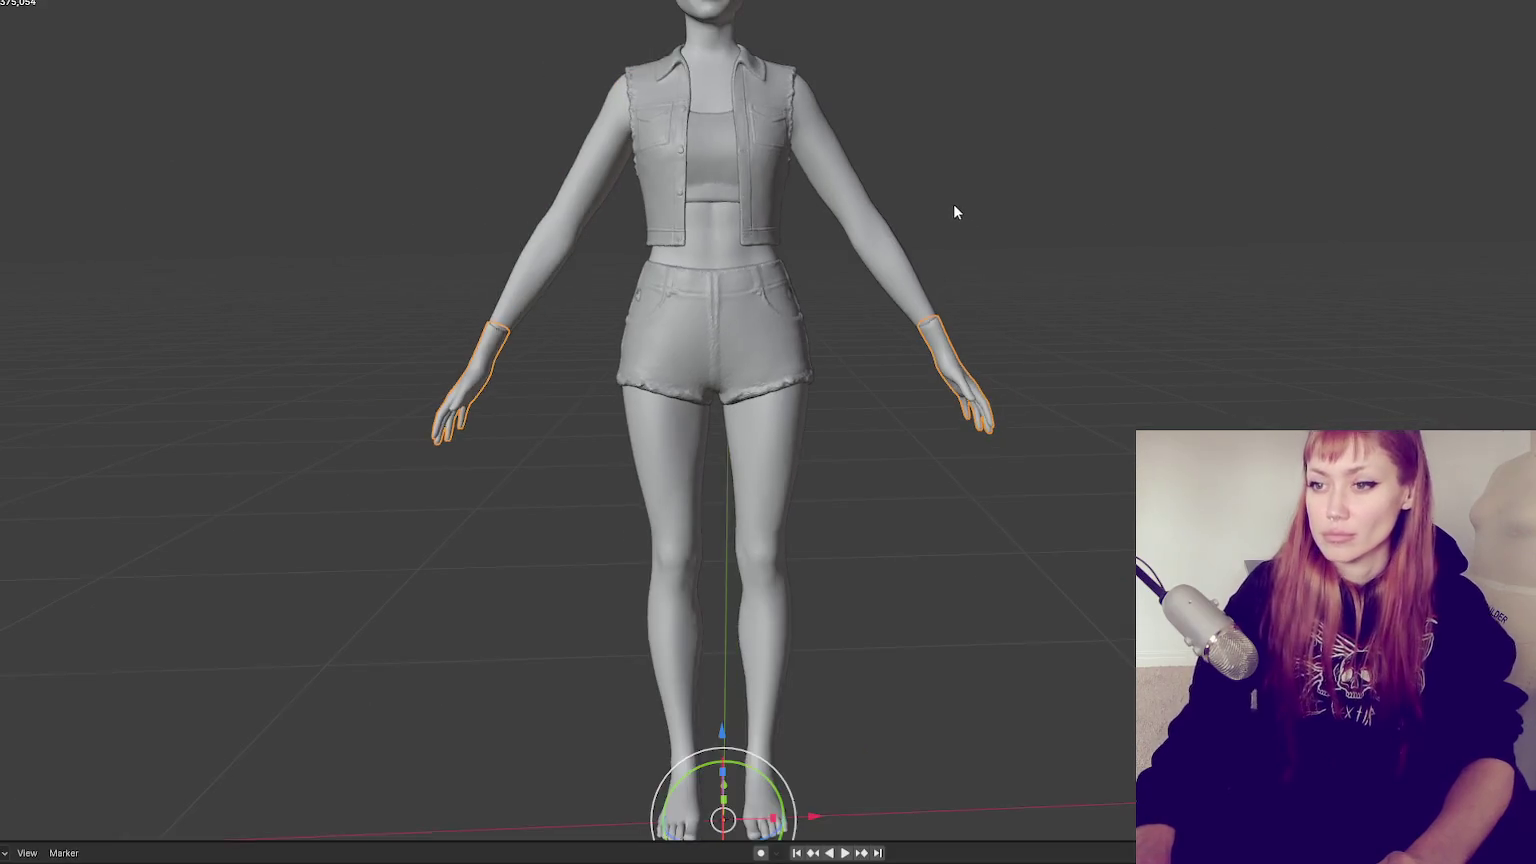
pyautogui.scroll(3, 960, 225)
pyautogui.hotkey('alt', 'a')
pyautogui.moveTo(1121, 367)
pyautogui.mouseDown(button='middle')
pyautogui.moveTo(974, 384)
pyautogui.moveTo(1111, 369)
pyautogui.mouseUp(button='middle')
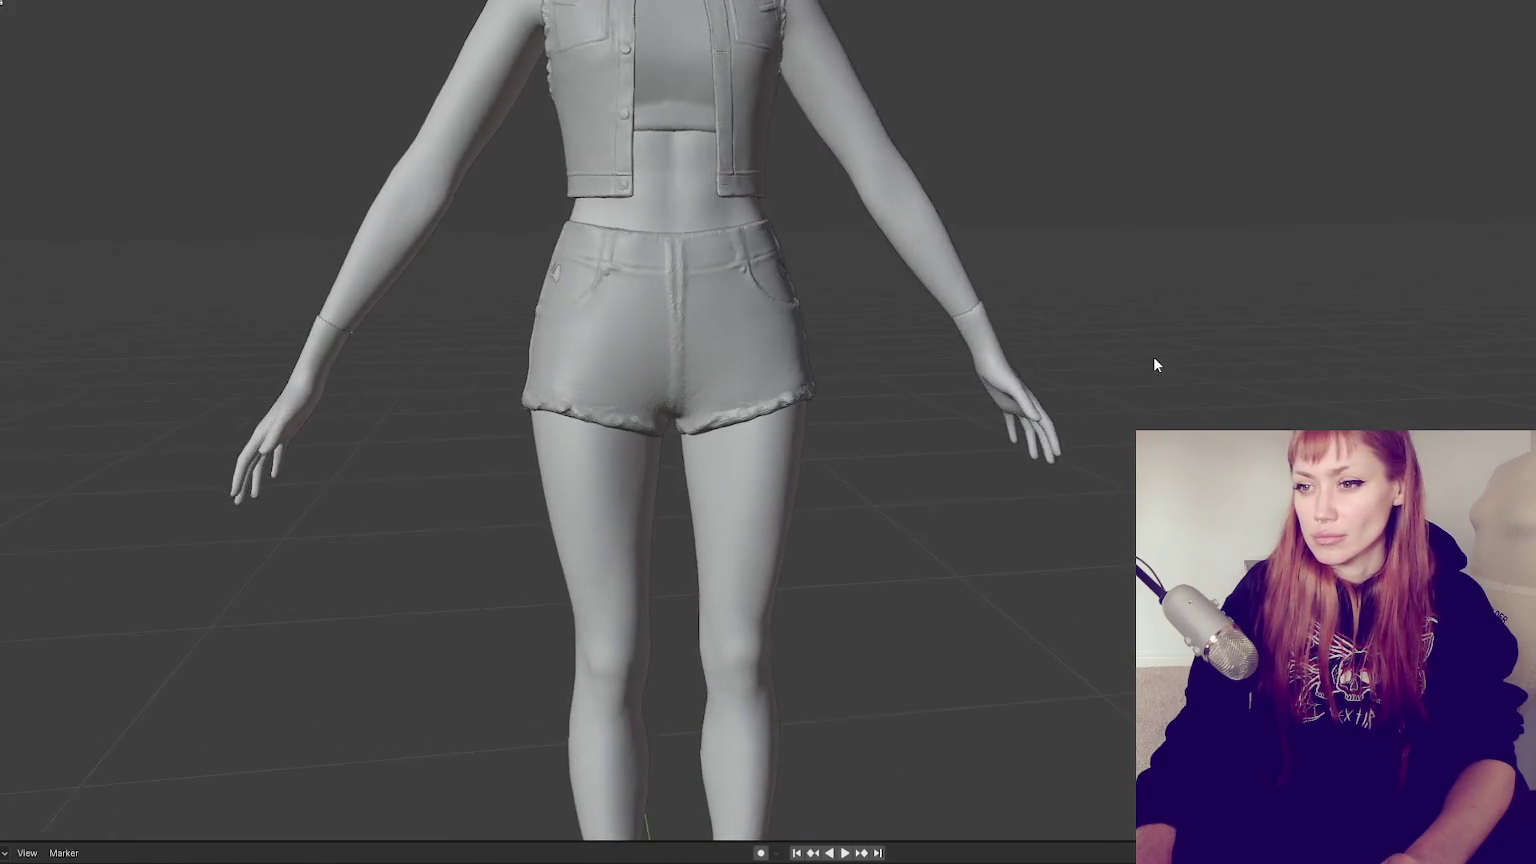
pyautogui.click(1009, 394)
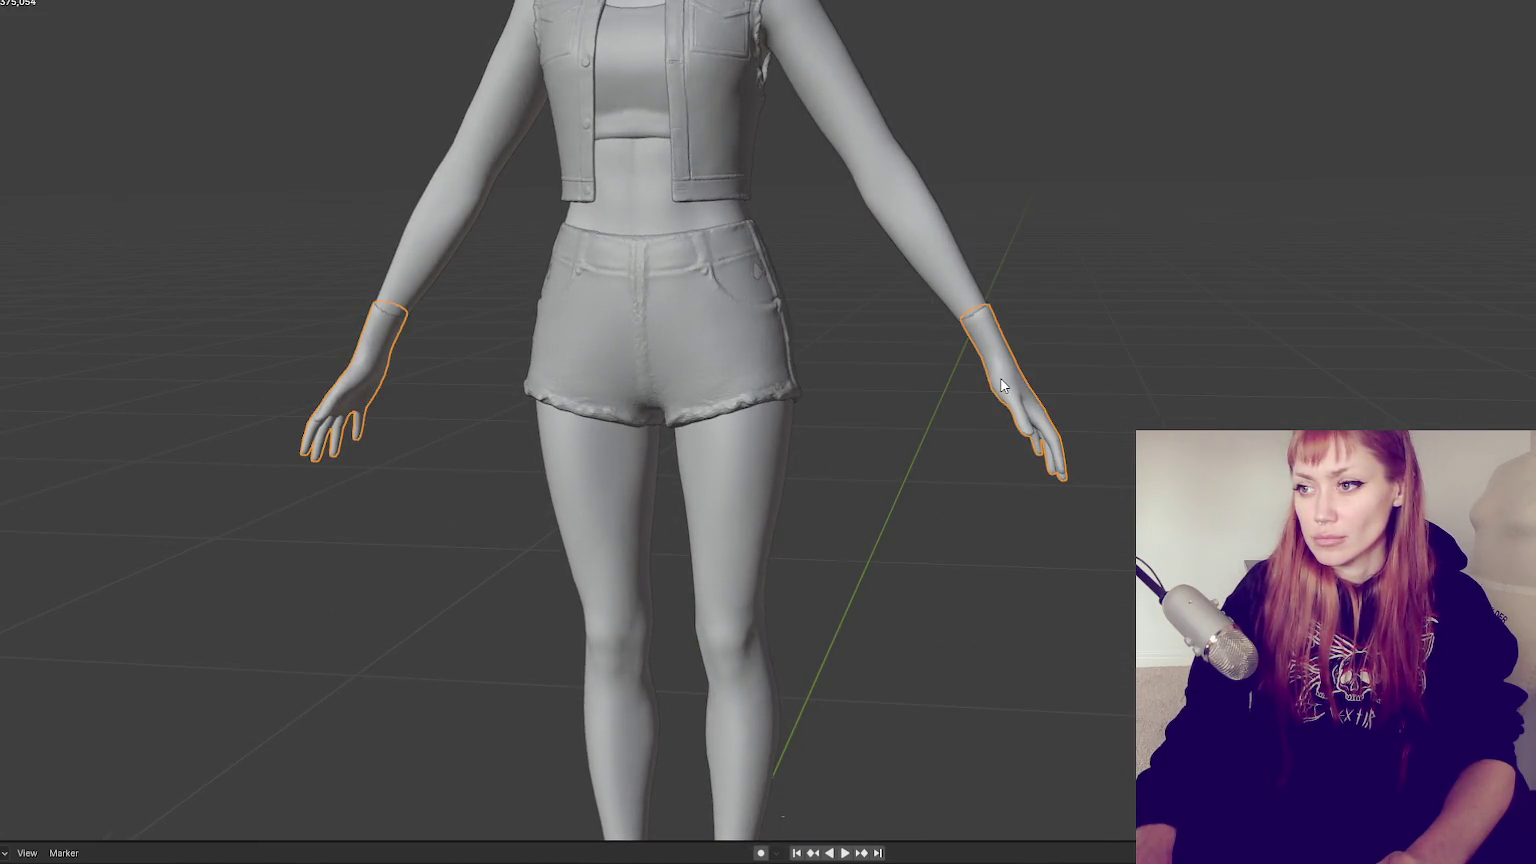
pyautogui.press('s')
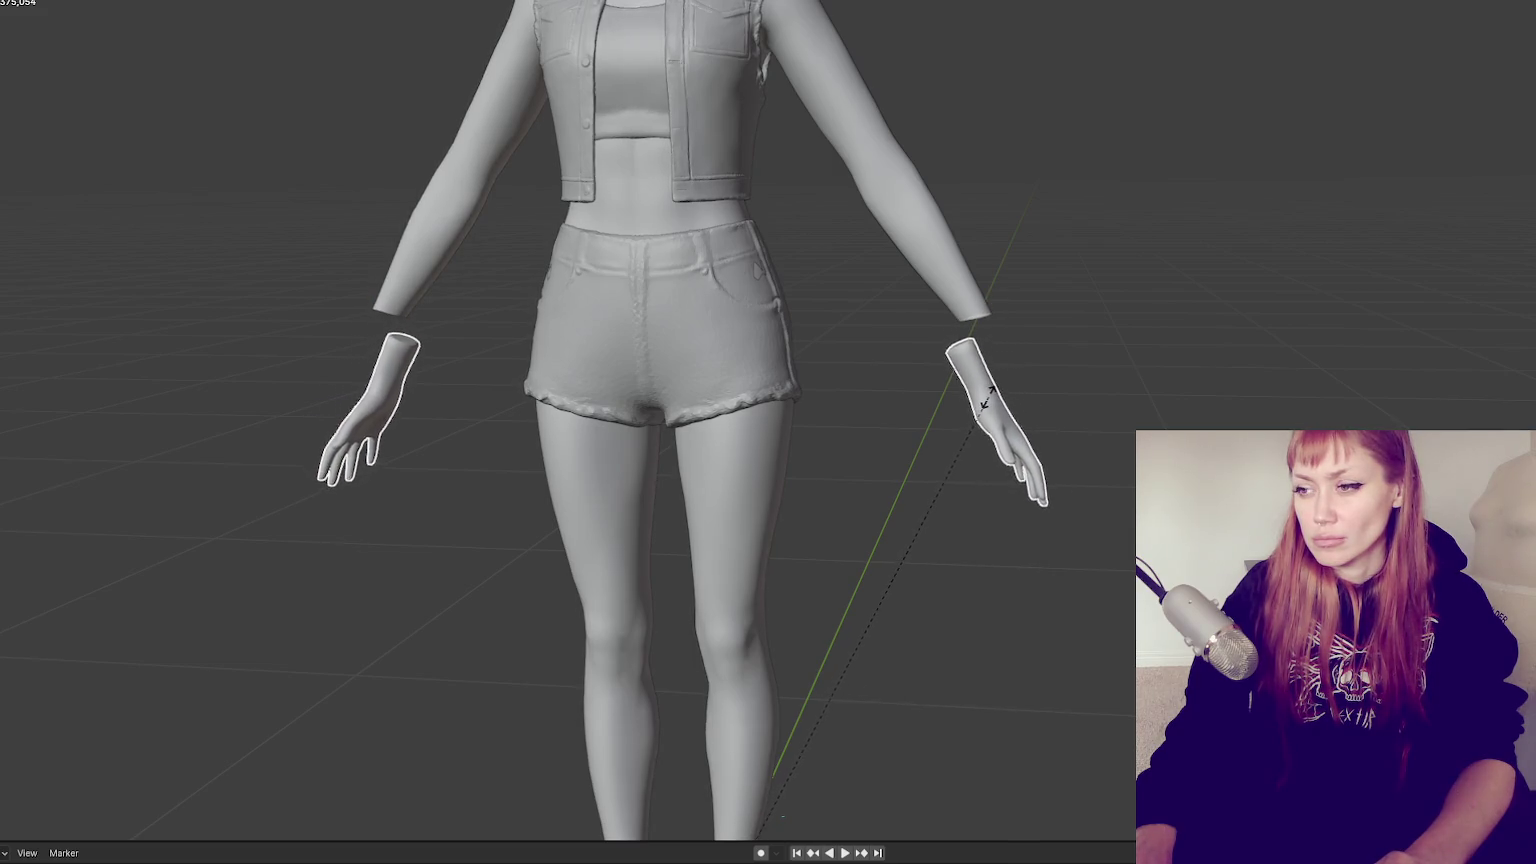
pyautogui.click(995, 401)
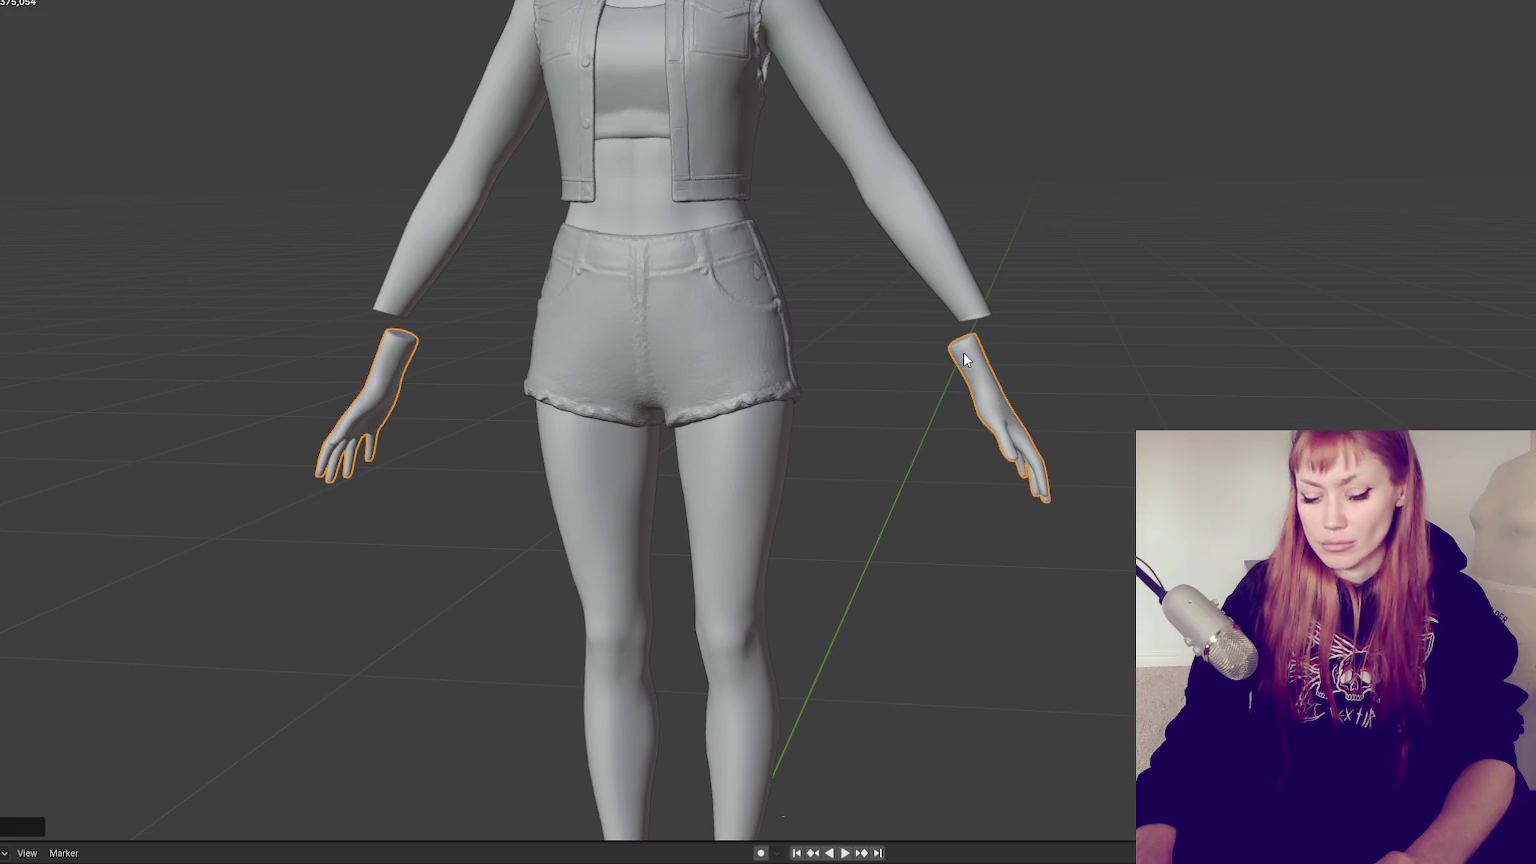
pyautogui.press('g')
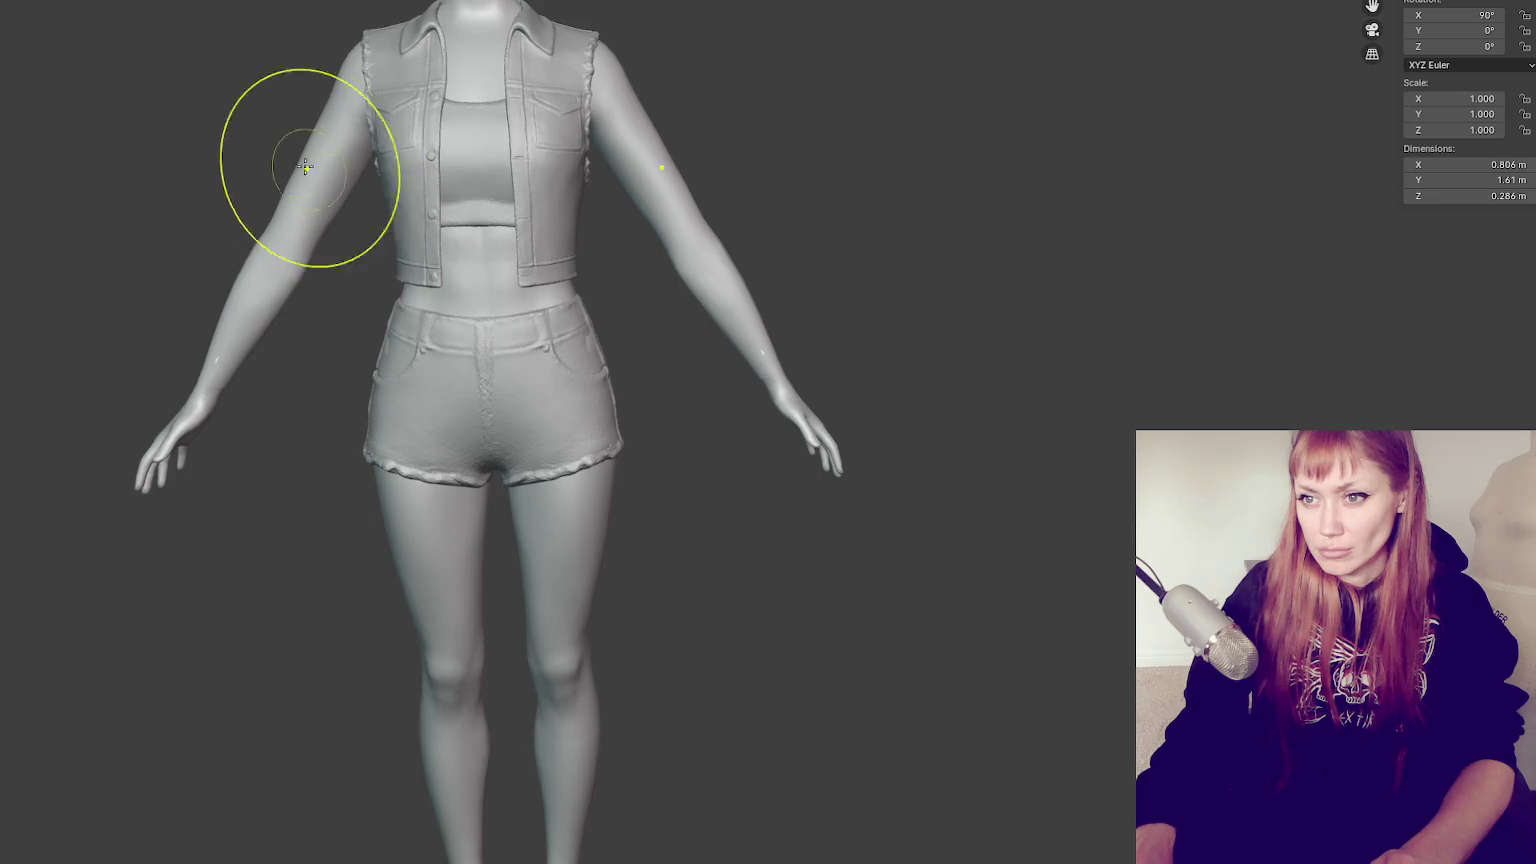
# Sculpt the upper arm, undo it, and restroke it from a three-quarter side view
pyautogui.moveTo(297, 179); pyautogui.dragTo(289, 300)
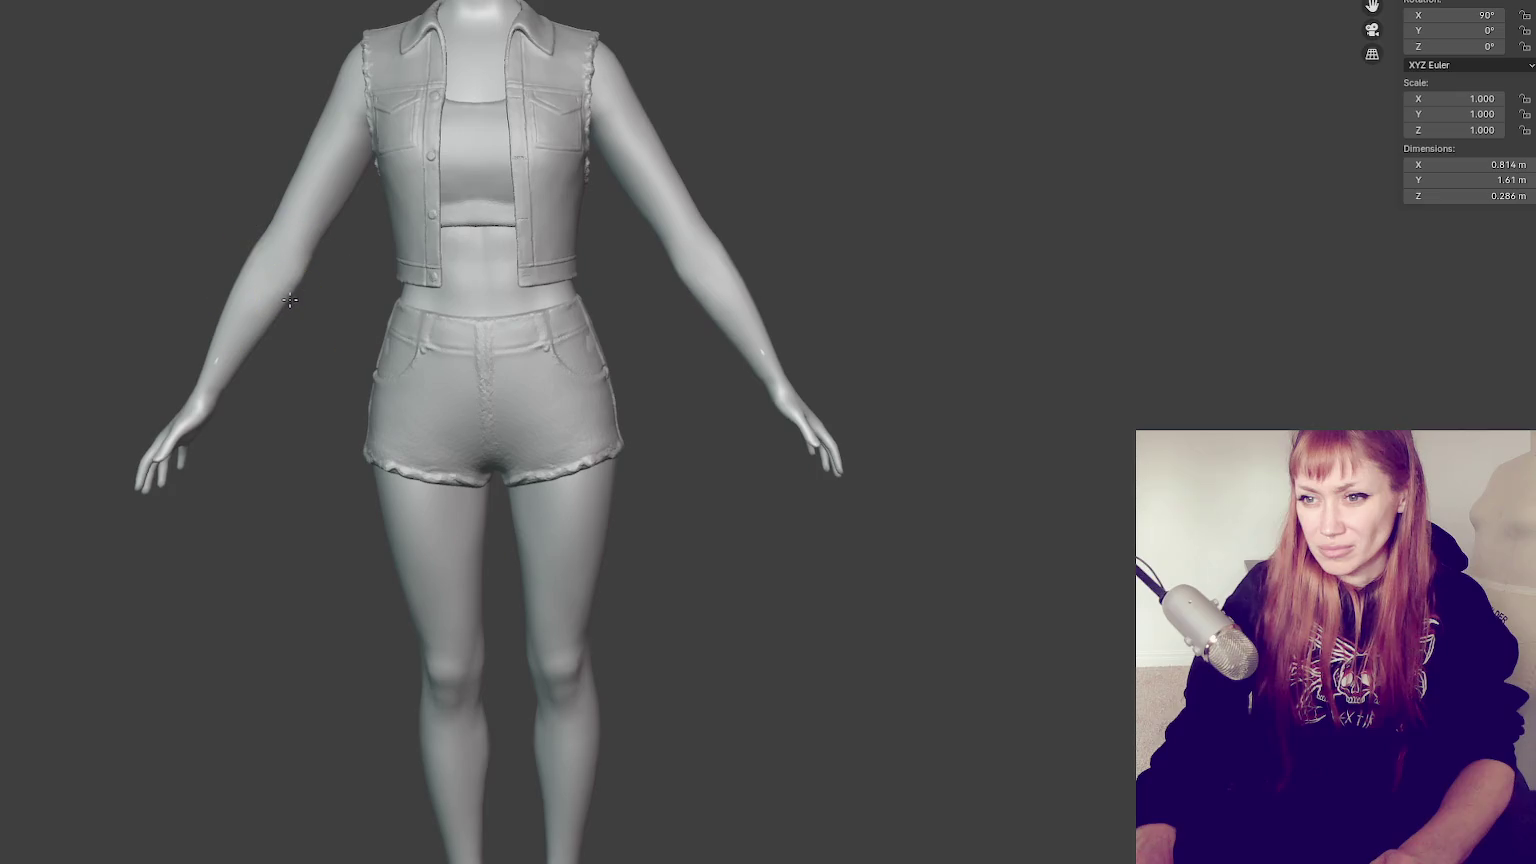
pyautogui.hotkey('ctrl', 'z')
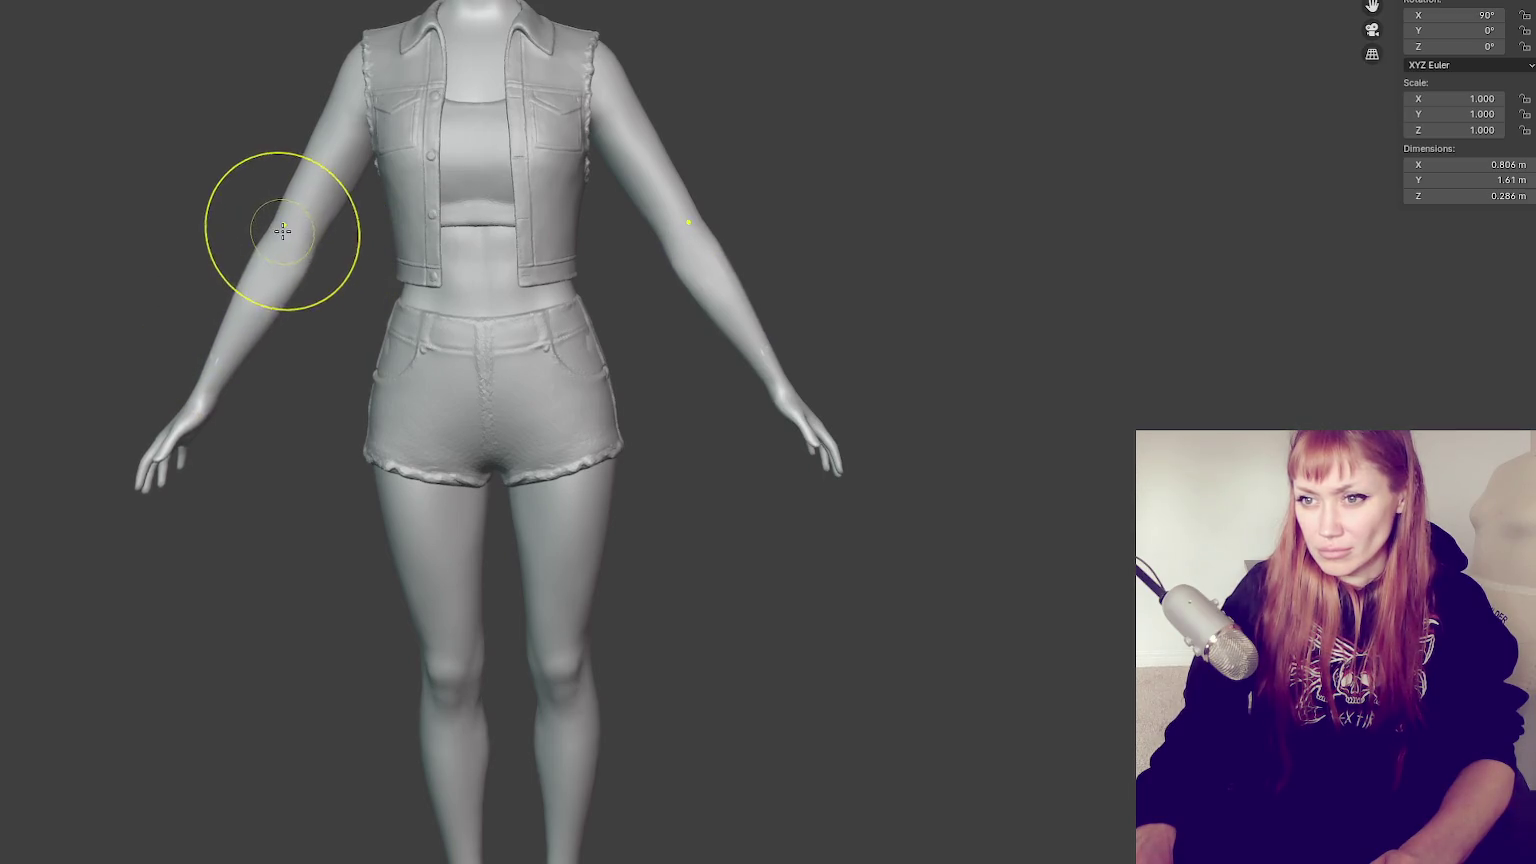
pyautogui.moveTo(306, 228); pyautogui.dragTo(507, 230, button='middle')
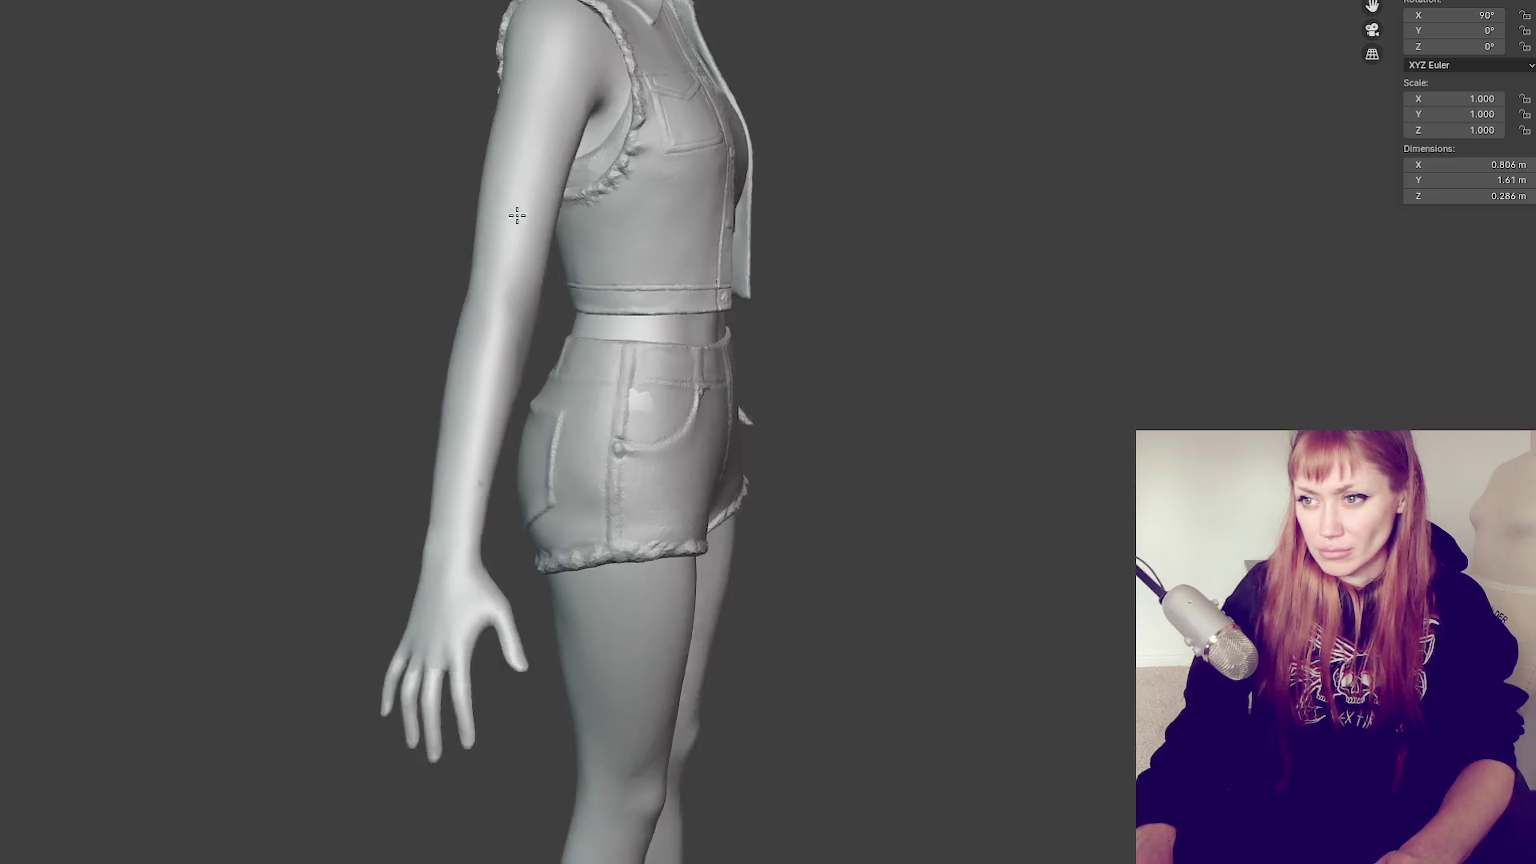
pyautogui.moveTo(535, 288)
pyautogui.mouseDown()
pyautogui.moveTo(513, 280)
pyautogui.moveTo(515, 110)
pyautogui.mouseUp()
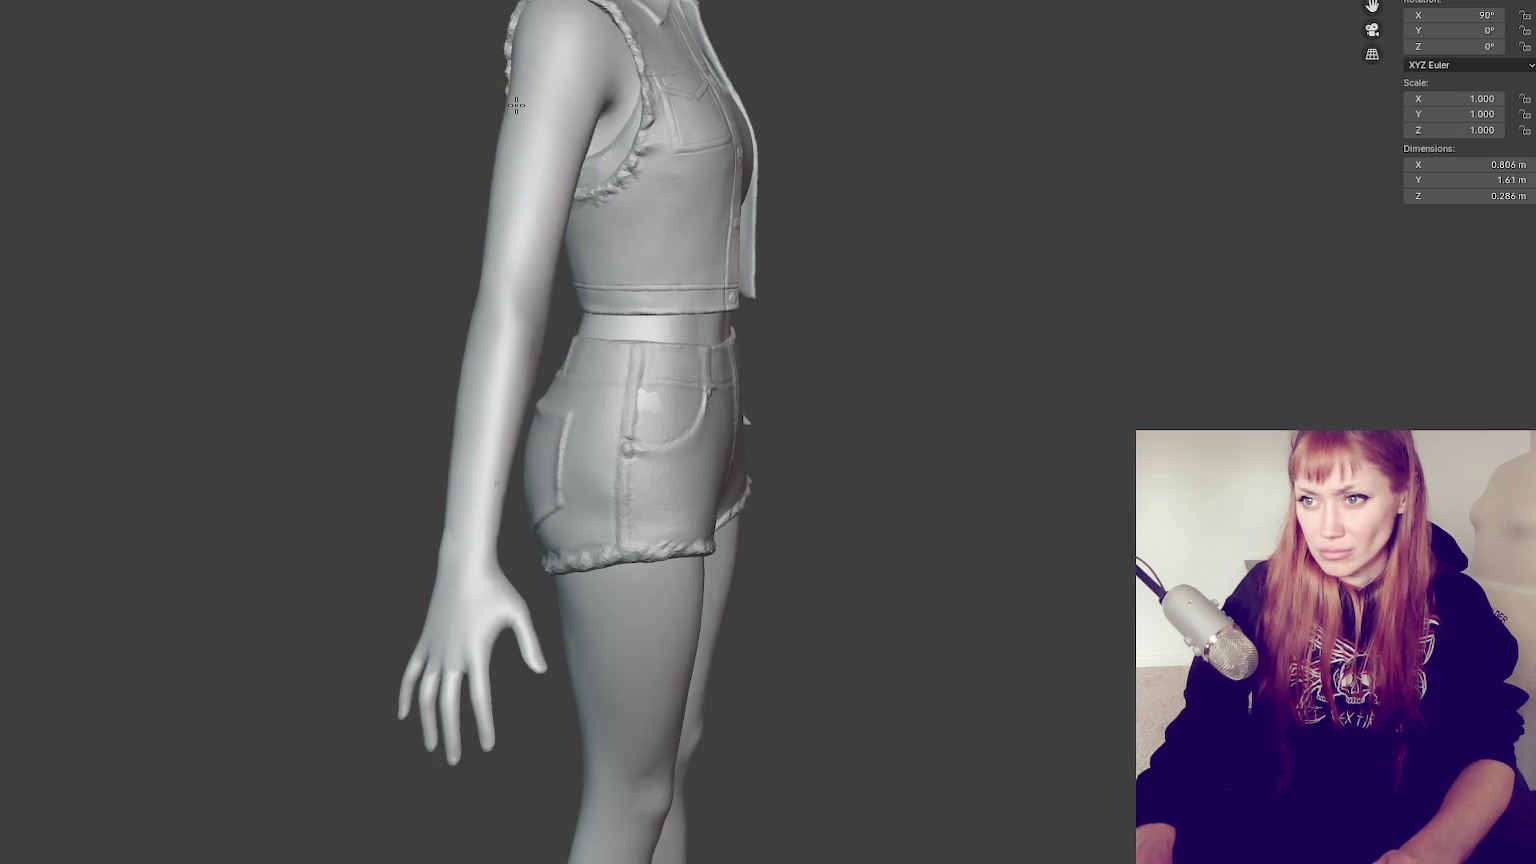
pyautogui.moveTo(513, 168)
pyautogui.mouseDown(button='middle')
pyautogui.moveTo(633, 208)
pyautogui.moveTo(986, 226)
pyautogui.moveTo(927, 221)
pyautogui.mouseUp(button='middle')
pyautogui.scroll(3, 927, 221)
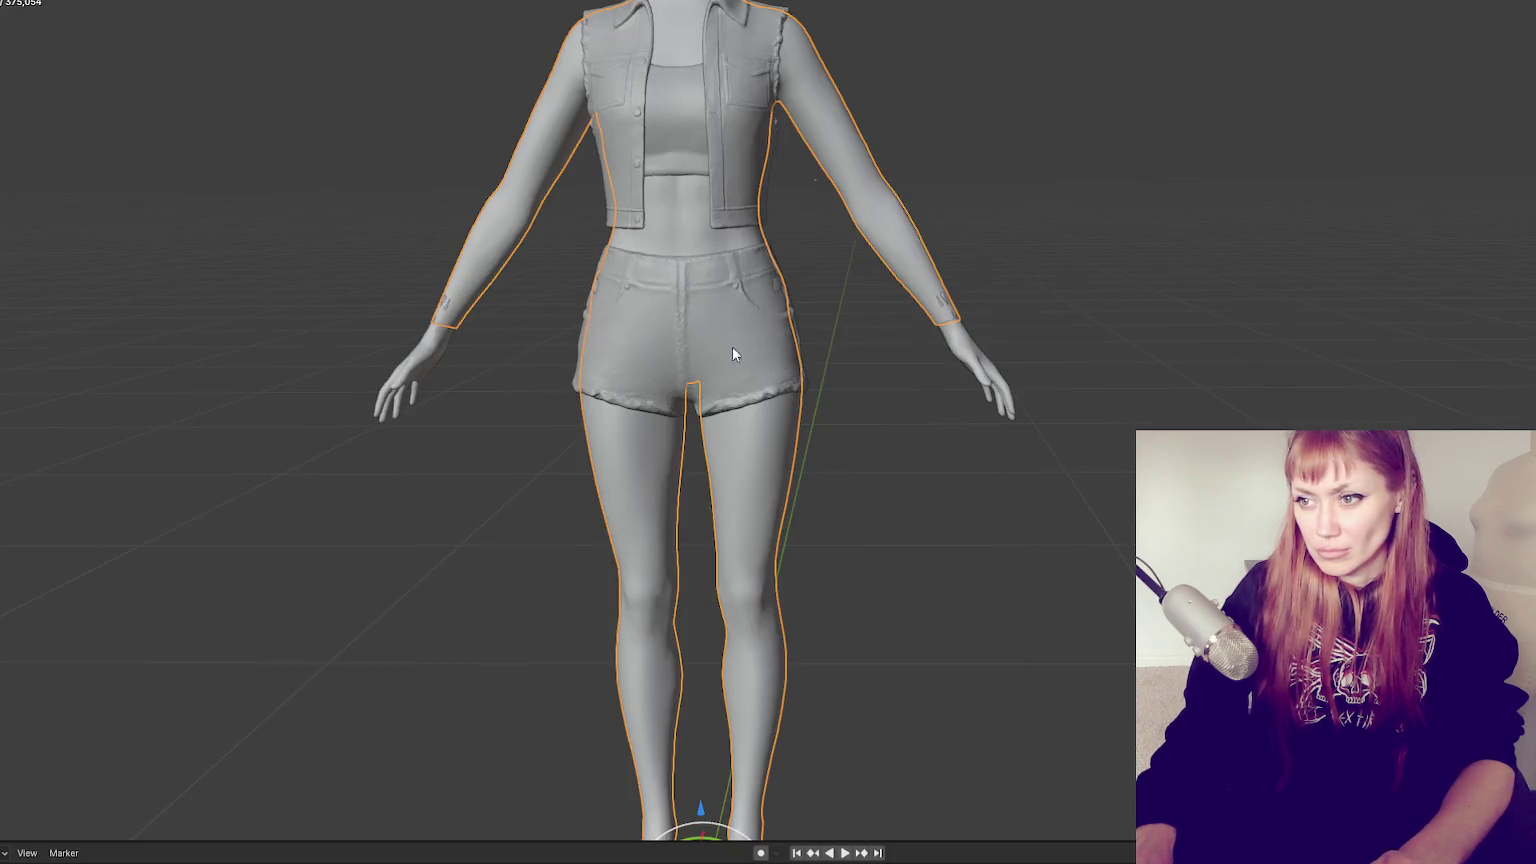
pyautogui.click(979, 359)
# Rotate the hands to 98.309° on X, slide them along Y, then return to sculpting
pyautogui.moveTo(979, 359)
pyautogui.mouseDown(button='middle')
pyautogui.moveTo(890, 389)
pyautogui.moveTo(951, 408)
pyautogui.mouseUp(button='middle')
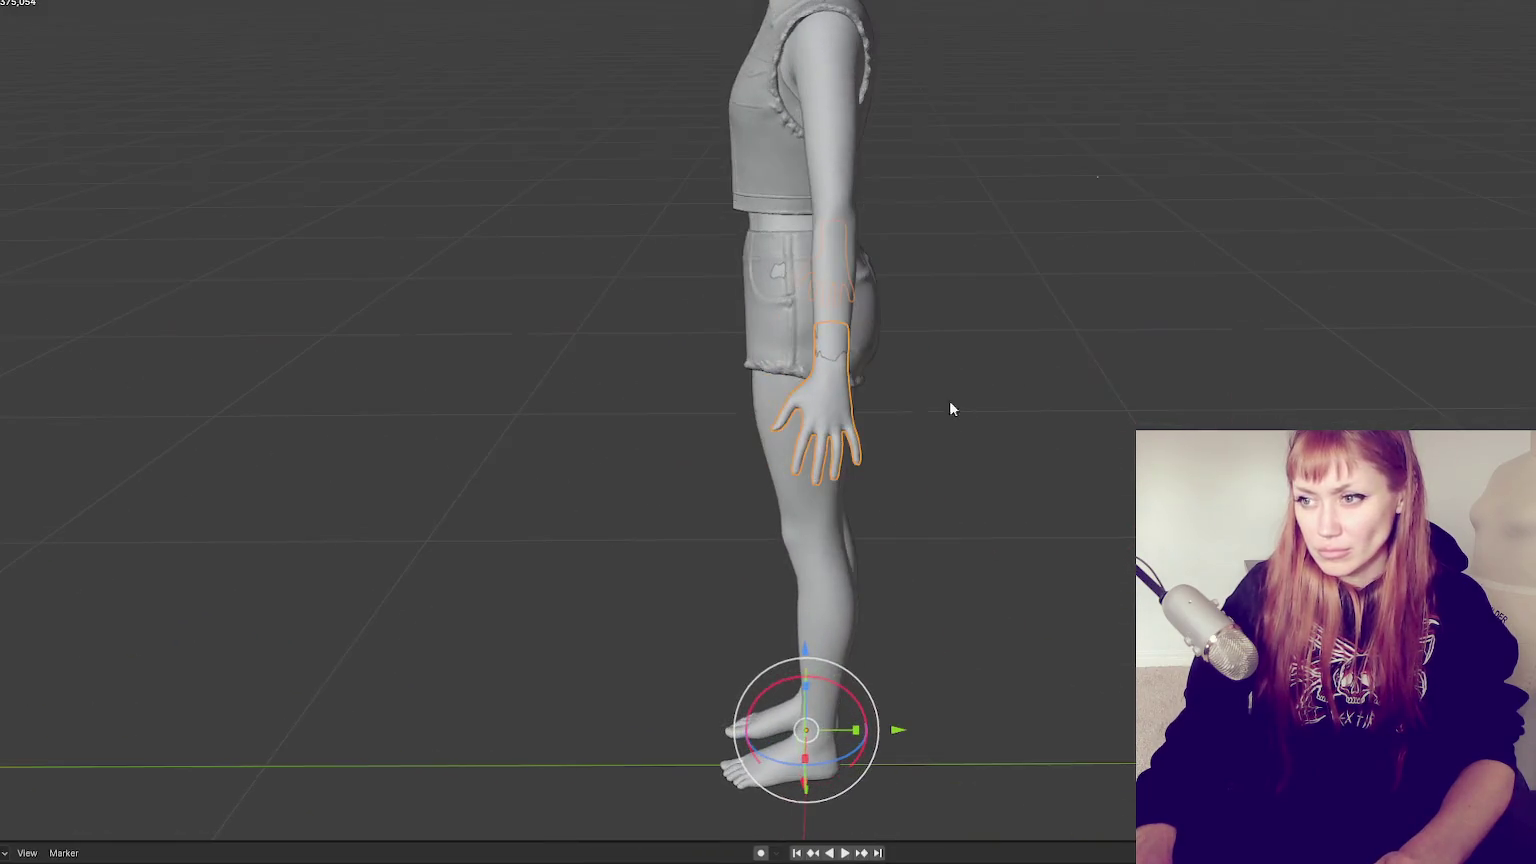
pyautogui.press('g')
pyautogui.press('y')
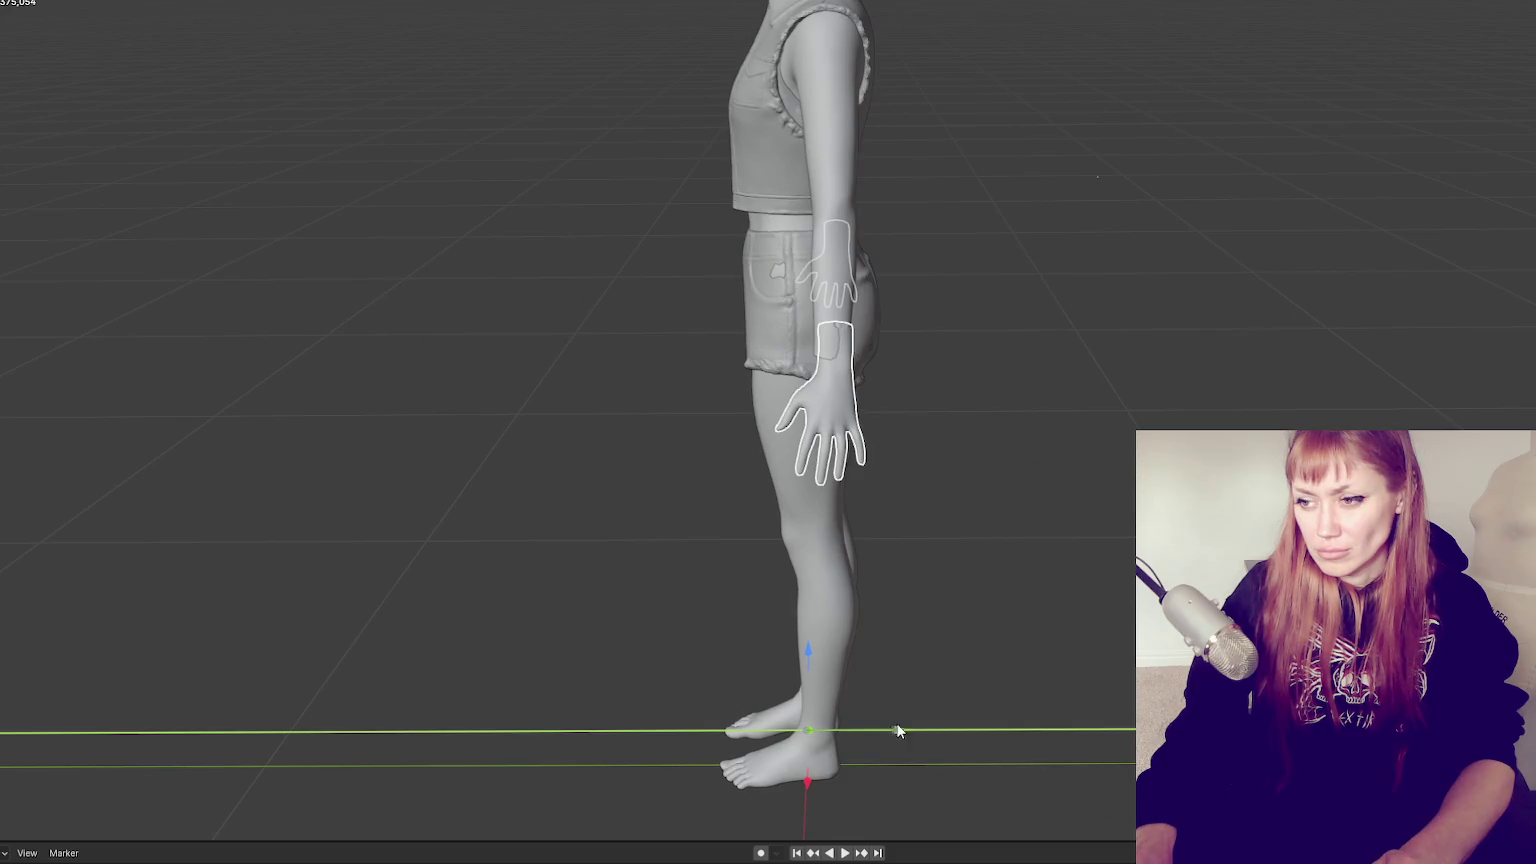
pyautogui.press('r')
pyautogui.press('x')
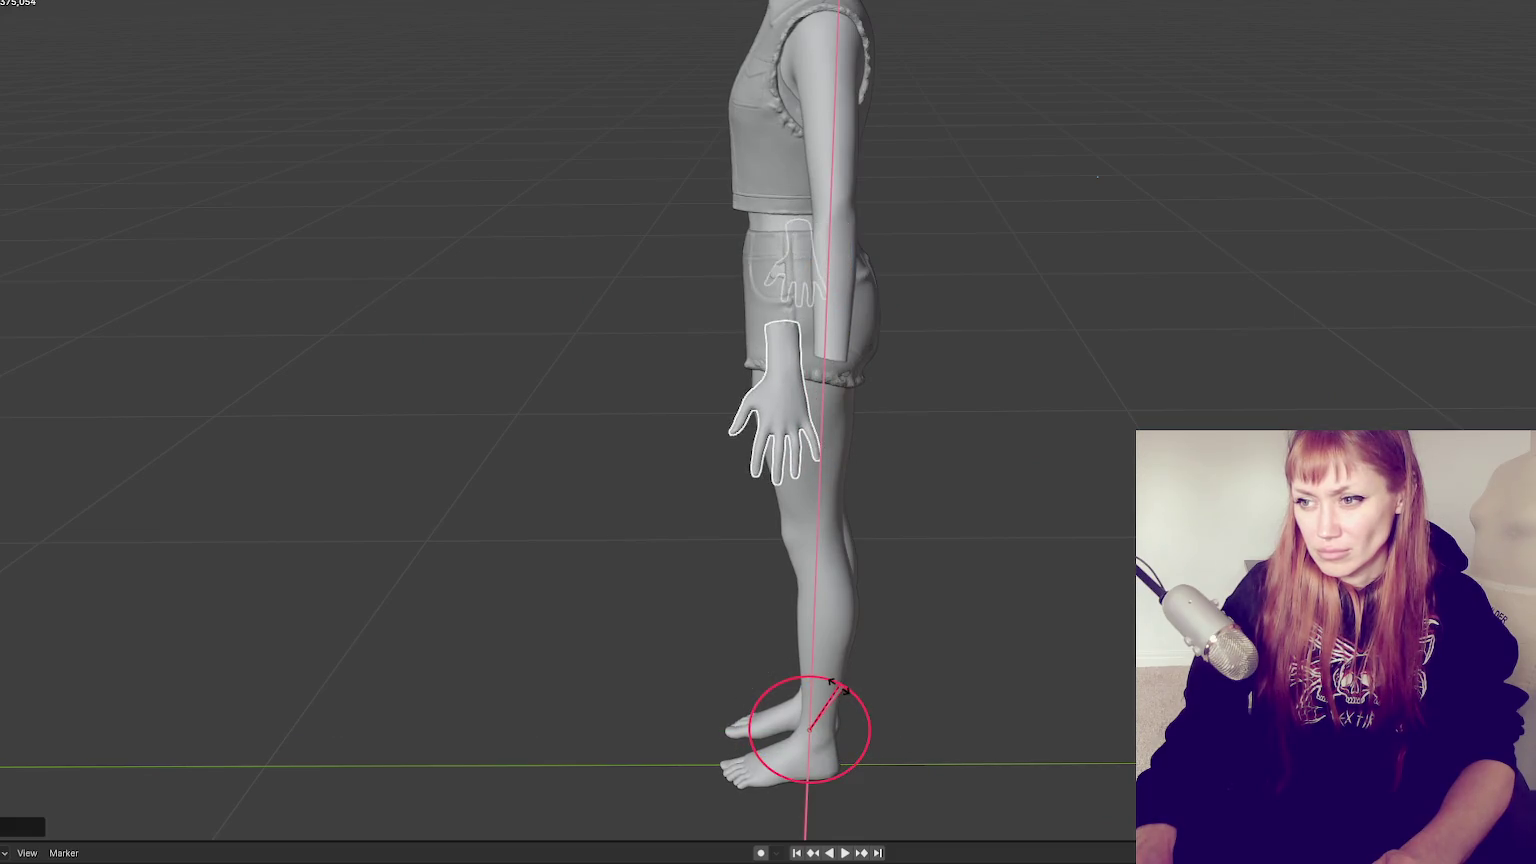
pyautogui.click(835, 686)
pyautogui.press('g')
pyautogui.press('y')
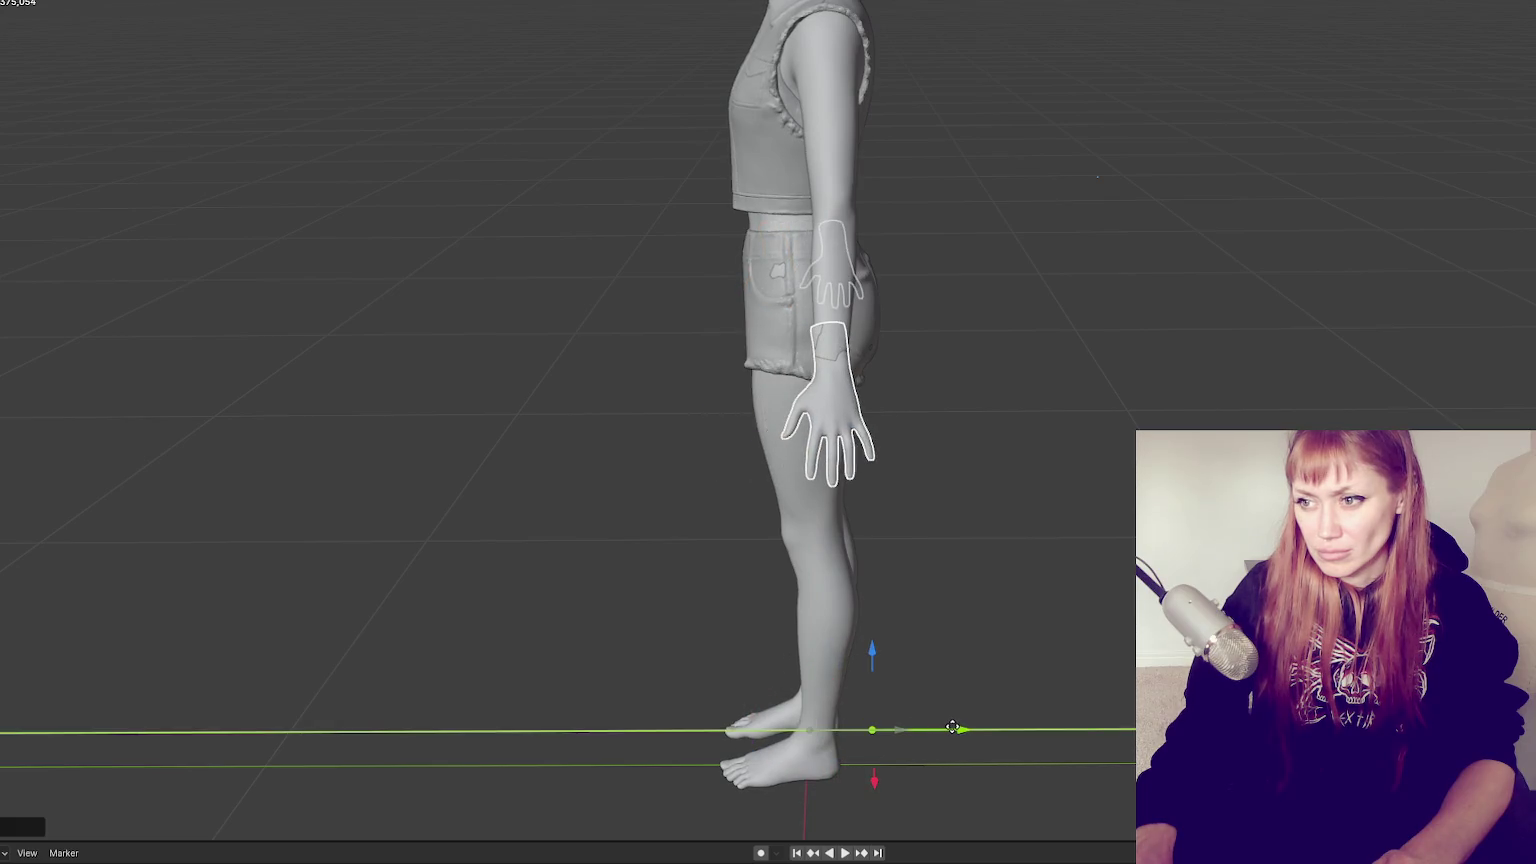
pyautogui.click(952, 727)
pyautogui.moveTo(952, 727); pyautogui.dragTo(1205, 316, button='middle')
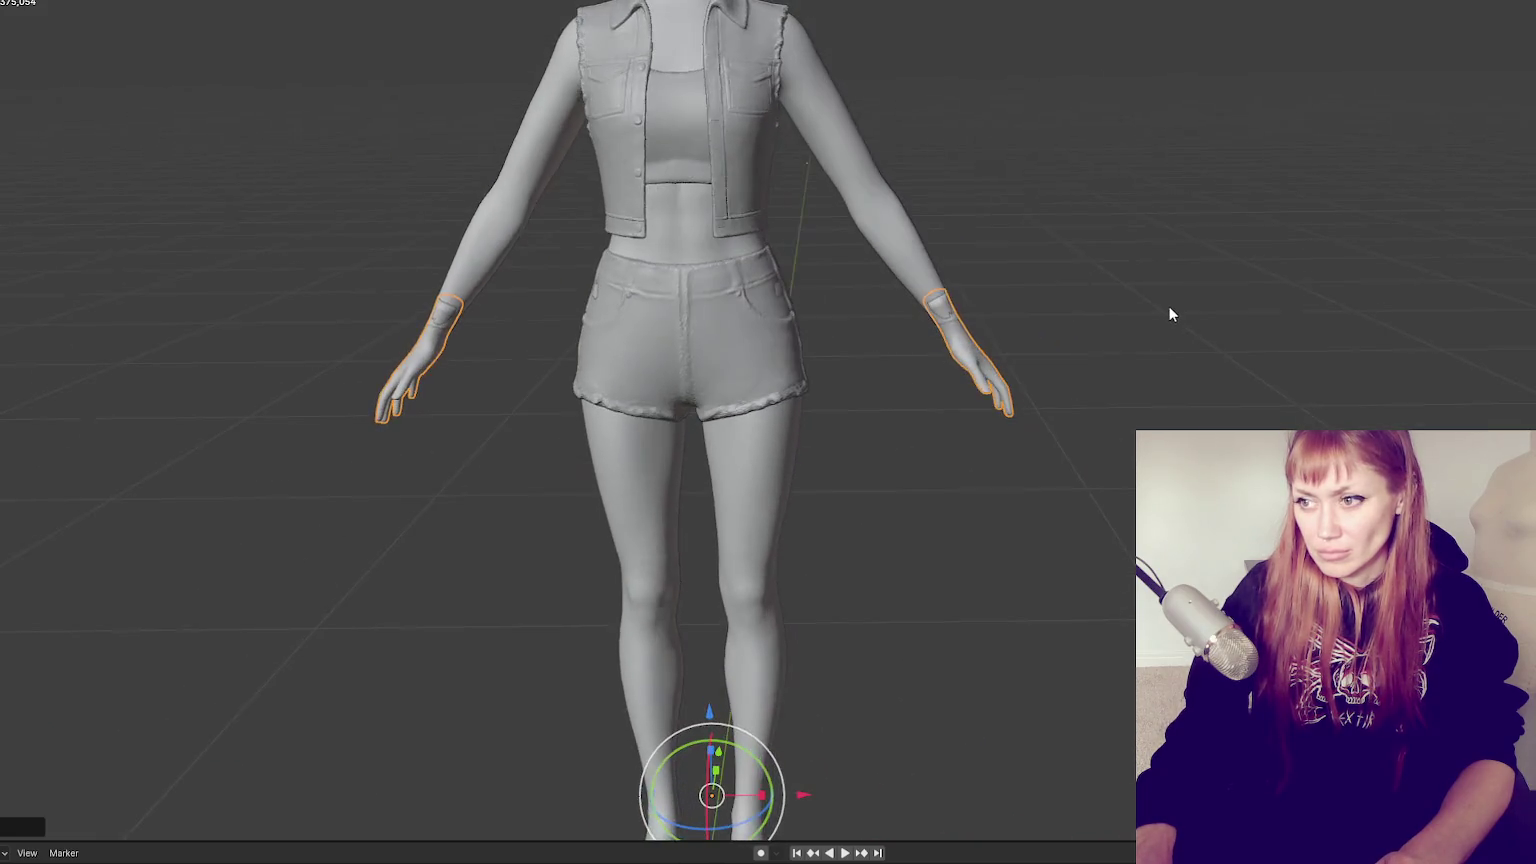
pyautogui.hotkey('alt', 'a')
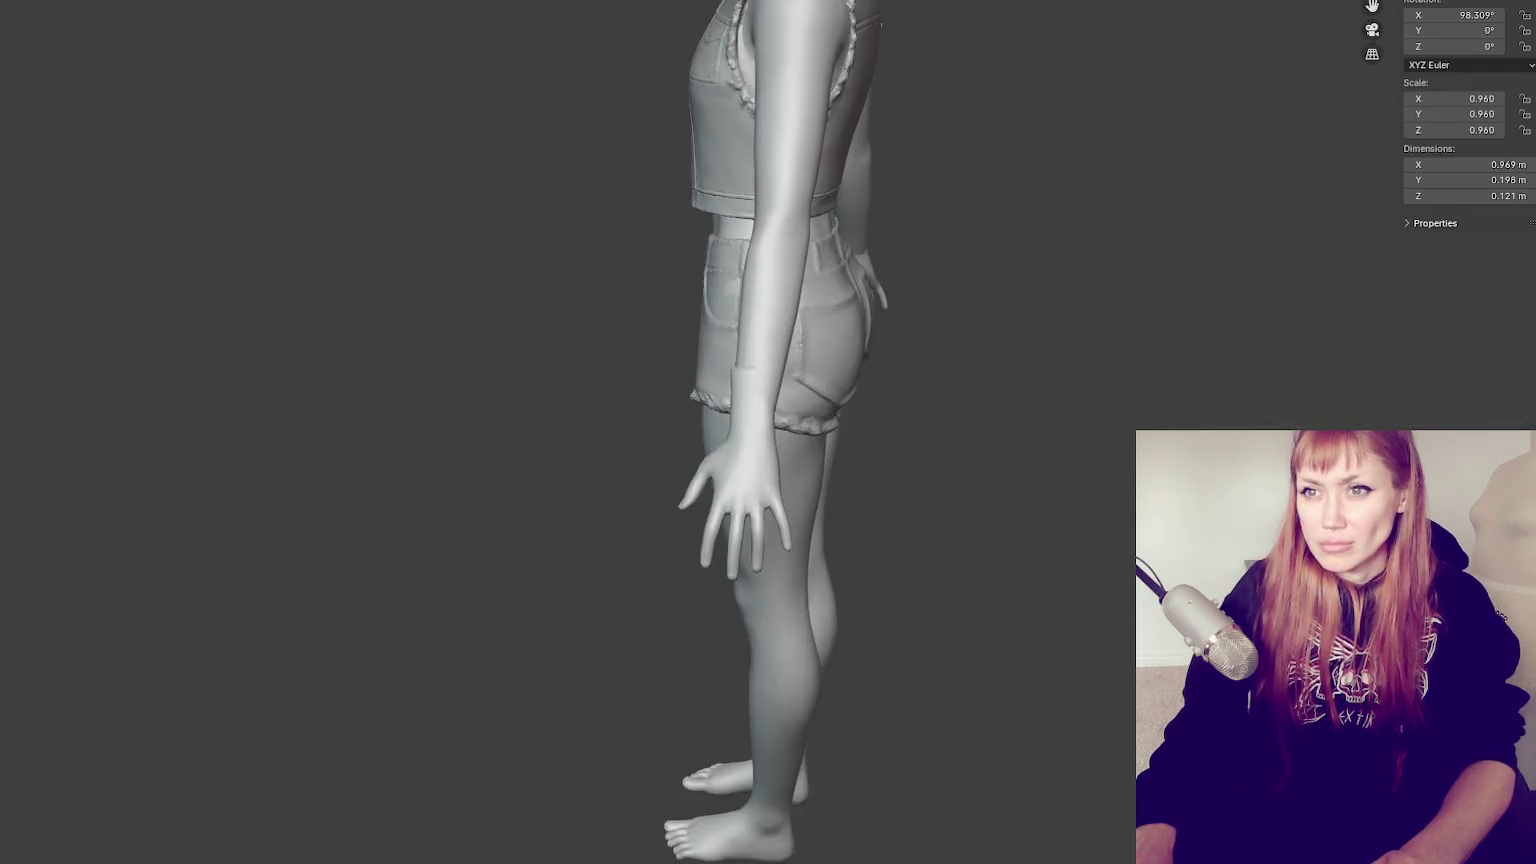
pyautogui.press('Escape')
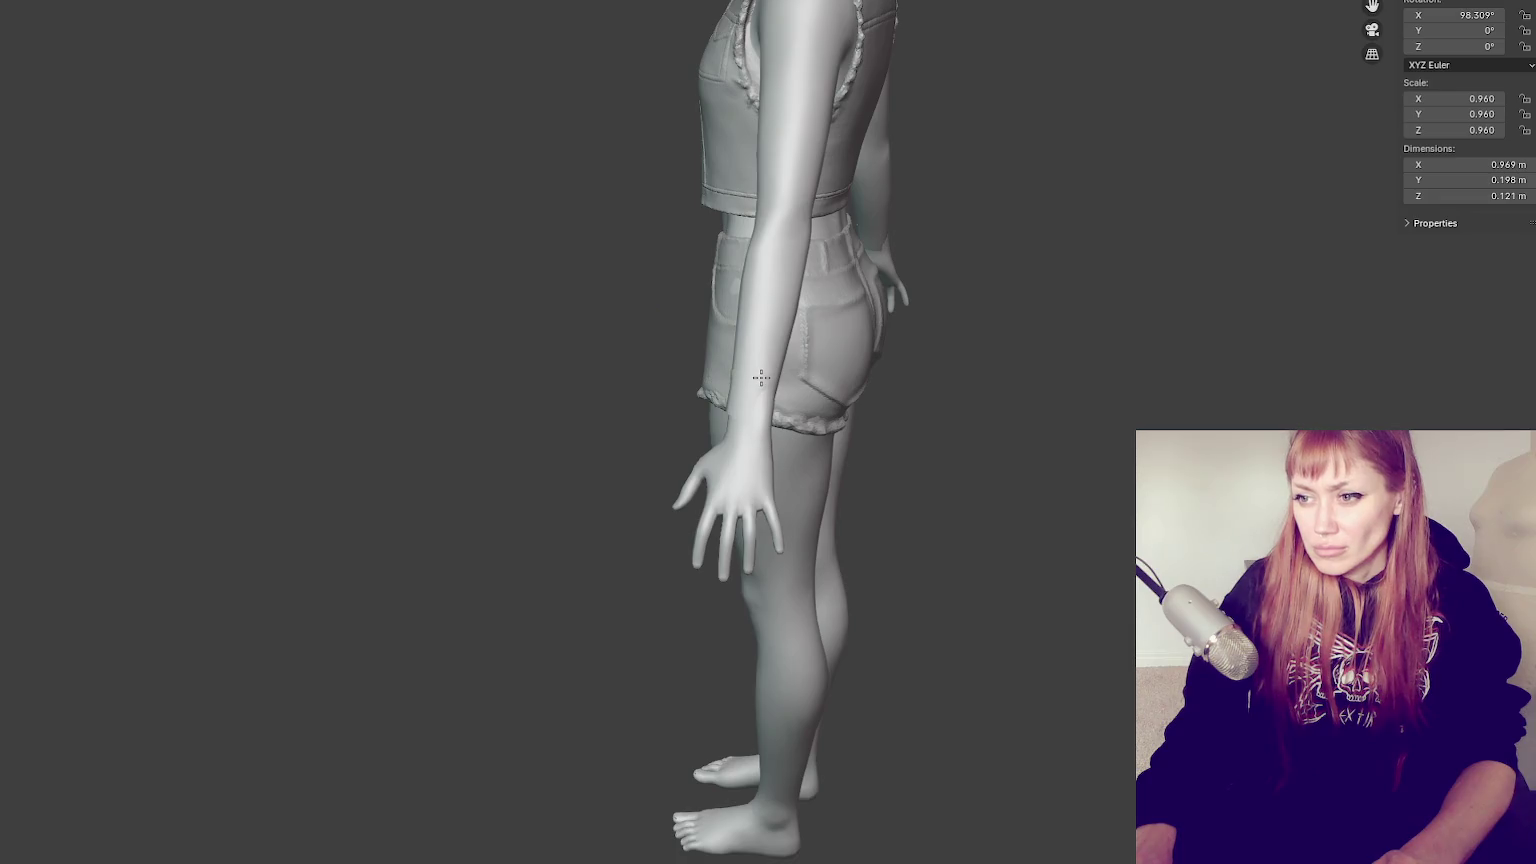
pyautogui.scroll(6, 766, 459)
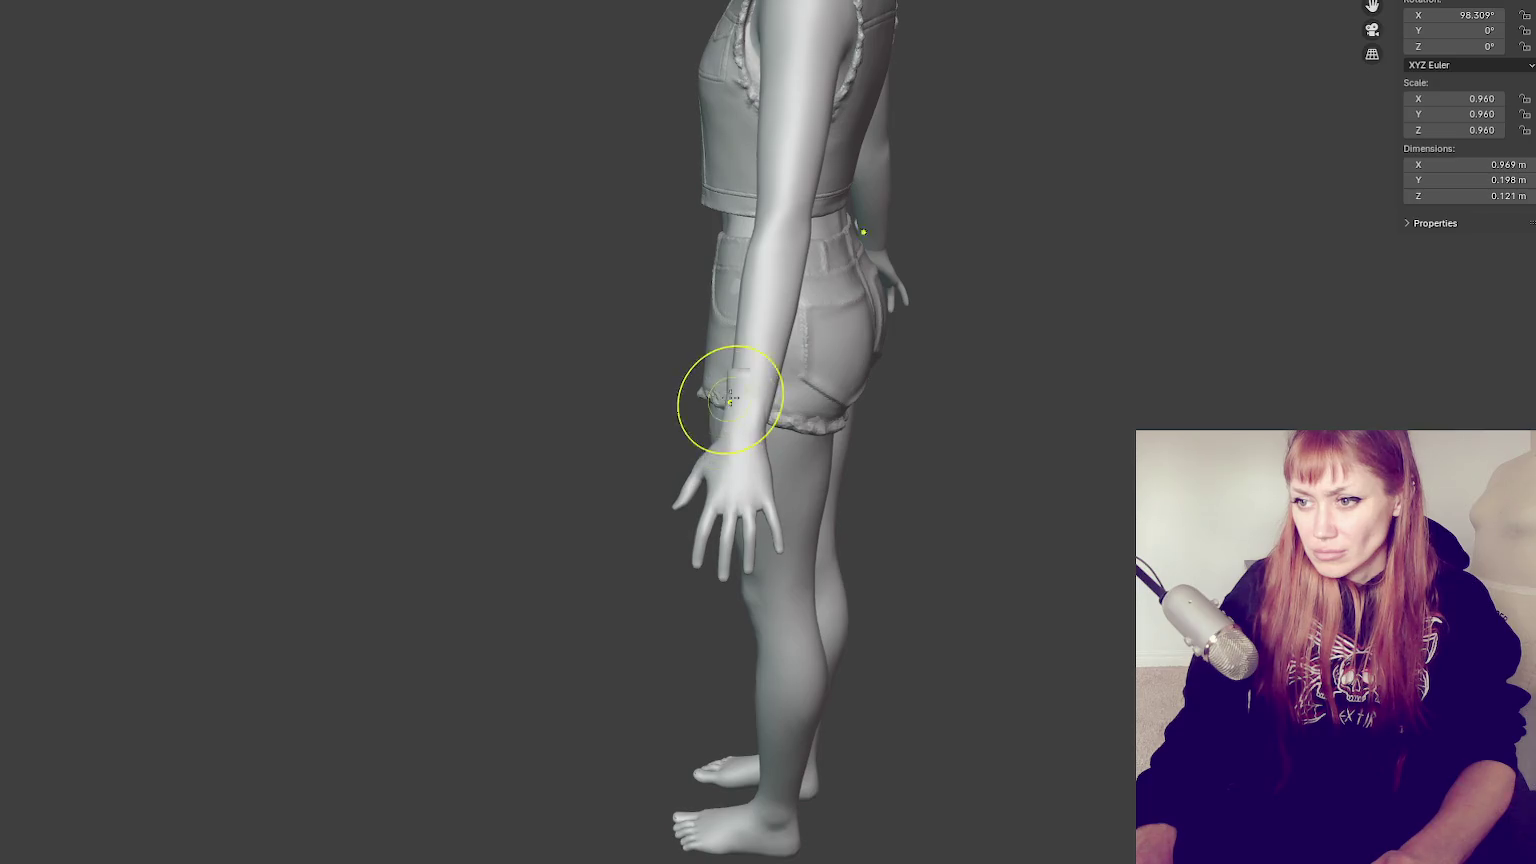
pyautogui.press('Escape')
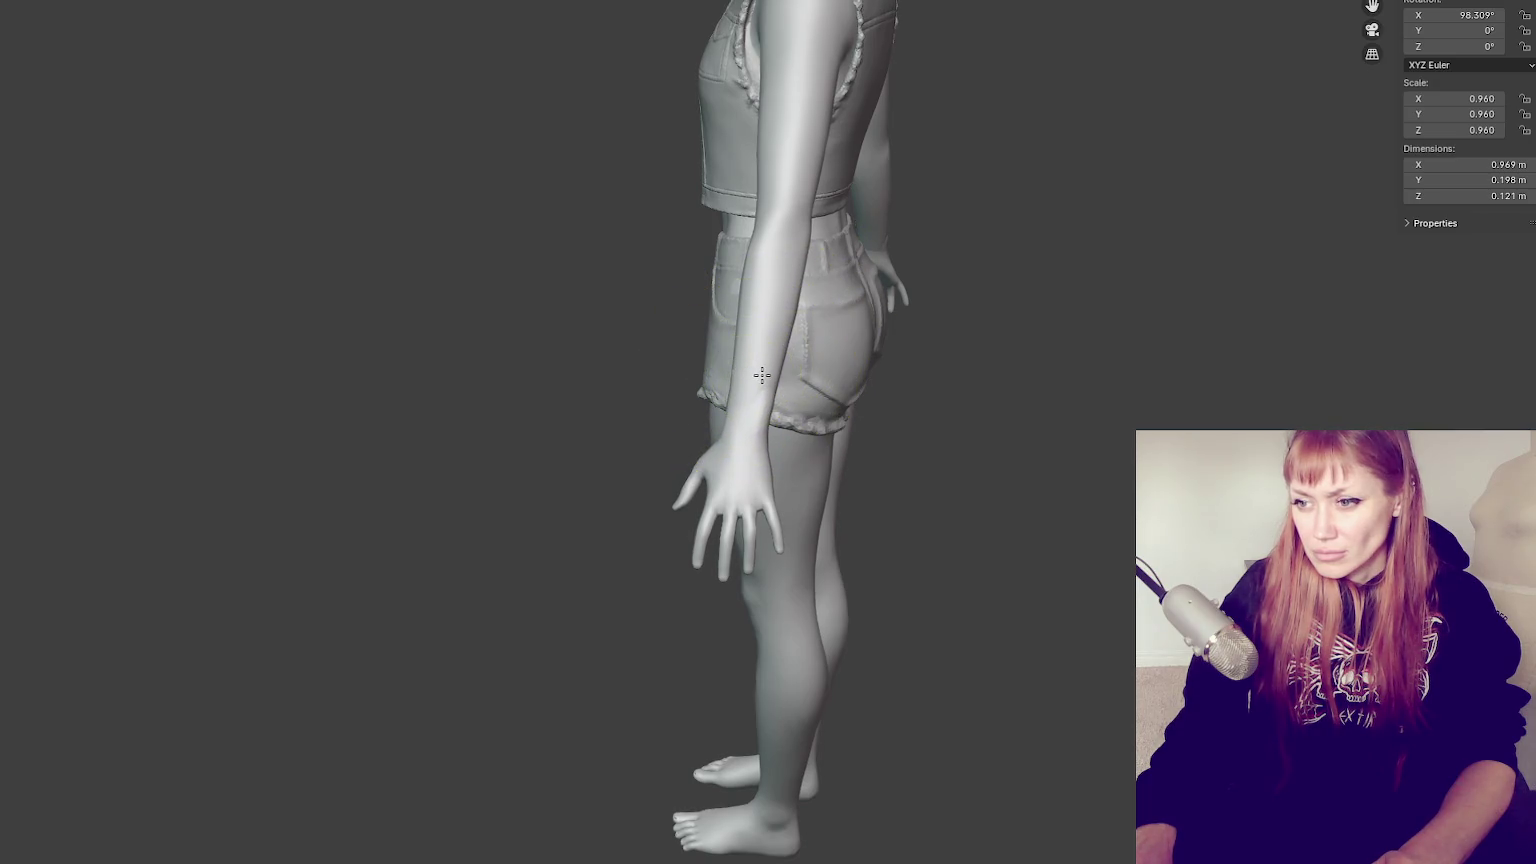
pyautogui.moveTo(762, 375); pyautogui.dragTo(566, 315, button='middle')
pyautogui.scroll(3, 626, 337)
pyautogui.press('g')
pyautogui.press('Escape')
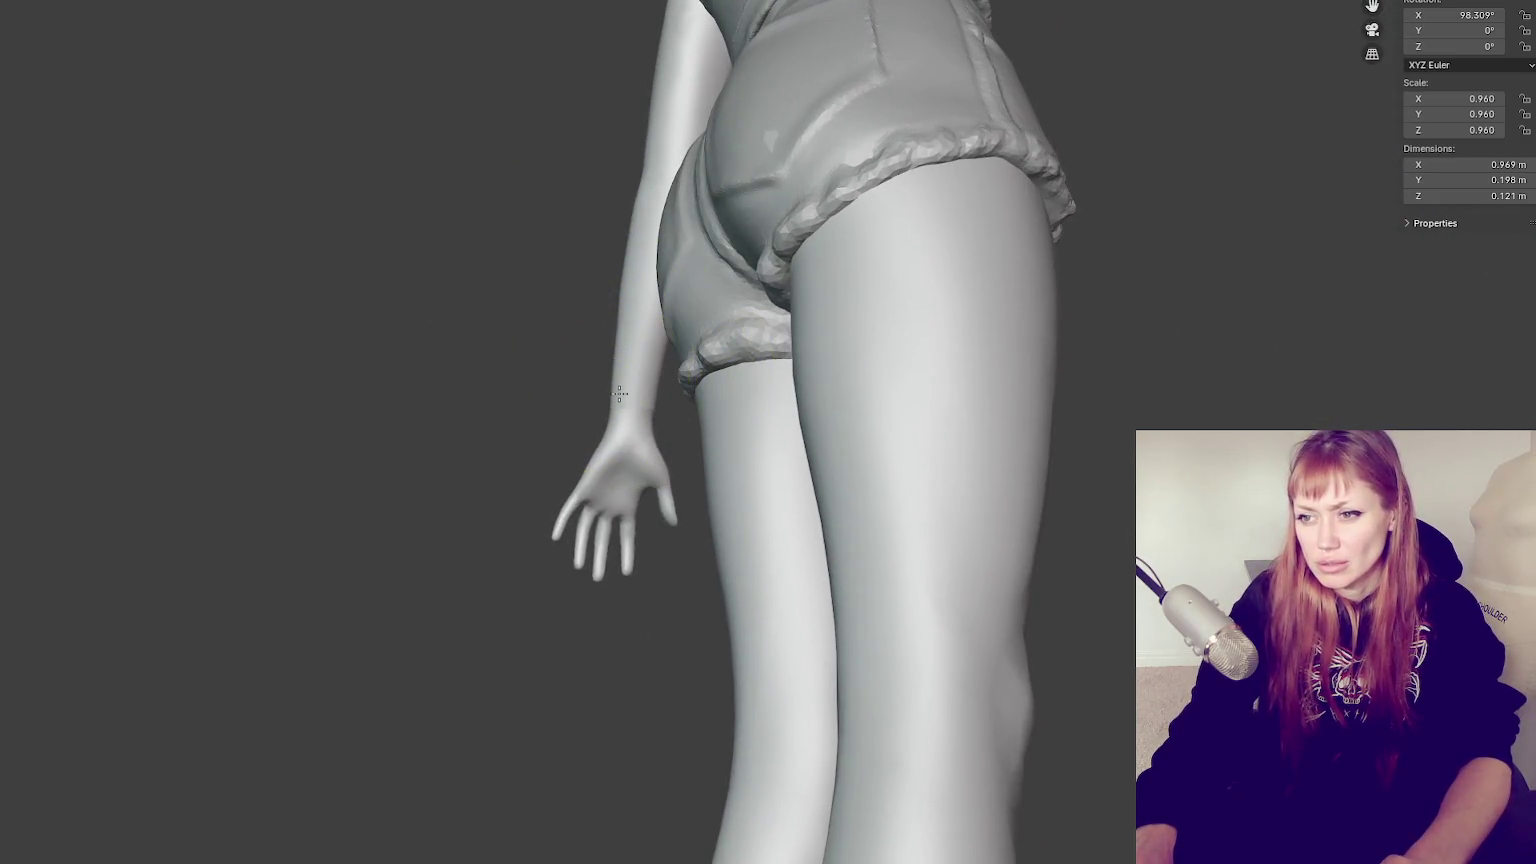
pyautogui.moveTo(619, 393); pyautogui.dragTo(1005, 456, button='middle')
pyautogui.scroll(-2, 983, 443)
pyautogui.press('g')
pyautogui.moveTo(766, 366)
pyautogui.mouseDown(button='middle')
pyautogui.moveTo(1035, 298)
pyautogui.moveTo(1147, 292)
pyautogui.mouseUp(button='middle')
pyautogui.moveTo(967, 266); pyautogui.dragTo(993, 247, button='middle')
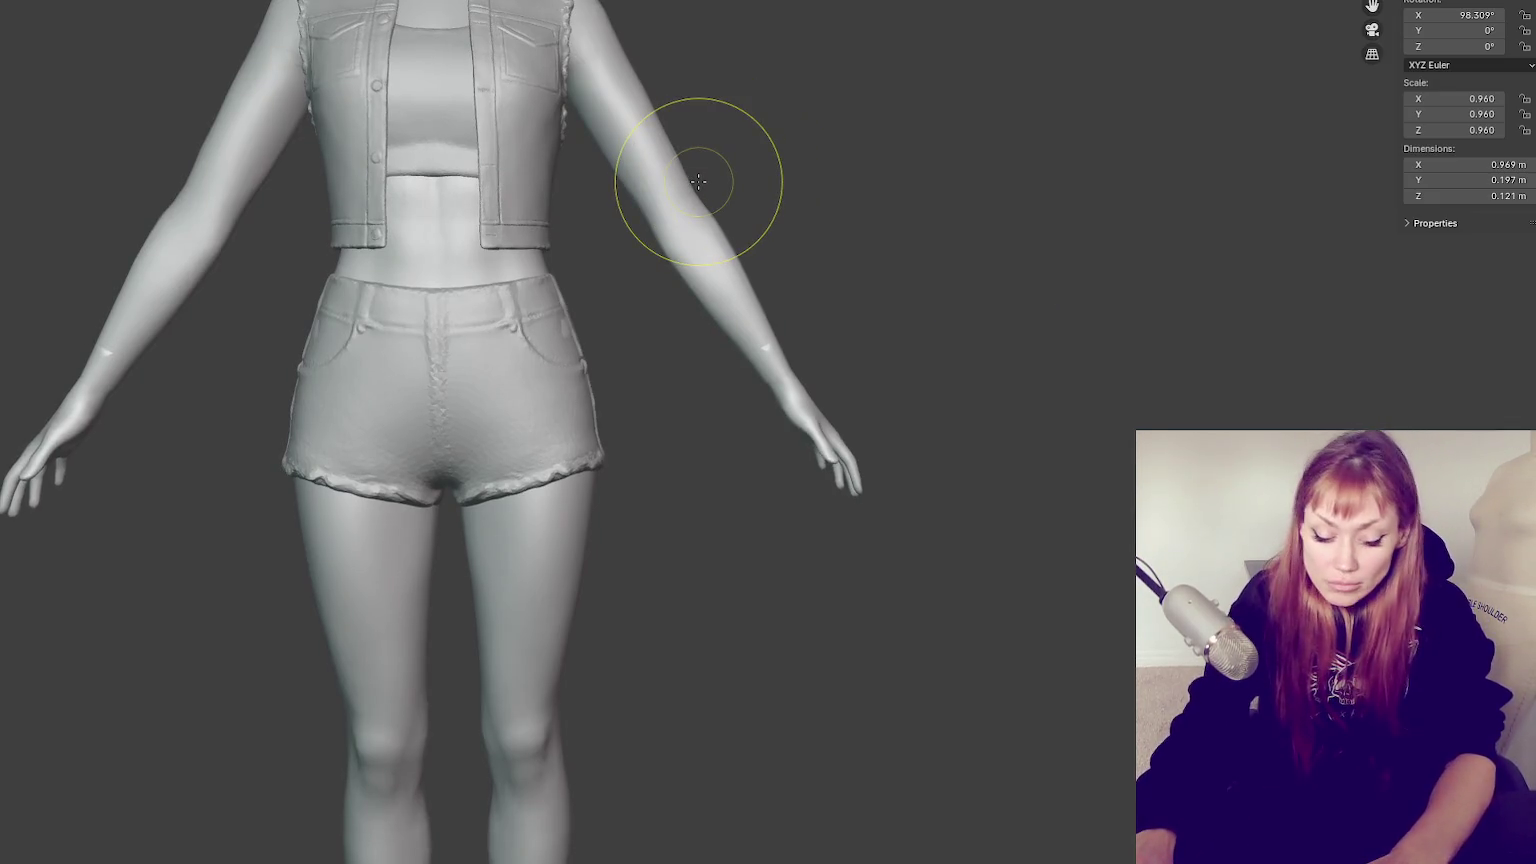
pyautogui.press('r')
pyautogui.click(757, 167)
pyautogui.press('f')
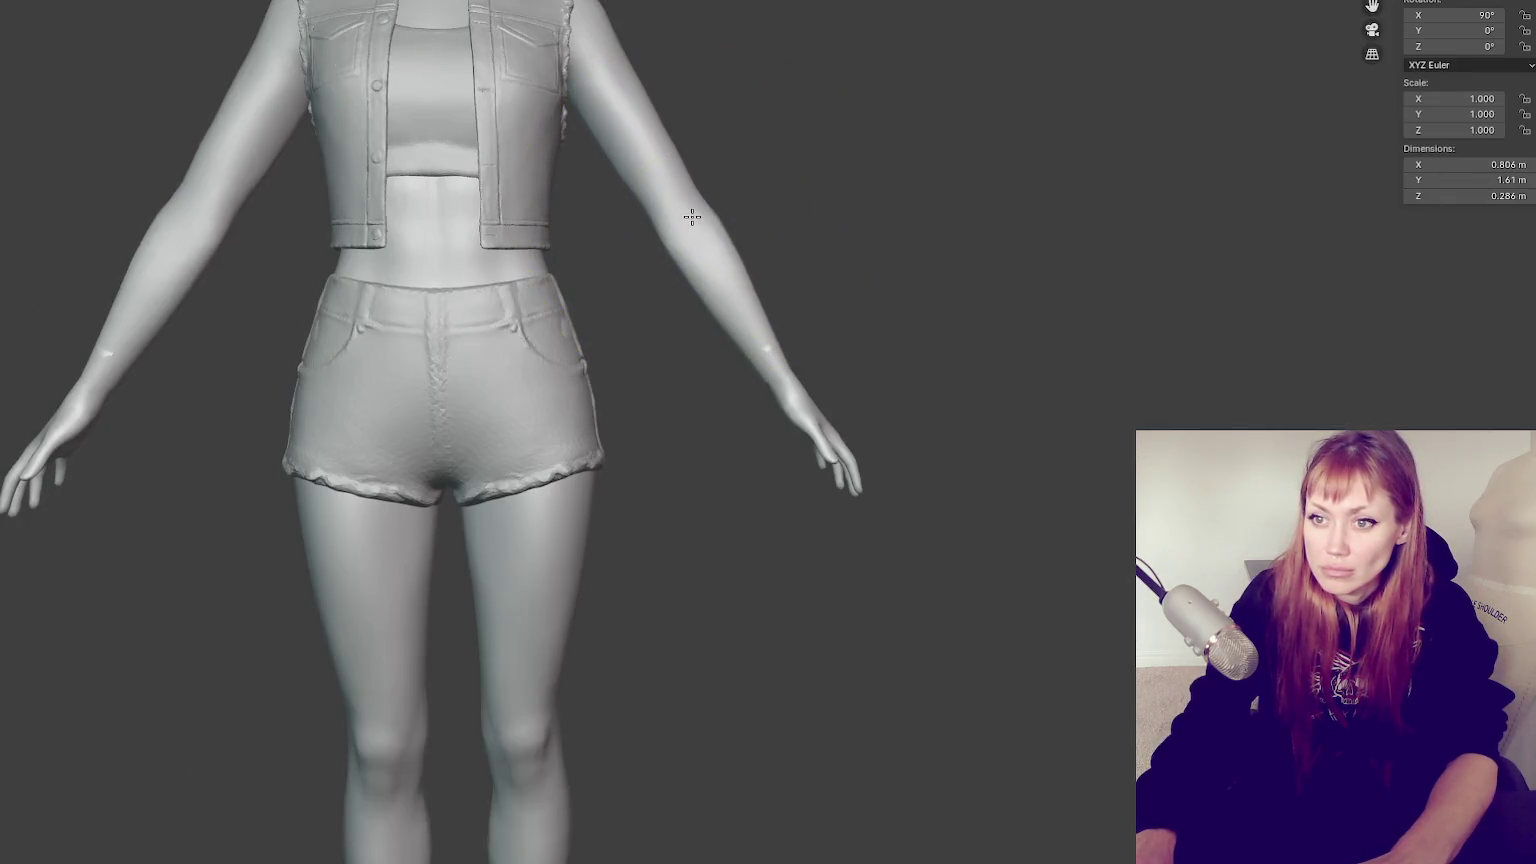
# From the right side view, smooth the arm near the elbow and waist, then select the hands
pyautogui.press('KP_3')
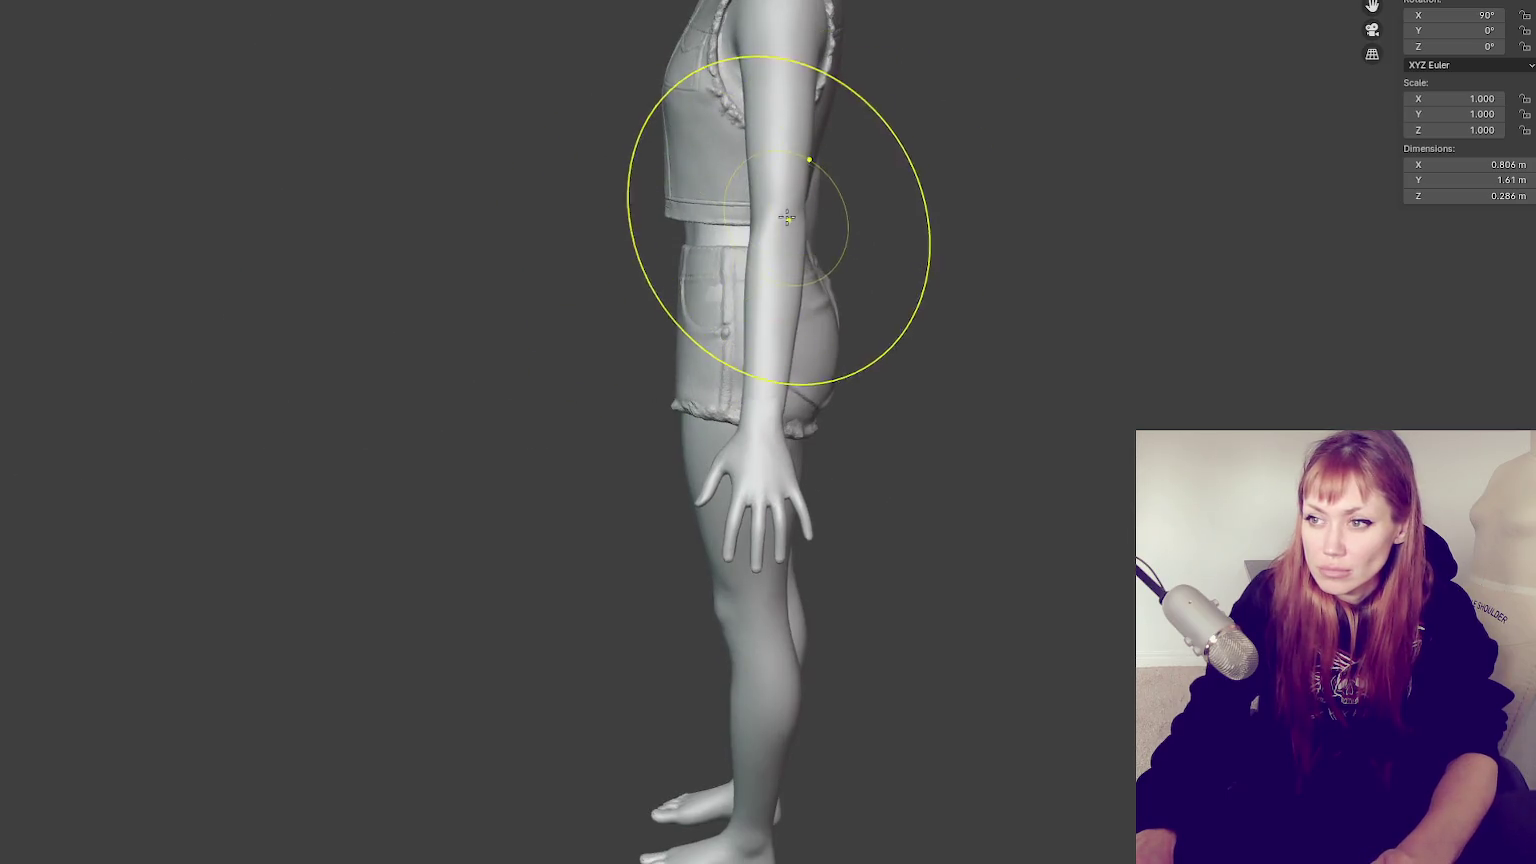
pyautogui.moveTo(800, 257); pyautogui.dragTo(790, 230)
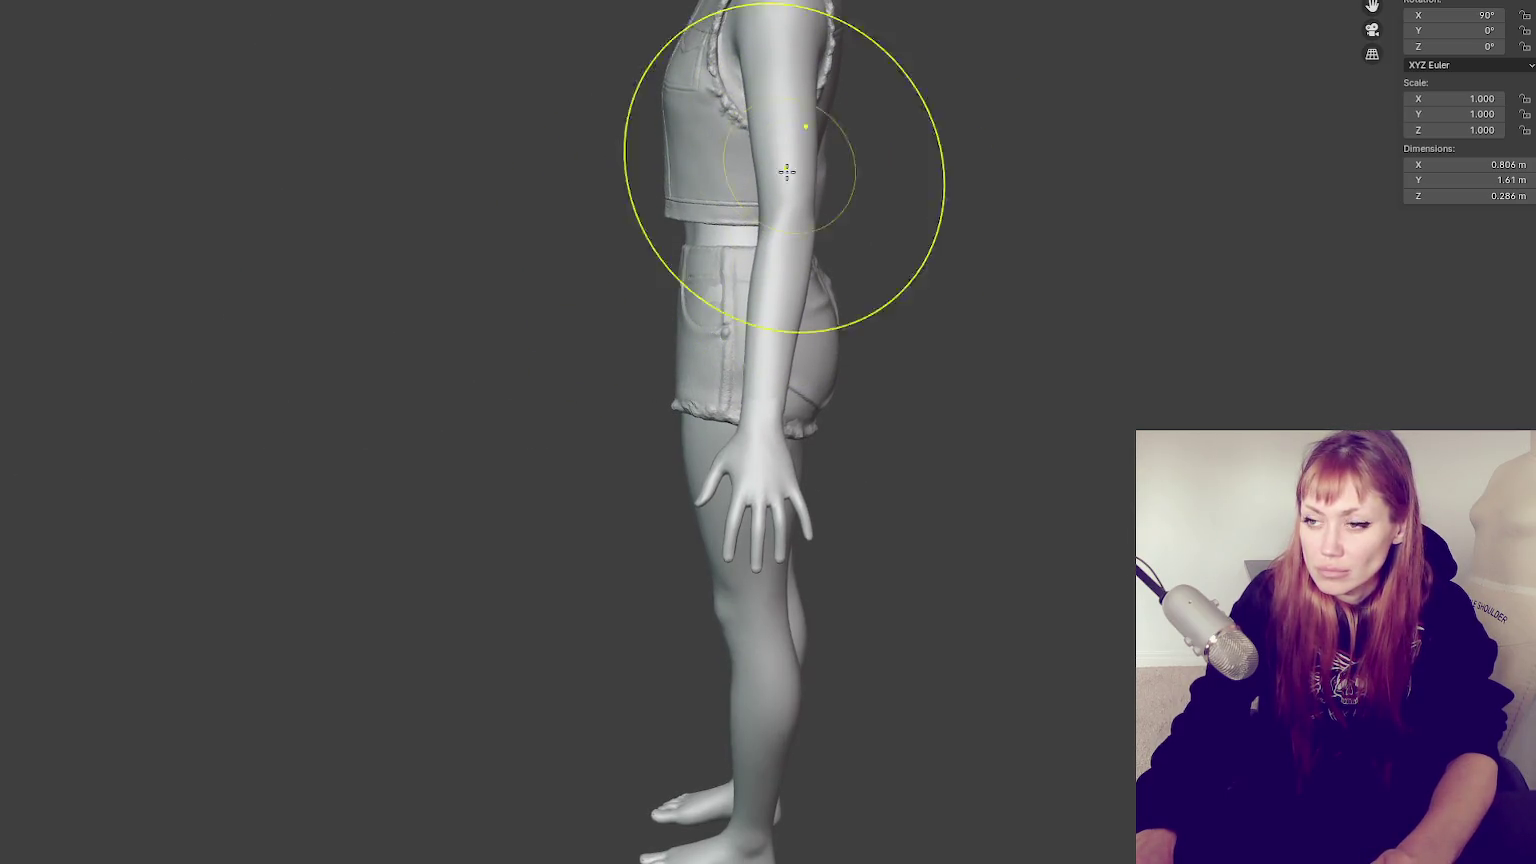
pyautogui.moveTo(786, 165); pyautogui.dragTo(775, 291)
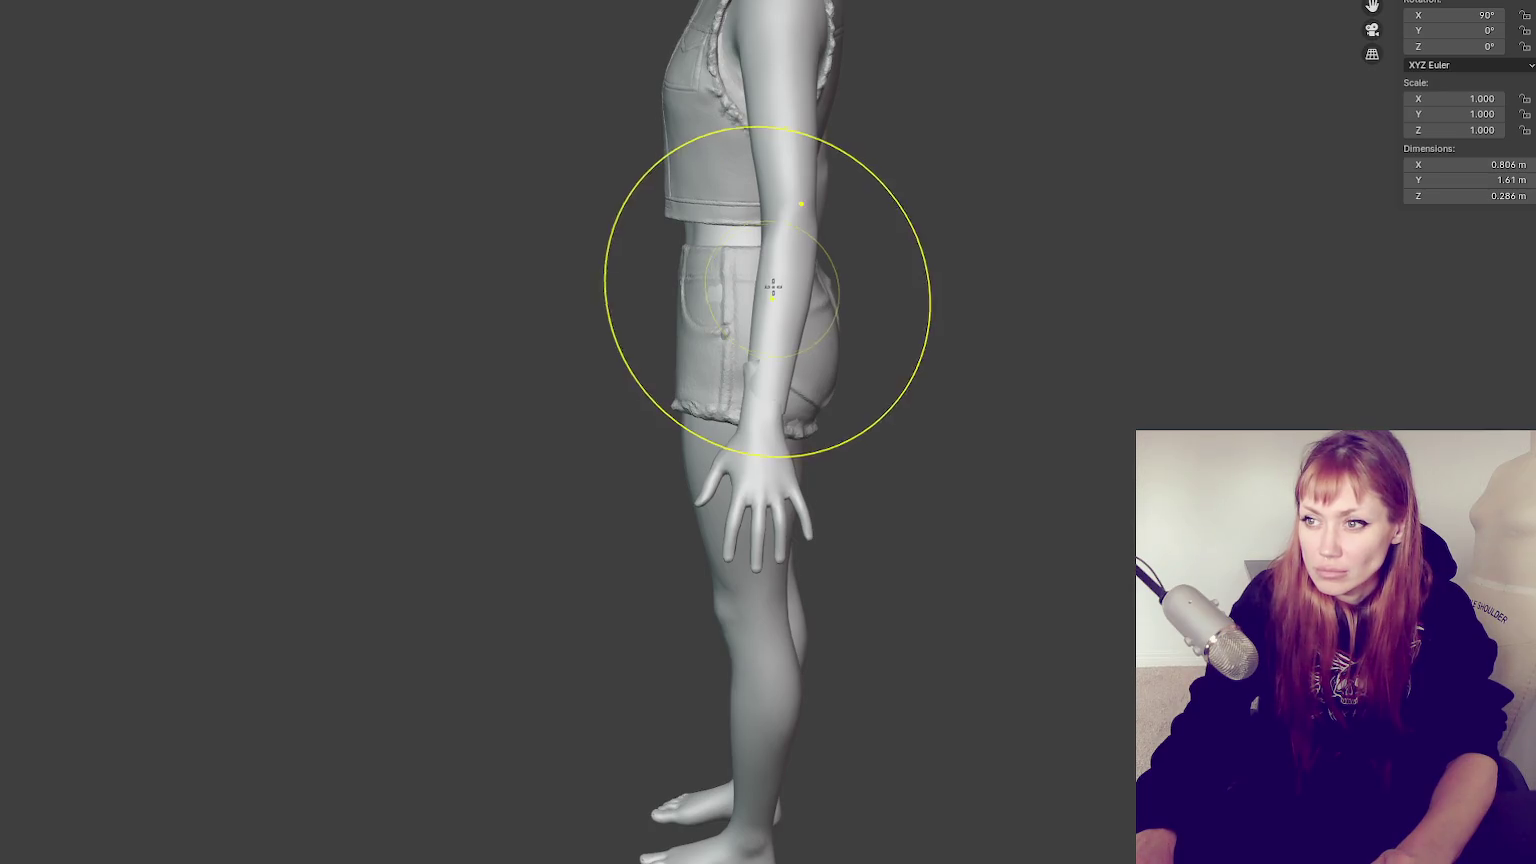
pyautogui.moveTo(782, 260)
pyautogui.mouseDown(button='middle')
pyautogui.moveTo(1018, 256)
pyautogui.moveTo(820, 260)
pyautogui.mouseUp(button='middle')
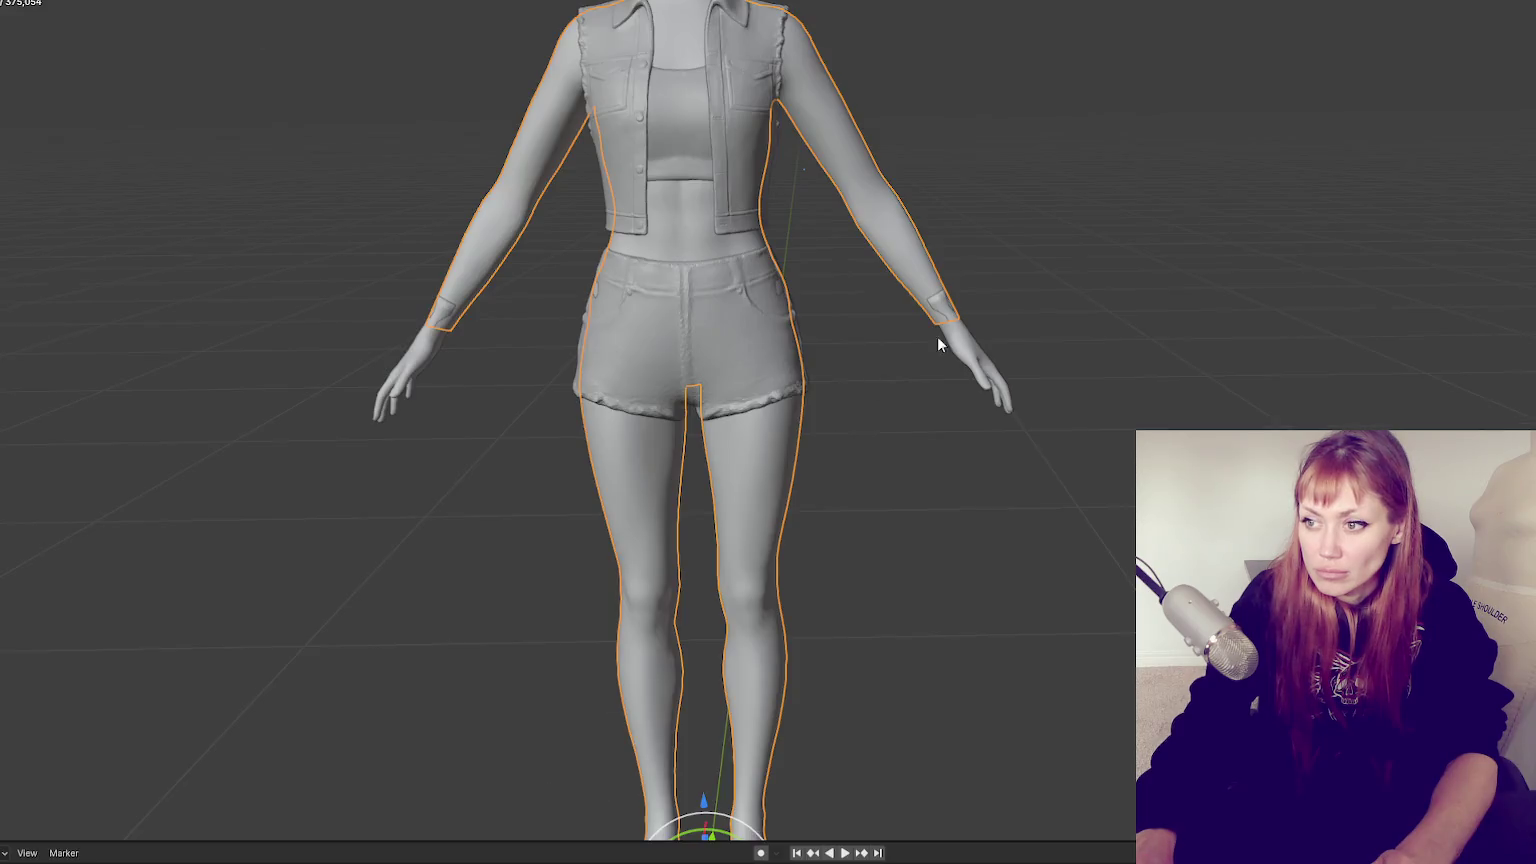
pyautogui.click(937, 336)
pyautogui.moveTo(510, 162)
pyautogui.mouseDown(button='middle')
pyautogui.moveTo(857, 602)
pyautogui.moveTo(876, 686)
pyautogui.mouseUp(button='middle')
pyautogui.moveTo(876, 686); pyautogui.dragTo(886, 684)
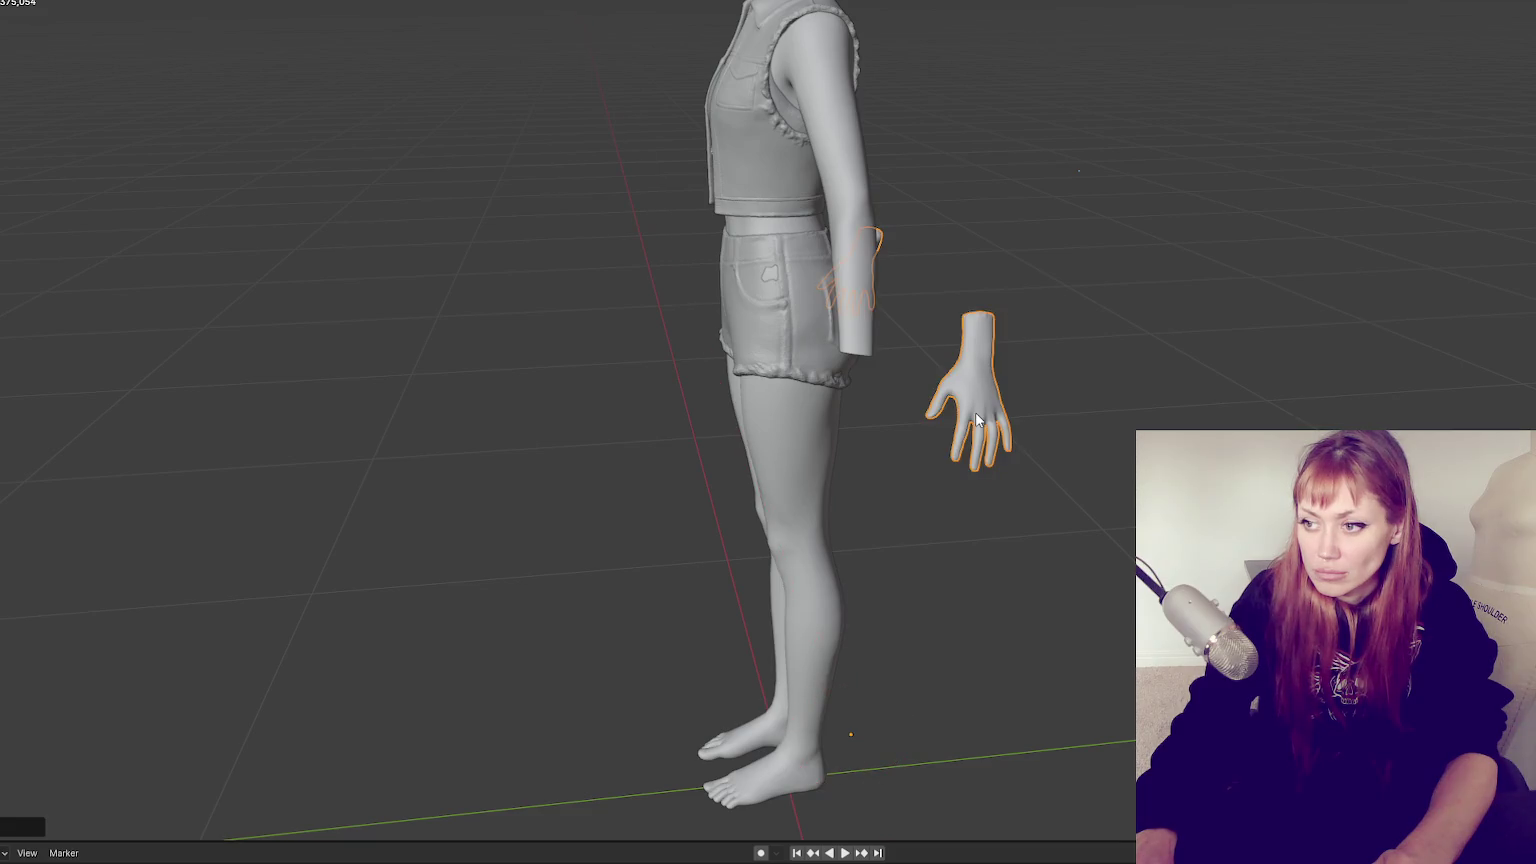
# Rescale the hands and move them vertically to rest against the hips
pyautogui.press('s')
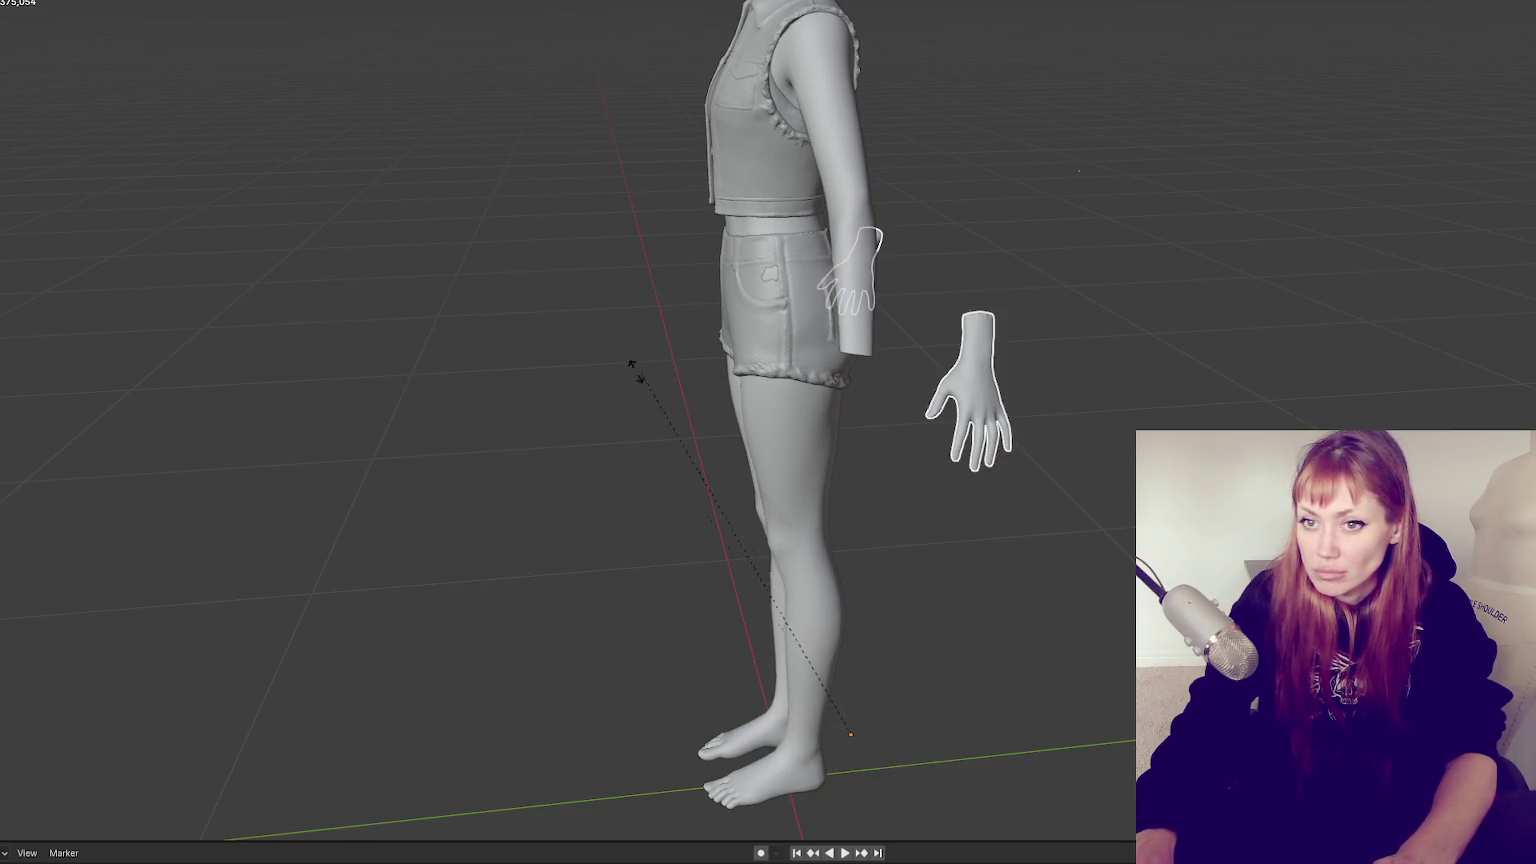
pyautogui.press('Return')
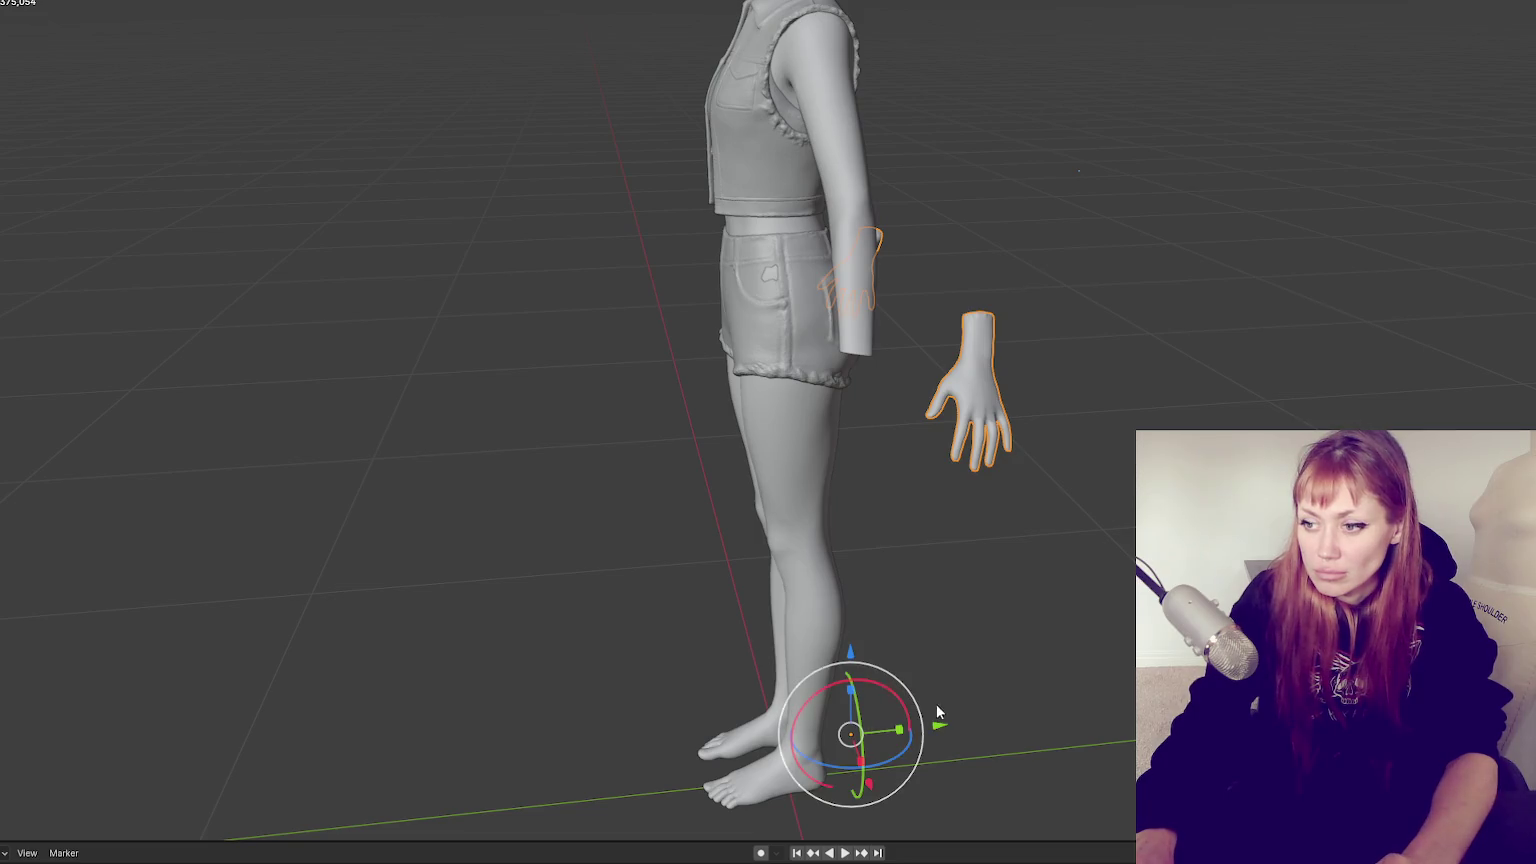
pyautogui.moveTo(1050, 563)
pyautogui.mouseDown(button='middle')
pyautogui.moveTo(1001, 555)
pyautogui.moveTo(1124, 563)
pyautogui.moveTo(1053, 567)
pyautogui.moveTo(847, 471)
pyautogui.mouseUp(button='middle')
pyautogui.click(847, 471)
pyautogui.click(885, 716)
pyautogui.hotkey('ctrl', 'z')
pyautogui.moveTo(793, 627); pyautogui.dragTo(795, 624)
# Select the whole figure and shift it slightly along Y
pyautogui.moveTo(1103, 553)
pyautogui.mouseDown(button='middle')
pyautogui.moveTo(960, 560)
pyautogui.moveTo(1084, 500)
pyautogui.moveTo(902, 514)
pyautogui.moveTo(758, 490)
pyautogui.moveTo(1005, 511)
pyautogui.mouseUp(button='middle')
pyautogui.scroll(-5, 960, 560)
pyautogui.click(842, 293)
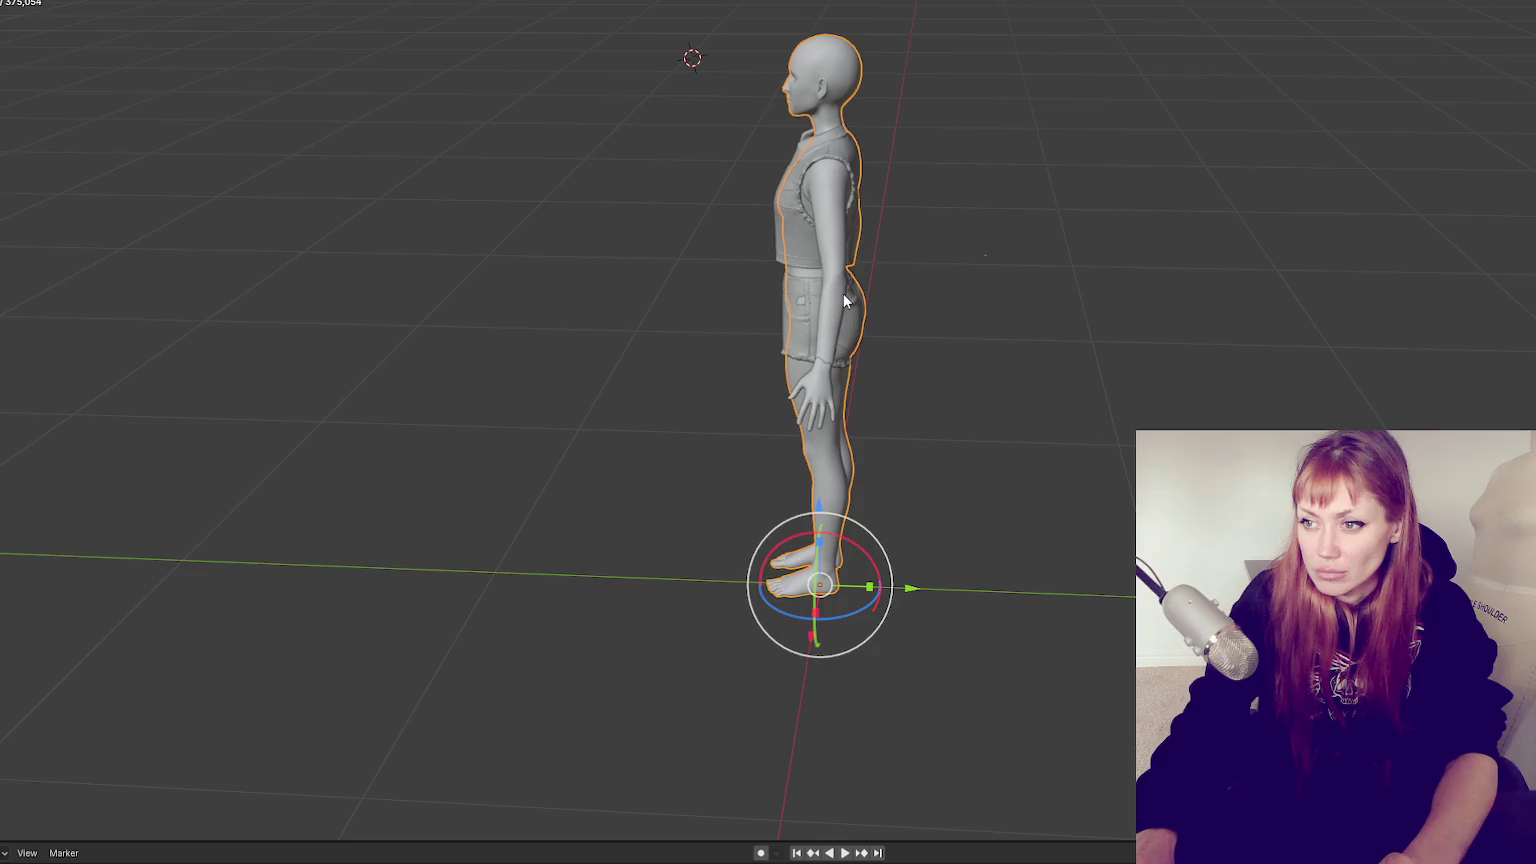
pyautogui.moveTo(892, 566); pyautogui.dragTo(890, 567)
pyautogui.click(890, 567)
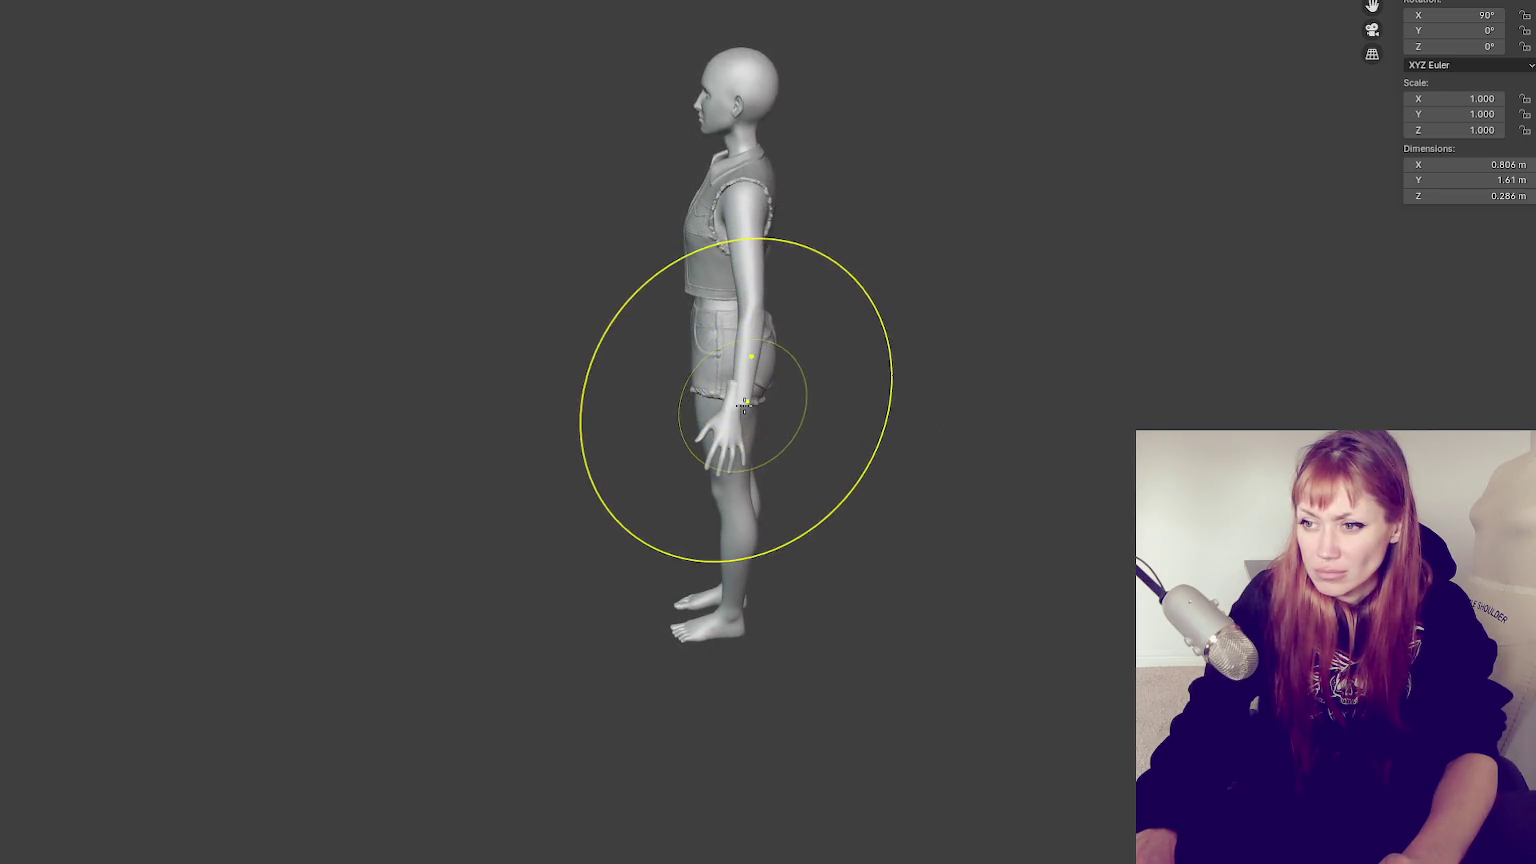
pyautogui.moveTo(737, 402); pyautogui.dragTo(590, 355)
pyautogui.hotkey('ctrl', 'z')
pyautogui.hotkey('ctrl', 'z')
pyautogui.moveTo(521, 336)
pyautogui.mouseDown(button='middle')
pyautogui.moveTo(810, 365)
pyautogui.moveTo(1022, 302)
pyautogui.moveTo(817, 345)
pyautogui.moveTo(569, 363)
pyautogui.mouseUp(button='middle')
pyautogui.moveTo(703, 377)
pyautogui.mouseDown(button='middle')
pyautogui.moveTo(686, 410)
pyautogui.moveTo(742, 448)
pyautogui.moveTo(755, 420)
pyautogui.mouseUp(button='middle')
pyautogui.scroll(2, 680, 406)
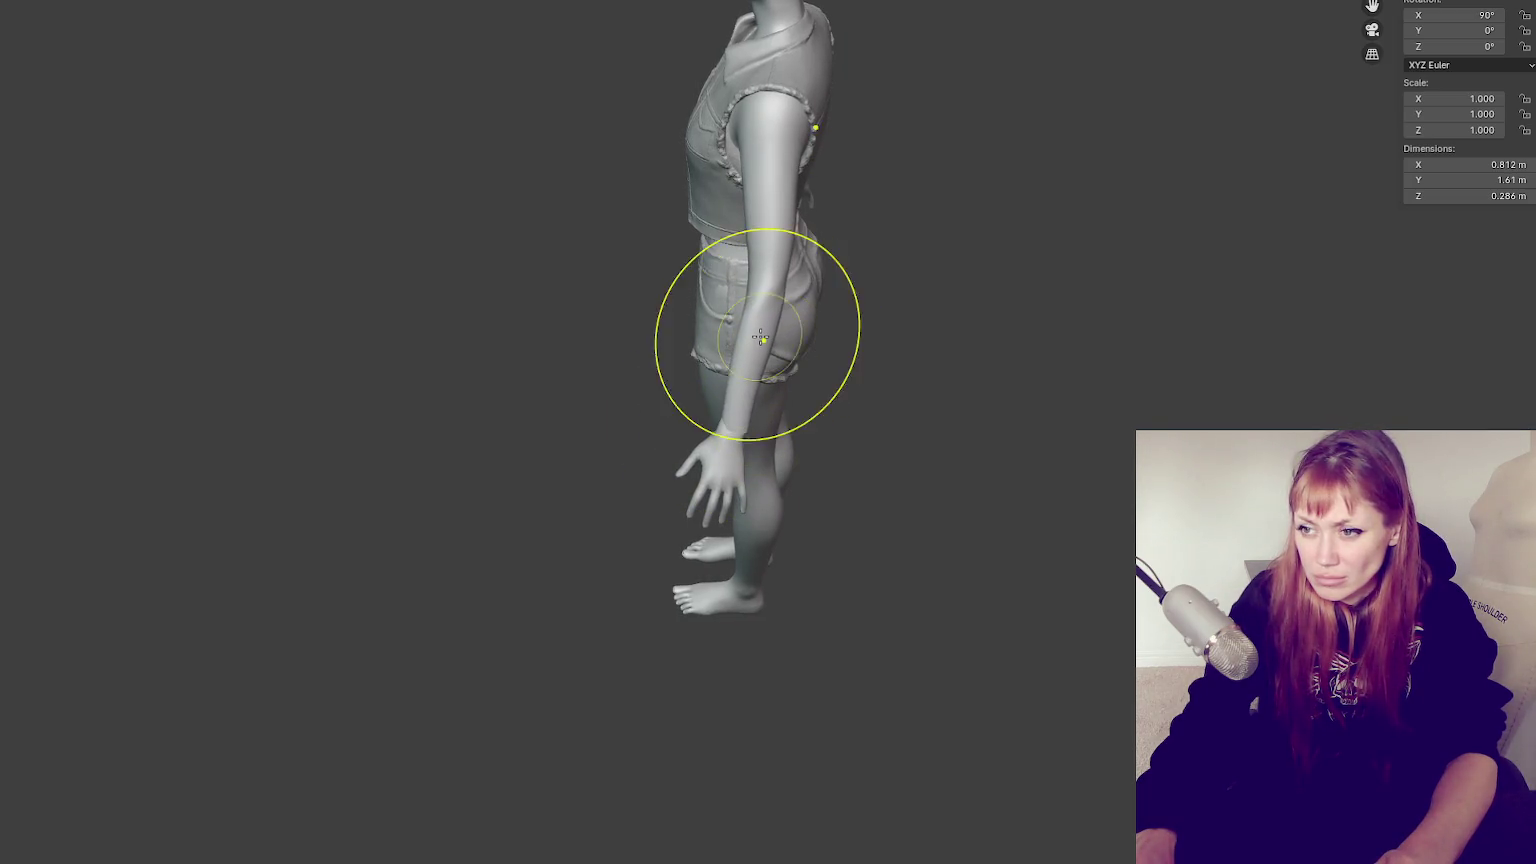
pyautogui.moveTo(760, 338); pyautogui.dragTo(741, 400, button='middle')
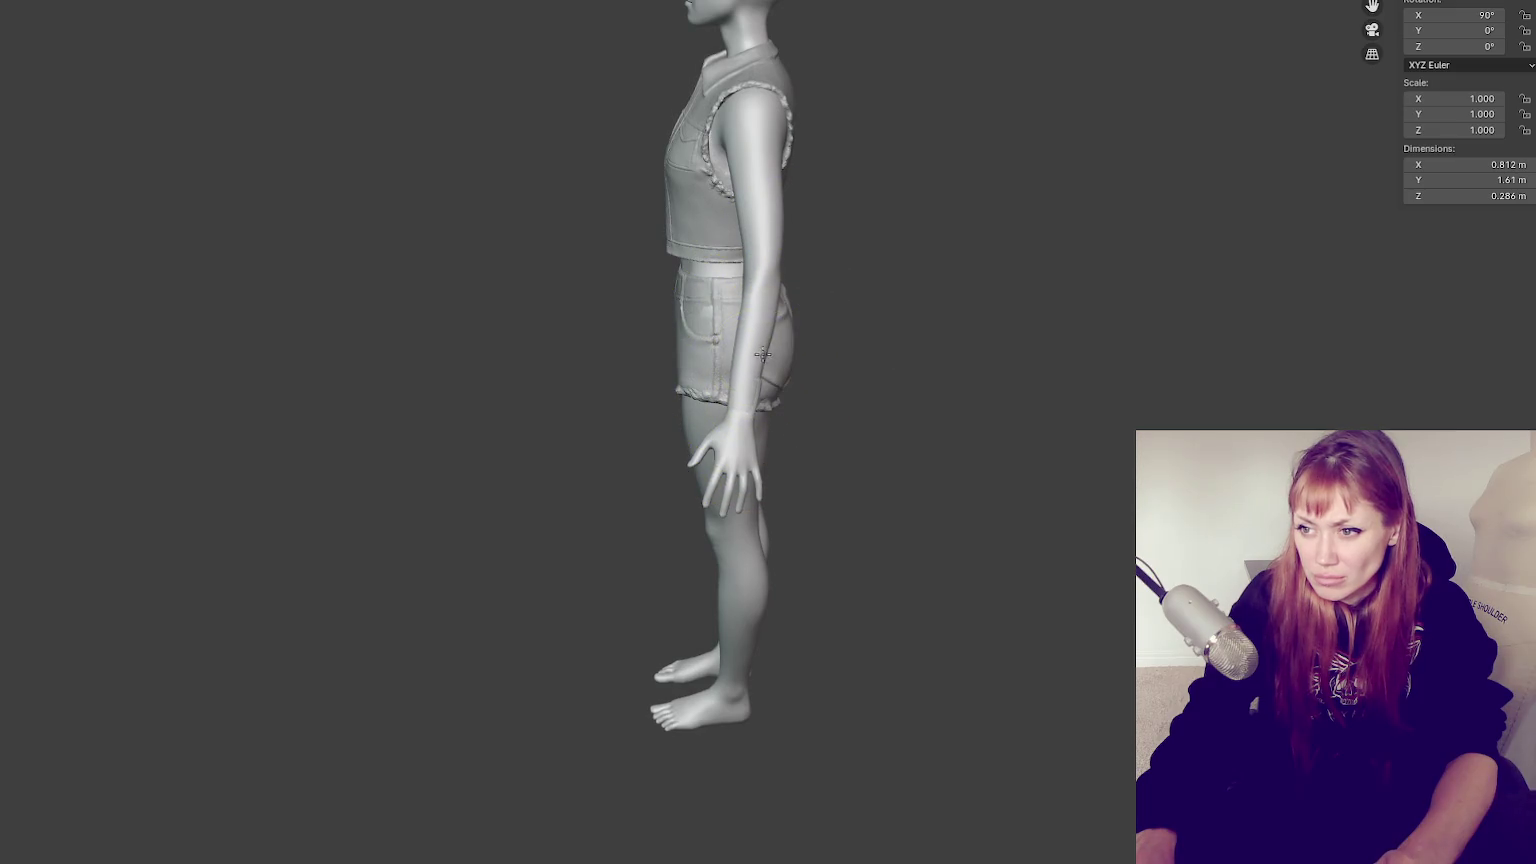
pyautogui.moveTo(761, 302); pyautogui.dragTo(755, 302)
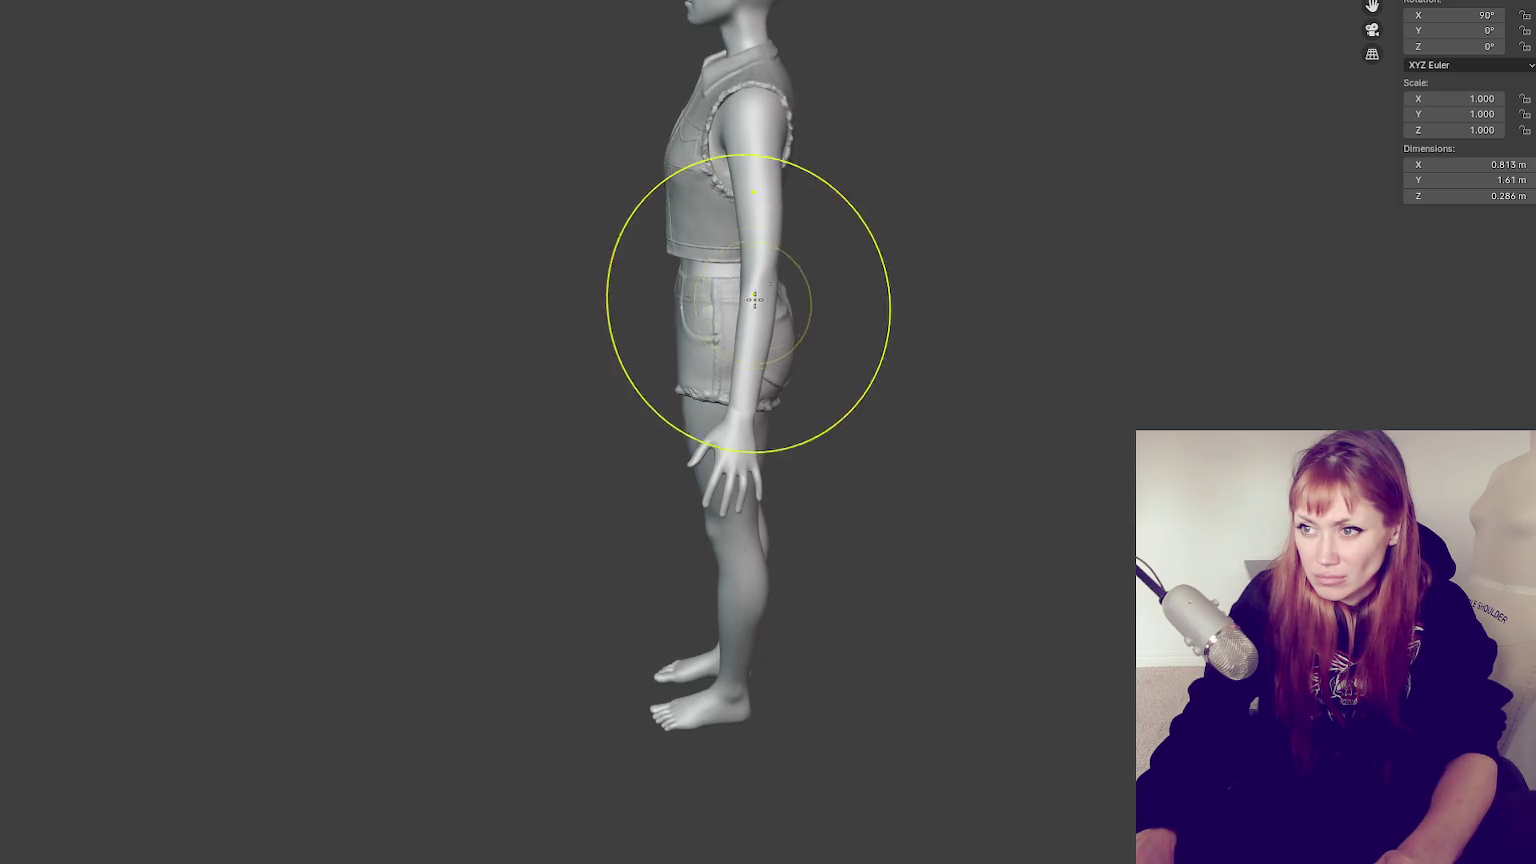
pyautogui.moveTo(754, 377); pyautogui.dragTo(723, 387, button='middle')
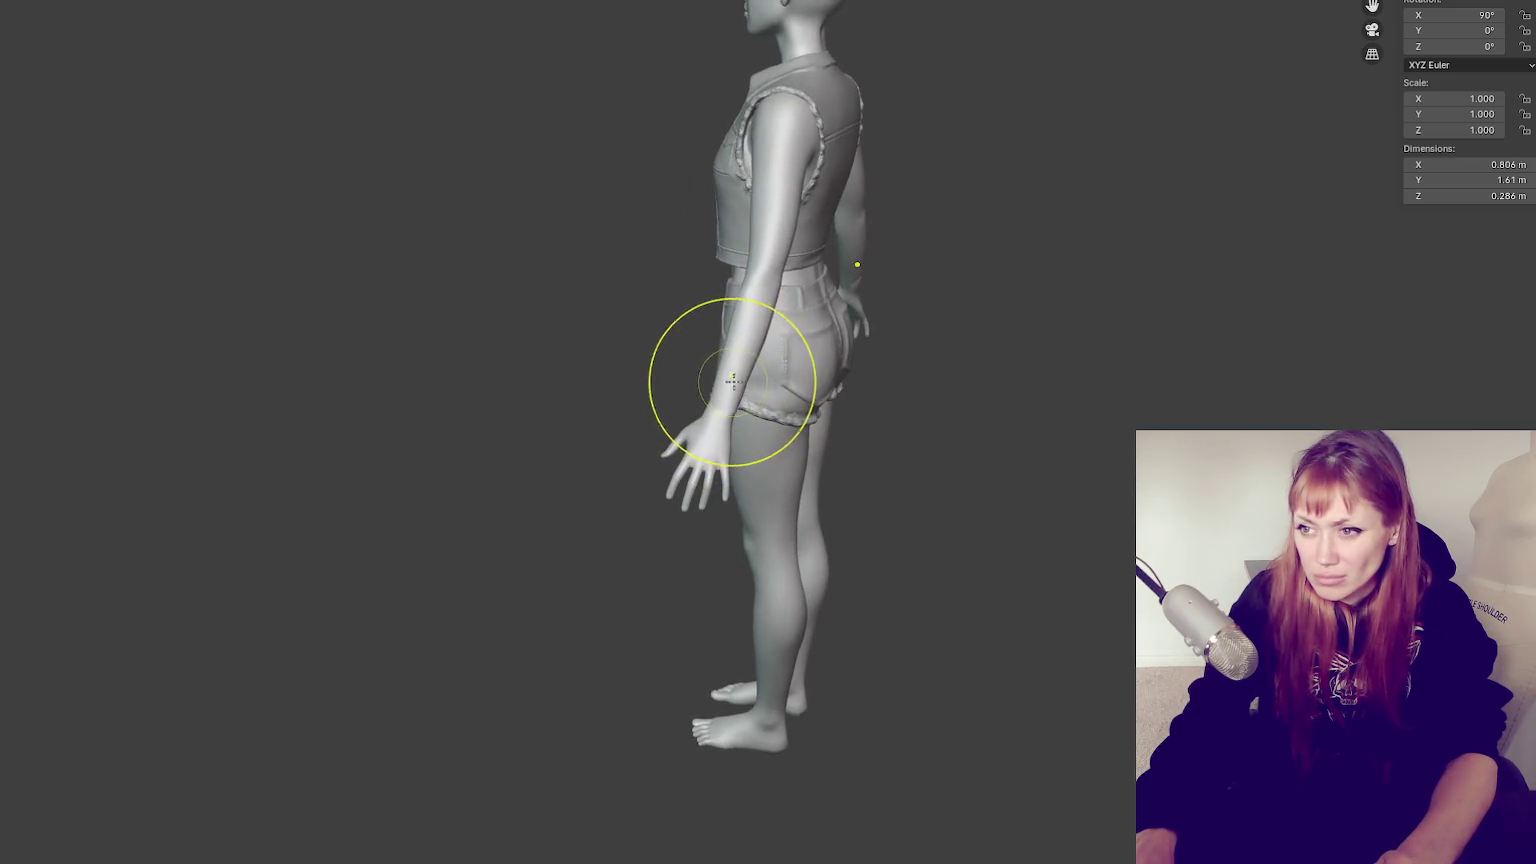
pyautogui.moveTo(746, 253)
pyautogui.mouseDown(button='middle')
pyautogui.moveTo(770, 290)
pyautogui.moveTo(789, 233)
pyautogui.moveTo(744, 248)
pyautogui.mouseUp(button='middle')
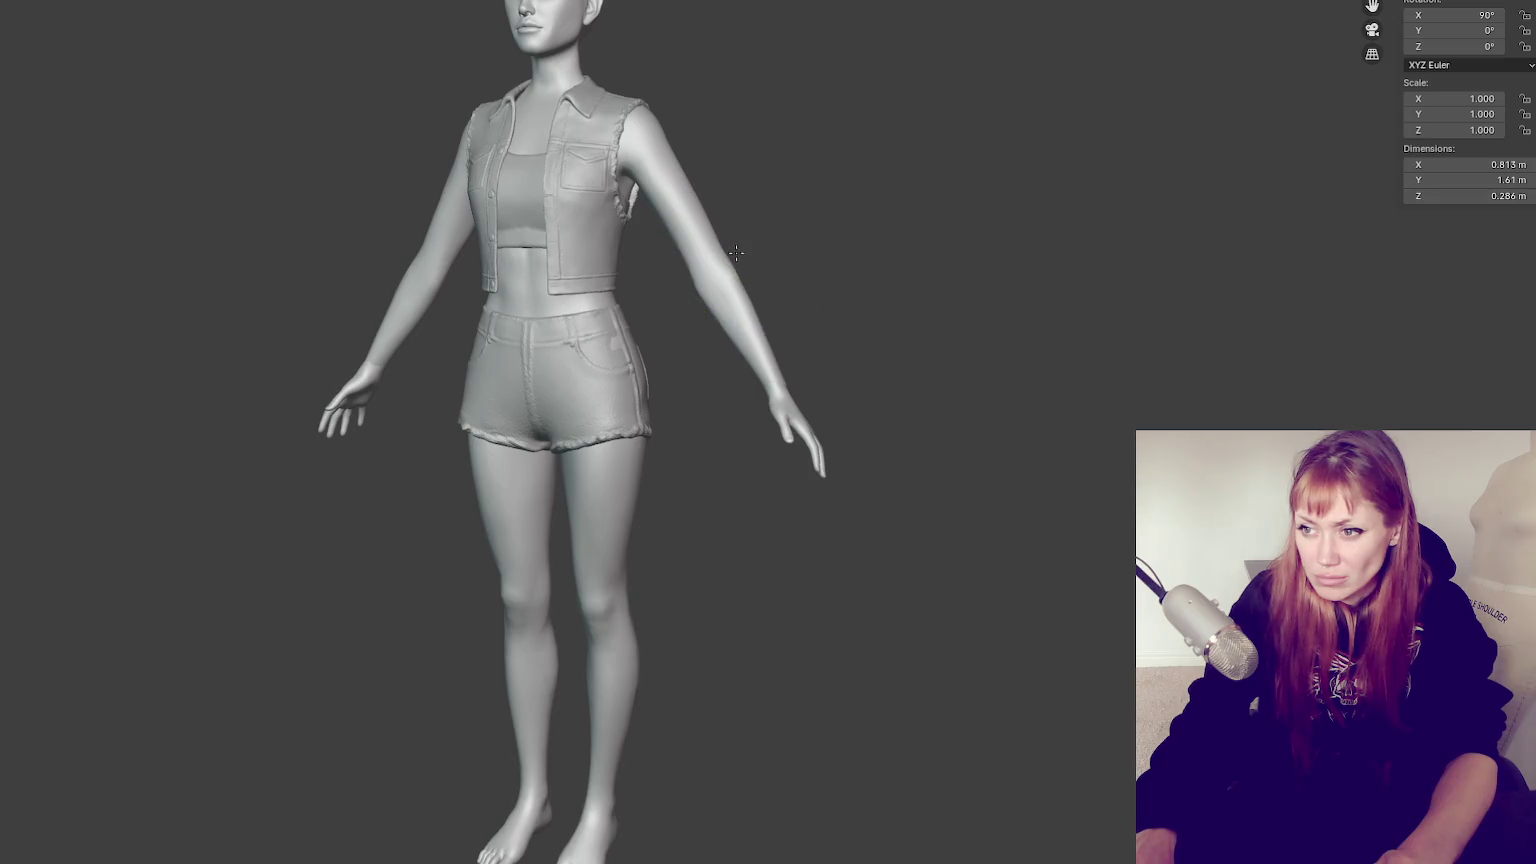
pyautogui.press('f')
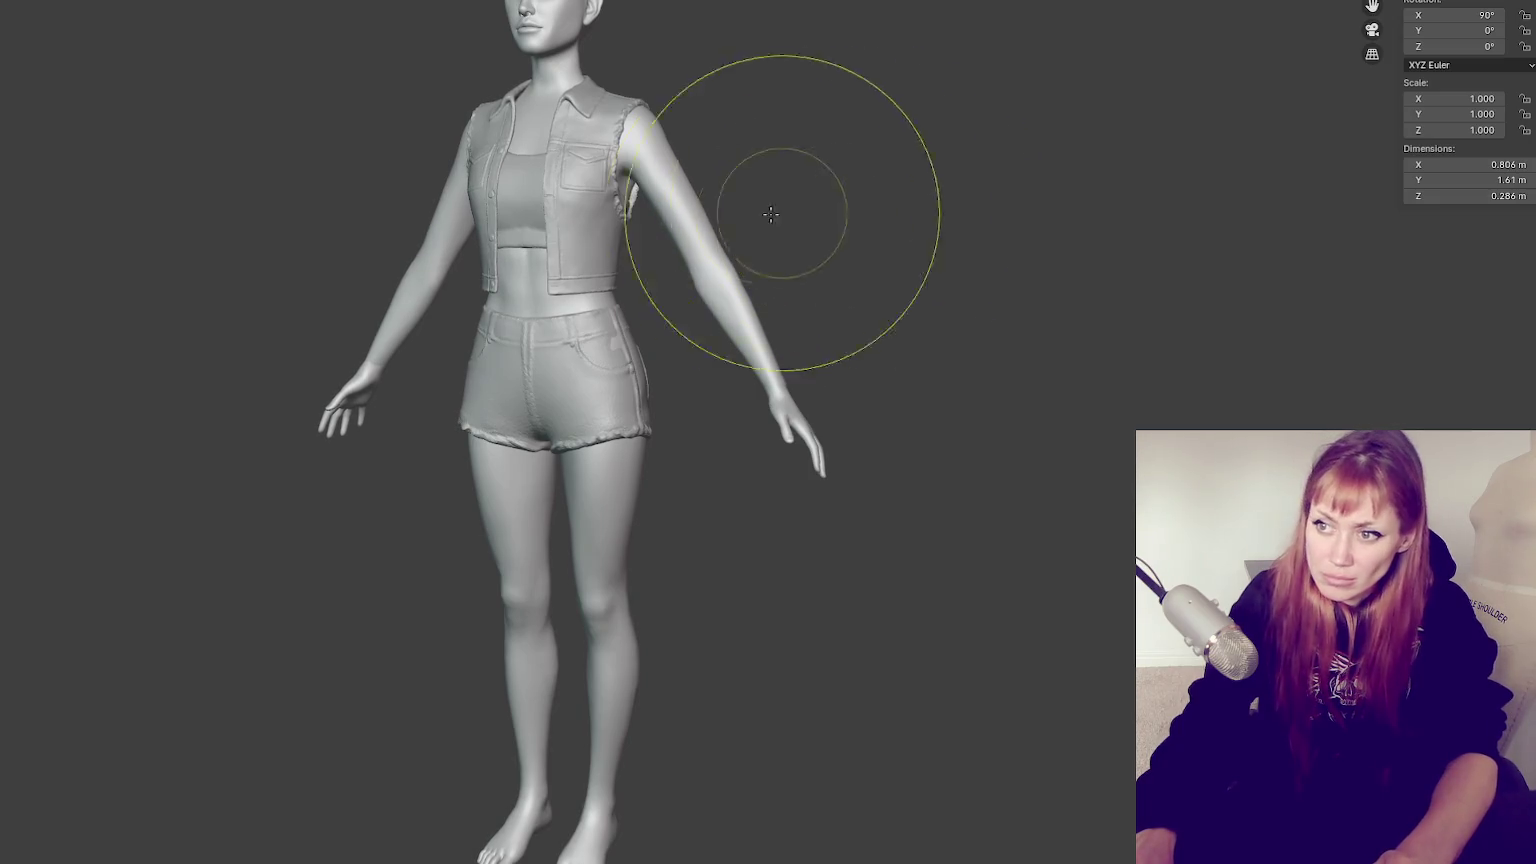
pyautogui.click(720, 224)
pyautogui.moveTo(720, 224); pyautogui.dragTo(706, 233)
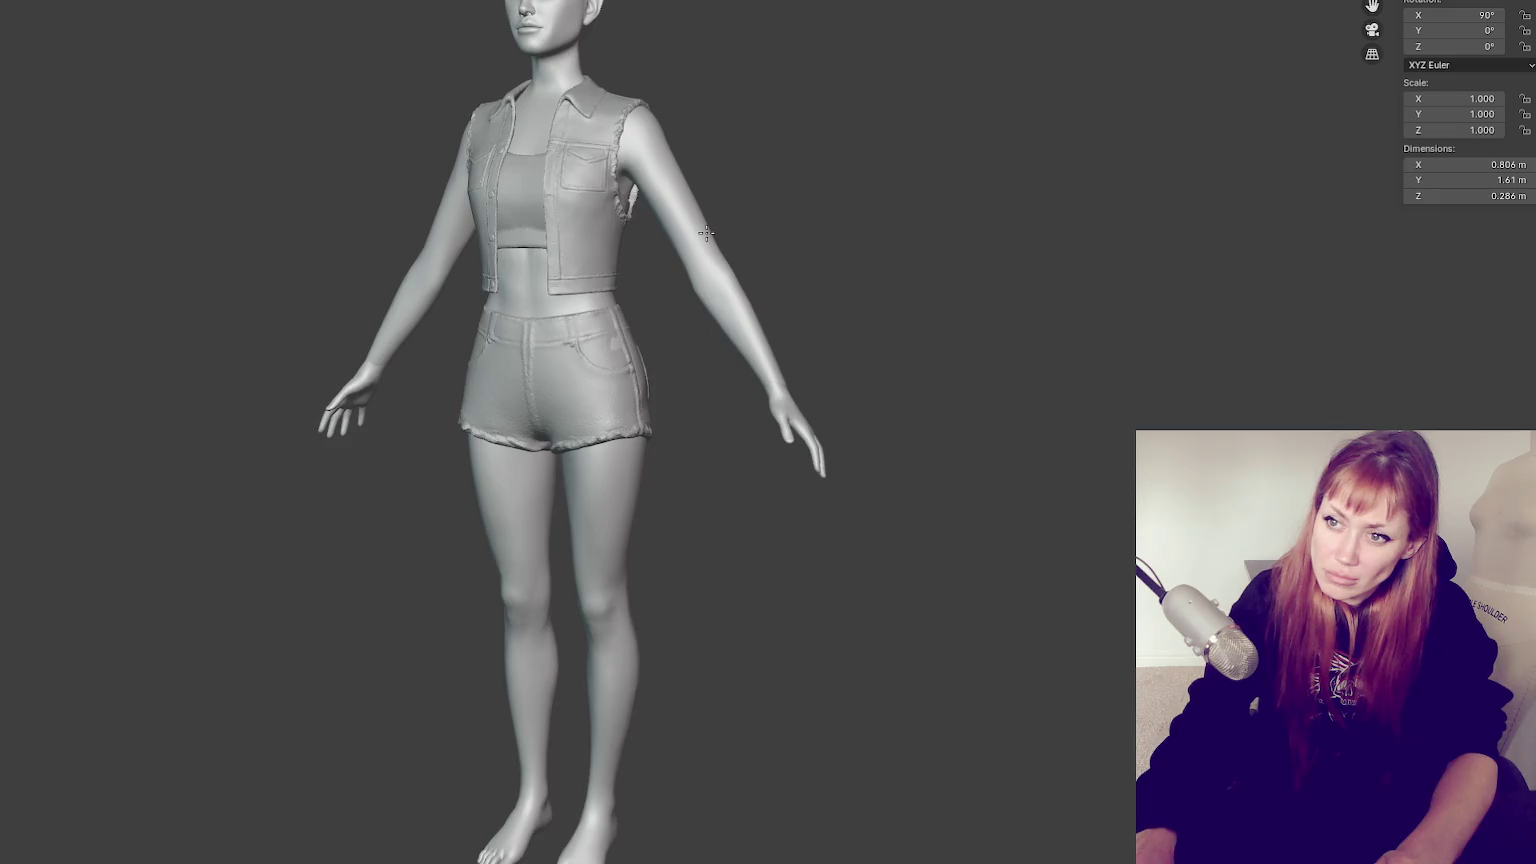
pyautogui.press('f')
pyautogui.click(441, 295)
pyautogui.hotkey('ctrl', 'z')
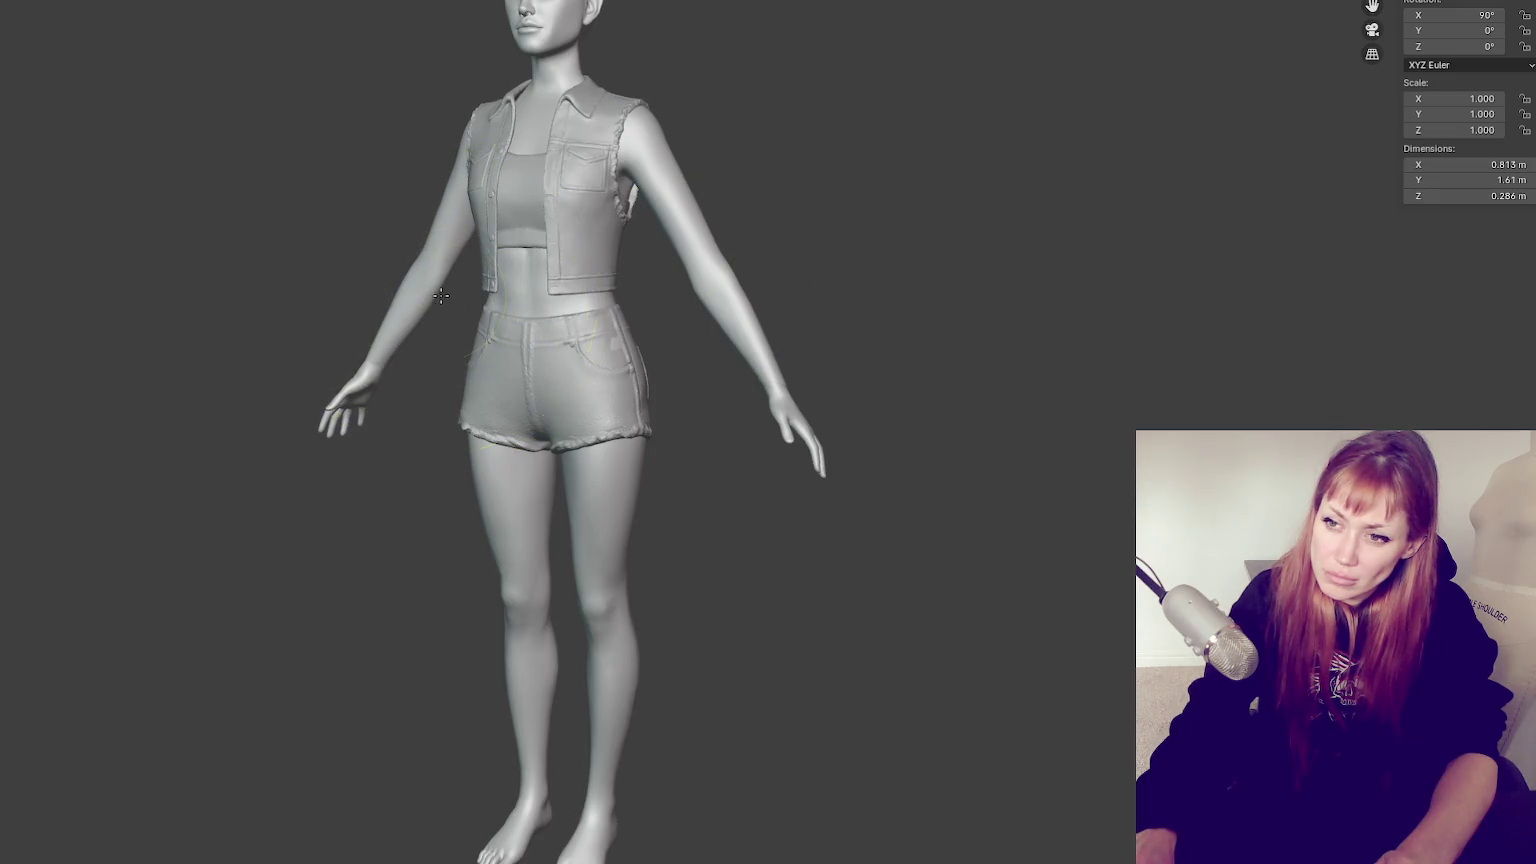
pyautogui.press('KP_1')
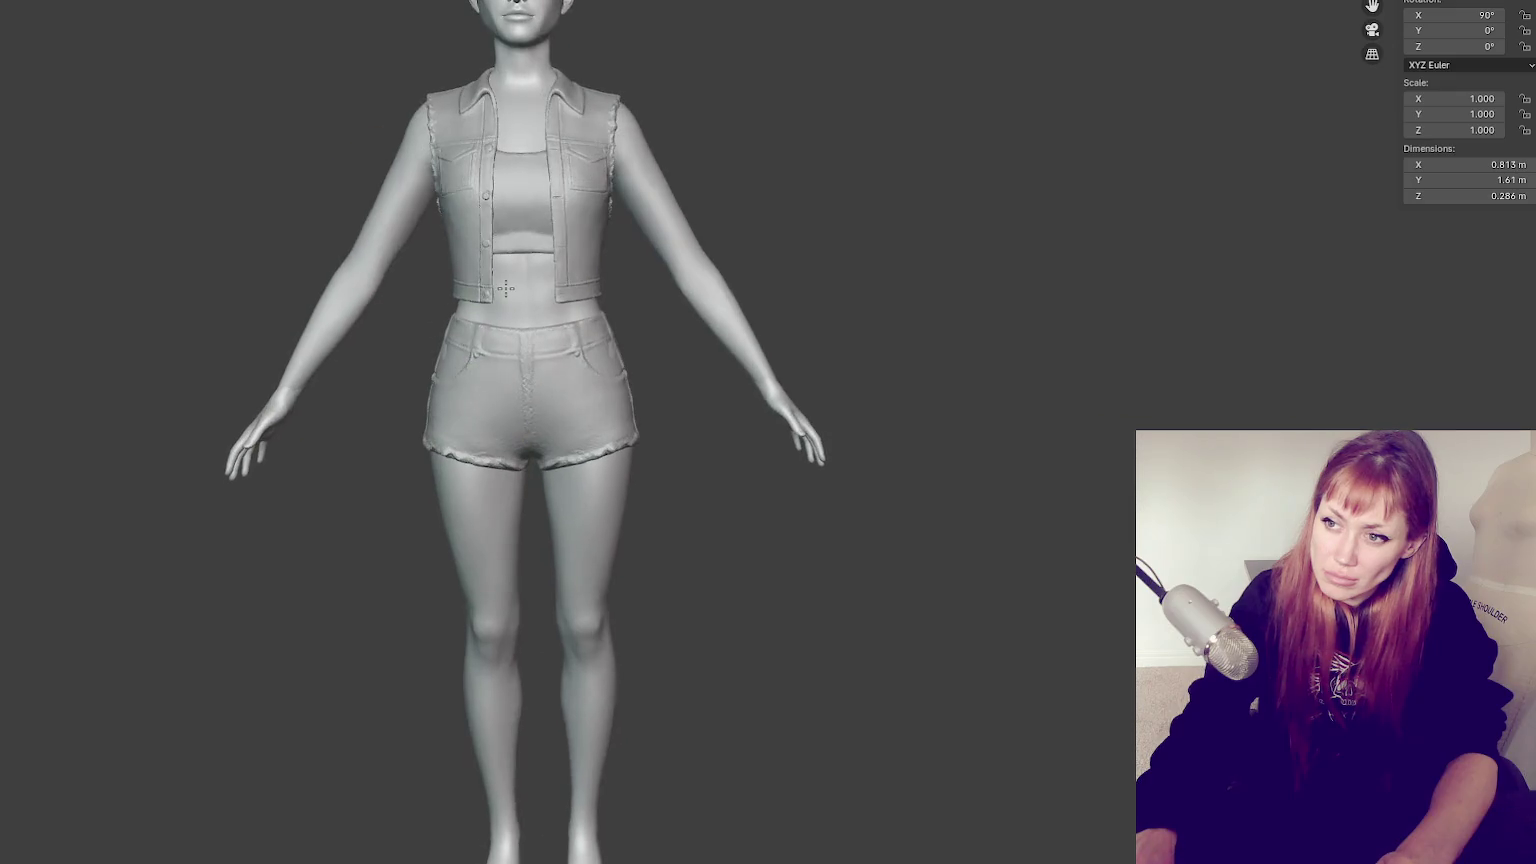
pyautogui.press('f')
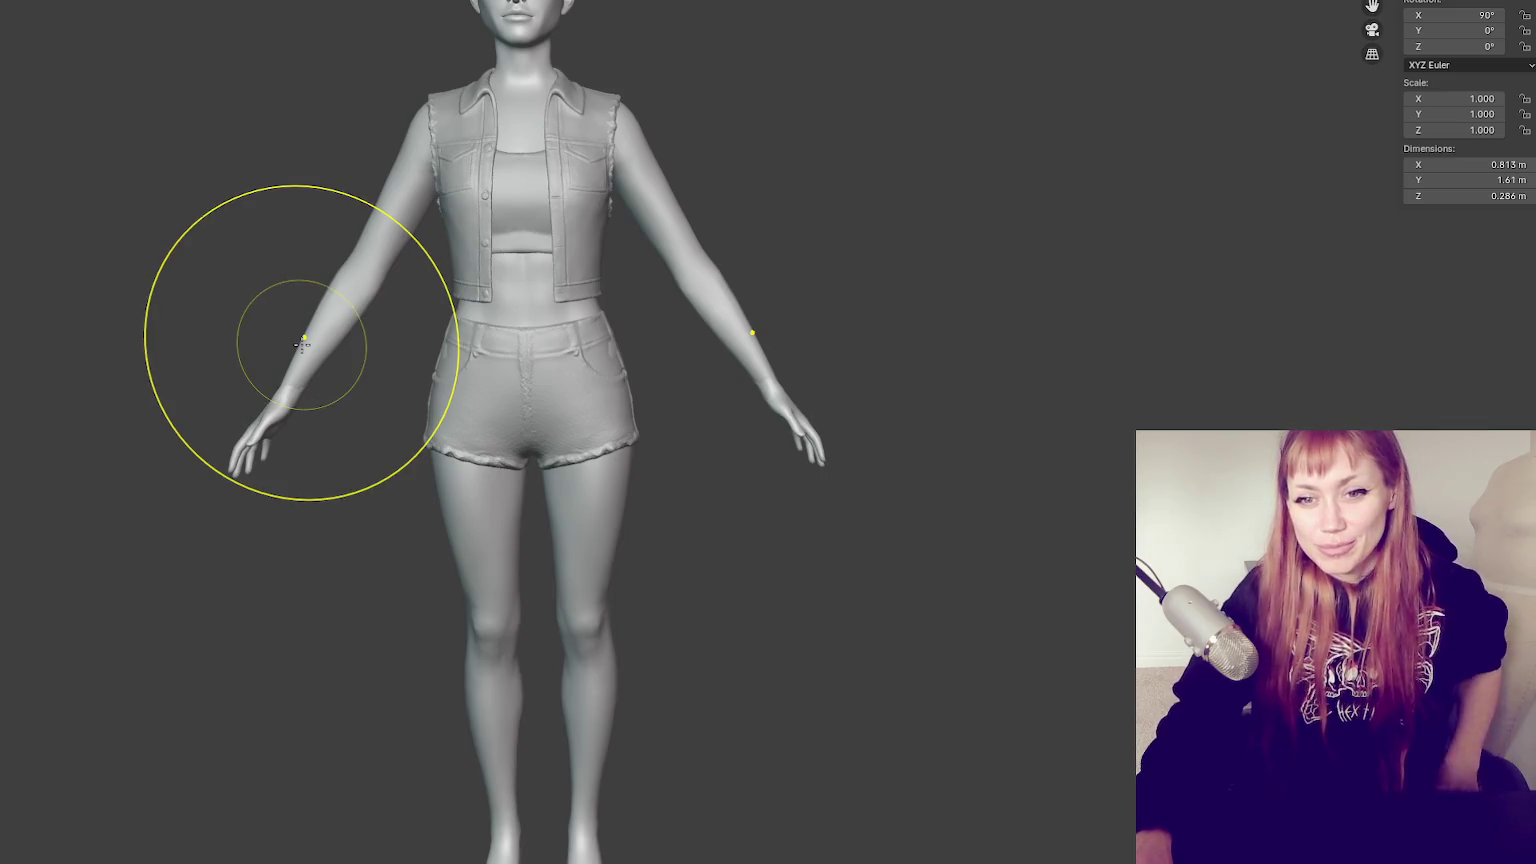
# Orbit around the figure to check the arms from side, front and three-quarter views
pyautogui.moveTo(532, 343)
pyautogui.mouseDown(button='middle')
pyautogui.moveTo(969, 260)
pyautogui.moveTo(887, 370)
pyautogui.mouseUp(button='middle')
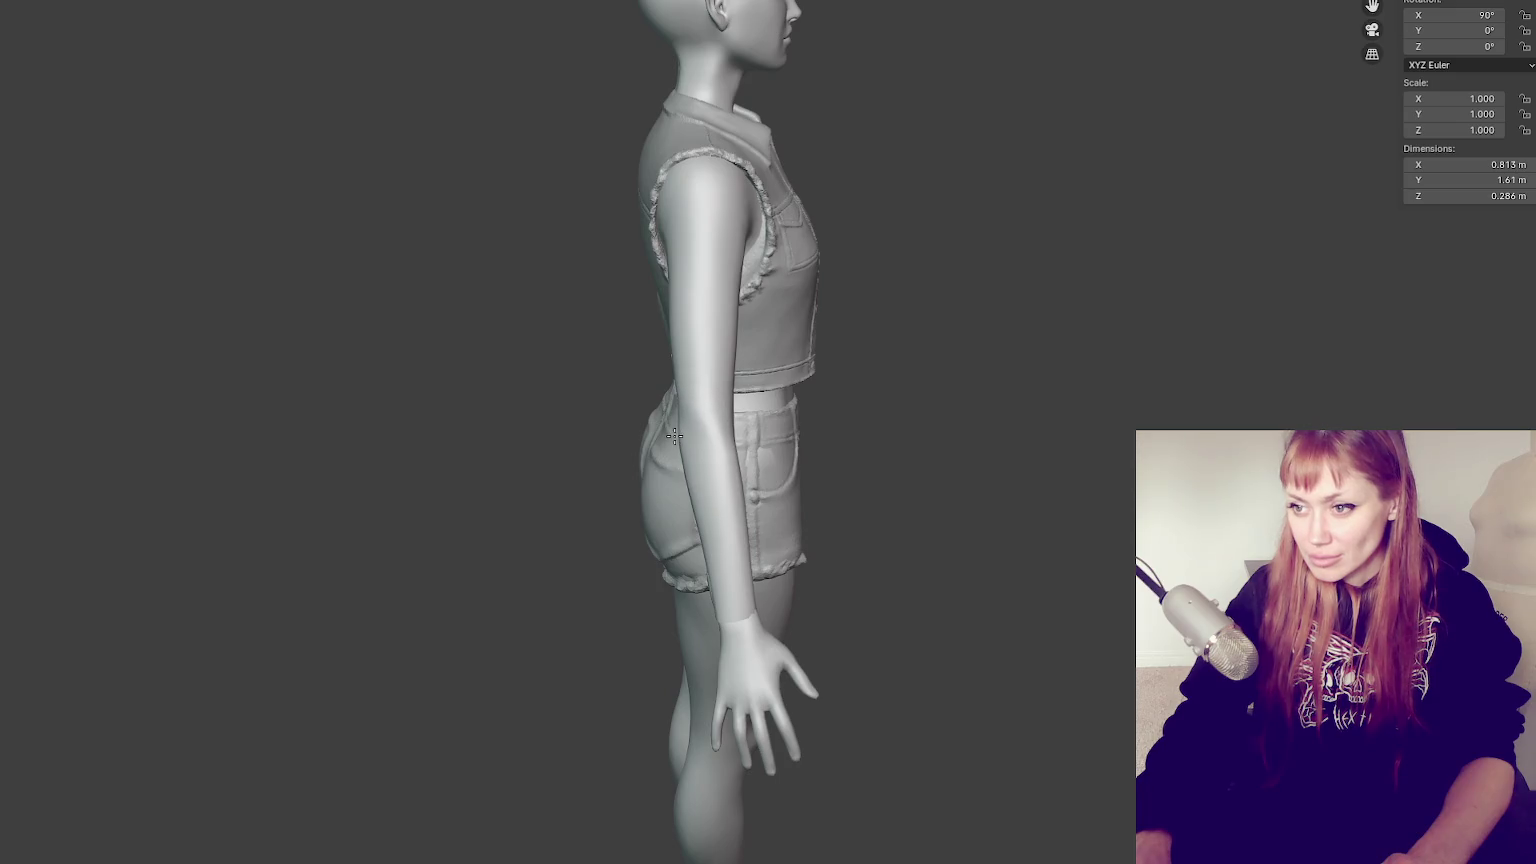
pyautogui.moveTo(1014, 394); pyautogui.dragTo(833, 387, button='middle')
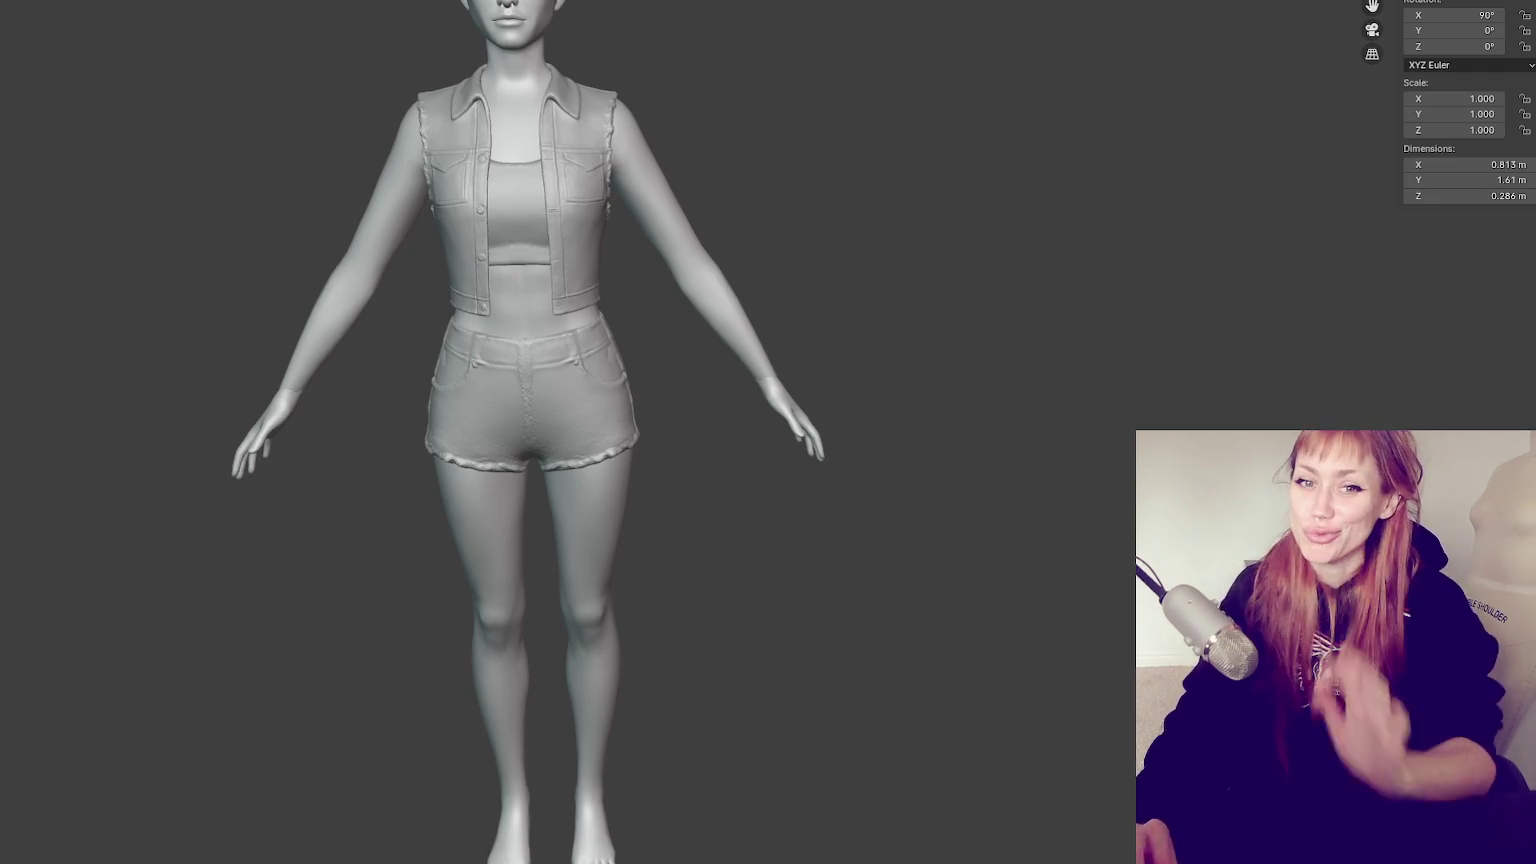
pyautogui.scroll(1, 840, 182)
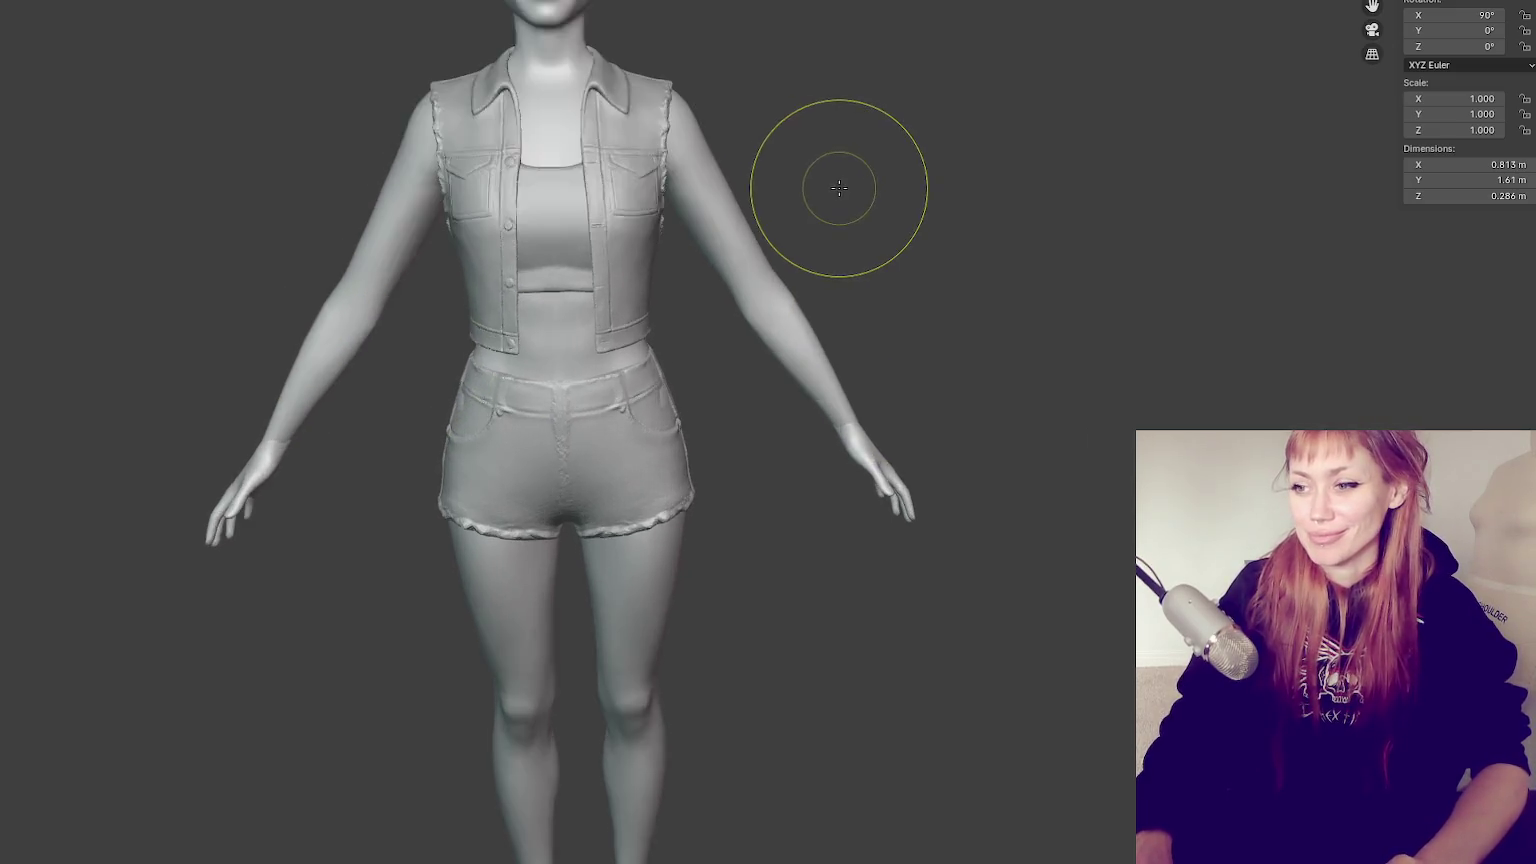
pyautogui.moveTo(840, 182); pyautogui.dragTo(700, 190, button='middle')
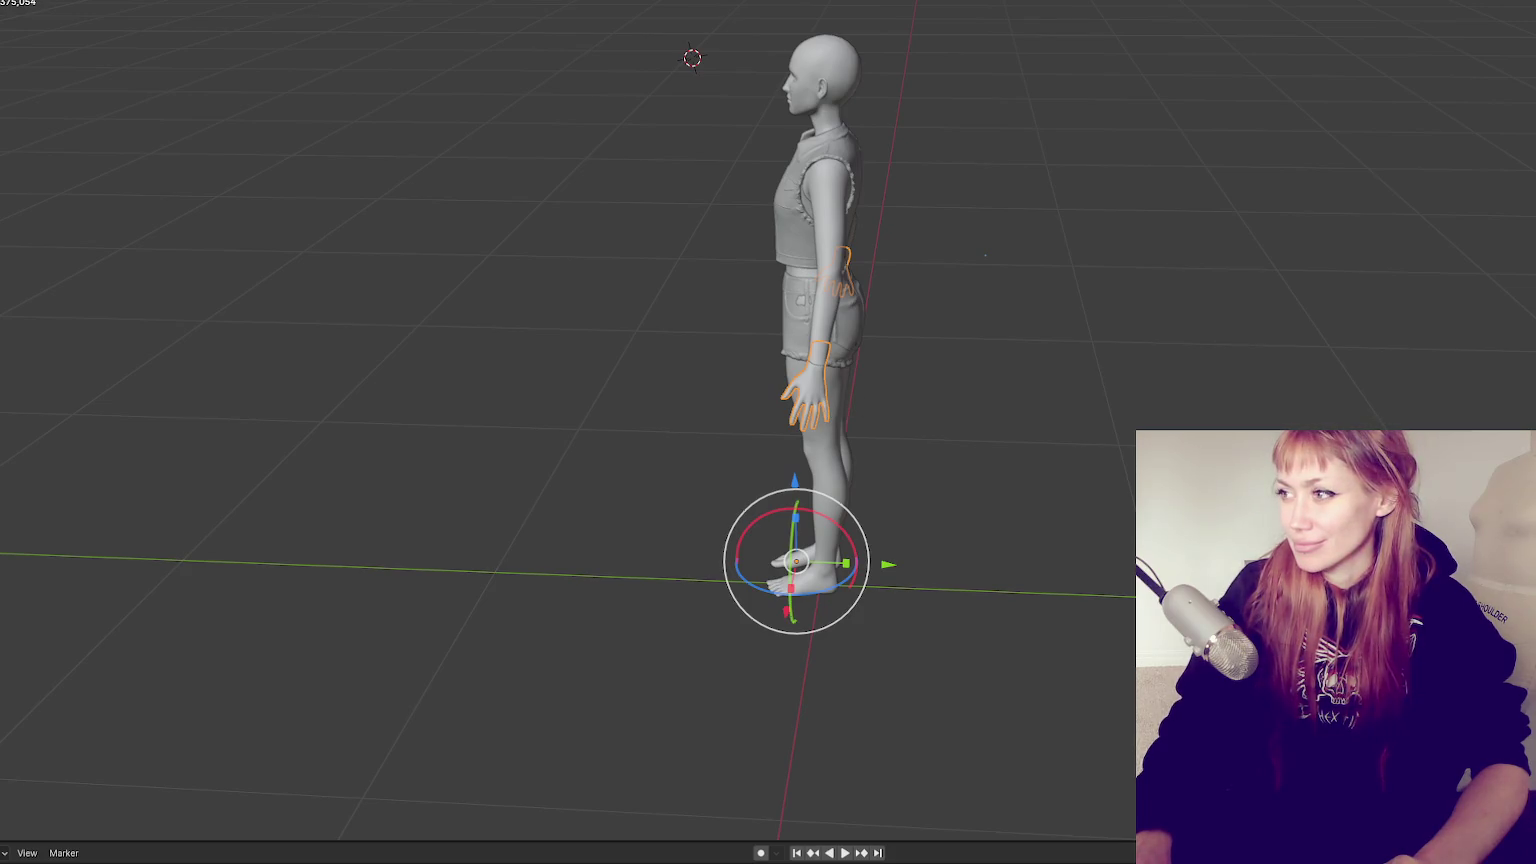
# Zoom in close on the wrist seam beside the frayed denim shorts
pyautogui.scroll(4, 953, 343)
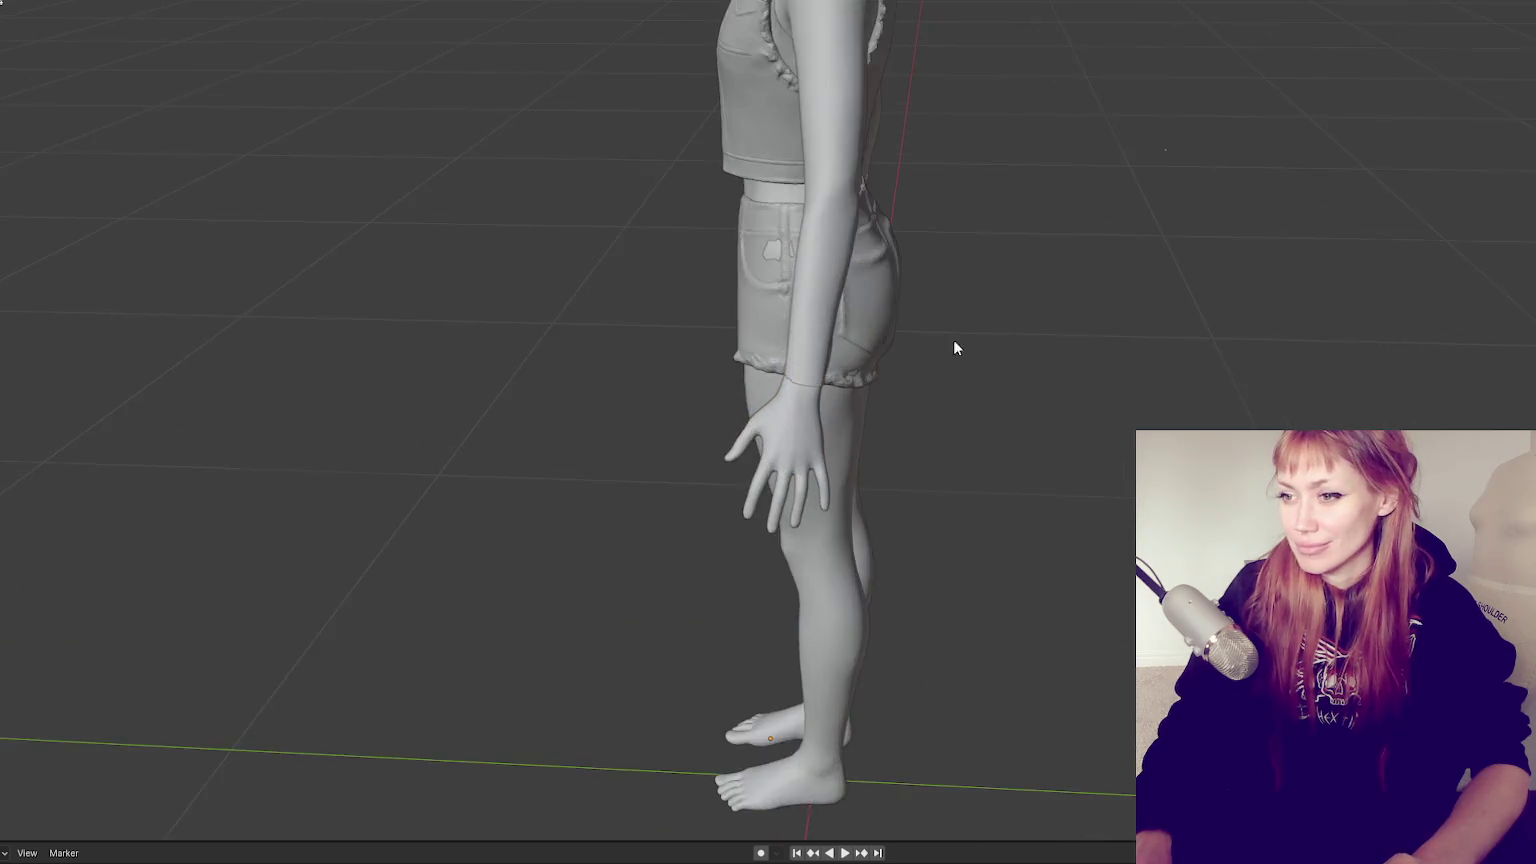
pyautogui.scroll(3, 748, 463)
pyautogui.scroll(4, 823, 387)
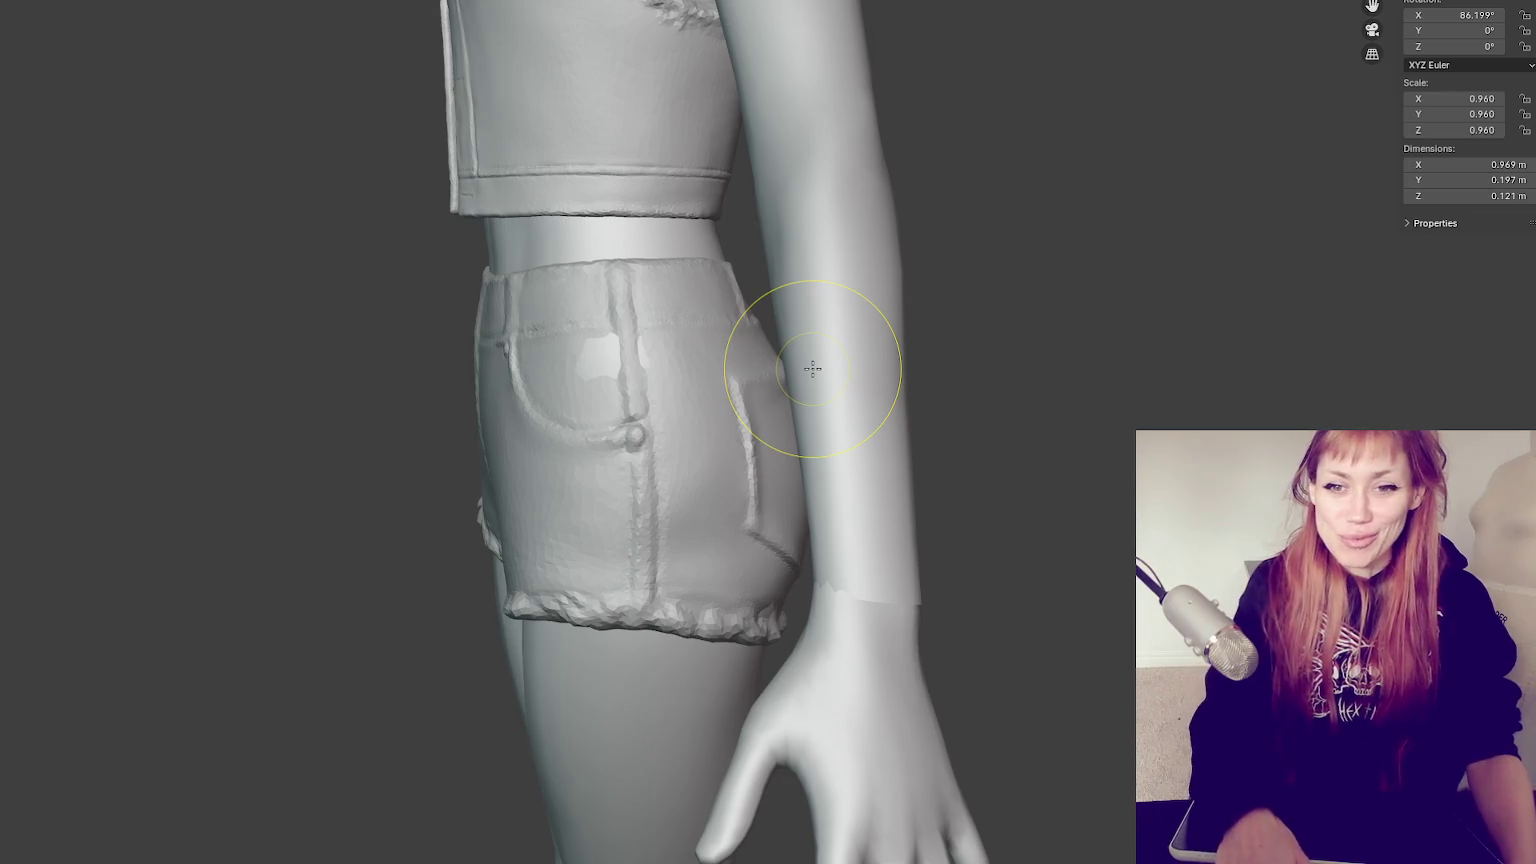
# Inspect the shorts and wrist from several angles, then select the body mesh instead of the hands
pyautogui.moveTo(782, 137)
pyautogui.mouseDown(button='middle')
pyautogui.moveTo(890, 155)
pyautogui.moveTo(669, 247)
pyautogui.moveTo(803, 346)
pyautogui.mouseUp(button='middle')
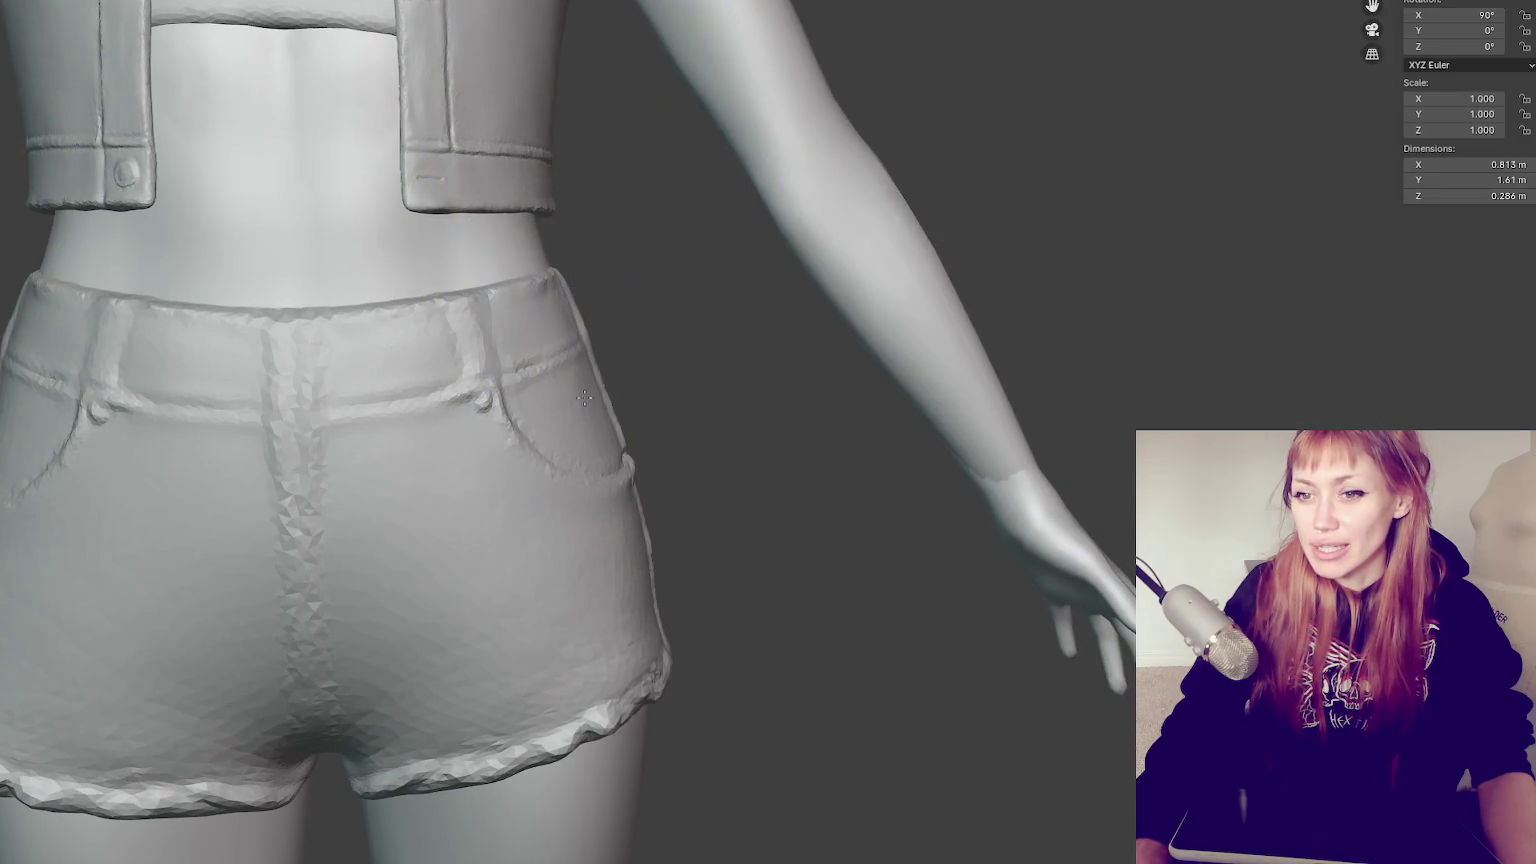
pyautogui.moveTo(584, 398); pyautogui.dragTo(684, 354, button='middle')
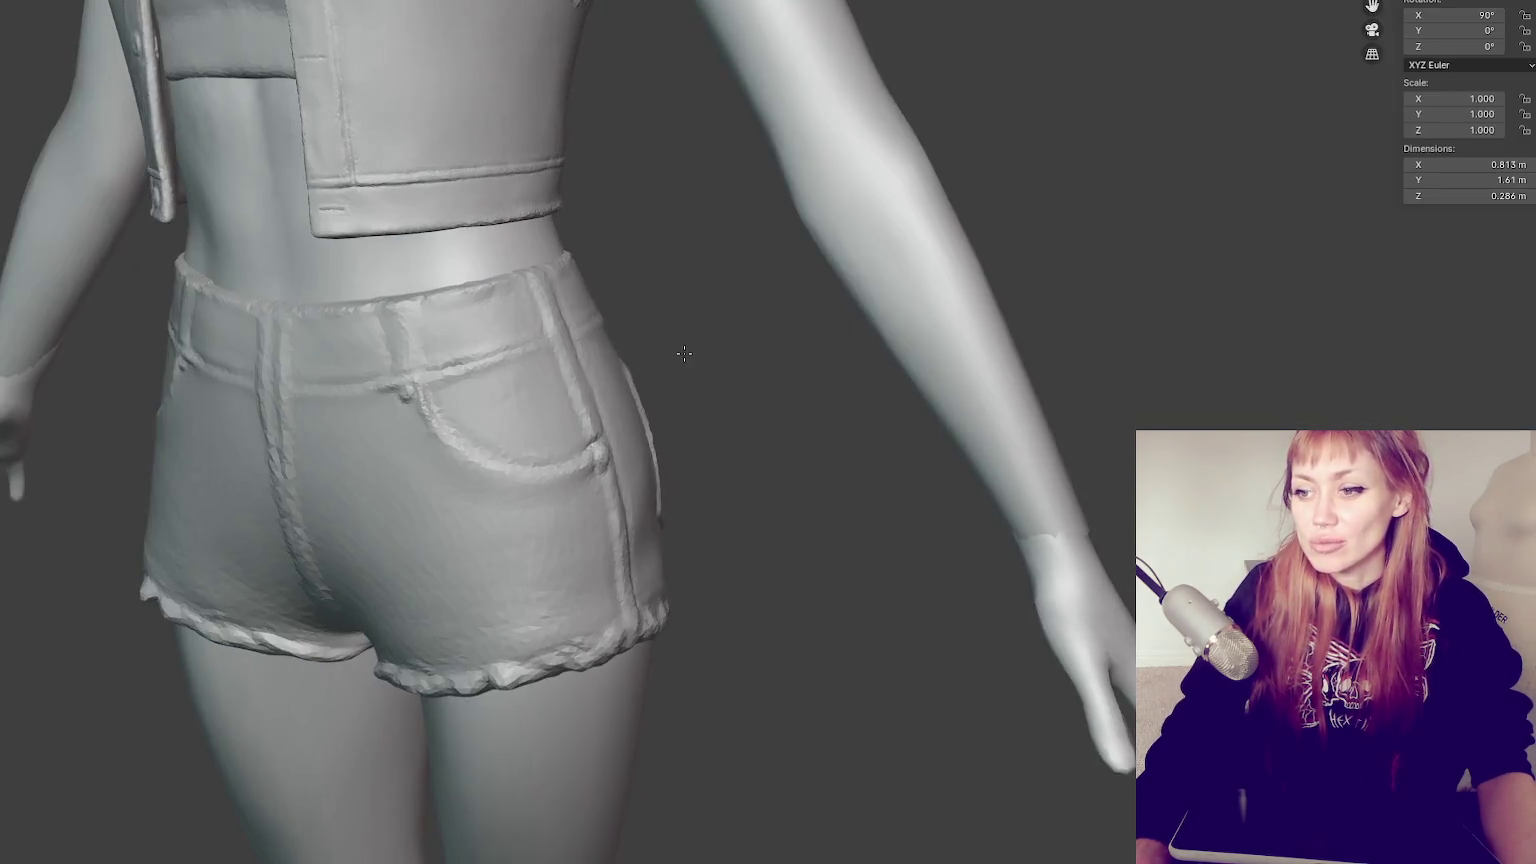
pyautogui.scroll(-3, 684, 354)
pyautogui.moveTo(720, 274); pyautogui.dragTo(934, 254, button='middle')
pyautogui.scroll(3, 934, 254)
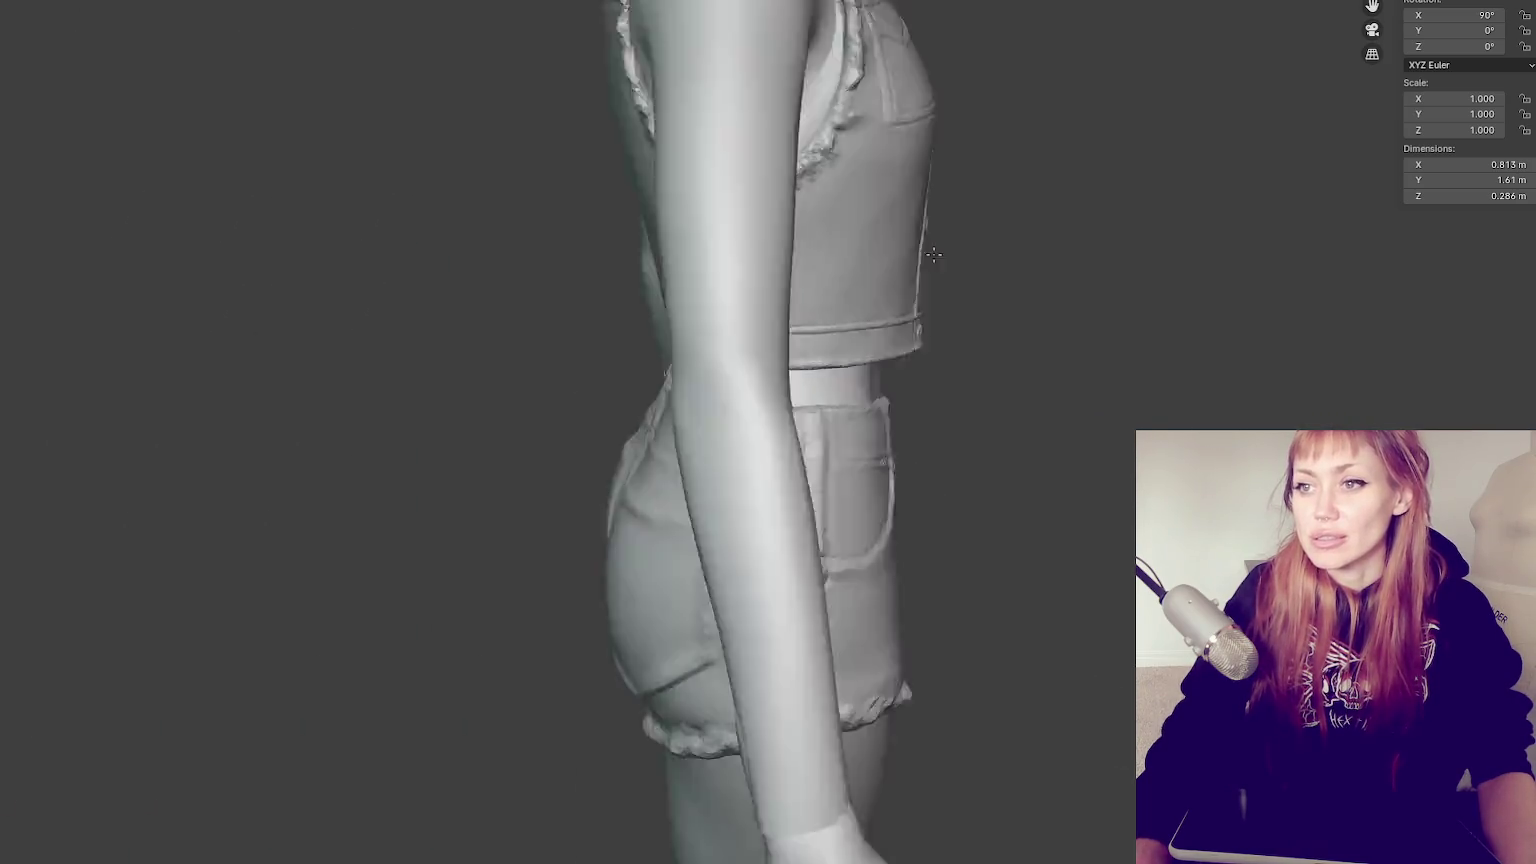
pyautogui.scroll(-3, 934, 254)
pyautogui.scroll(2, 1437, 236)
pyautogui.moveTo(934, 254); pyautogui.dragTo(1460, 237, button='middle')
pyautogui.scroll(-3, 1084, 336)
pyautogui.moveTo(1084, 336)
pyautogui.mouseDown(button='middle')
pyautogui.moveTo(1152, 309)
pyautogui.moveTo(942, 298)
pyautogui.moveTo(560, 150)
pyautogui.mouseUp(button='middle')
pyautogui.scroll(3, 1132, 326)
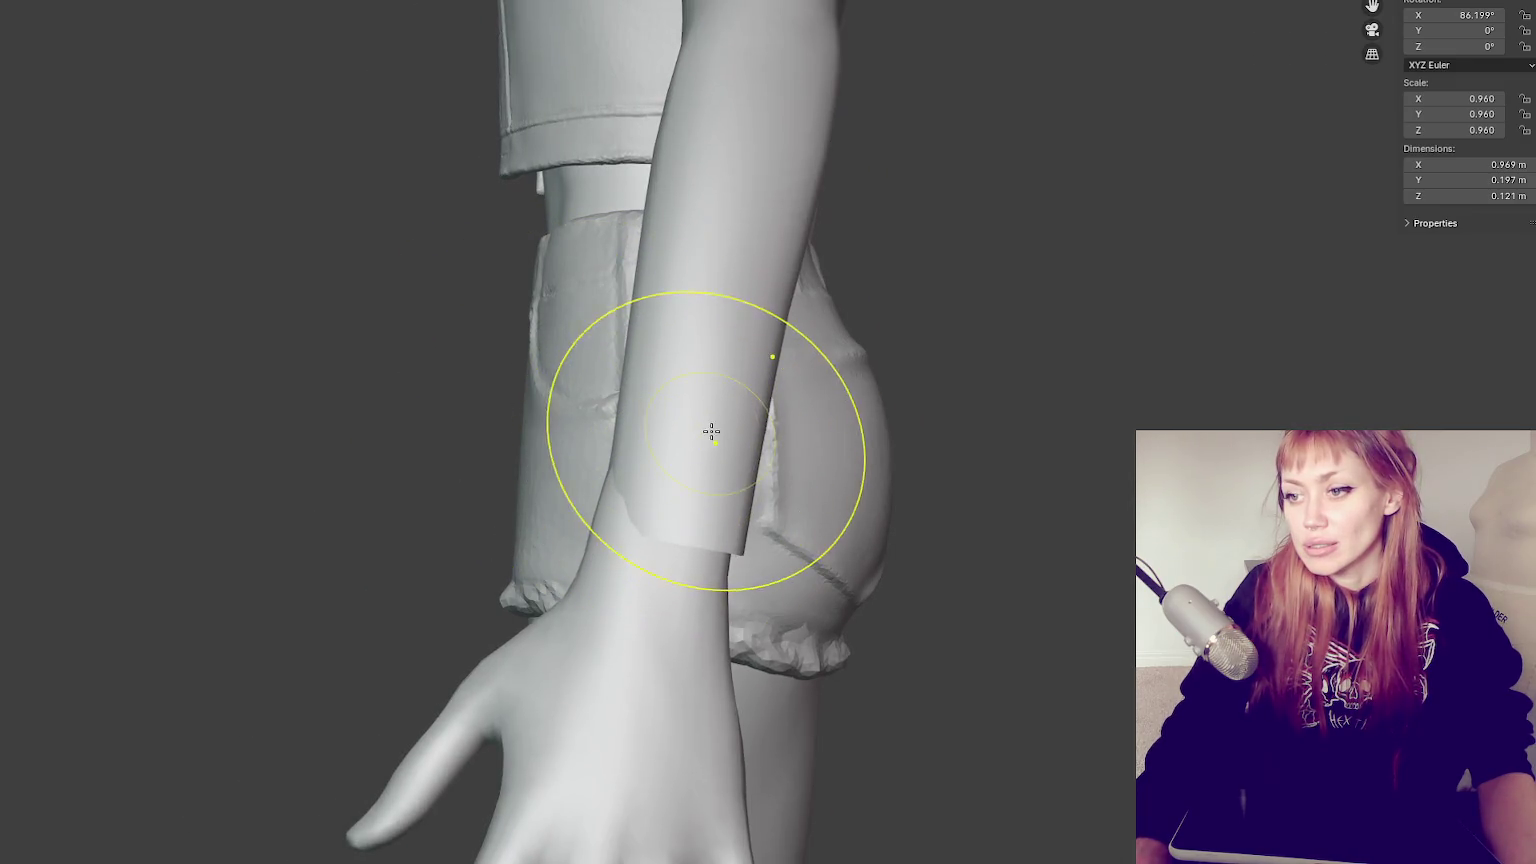
pyautogui.scroll(-1, 686, 405)
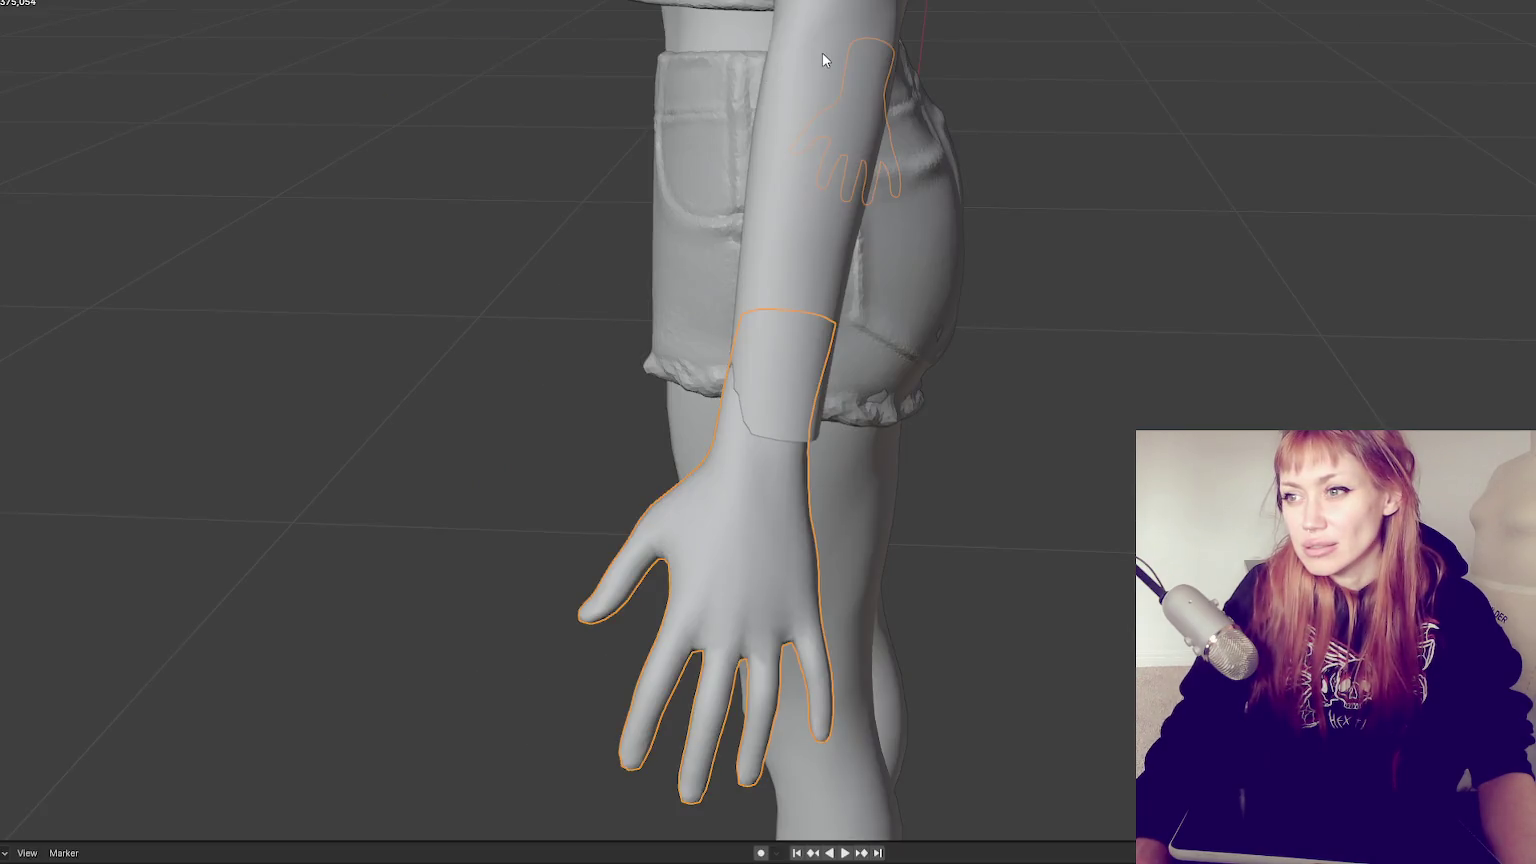
pyautogui.click(824, 60)
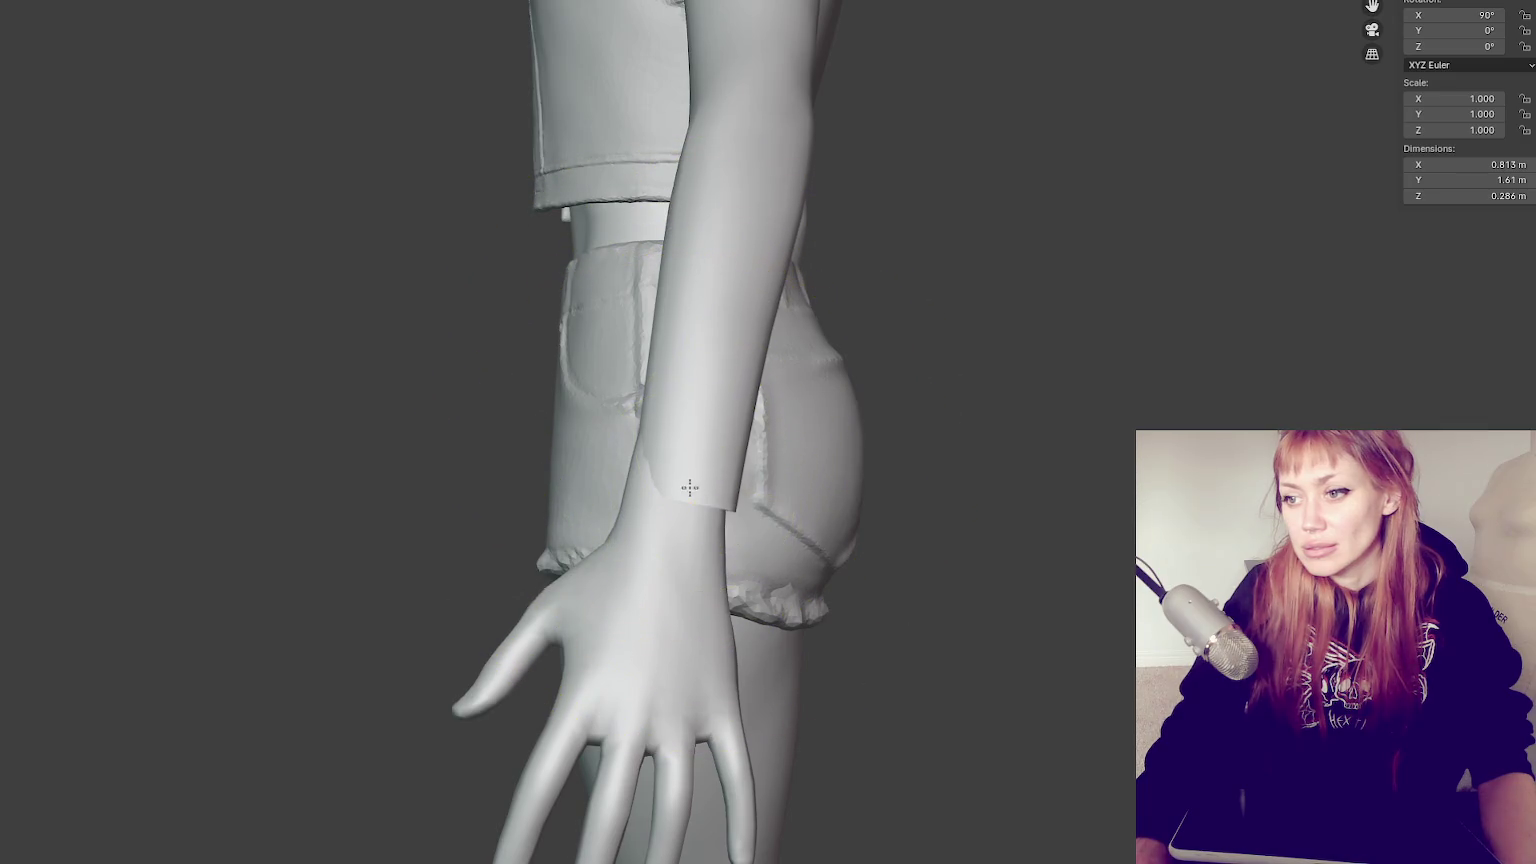
# Pull the forearm end over to meet the hand and smooth away the forearm bump
pyautogui.moveTo(689, 488)
pyautogui.mouseDown()
pyautogui.moveTo(660, 487)
pyautogui.moveTo(672, 439)
pyautogui.mouseUp()
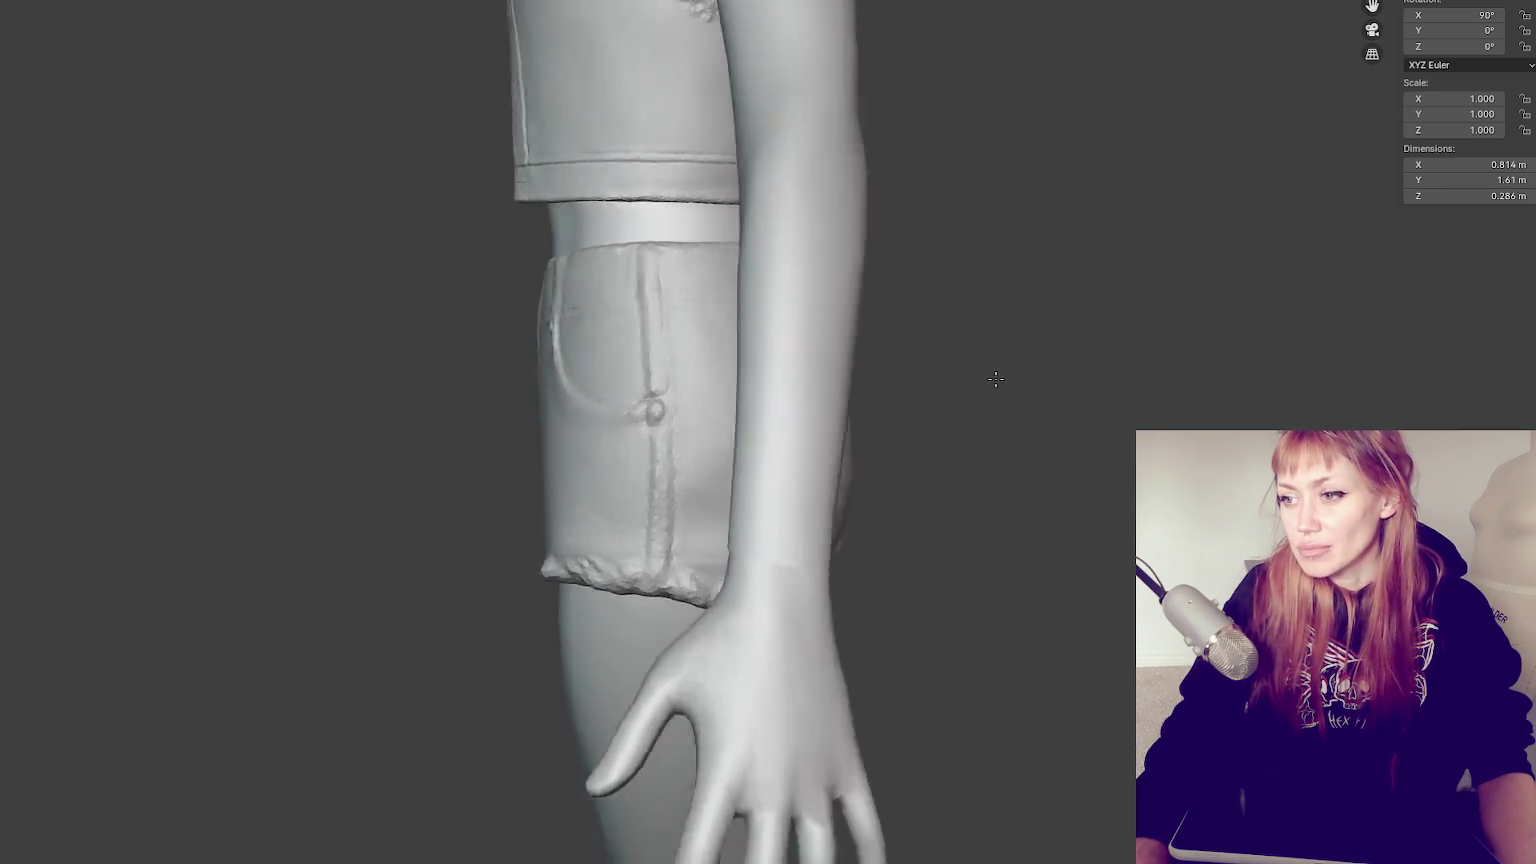
pyautogui.moveTo(996, 378); pyautogui.dragTo(293, 374, button='middle')
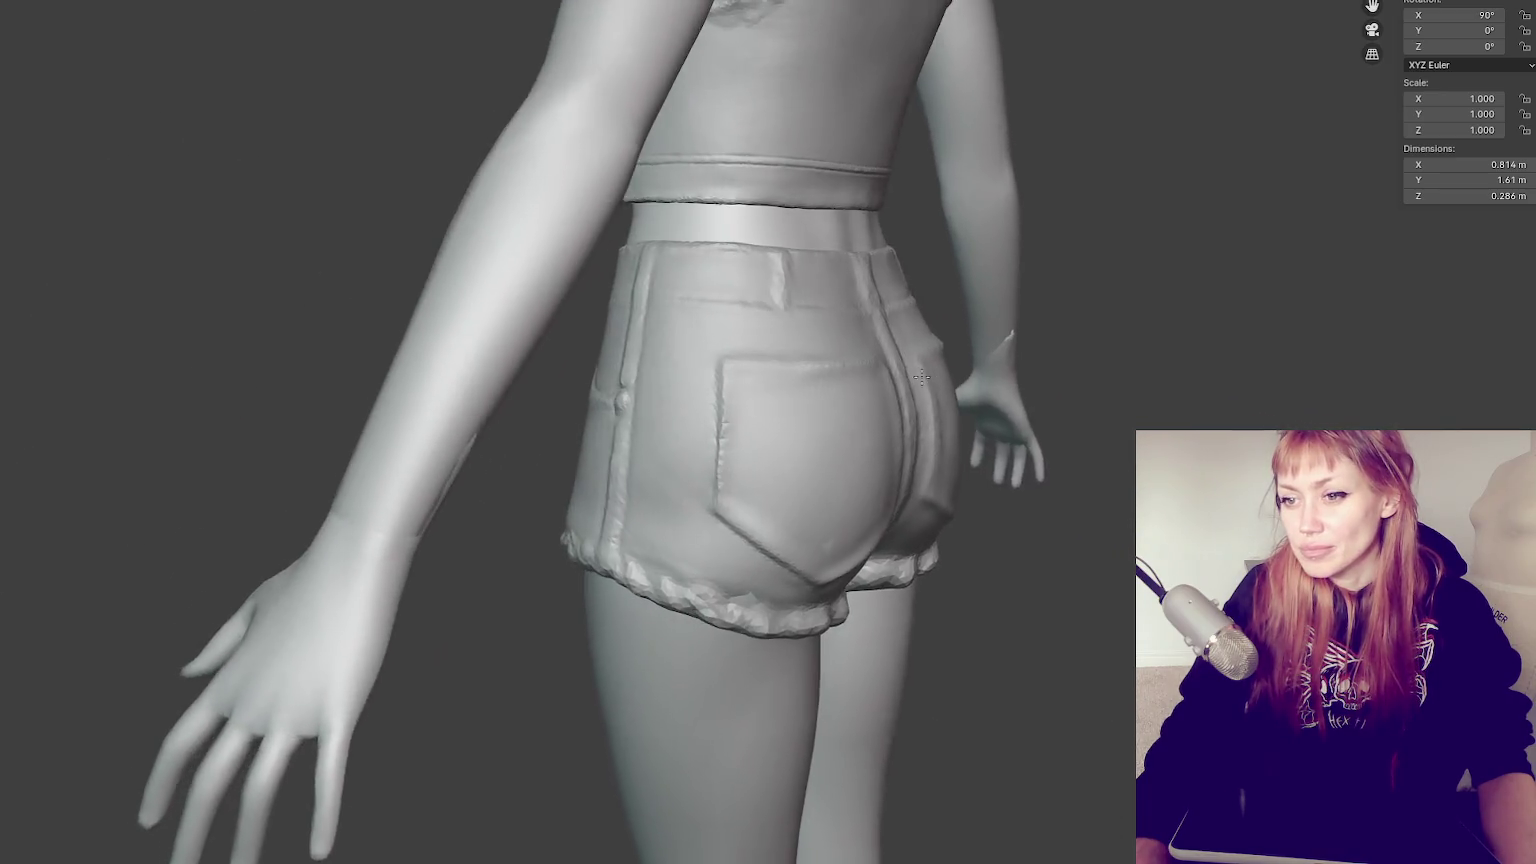
pyautogui.keyDown('shift'); pyautogui.moveTo(293, 374); pyautogui.dragTo(304, 385); pyautogui.keyUp('shift')
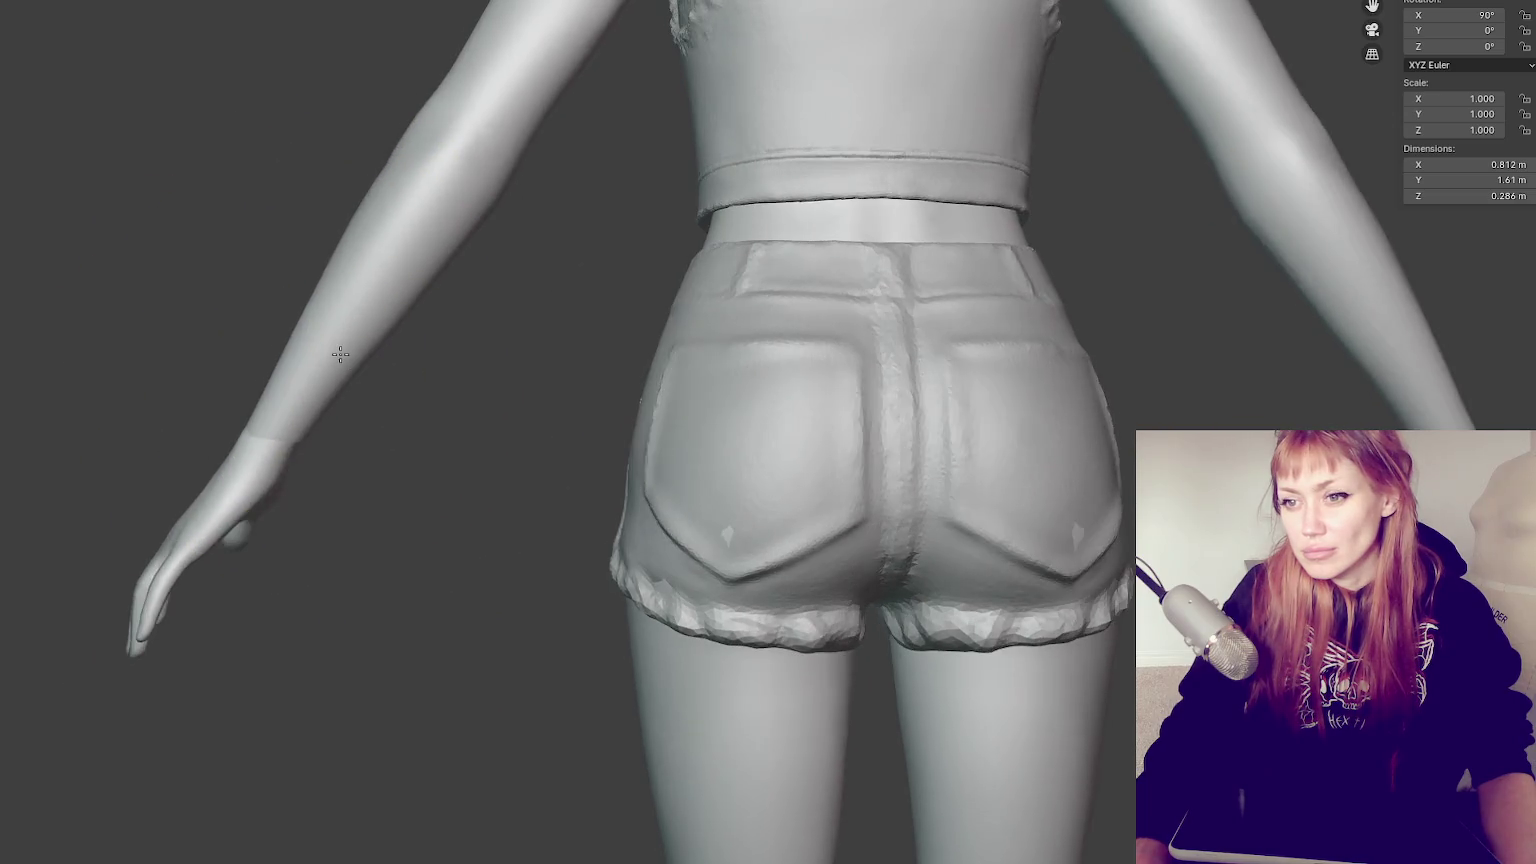
pyautogui.moveTo(303, 385)
pyautogui.mouseDown(button='middle')
pyautogui.moveTo(289, 416)
pyautogui.moveTo(1041, 435)
pyautogui.mouseUp(button='middle')
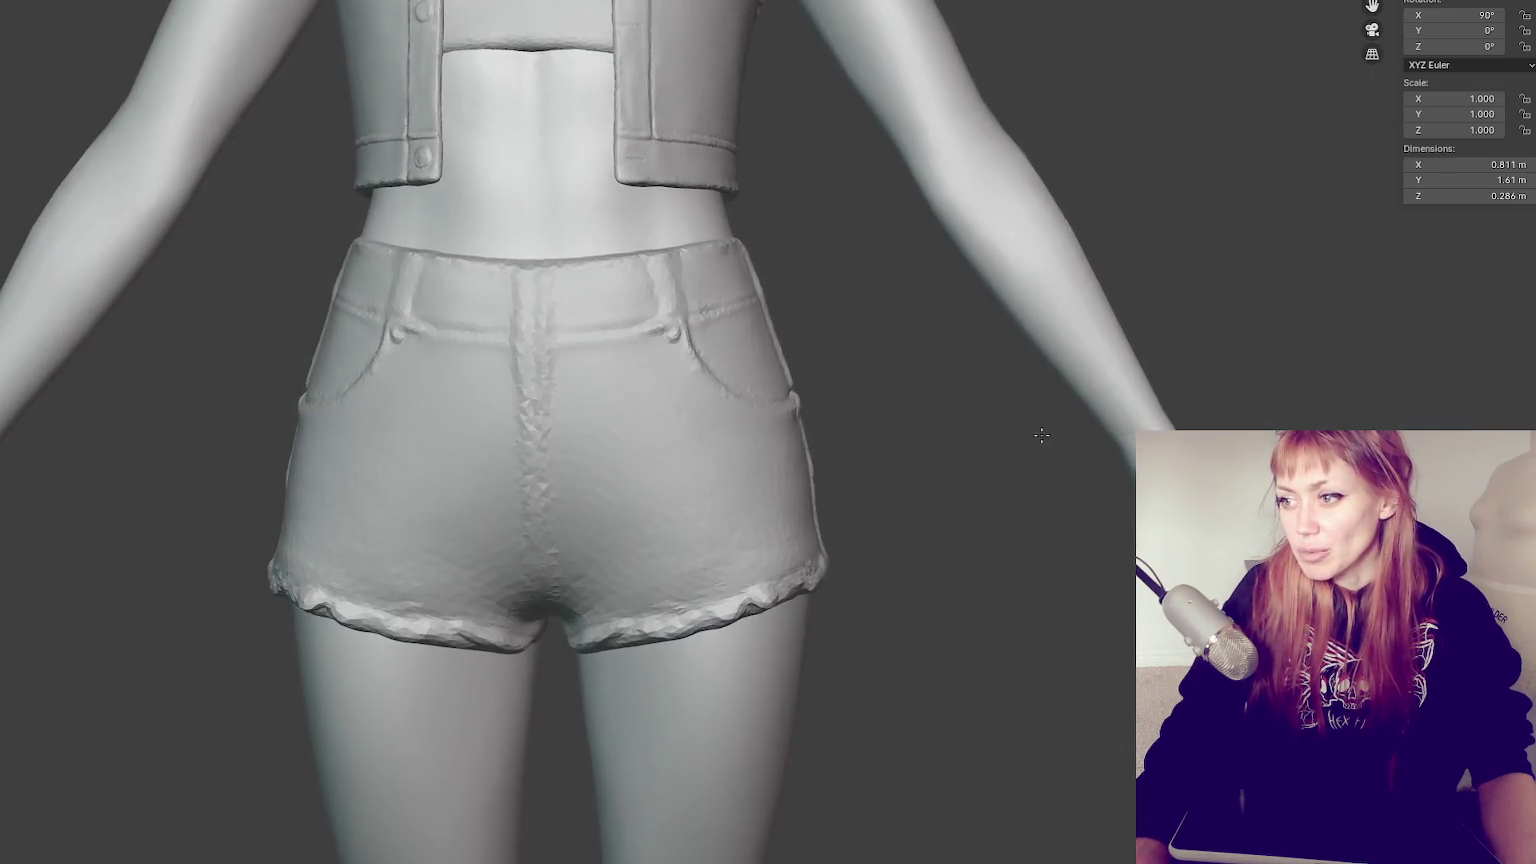
pyautogui.scroll(-5, 1041, 435)
pyautogui.moveTo(1070, 360)
pyautogui.mouseDown(button='middle')
pyautogui.moveTo(919, 367)
pyautogui.moveTo(964, 339)
pyautogui.mouseUp(button='middle')
pyautogui.scroll(3, 919, 367)
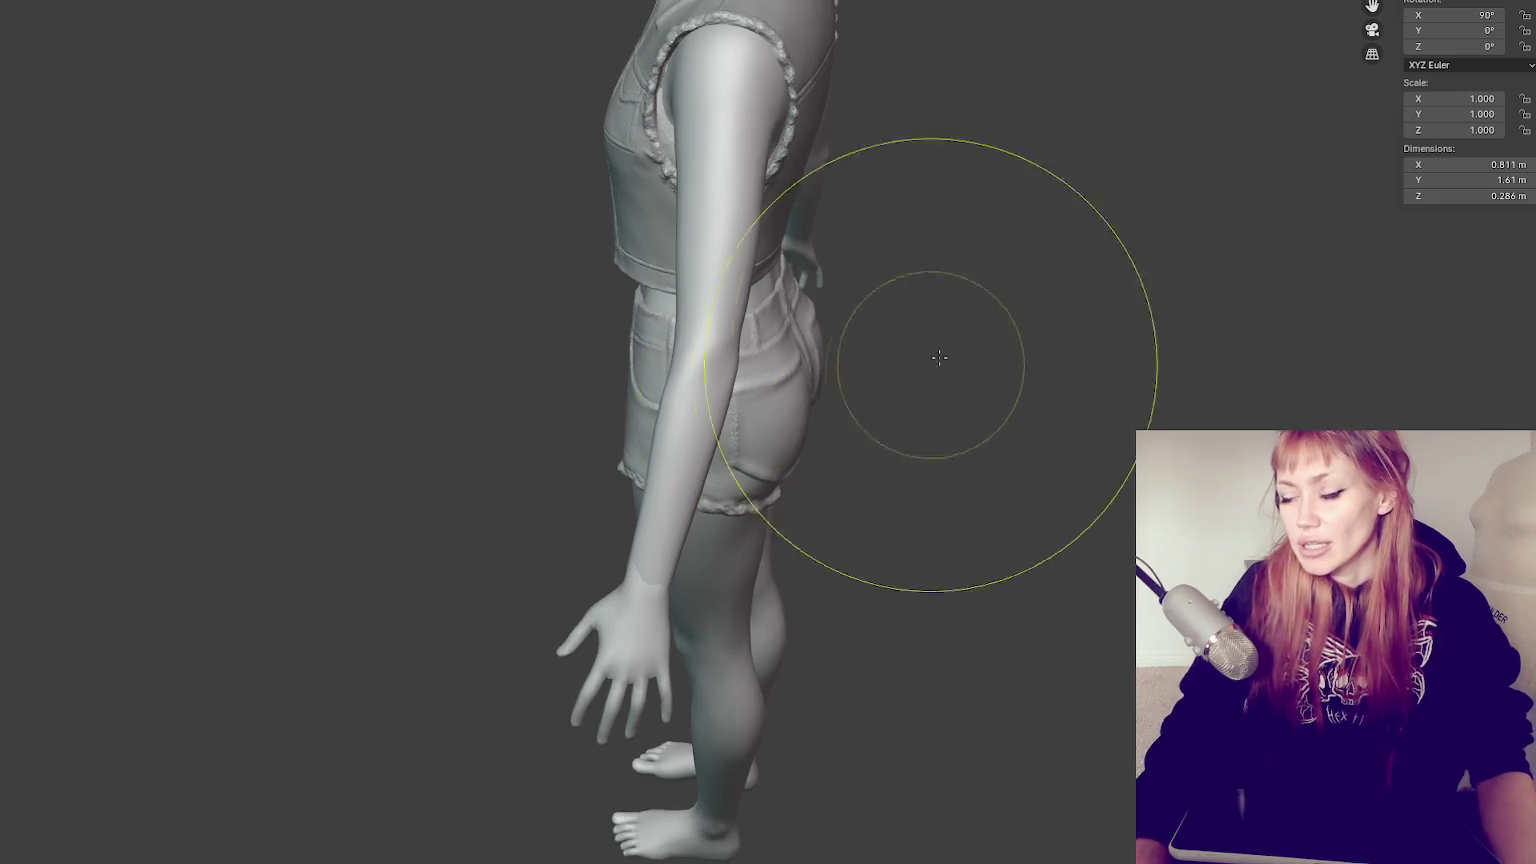